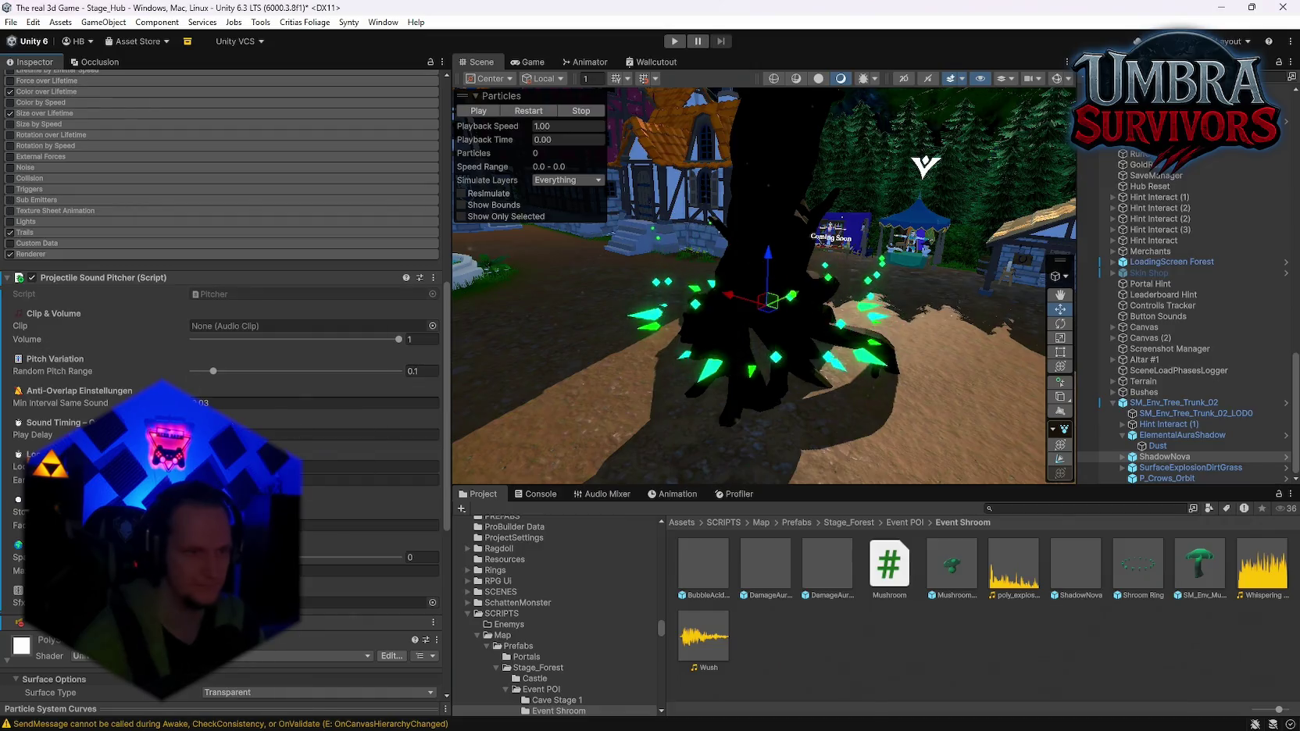
Assign the Wush clip to the Projectile Sound Pitcher and choose its Sfx mixer group
drag(223, 314, 305, 326)
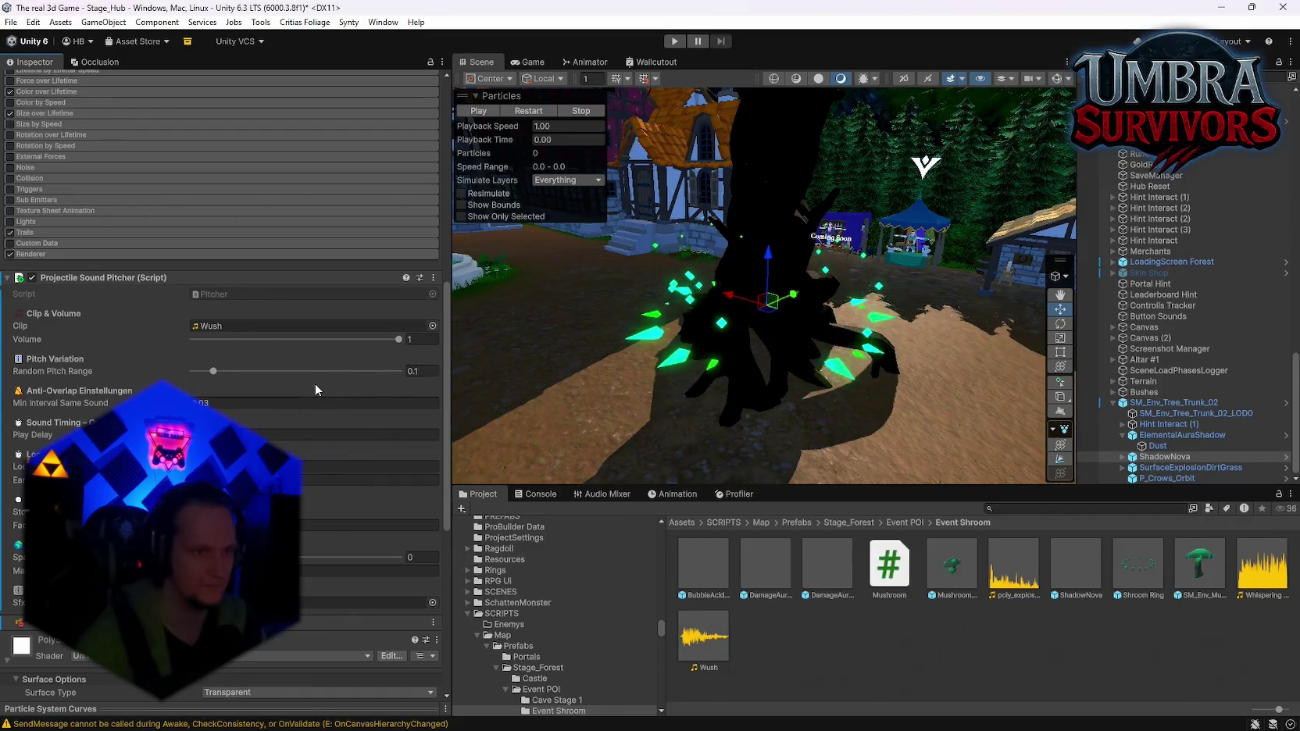
click(433, 603)
click(488, 442)
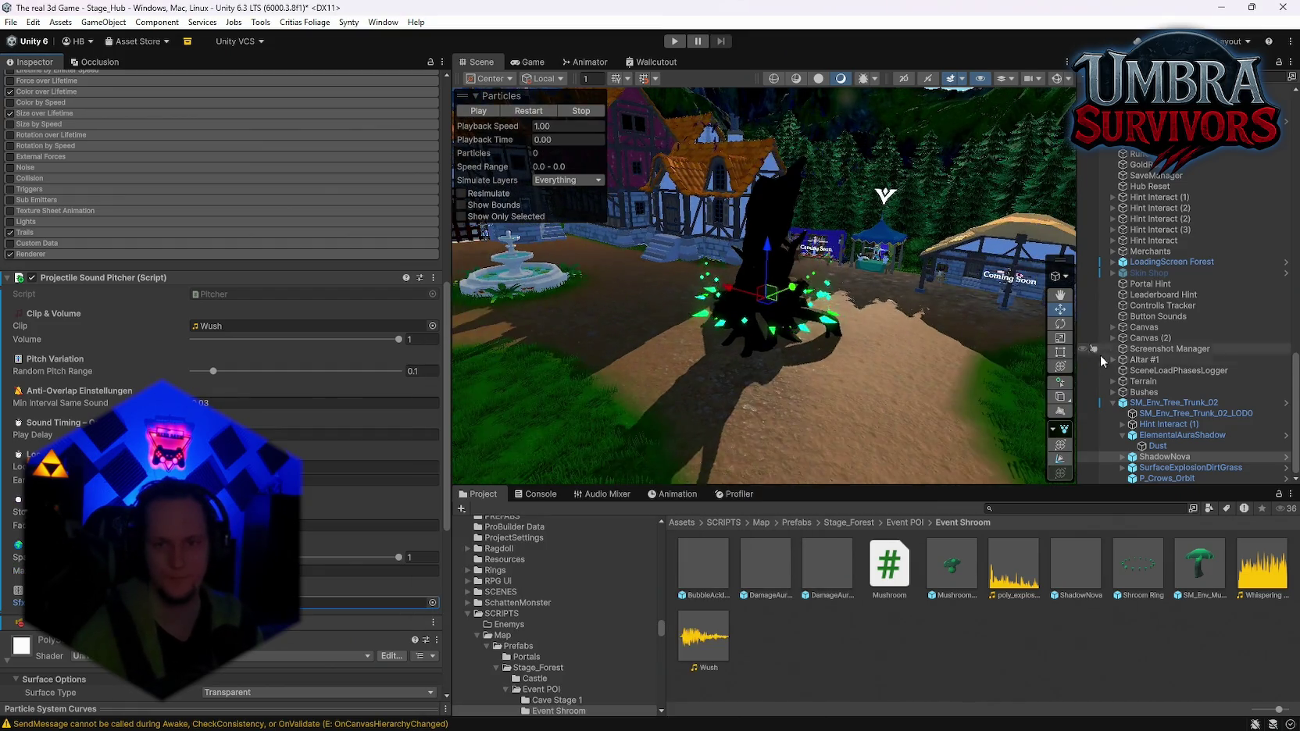
Select SM_Env_Tree_Trunk_02, review its prefab overrides, and delete it from the scene
click(1172, 402)
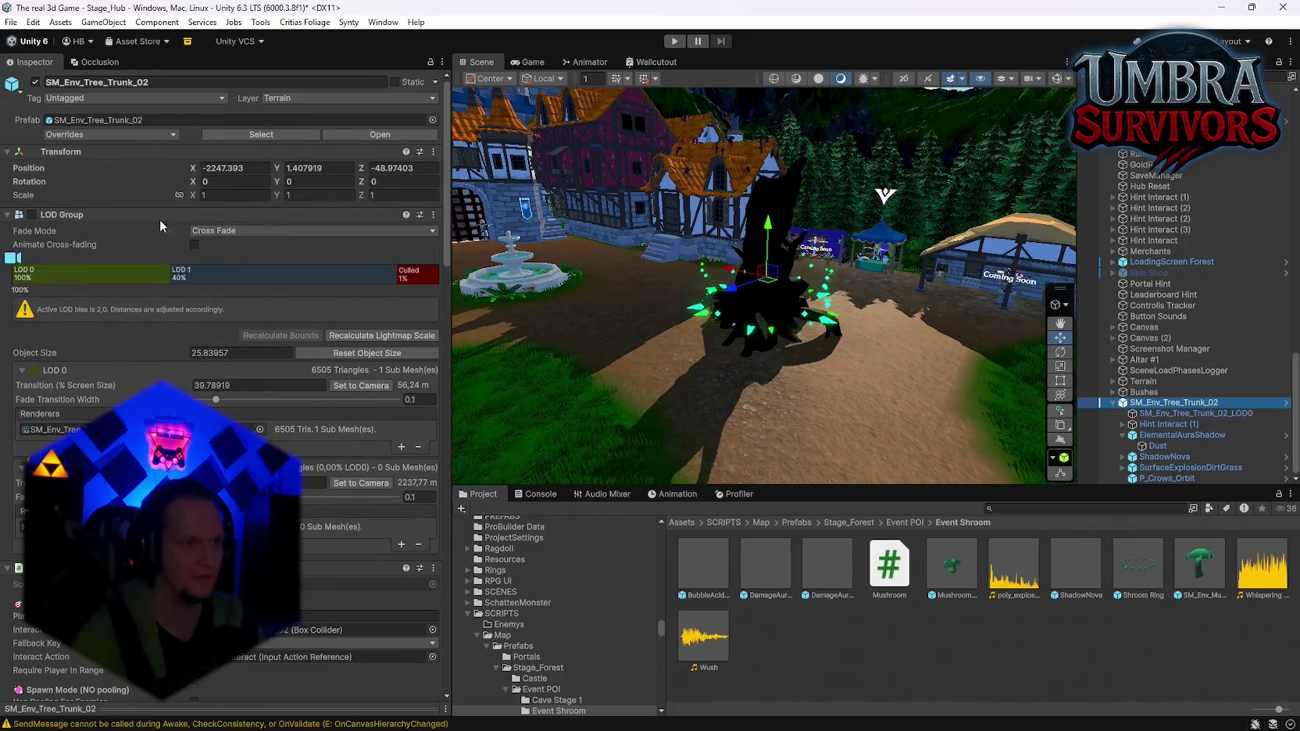
click(142, 134)
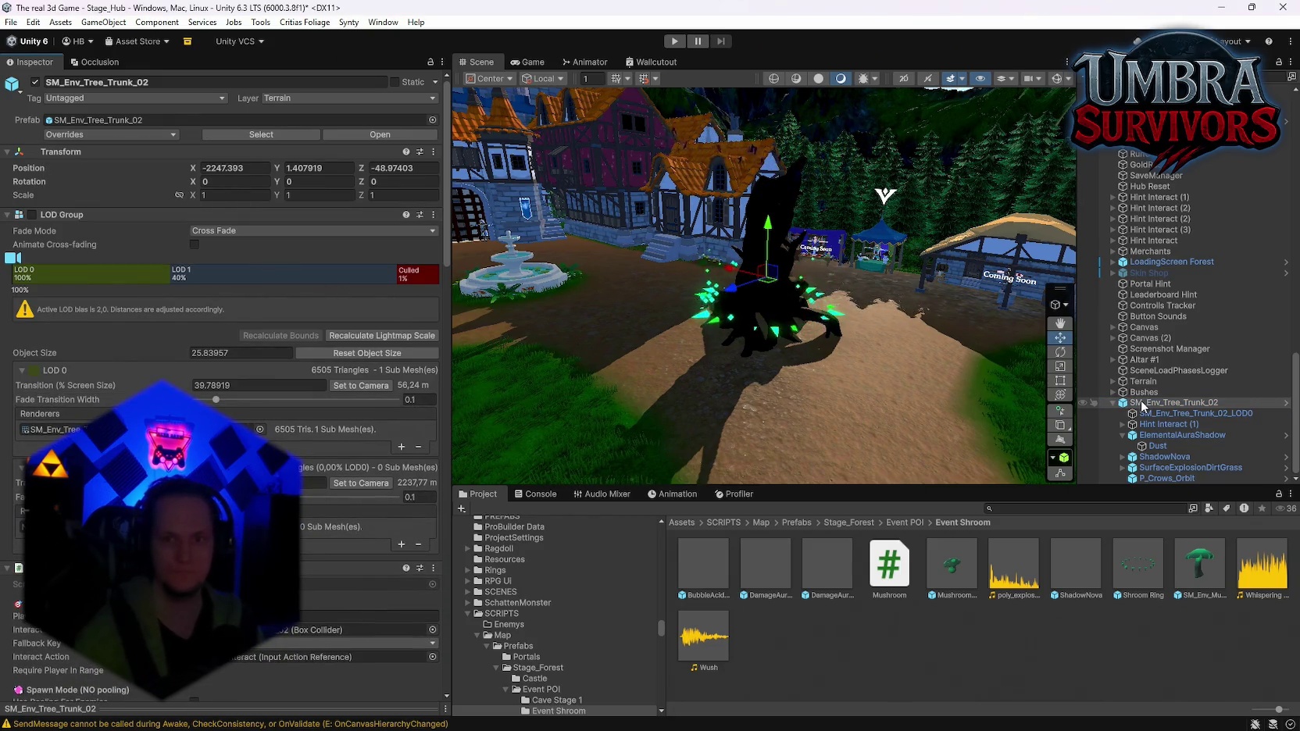
key(Delete)
mouse_move(776, 308)
mouse_down()
mouse_move(758, 297)
mouse_move(766, 281)
mouse_move(782, 297)
mouse_up()
click(11, 22)
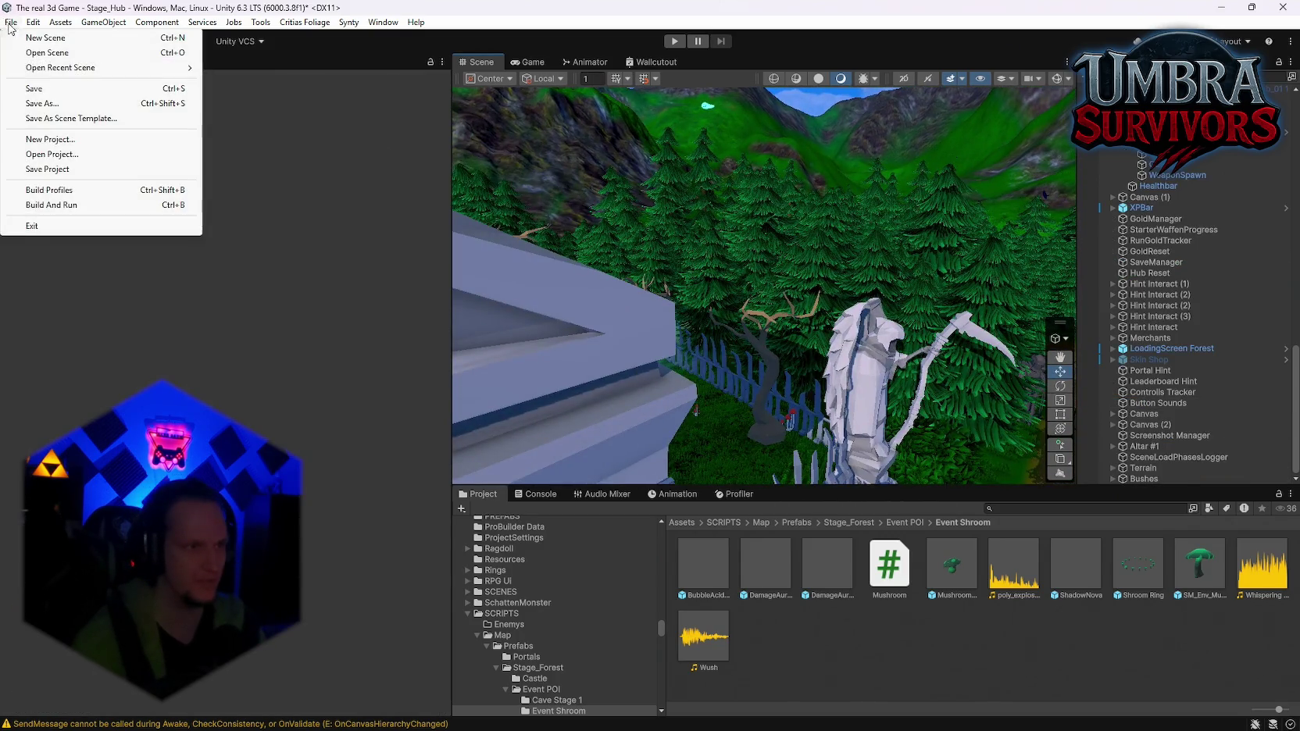
Save the Stage_Hub scene and the whole project, then enter Play mode
click(36, 88)
click(11, 22)
click(62, 172)
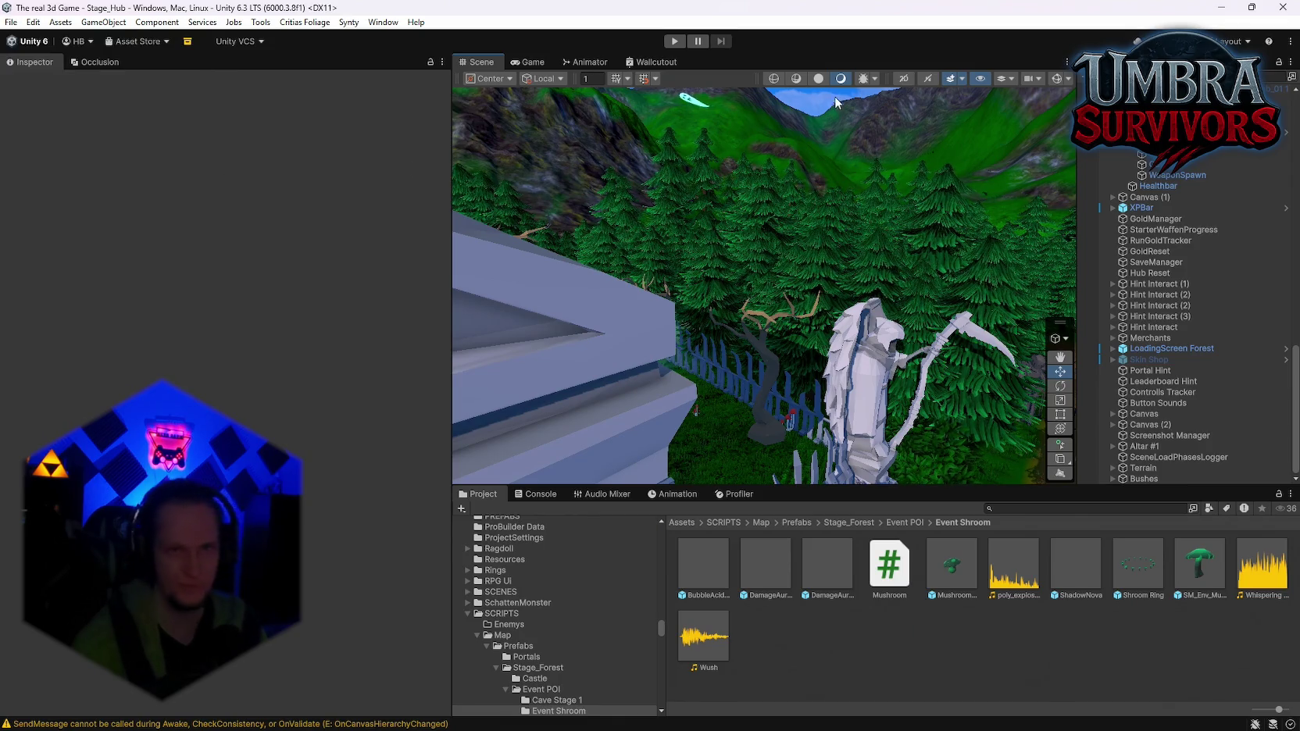
click(677, 41)
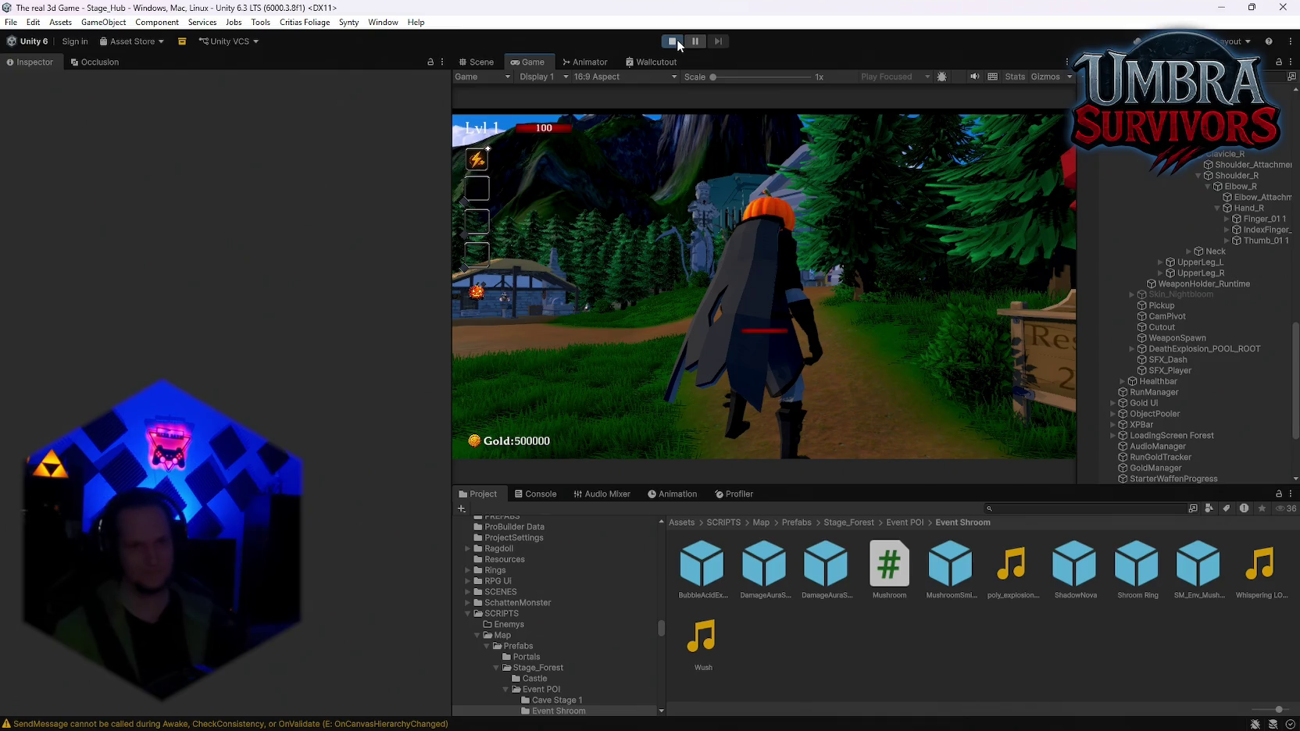
Run into the throne room and pick Mjolnier from the weapon book
click(840, 198)
key(w)
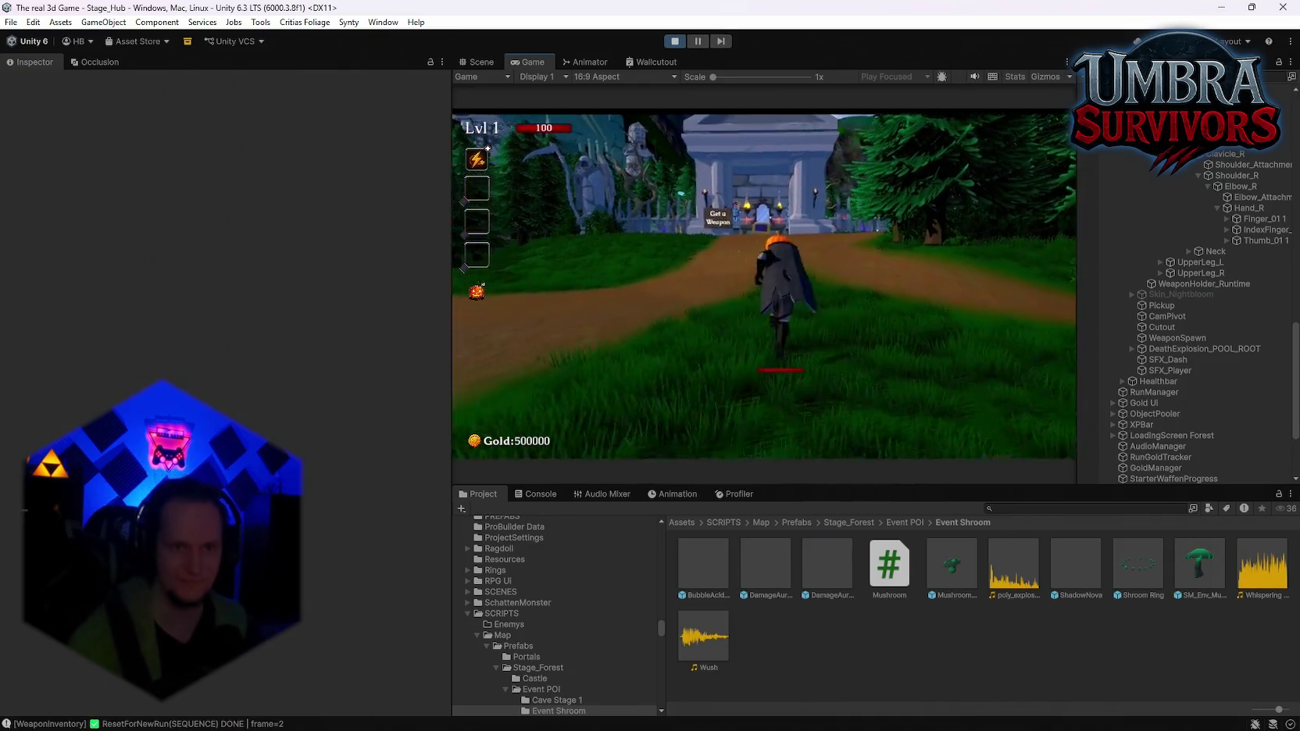
key(w)
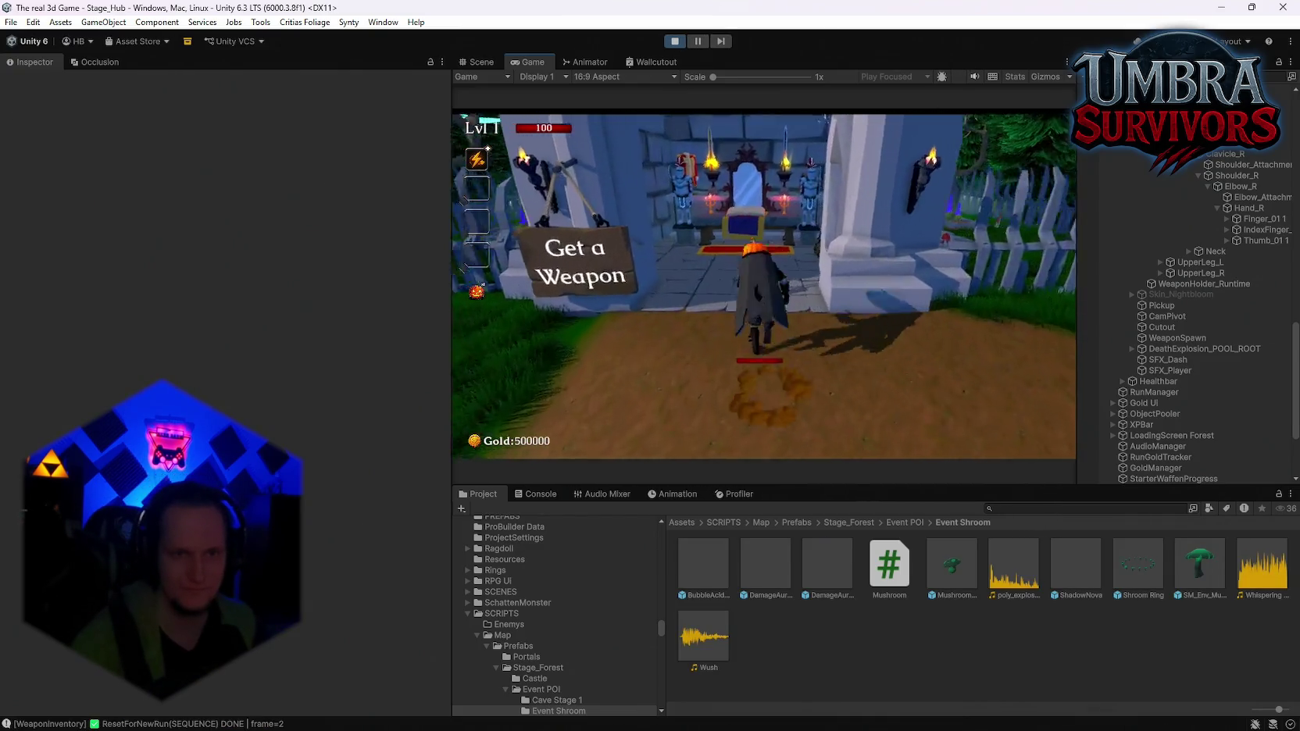
key(e)
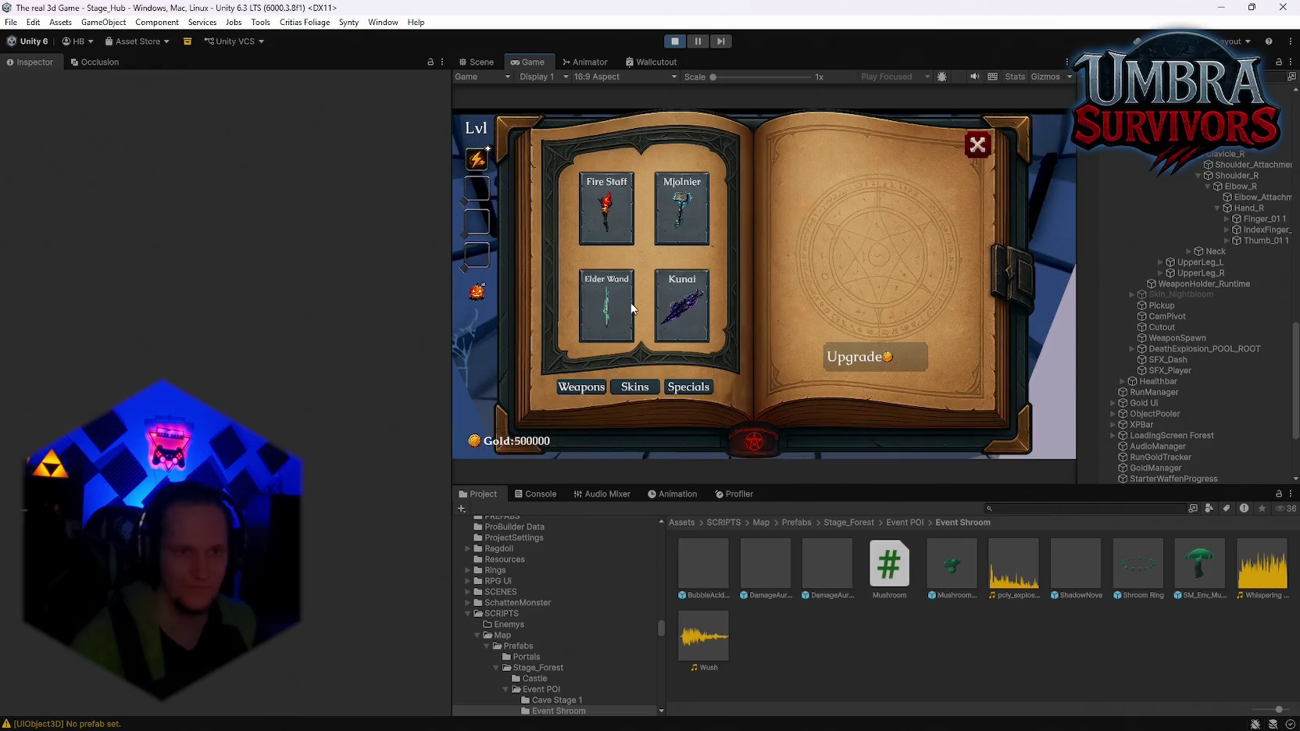
click(682, 207)
key(e)
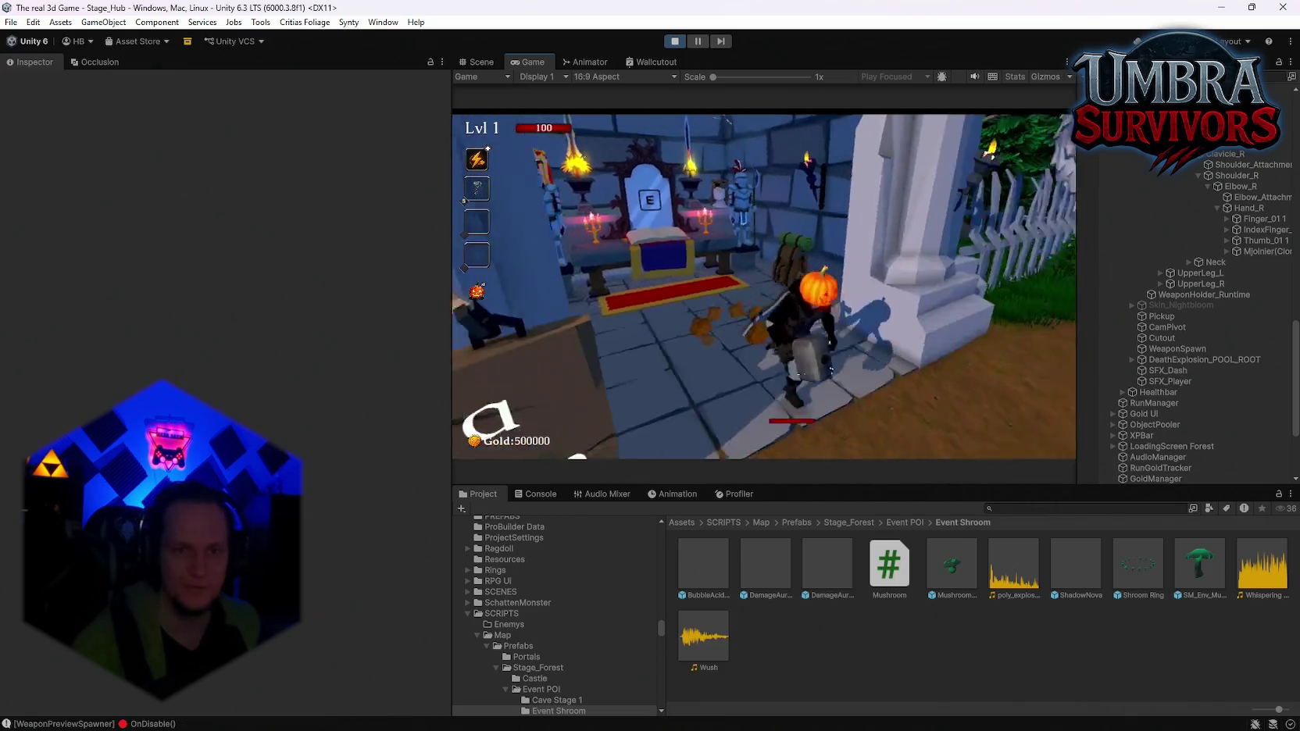
Run through the forest gate to the training dummies and attack them
key(w)
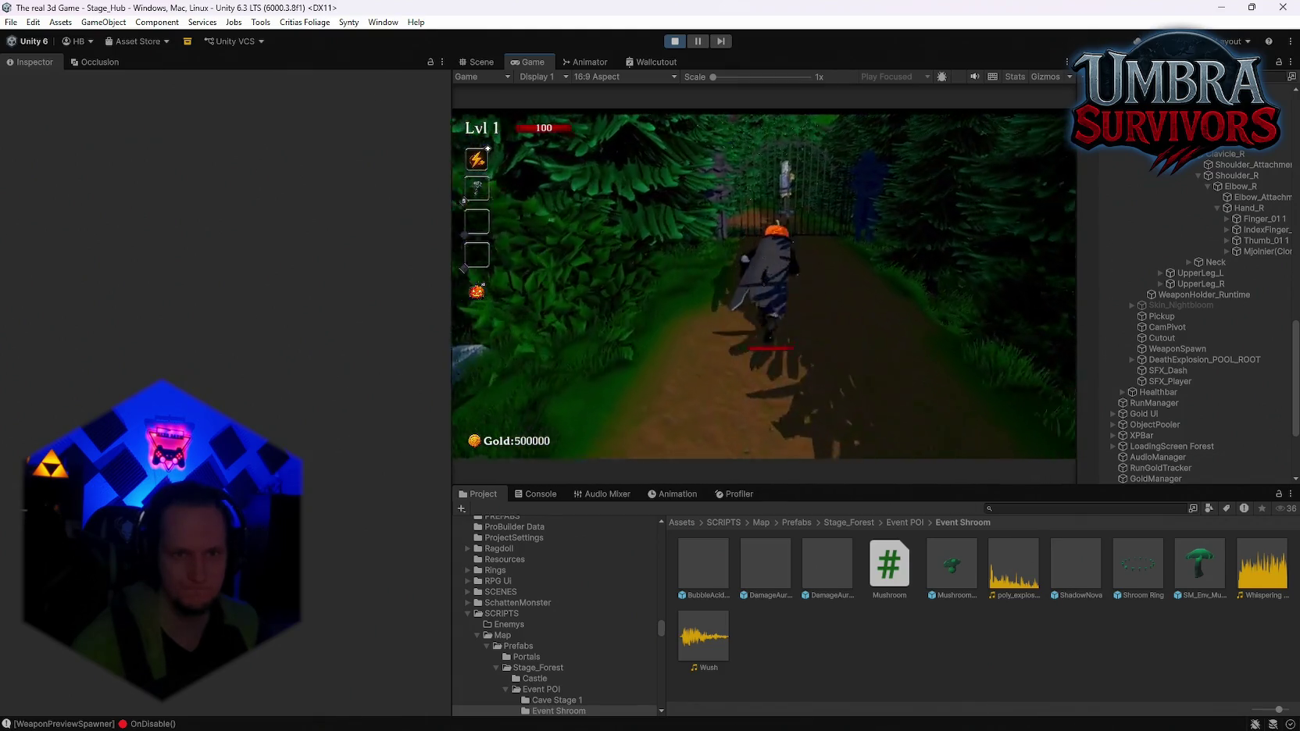
key(w)
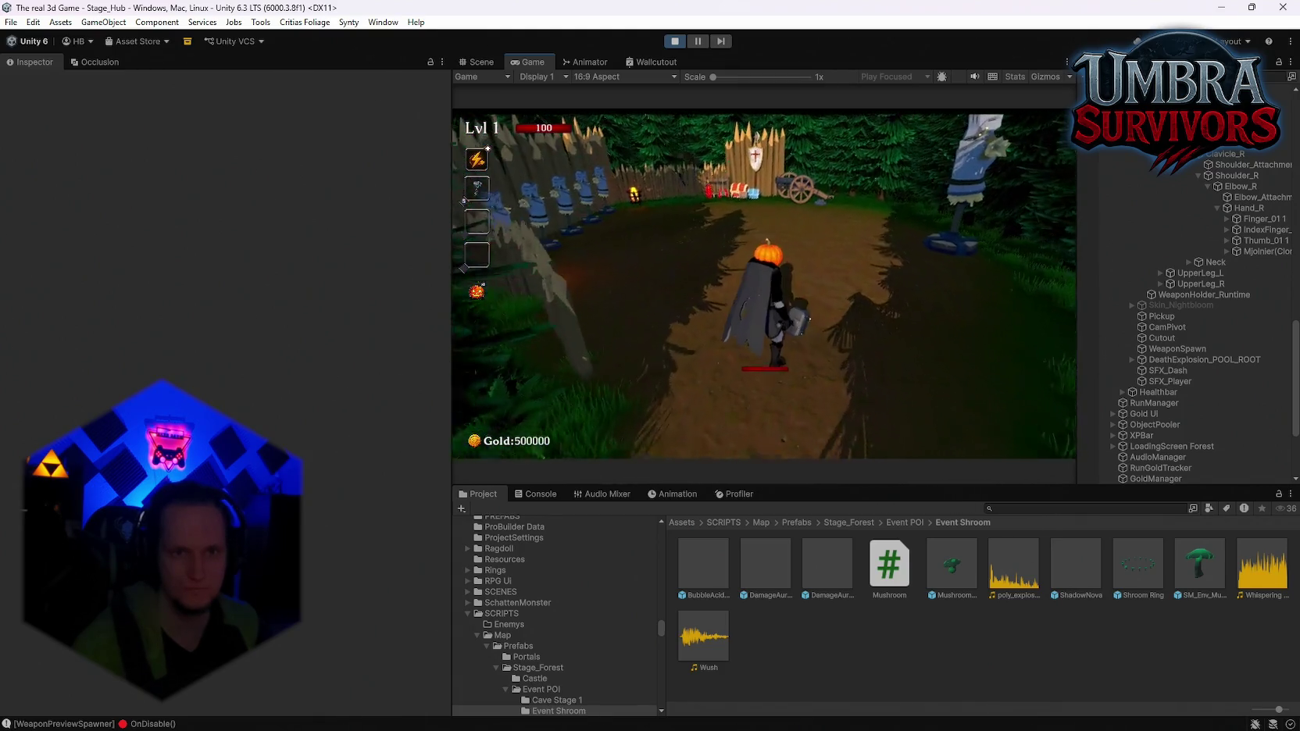
key(w)
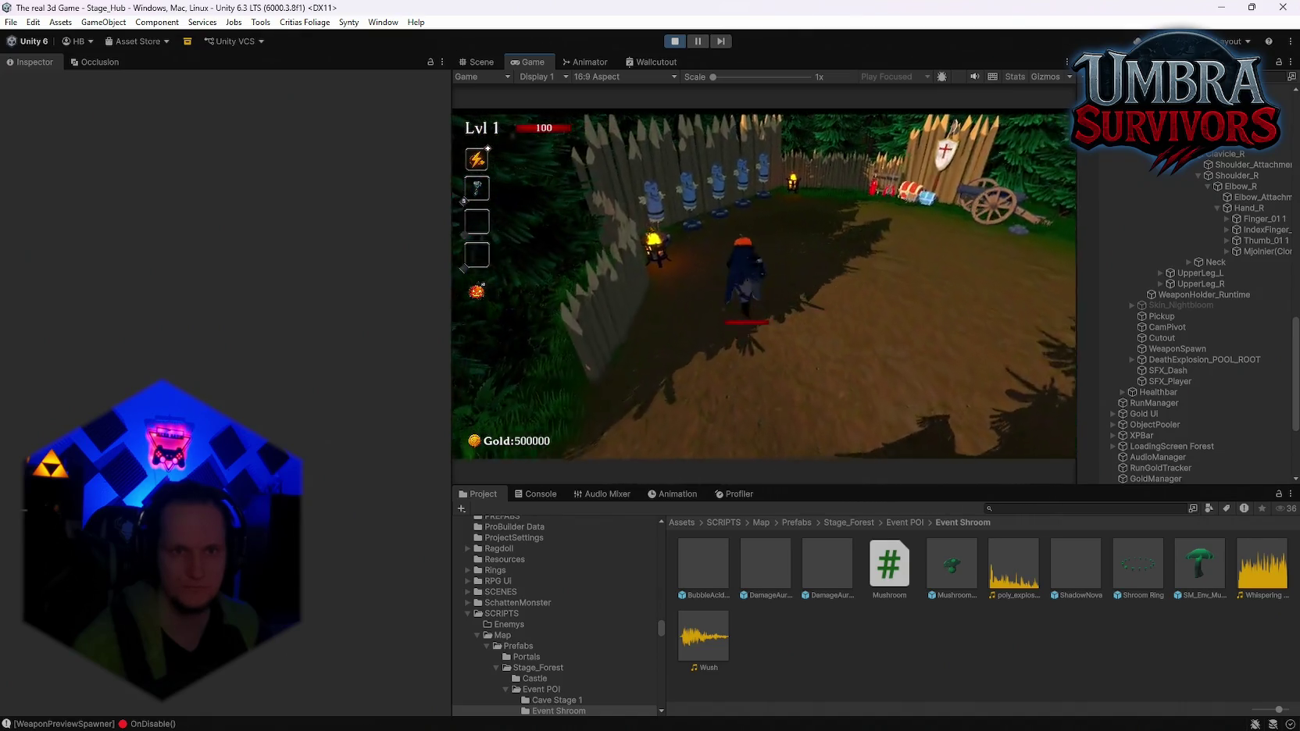
key(w)
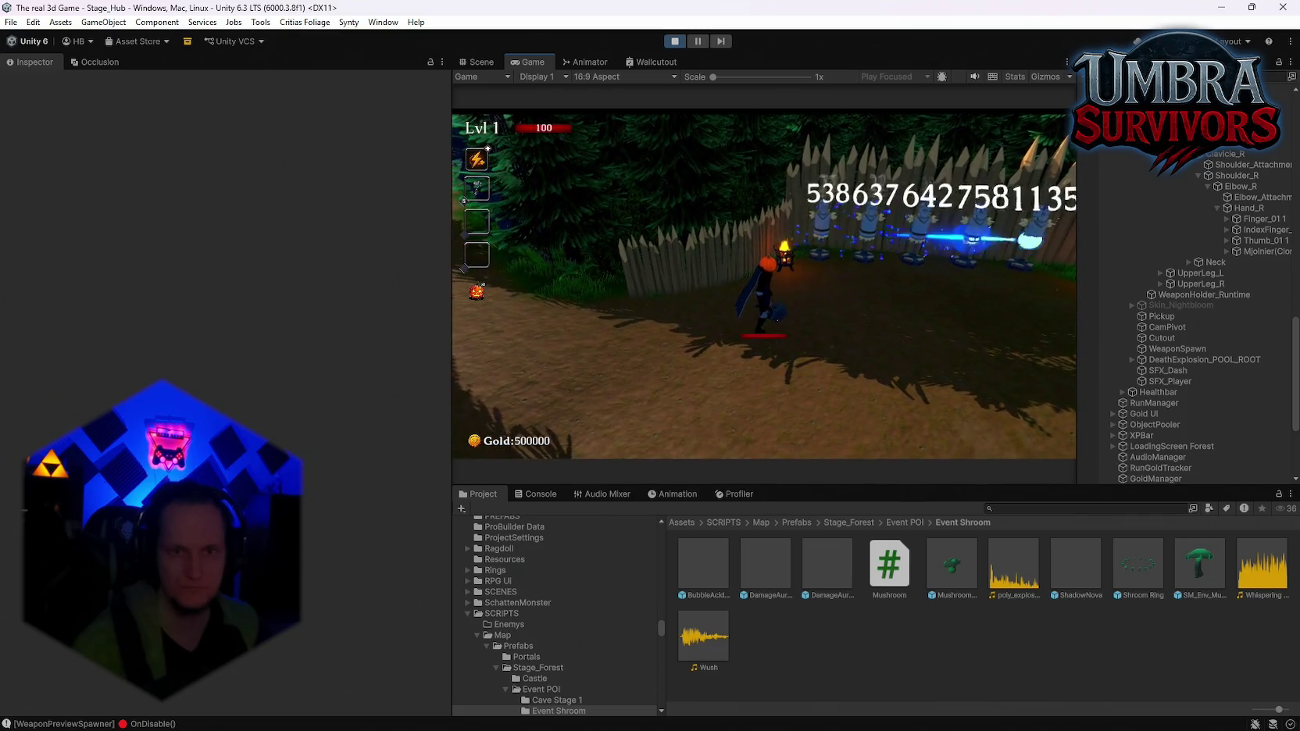
key(d)
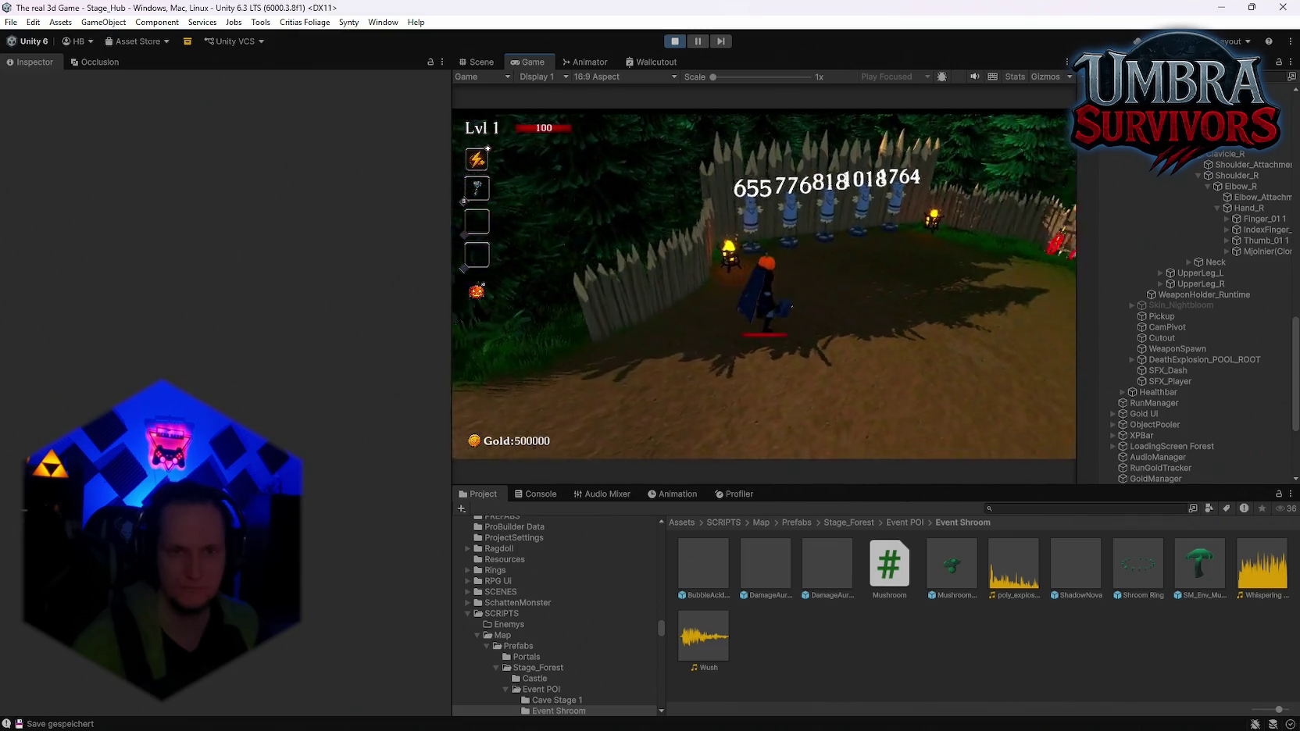
Move around the dummy pen, pause the game, and select the Mjolnier(Clone) object
key(s)
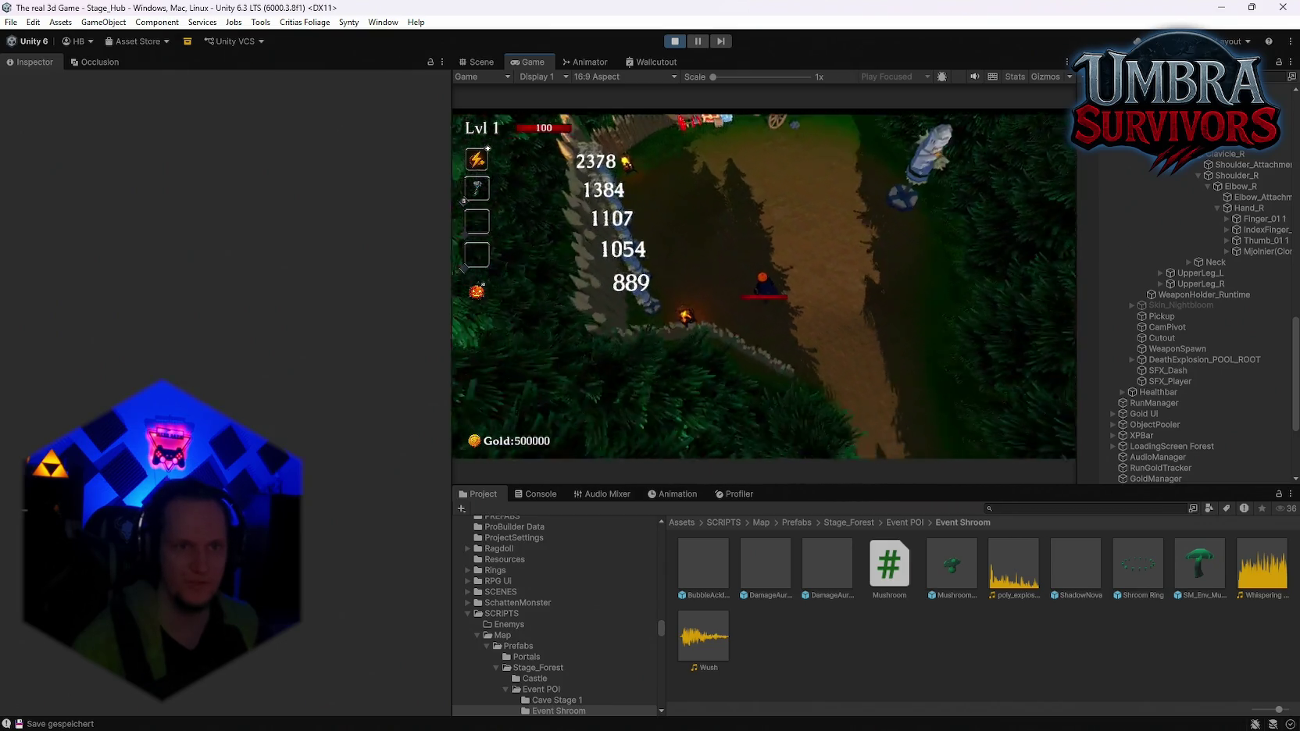
key(w)
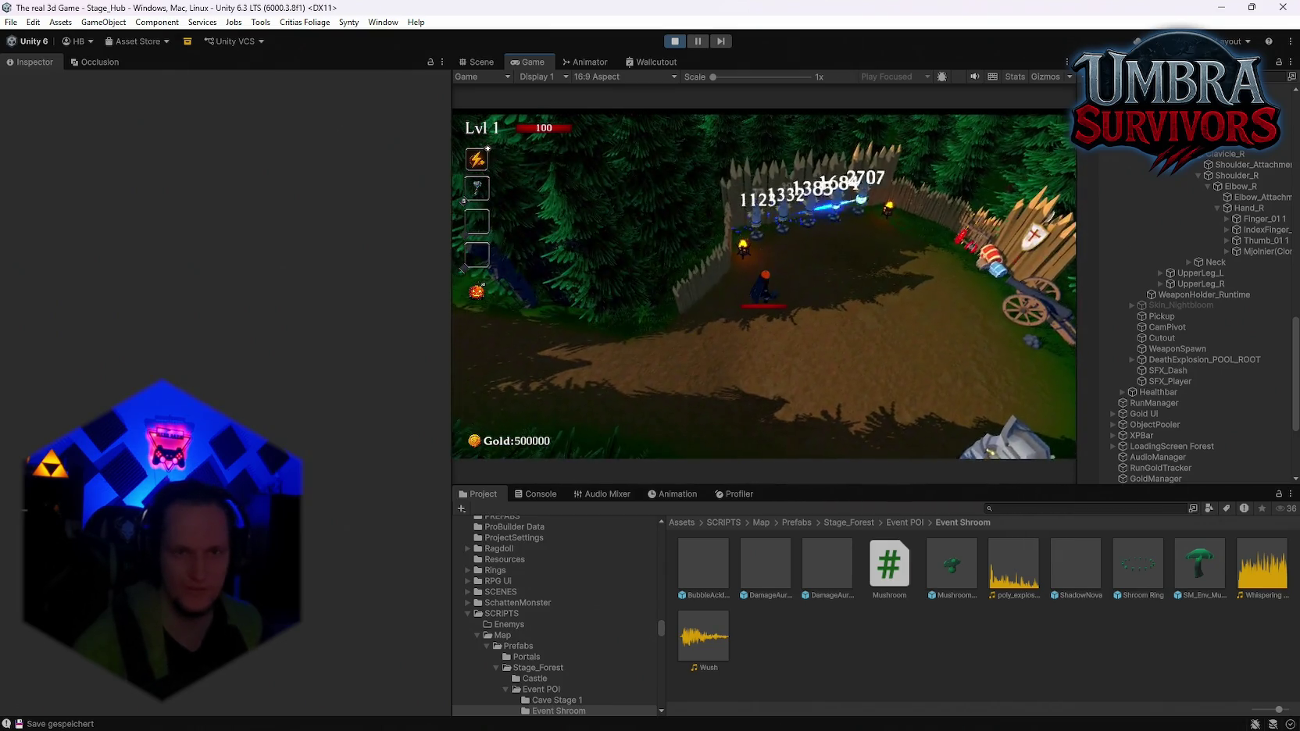
key(w)
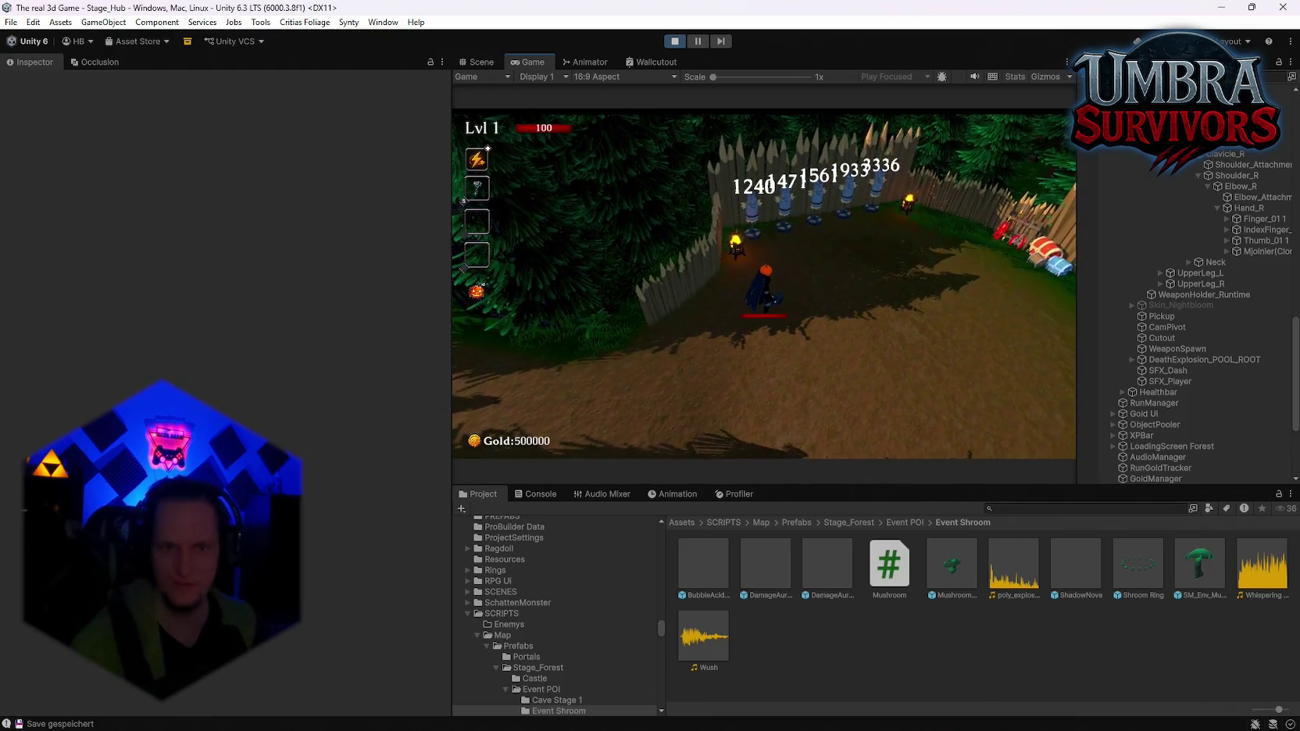
key(d)
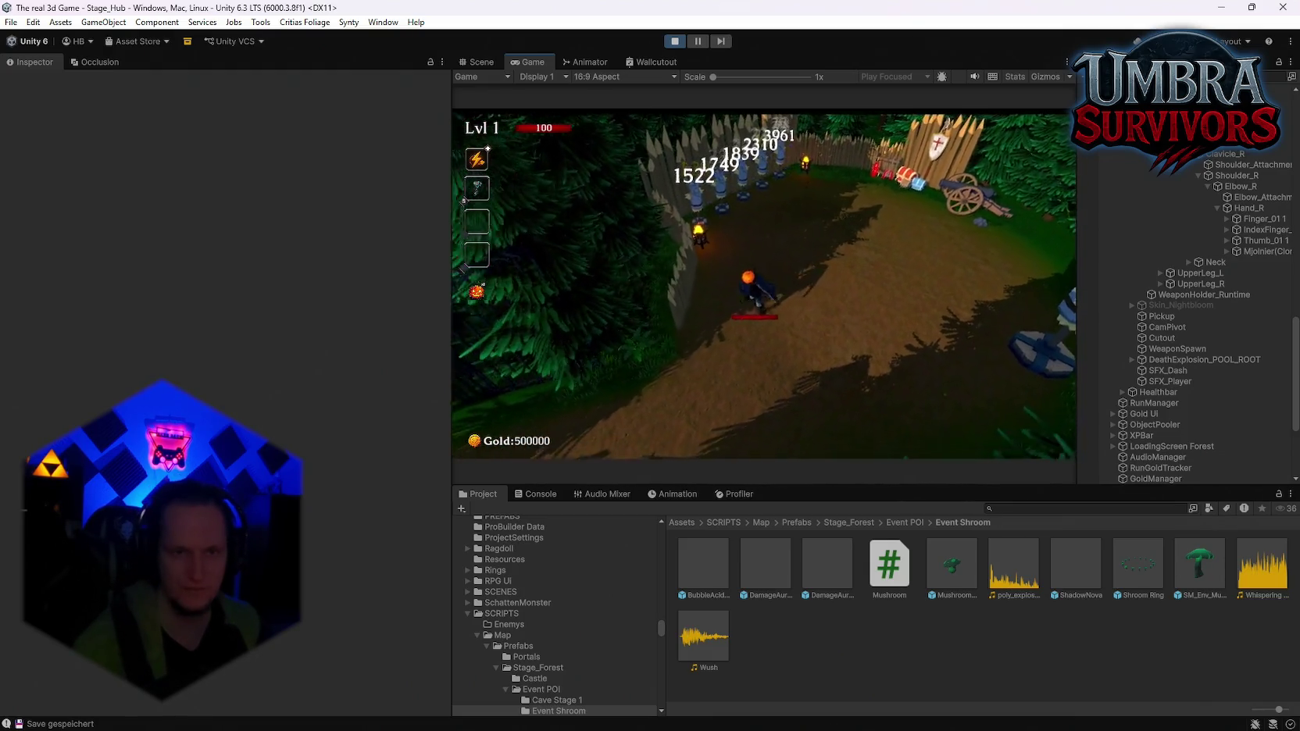
key(w)
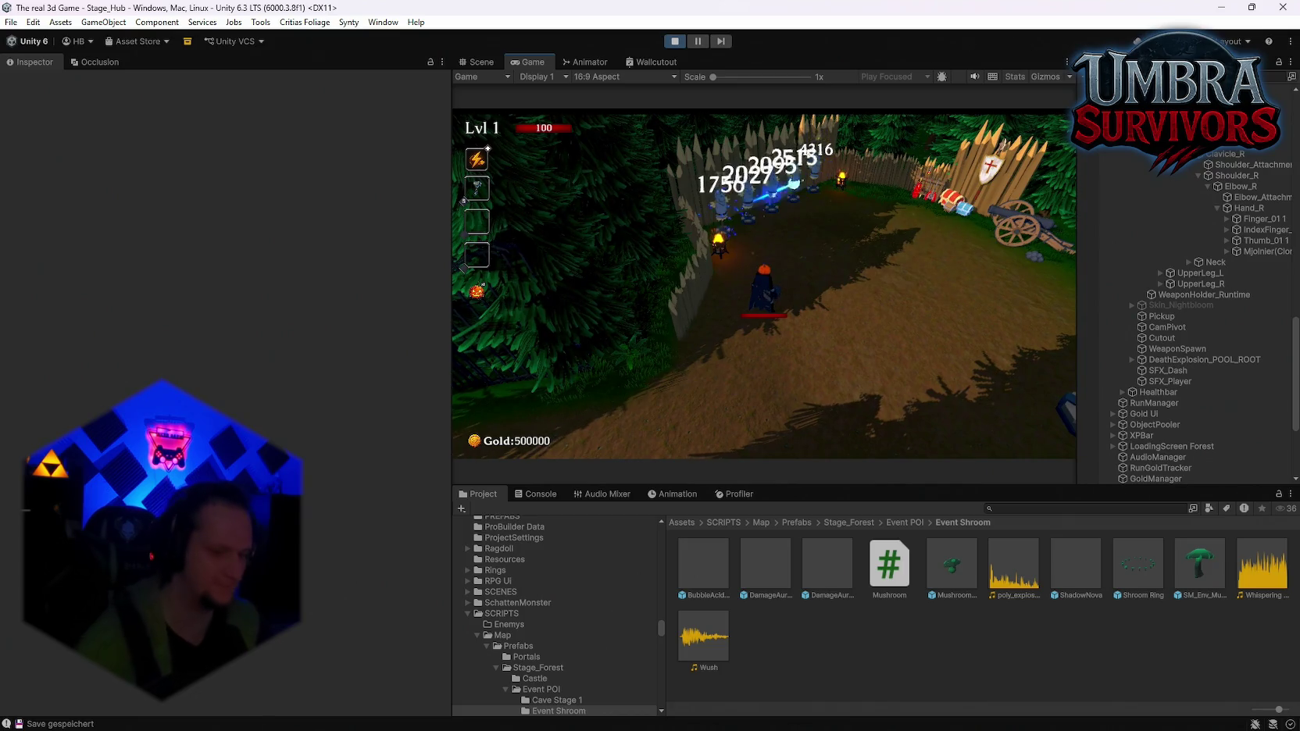
key(w)
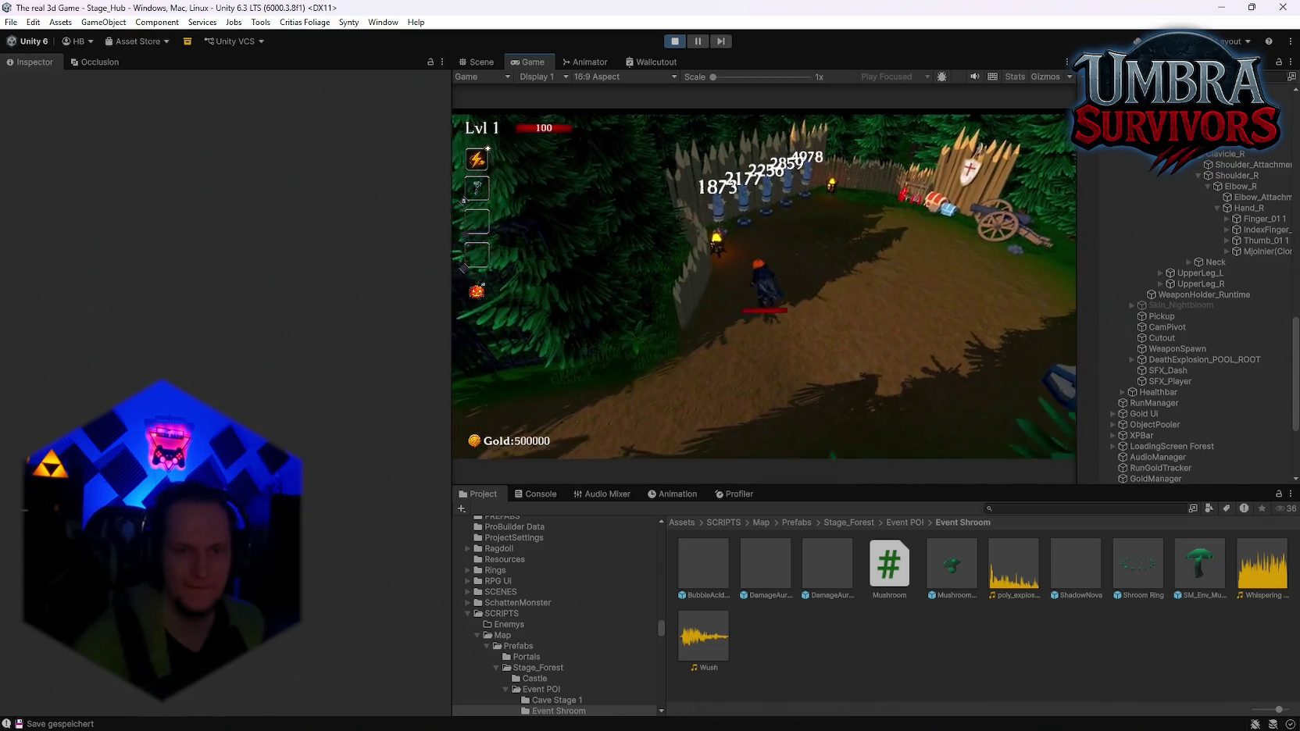
key(Escape)
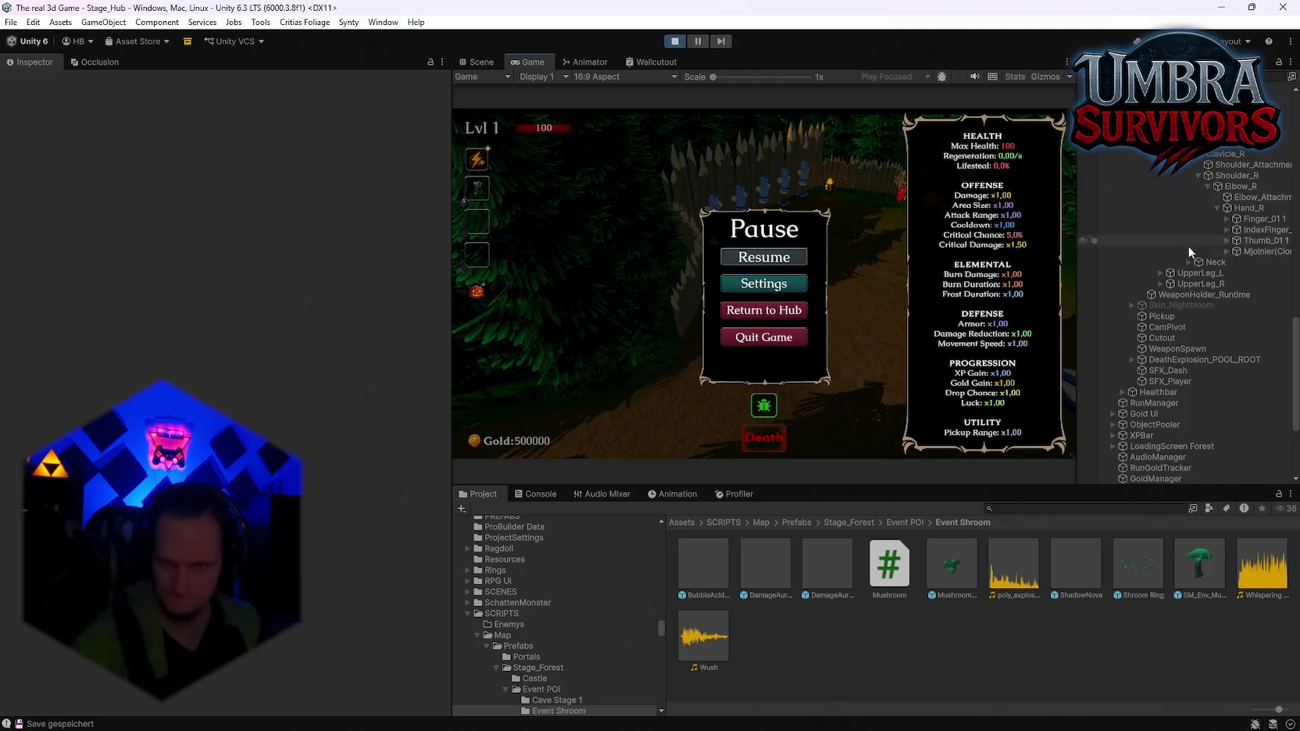
click(1235, 250)
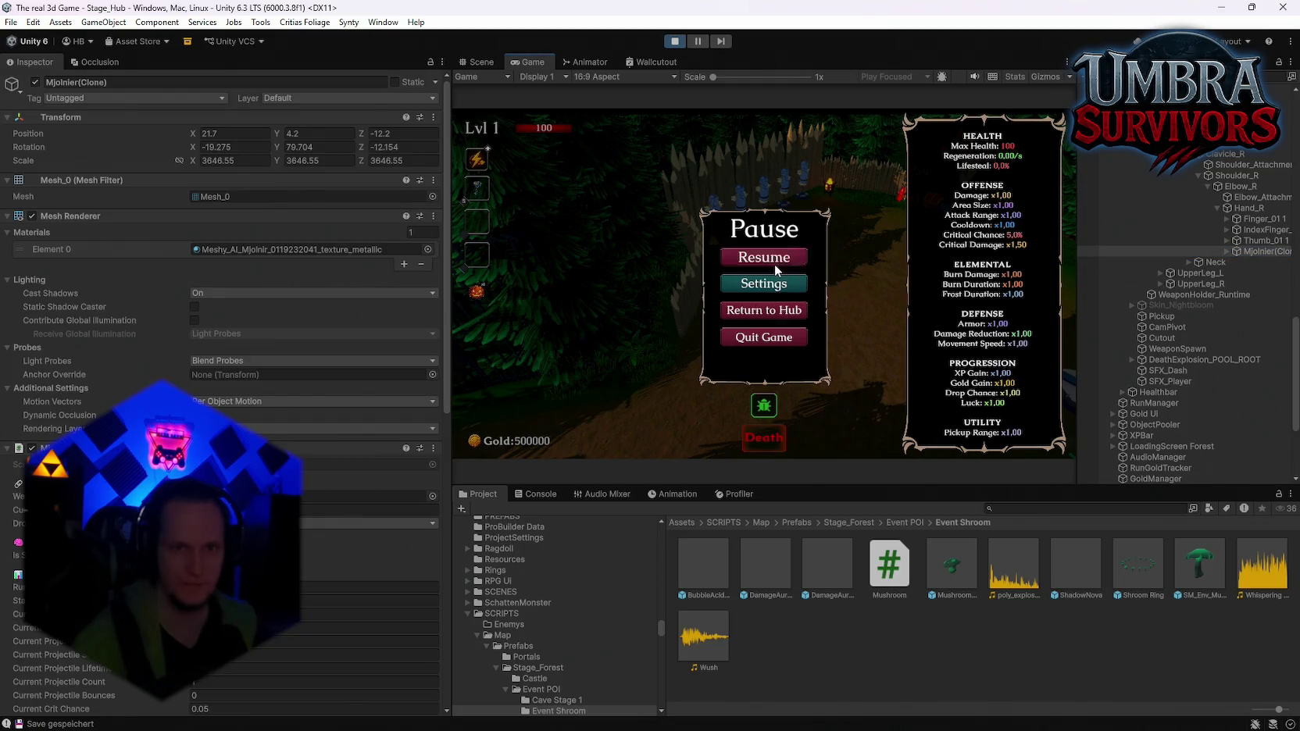
With the game re-paused, enter 0 as Mjolnier Weapon's Current Cooldown in the Inspector
click(775, 258)
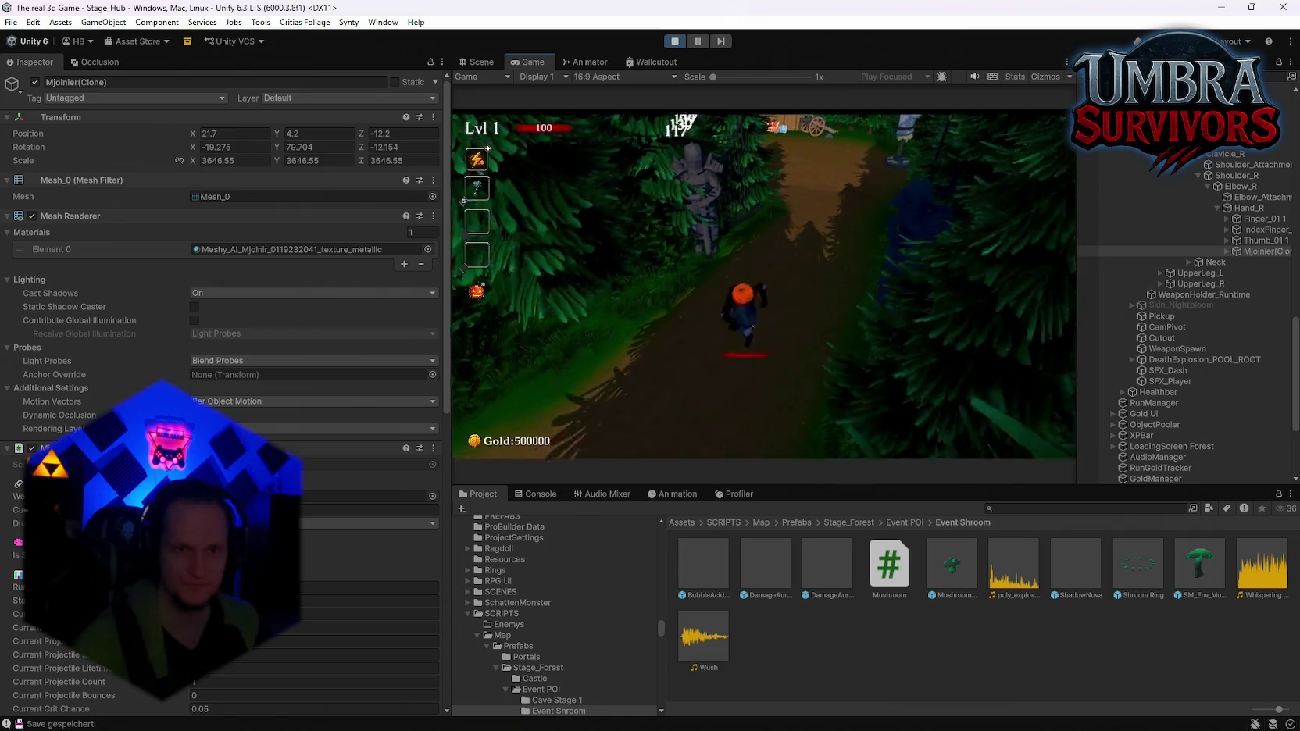
key(Escape)
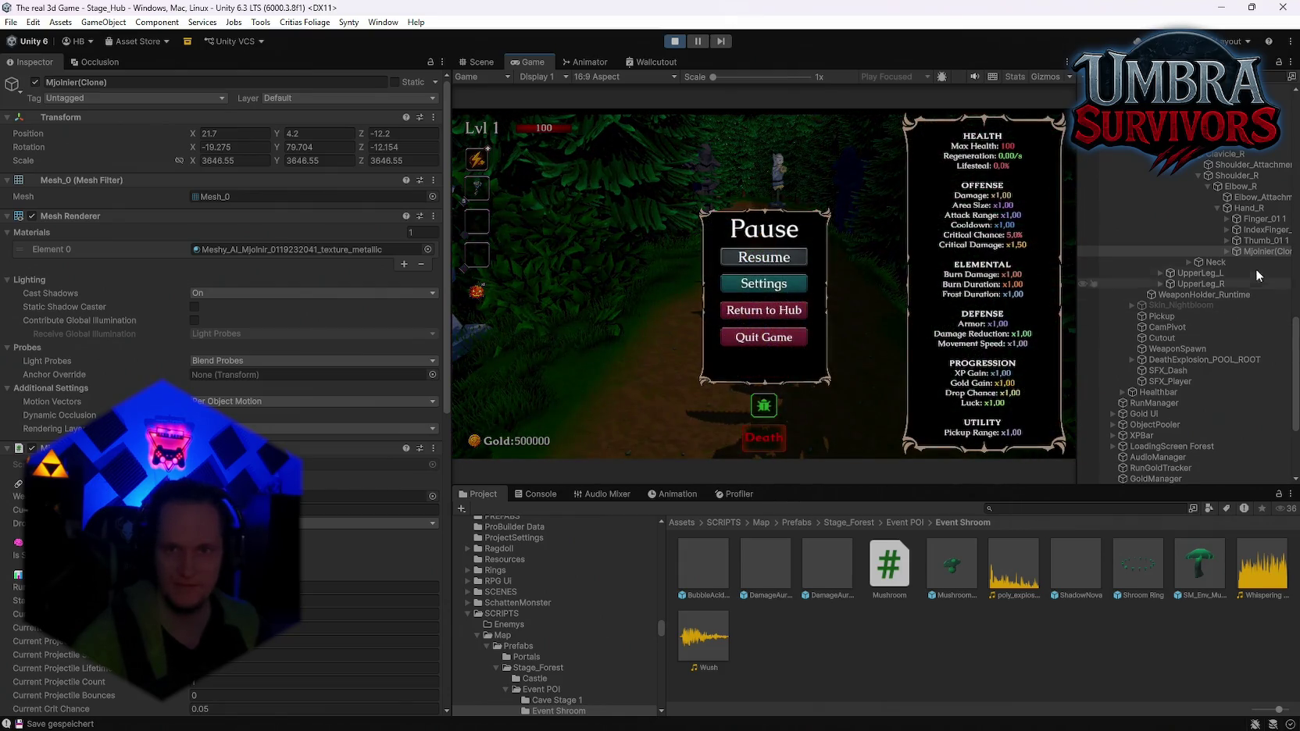
scroll(276, 369, down, 5)
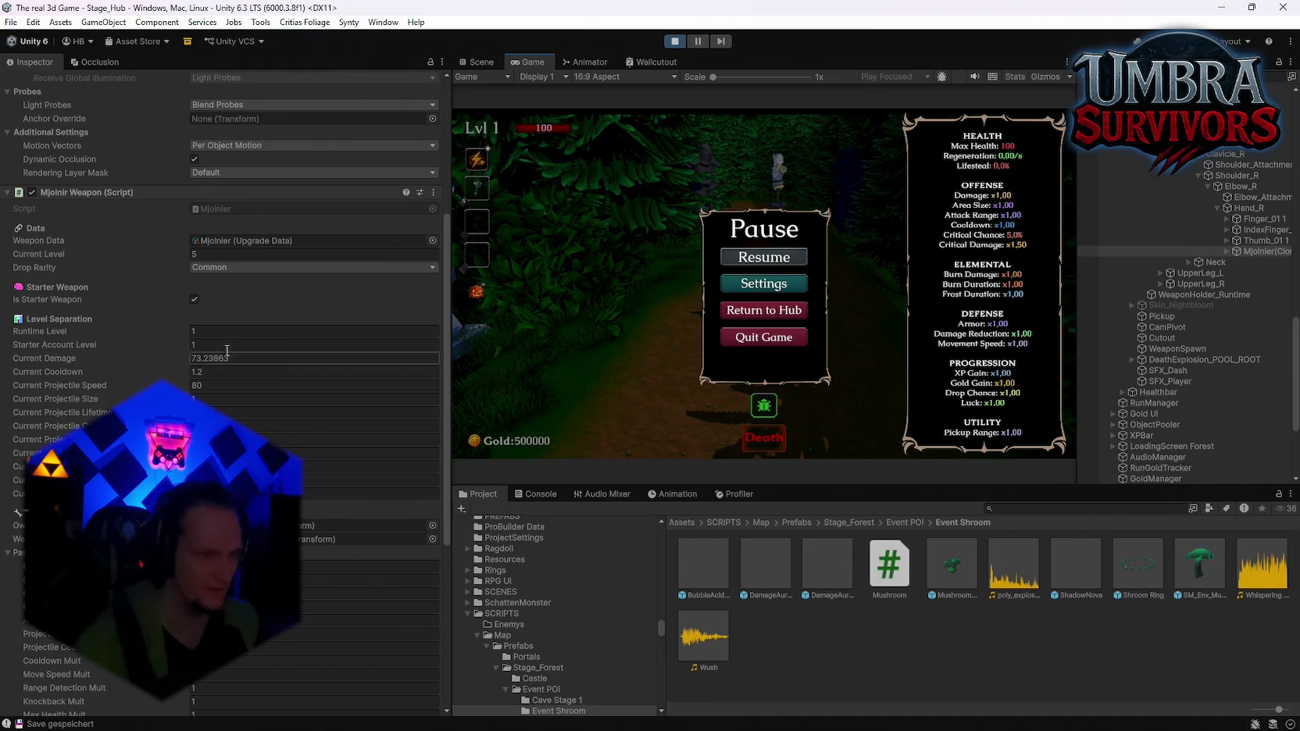
scroll(221, 328, down, 3)
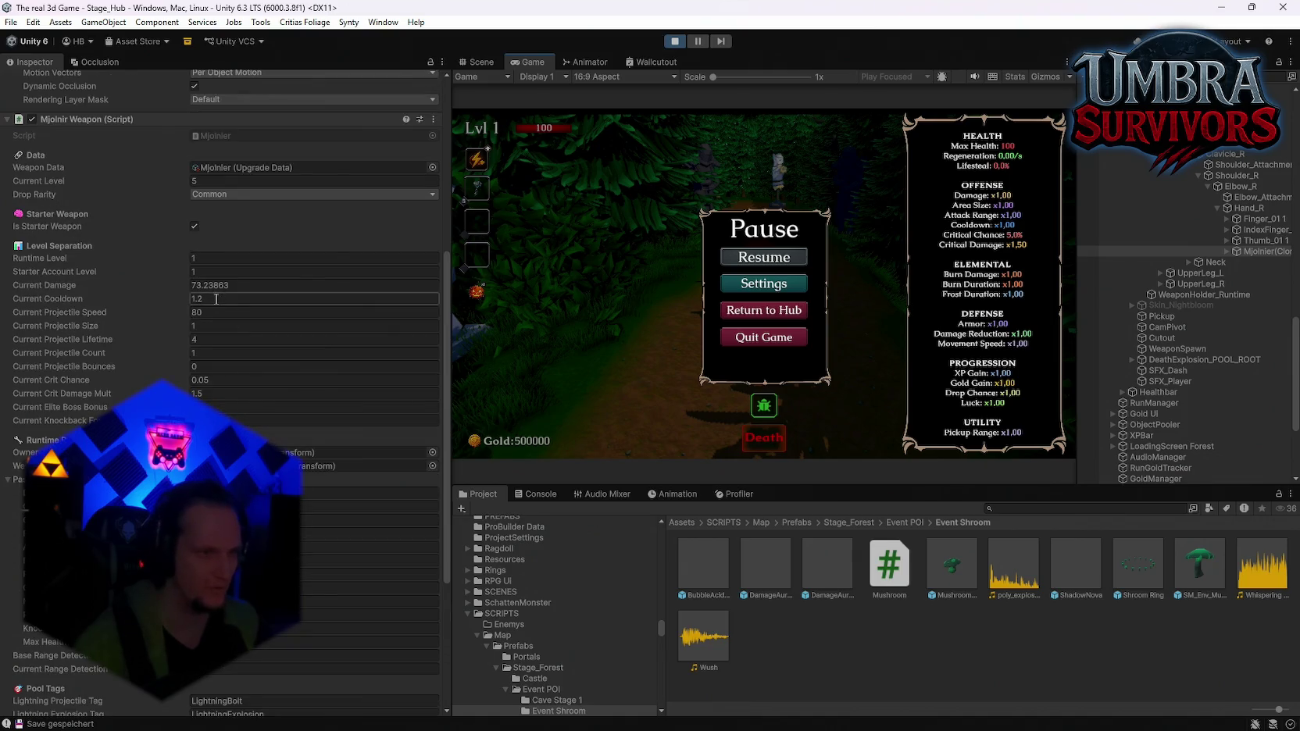
text(0)
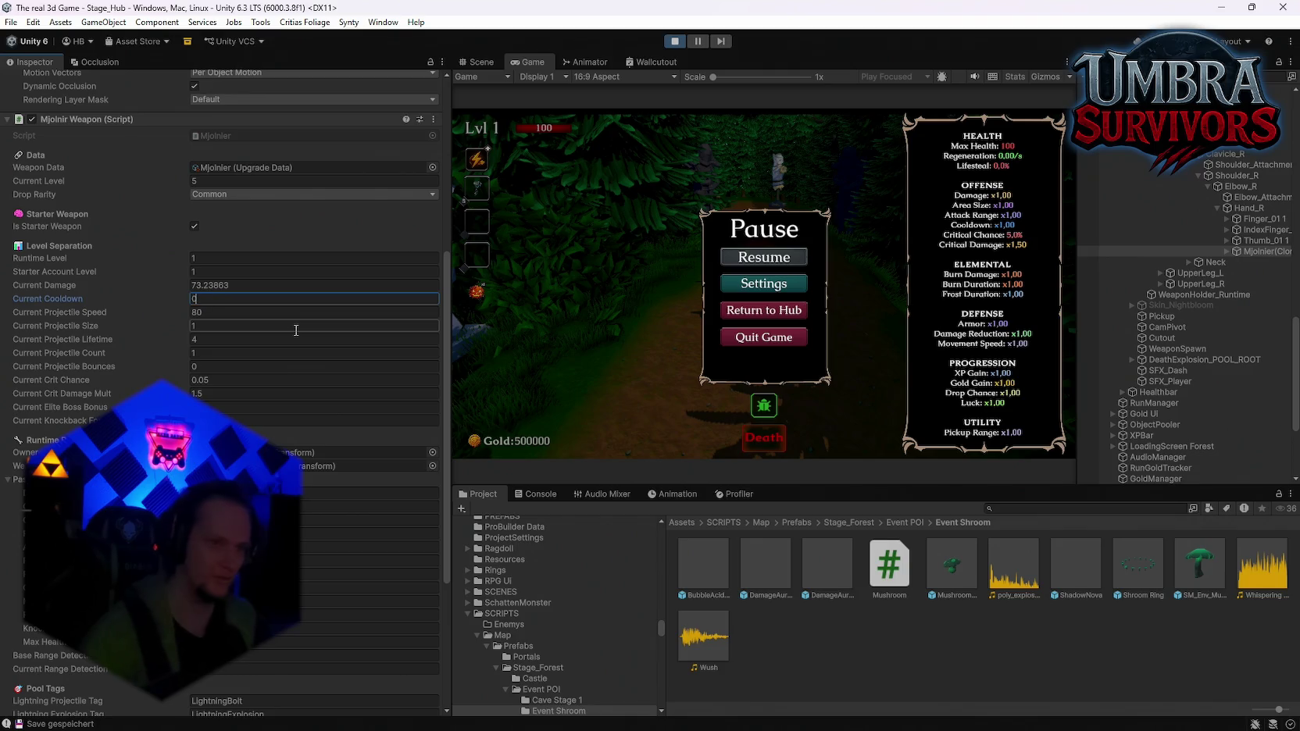
scroll(1176, 172, up, 10)
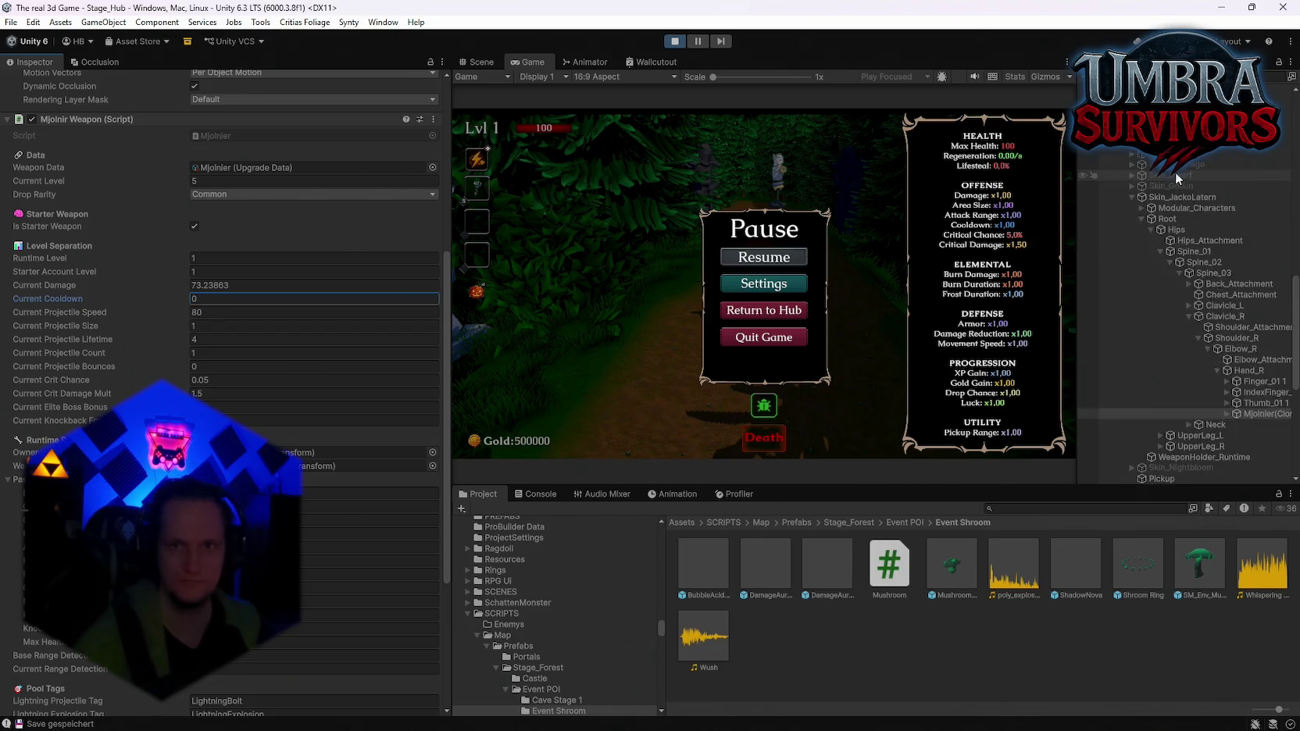
scroll(1126, 368, up, 8)
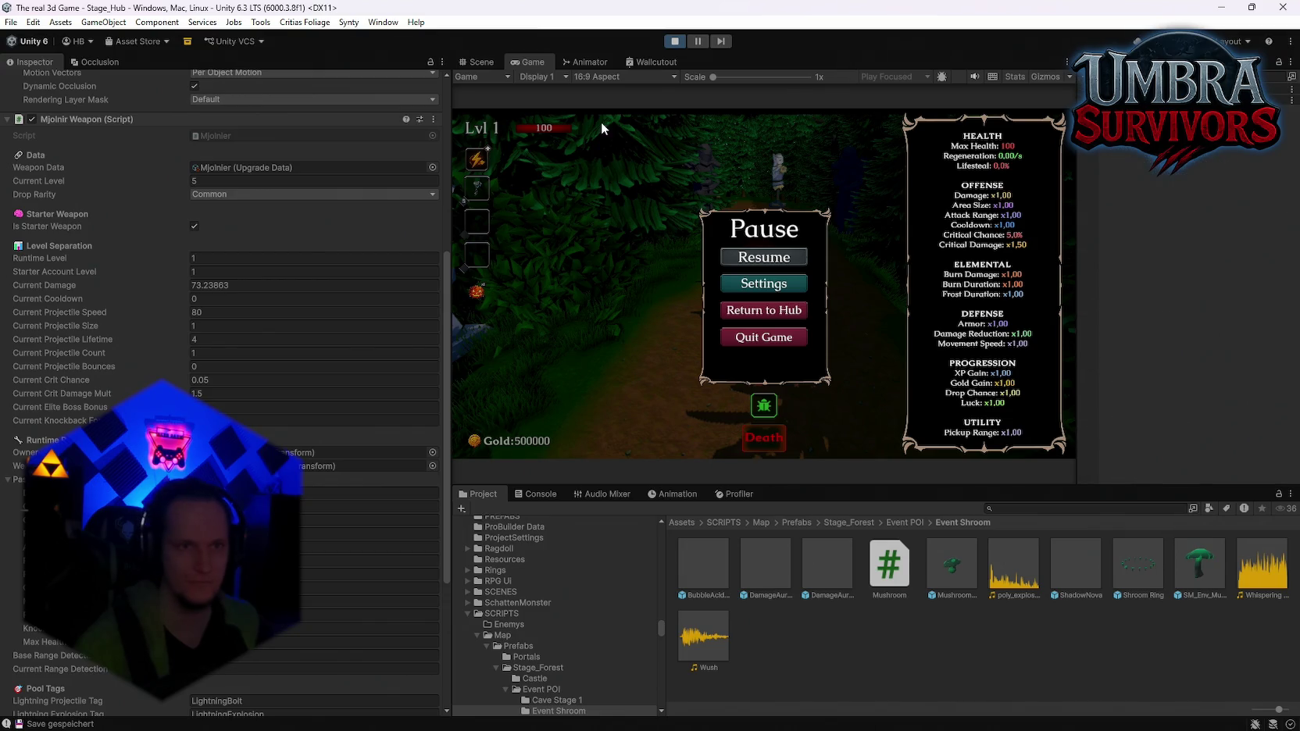
double_click(533, 60)
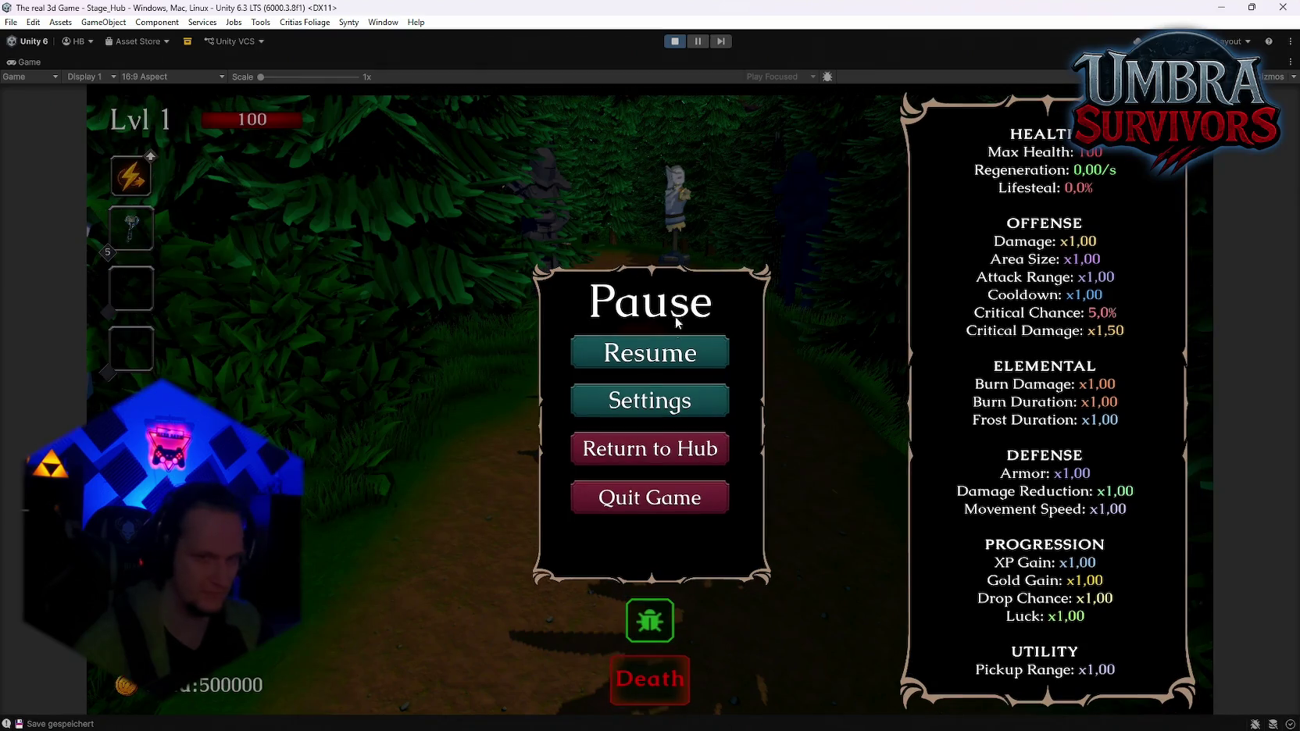
Resume the game and run up the forest path toward the camp while lightning fires
click(666, 349)
key(w)
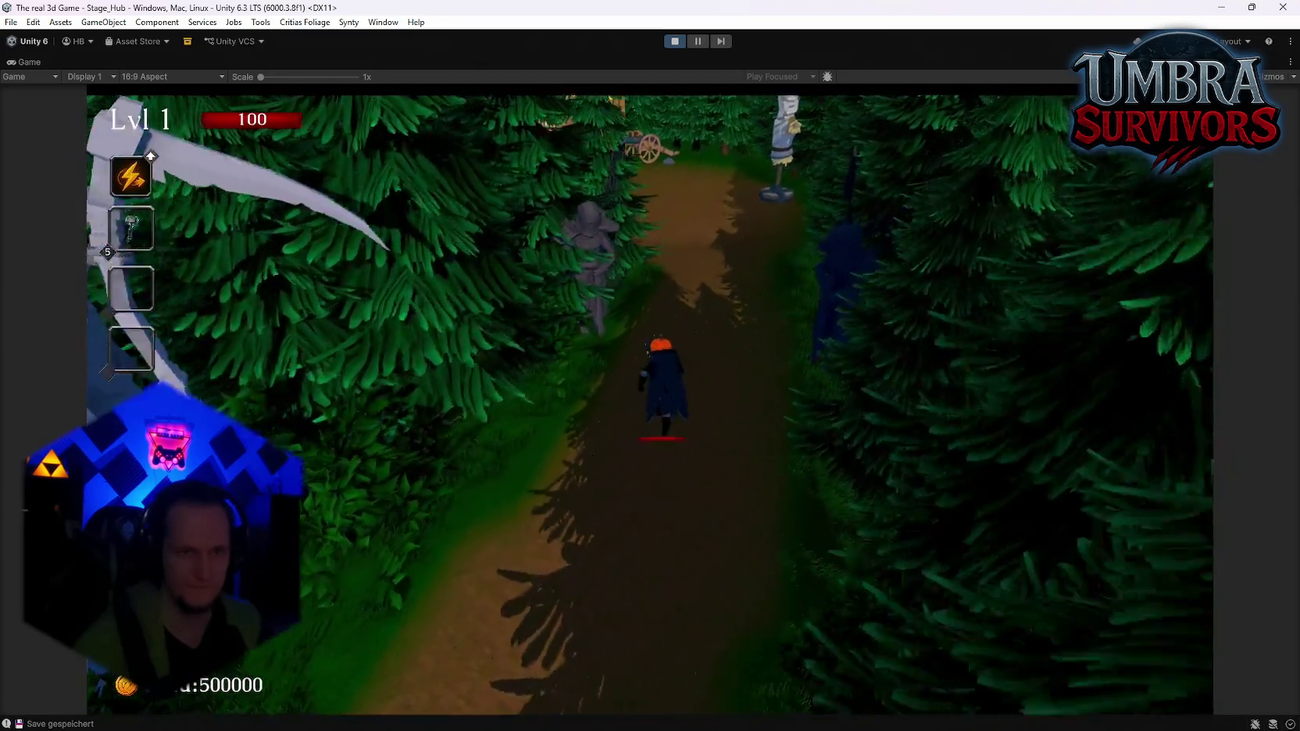
key(w)
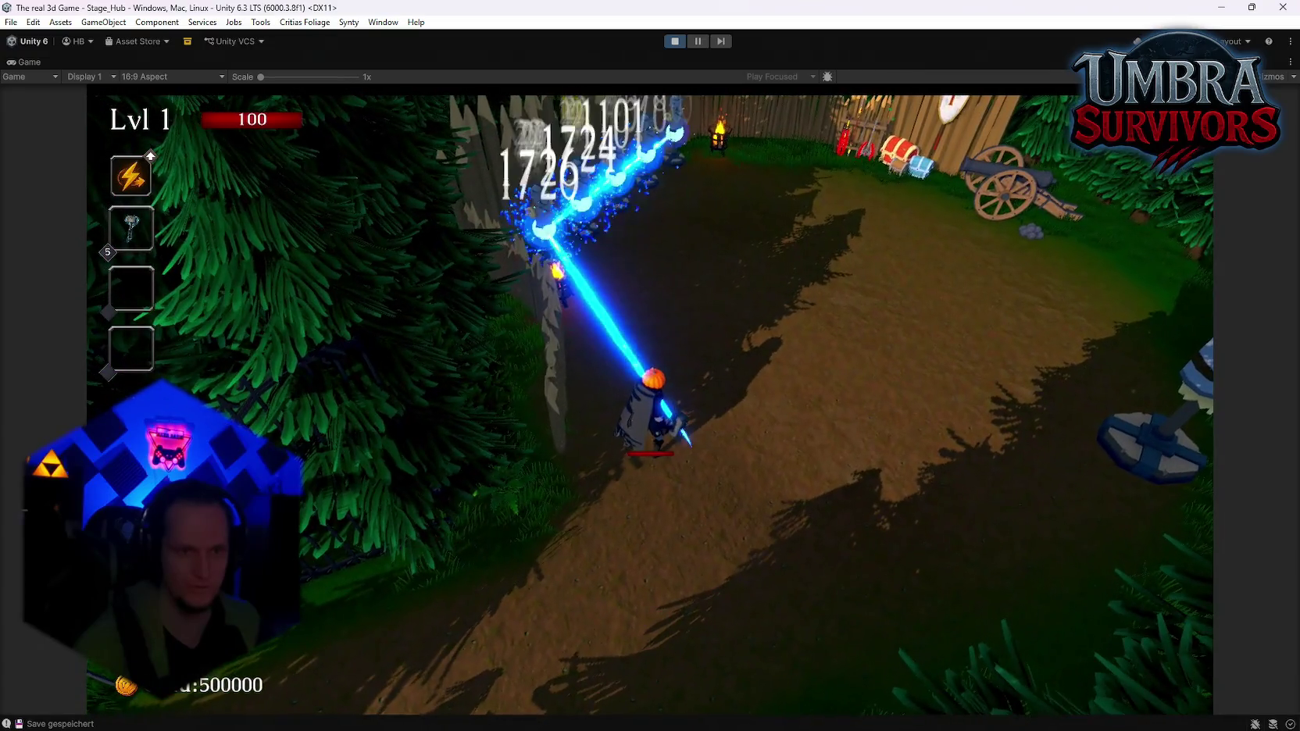
key(d)
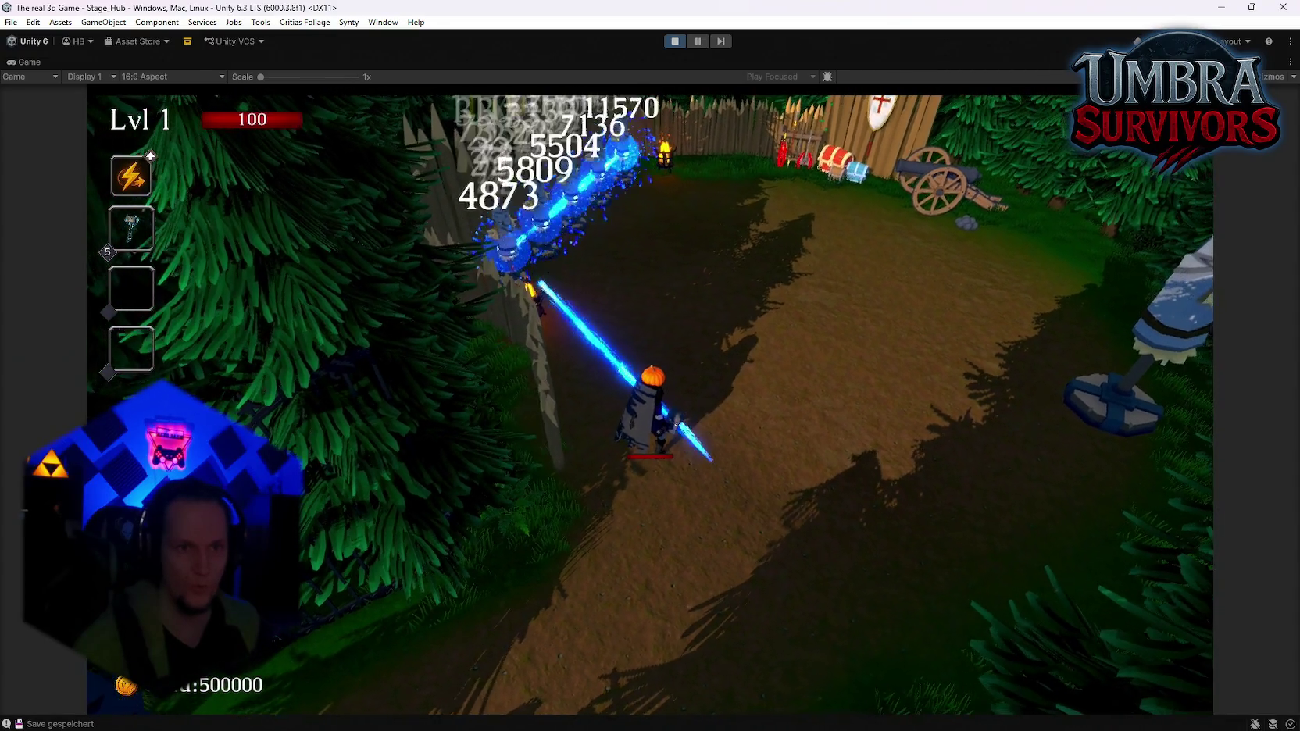
key(w)
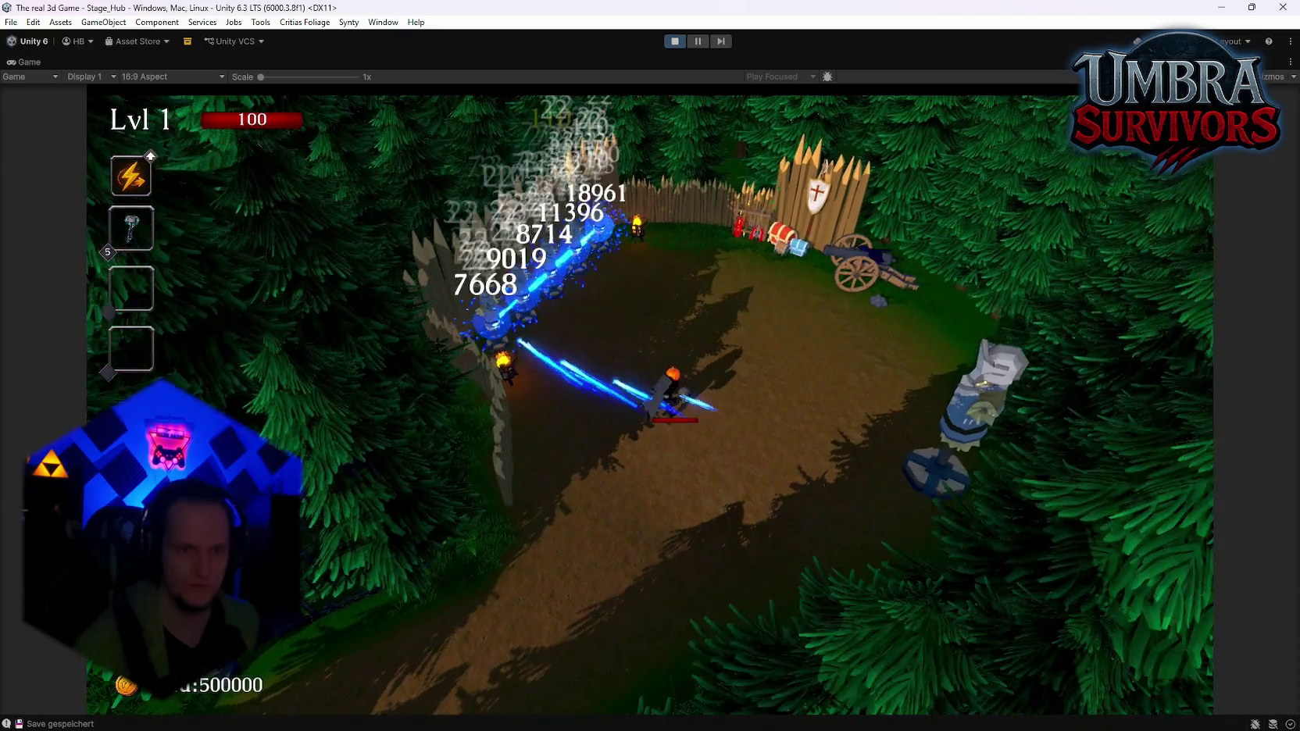
Rotate the camera around the character, then pause and open the Settings menu
key(d)
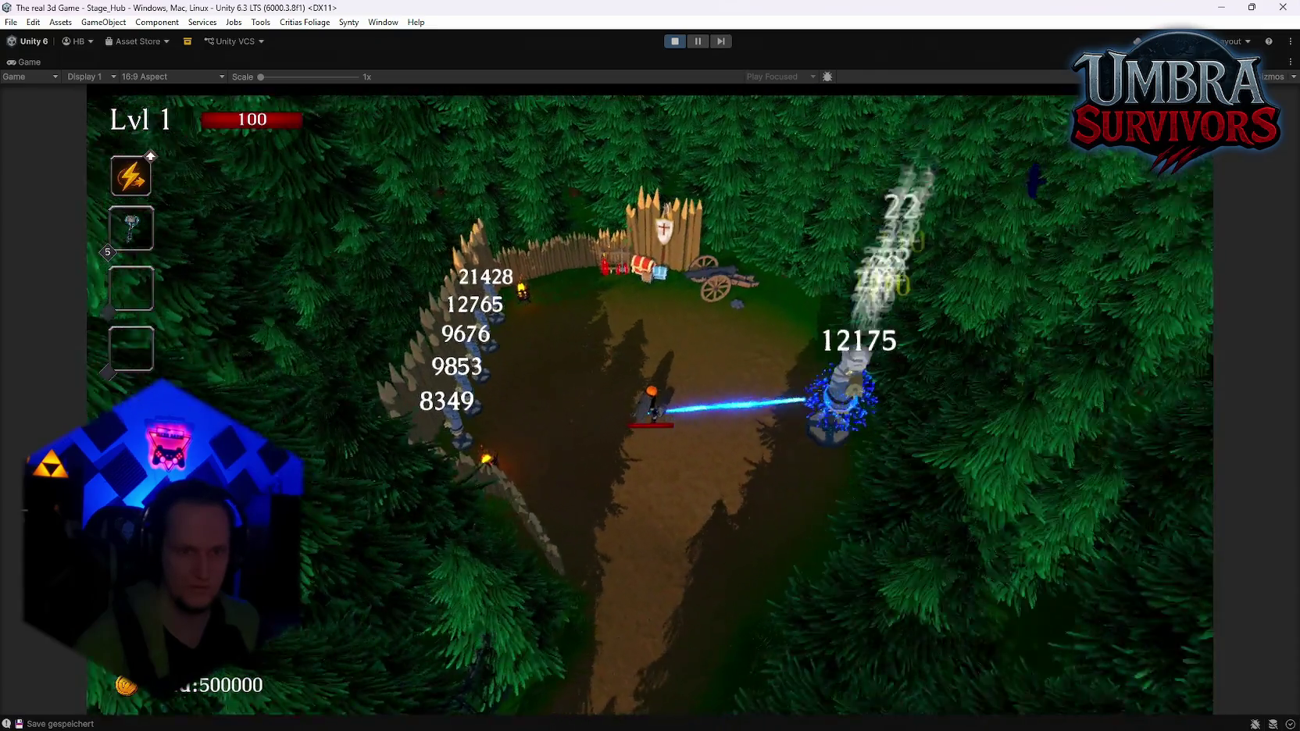
key(d)
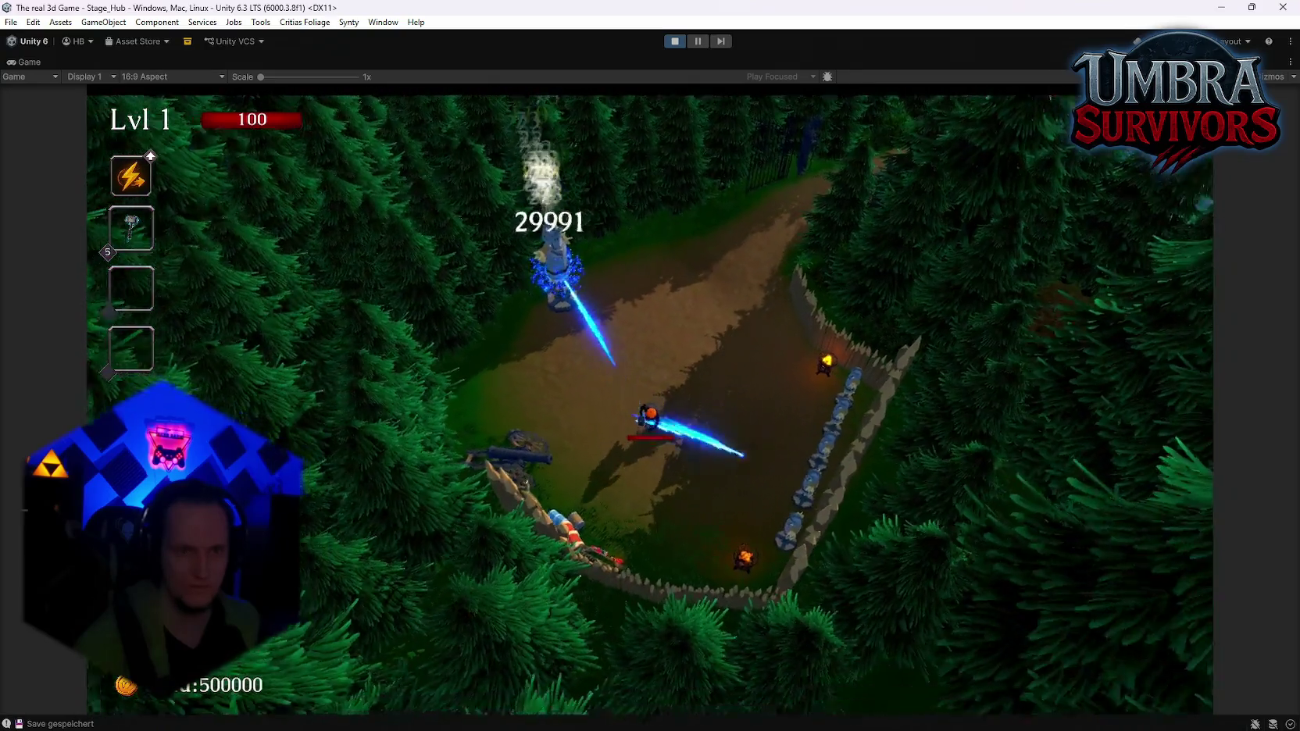
key(d)
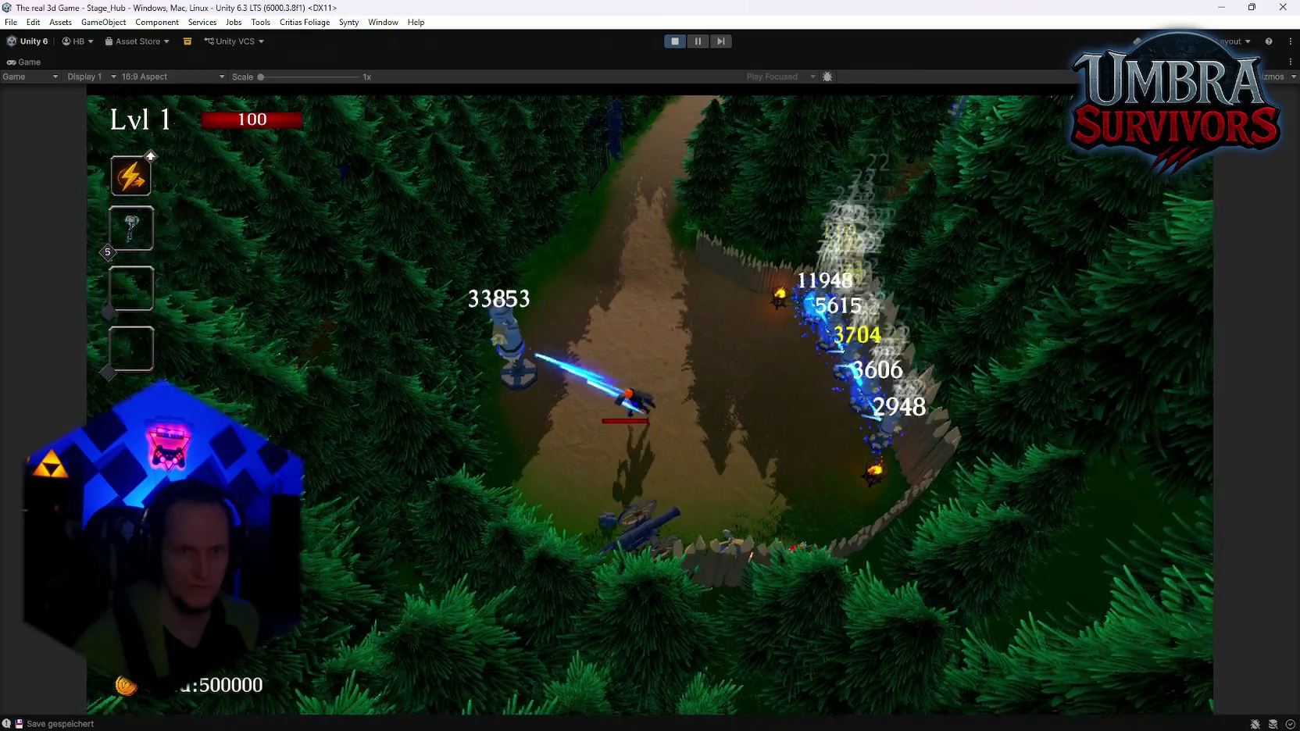
key(d)
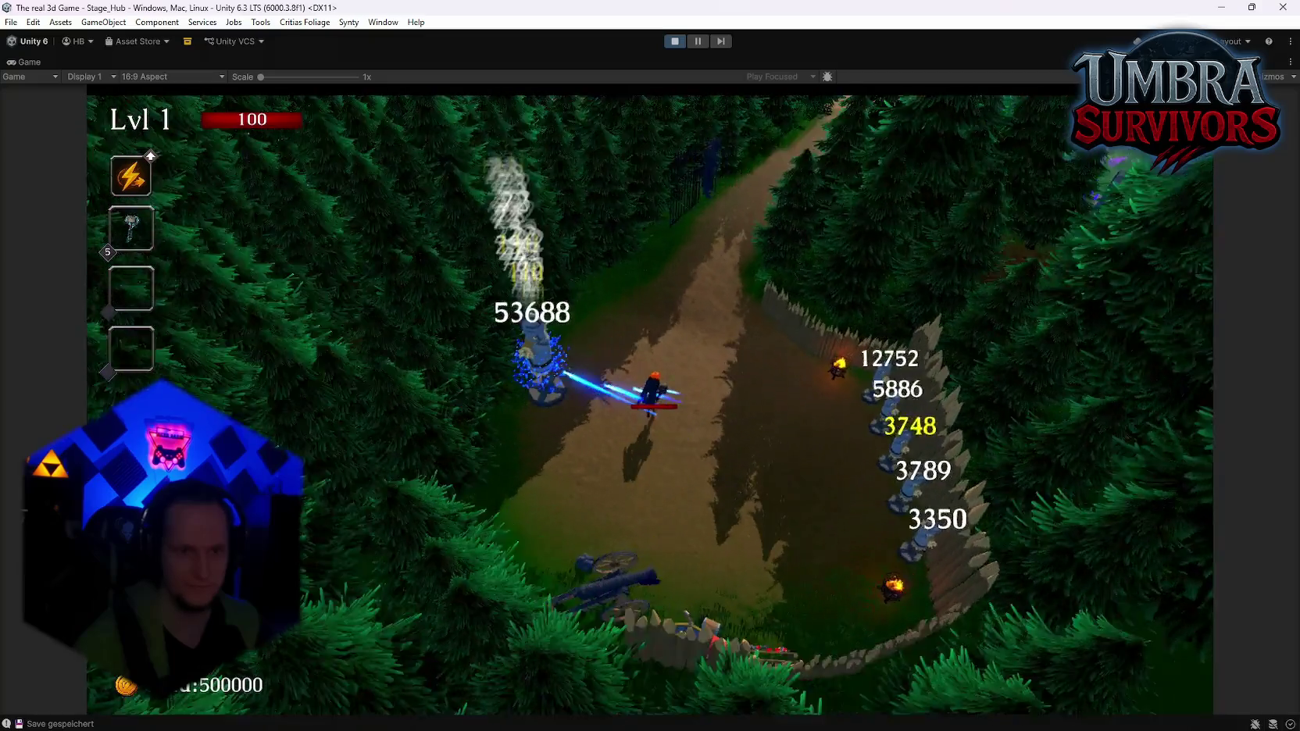
key(d)
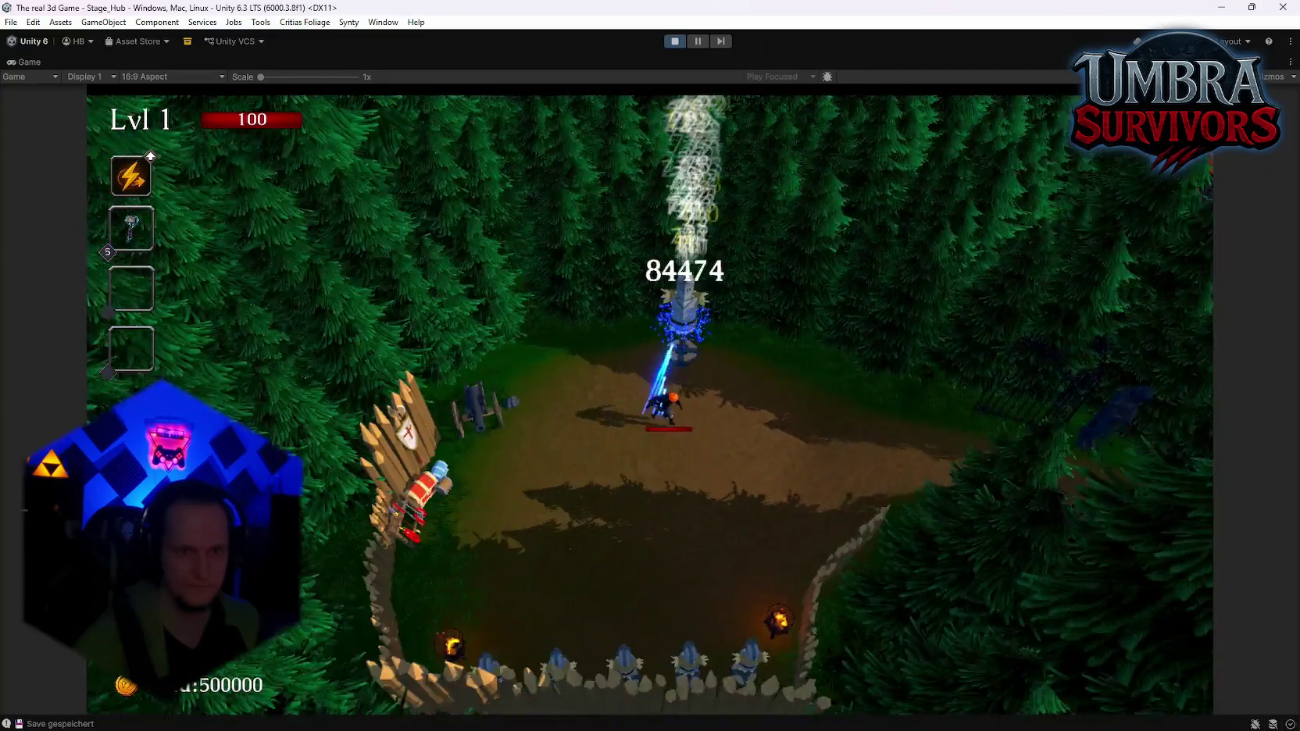
key(d)
key(Escape)
click(656, 400)
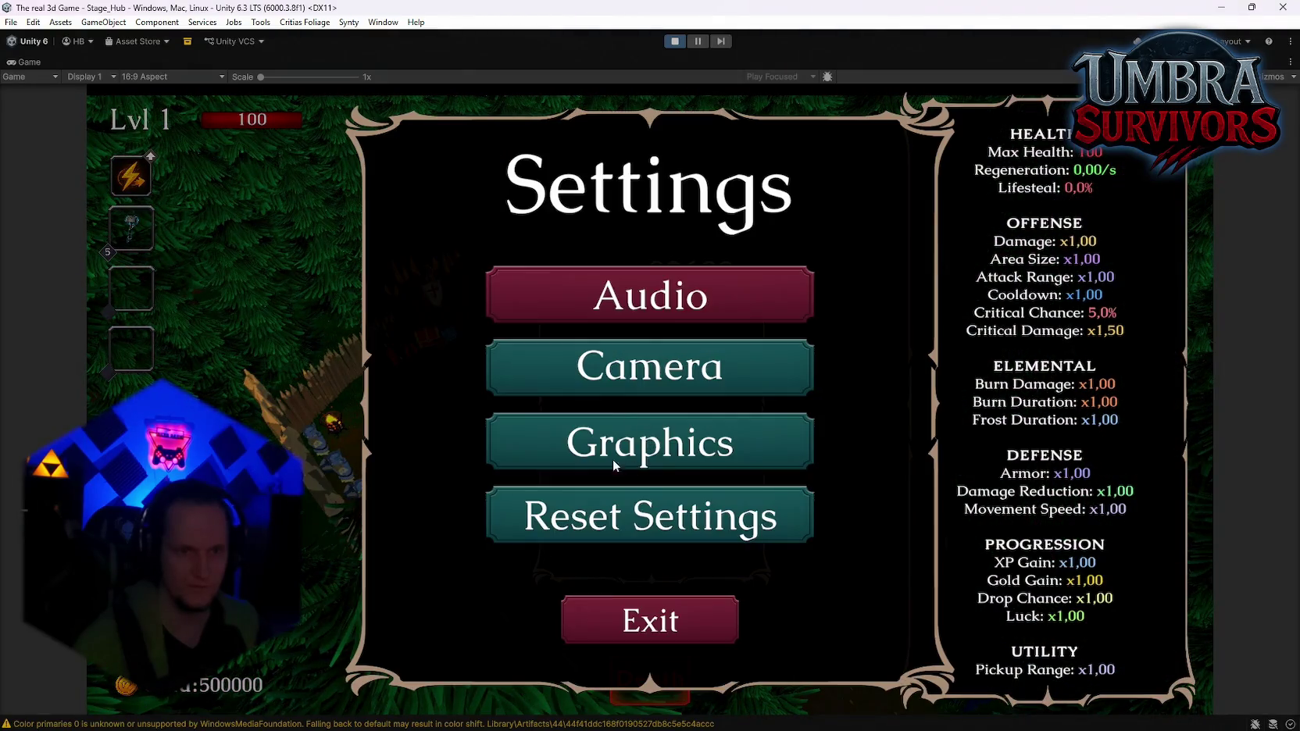
Uncheck Damage Numbers in Camera settings, then pause and exit Play mode with Ctrl+P
click(650, 367)
click(792, 469)
key(Escape)
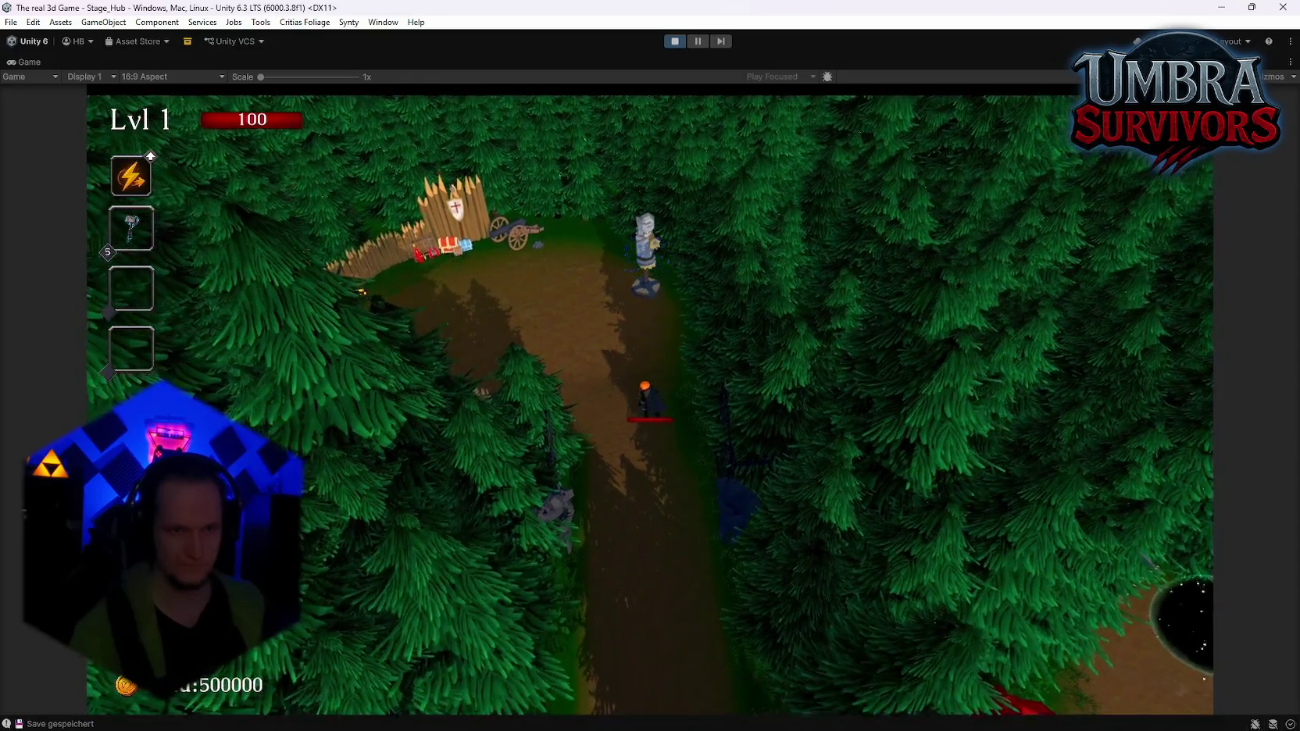
key(Escape)
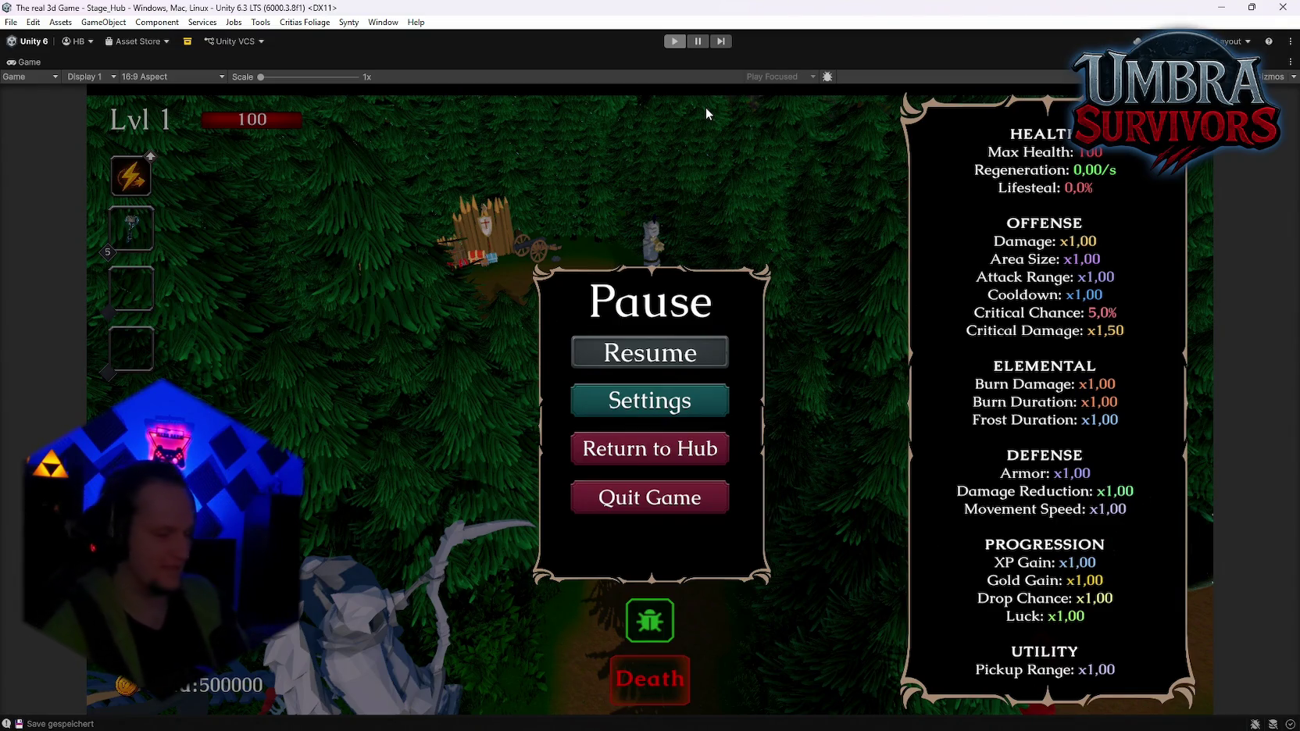
key(ctrl+p)
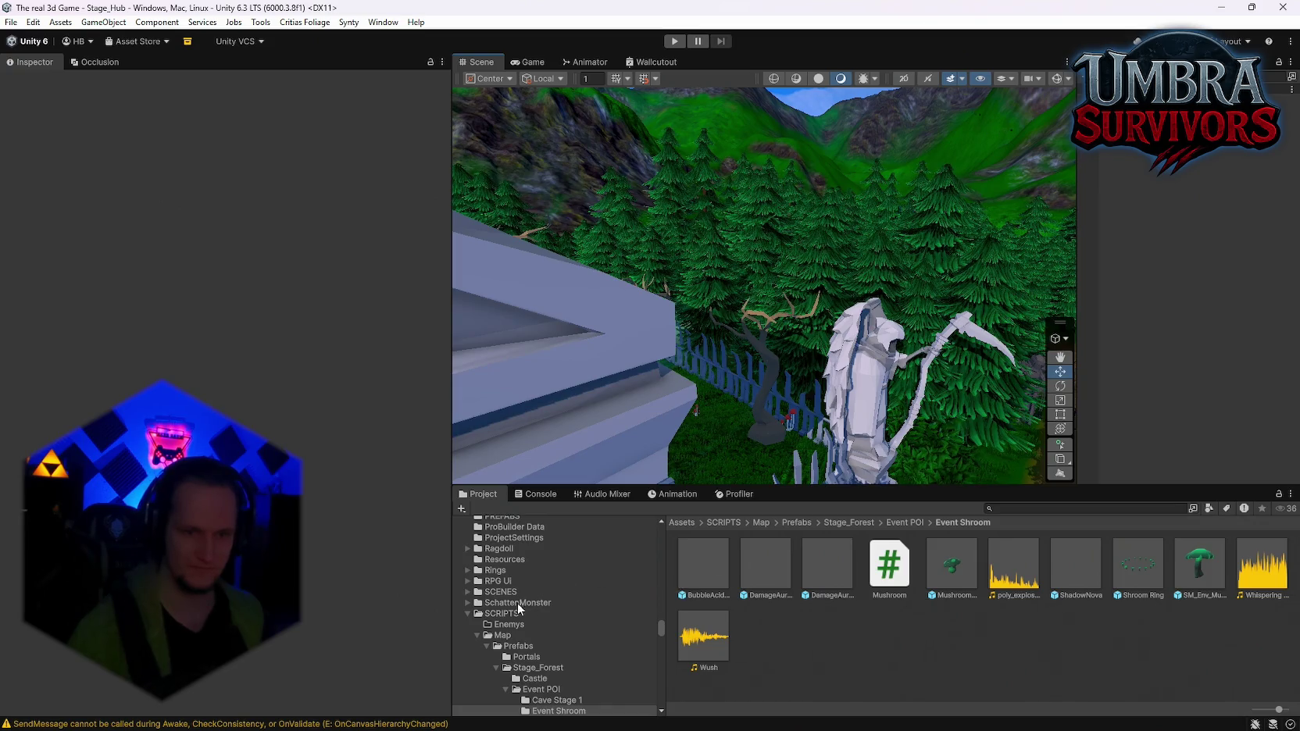
click(1036, 509)
Open the LightningMissileBlue prefab from the Mjolnier > Projectile folder
text(mjol)
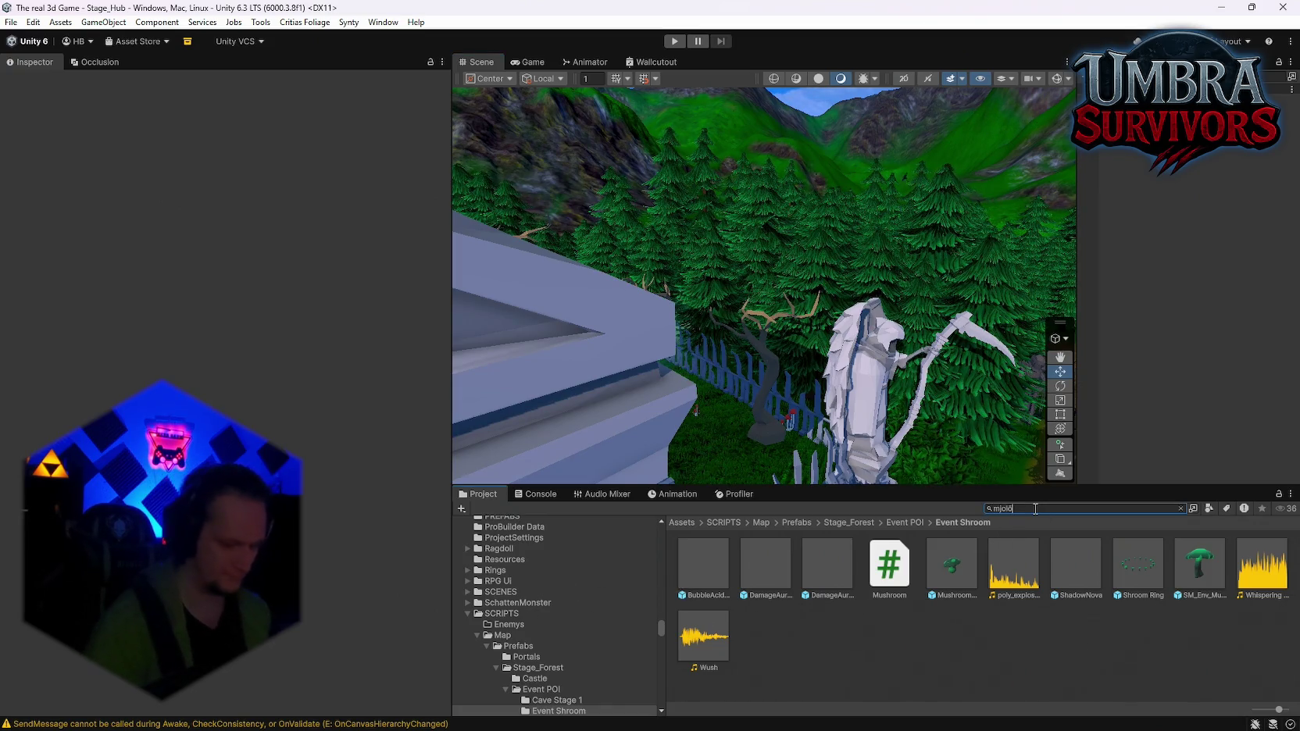
key(BackSpace)
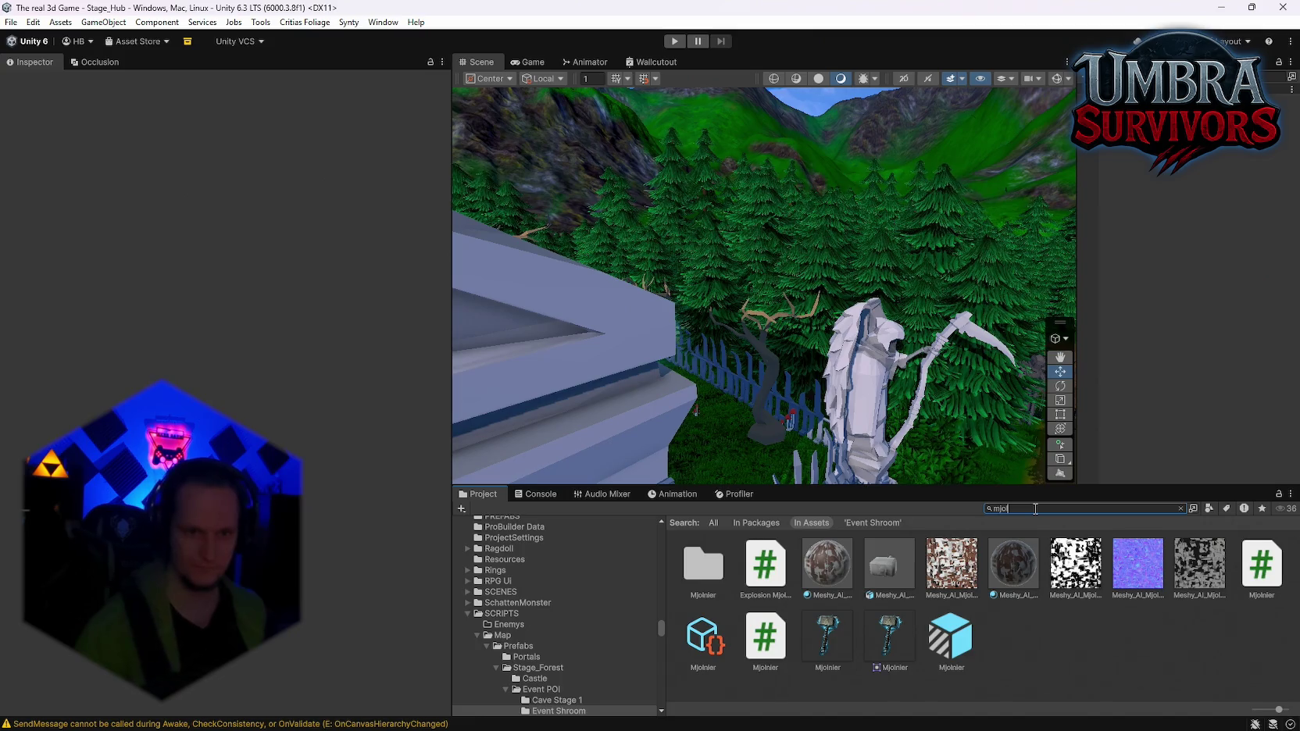
double_click(721, 576)
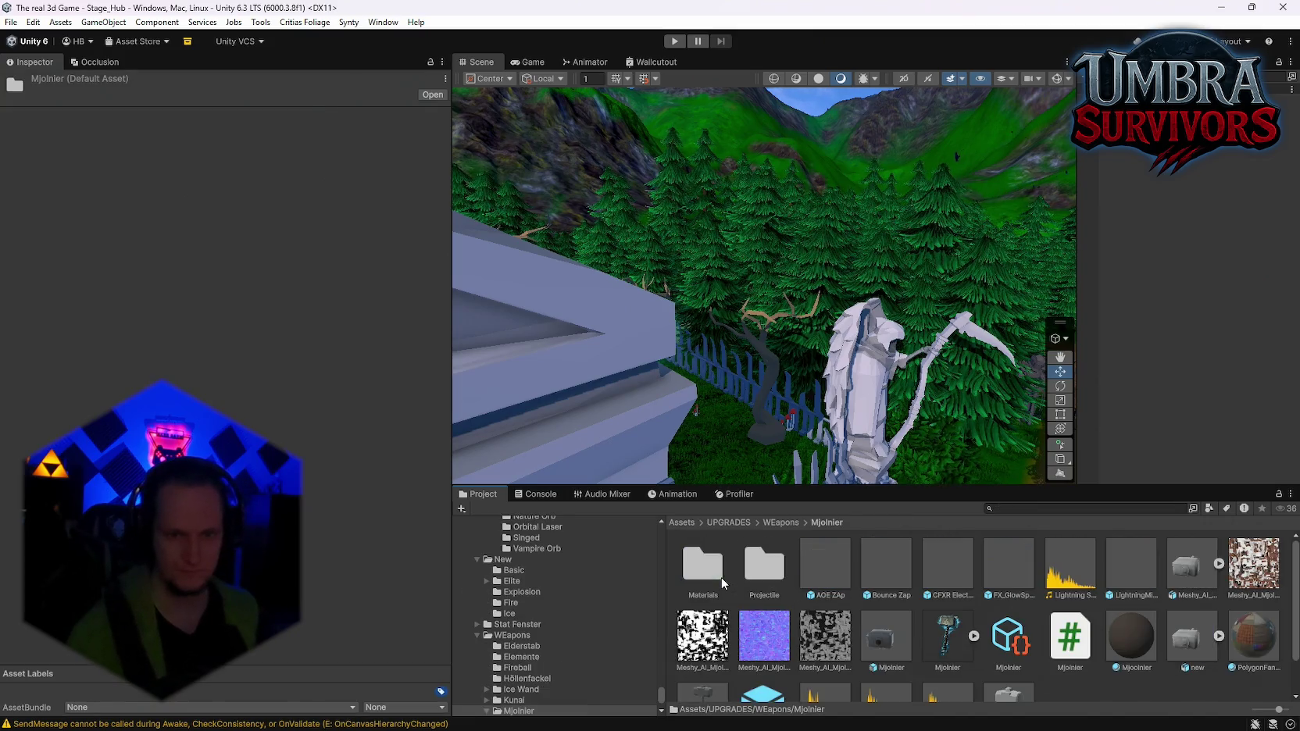
double_click(757, 559)
double_click(845, 563)
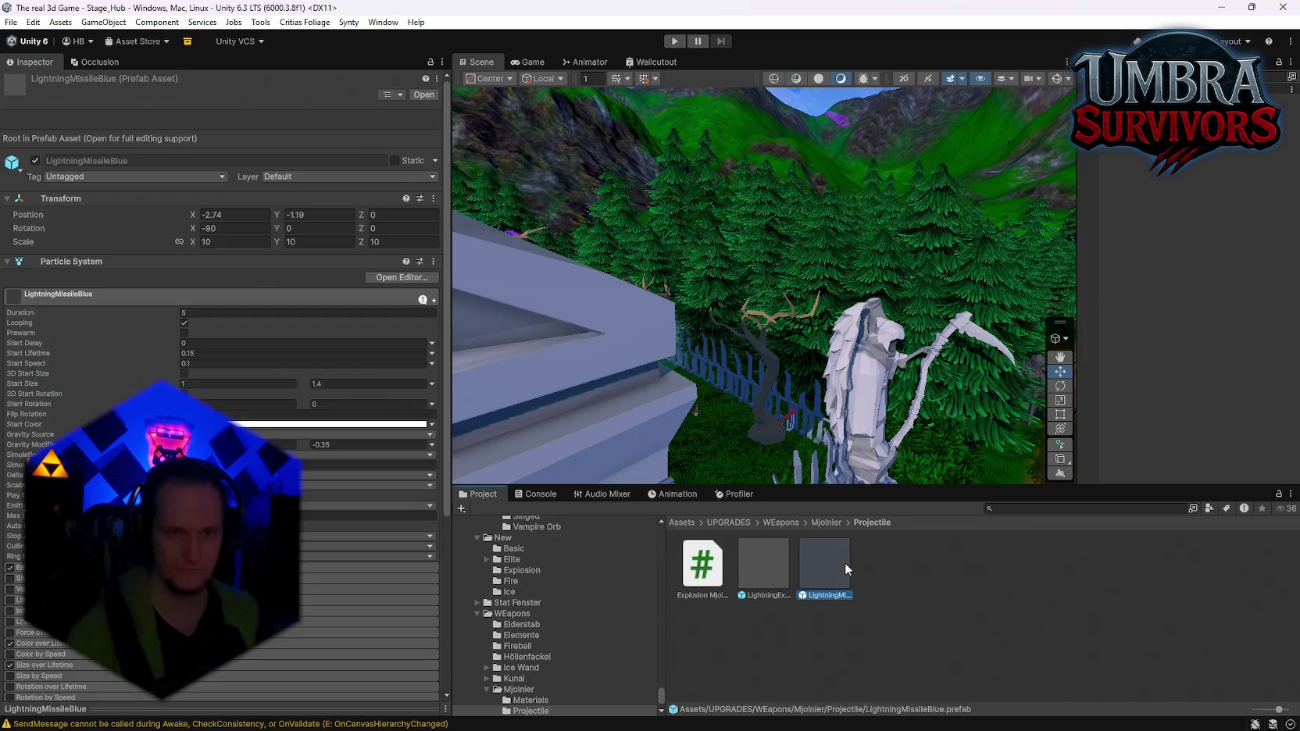
Re-enable EnergySphere and step through LightningSpikes, ArcTrail and SparkTrail, undoing a test move
click(746, 297)
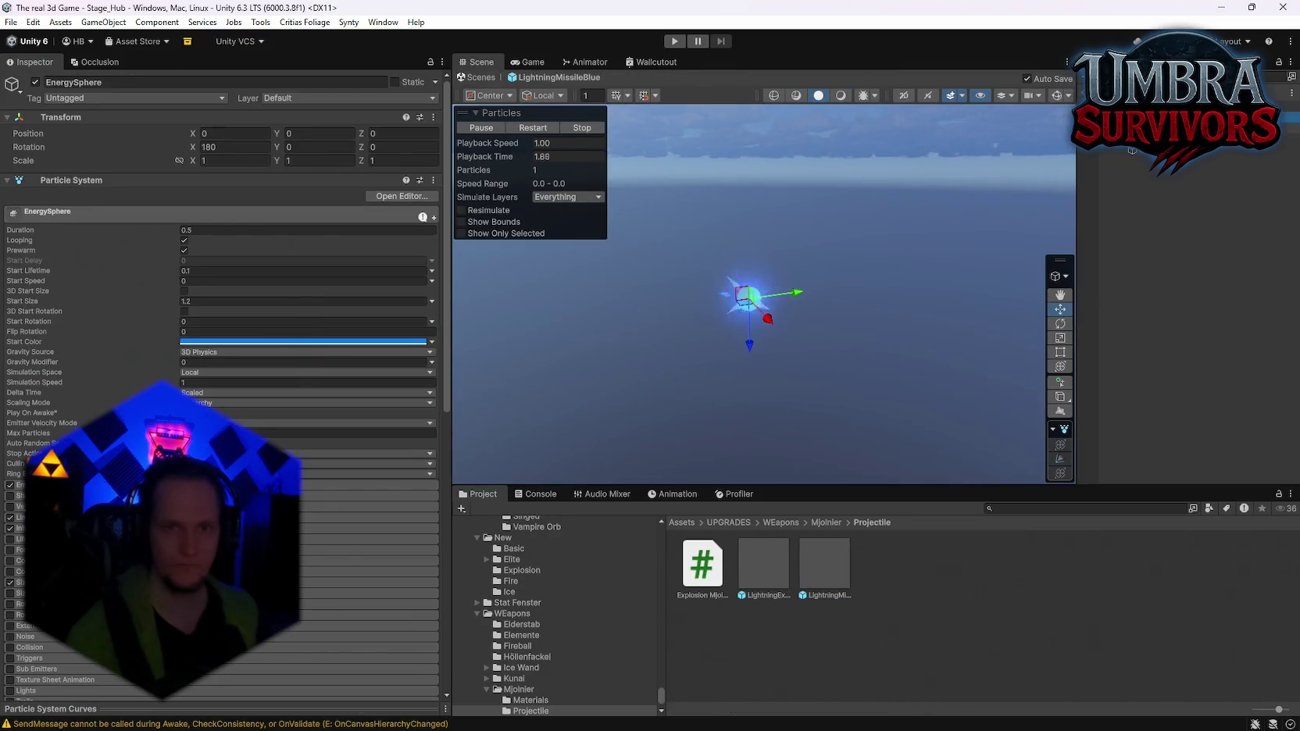
click(34, 83)
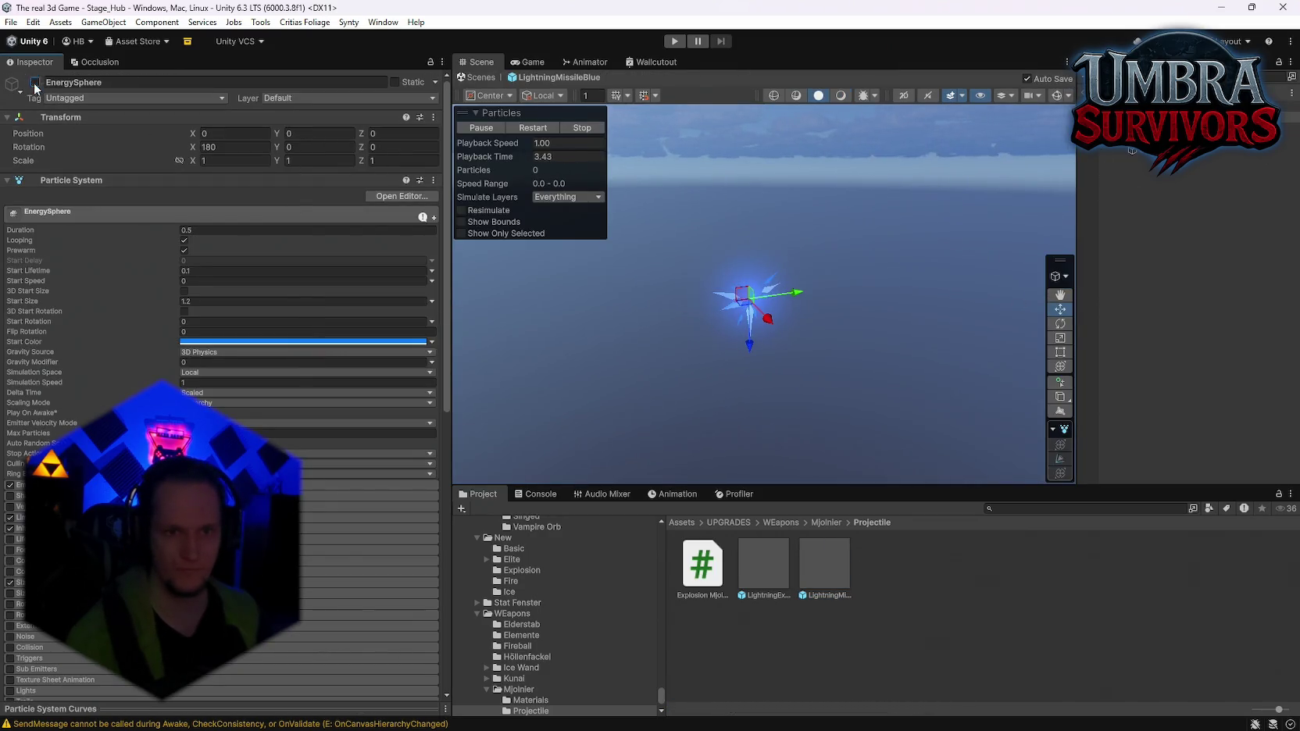
click(747, 298)
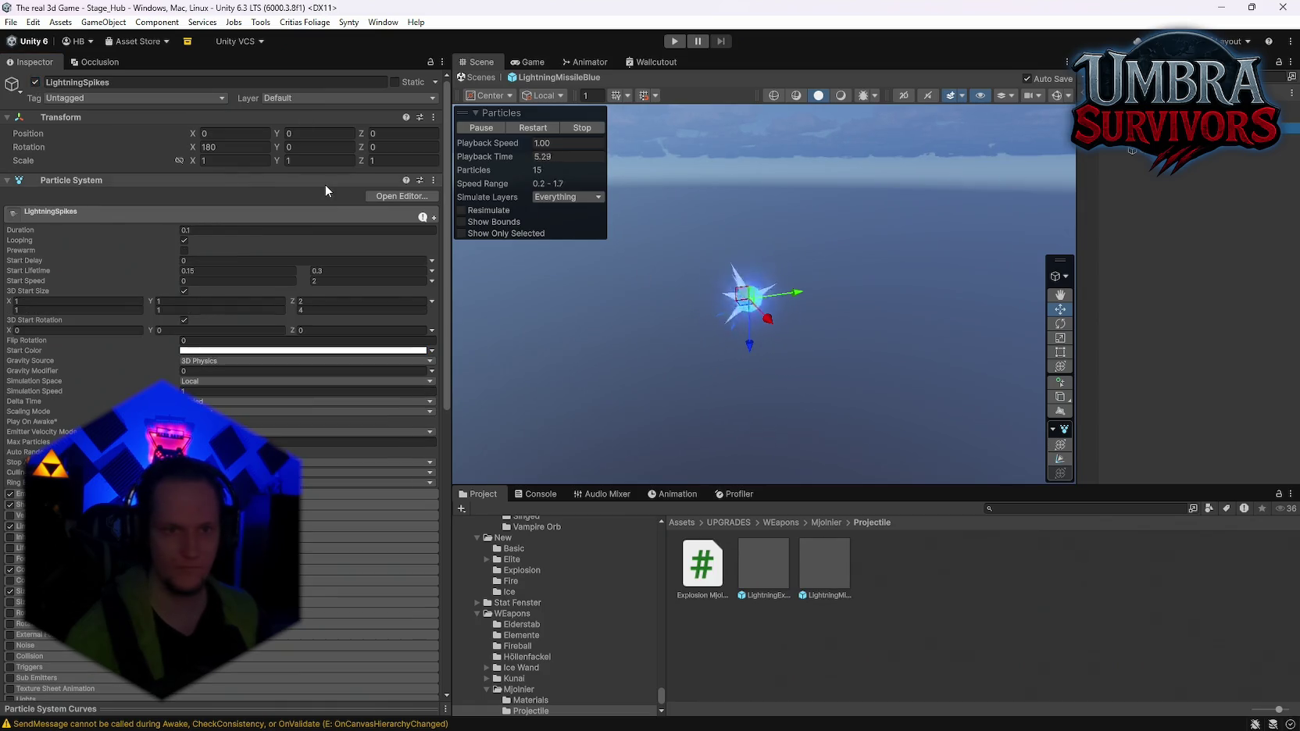
key(Down)
key(Down)
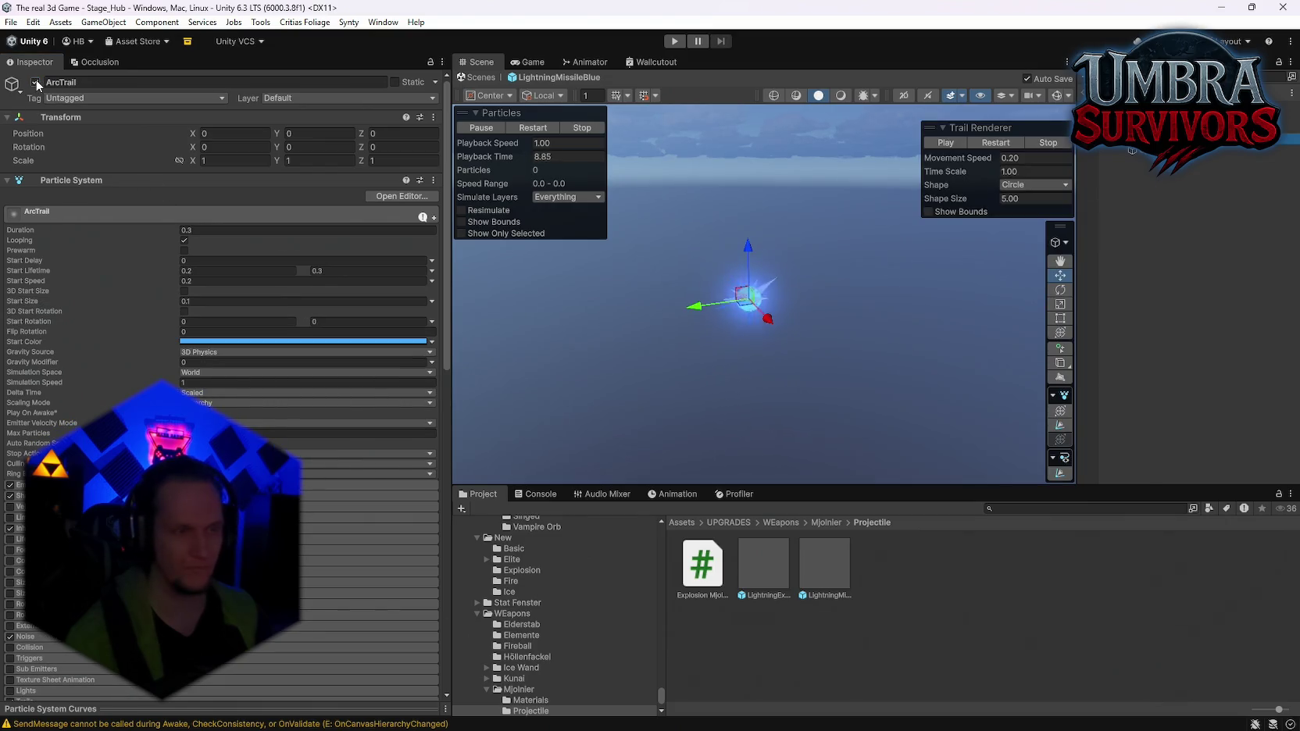
key(Down)
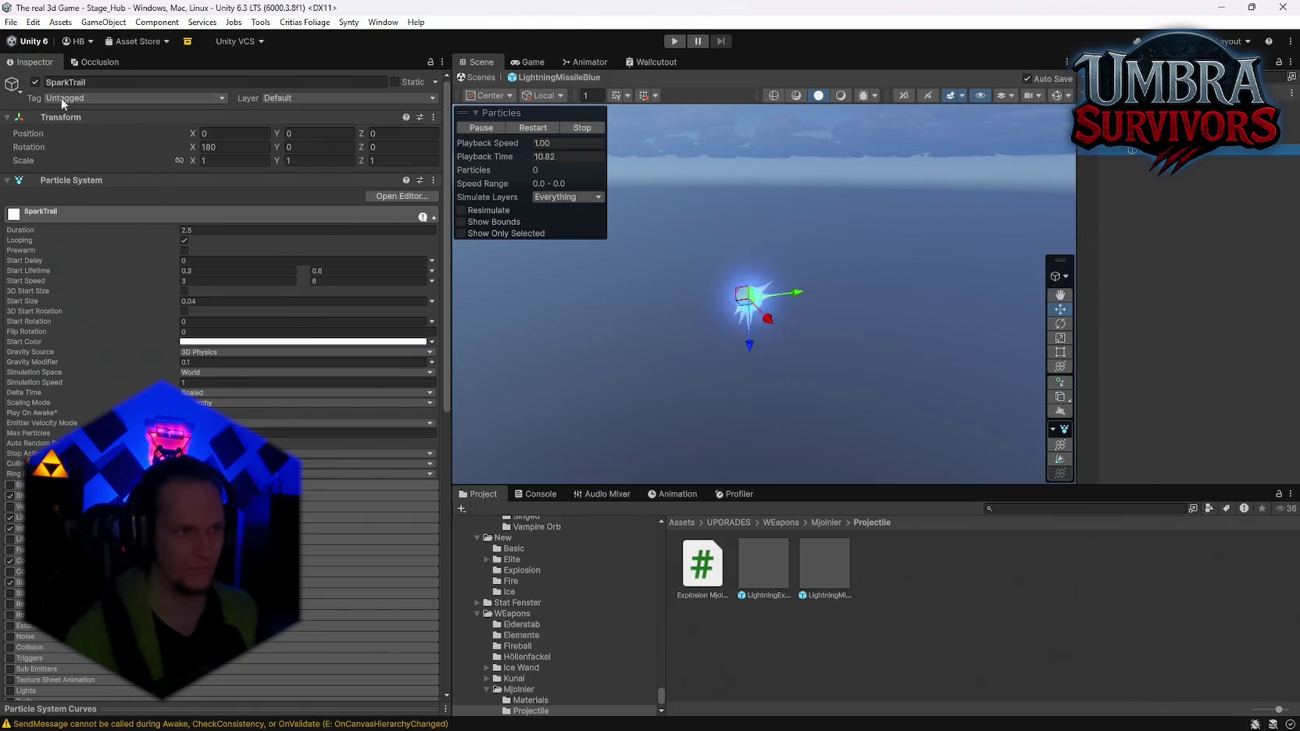
mouse_move(744, 296)
mouse_down()
mouse_move(605, 313)
mouse_move(695, 244)
mouse_move(632, 277)
mouse_move(700, 285)
mouse_up()
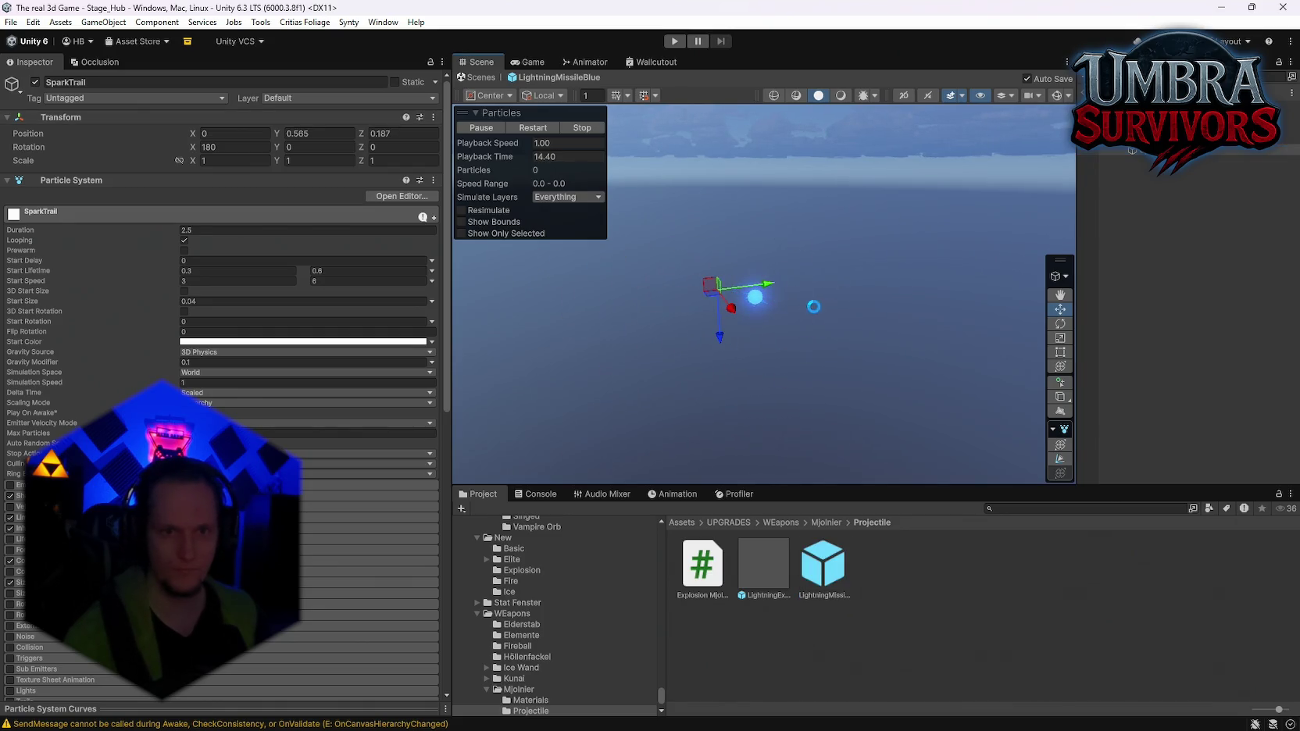
key(ctrl+z)
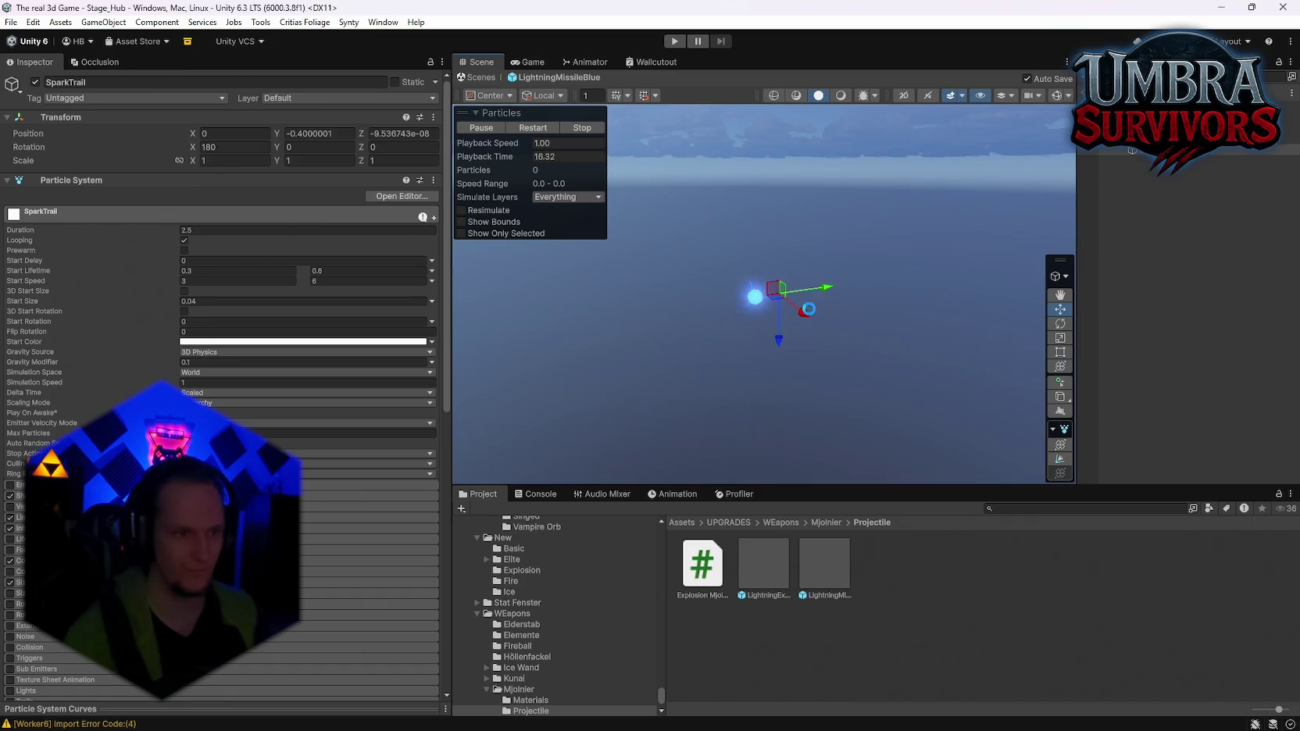
Scroll through the Particle System modules, deselect, then reselect EnergySphere
scroll(240, 422, down, 10)
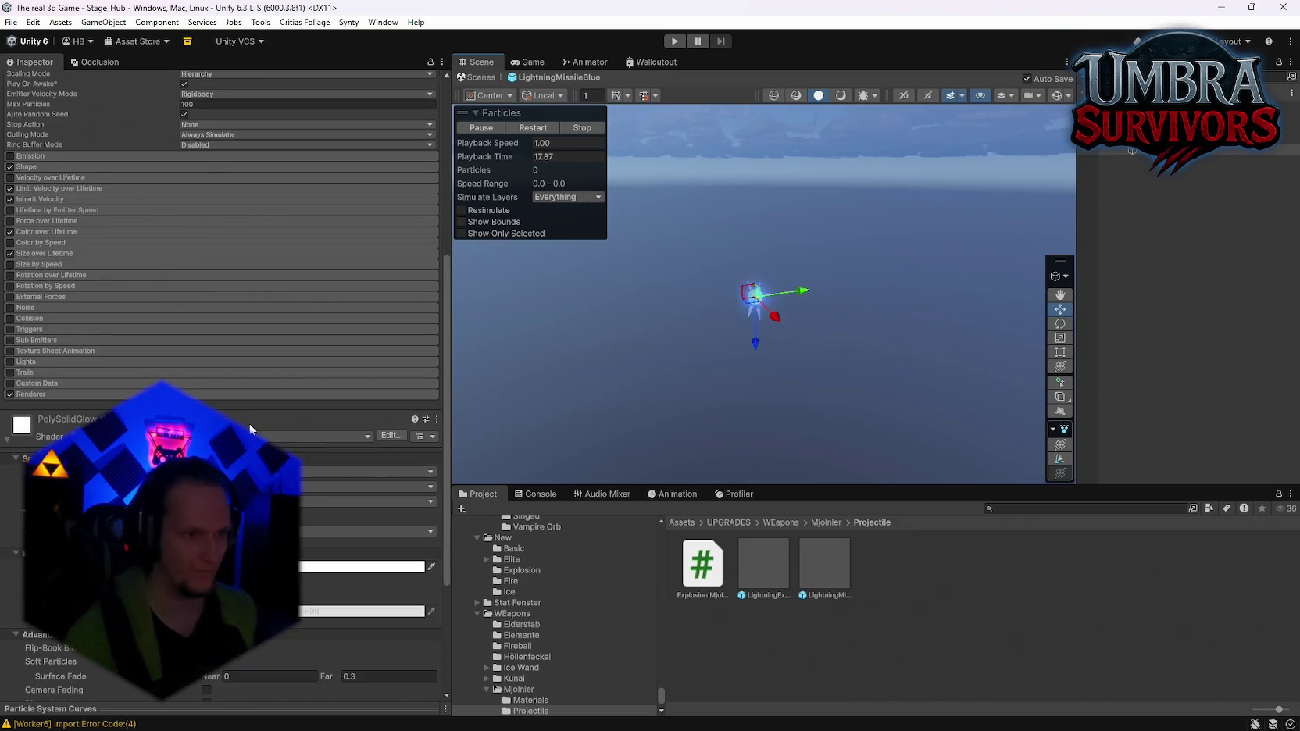
scroll(249, 423, up, 2)
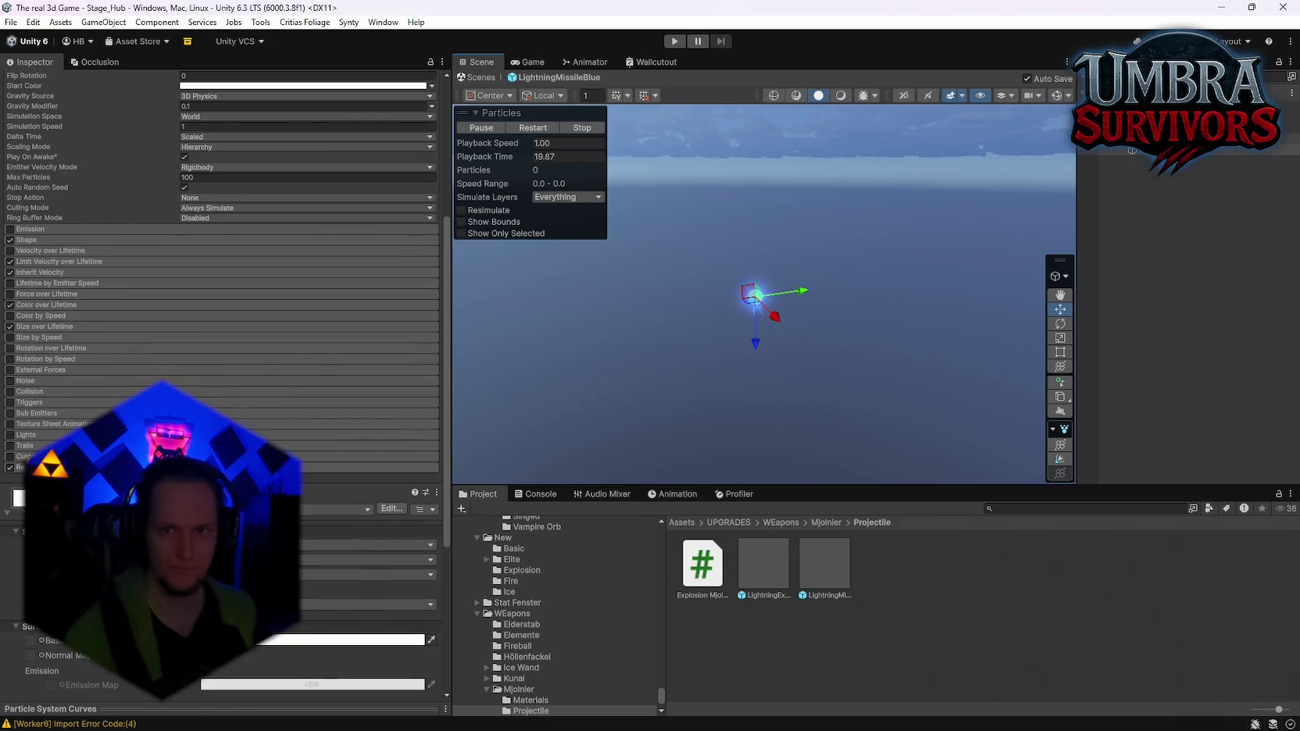
click(1145, 157)
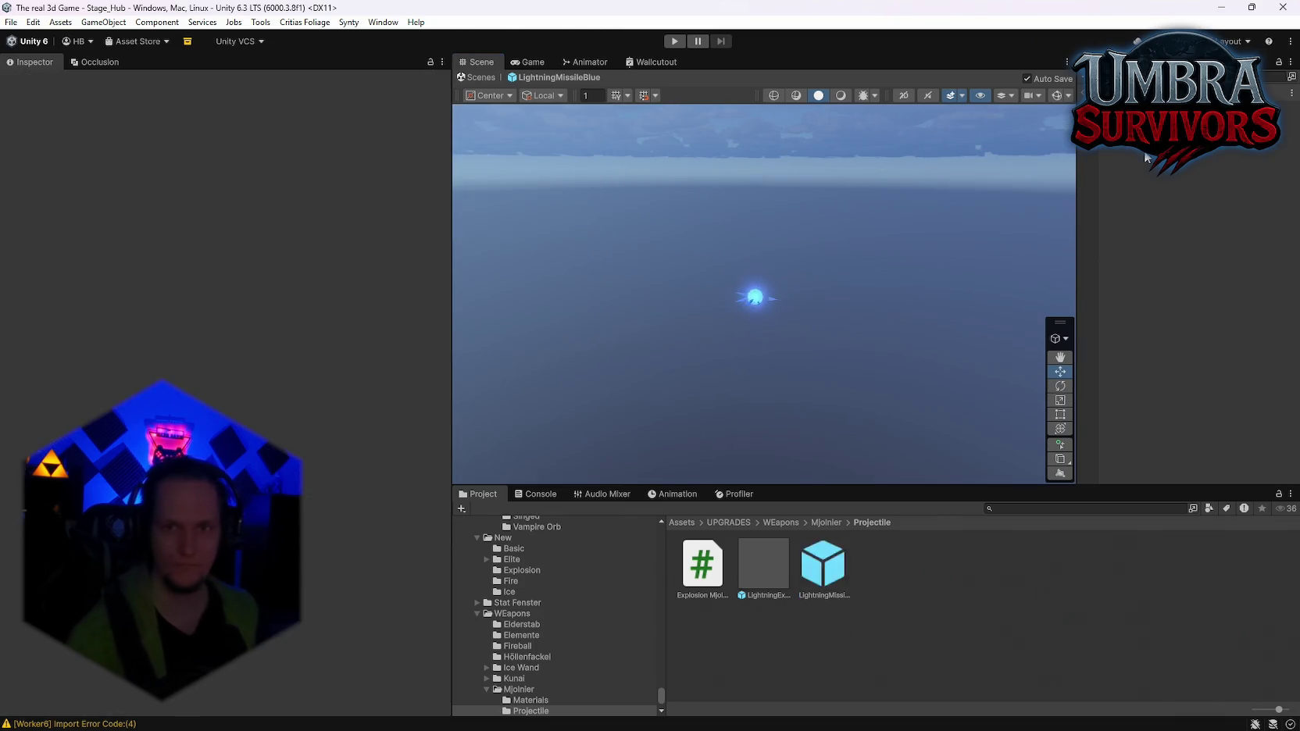
click(752, 297)
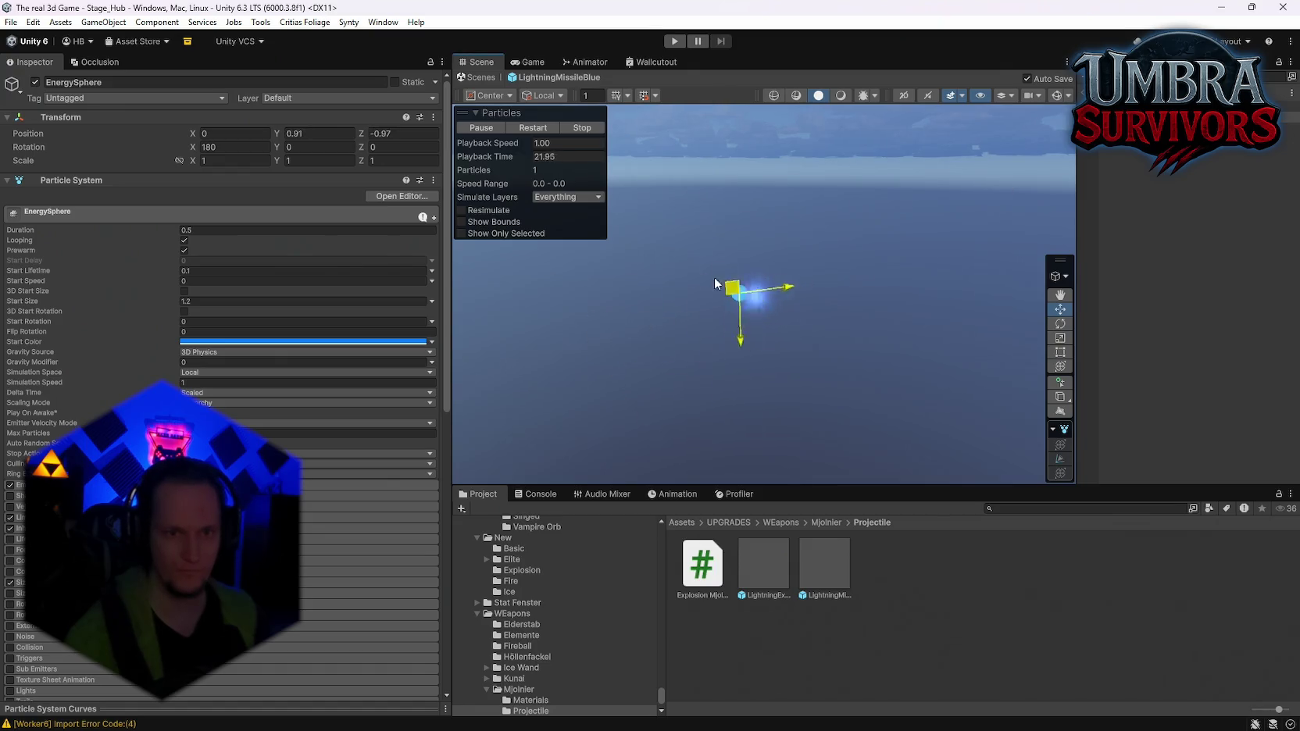
Select EnergySphere, LightningSpikes and ArcTrail, test-moving and reverting each to the origin
mouse_move(715, 283)
mouse_down()
mouse_move(664, 328)
mouse_move(752, 295)
mouse_up()
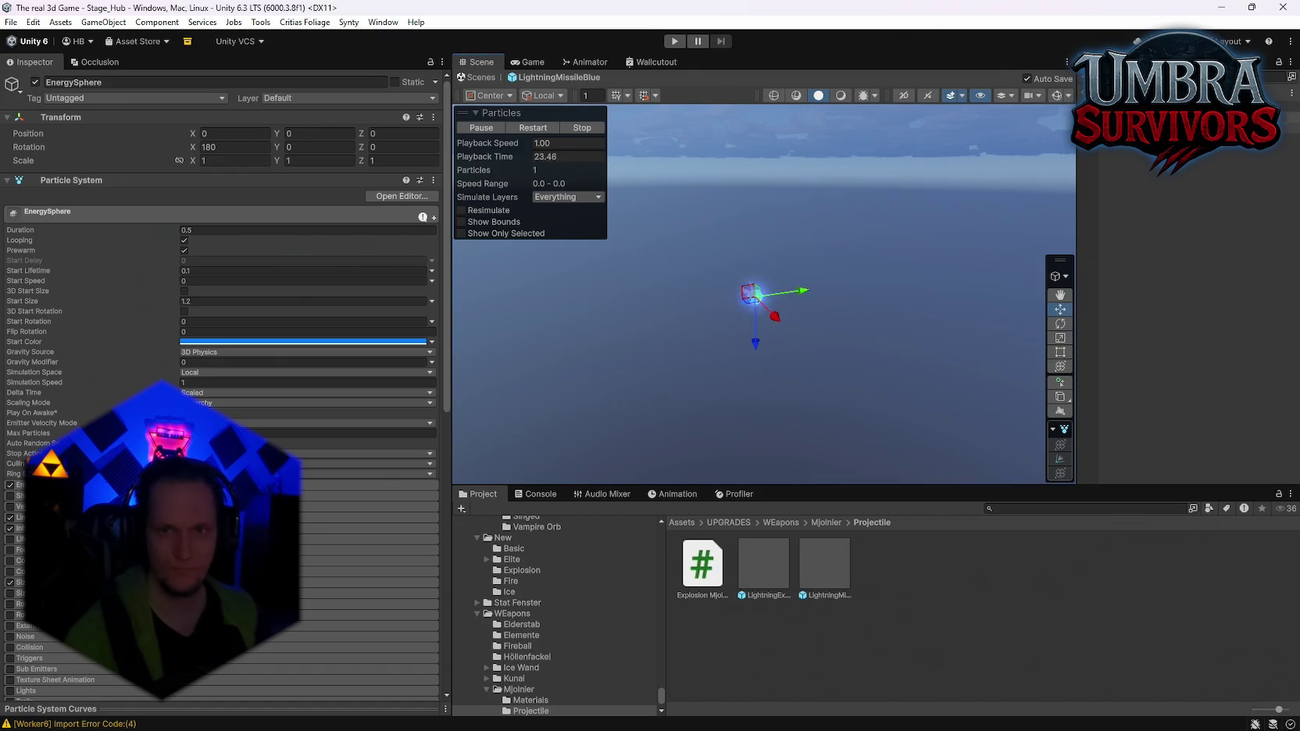
click(752, 295)
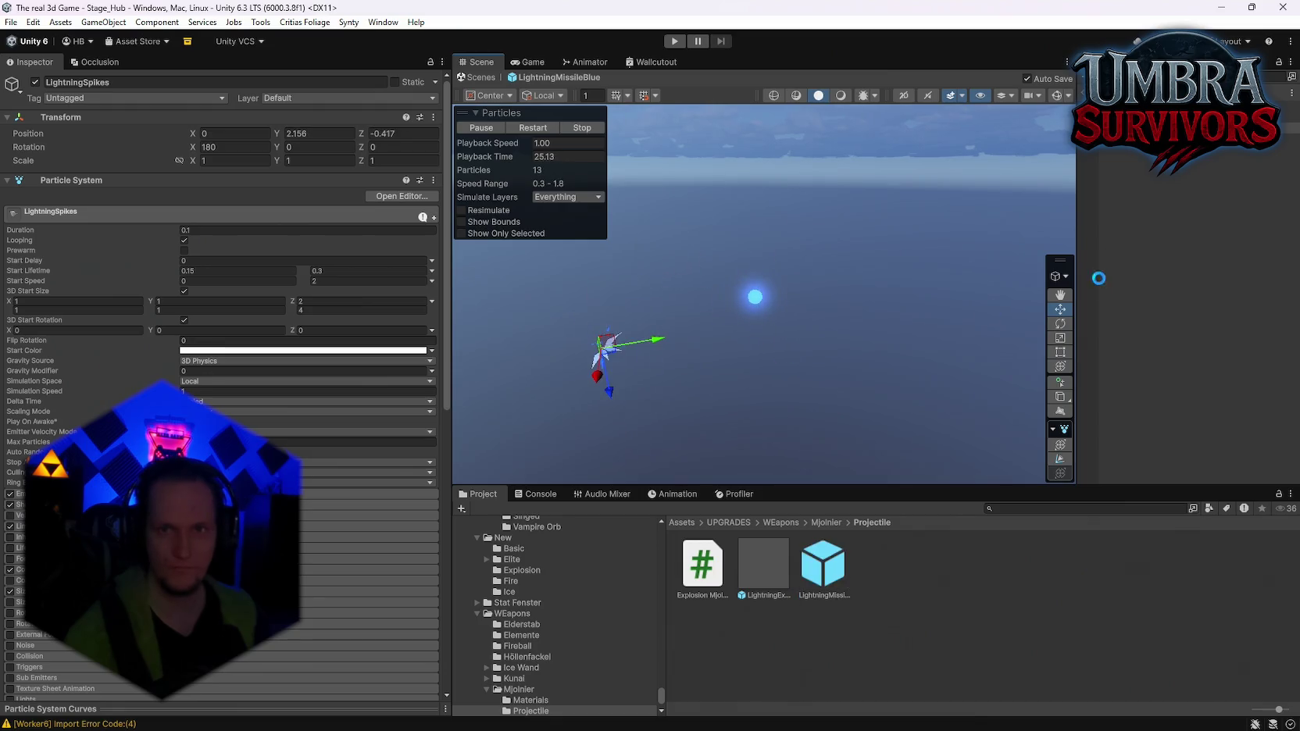
click(753, 296)
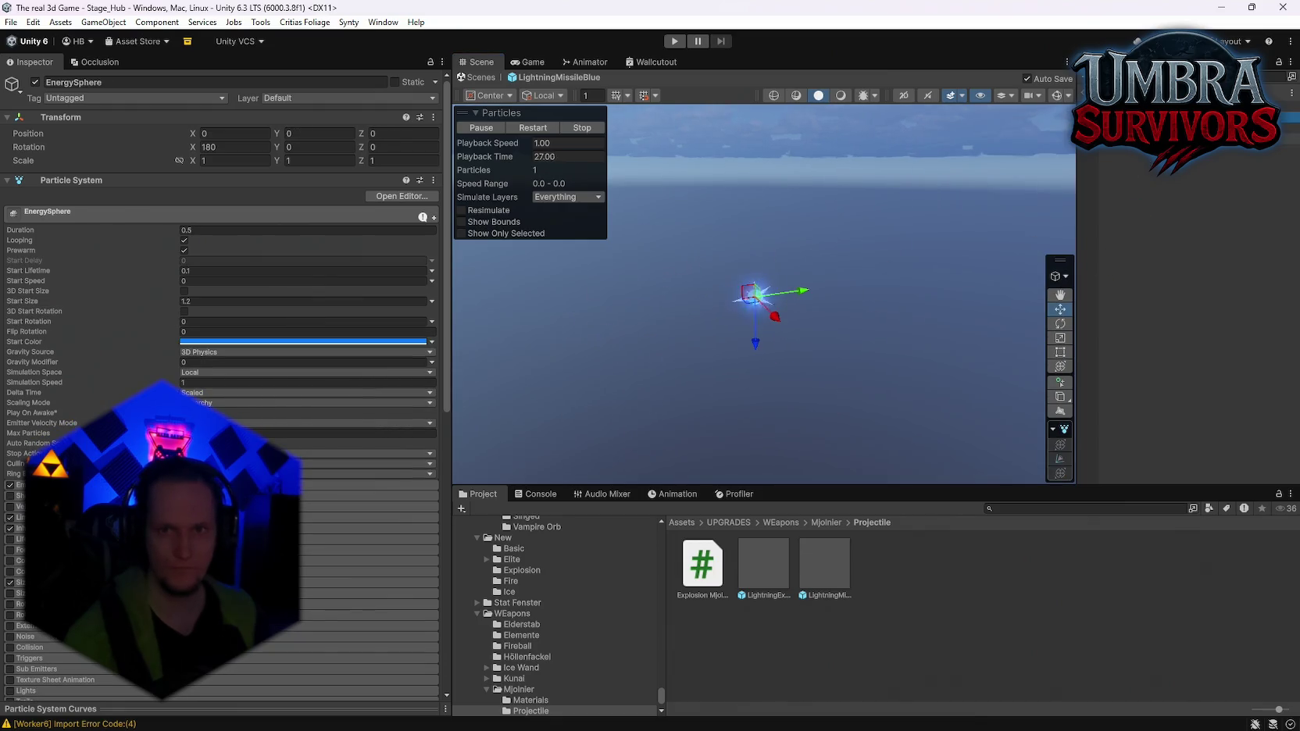
click(753, 296)
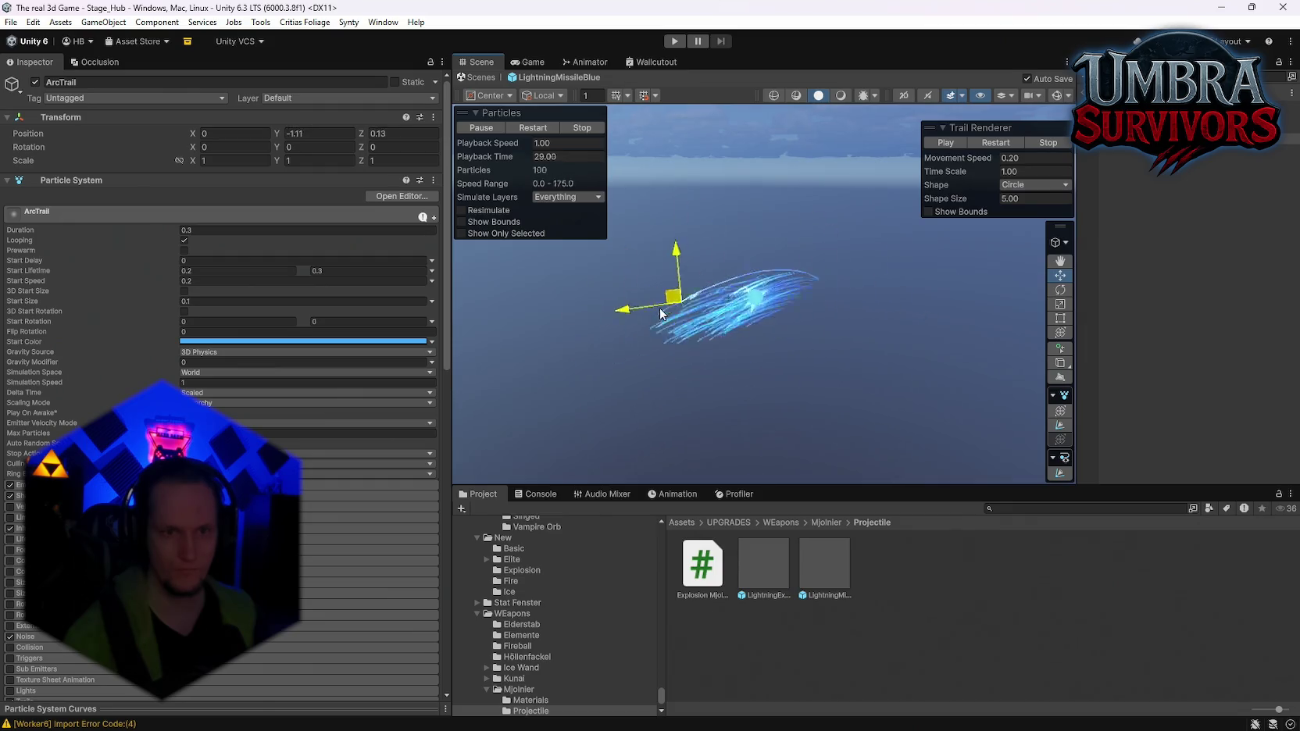
drag(660, 313, 684, 336)
key(ctrl+z)
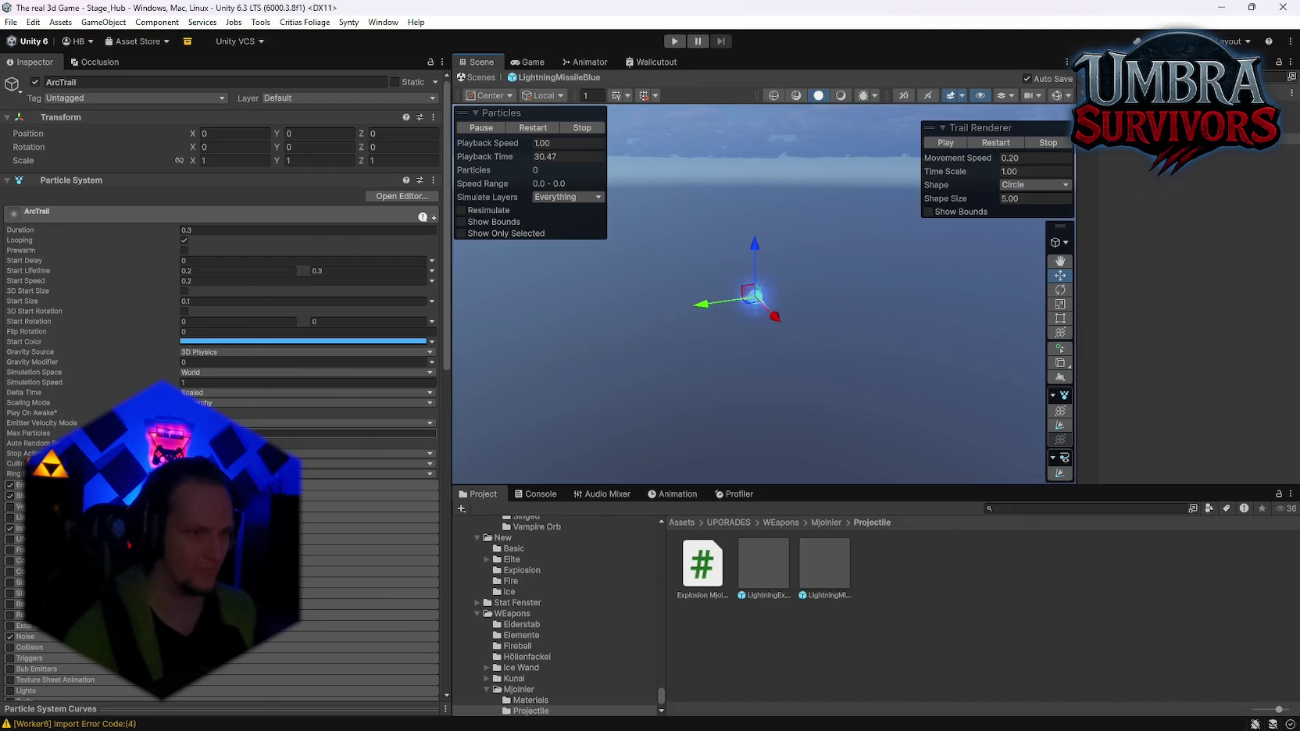
Check ArcTrail's Max Particles and Emission rate over distance, undoing a test move
click(367, 432)
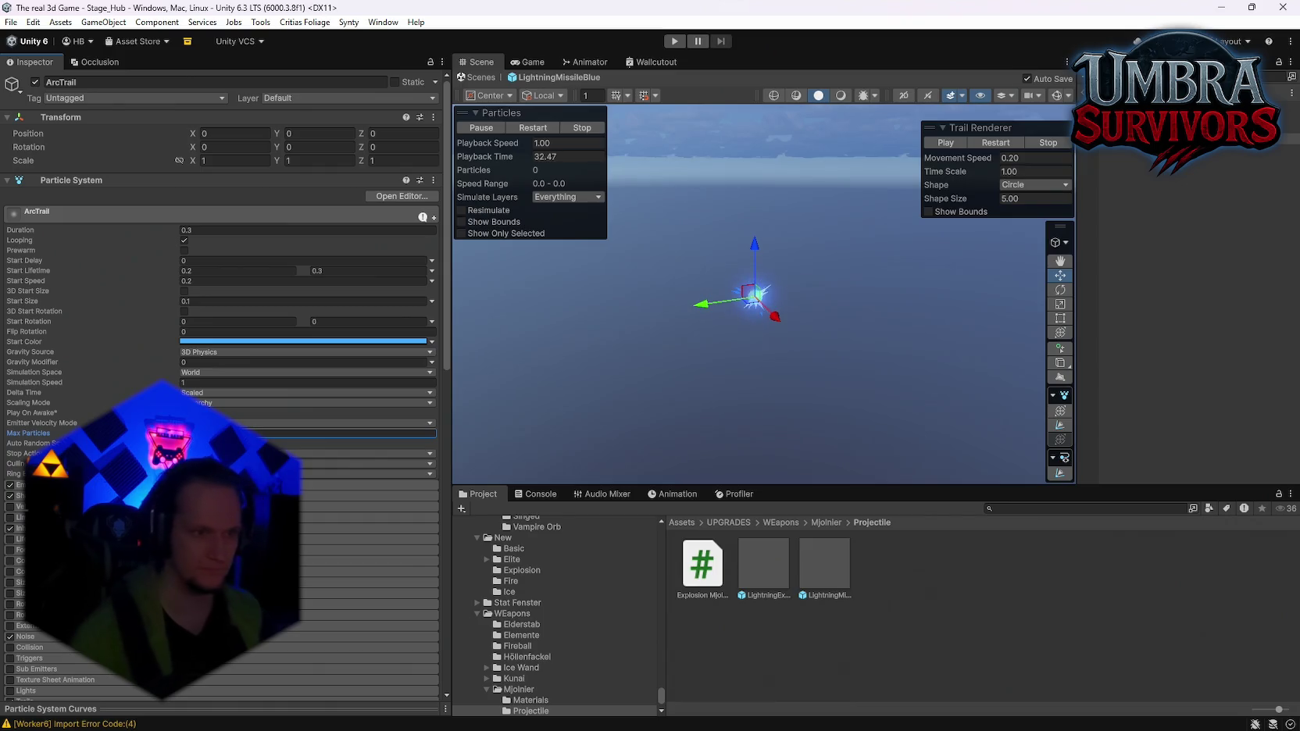
click(78, 485)
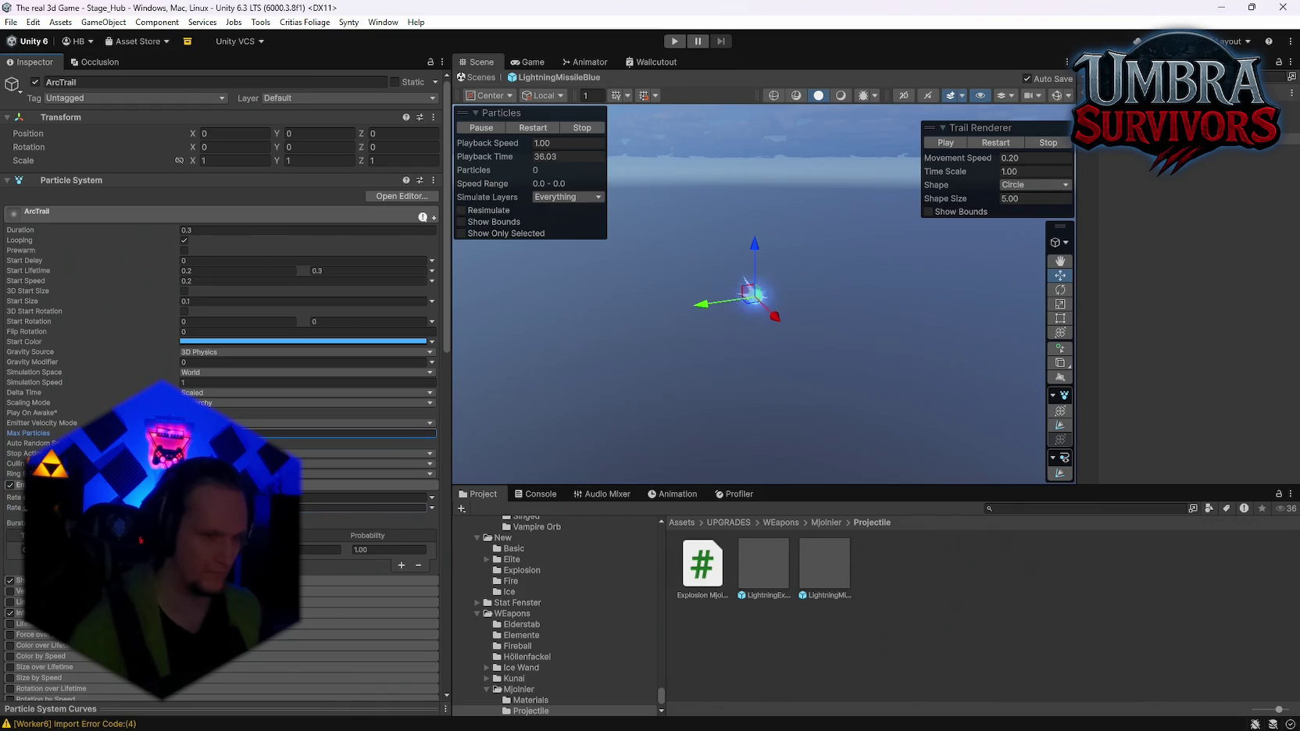
click(367, 508)
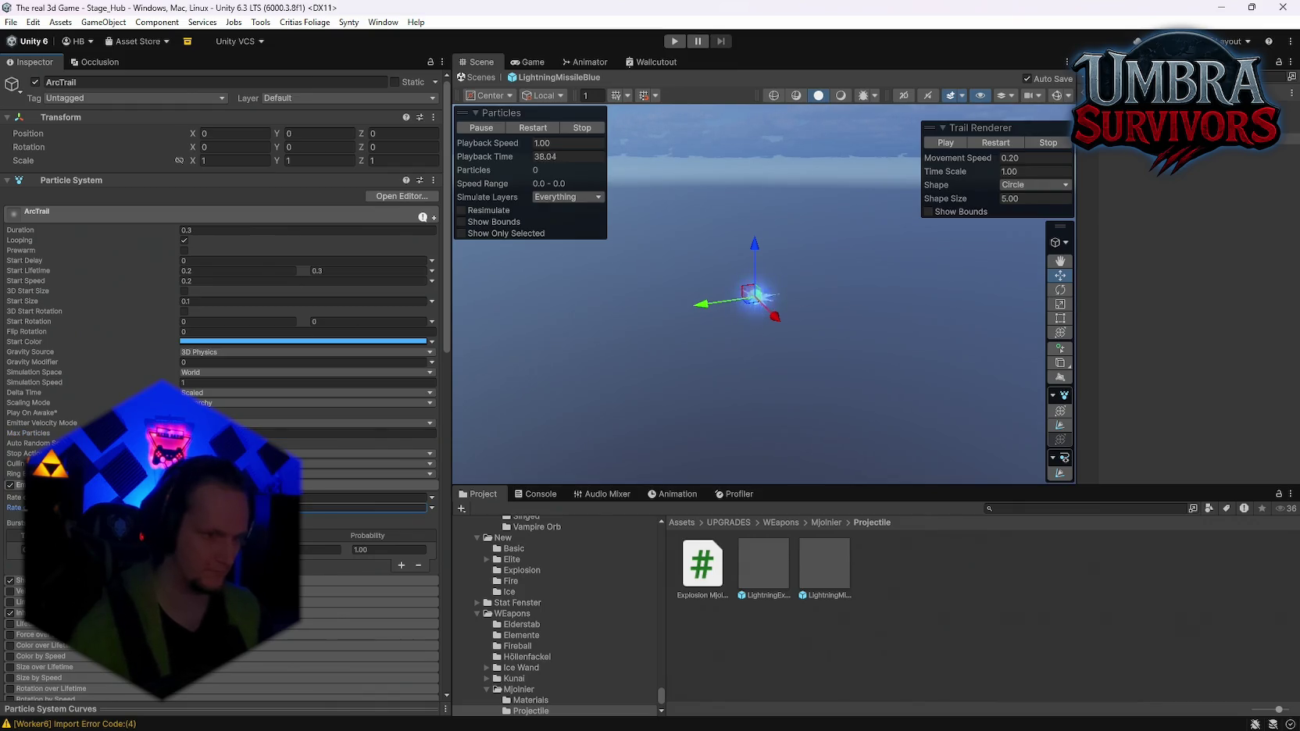
mouse_move(748, 291)
mouse_down()
mouse_move(589, 322)
mouse_move(703, 348)
mouse_move(660, 365)
mouse_up()
key(ctrl+z)
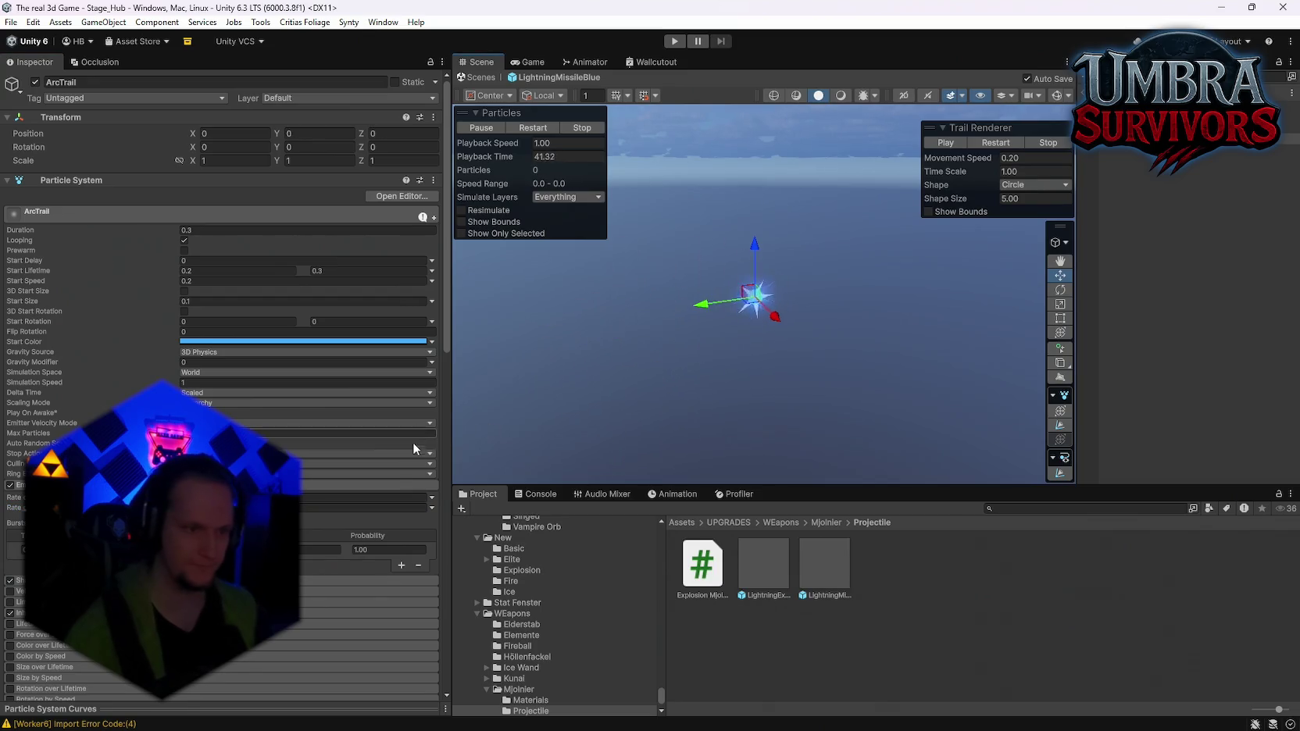
Step back through the selection and open the LightningExplosionBlue prefab
key(ctrl+z)
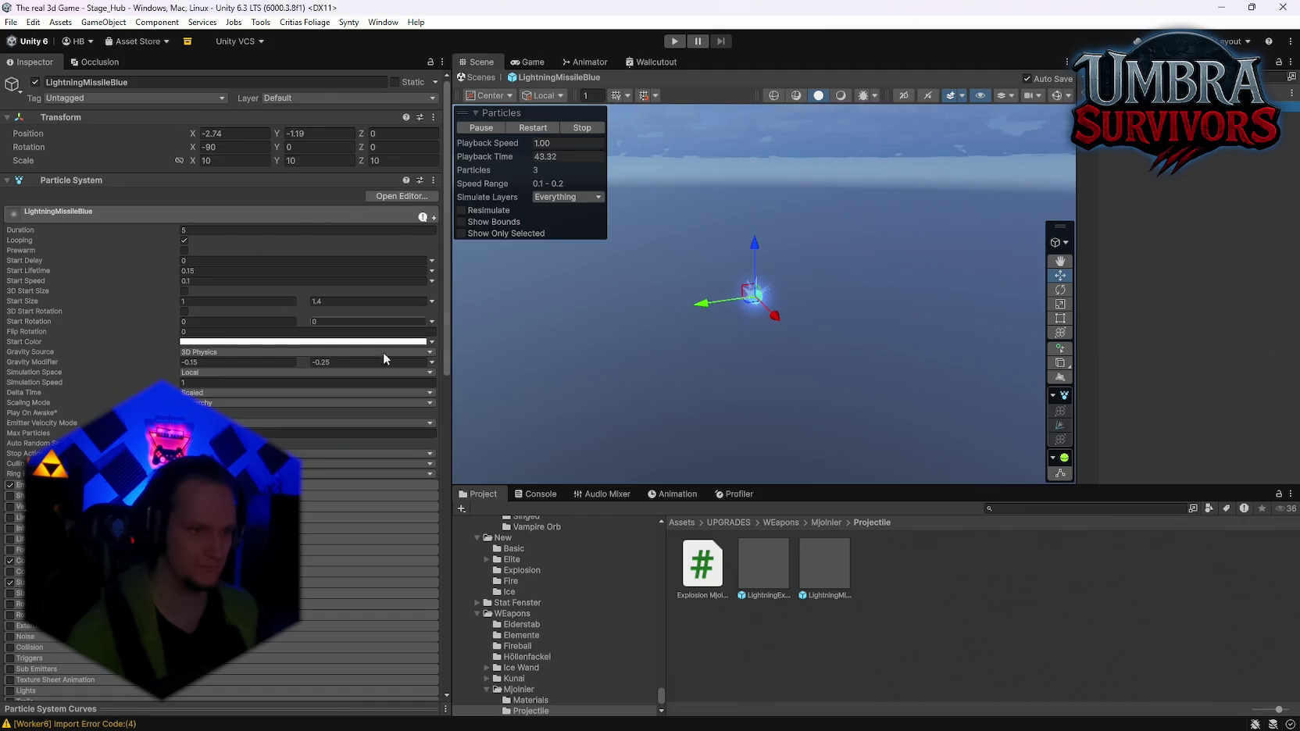
scroll(315, 399, down, 5)
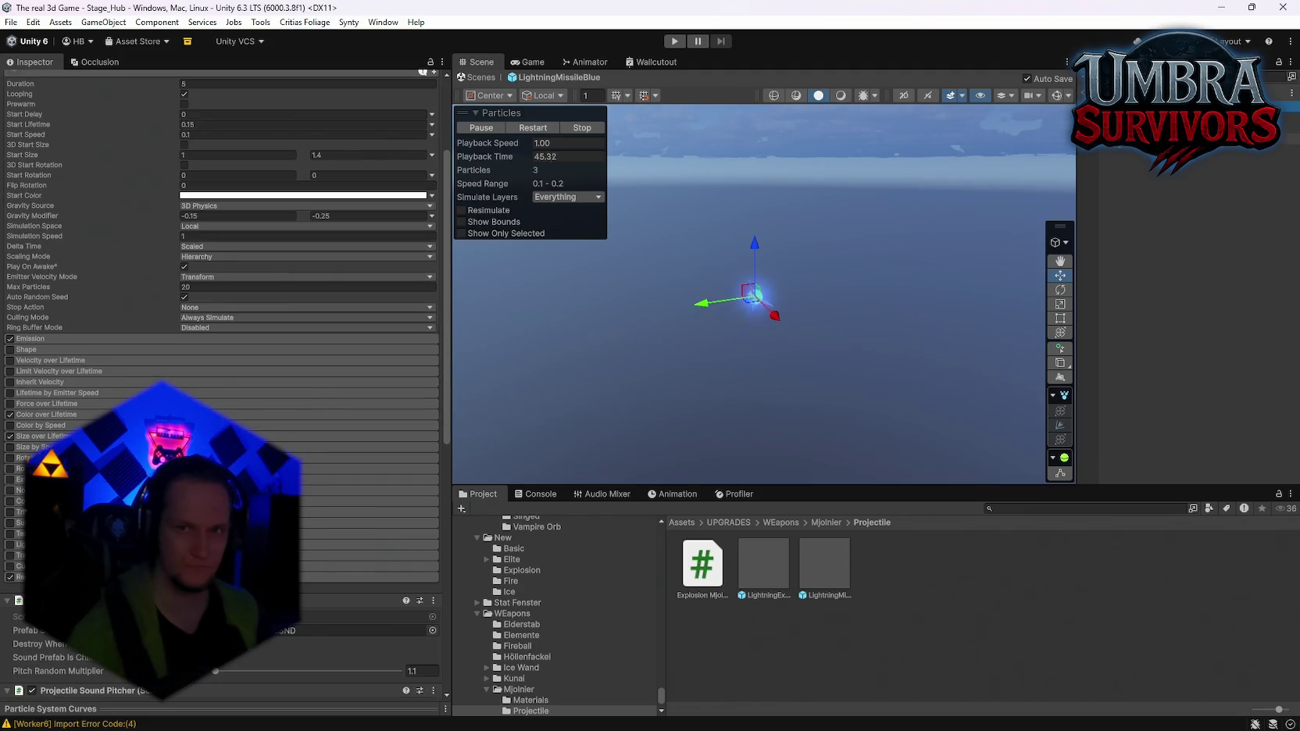
key(ctrl+z)
key(ctrl+z)
key(ctrl+z)
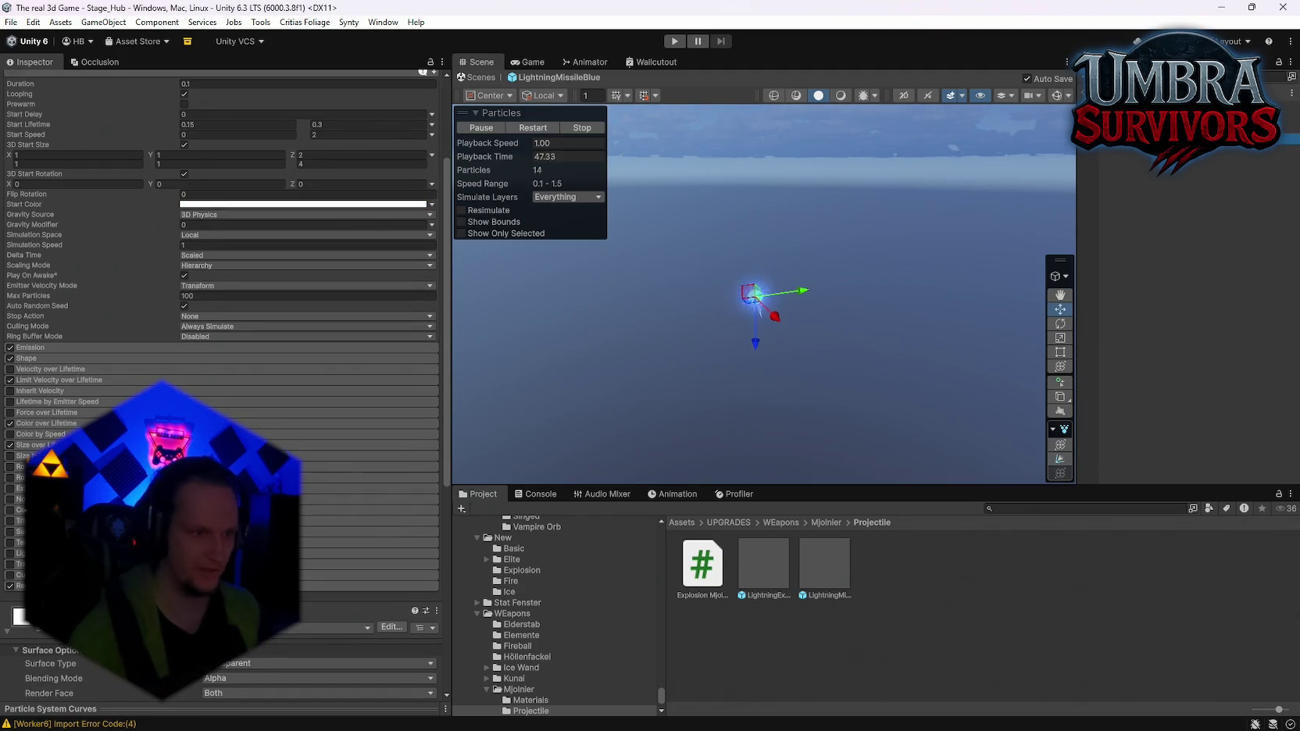
click(823, 565)
double_click(774, 561)
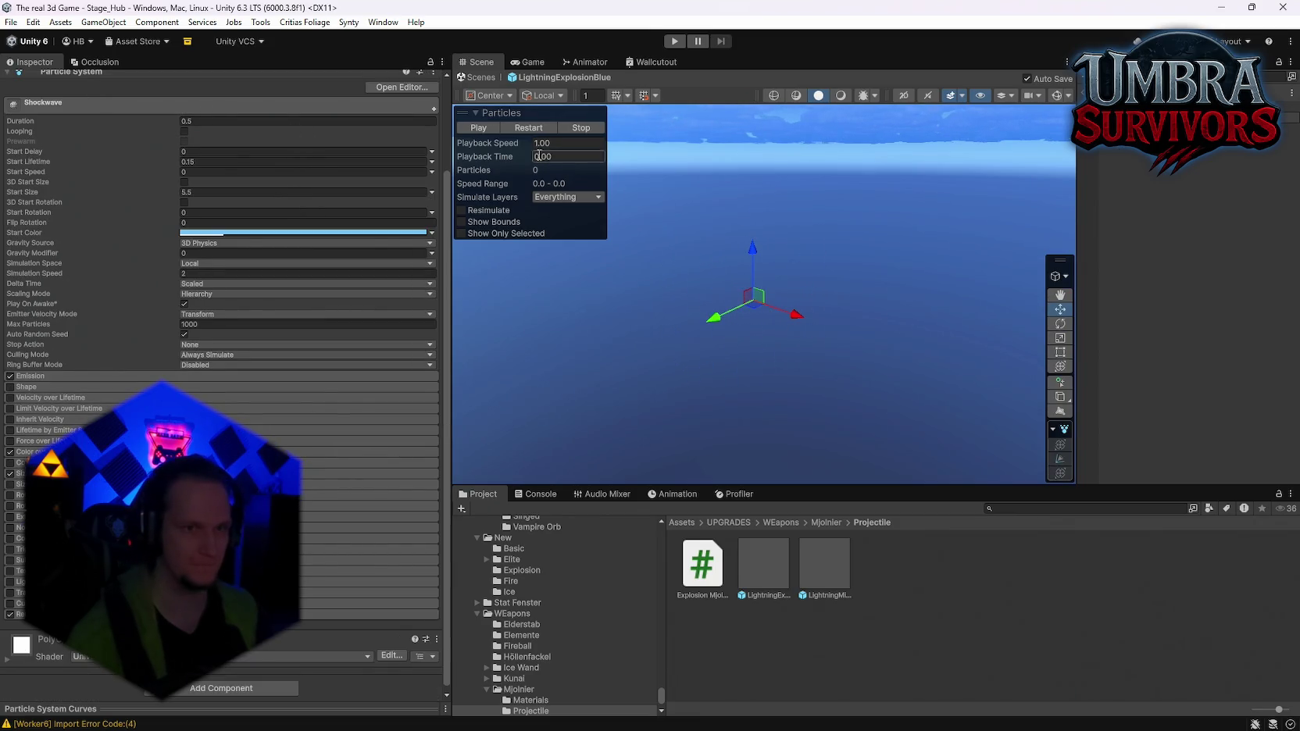
Play and repeatedly restart the Shockwave burst preview, then return to the scene and press Play
scroll(50, 112, up, 3)
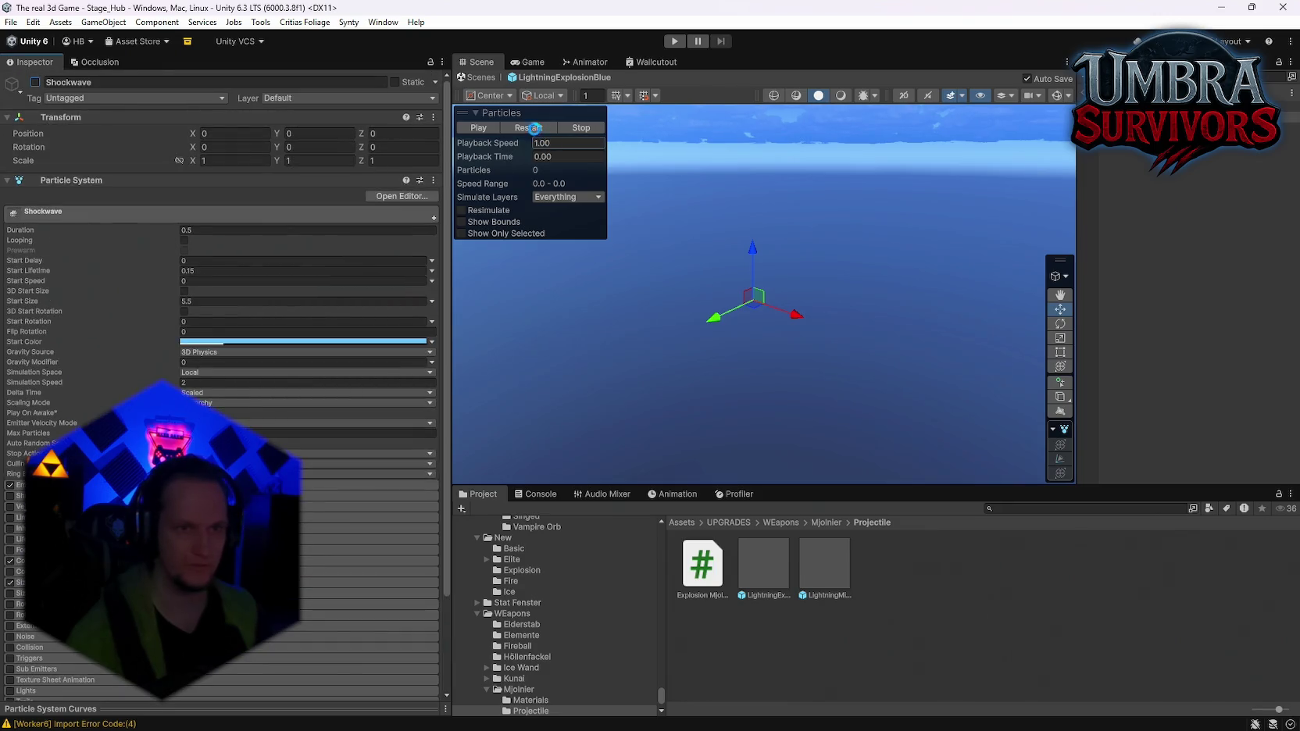
click(530, 126)
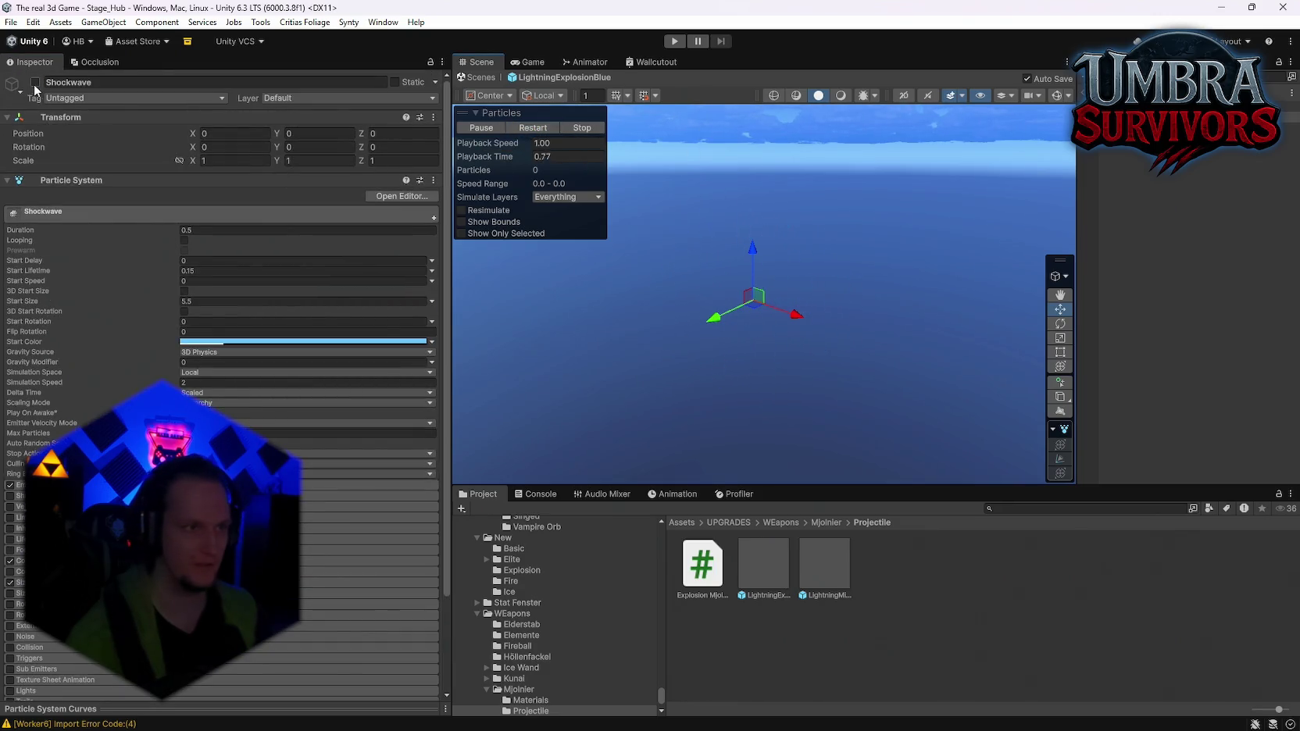
click(548, 126)
click(548, 127)
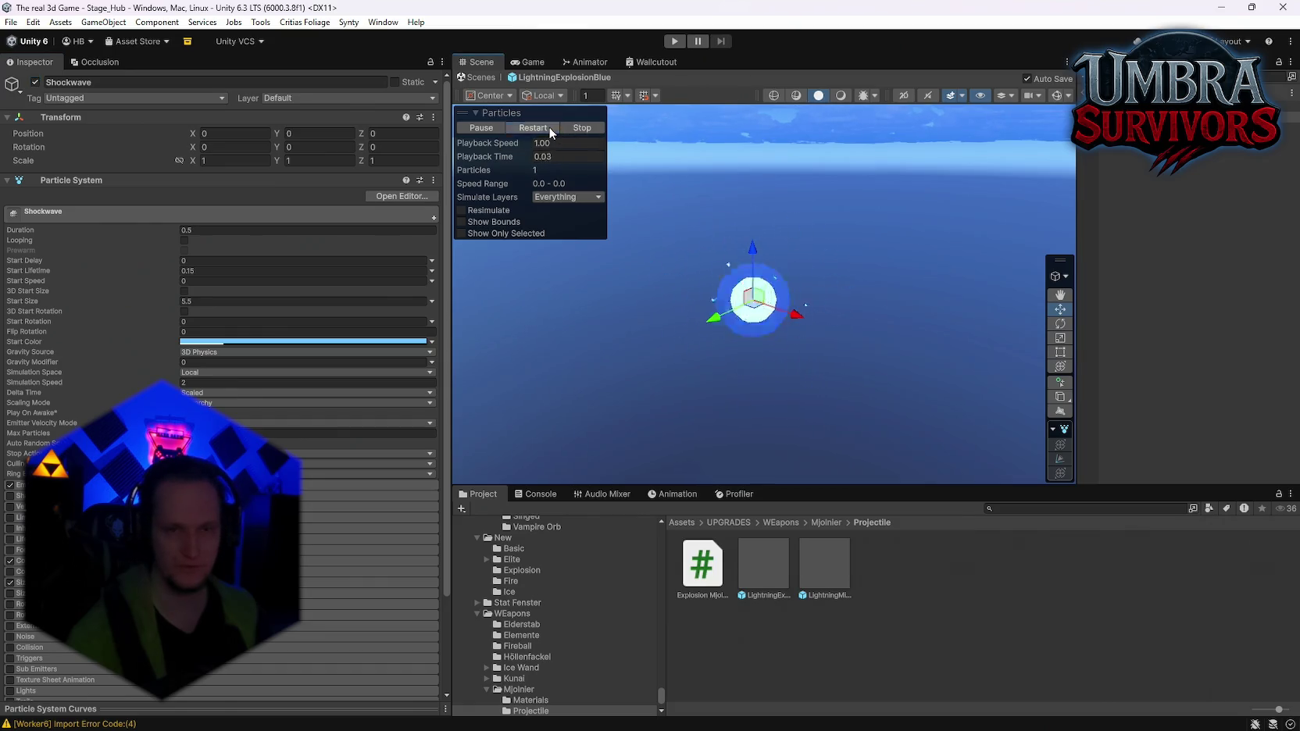
click(548, 127)
click(549, 126)
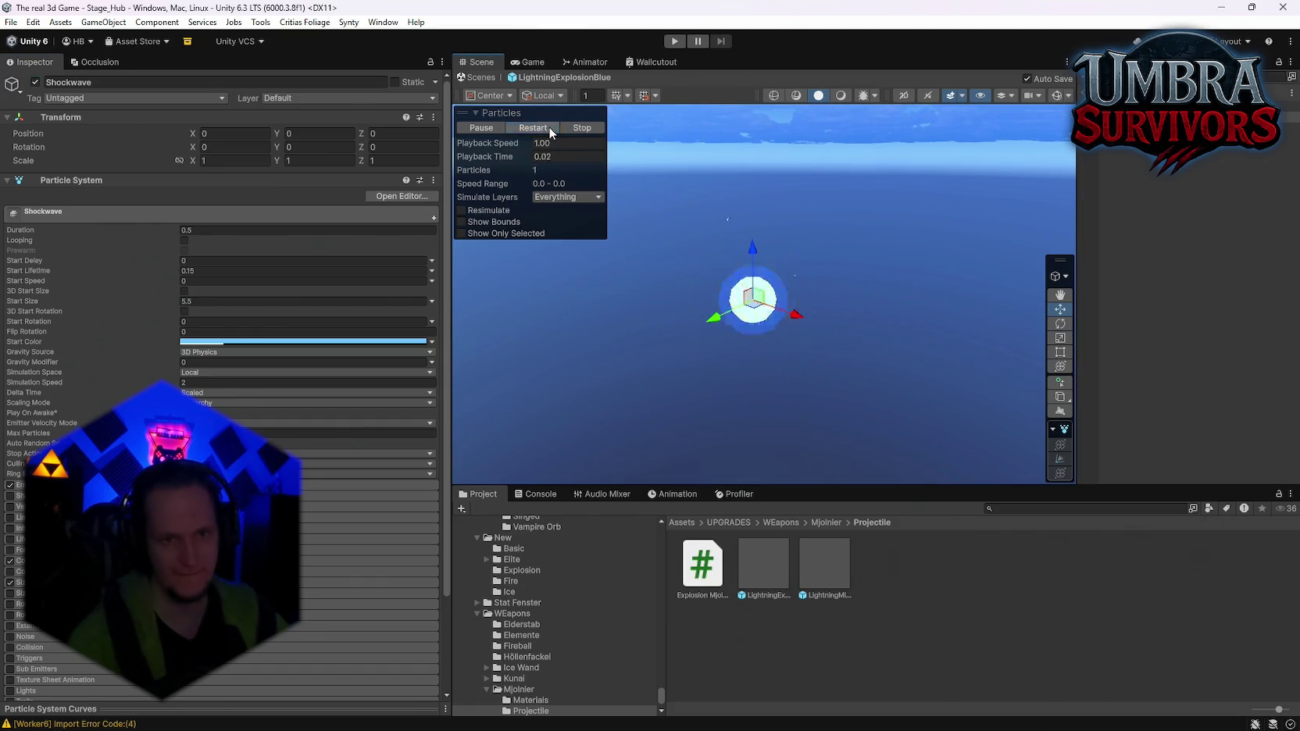
click(549, 127)
click(549, 127)
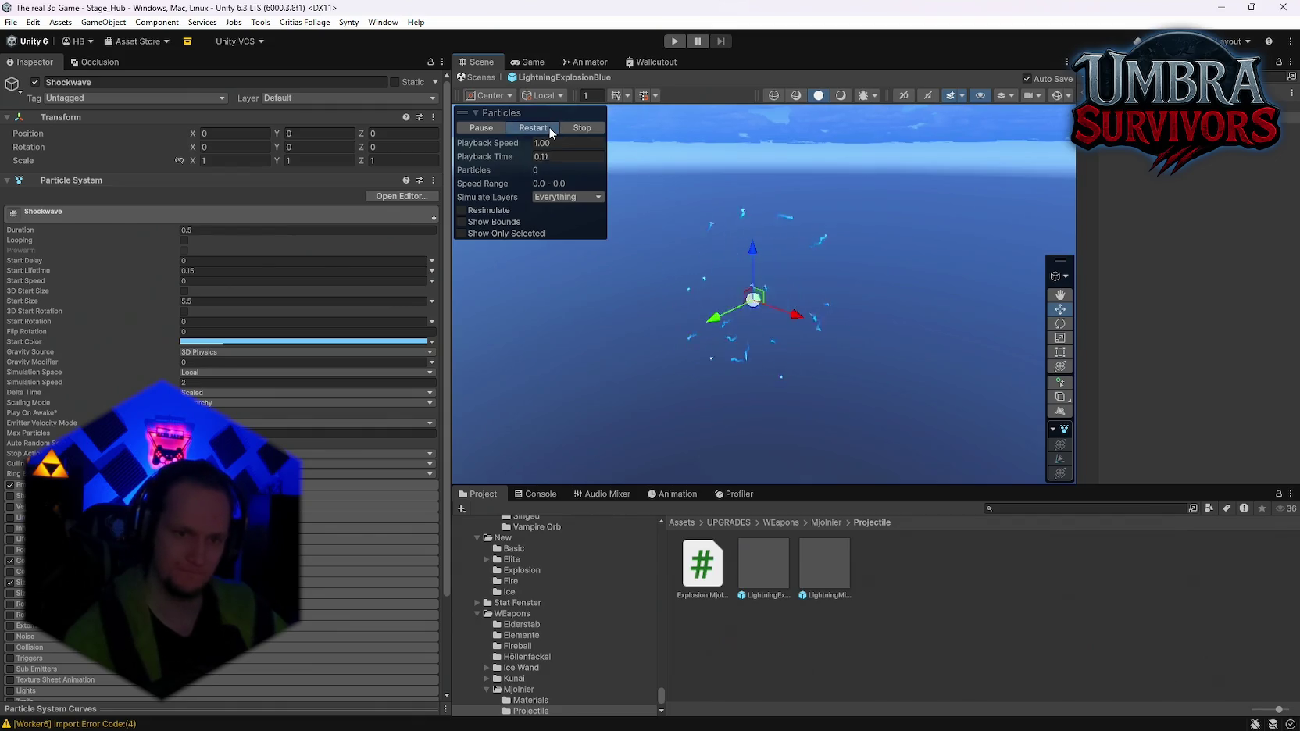
click(549, 126)
click(549, 126)
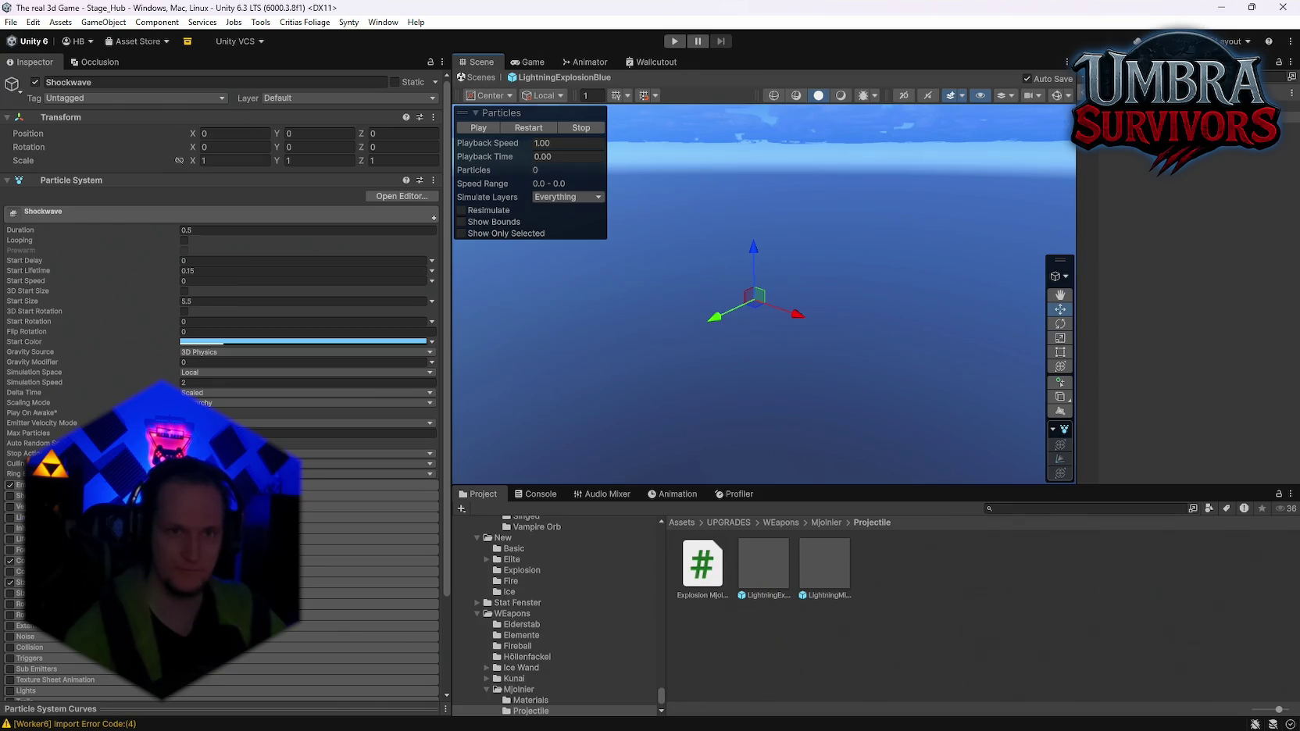
click(478, 77)
click(676, 42)
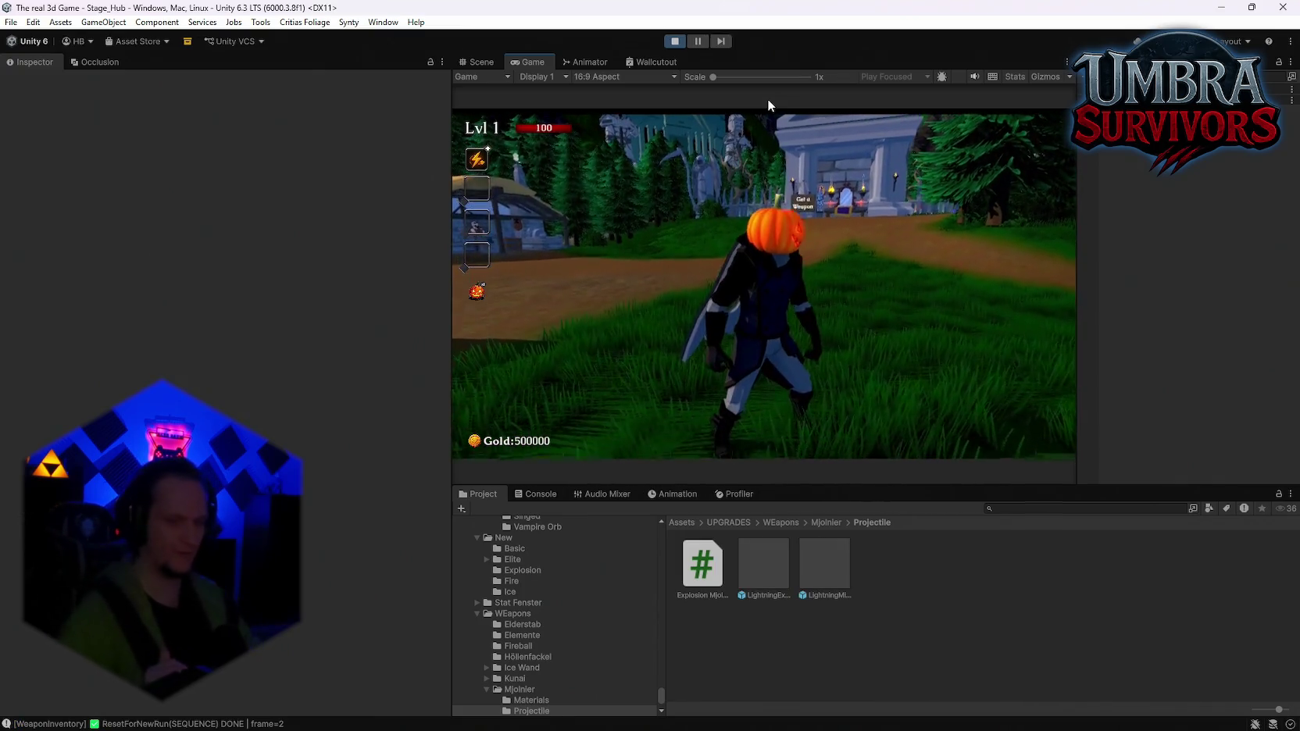
Run into the temple, choose Mjolnir from the weapon book, and head into the forest
key(w)
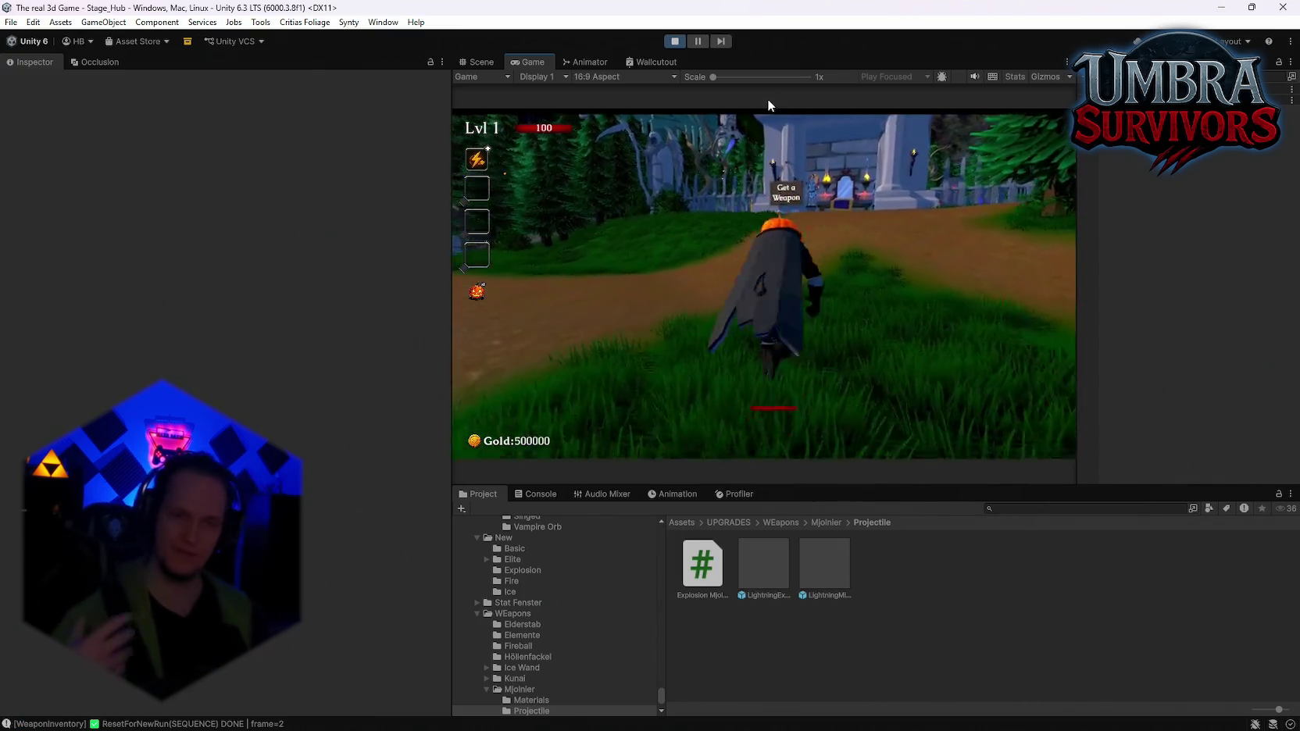
key(w)
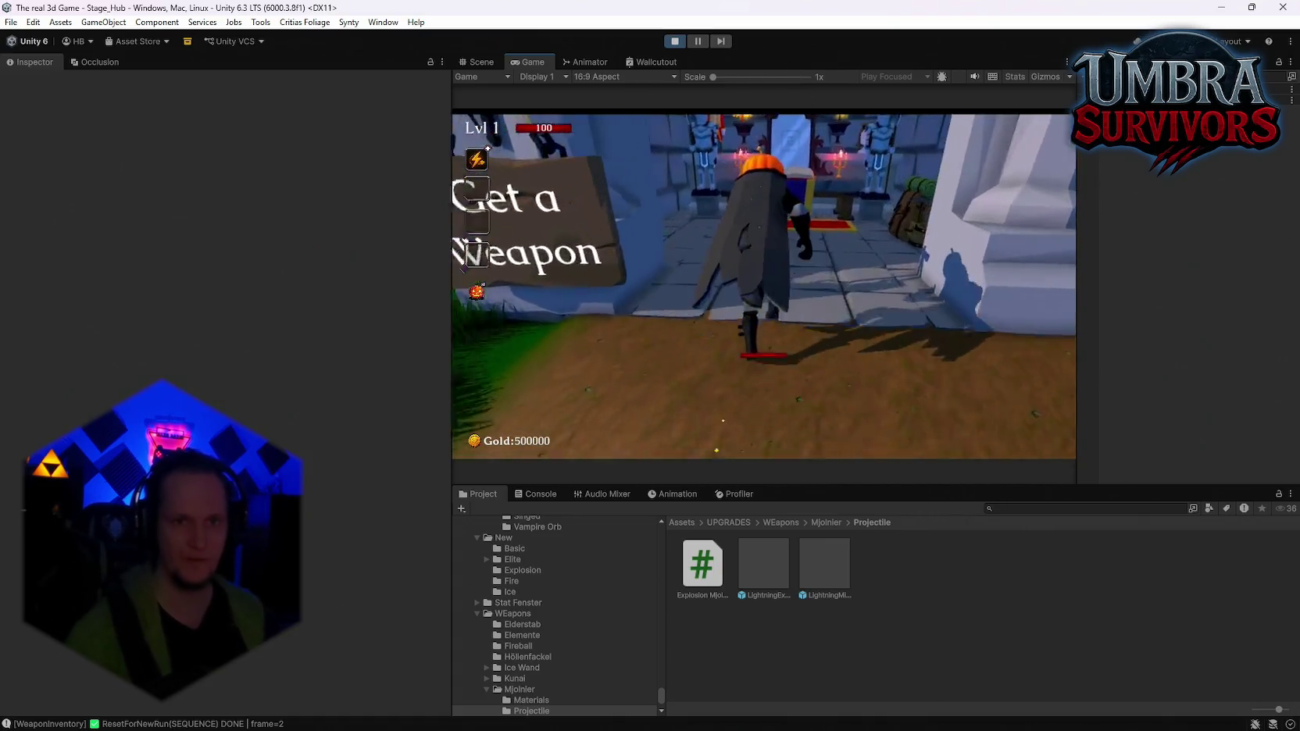
key(e)
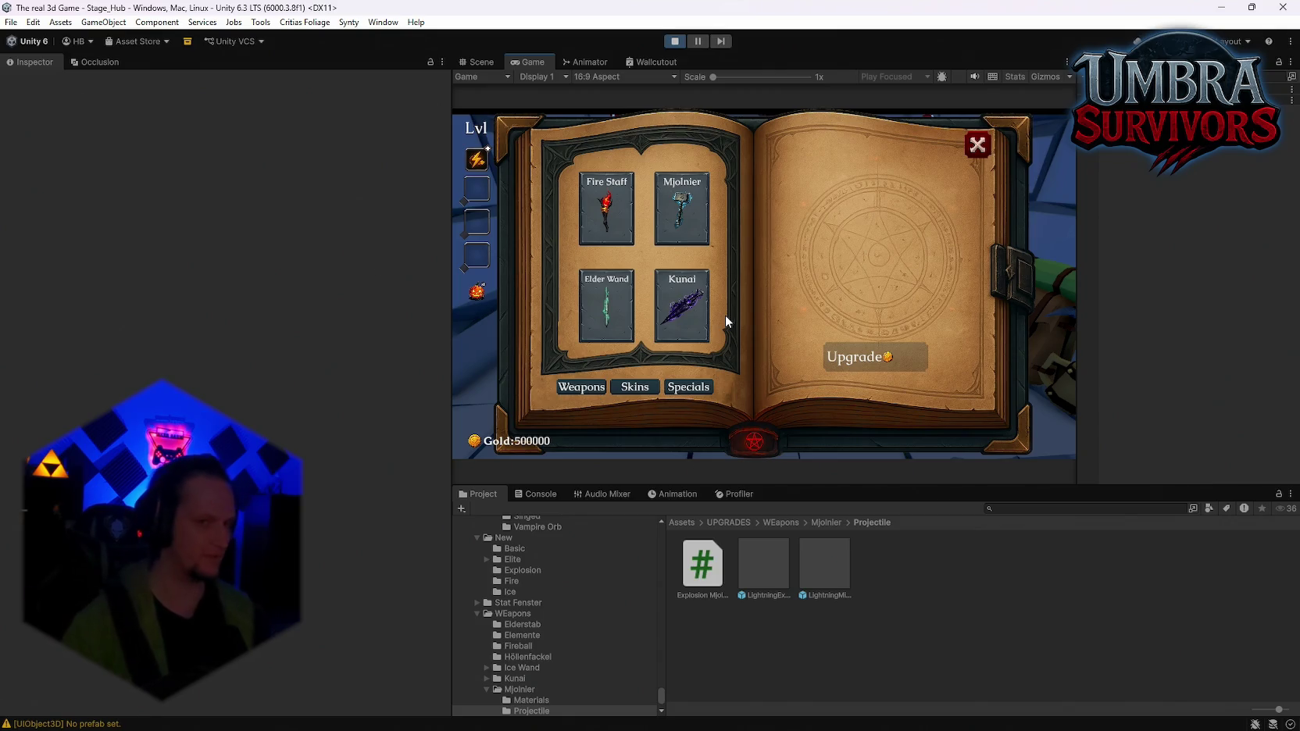
click(681, 207)
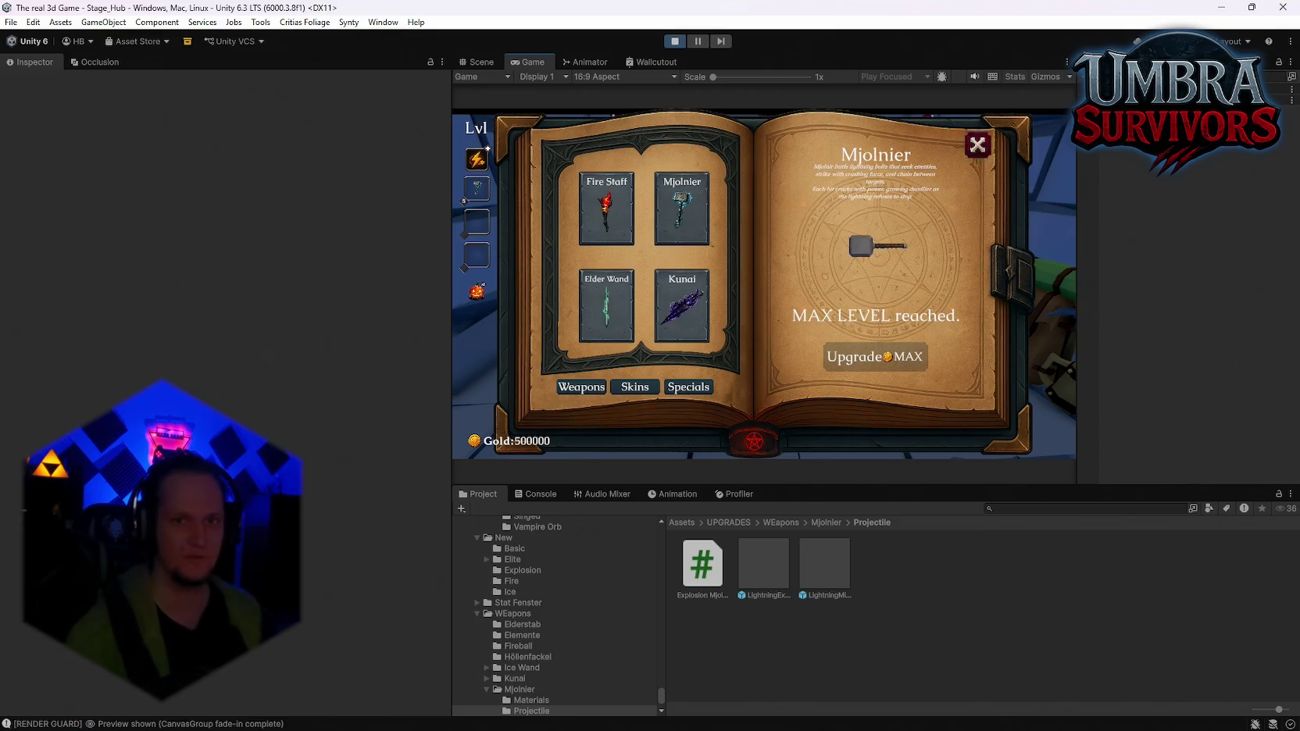
key(Escape)
key(w)
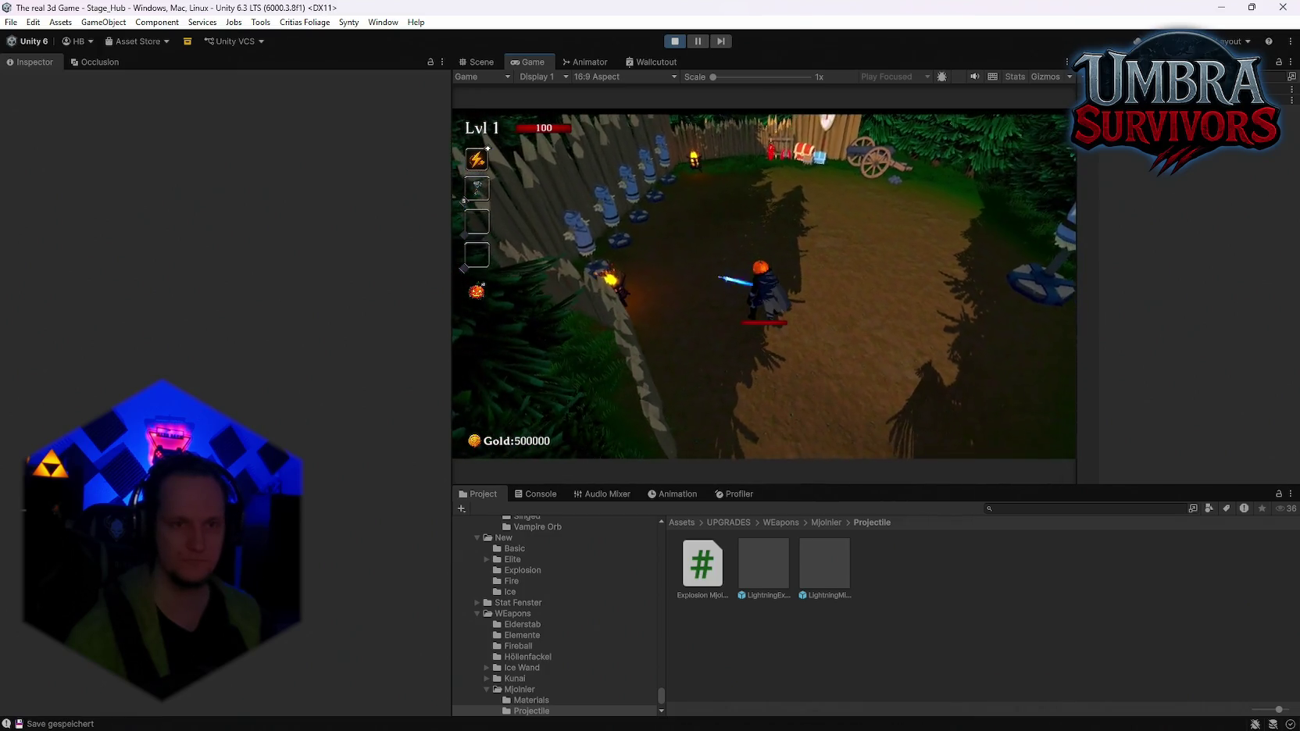
Pause to check the weapon's level stats, then resume play in a maximized Game view
key(Escape)
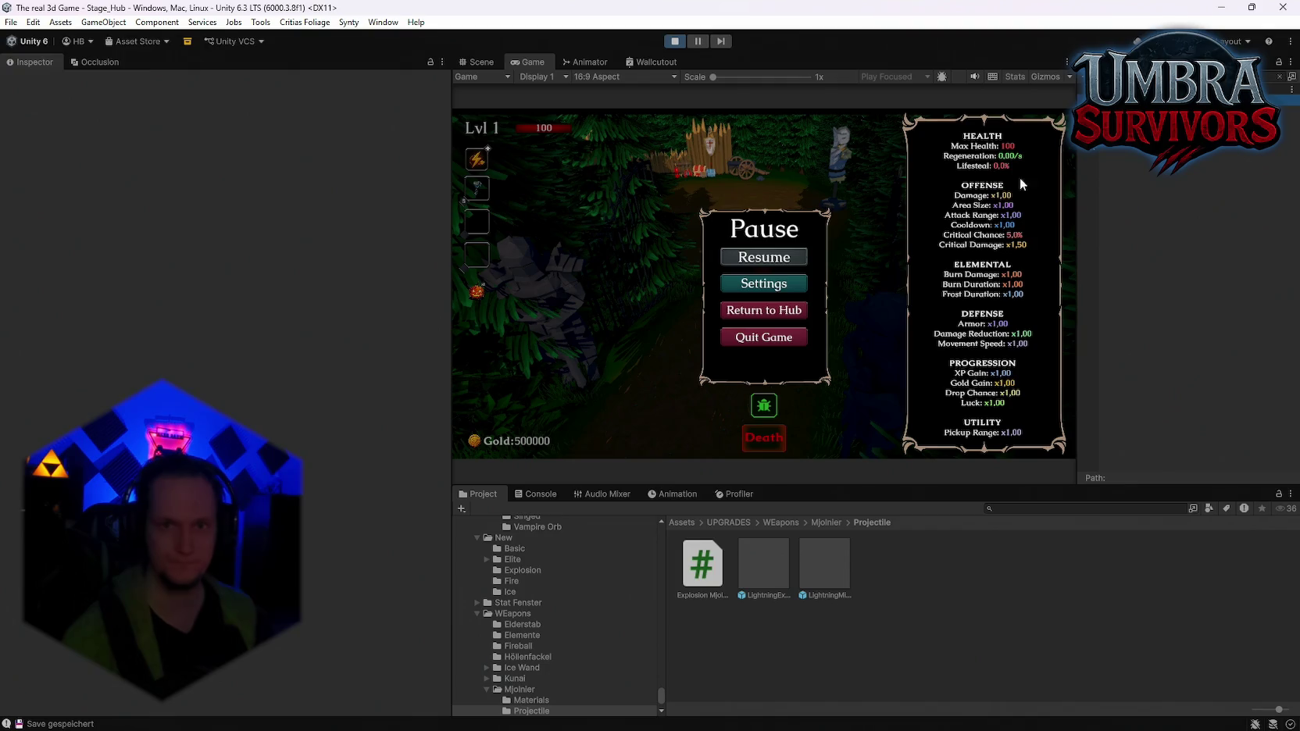
scroll(227, 391, down, 10)
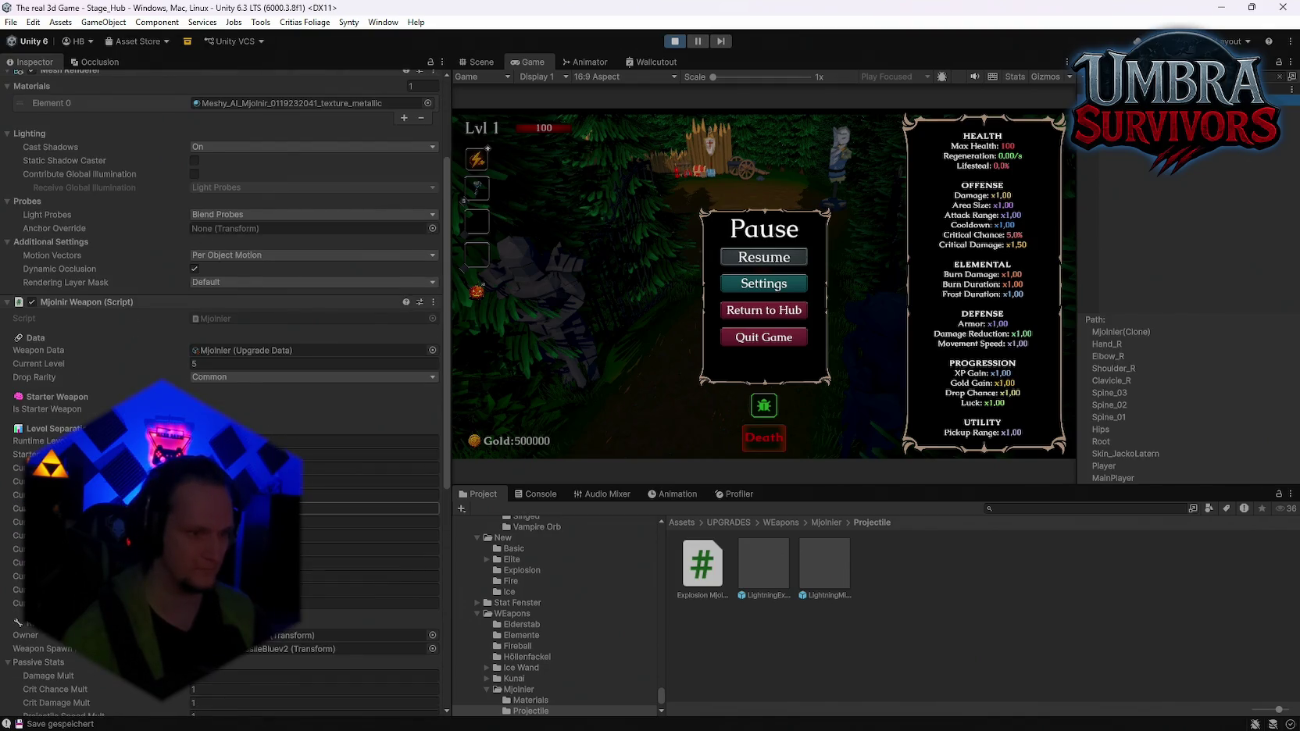
click(317, 485)
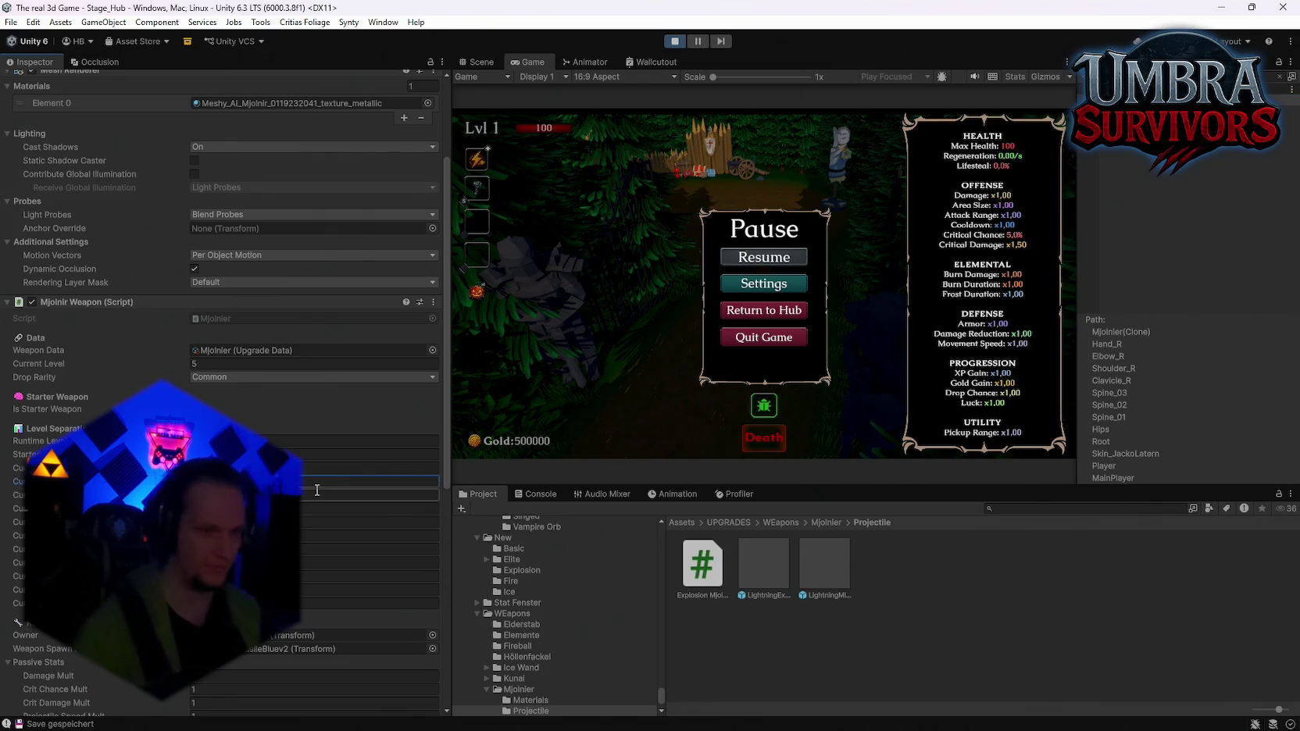
key(shift+space)
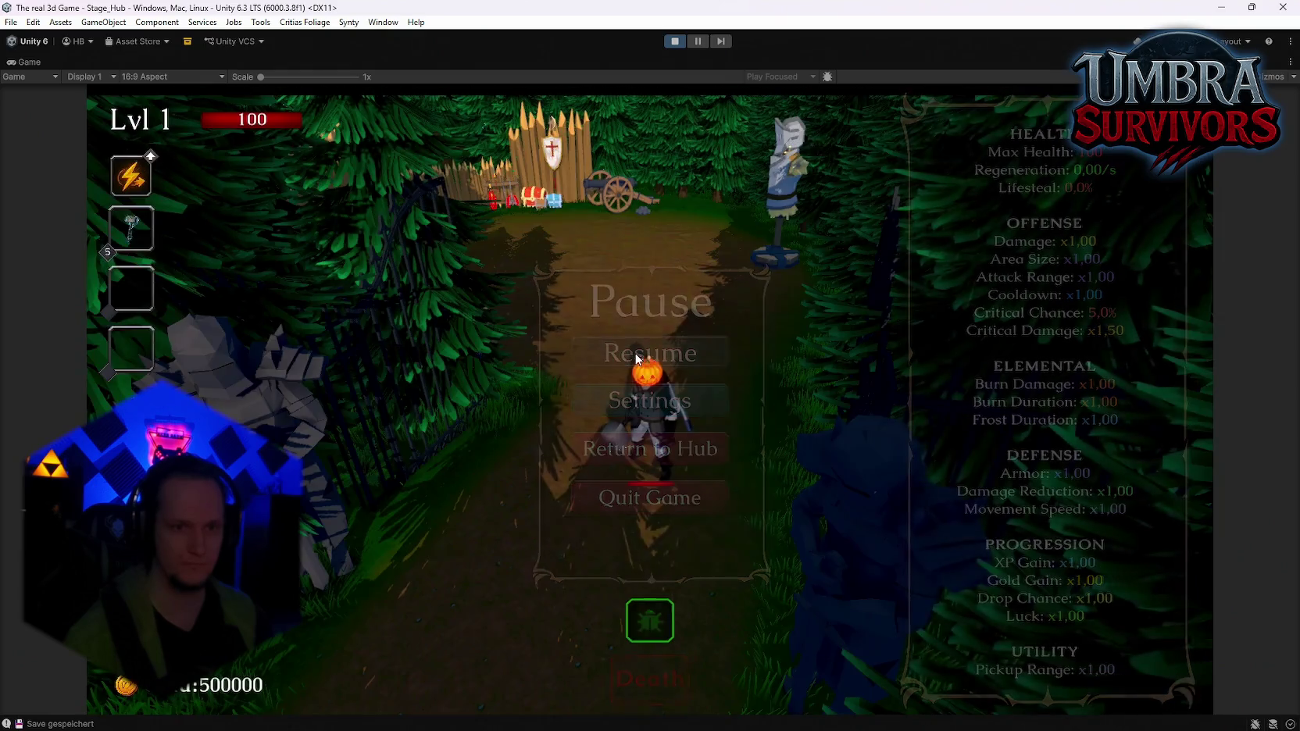
click(637, 359)
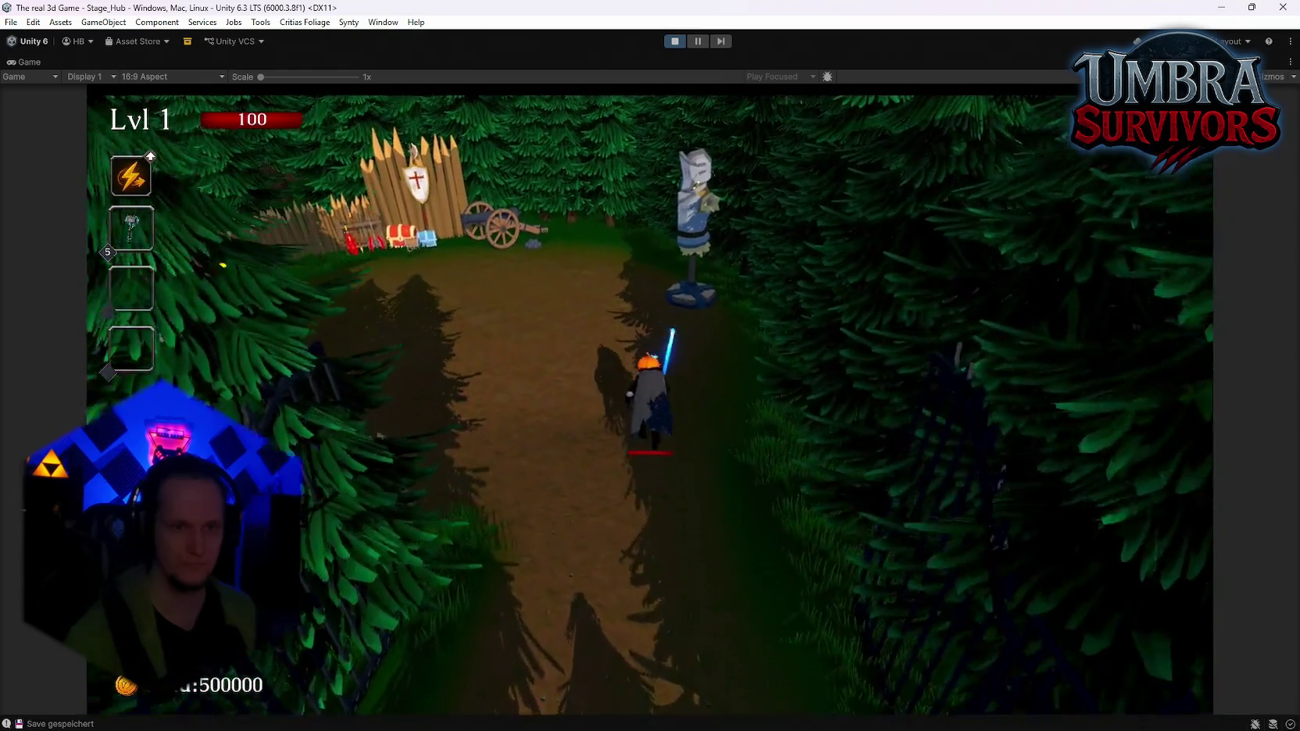
Walk the character into the fenced clearing to test chain lightning on the knight and dummies
key(w)
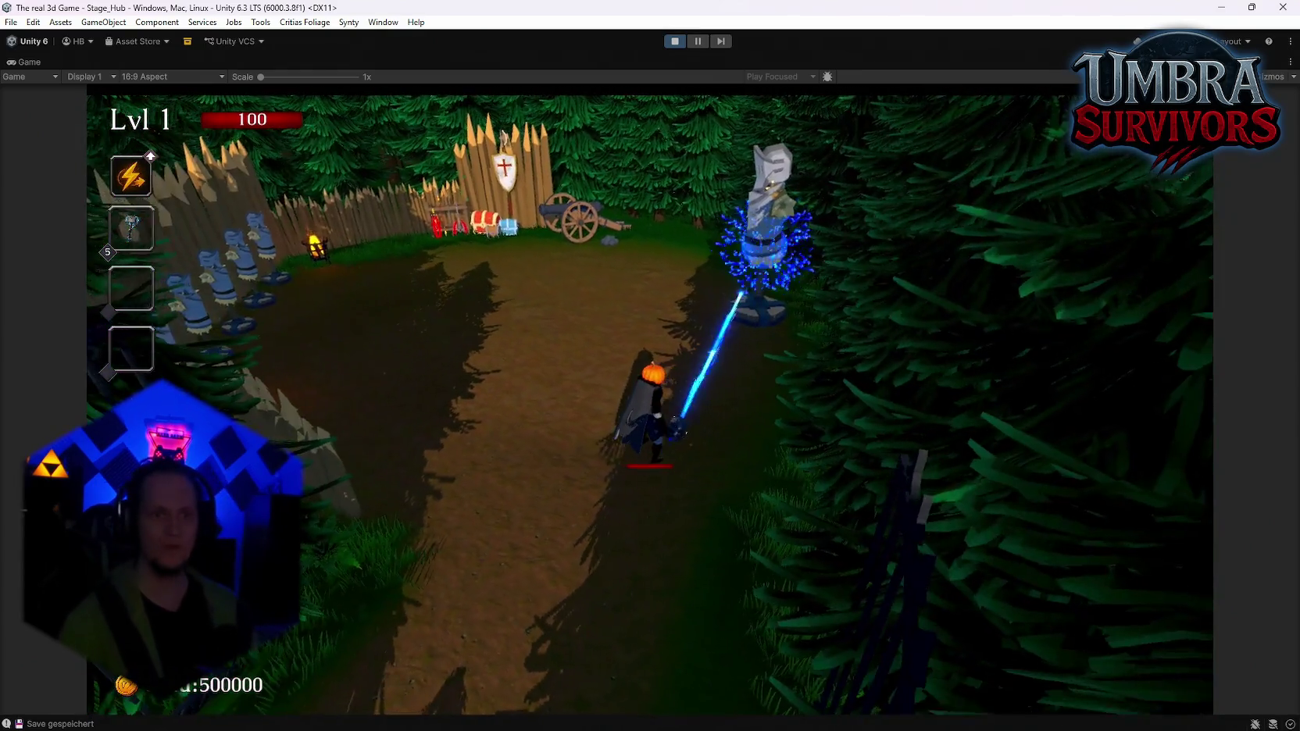
key(w)
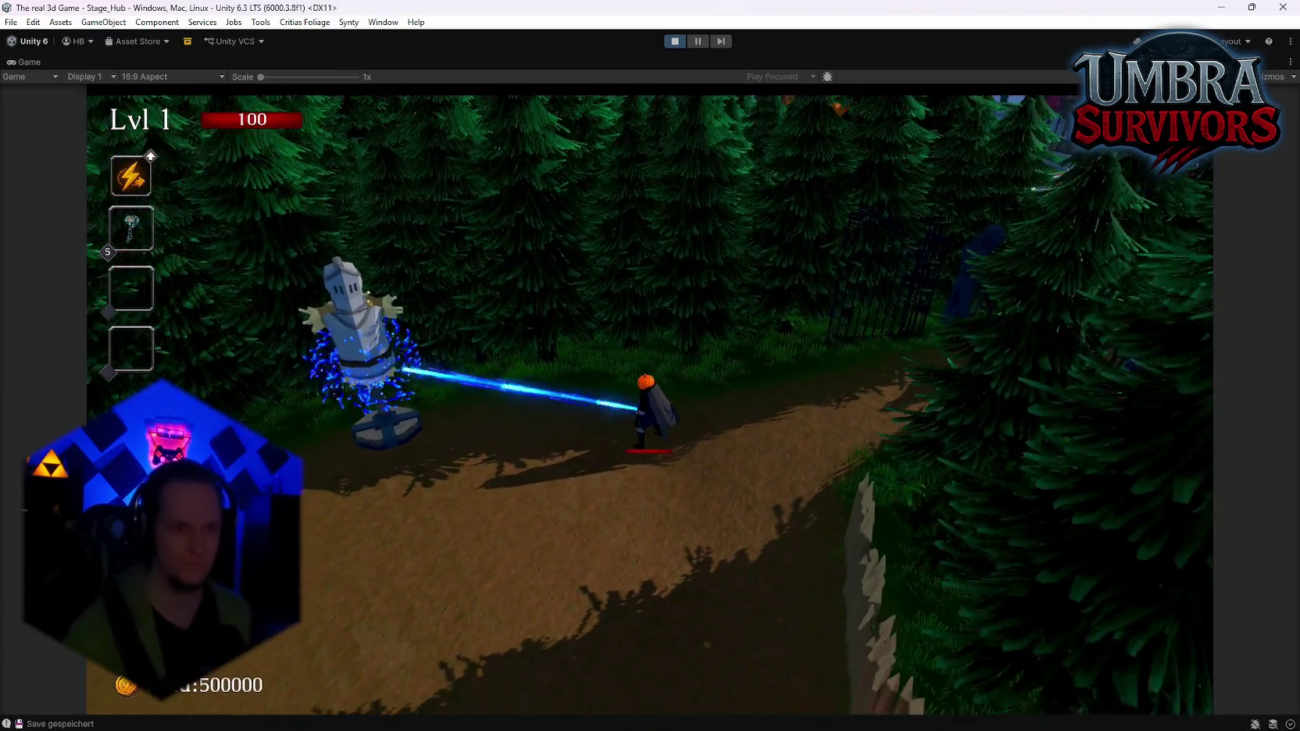
key(w)
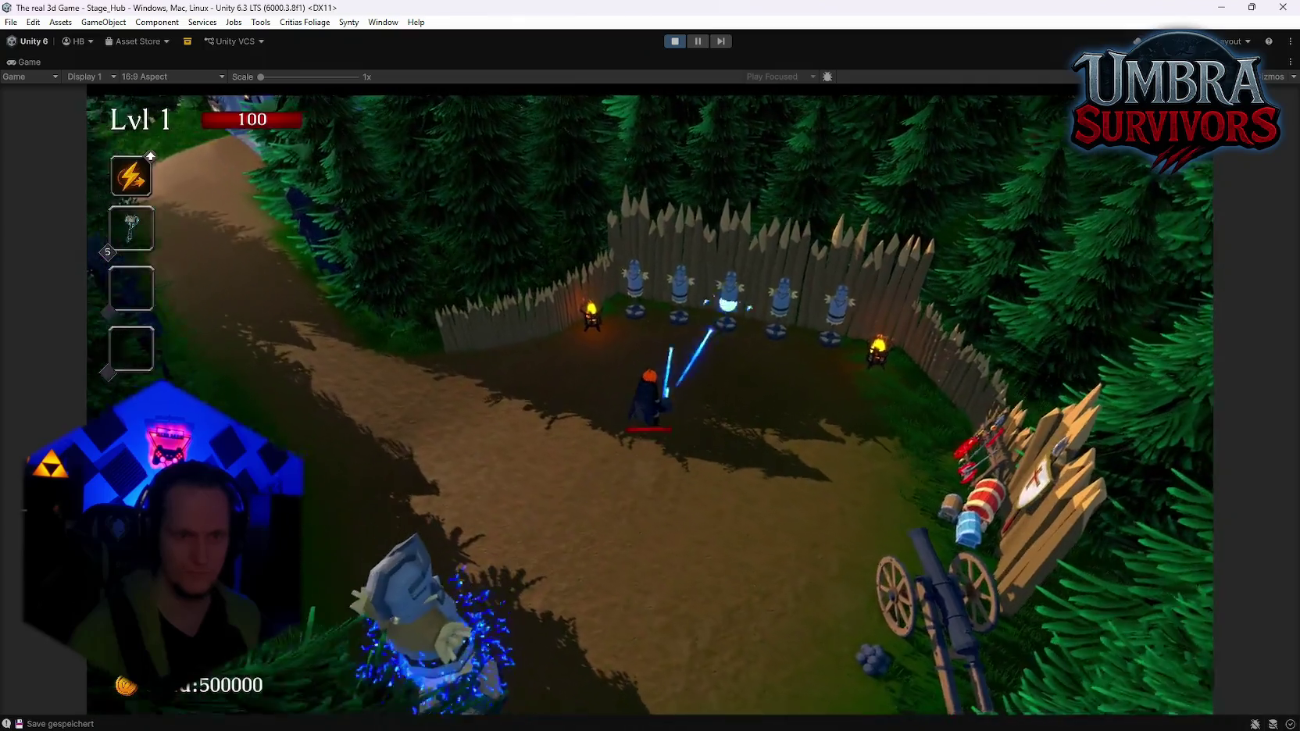
key(a)
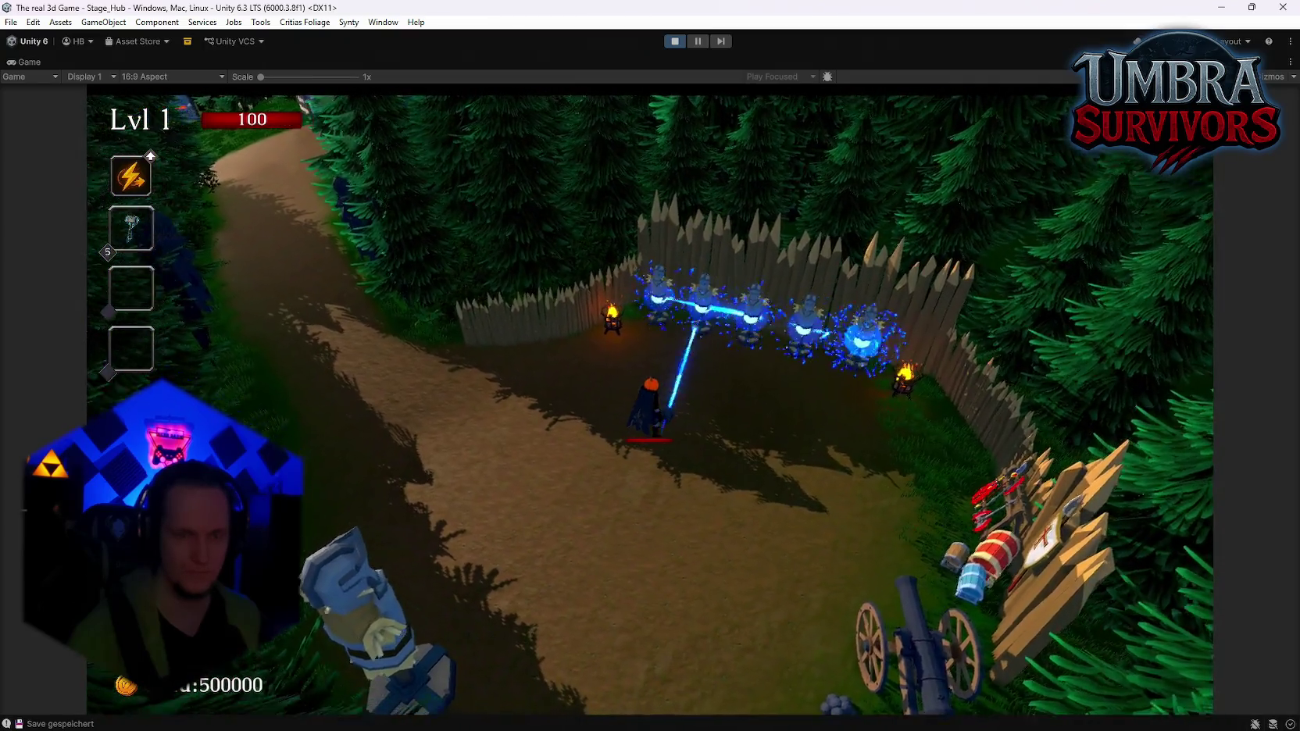
key(a)
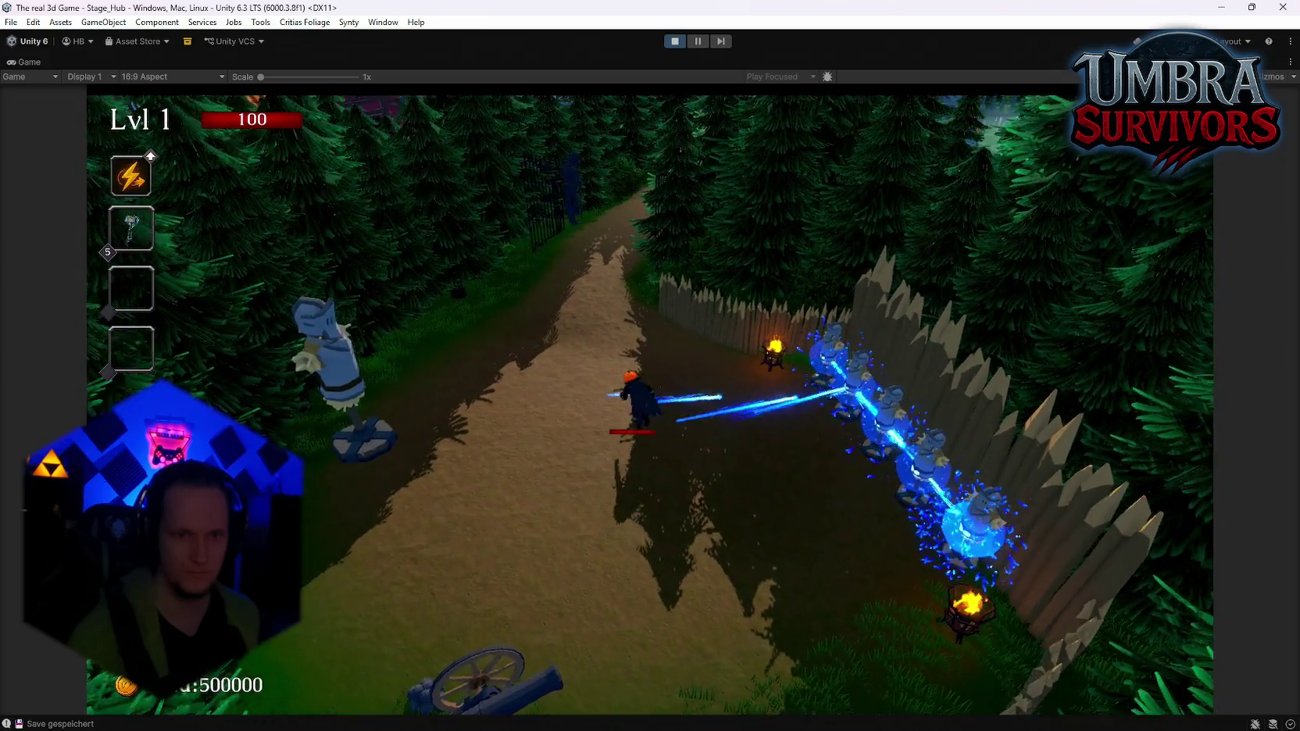
key(a)
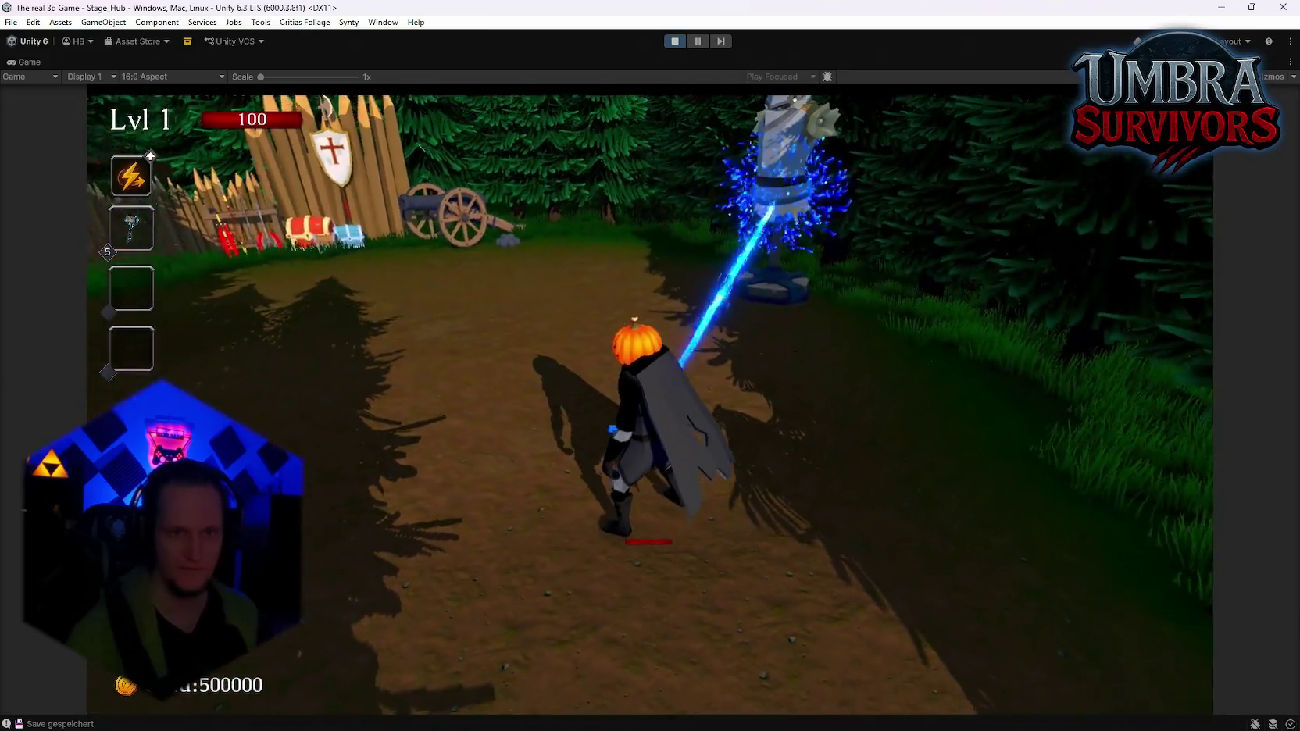
key(a)
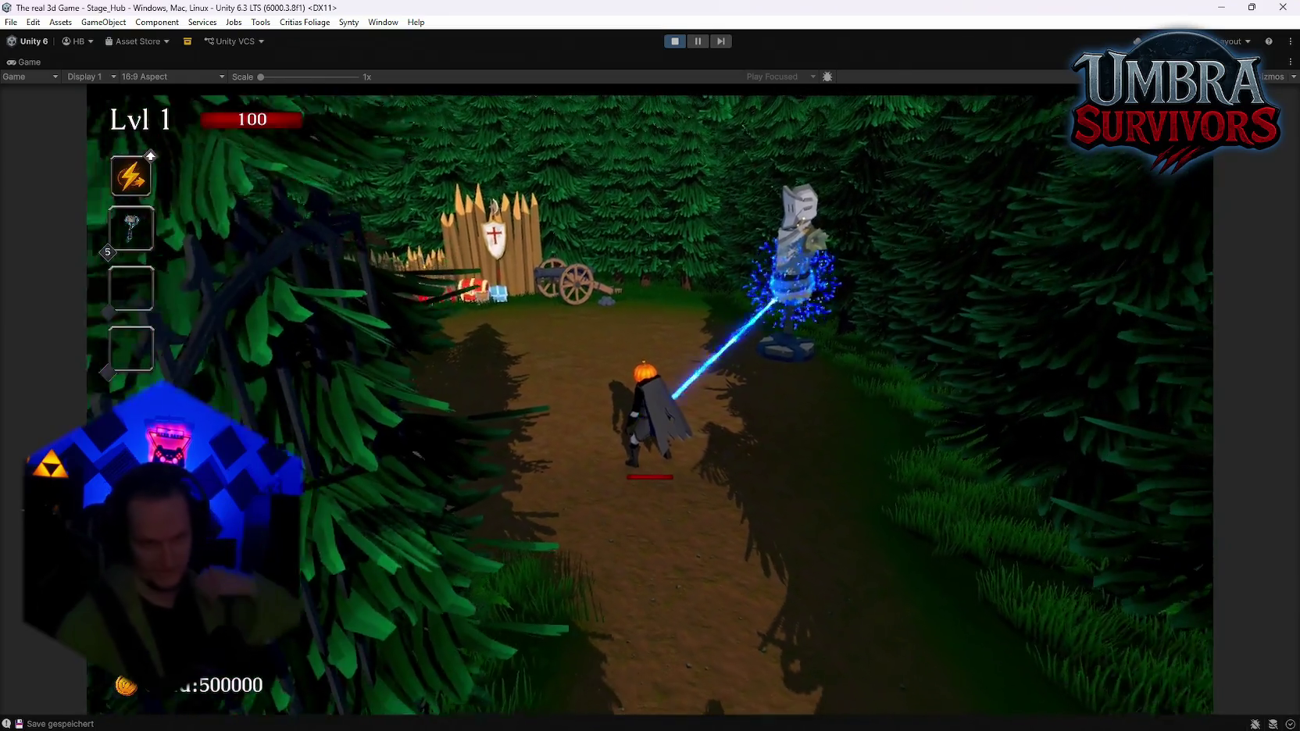
key(a)
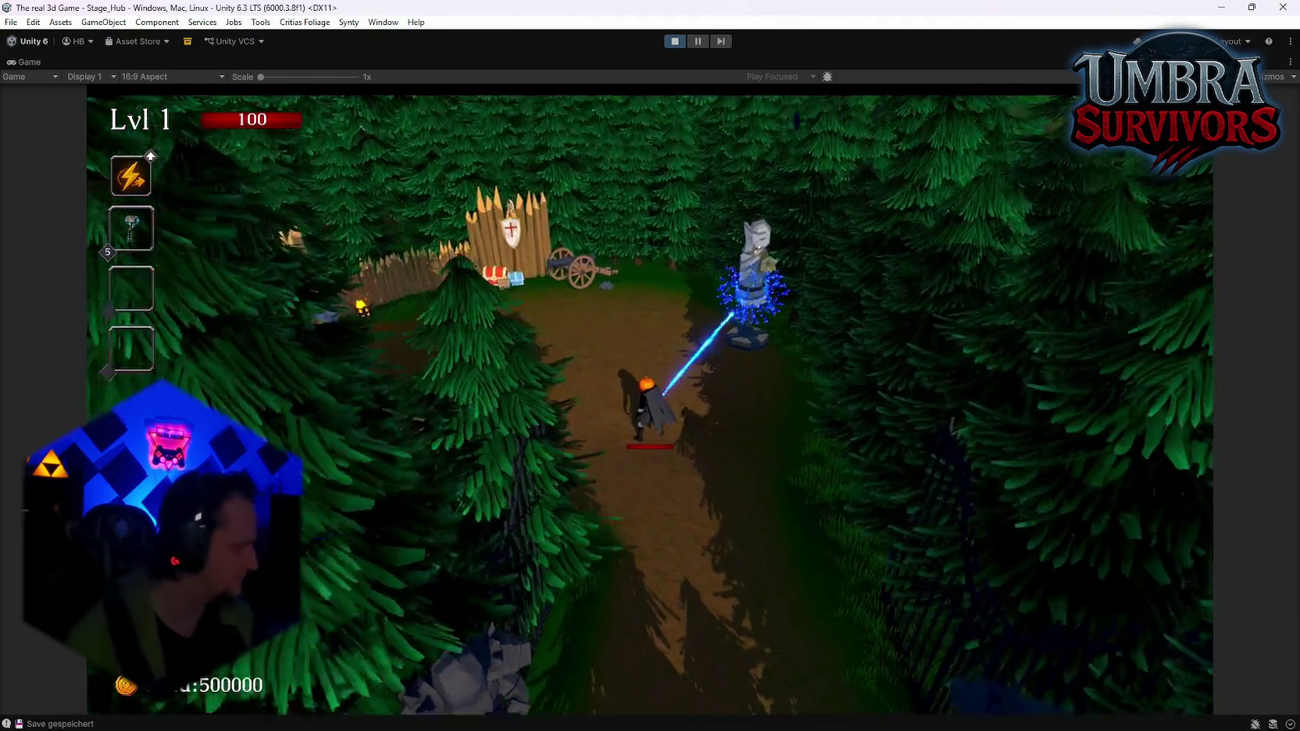
key(a)
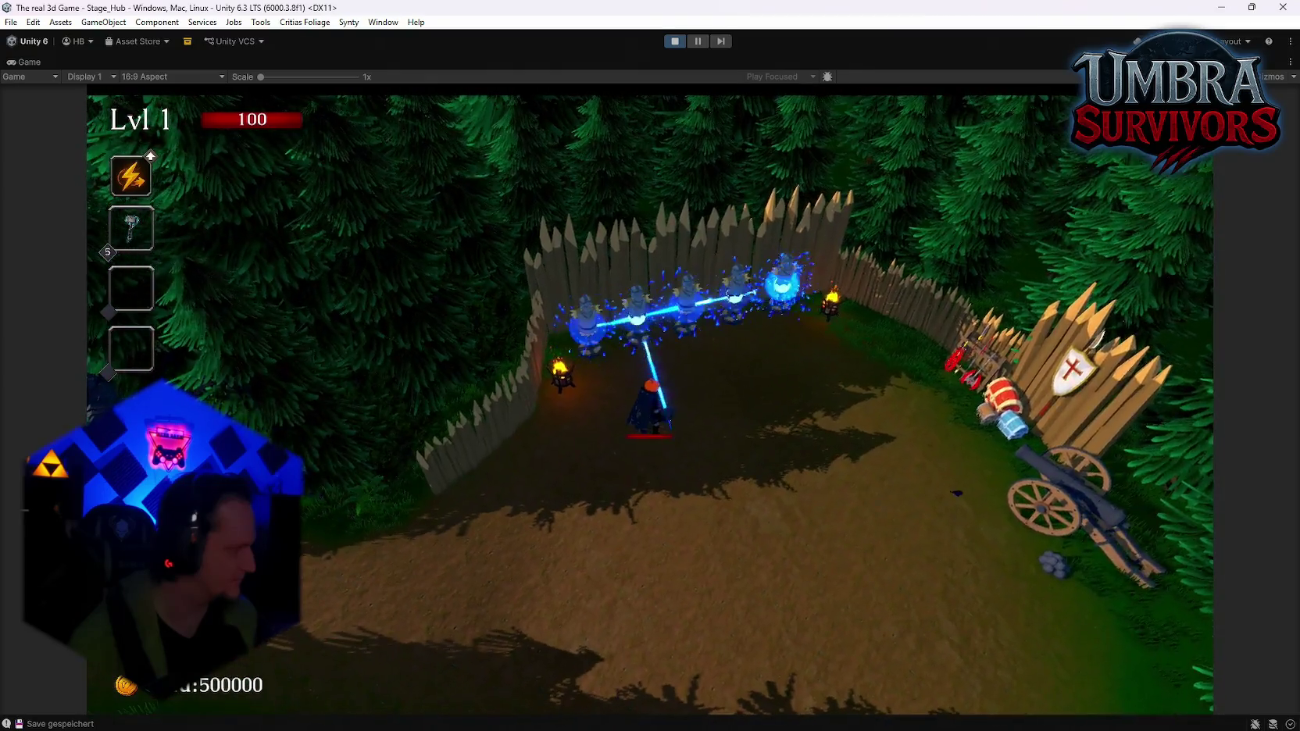
key(a)
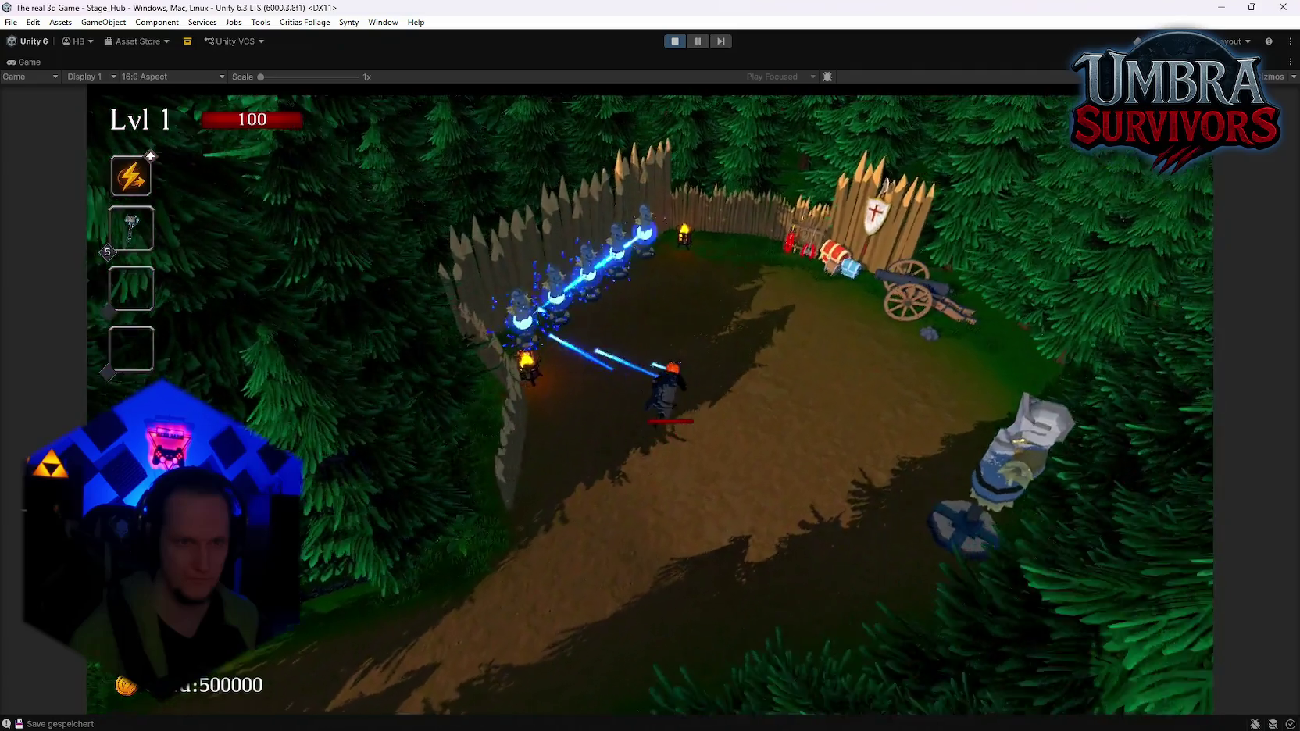
Run back through the village to the weapon shrine, pause the game and stop Play mode
key(w)
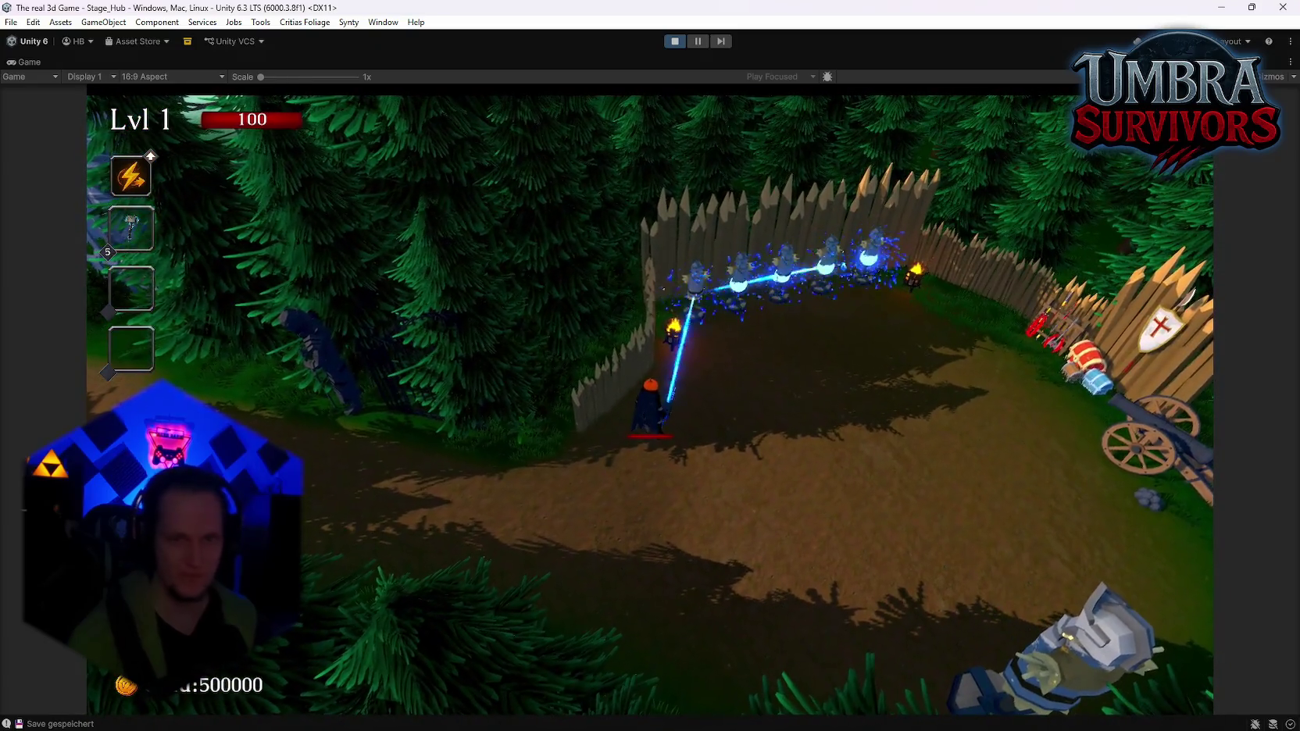
key(w)
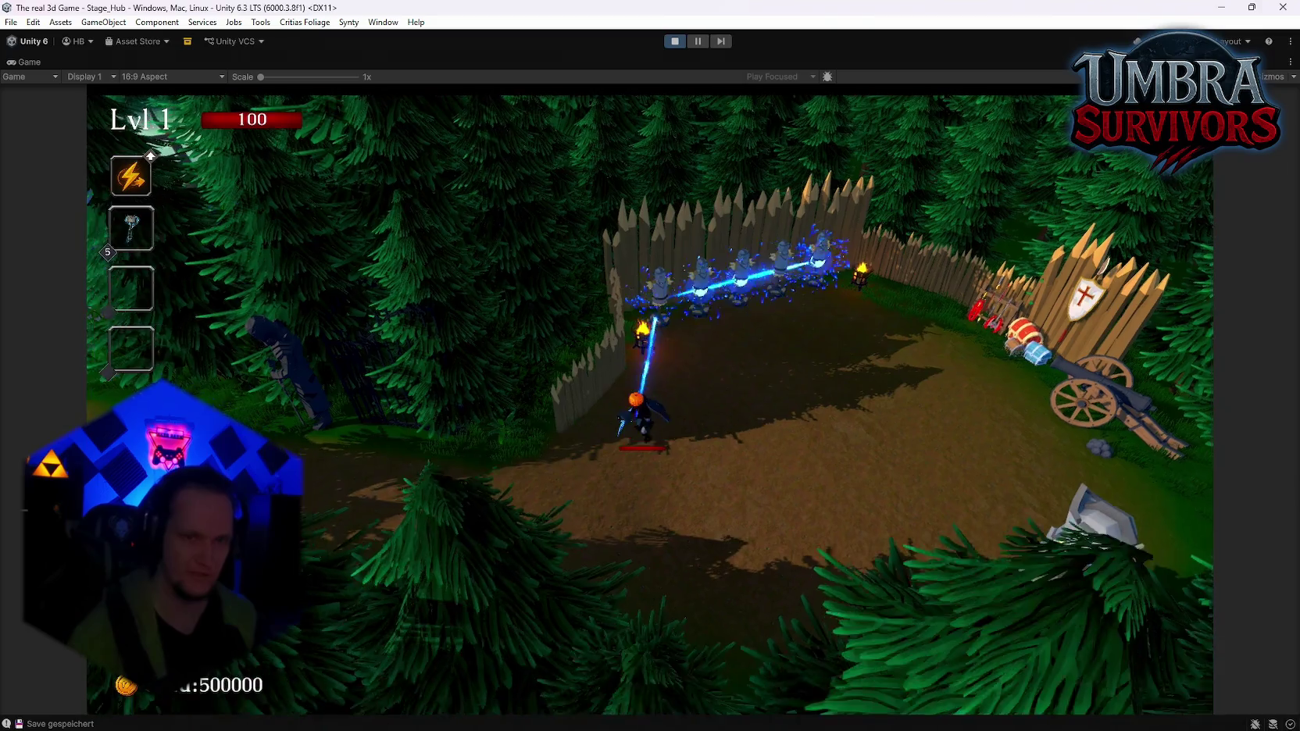
key(a)
key(w)
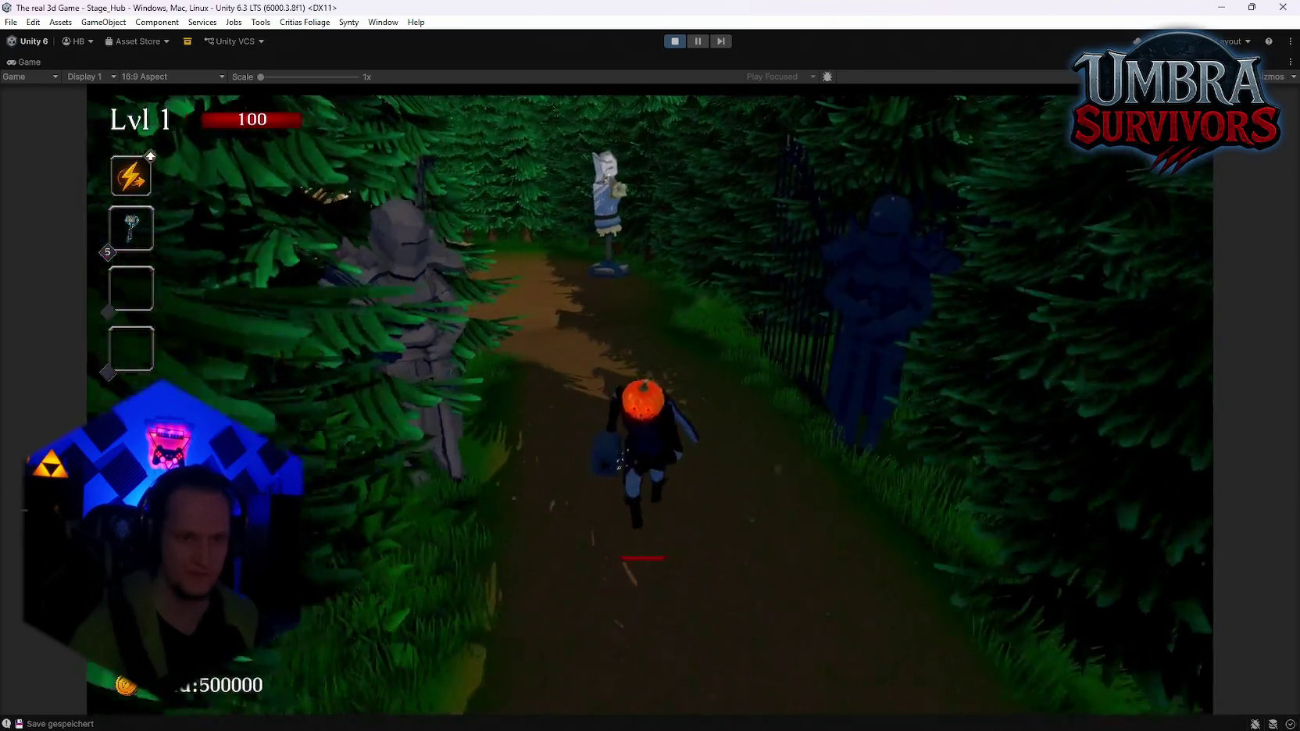
key(w)
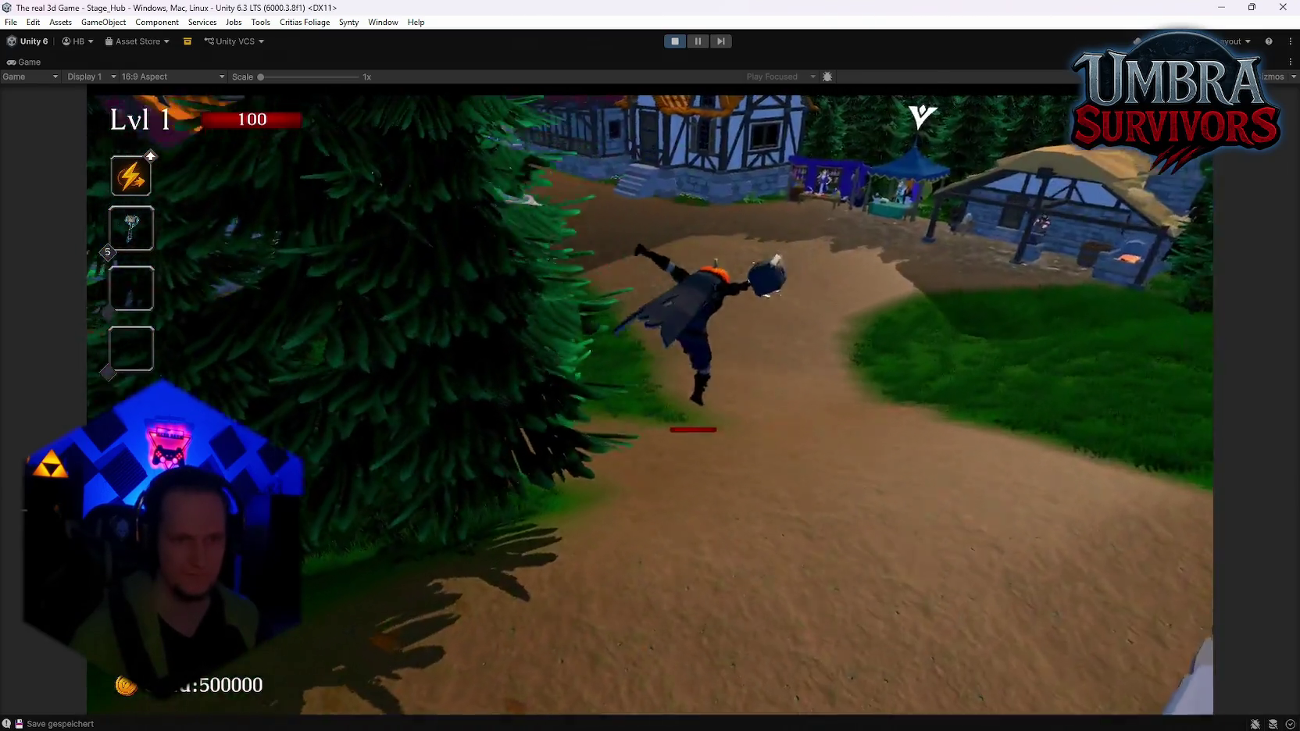
key(w)
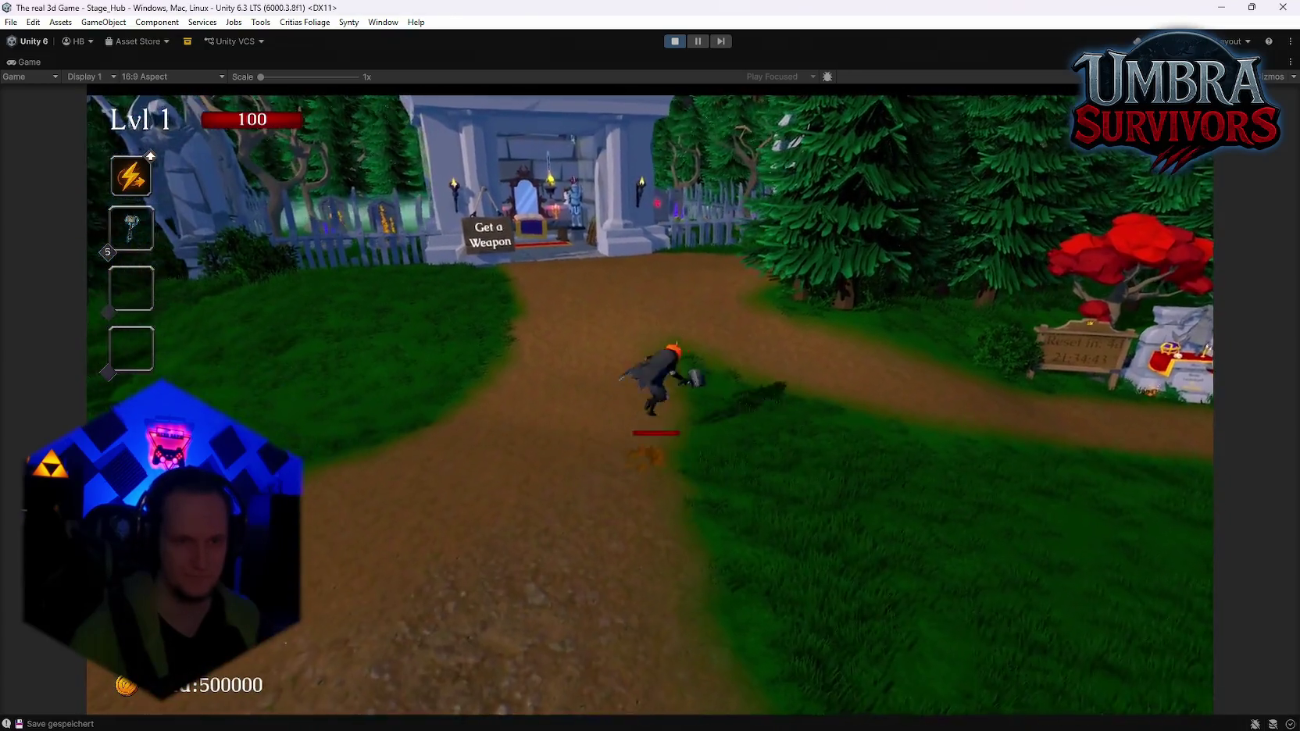
key(w)
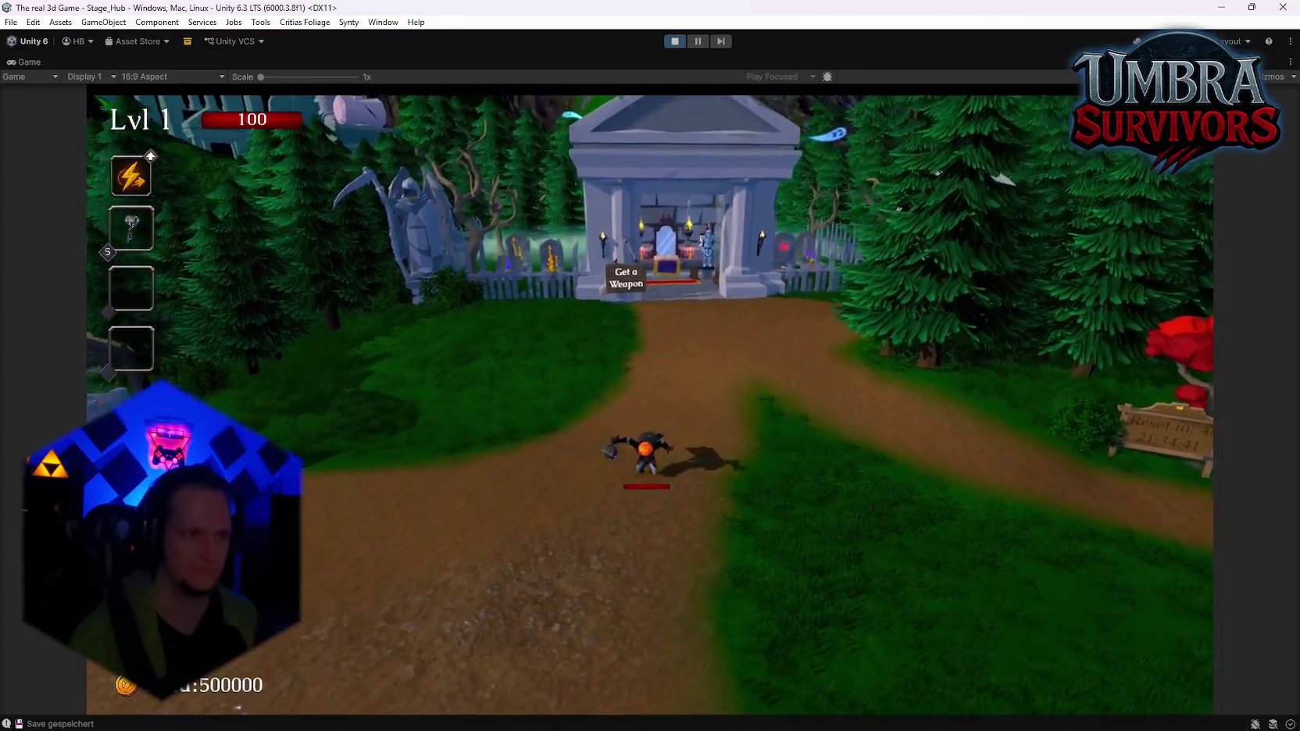
key(Escape)
click(677, 42)
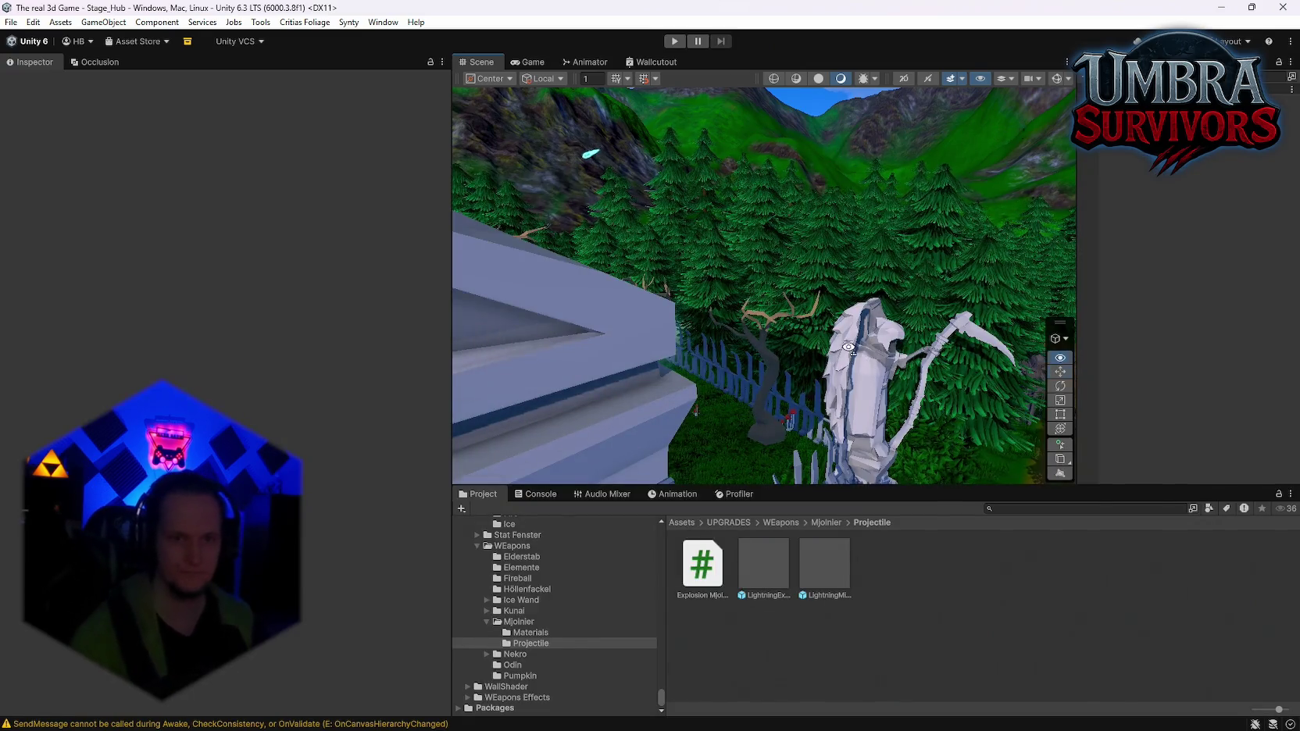
Fly the Scene camera over the village toward the reaper forest, then bring the notes window forward
mouse_move(849, 347)
mouse_down()
mouse_move(999, 345)
mouse_move(734, 333)
mouse_up()
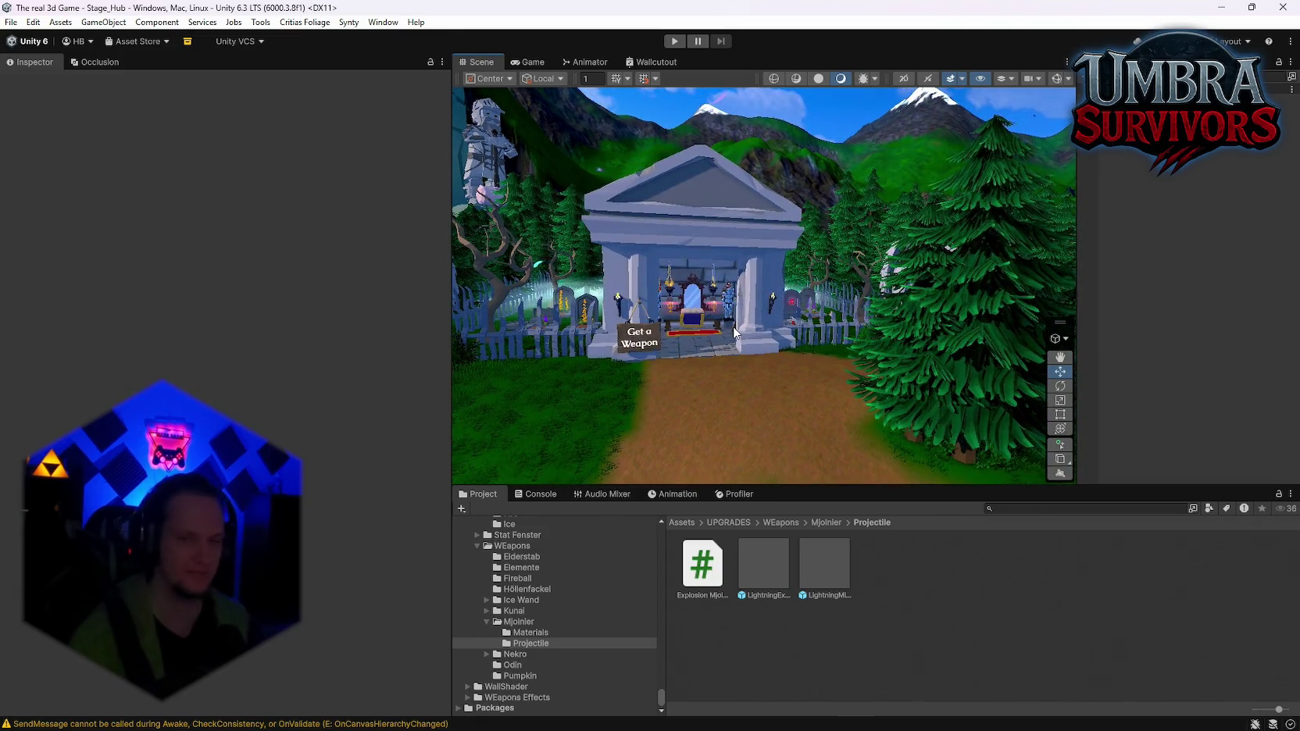
mouse_move(862, 281)
mouse_down()
mouse_move(947, 331)
mouse_move(1236, 388)
mouse_move(17, 404)
mouse_move(876, 338)
mouse_move(828, 344)
mouse_move(844, 359)
mouse_up()
mouse_move(861, 714)
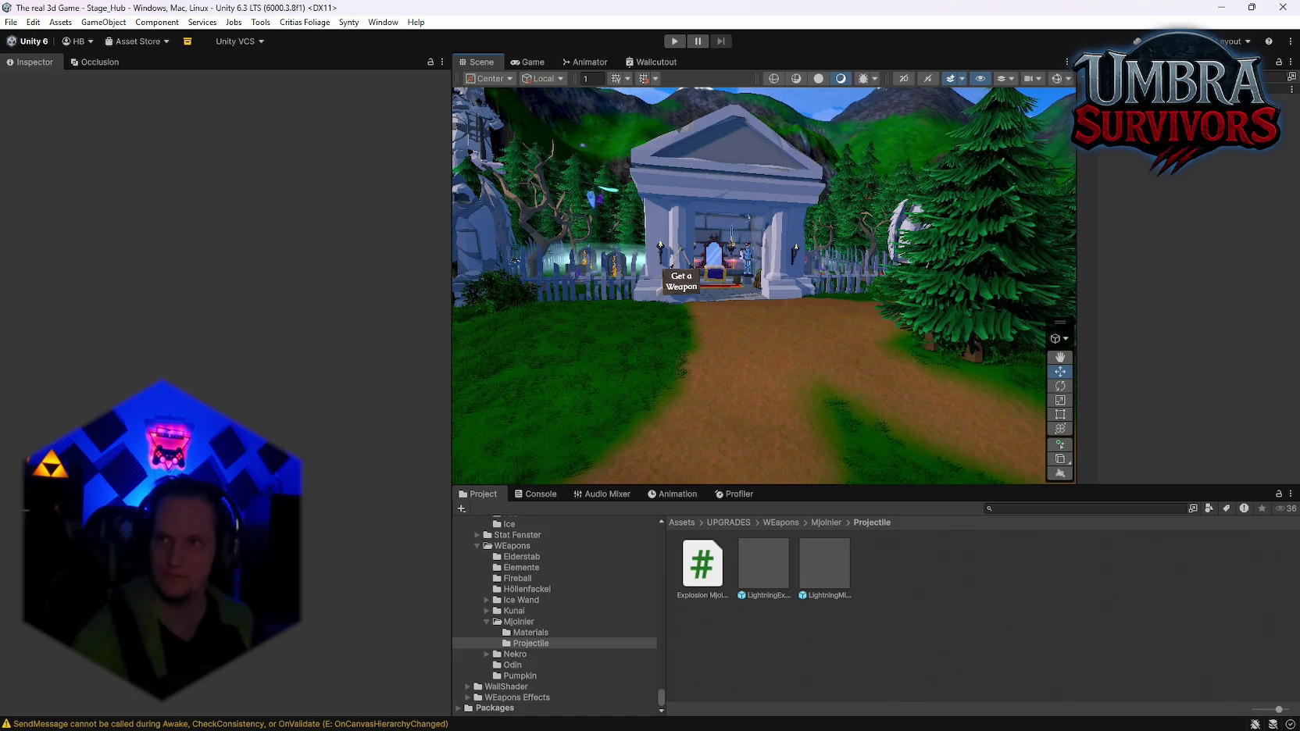
click(919, 715)
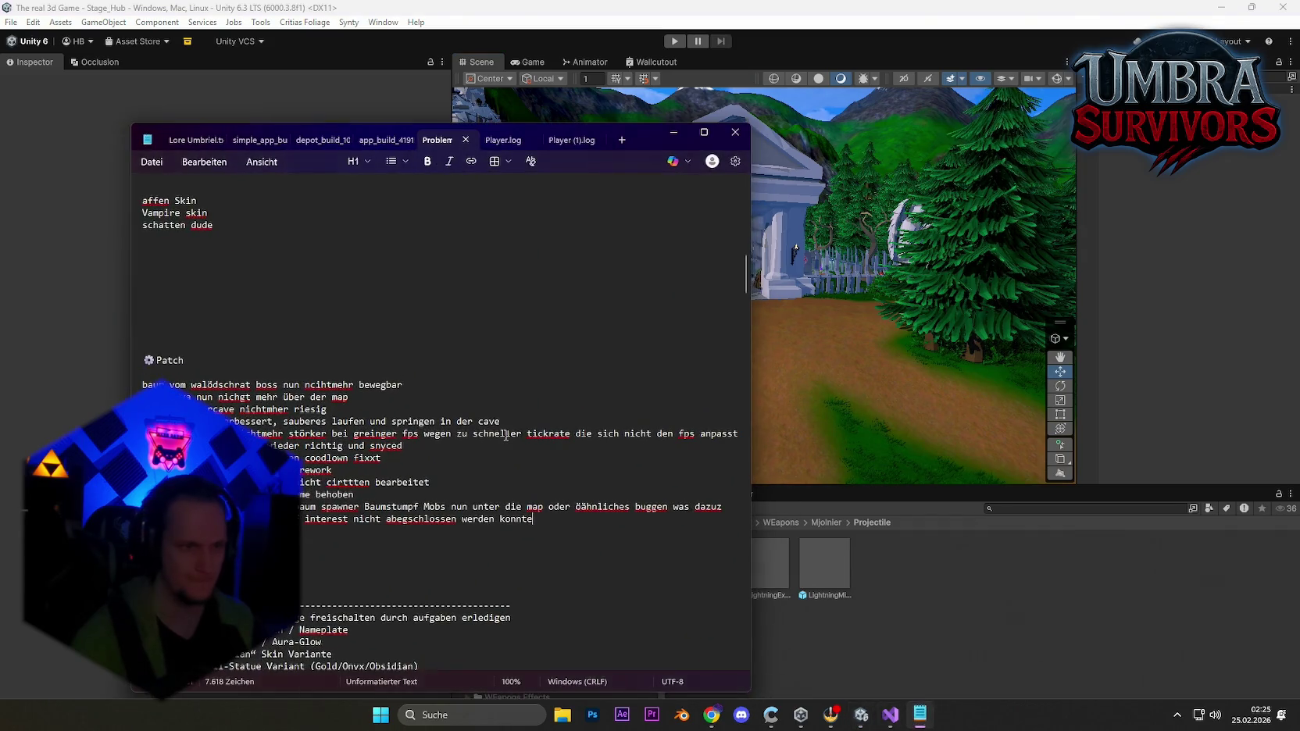
Delete the 'Probleme in höheren wellen' line from the notes
scroll(291, 383, up, 10)
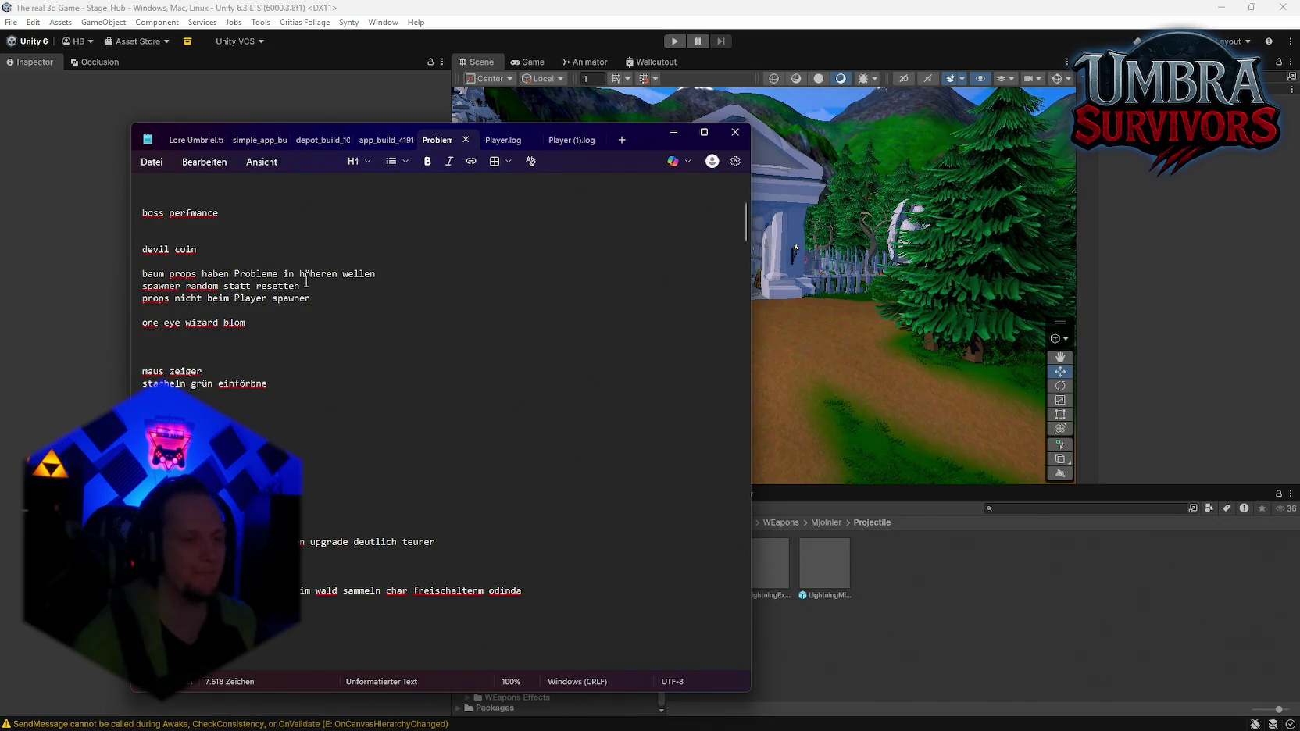
scroll(339, 286, up, 4)
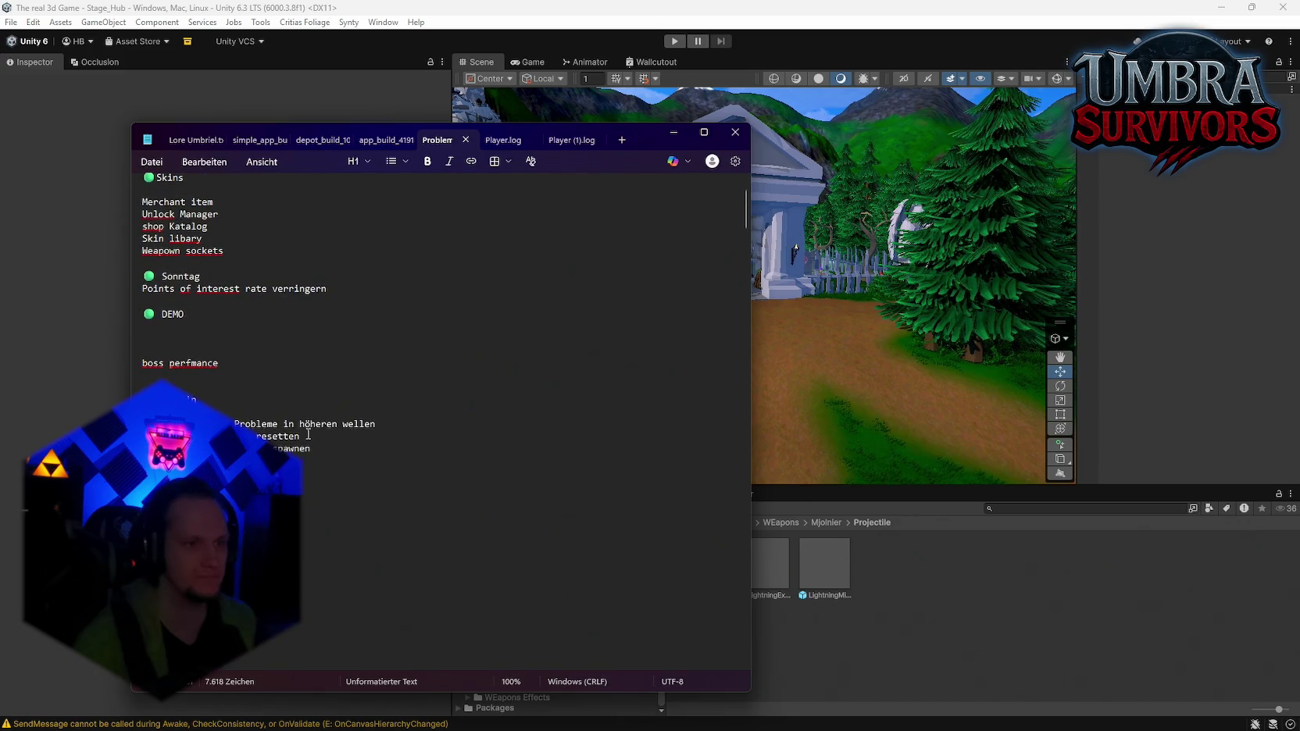
key(shift+Home)
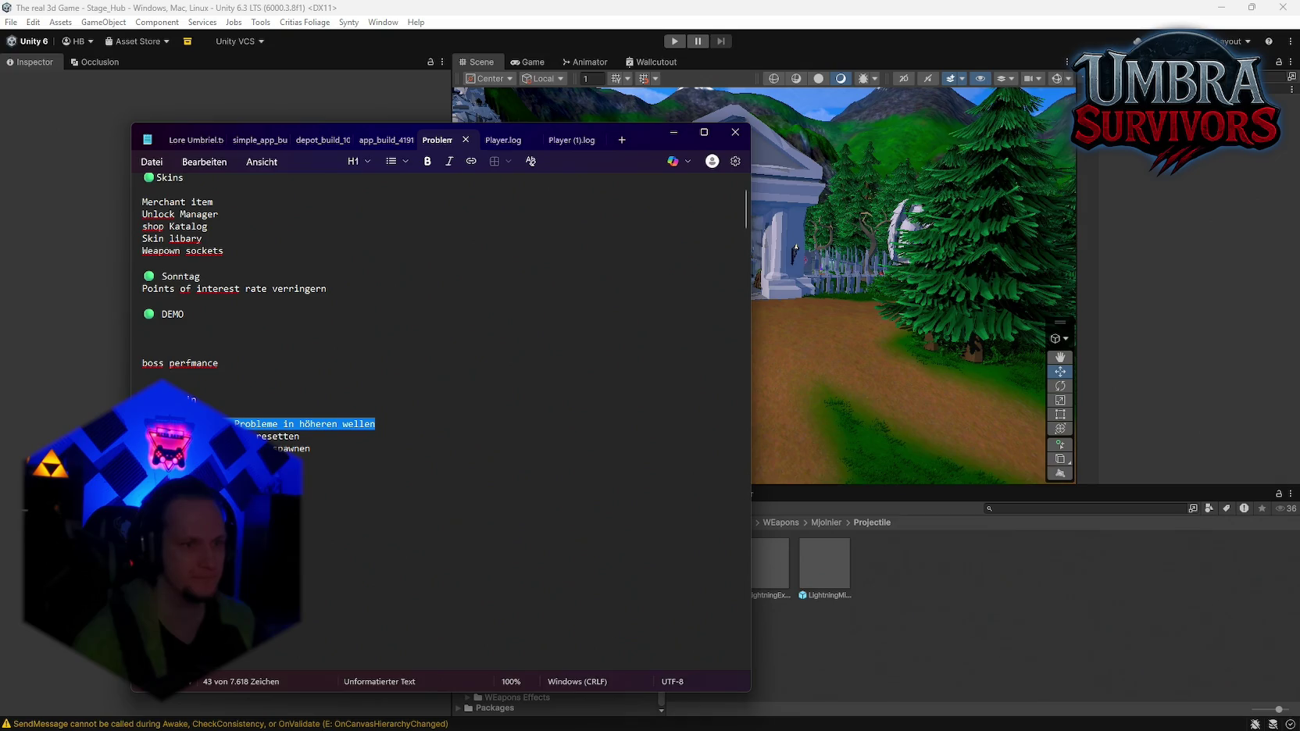
key(BackSpace)
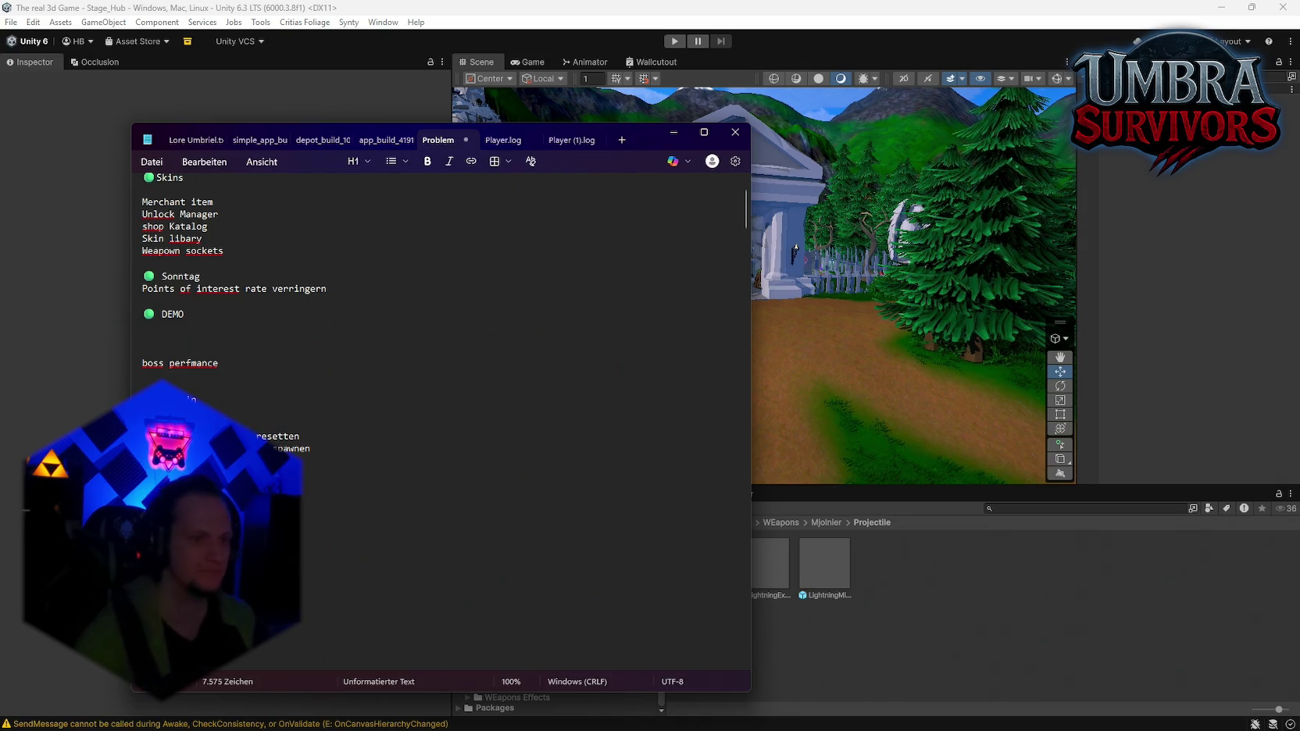
Move the spawner and props lines further down the note
scroll(336, 443, down, 10)
scroll(323, 442, down, 3)
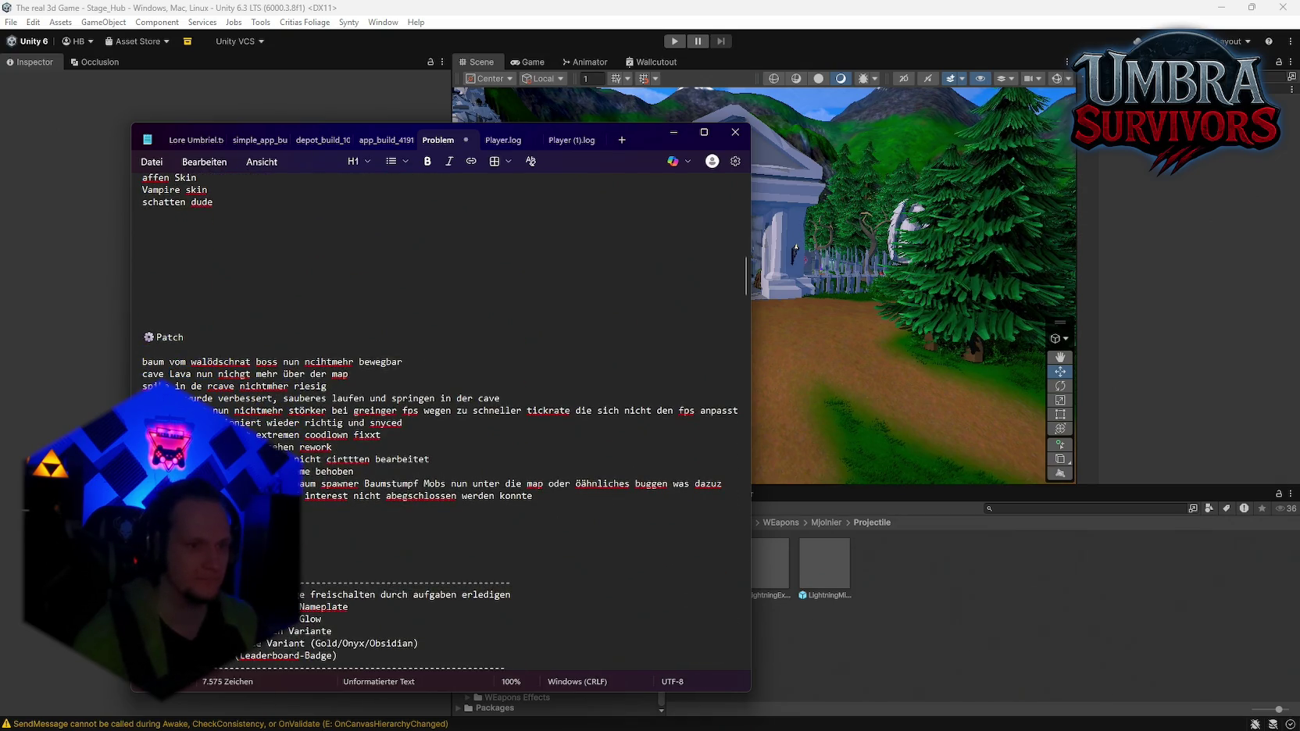
scroll(382, 514, up, 15)
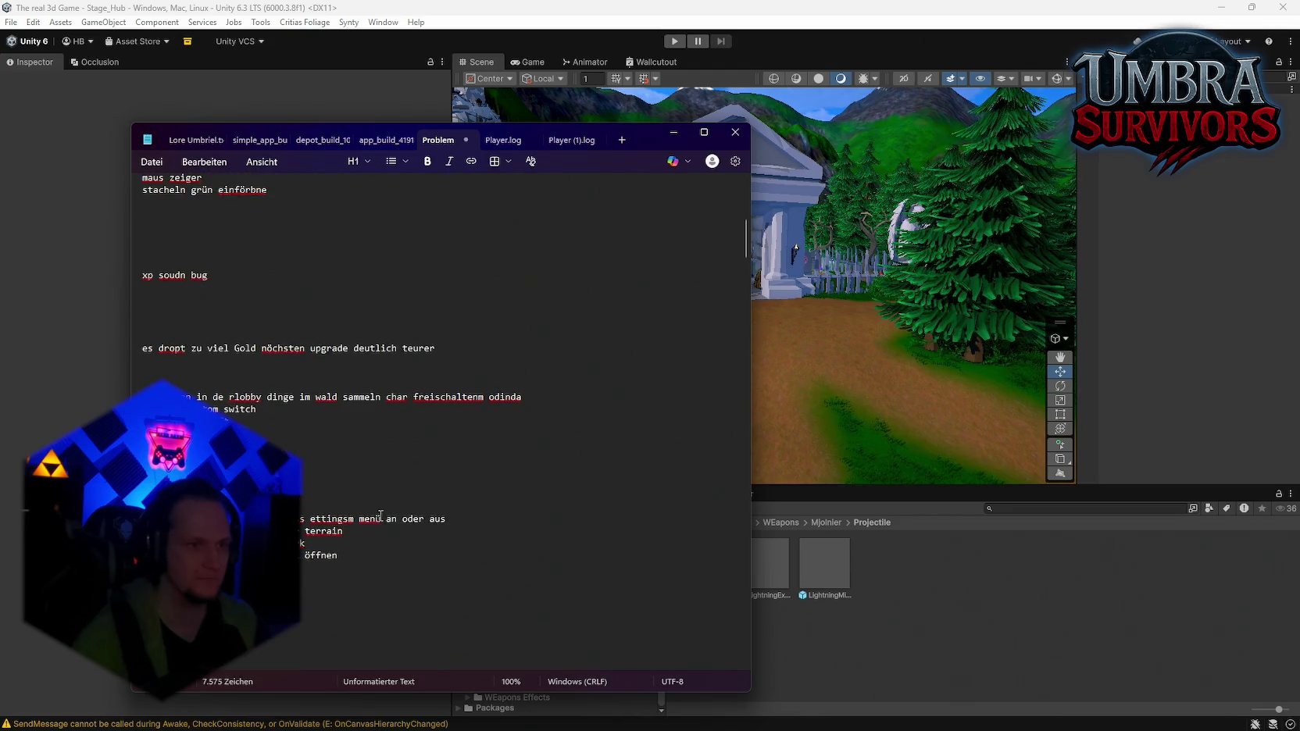
scroll(313, 352, up, 2)
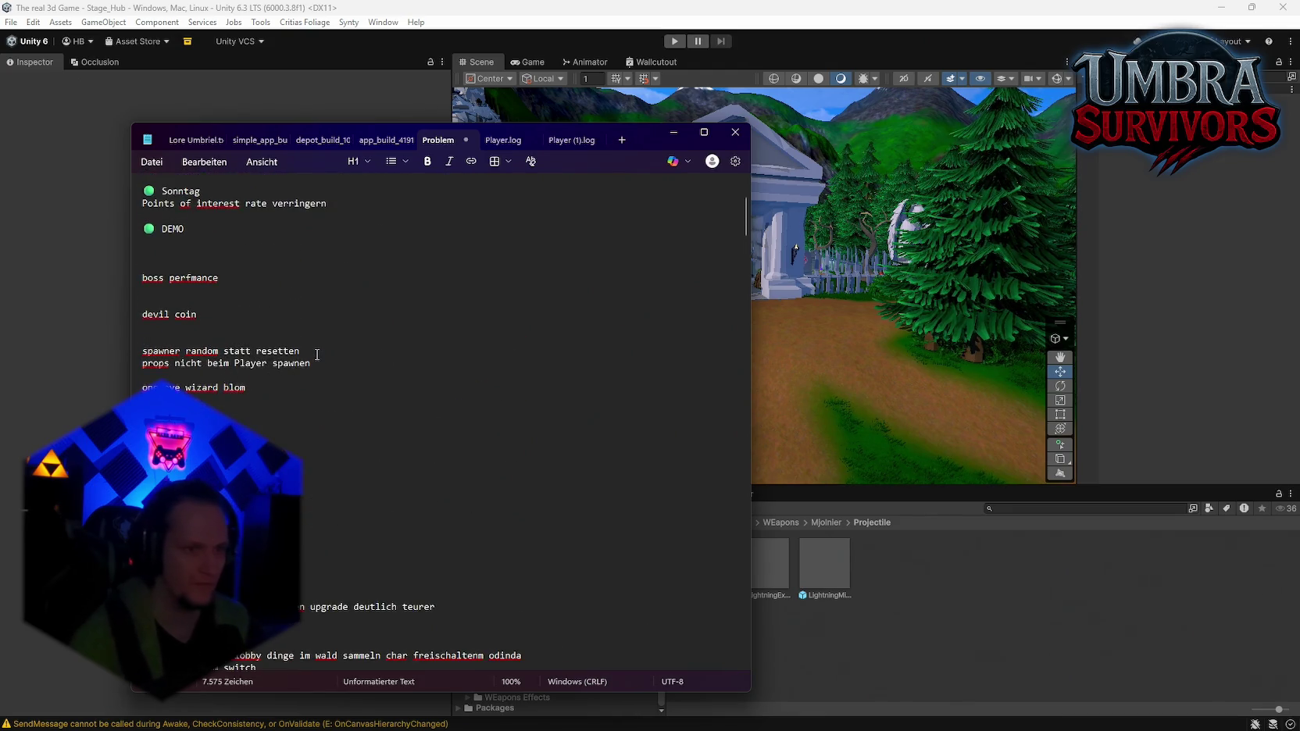
drag(311, 350, 182, 353)
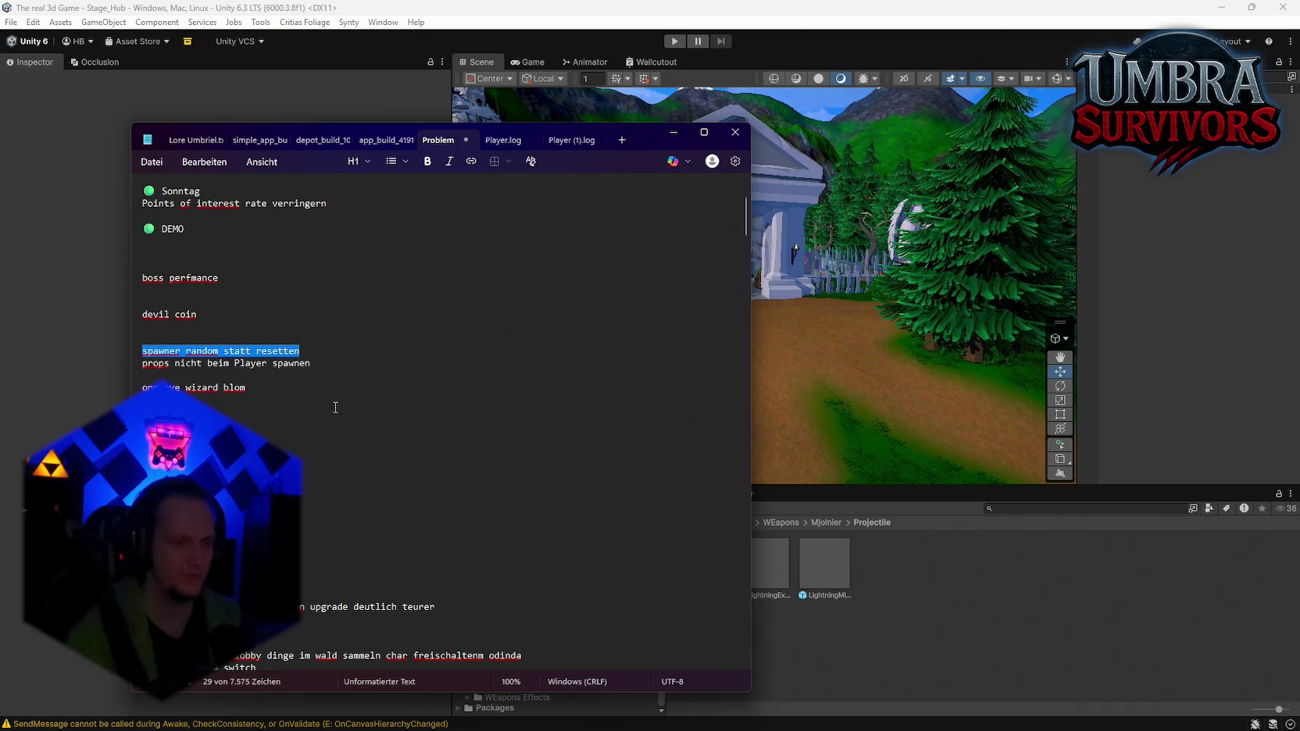
drag(311, 364, 138, 346)
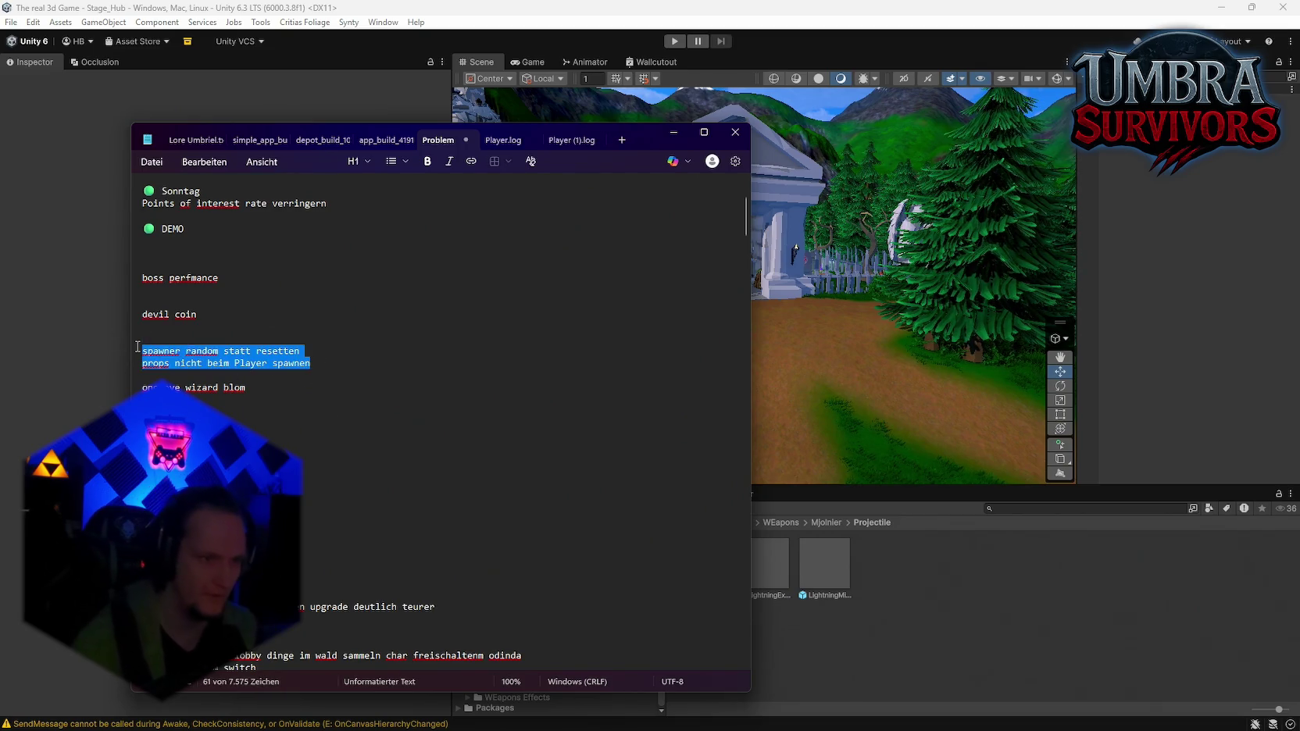
drag(226, 357, 340, 475)
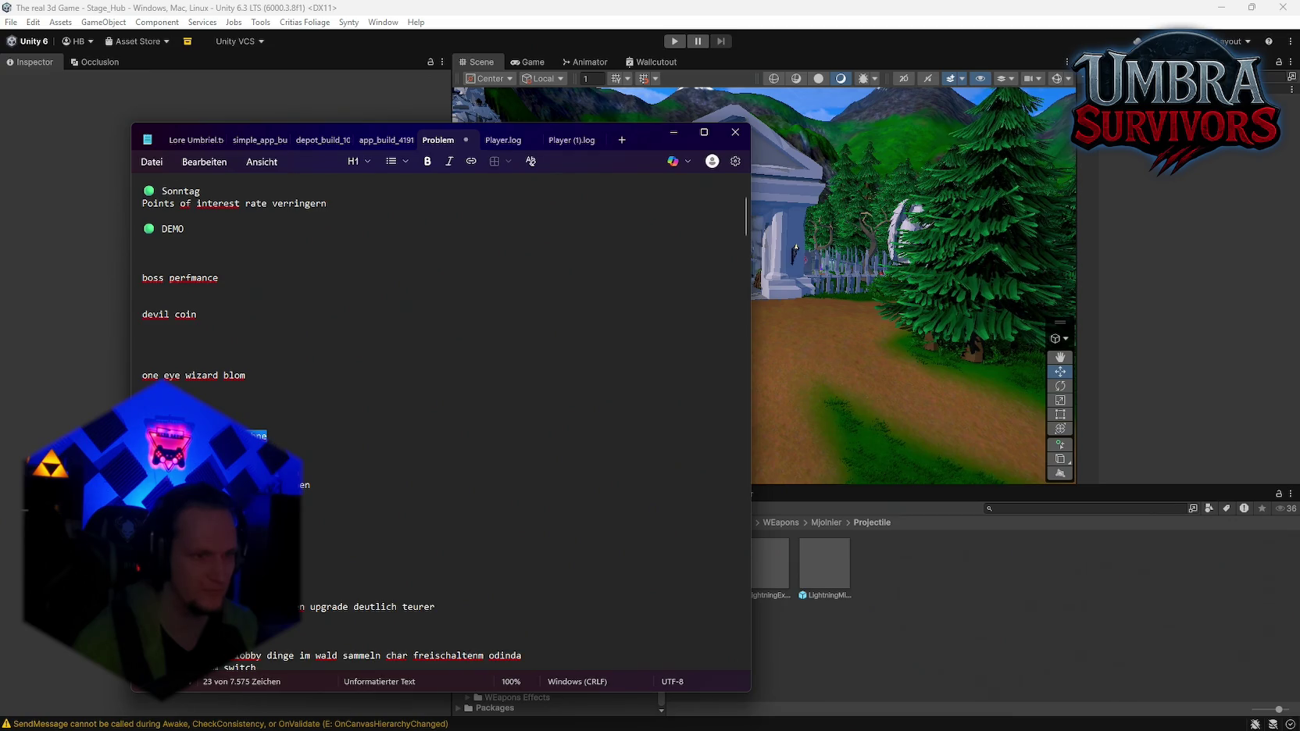
Stack stacheln grün einförbne, maus zeiger, devil coin and one eye wizard blom together under DEMO
drag(164, 274, 164, 270)
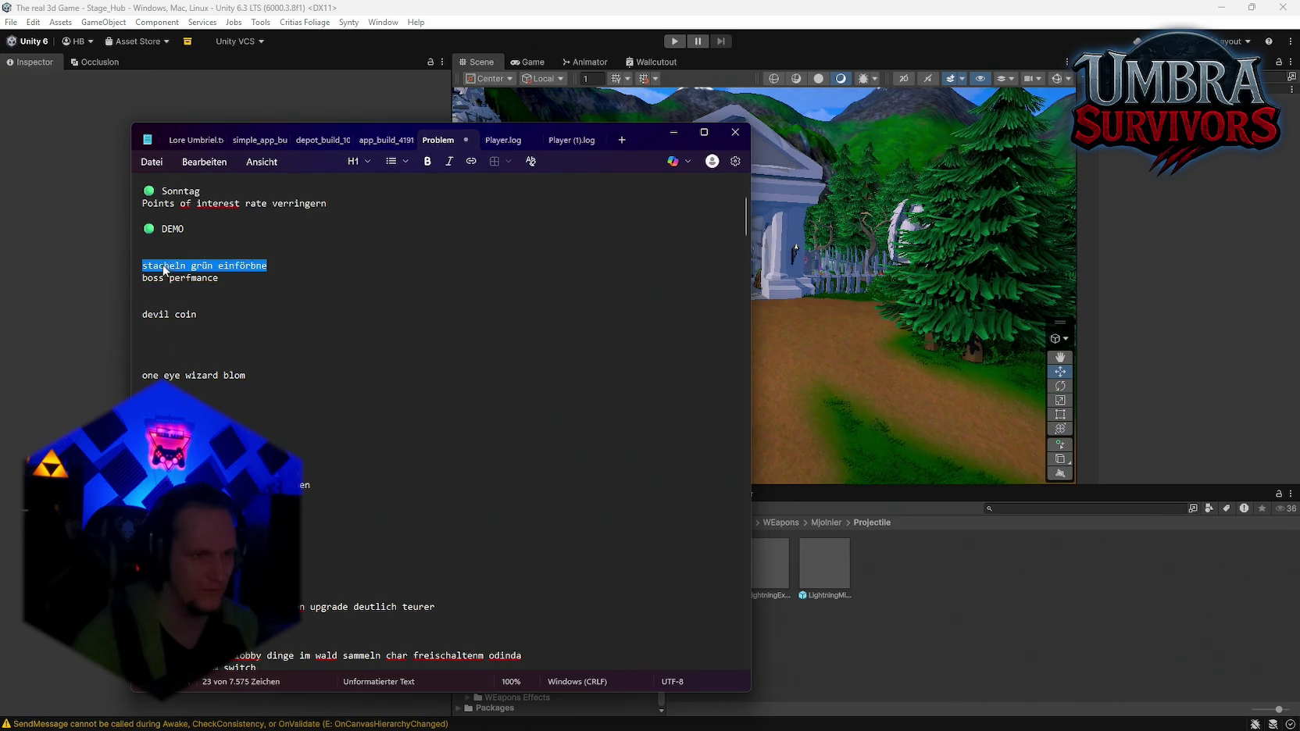
click(278, 325)
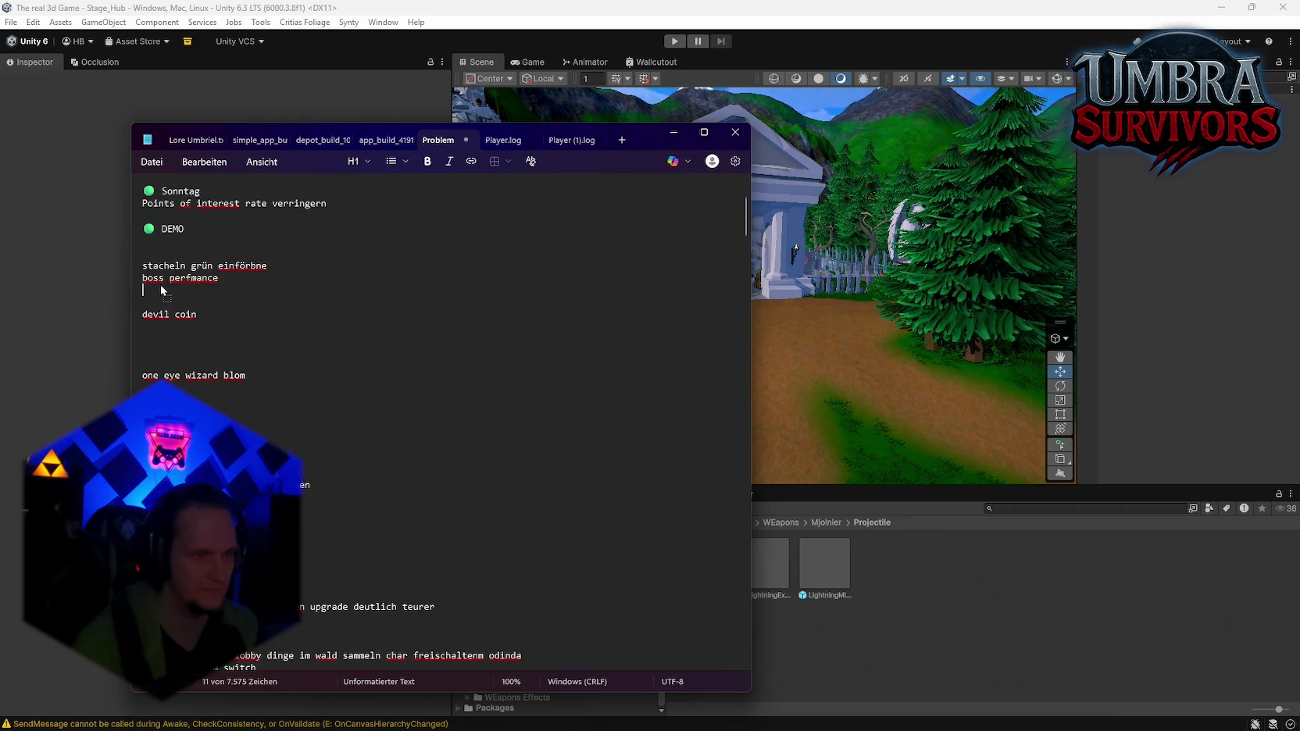
click(223, 312)
drag(159, 322, 153, 303)
drag(245, 376, 123, 369)
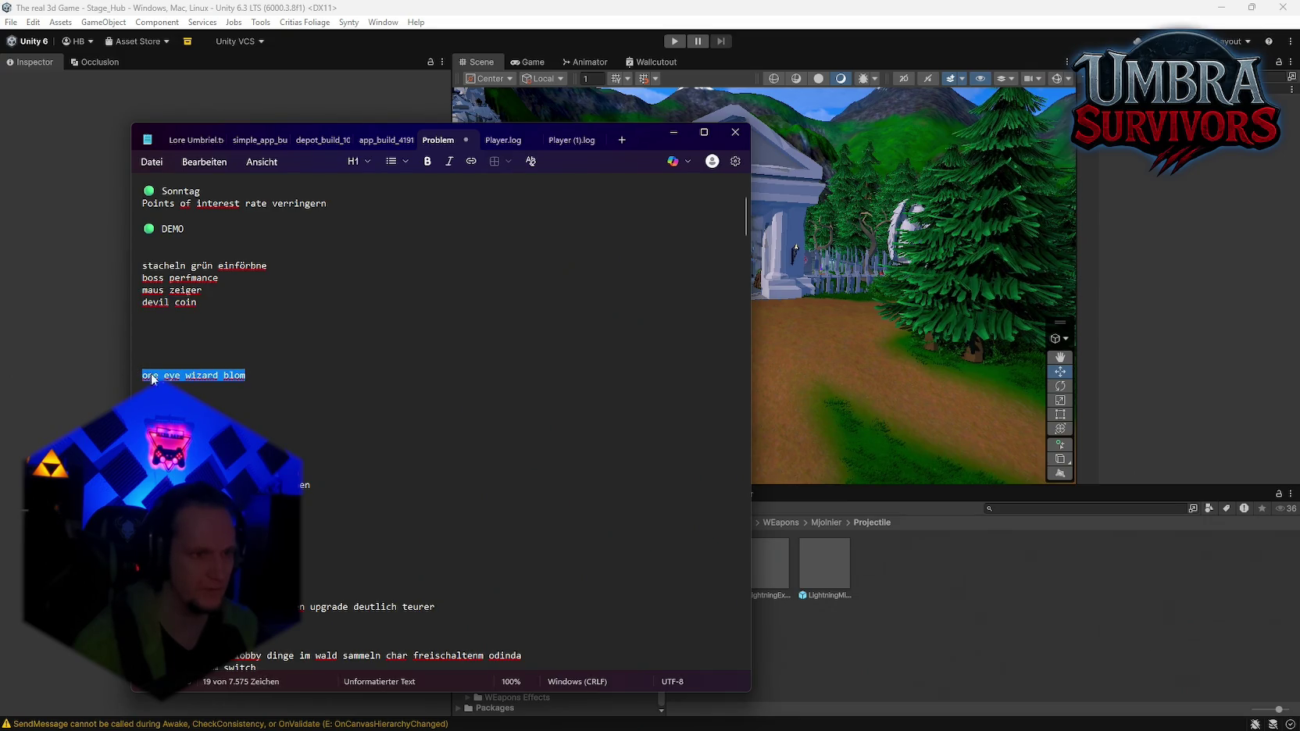
drag(156, 325, 152, 317)
click(256, 326)
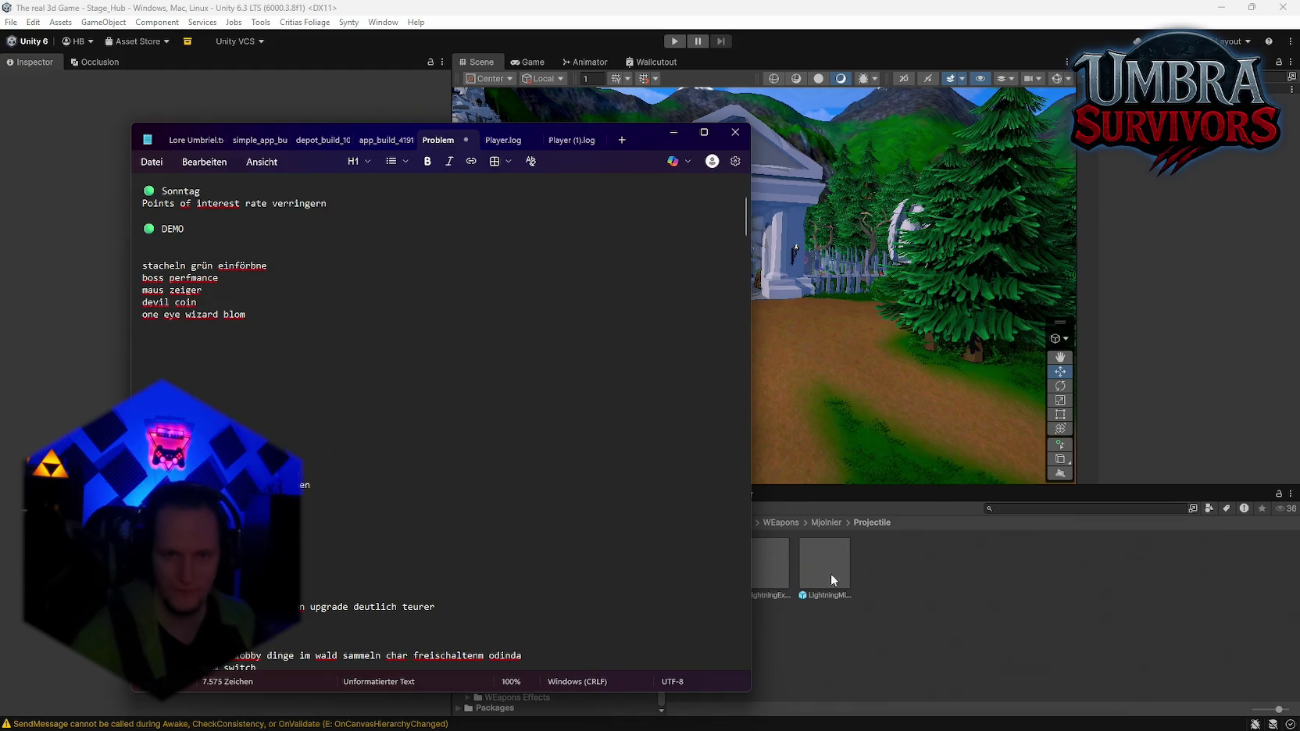
click(831, 574)
click(1029, 509)
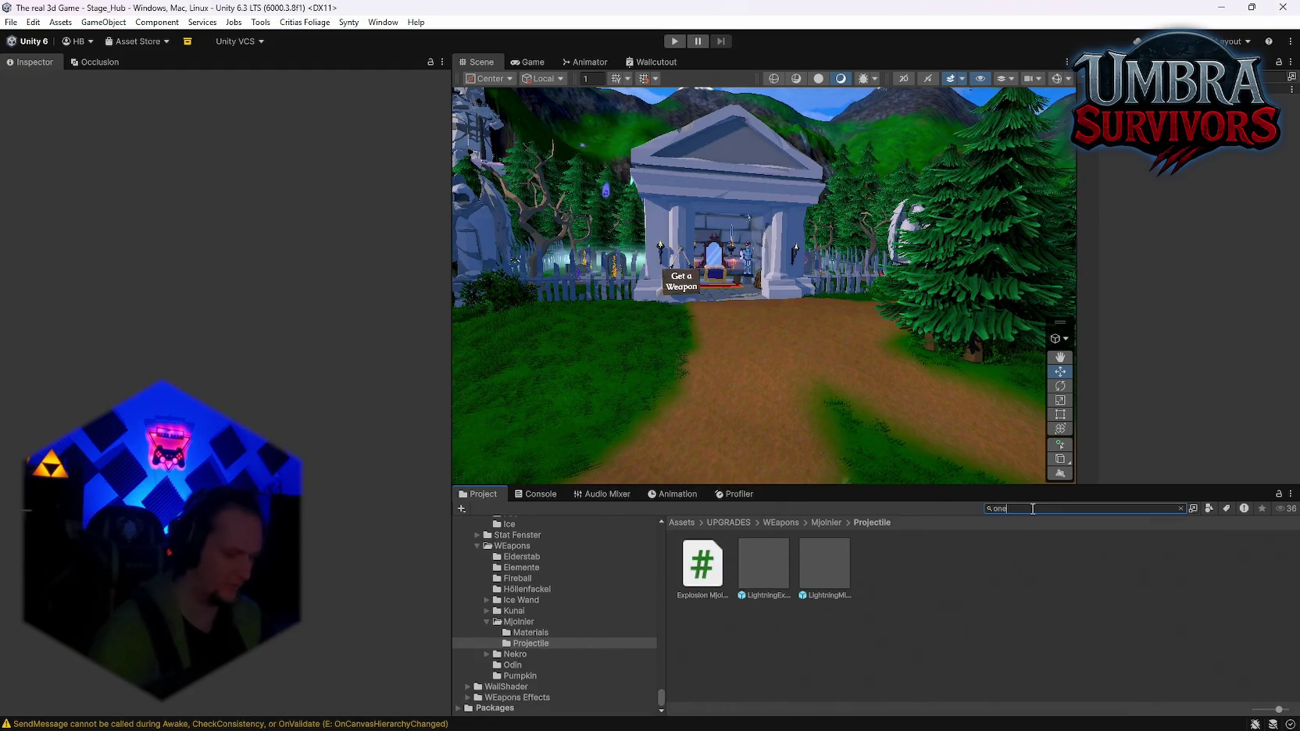
Search the Project for 'oneey' then 'ey', and open the One Eyed Wizard prefab
text(onee)
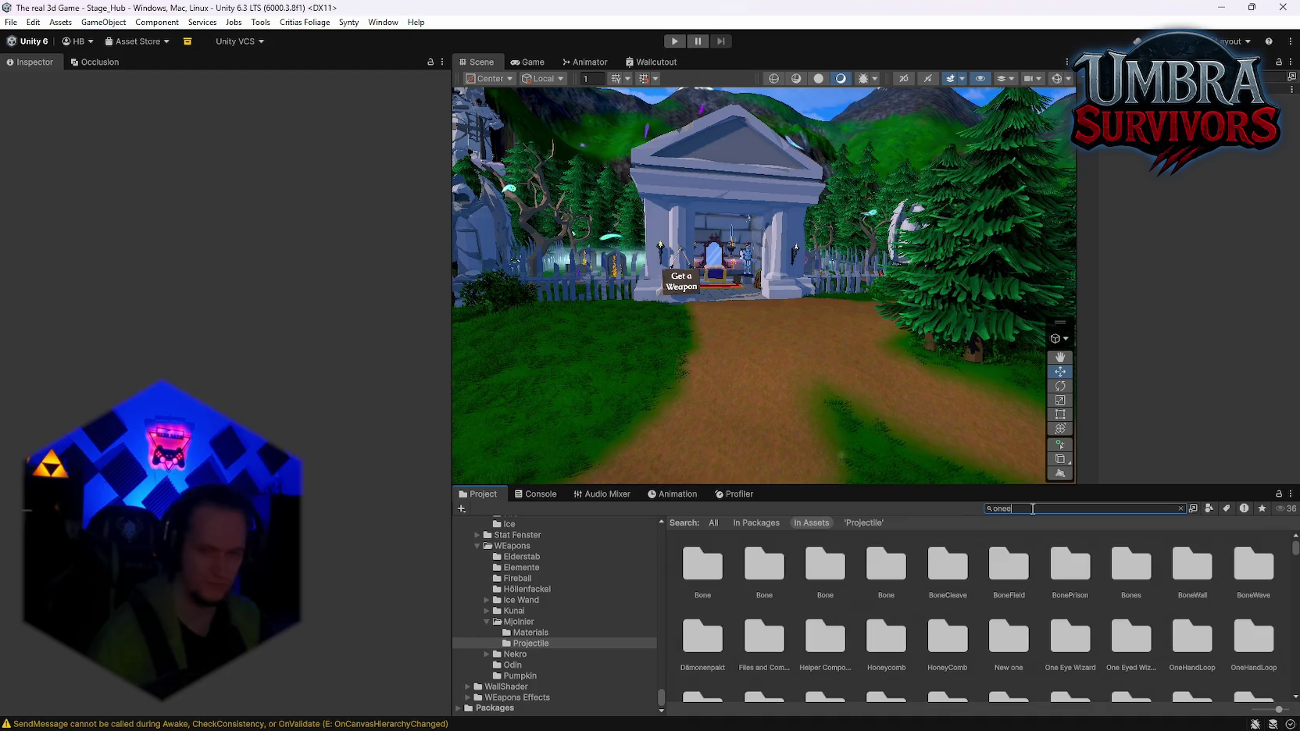
text(y)
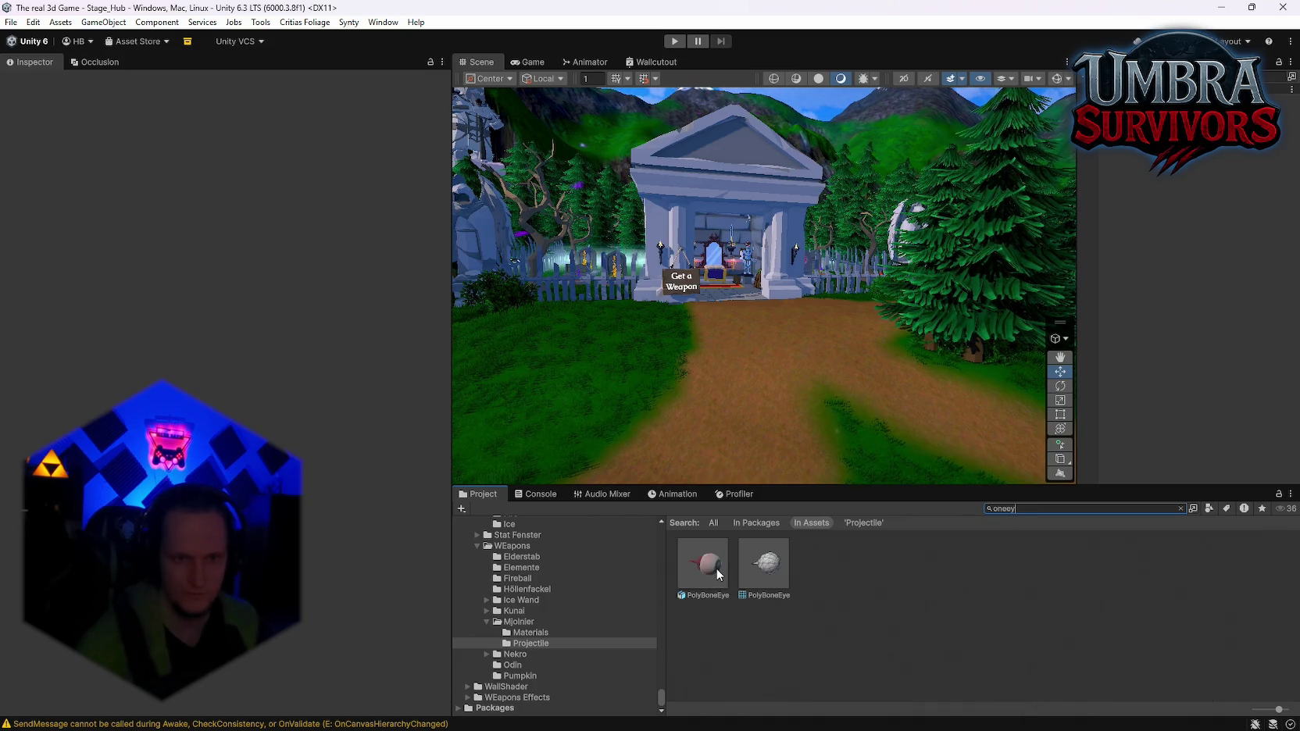
click(718, 574)
mouse_move(704, 579)
mouse_down()
mouse_move(740, 558)
mouse_move(726, 494)
mouse_up()
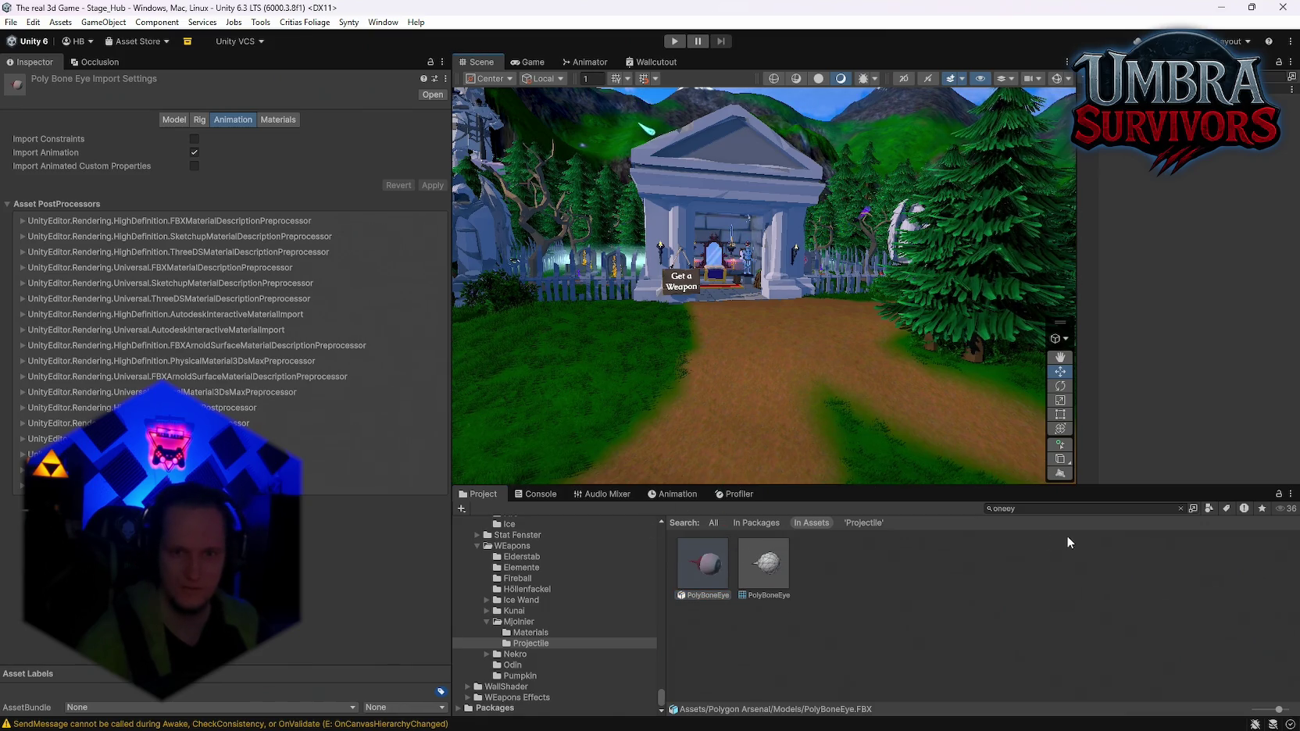
click(1047, 508)
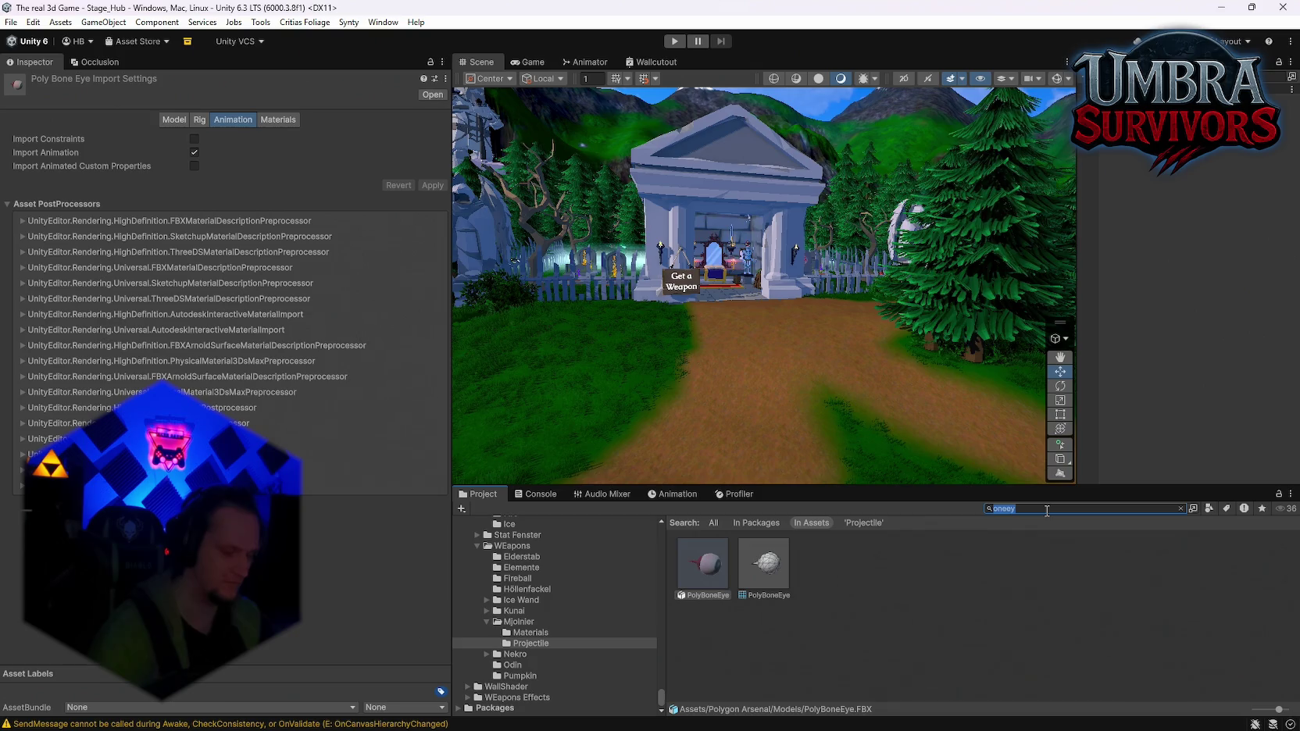
text(e)
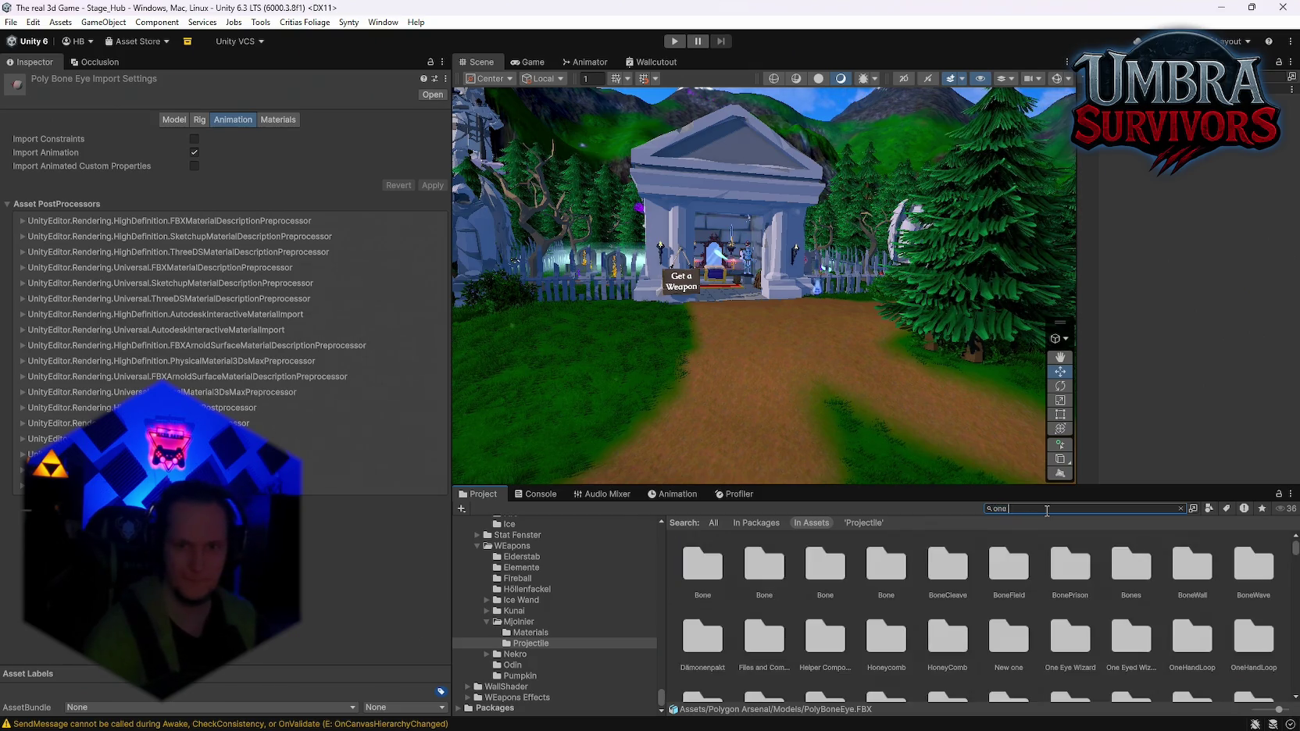
text( eye)
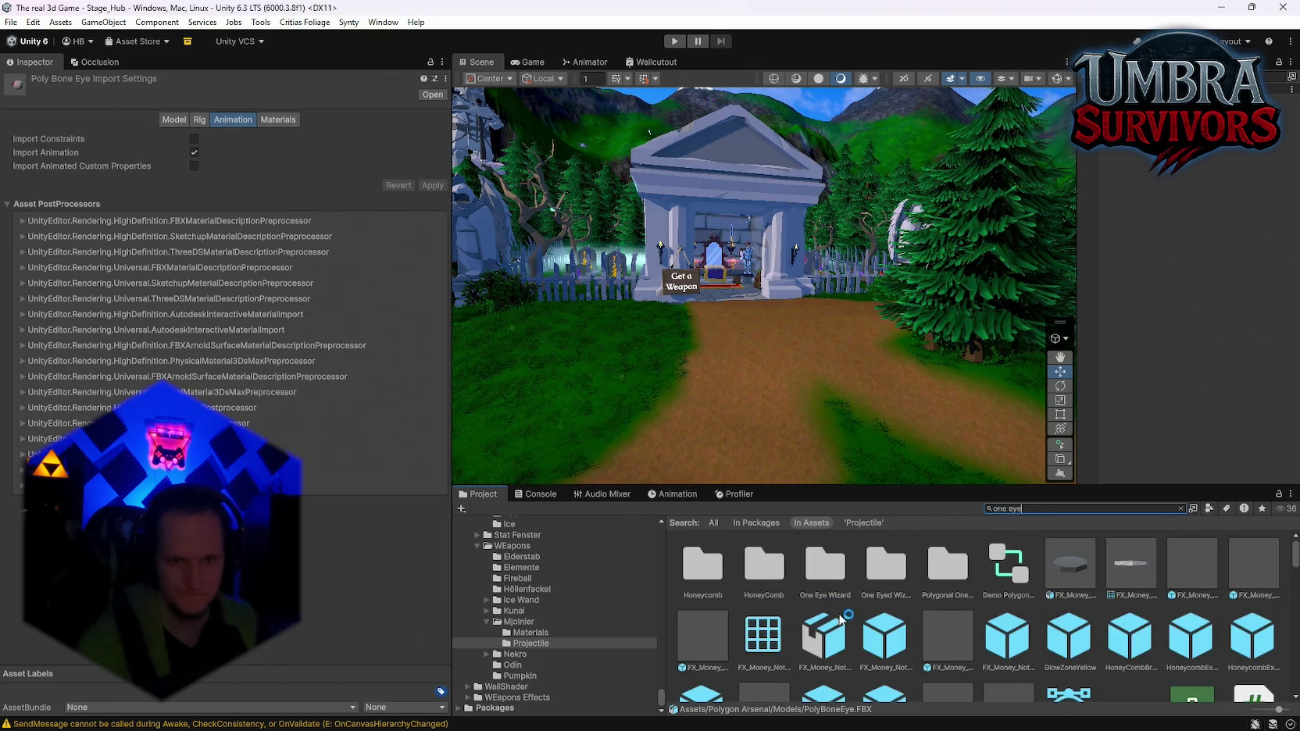
double_click(826, 565)
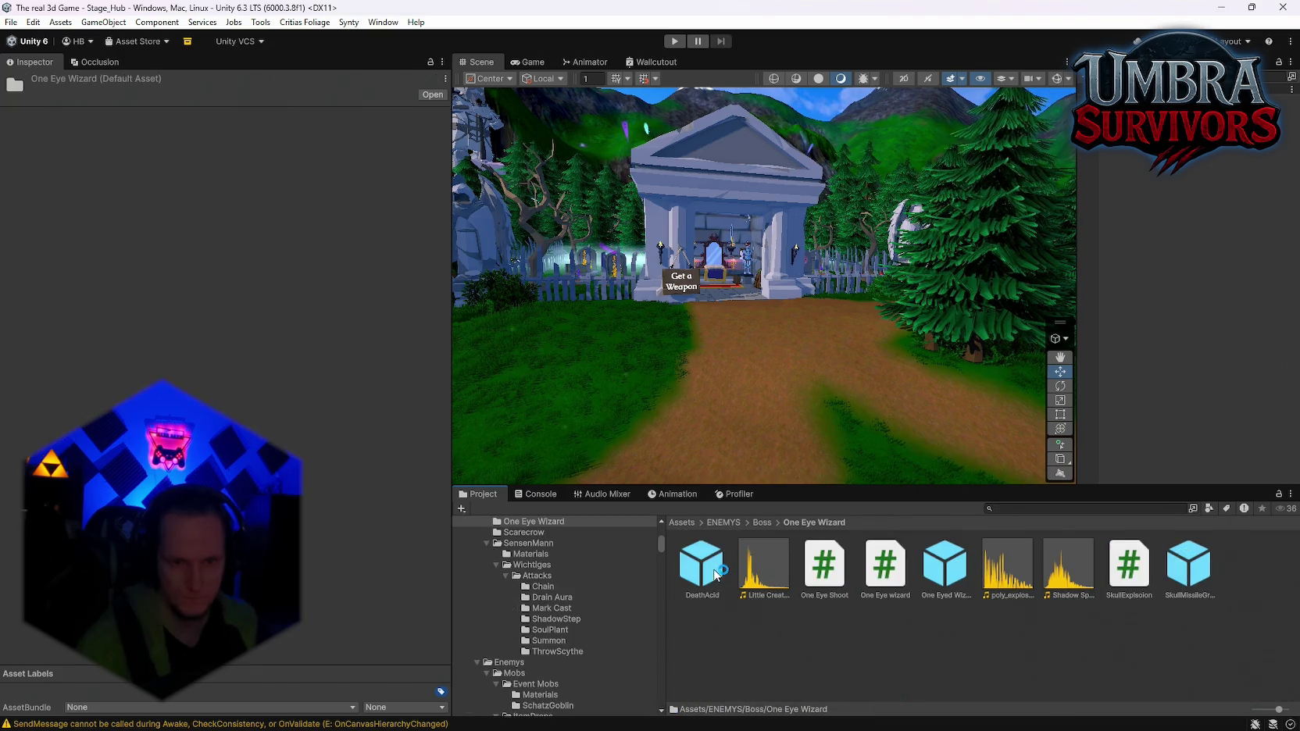
double_click(954, 580)
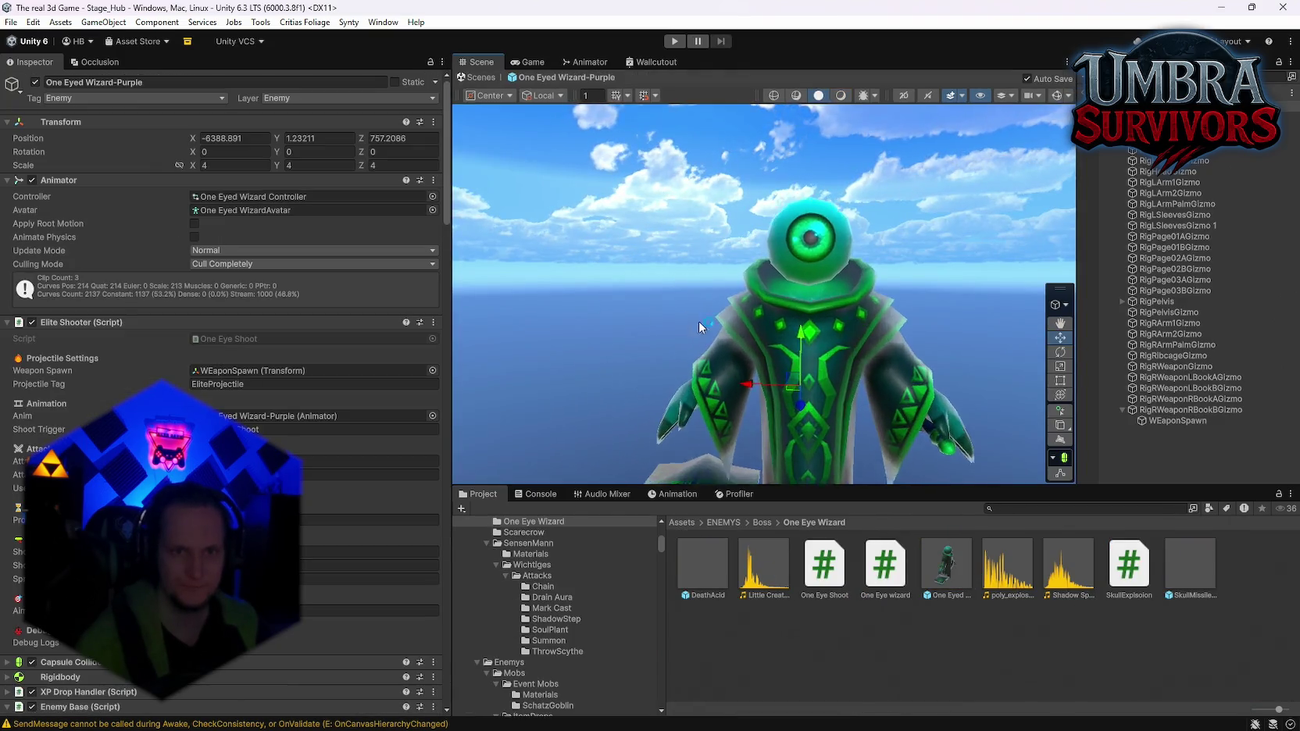
Inspect the wizard's mesh and its One Eyed Wizard-Purple material
mouse_move(699, 320)
mouse_down()
mouse_move(831, 375)
mouse_move(813, 300)
mouse_up()
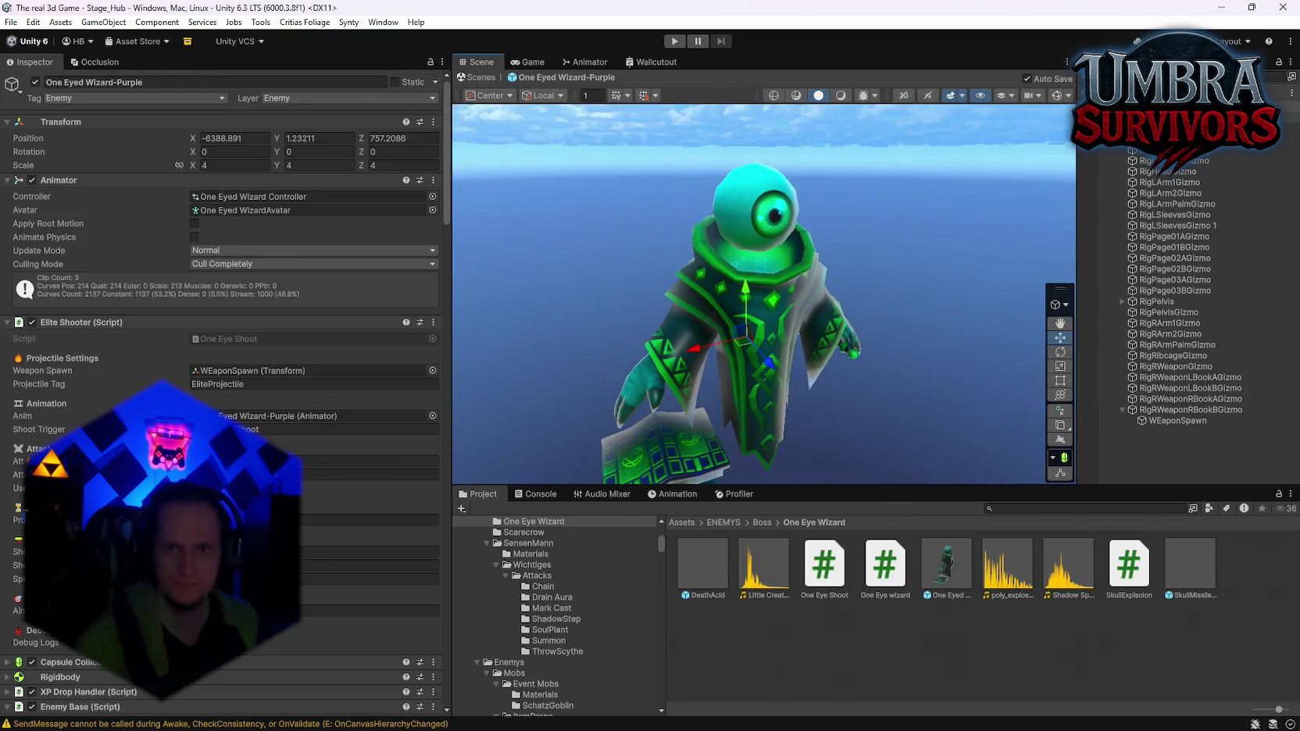
click(678, 232)
click(235, 325)
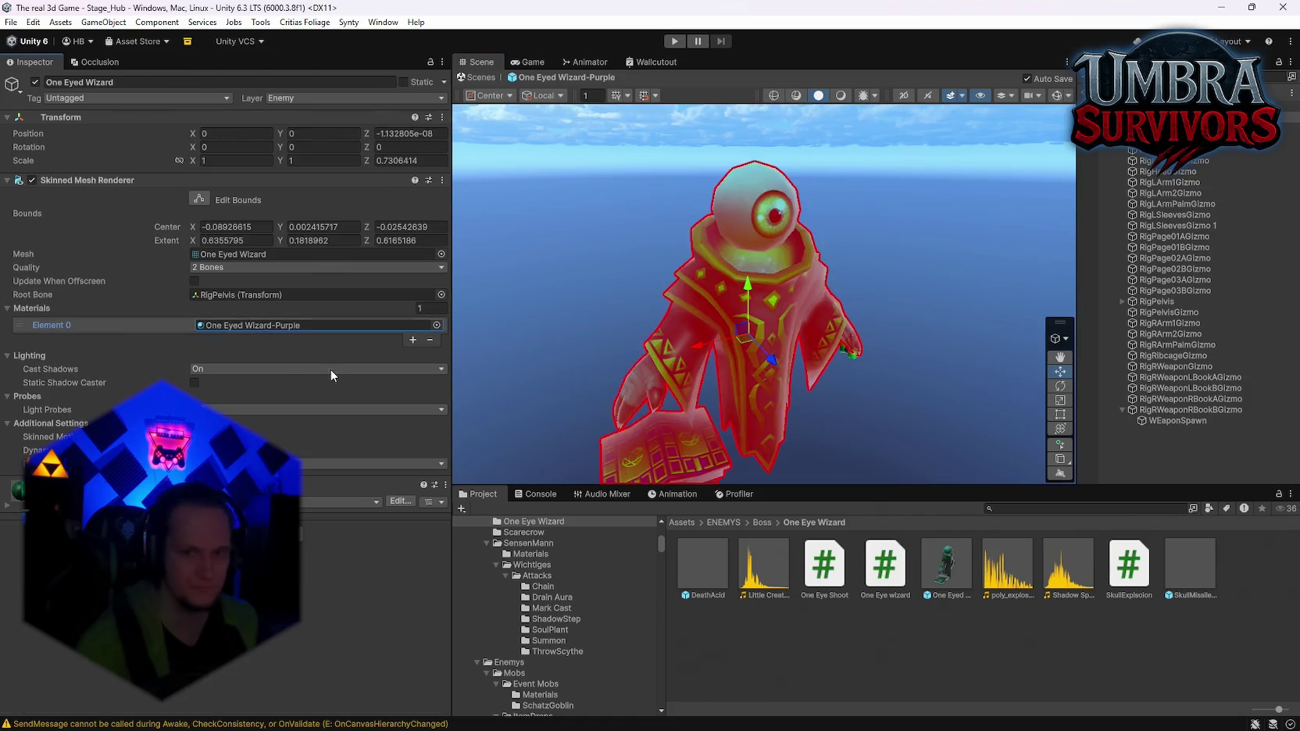
click(949, 590)
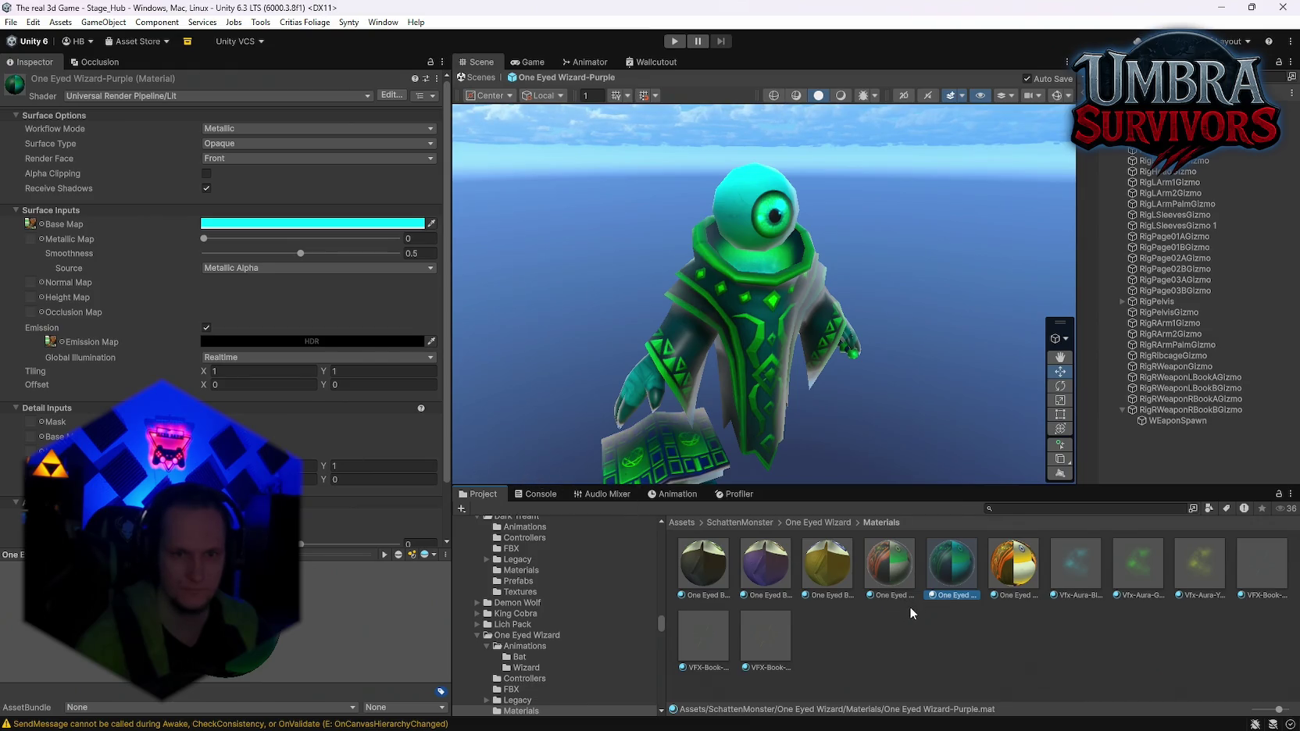
Browse the FBX, Legacy, Materials and Textures subfolders, then select the Prefabs folder and the wizard's Rig
click(804, 524)
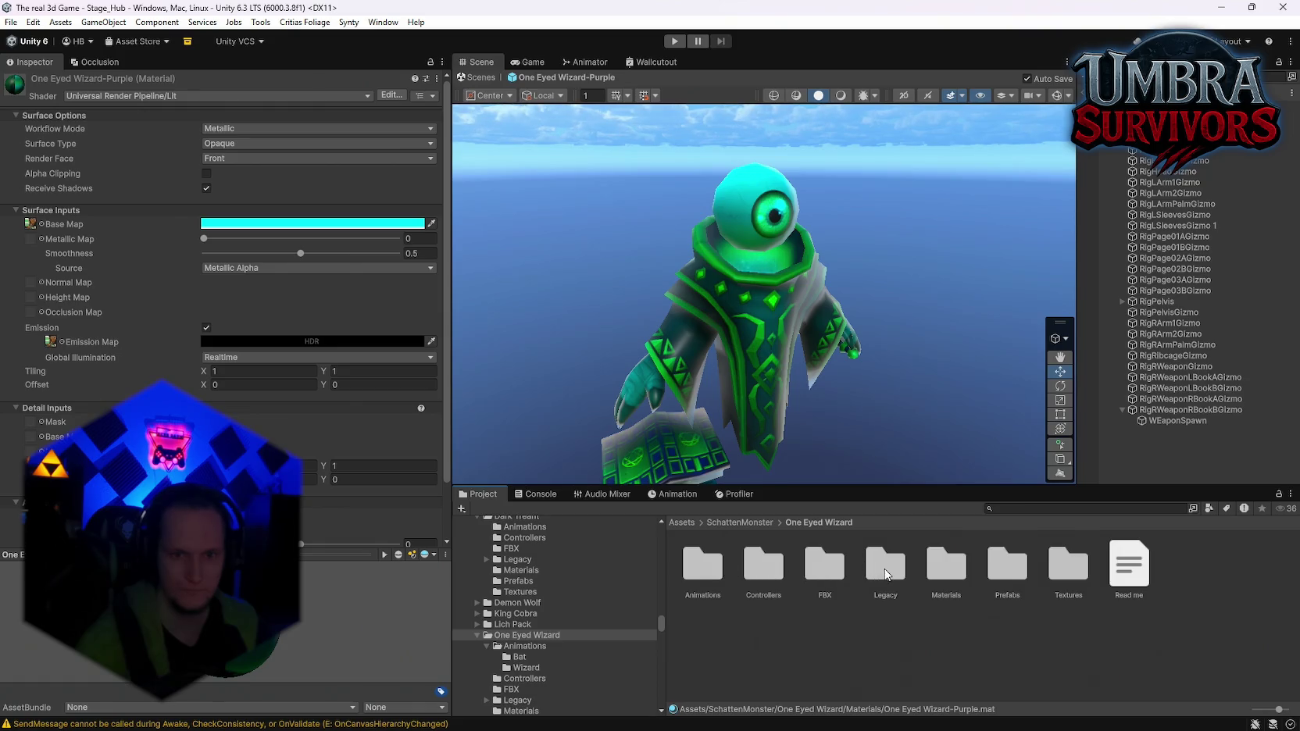
double_click(824, 574)
click(821, 523)
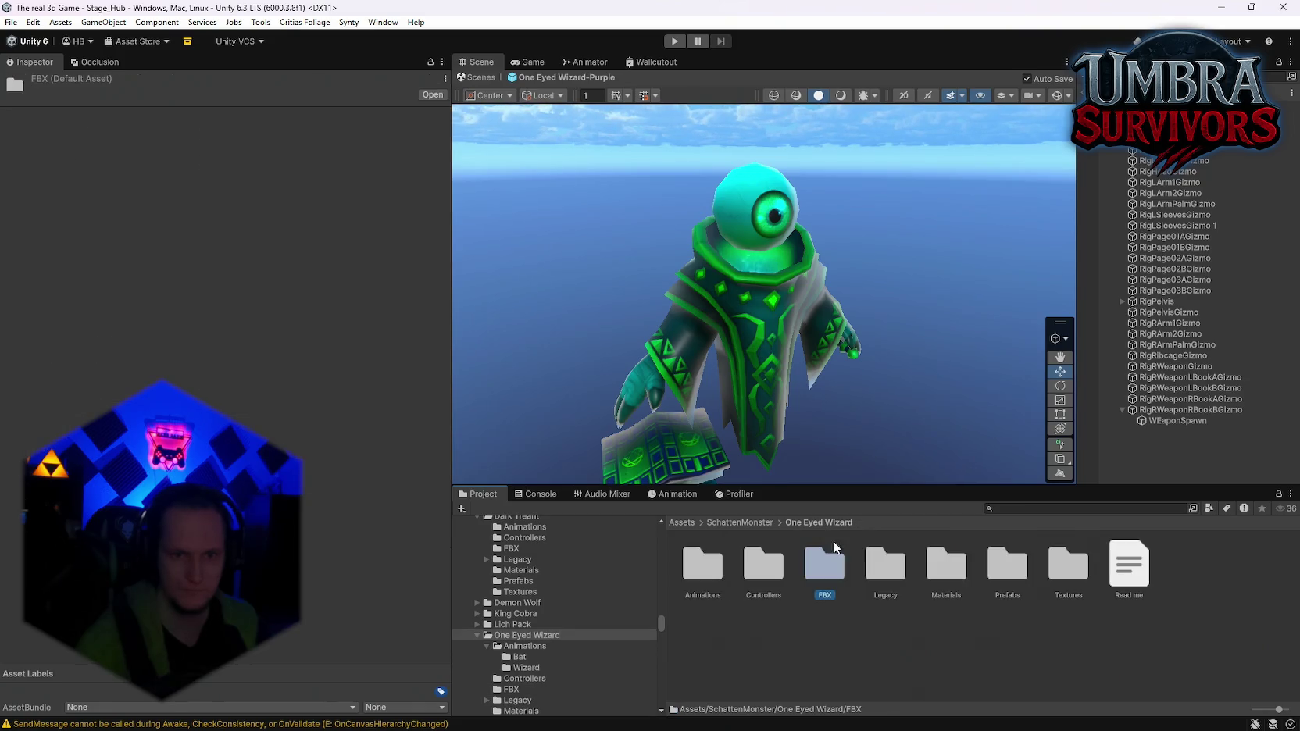
double_click(895, 576)
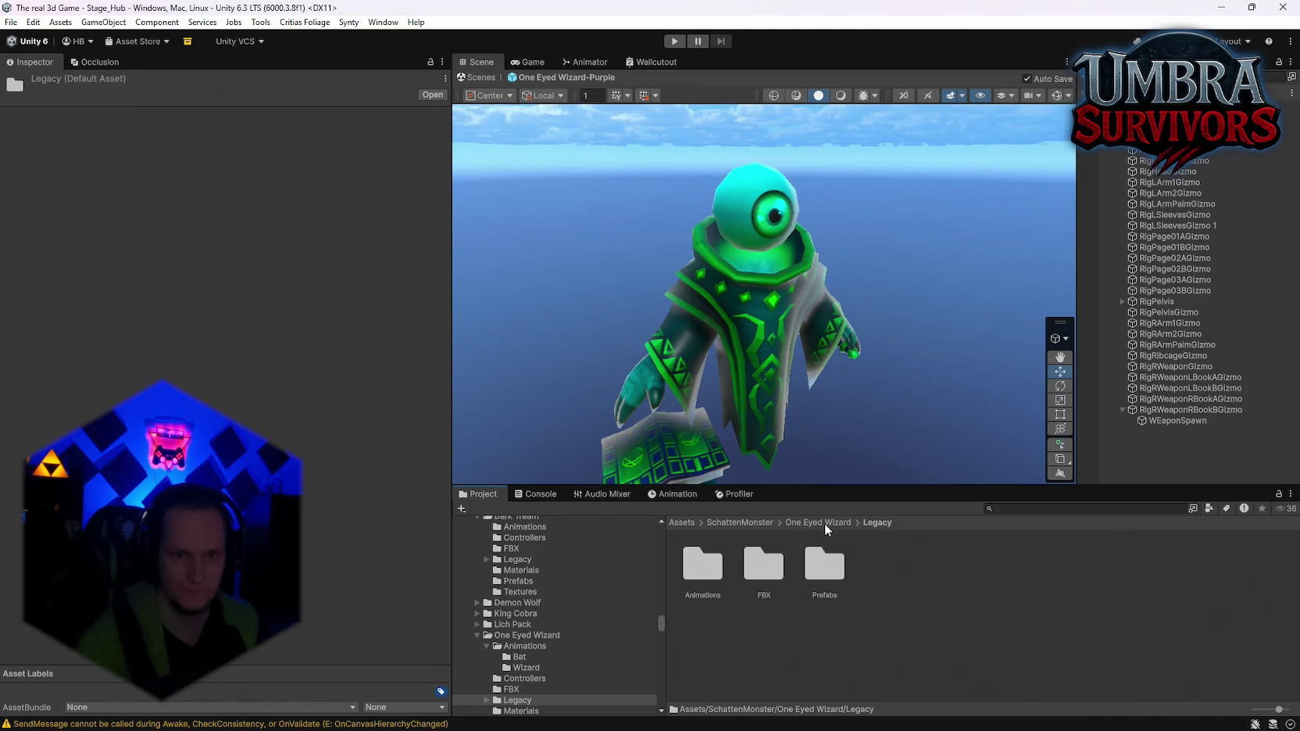
click(823, 523)
double_click(929, 563)
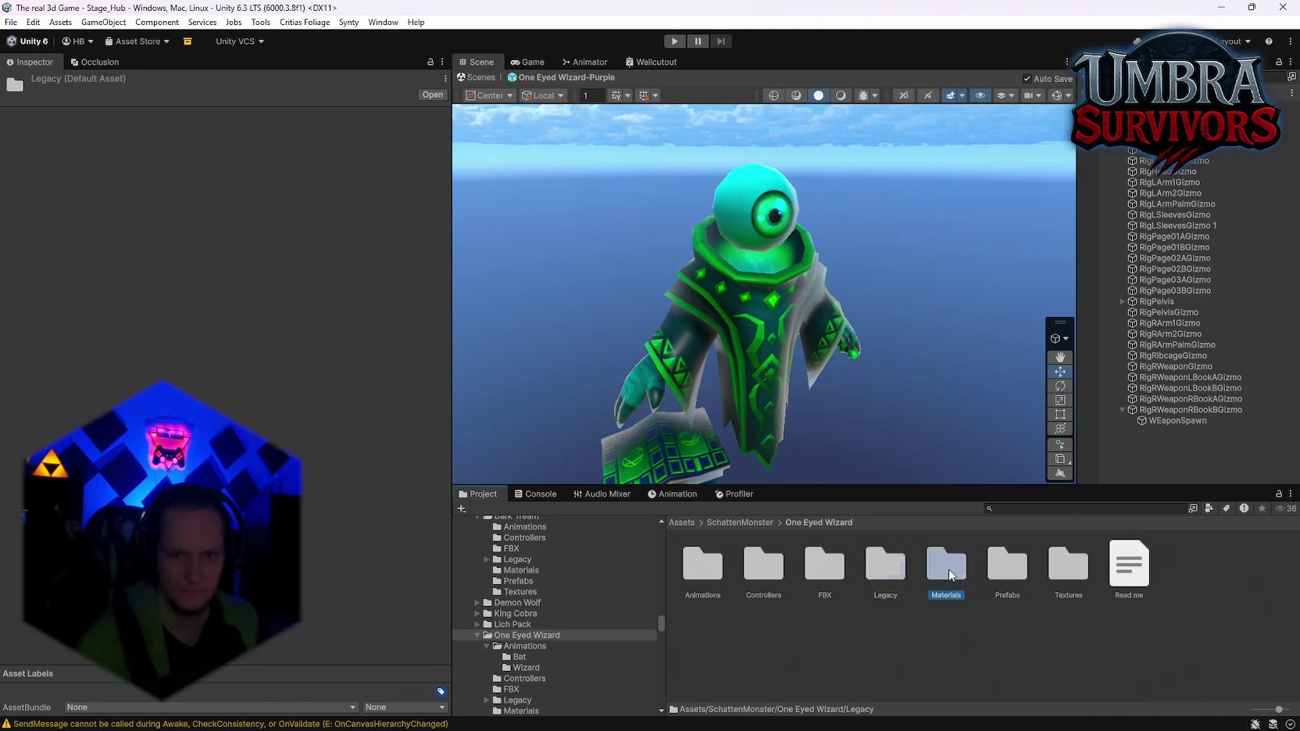
click(837, 522)
double_click(1074, 562)
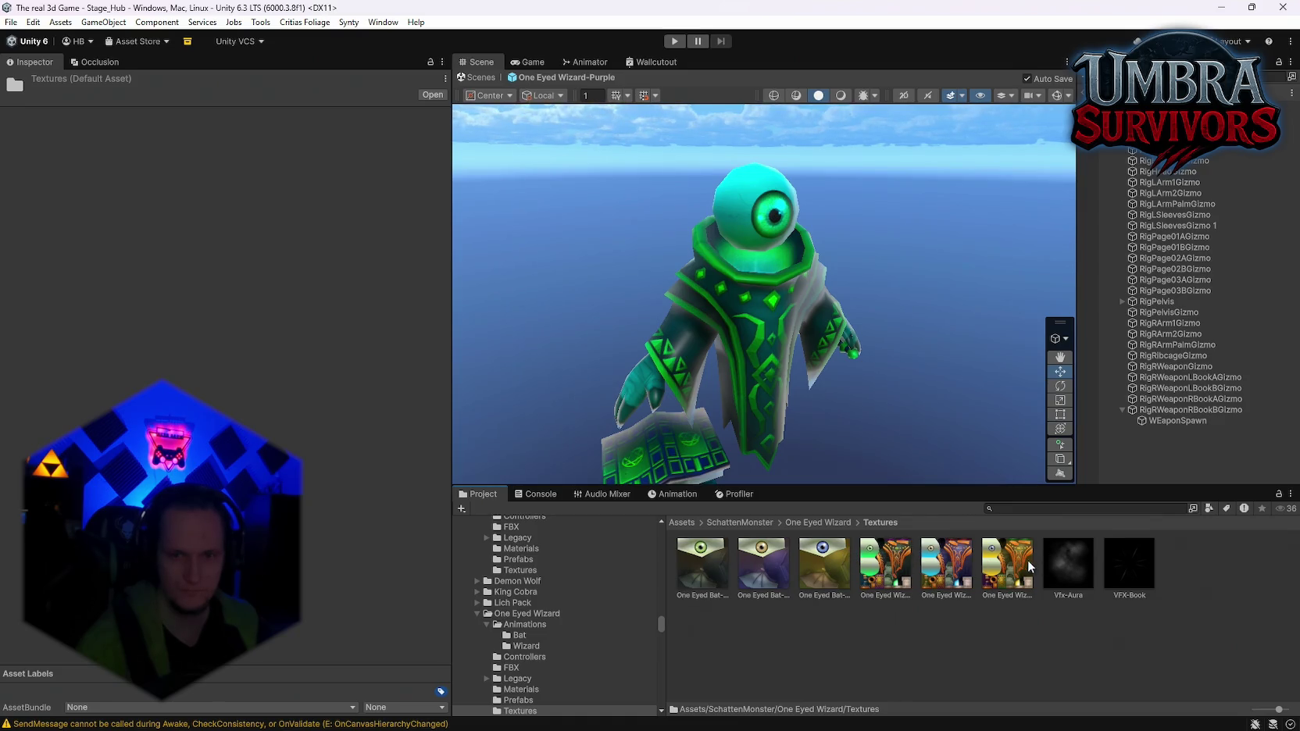
click(808, 517)
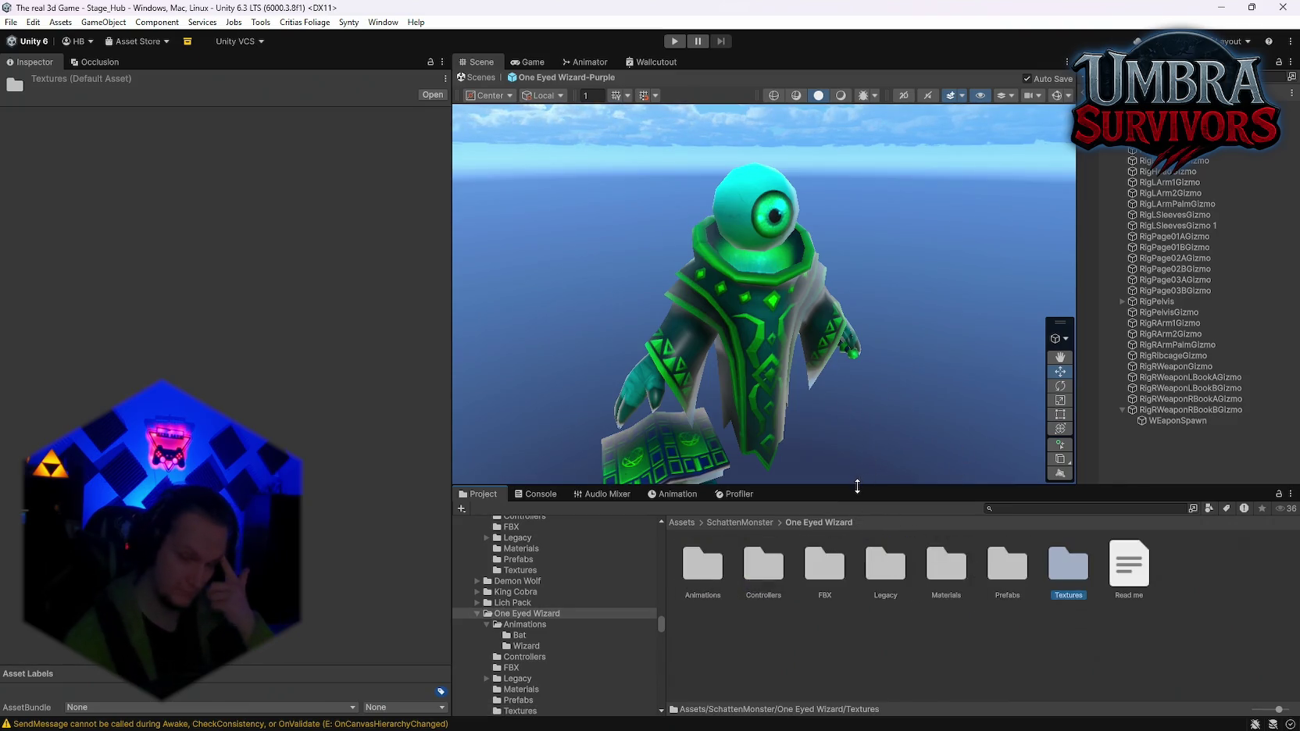
click(1009, 561)
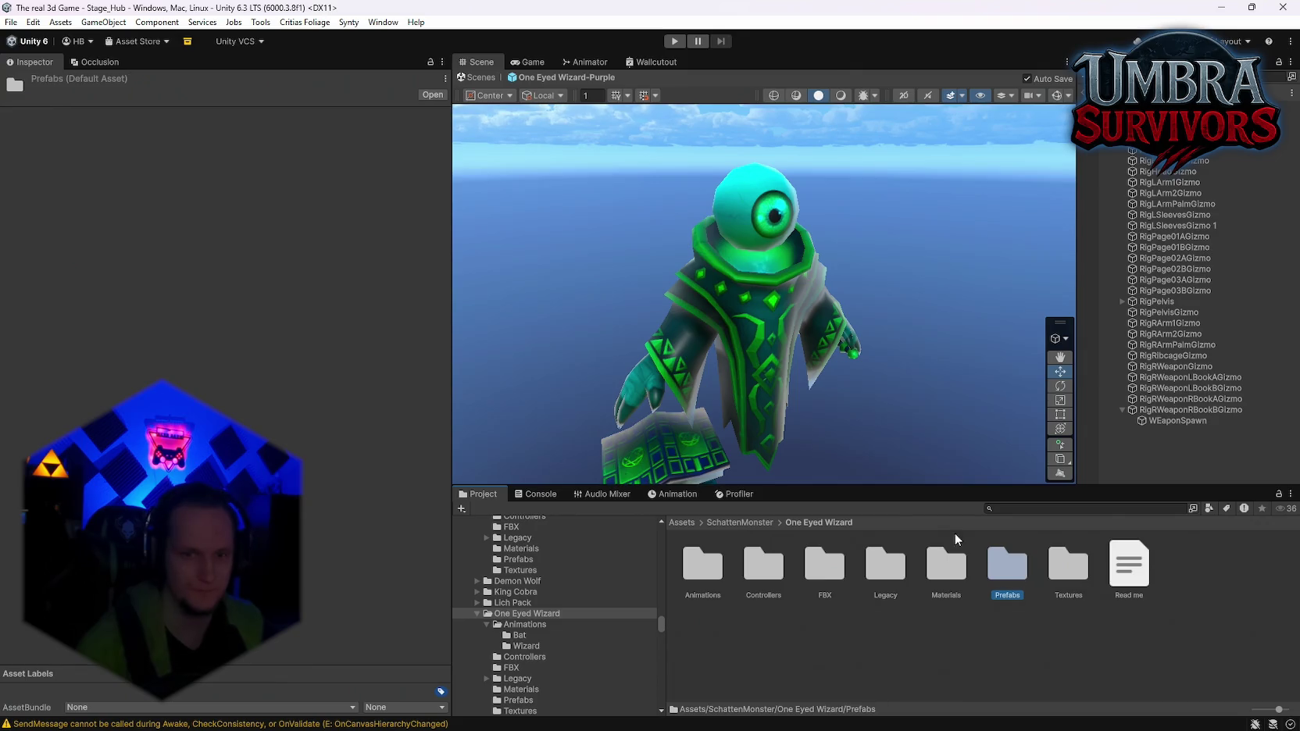
click(751, 341)
click(1149, 126)
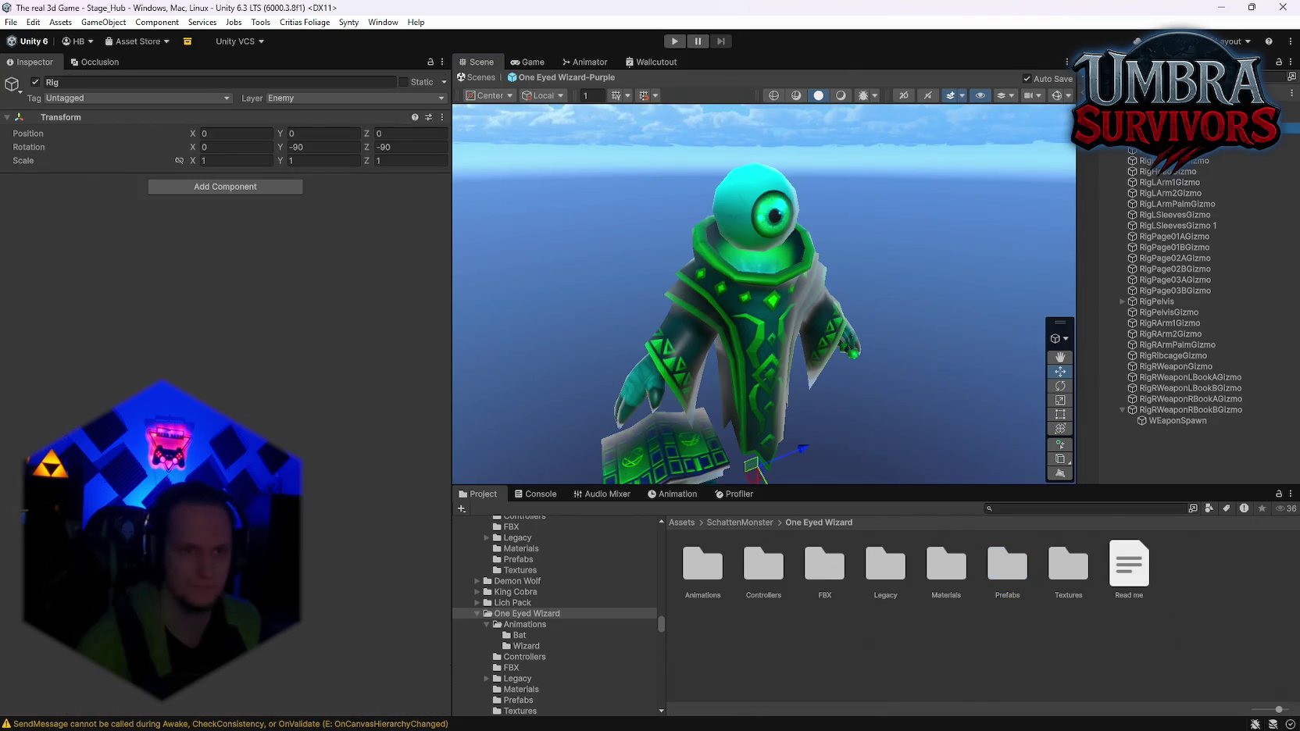
Select the wizard root, frame it with the skybox shown, and select Aura under the expanded RigPelvis bones
click(751, 264)
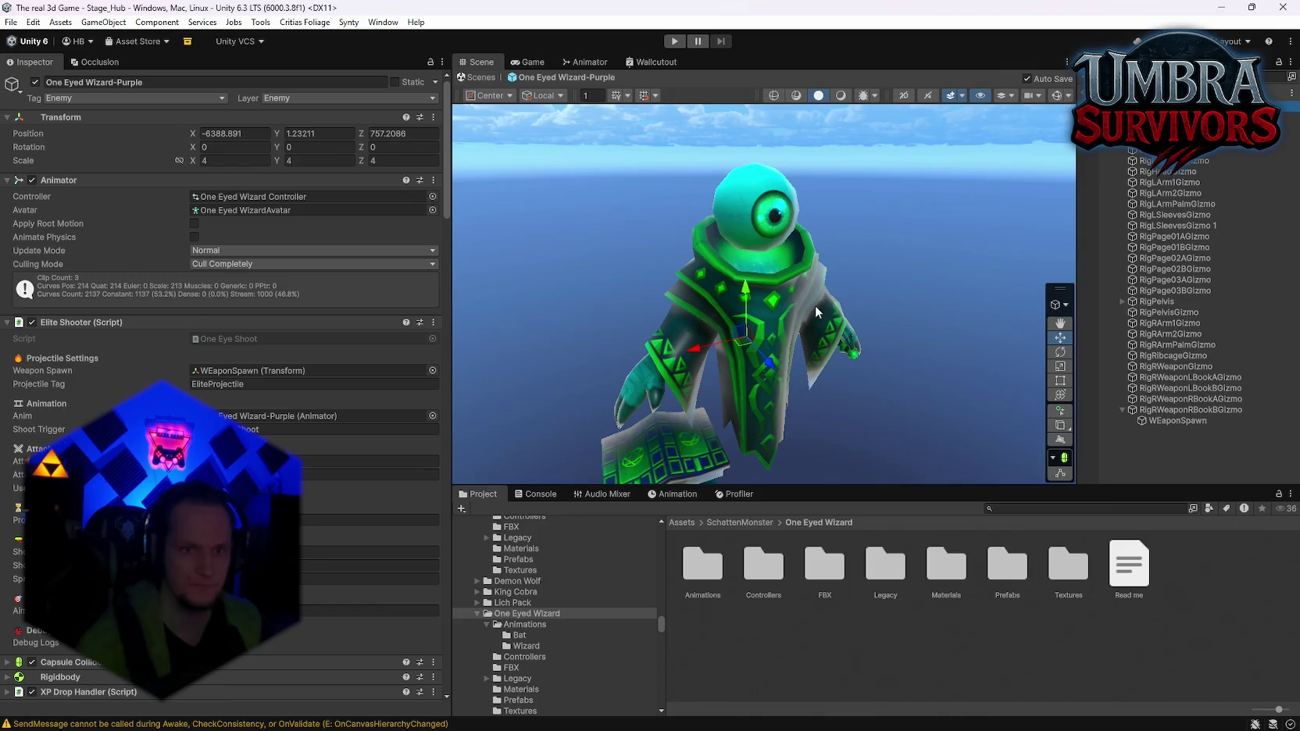
mouse_move(815, 306)
mouse_down()
mouse_move(802, 282)
mouse_move(716, 301)
mouse_move(748, 273)
mouse_move(840, 315)
mouse_move(1030, 305)
mouse_move(803, 344)
mouse_move(820, 292)
mouse_move(736, 295)
mouse_move(808, 362)
mouse_move(829, 348)
mouse_move(812, 363)
mouse_move(986, 364)
mouse_move(775, 401)
mouse_move(805, 367)
mouse_move(859, 352)
mouse_up()
scroll(748, 273, up, 5)
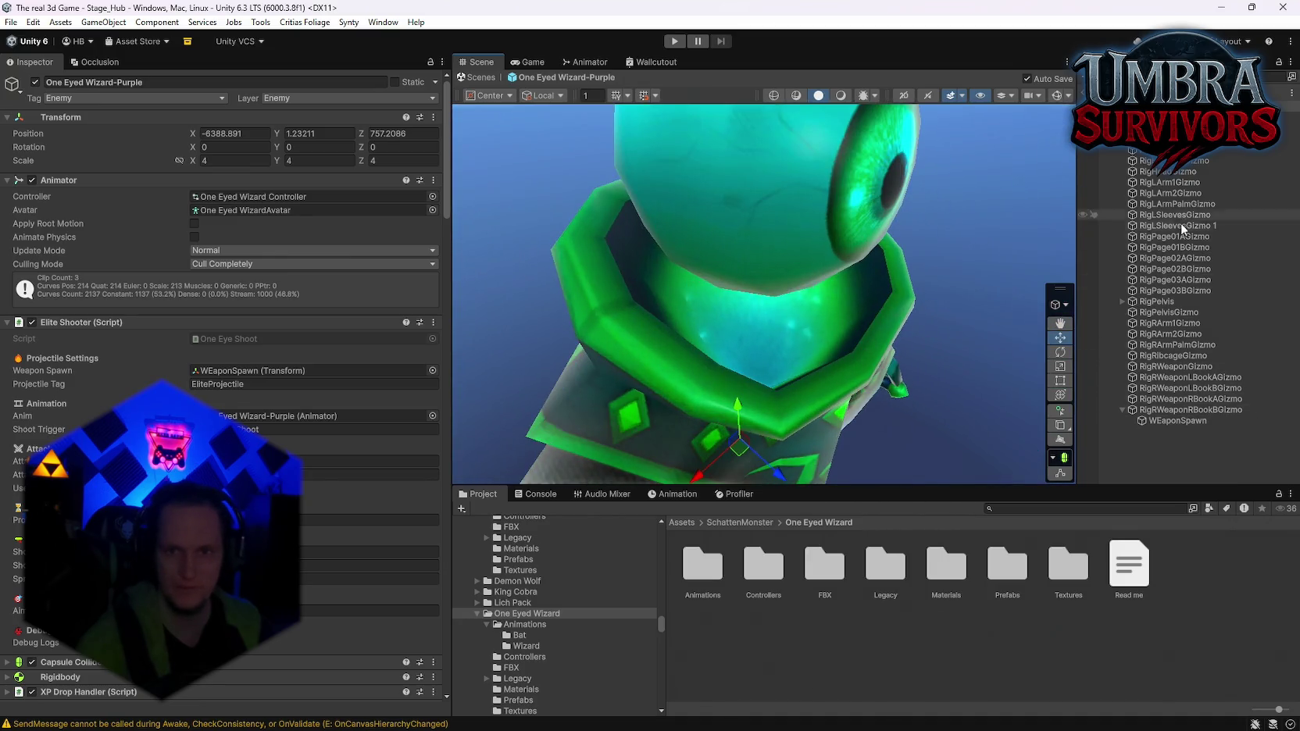
scroll(939, 313, down, 3)
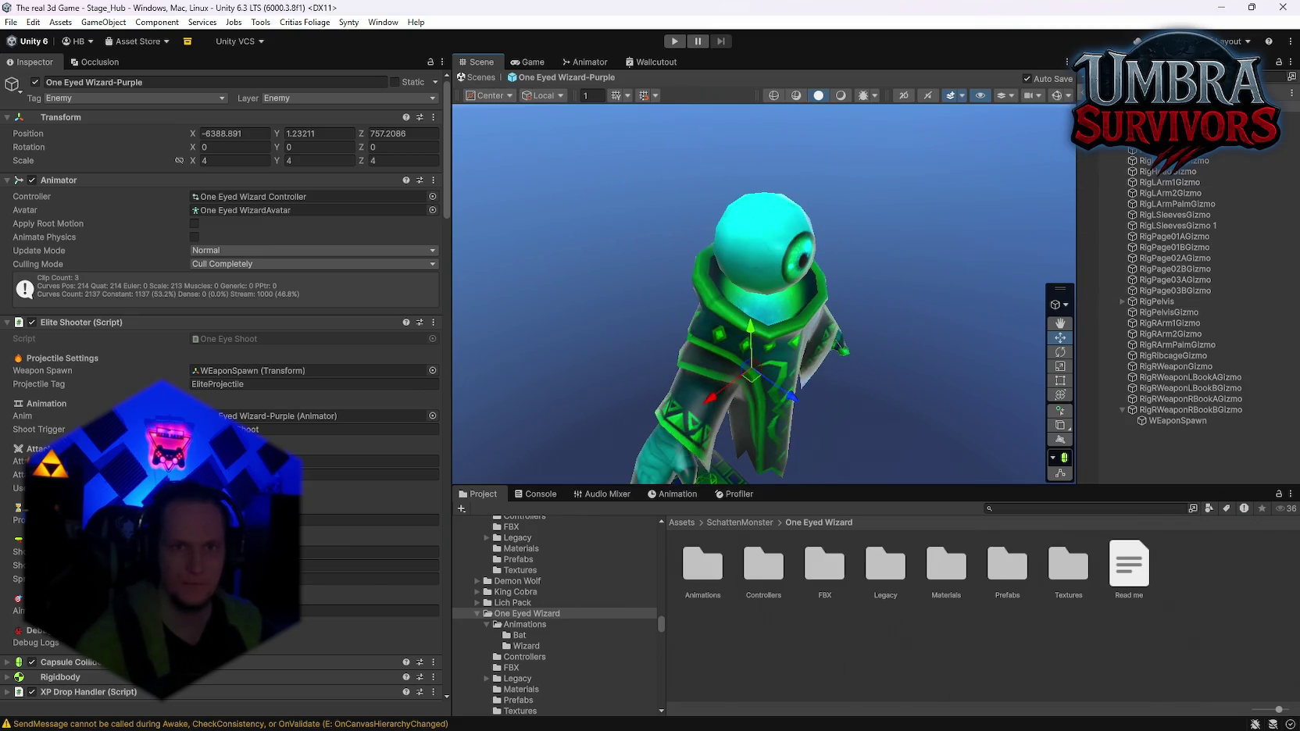
click(839, 95)
scroll(863, 320, up, 5)
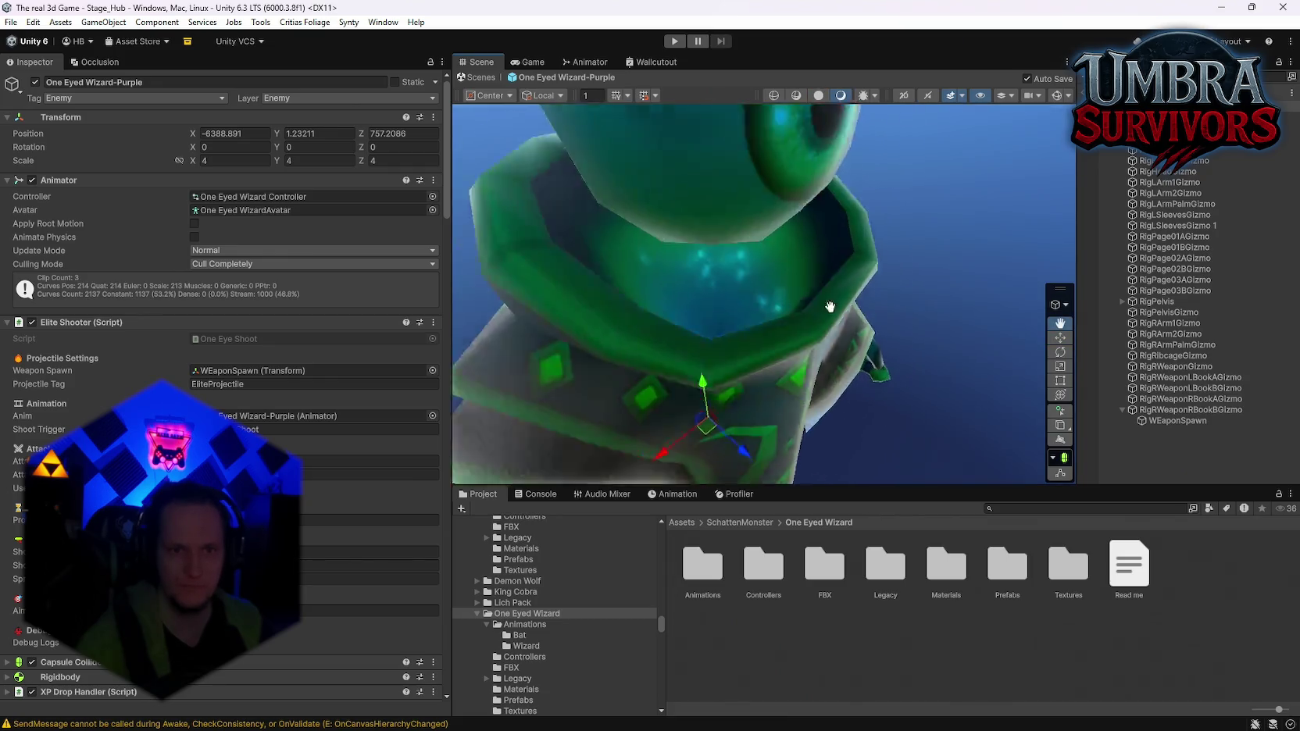
scroll(740, 205, down, 2)
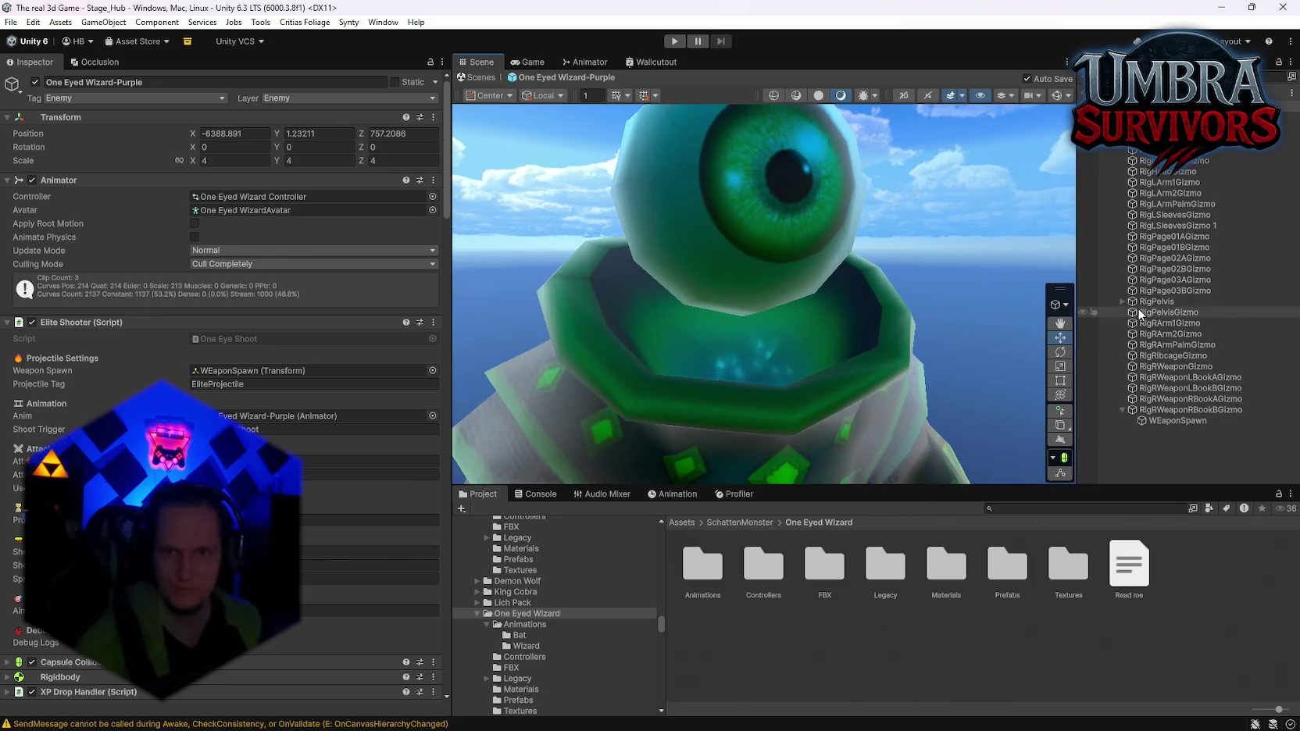
click(1116, 300)
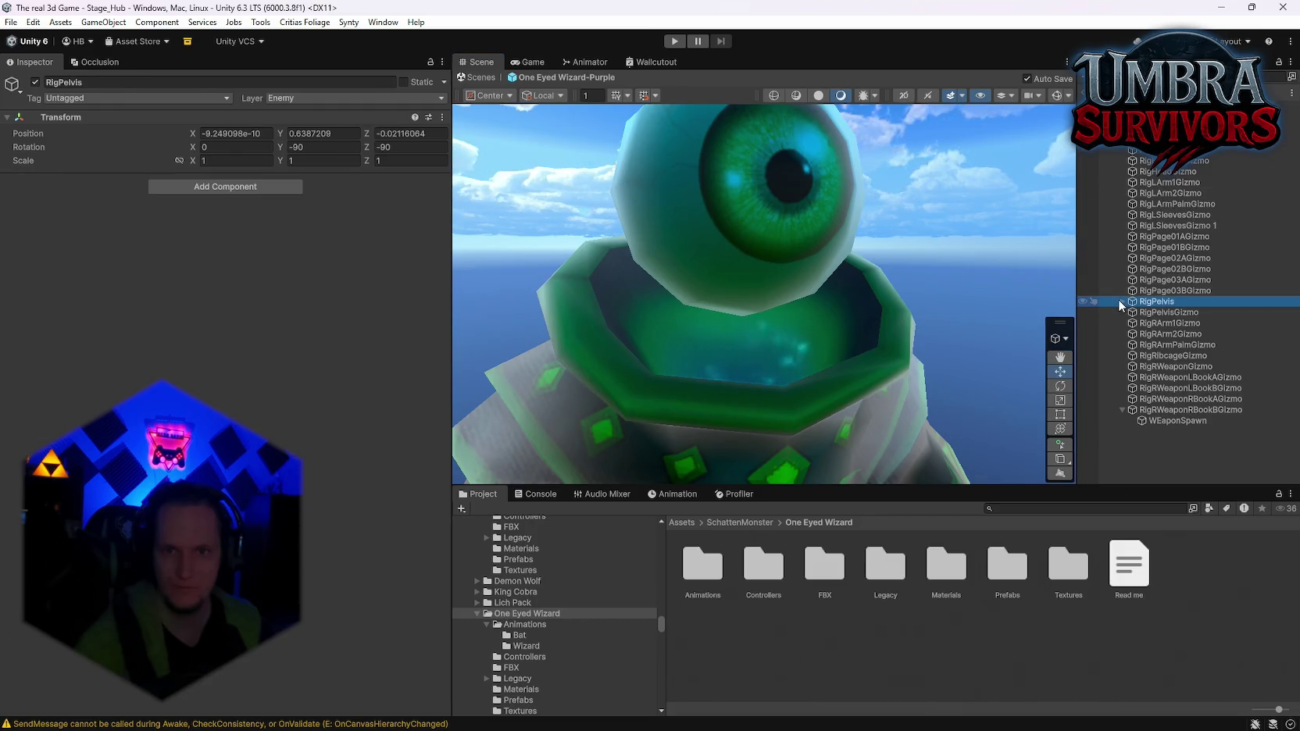
click(1121, 302)
click(761, 361)
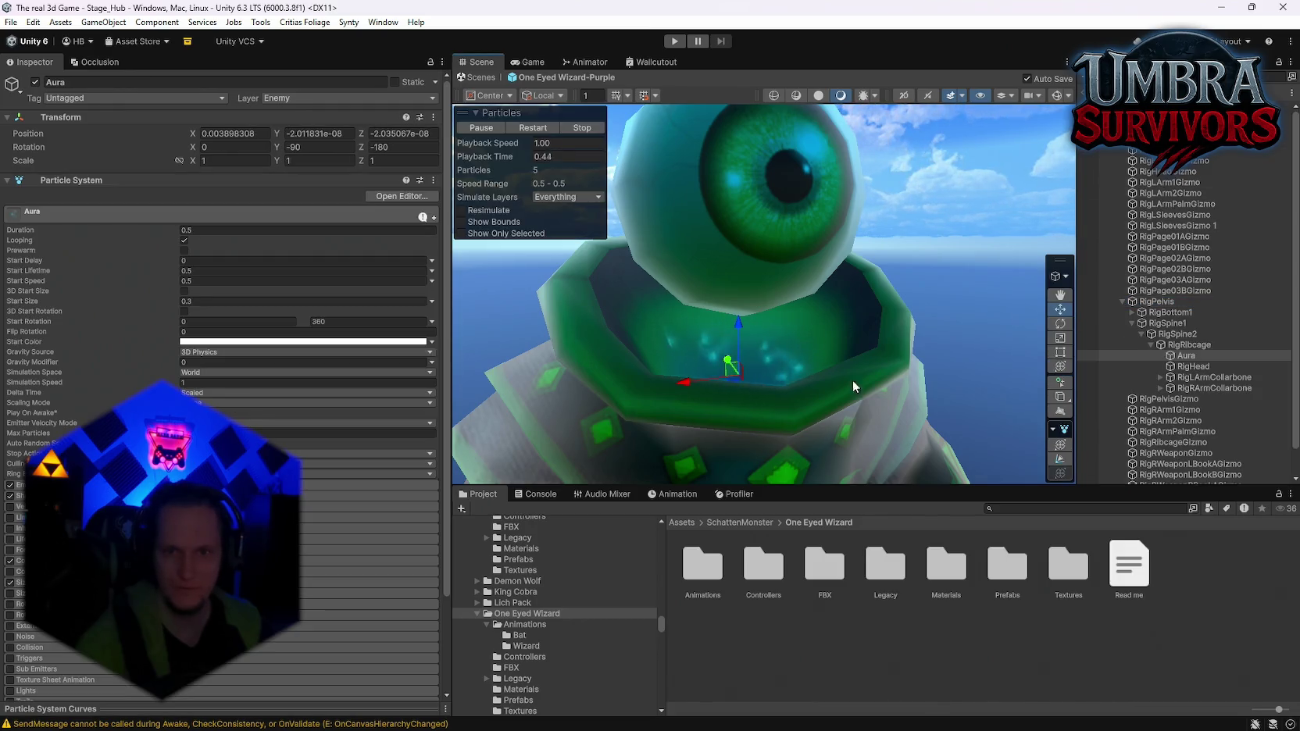
Set the Aura material's shader to Universal Render Pipeline/Particles/Lit
scroll(282, 371, down, 3)
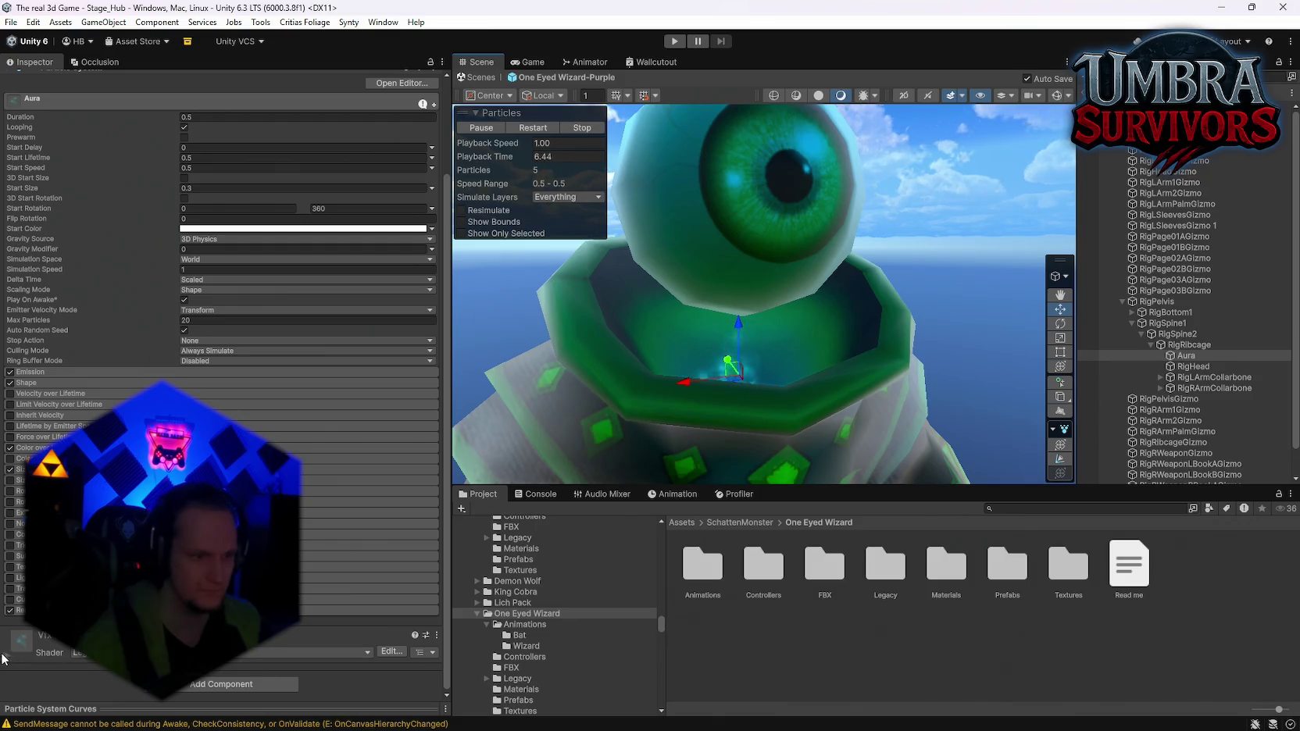
scroll(234, 547, down, 4)
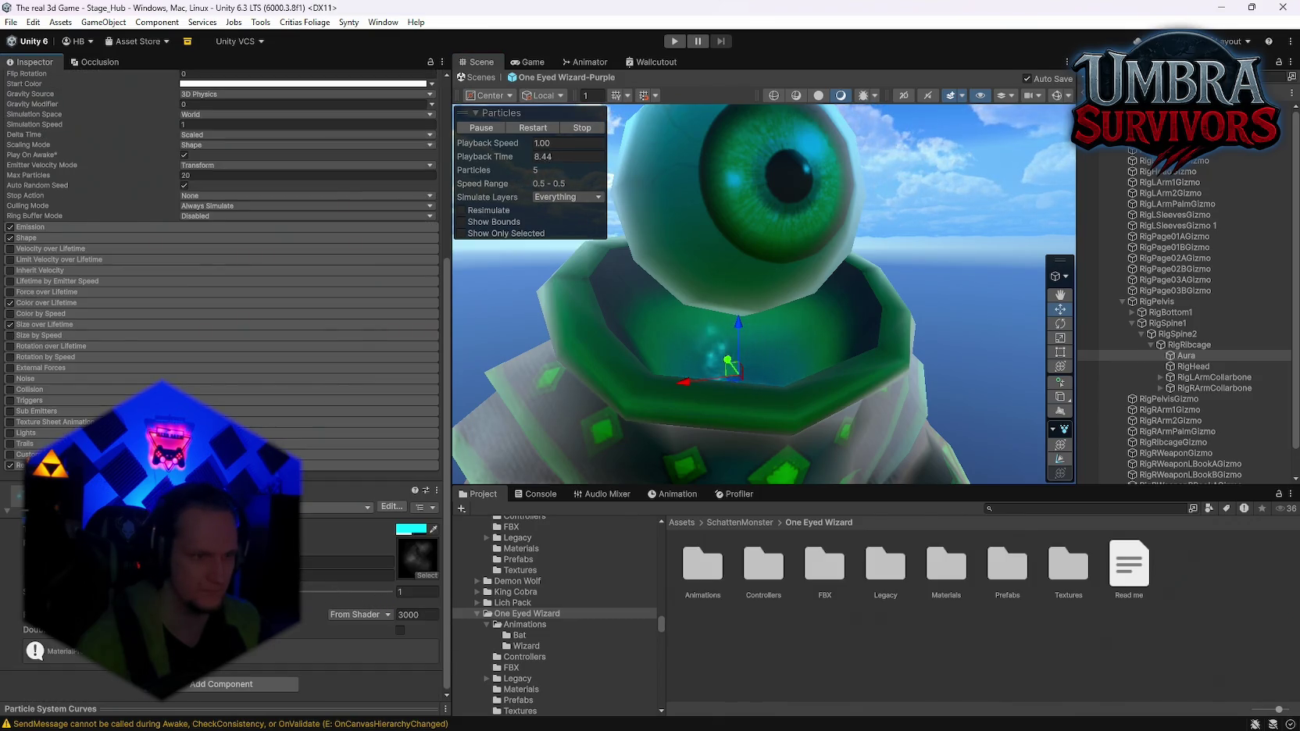
click(343, 508)
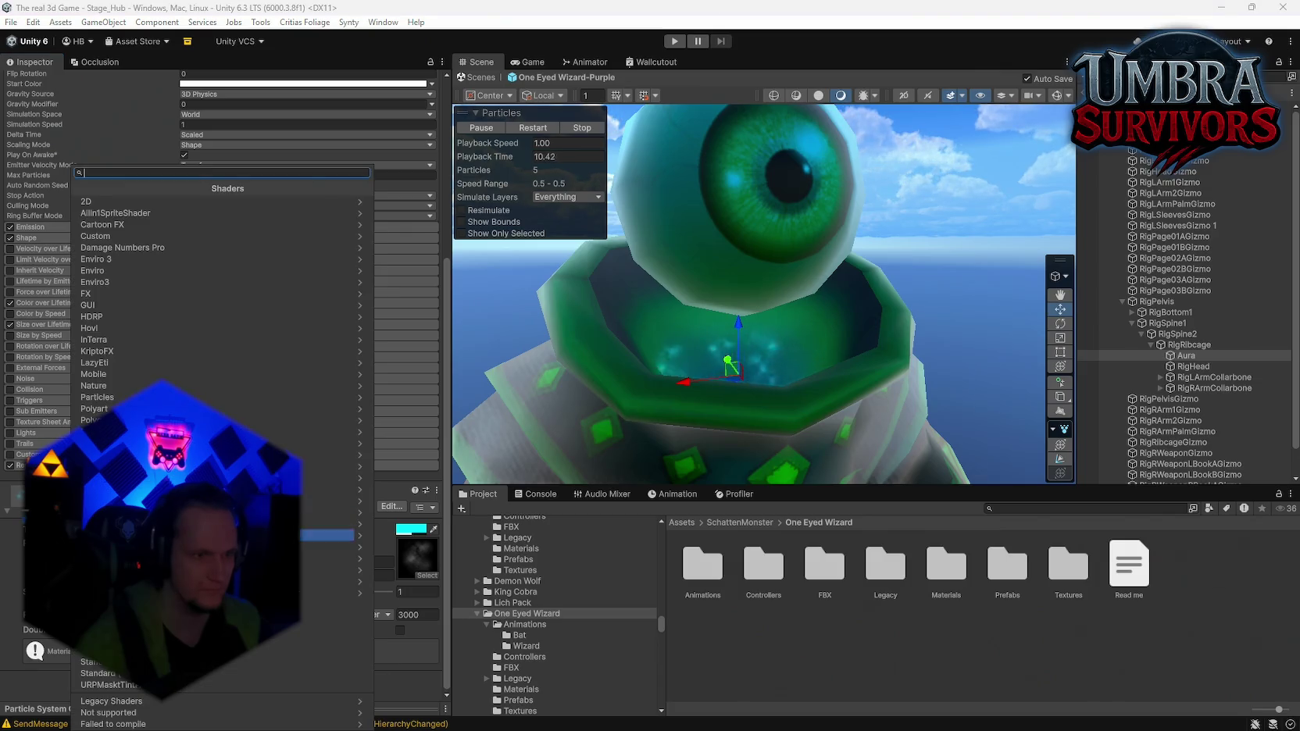
click(234, 546)
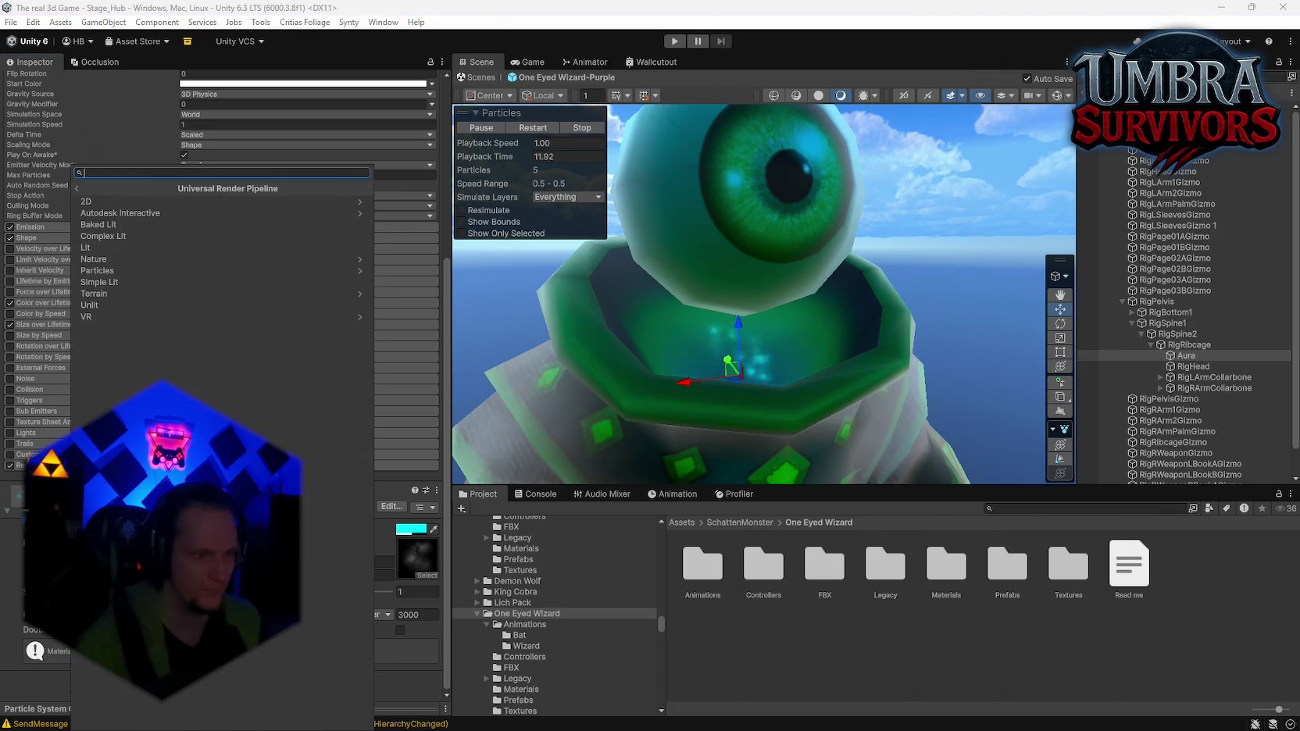
click(152, 269)
click(131, 203)
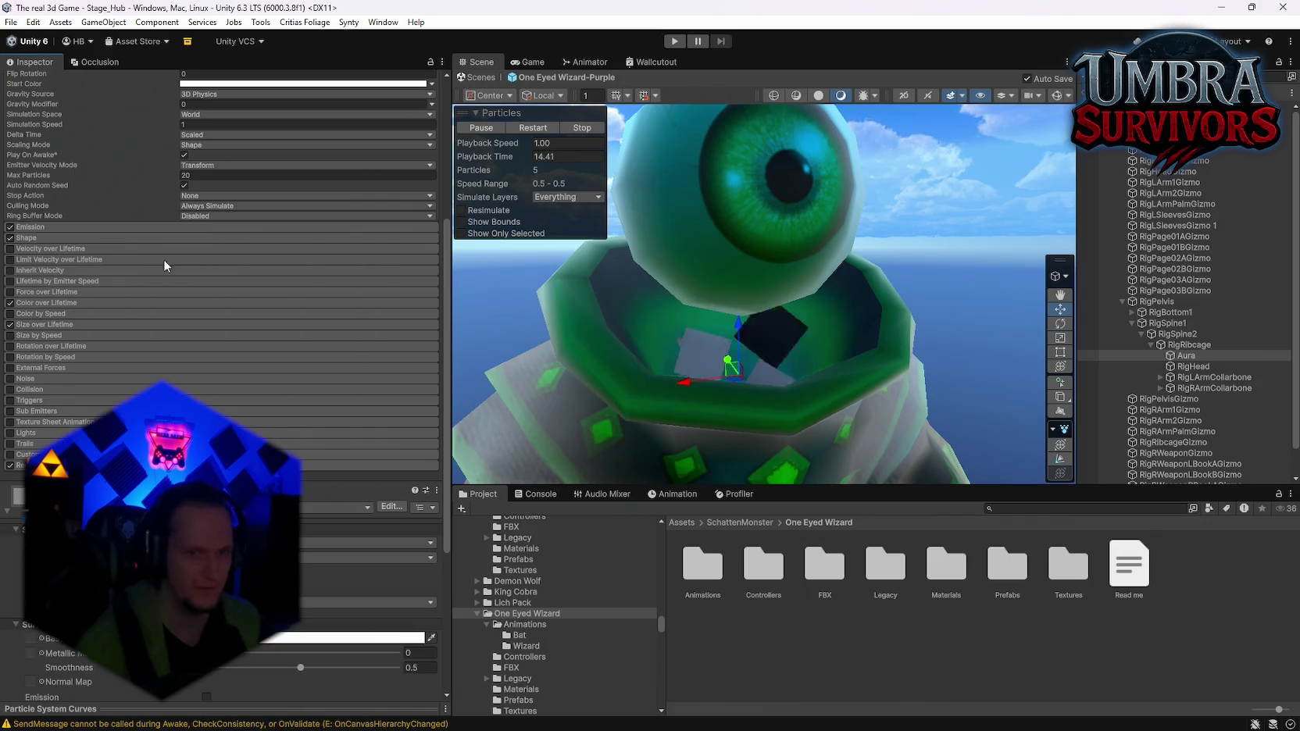
Switch the shader to Universal Render Pipeline/Particles/Unlit instead
scroll(330, 567, down, 5)
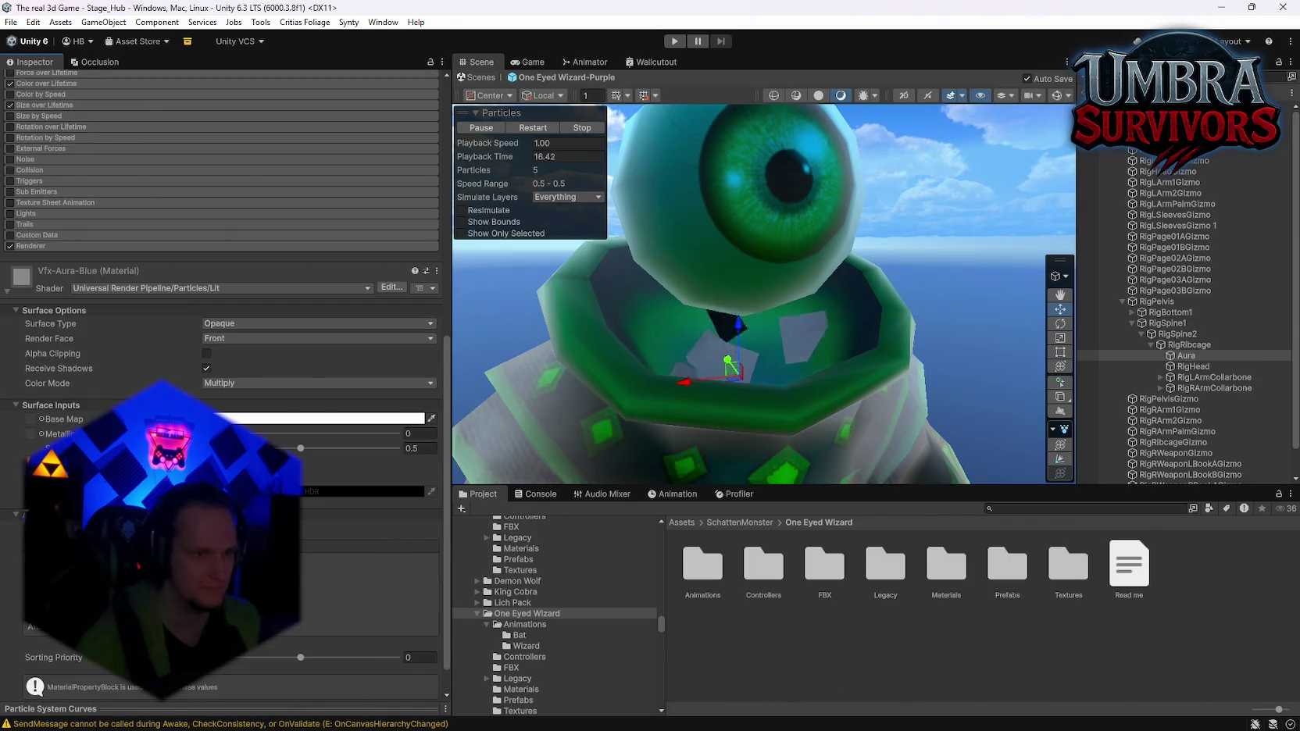
click(113, 288)
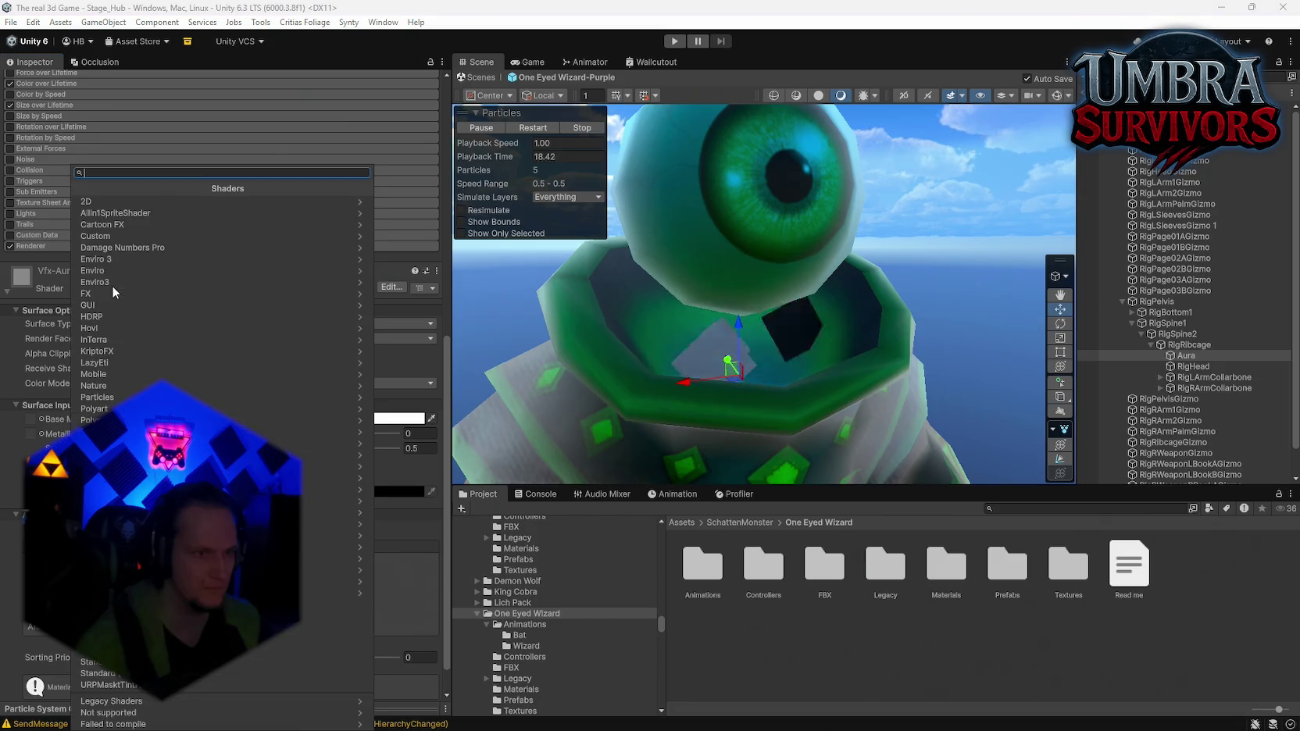
click(173, 547)
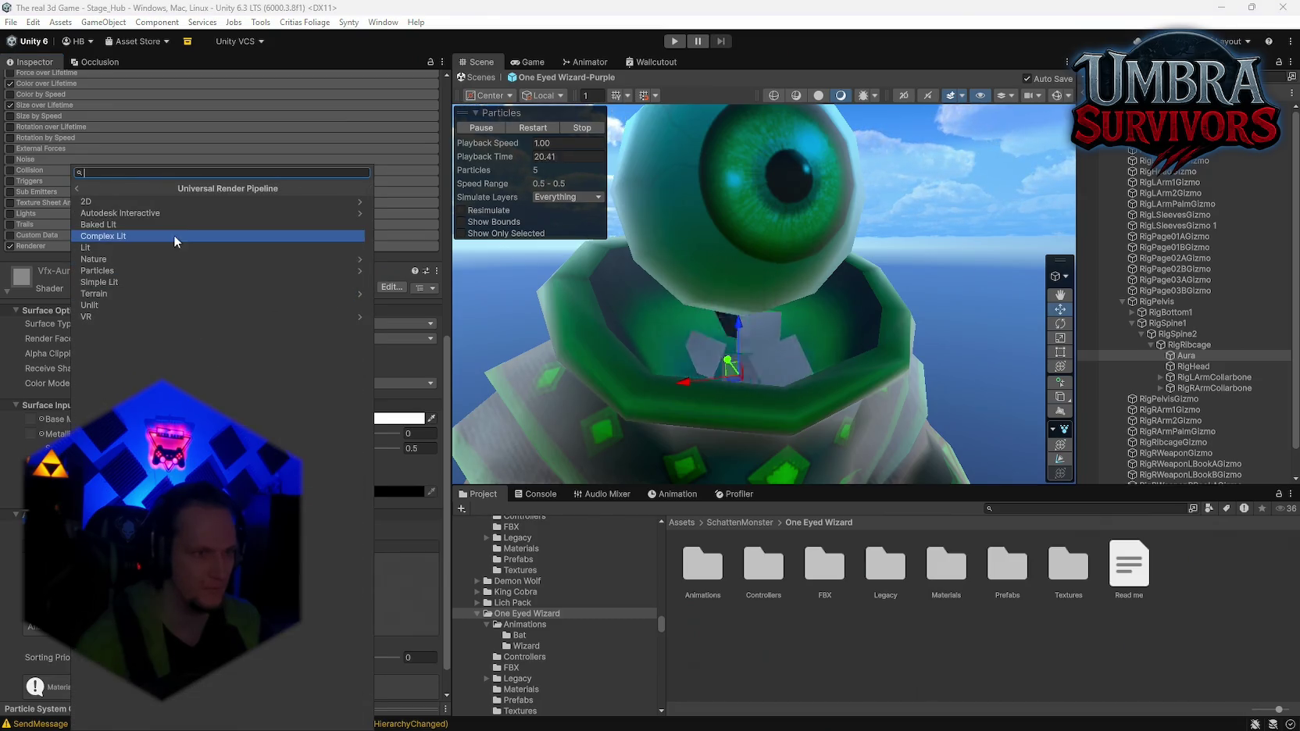
click(121, 272)
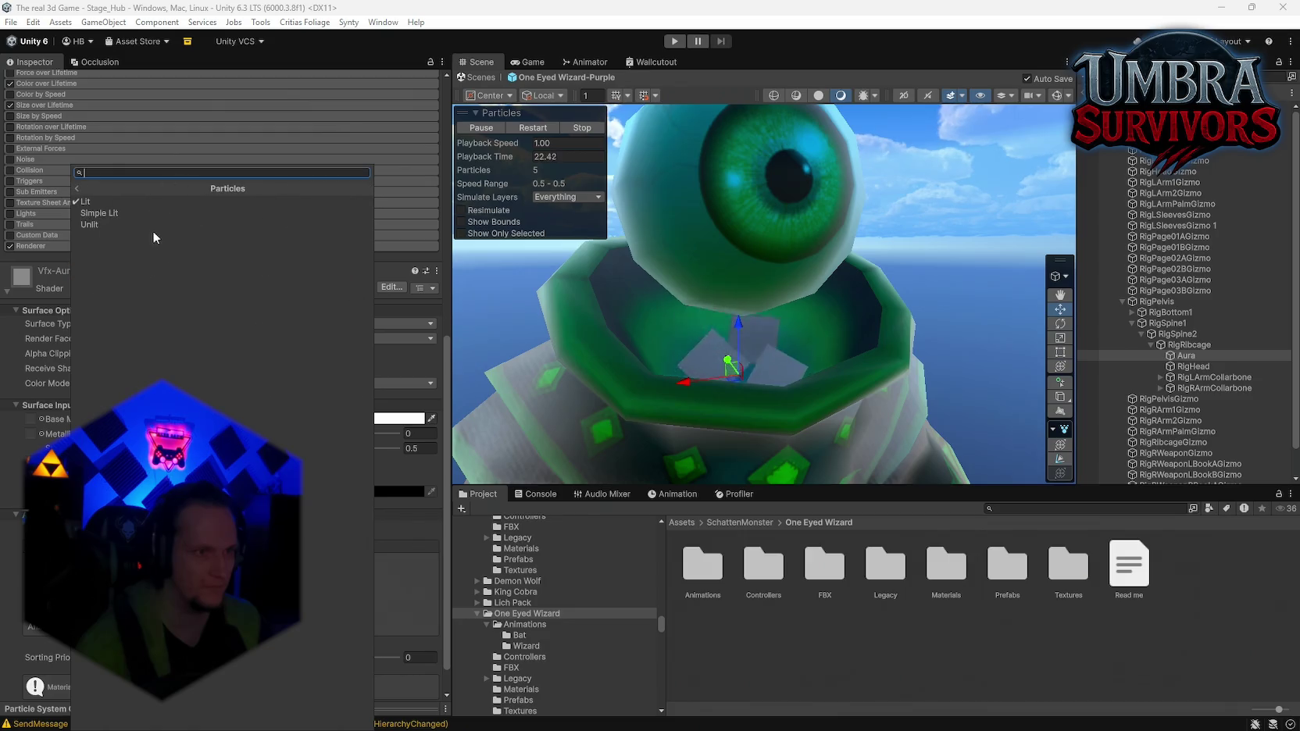
click(136, 223)
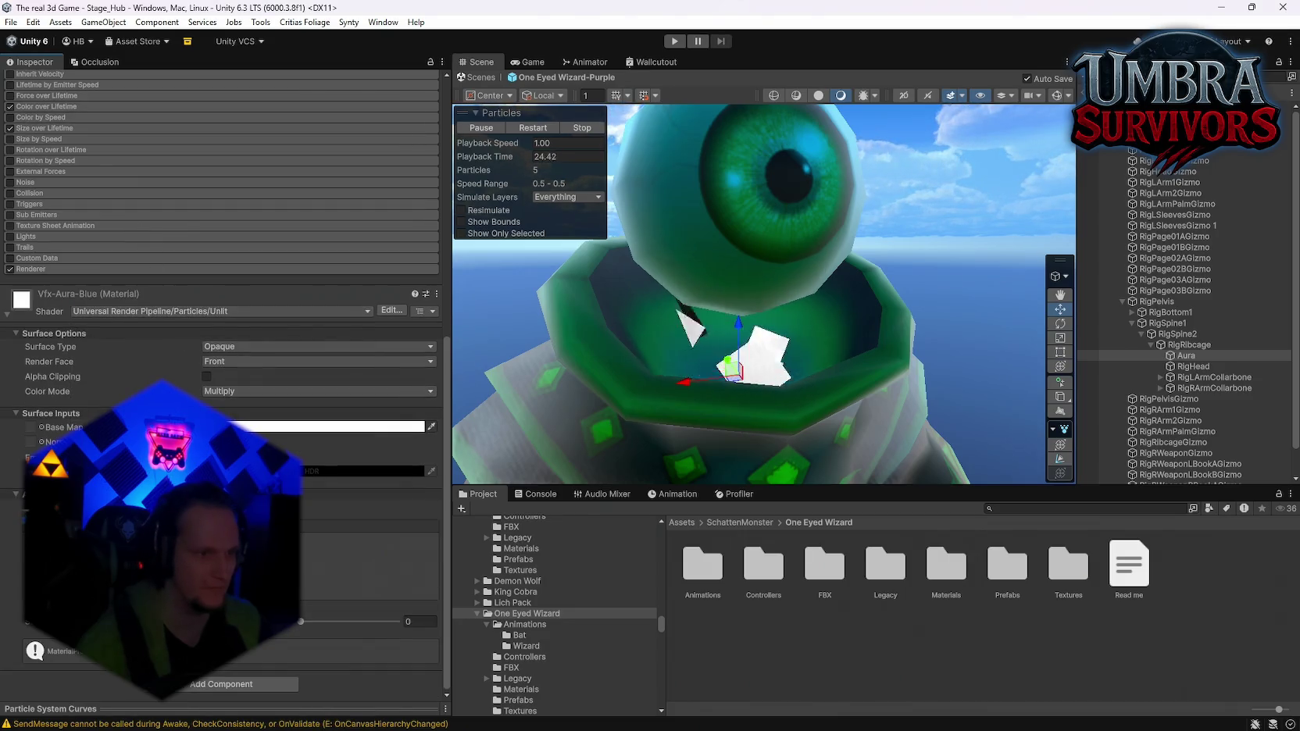
Assign the Vfx-Aura texture from the Textures folder as the material's Base Map
double_click(1059, 577)
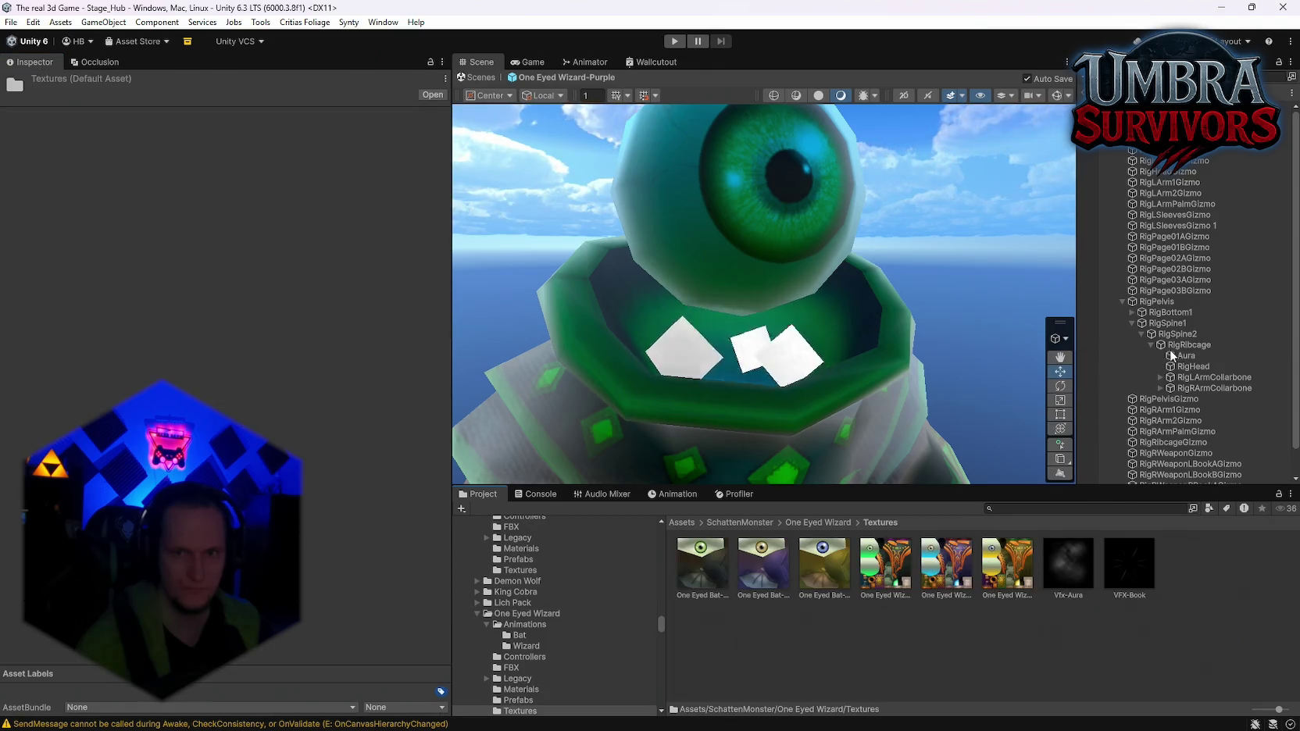
click(1171, 356)
drag(1072, 586, 280, 445)
scroll(219, 351, down, 10)
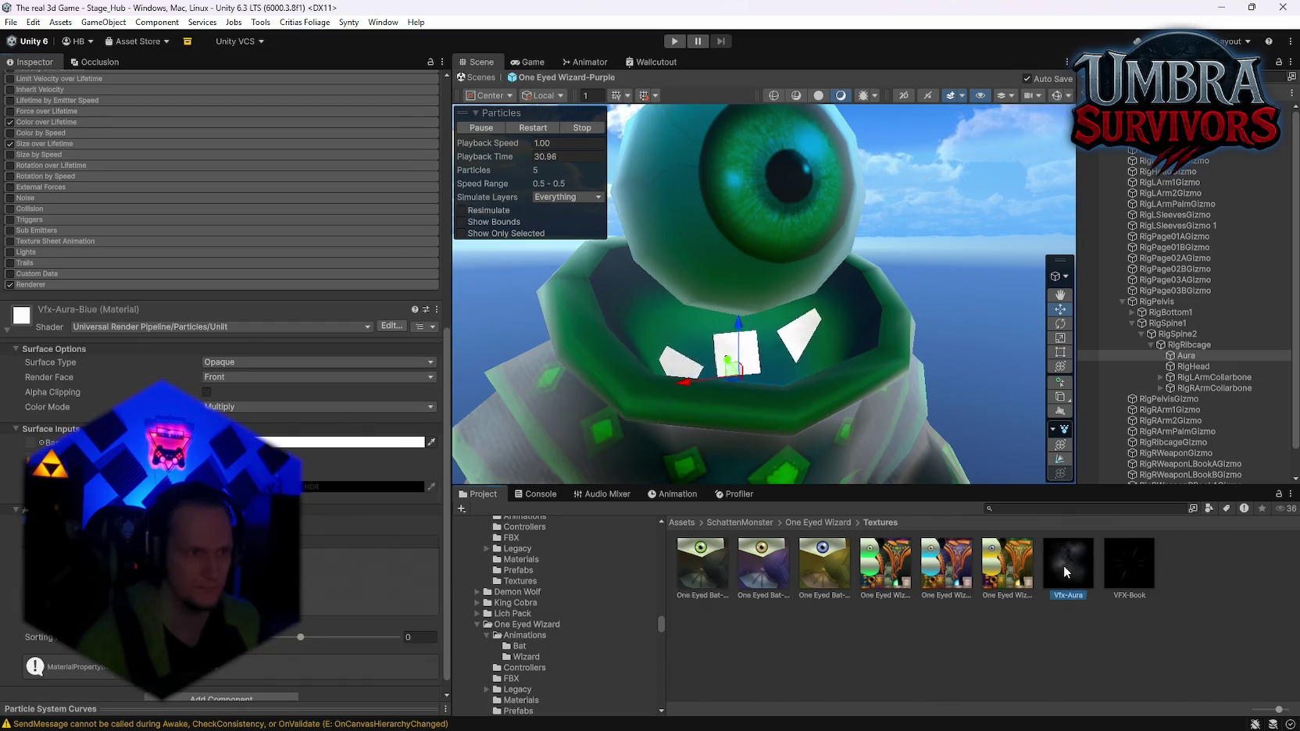
drag(1063, 564, 221, 410)
drag(35, 446, 34, 447)
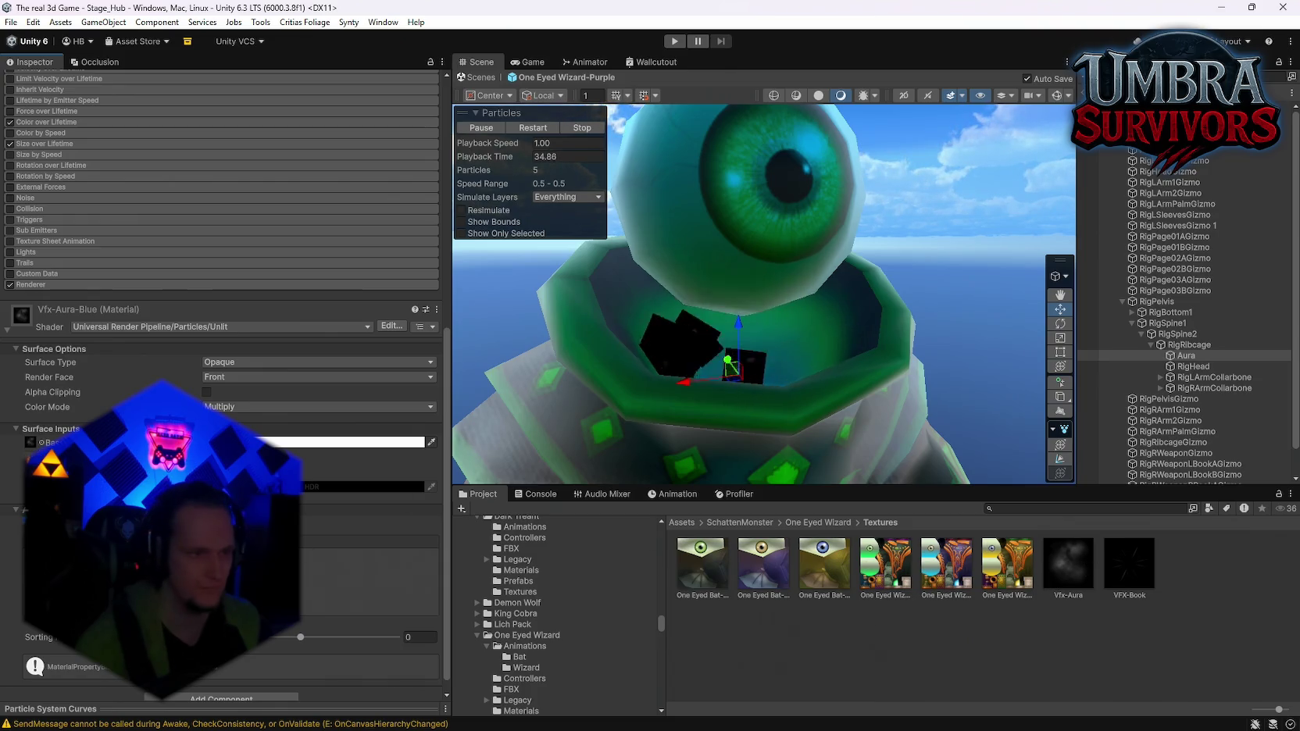
click(29, 443)
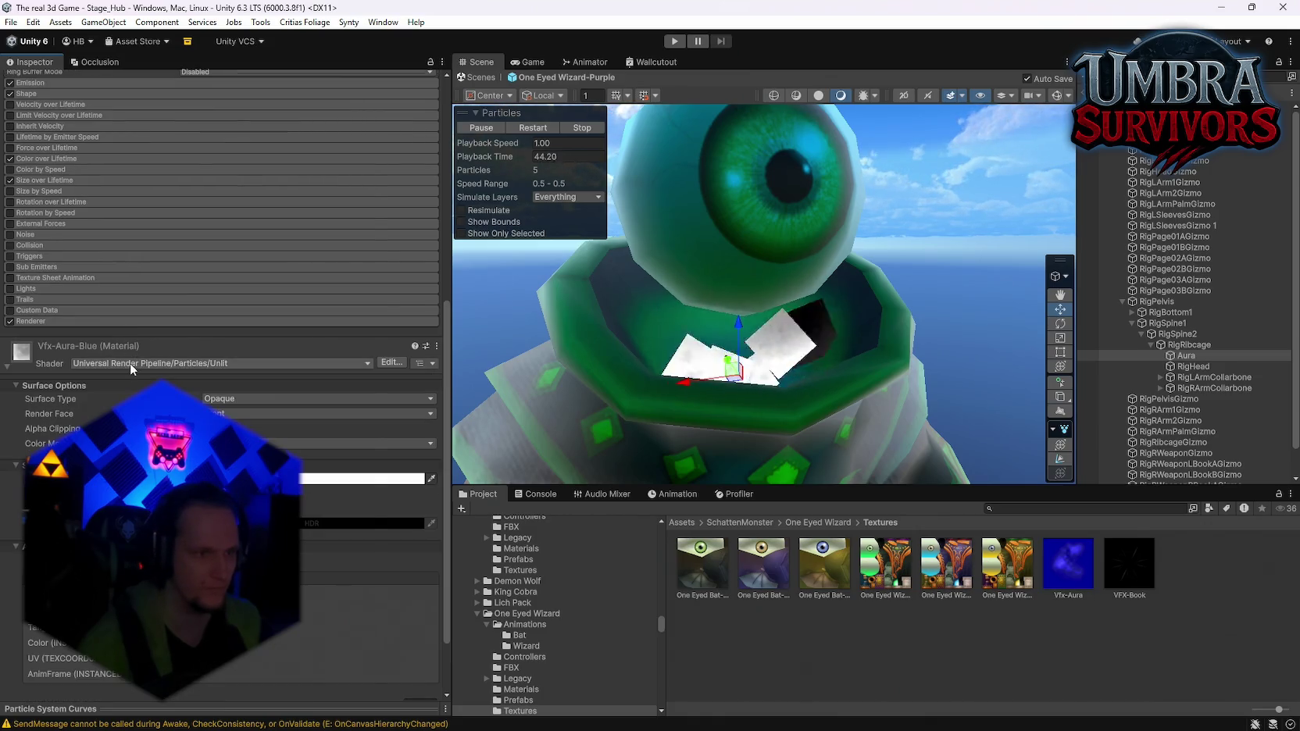
Switch the shader to Particles/Simple Lit and reassign Vfx-Aura as the Base Map
click(129, 363)
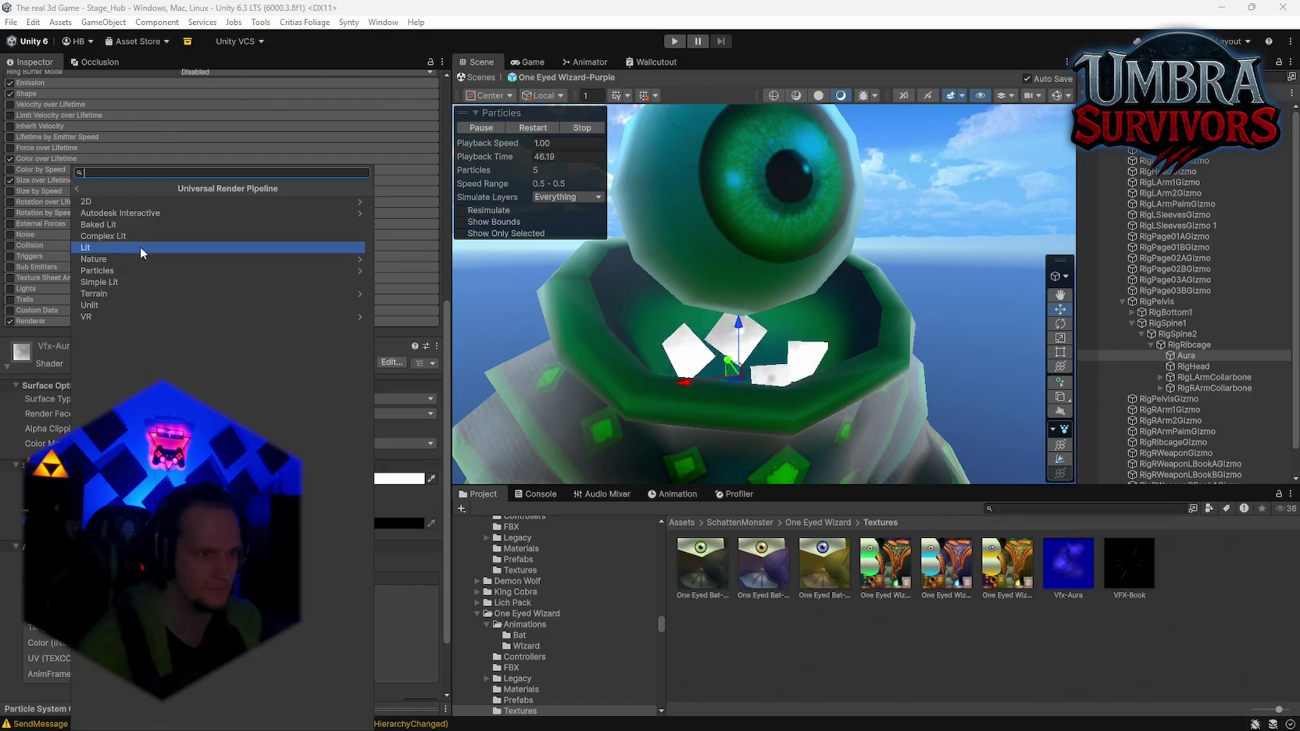
click(129, 270)
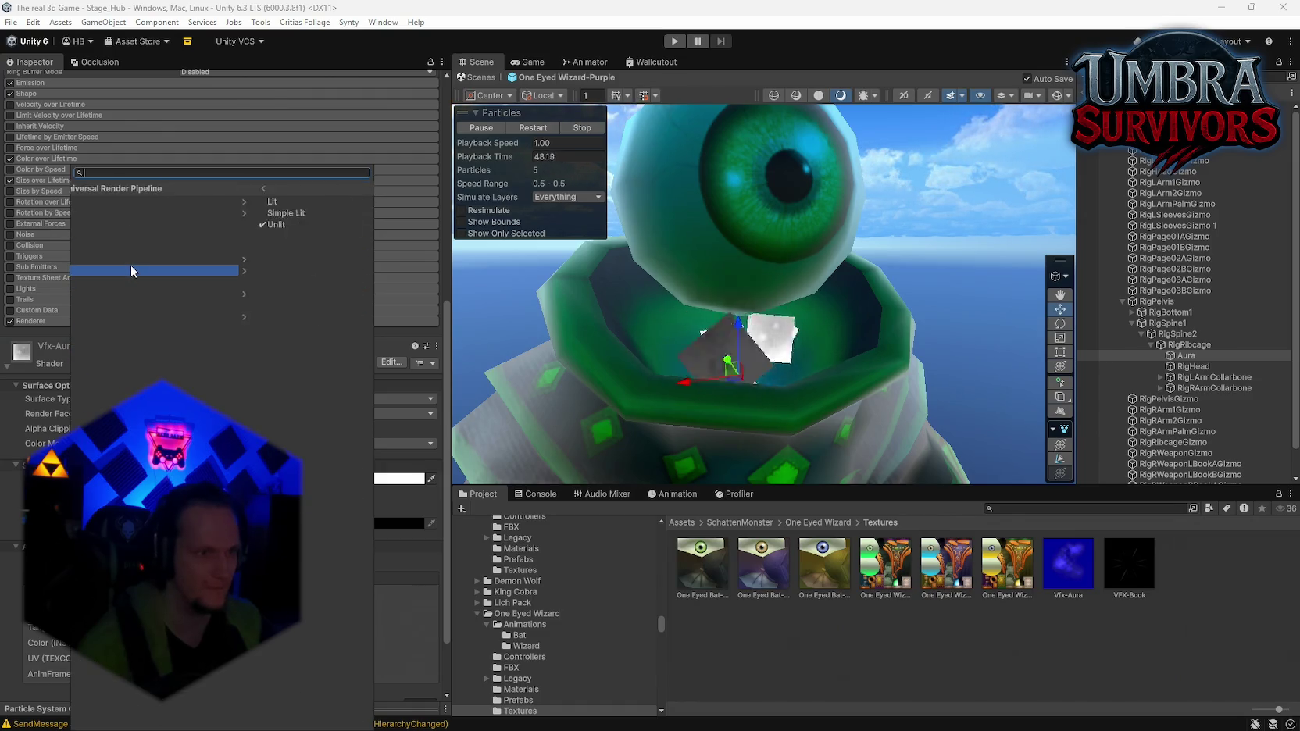
click(112, 211)
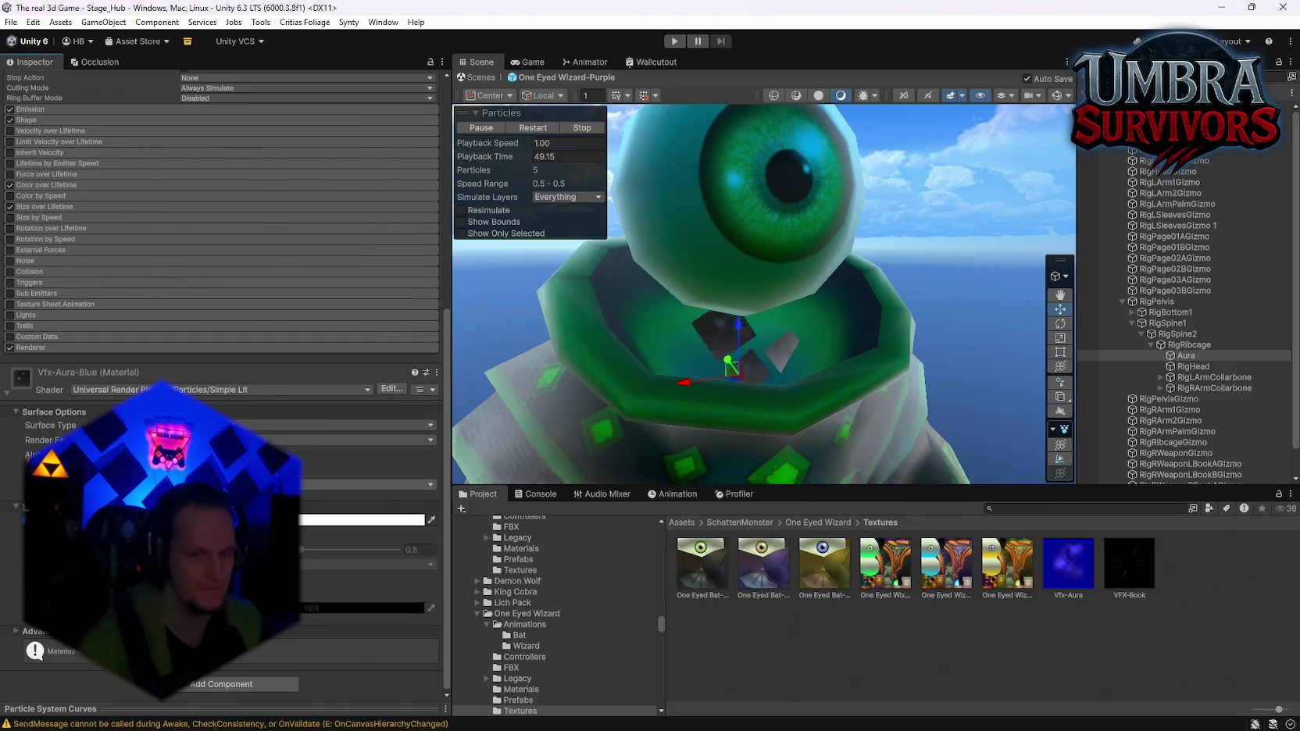
click(24, 520)
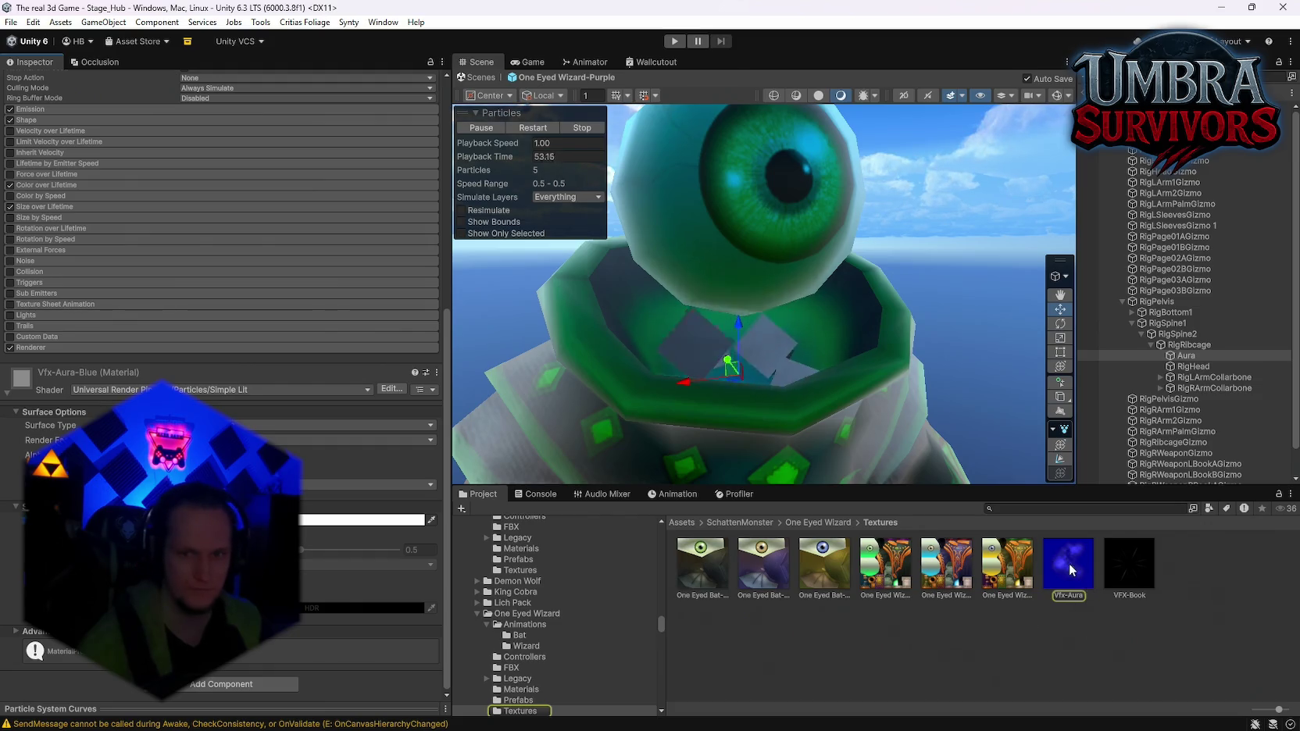
drag(1069, 564, 23, 520)
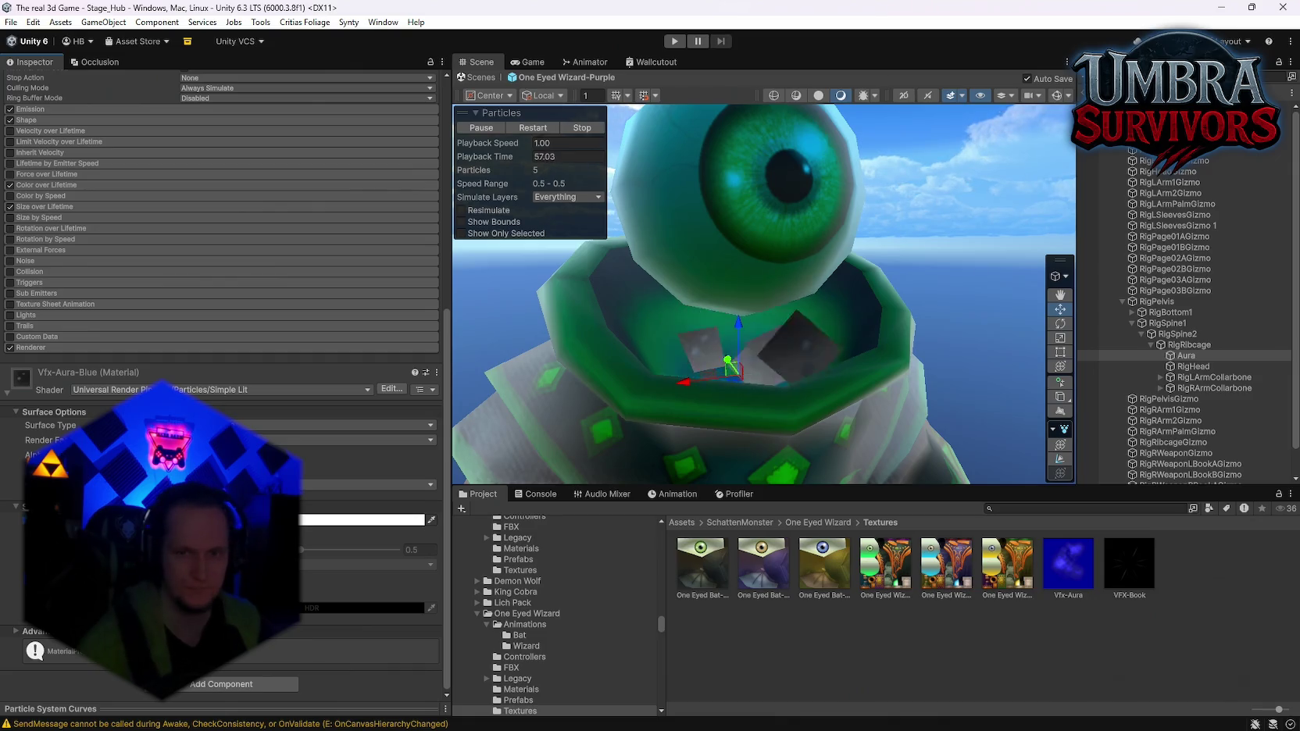
click(818, 522)
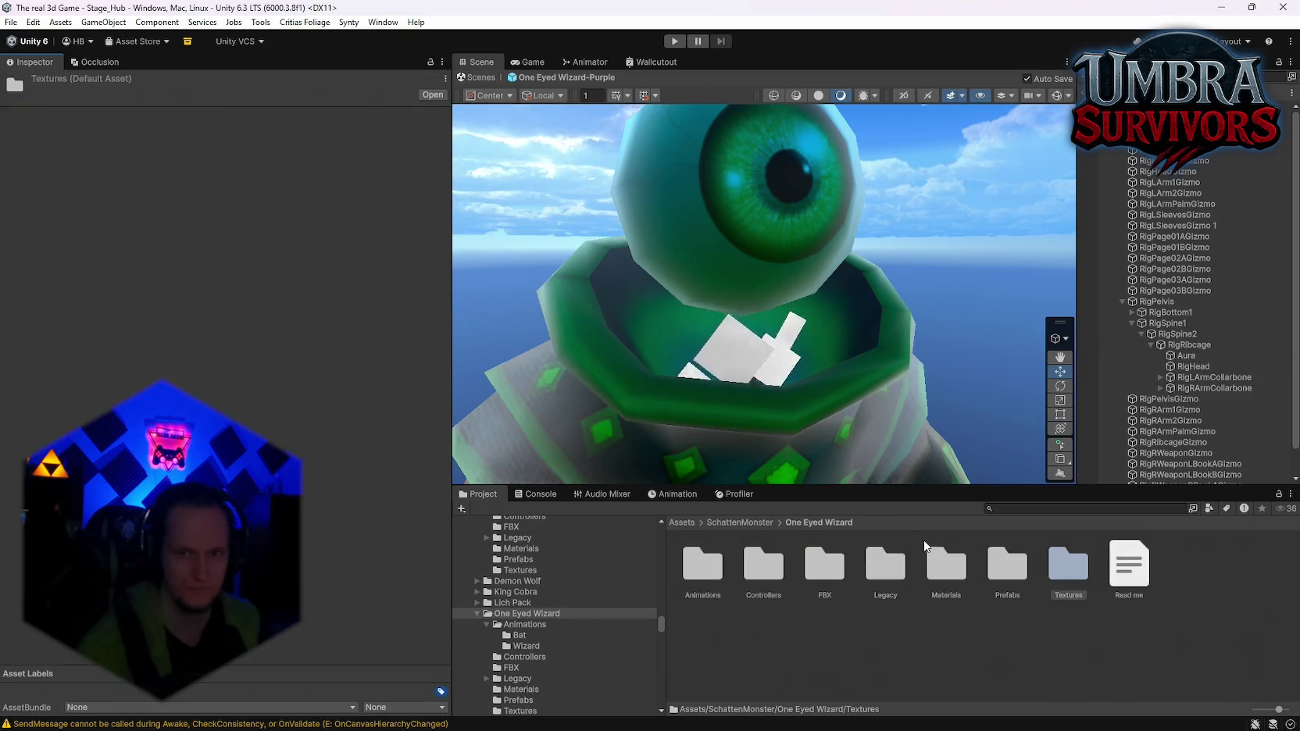
Reselect the Aura particle system under the ribcage and open its cyan 00EAFF colour for editing
double_click(1064, 566)
click(1063, 571)
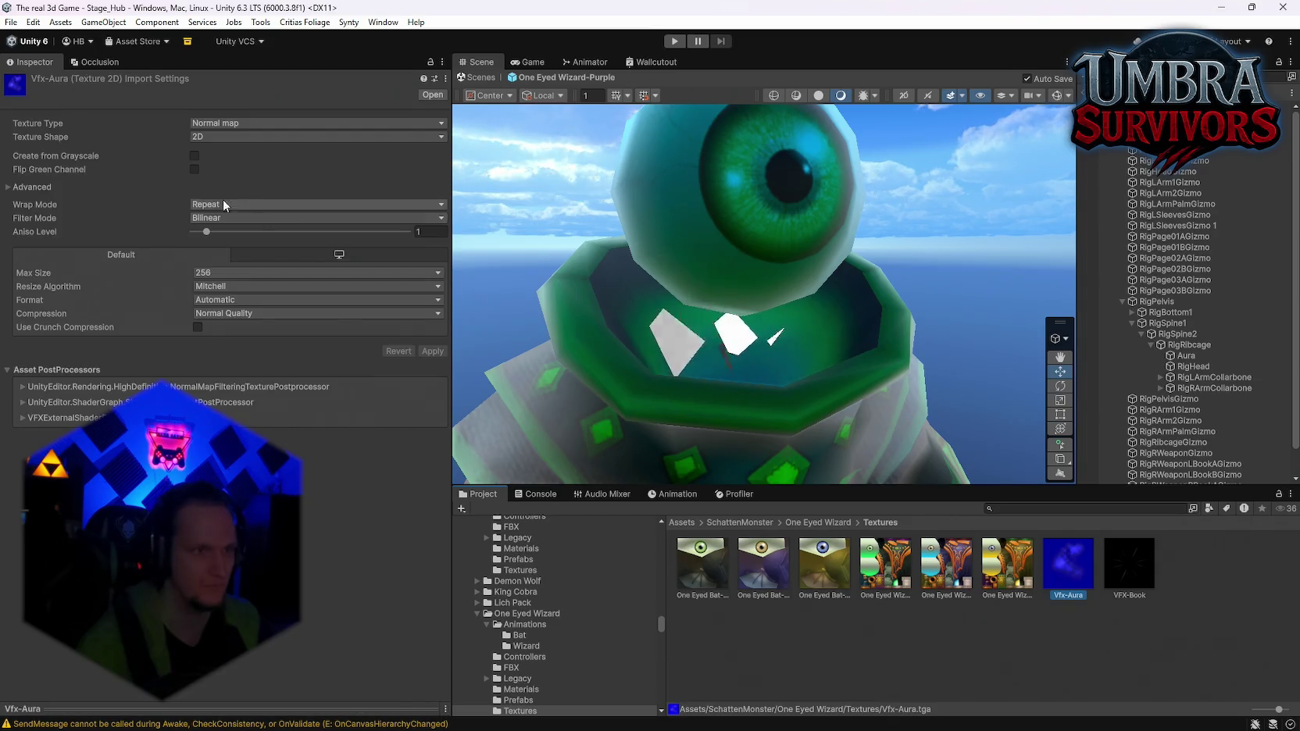
click(778, 348)
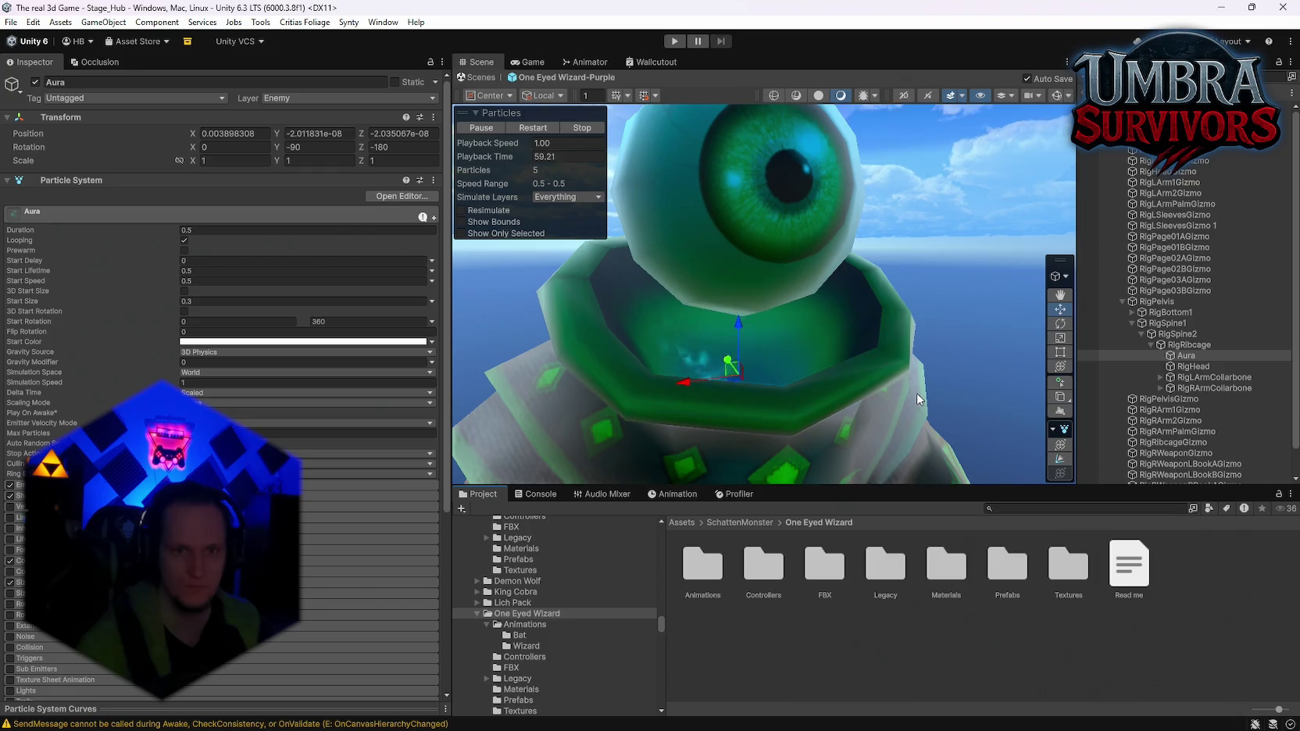
double_click(1053, 582)
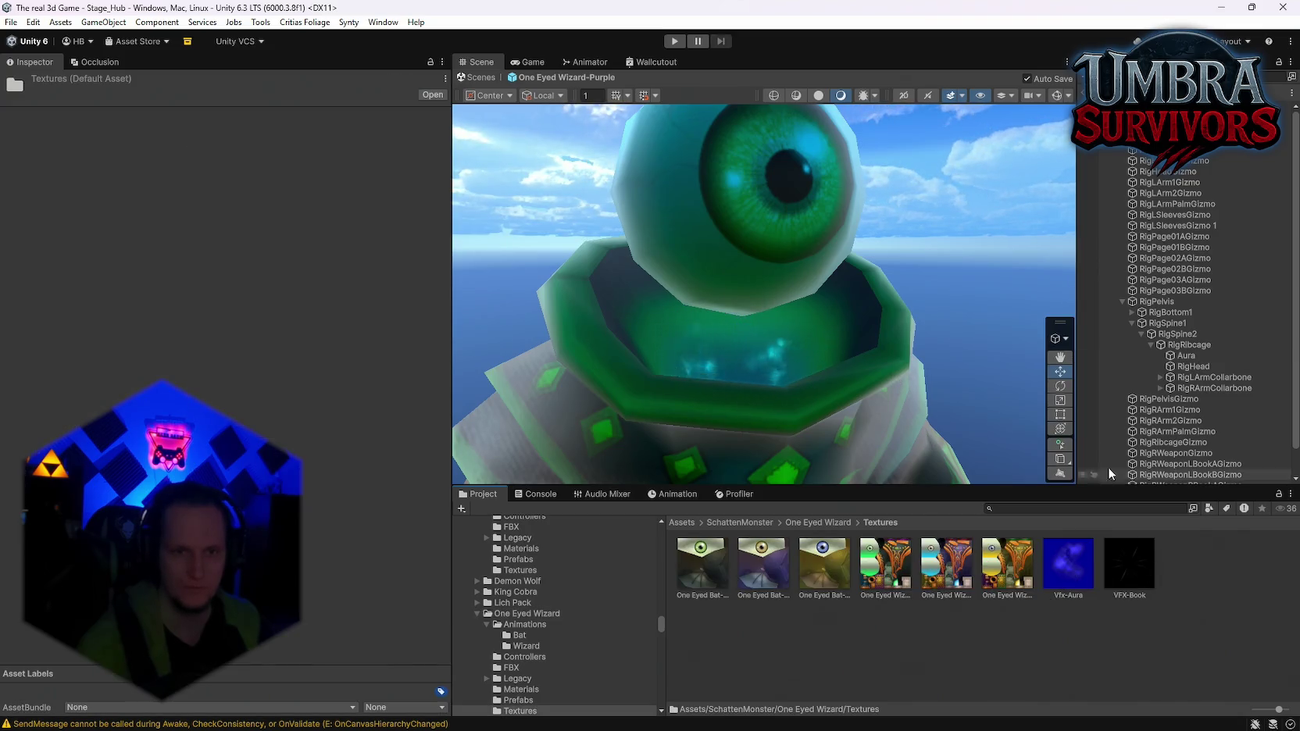
click(1188, 365)
click(1185, 356)
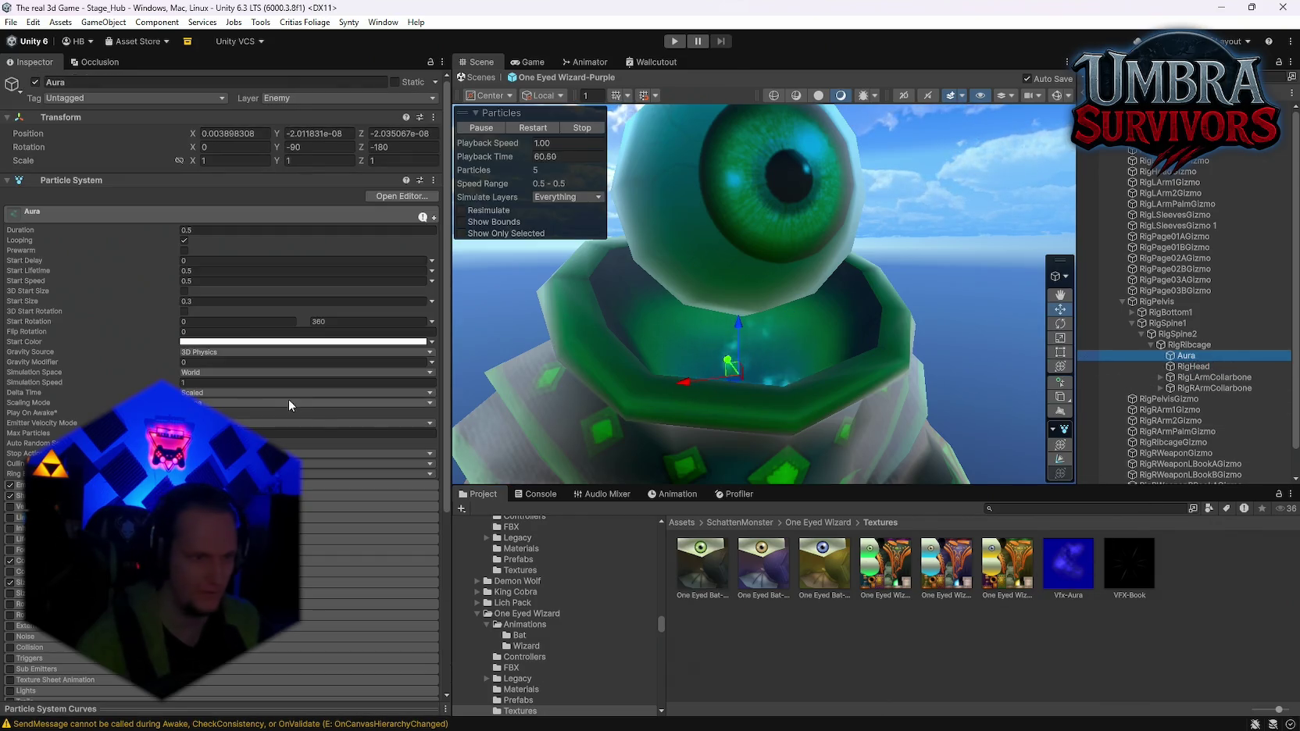
scroll(290, 437, down, 5)
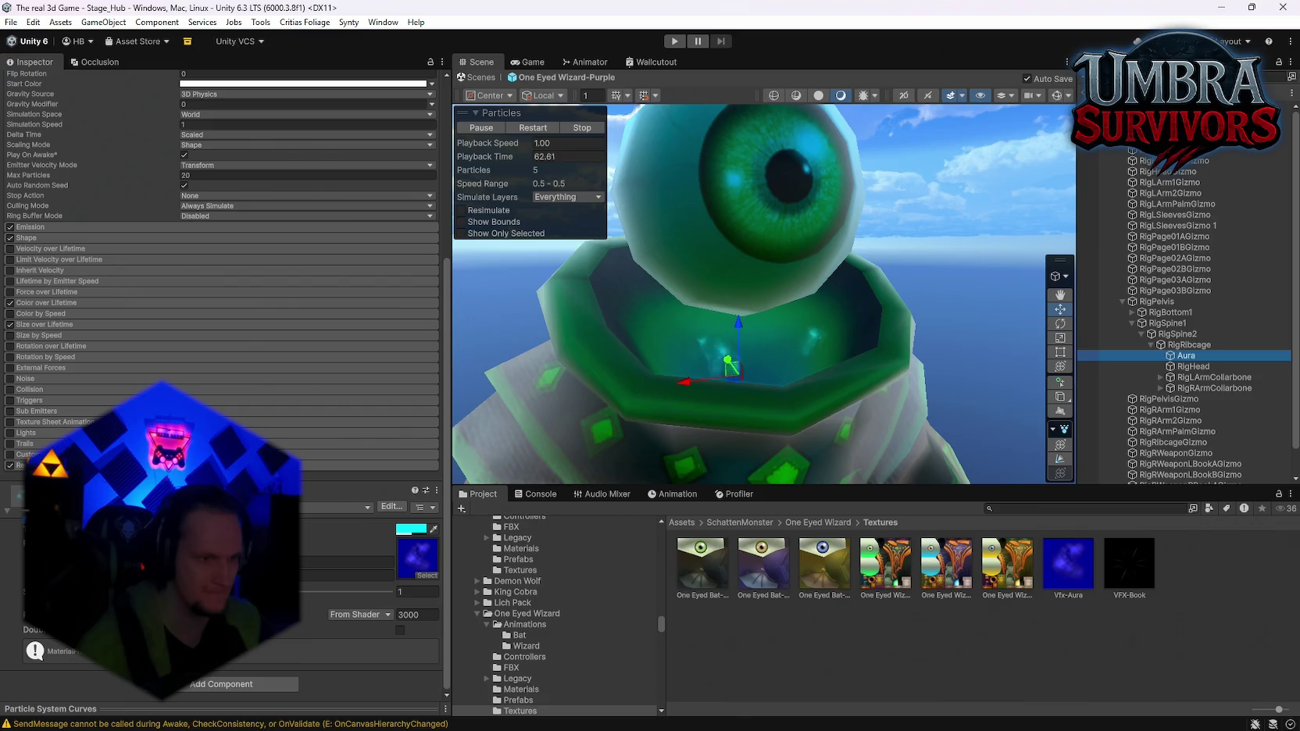
click(411, 529)
Set the cyan colour's alpha to 255
click(547, 568)
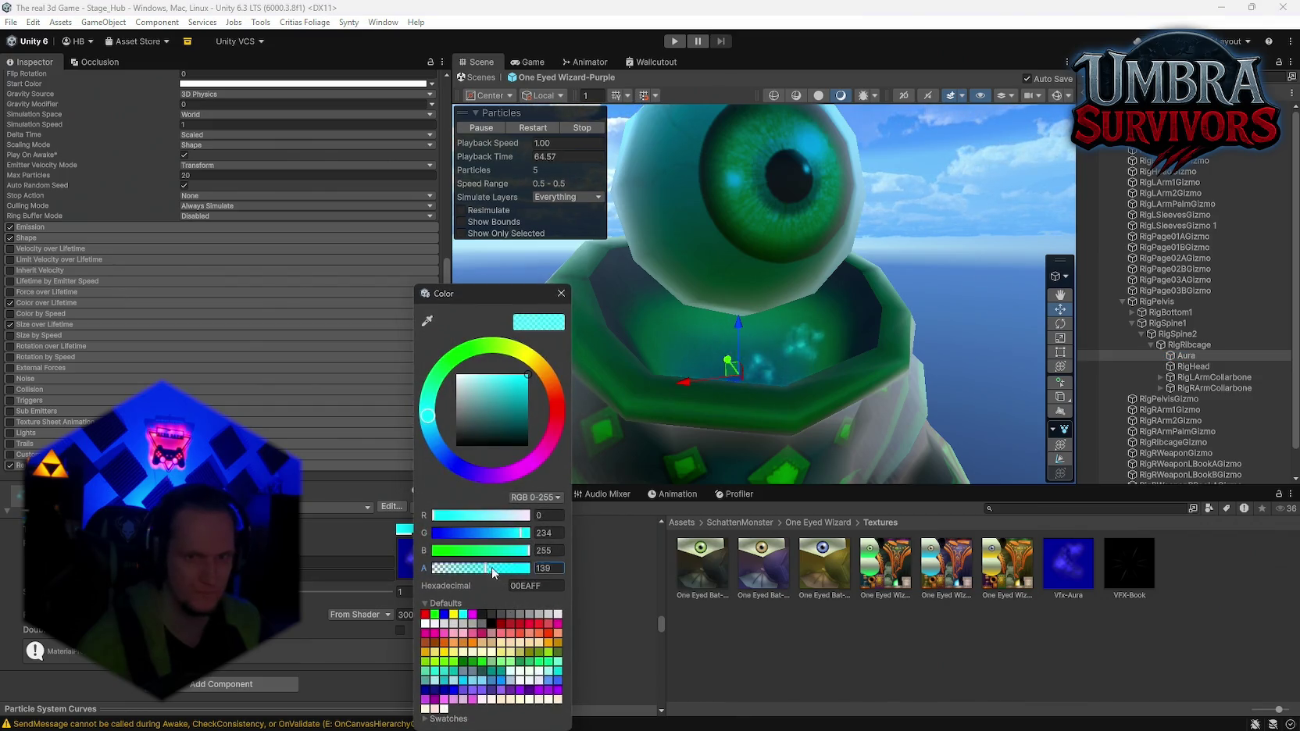
text(255)
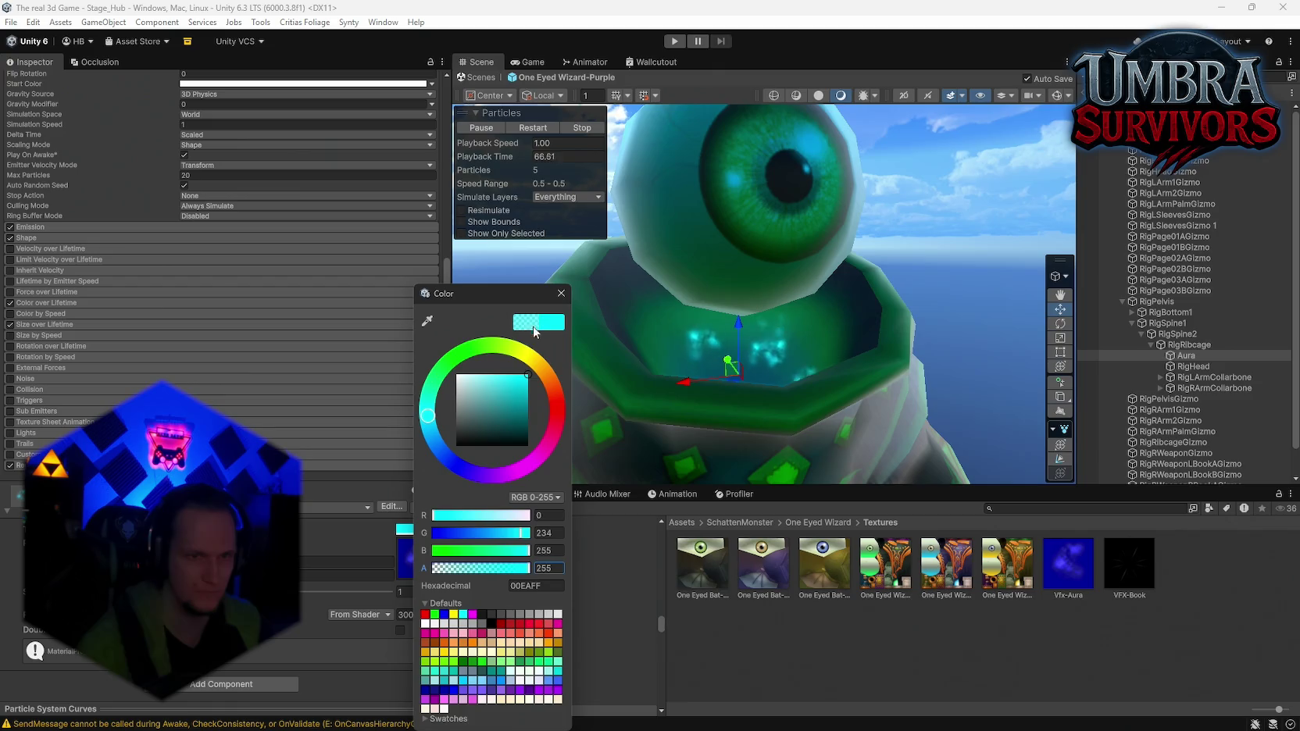
click(325, 606)
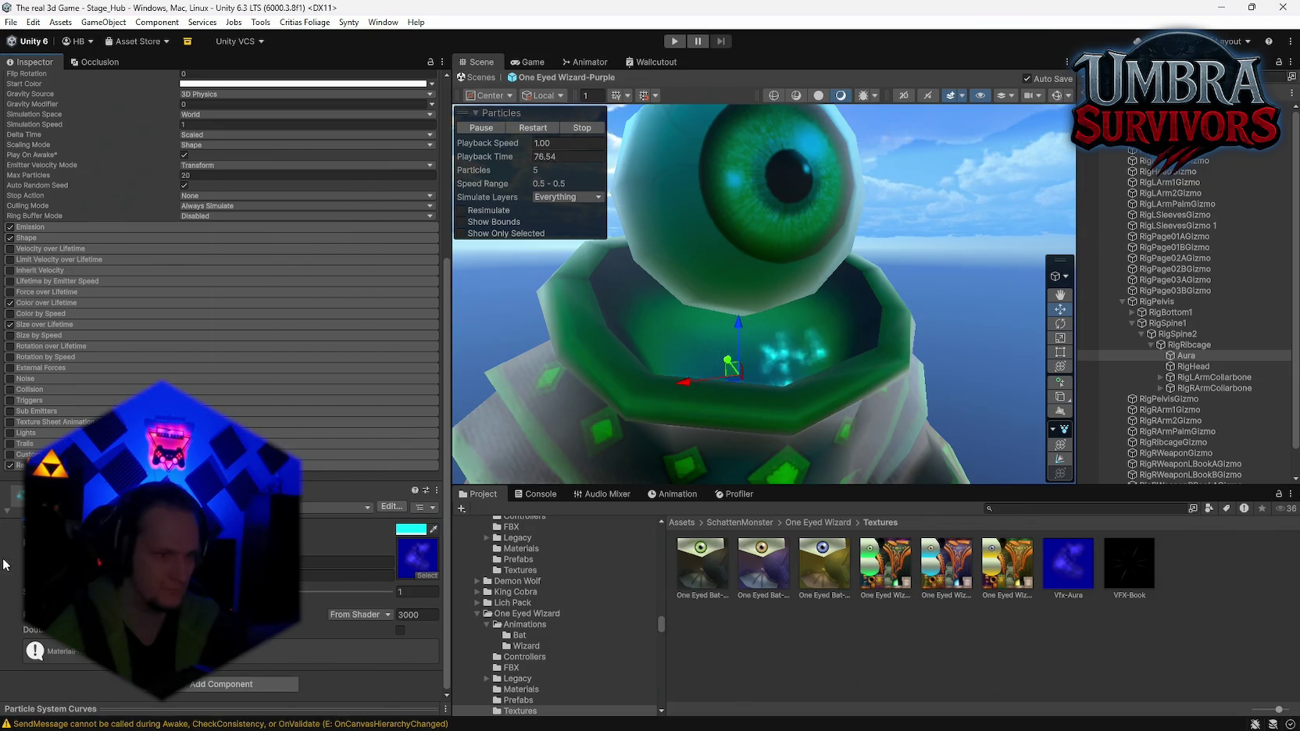
Try the Particles Standard Unlit shader on the Aura material
click(343, 507)
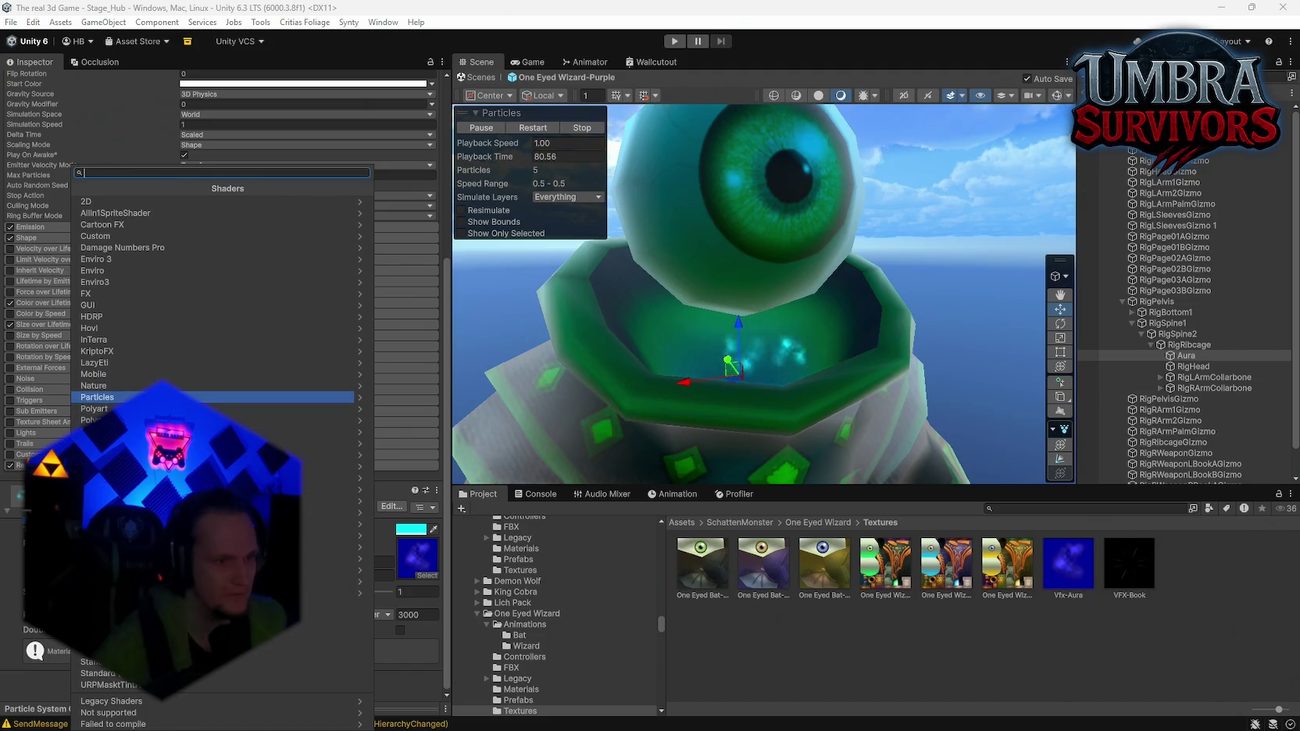
click(187, 397)
click(82, 186)
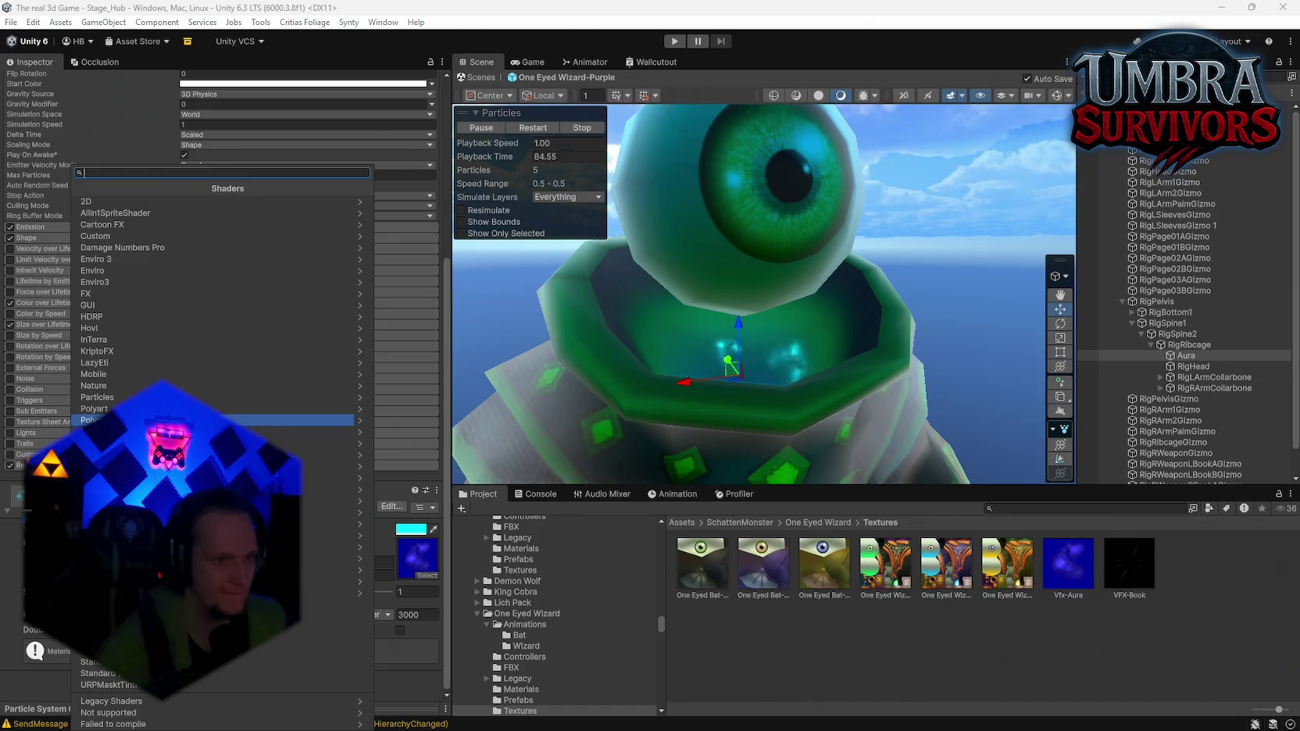
click(129, 396)
click(127, 216)
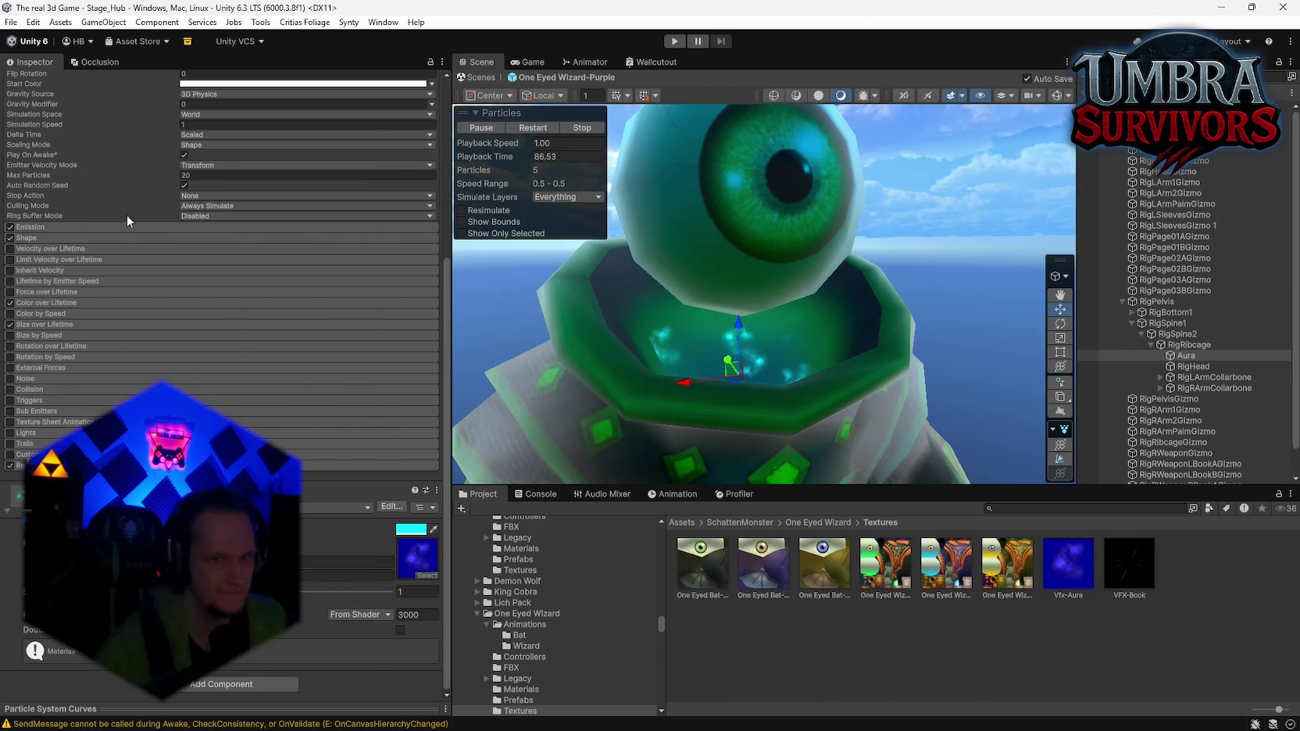
Switch the Aura material back to Universal Render Pipeline/Particles/Lit
scroll(220, 273, down, 2)
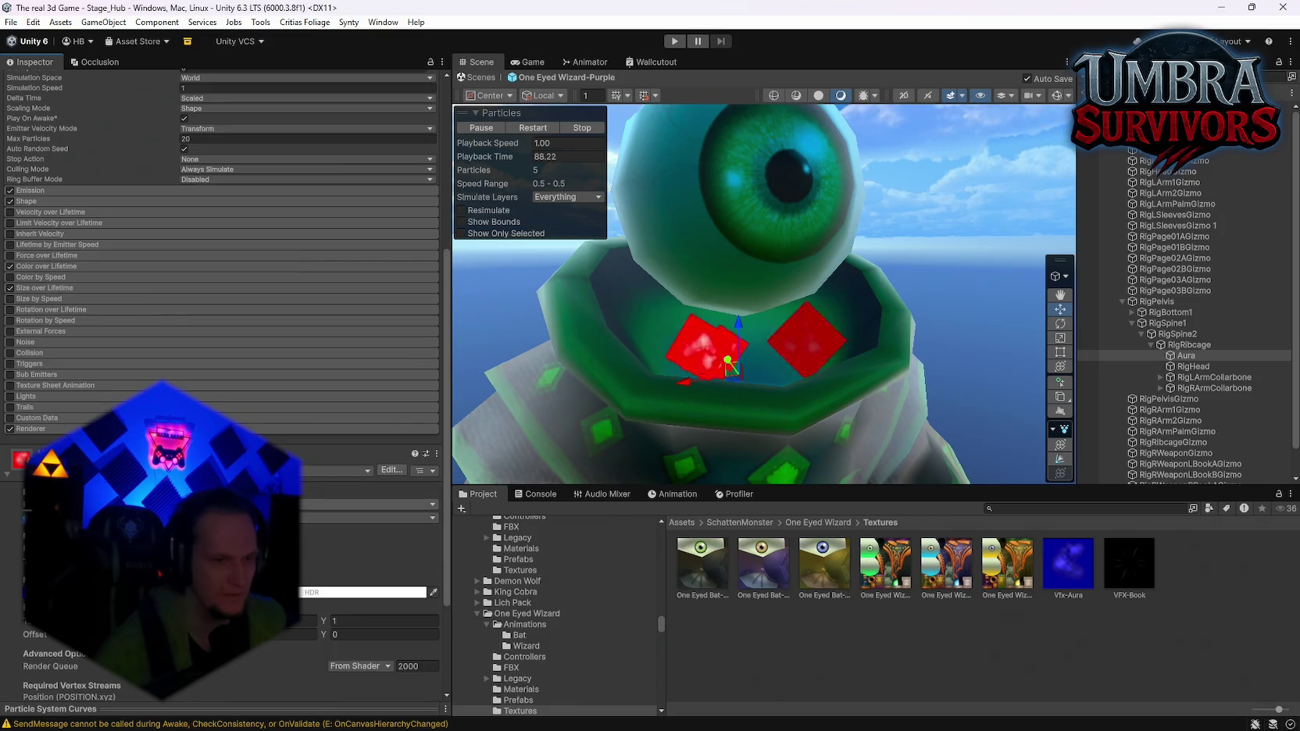
click(336, 471)
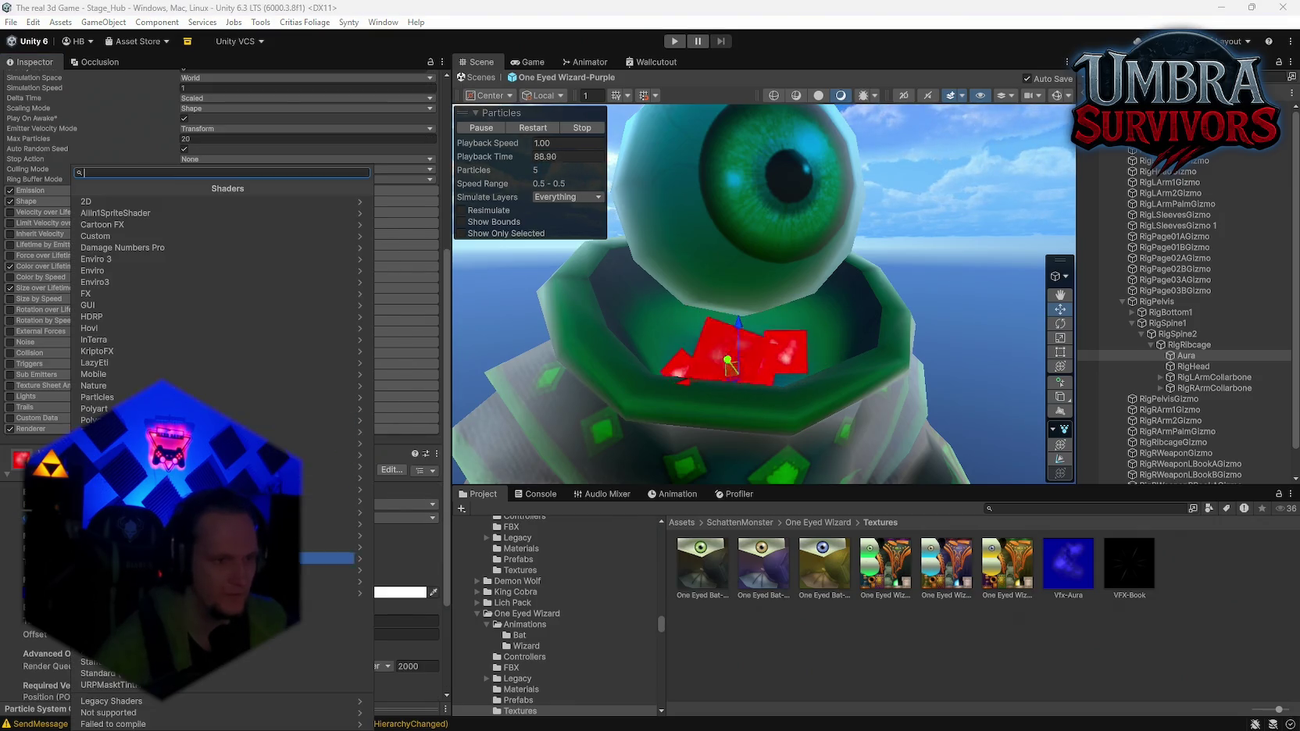
click(234, 547)
click(125, 268)
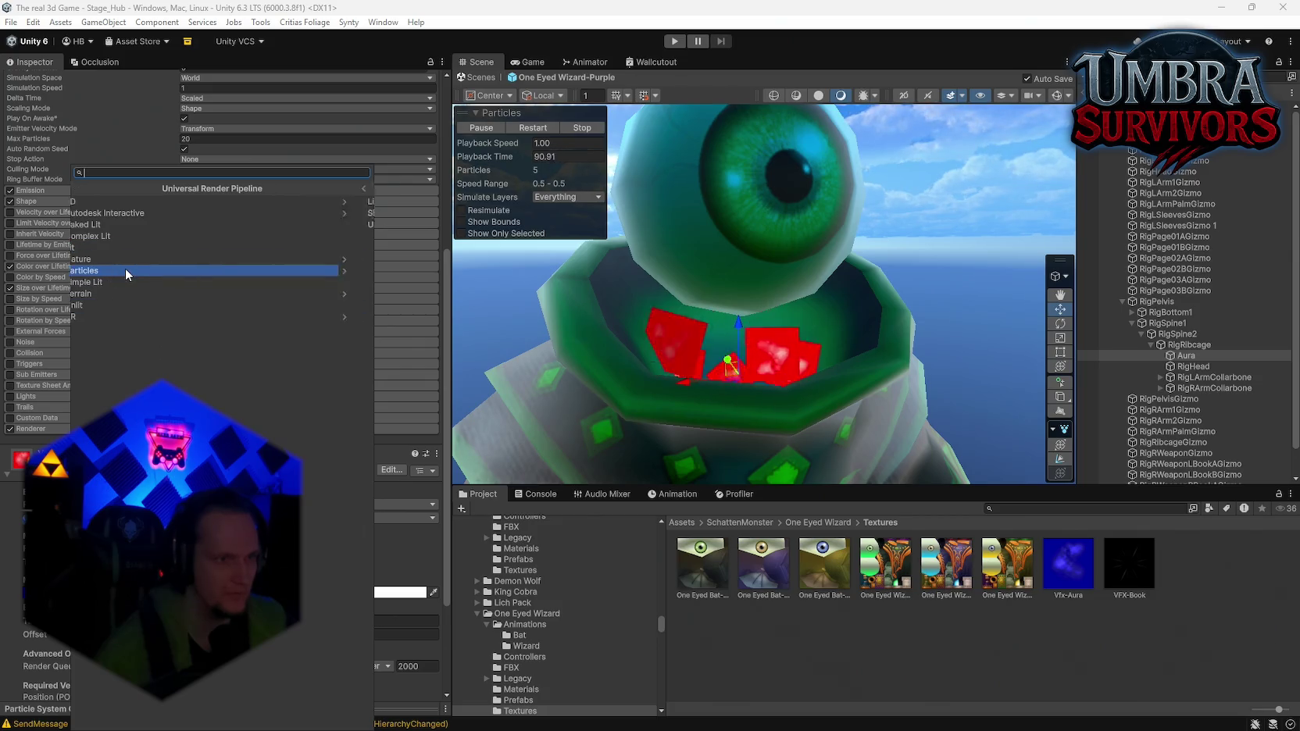
click(119, 203)
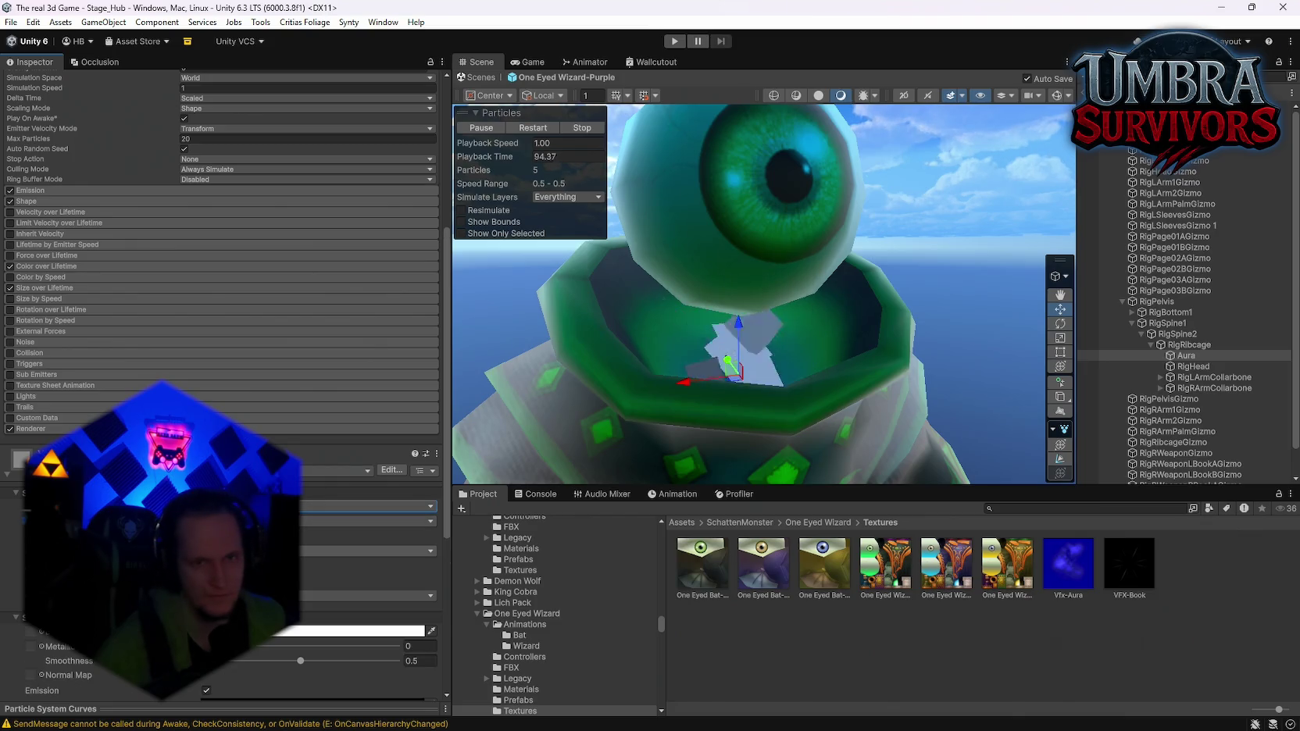
Render the Vfx-Aura-Blue material on both faces and set its colour mode to Additive
scroll(218, 235, down, 5)
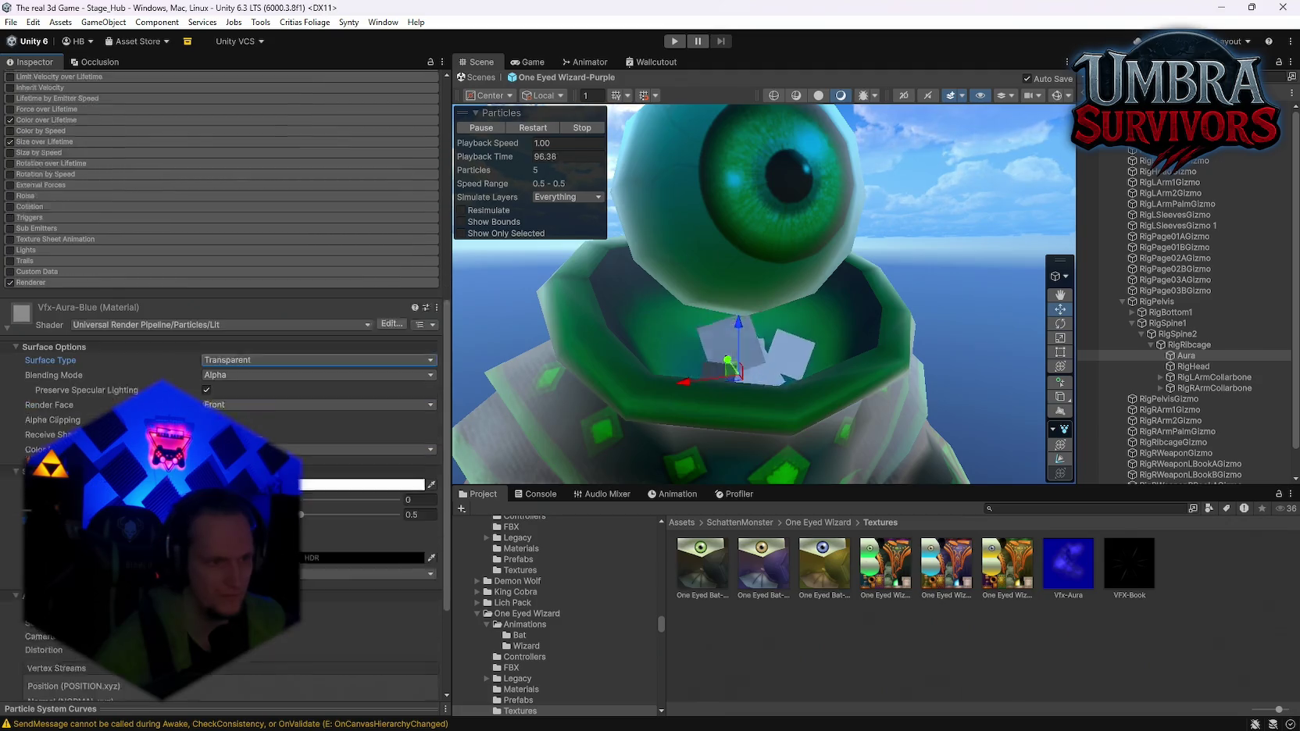
mouse_move(1068, 564)
mouse_down()
mouse_move(1039, 579)
mouse_move(235, 352)
mouse_move(30, 448)
mouse_up()
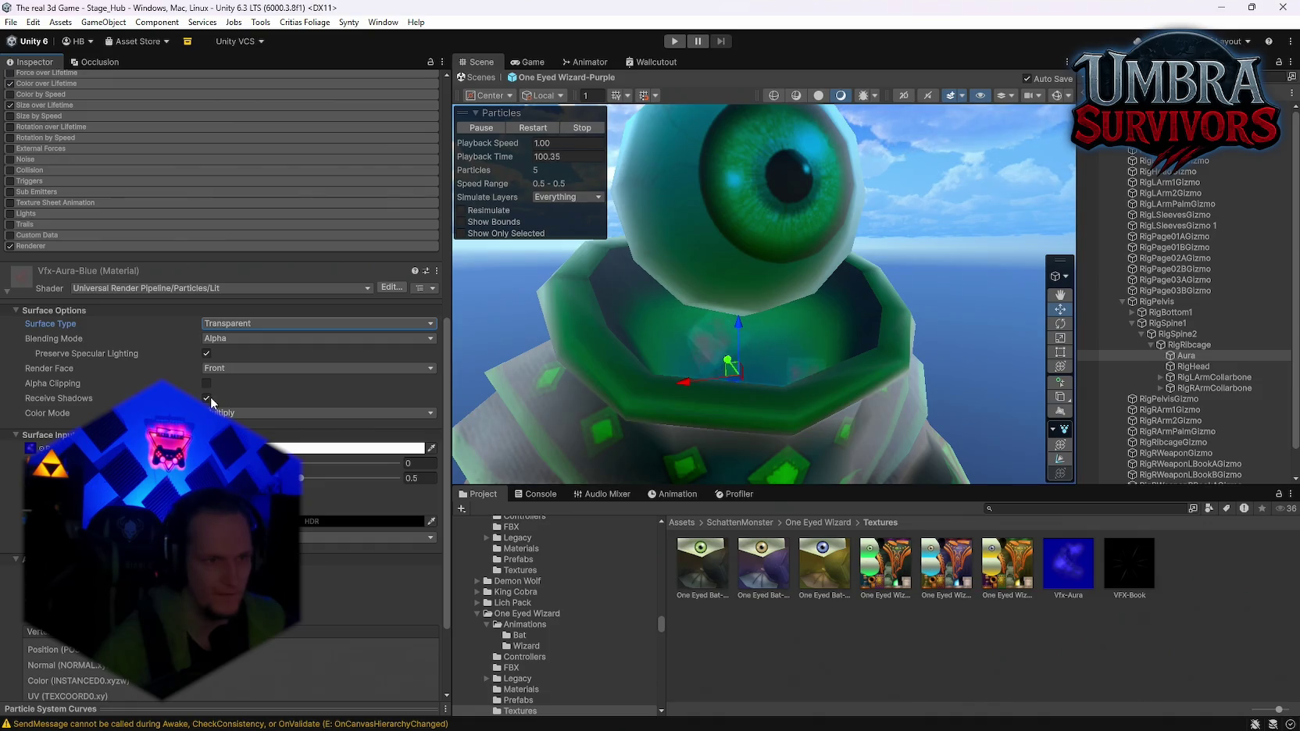
click(232, 383)
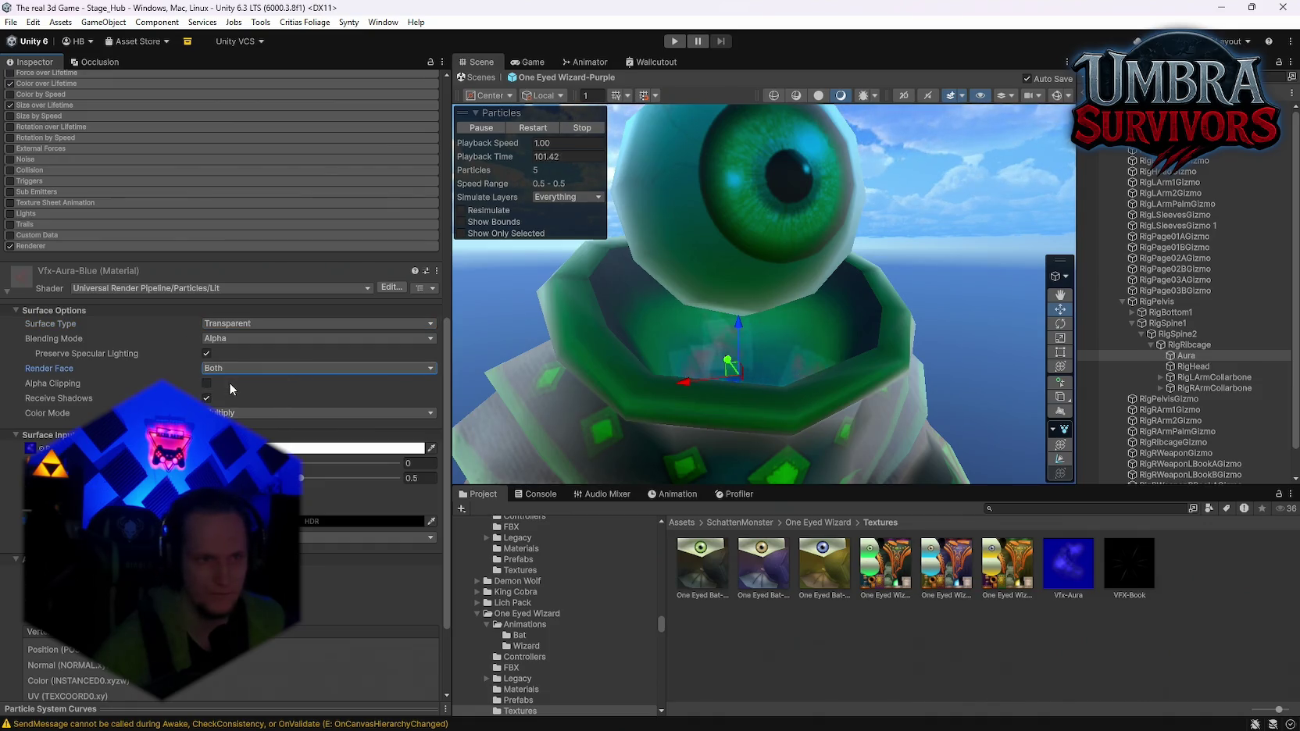
click(228, 413)
click(266, 428)
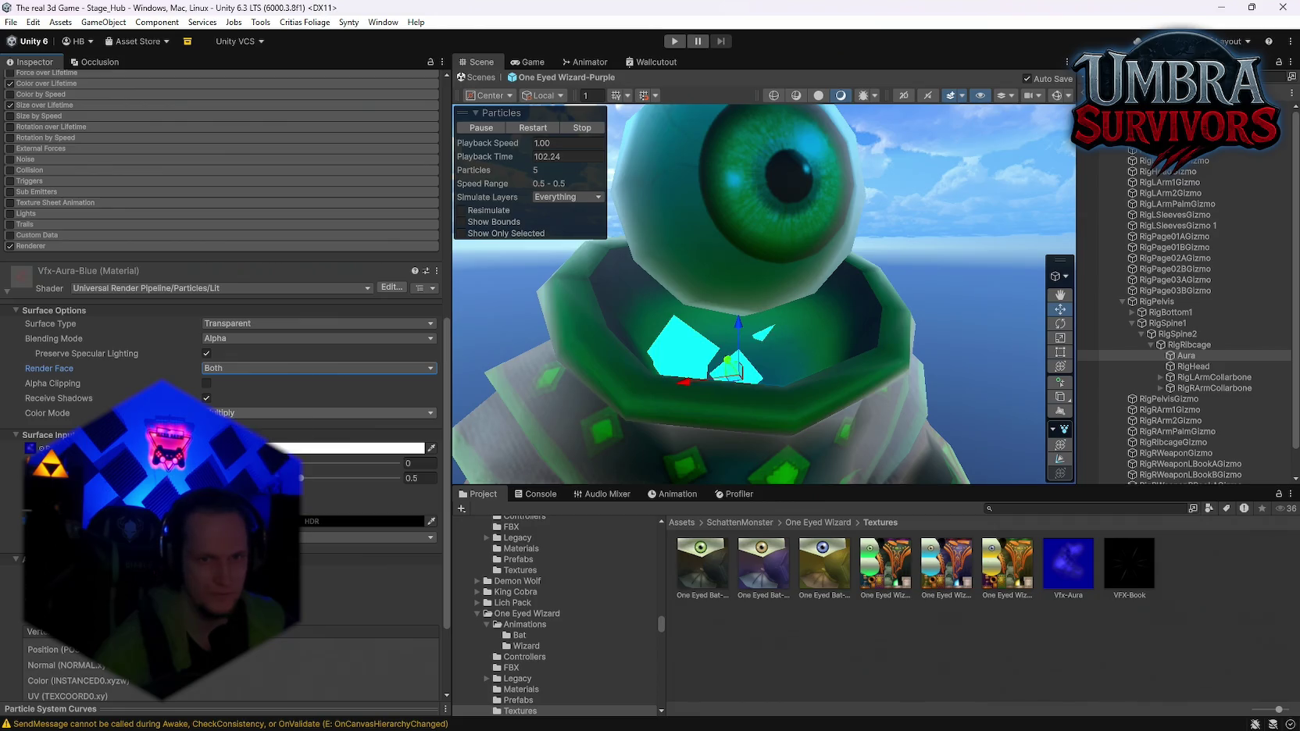
click(260, 413)
click(234, 457)
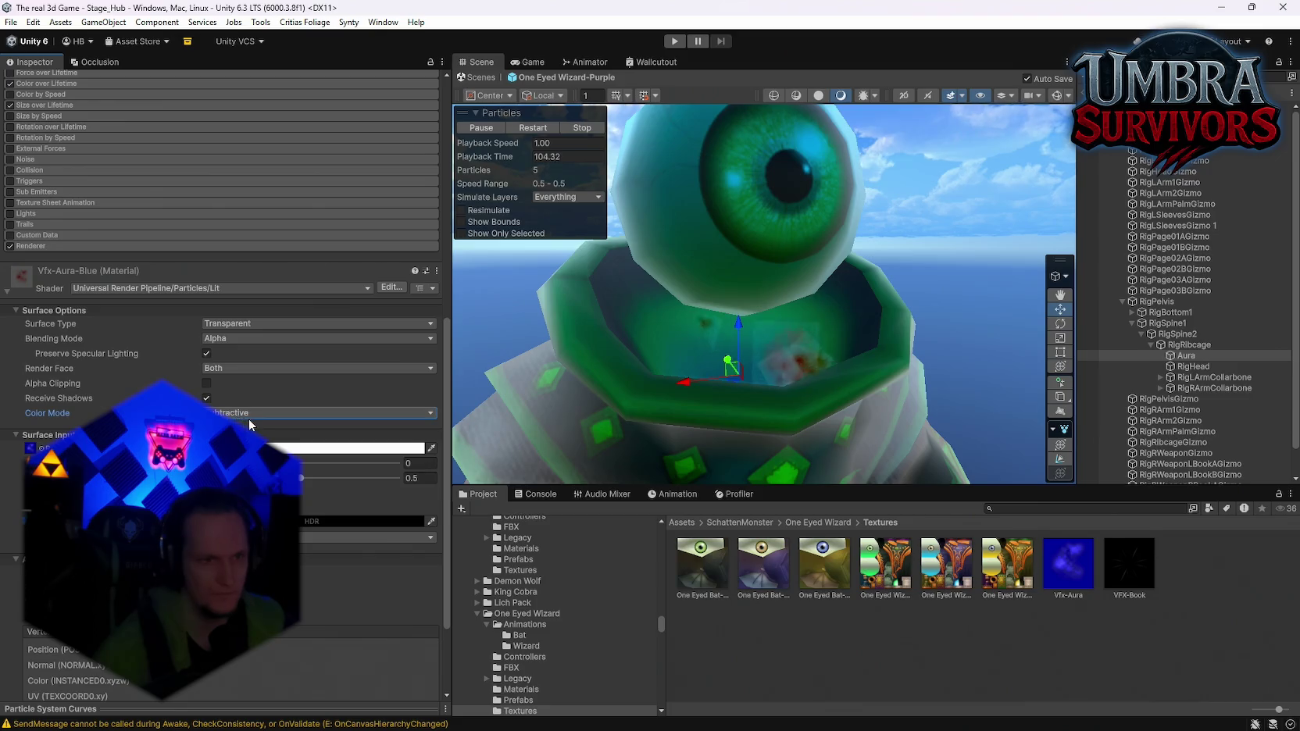
click(250, 413)
click(248, 442)
Keep the surface Transparent, set blending mode to Additive and colour mode to Multiply
click(220, 327)
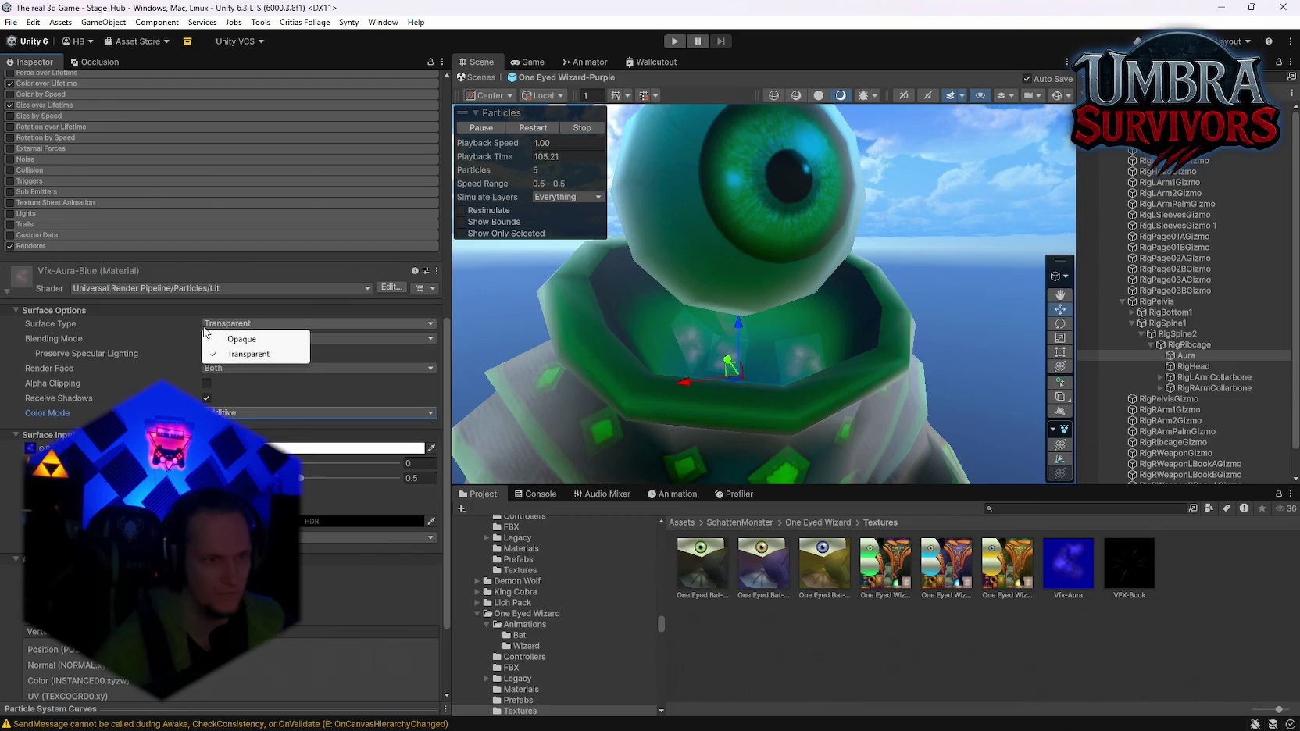
click(222, 353)
click(225, 339)
click(242, 384)
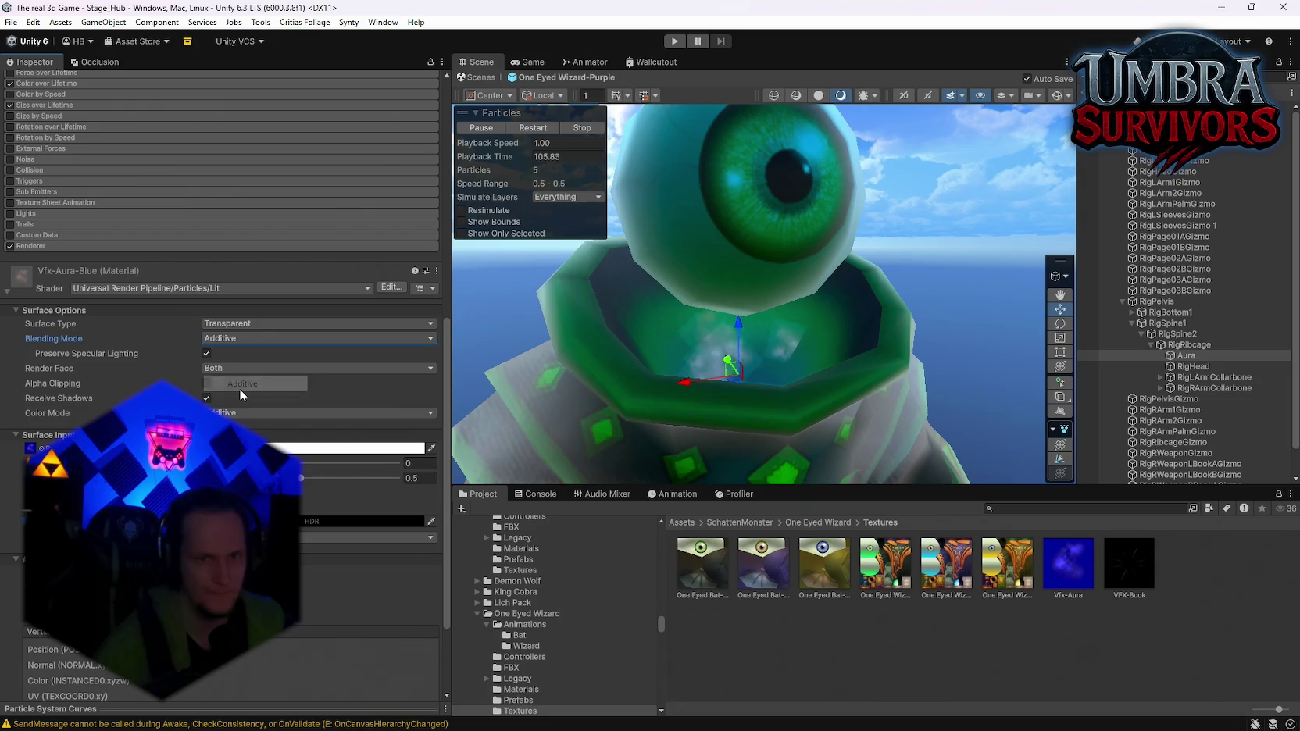
click(270, 429)
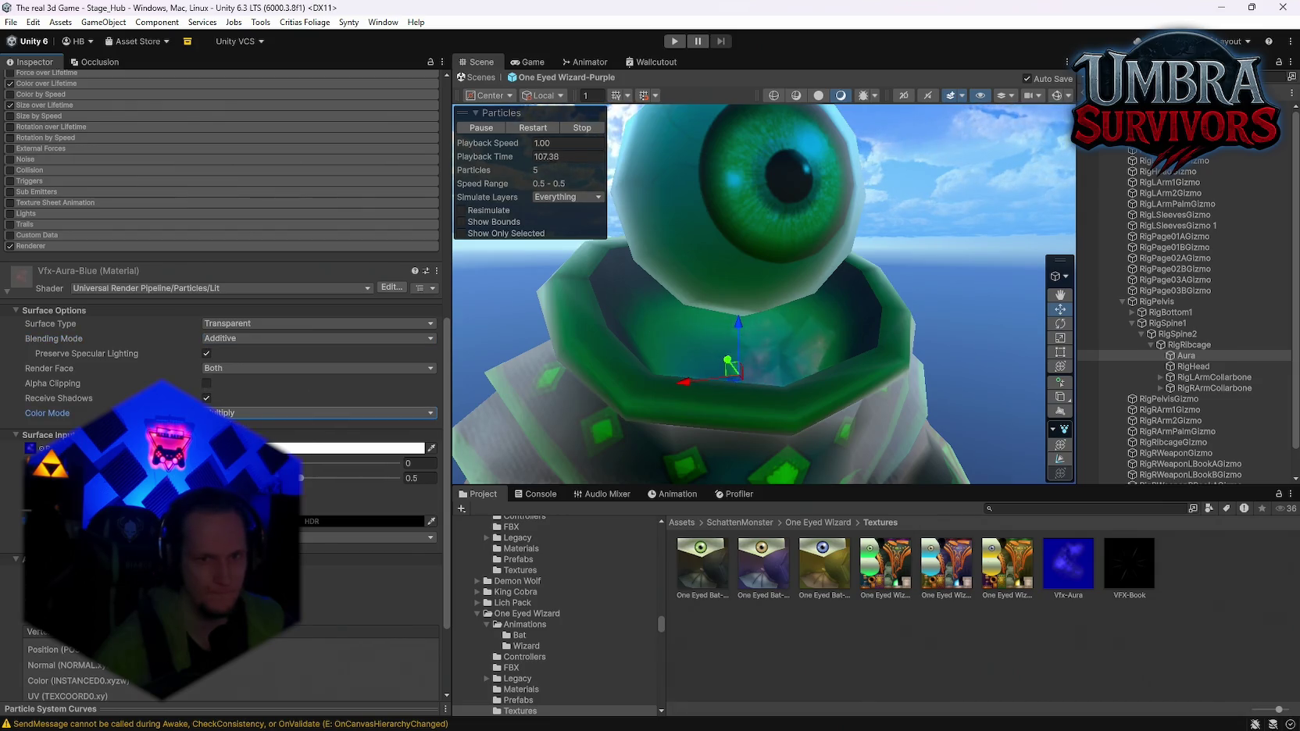
Turn off Preserve Specular Lighting and pick a cyan hue for the emission colour
click(195, 357)
click(207, 354)
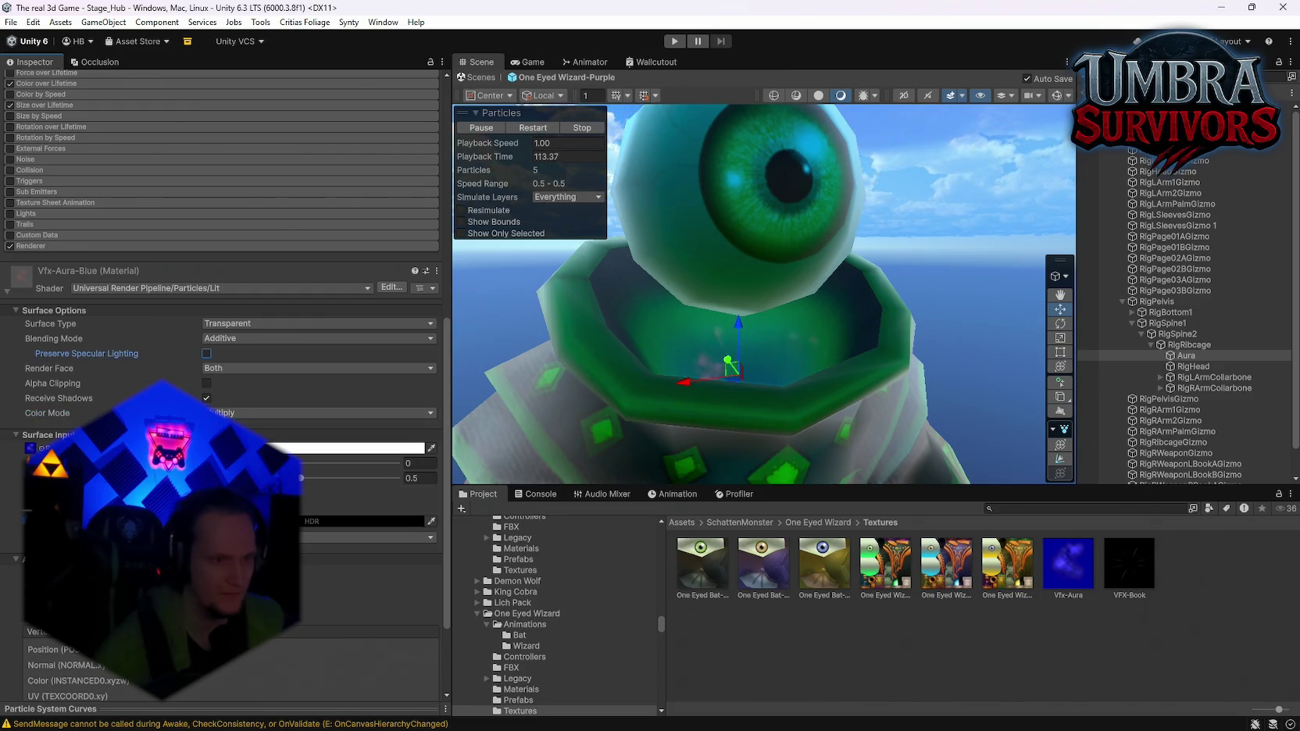
click(367, 521)
click(259, 409)
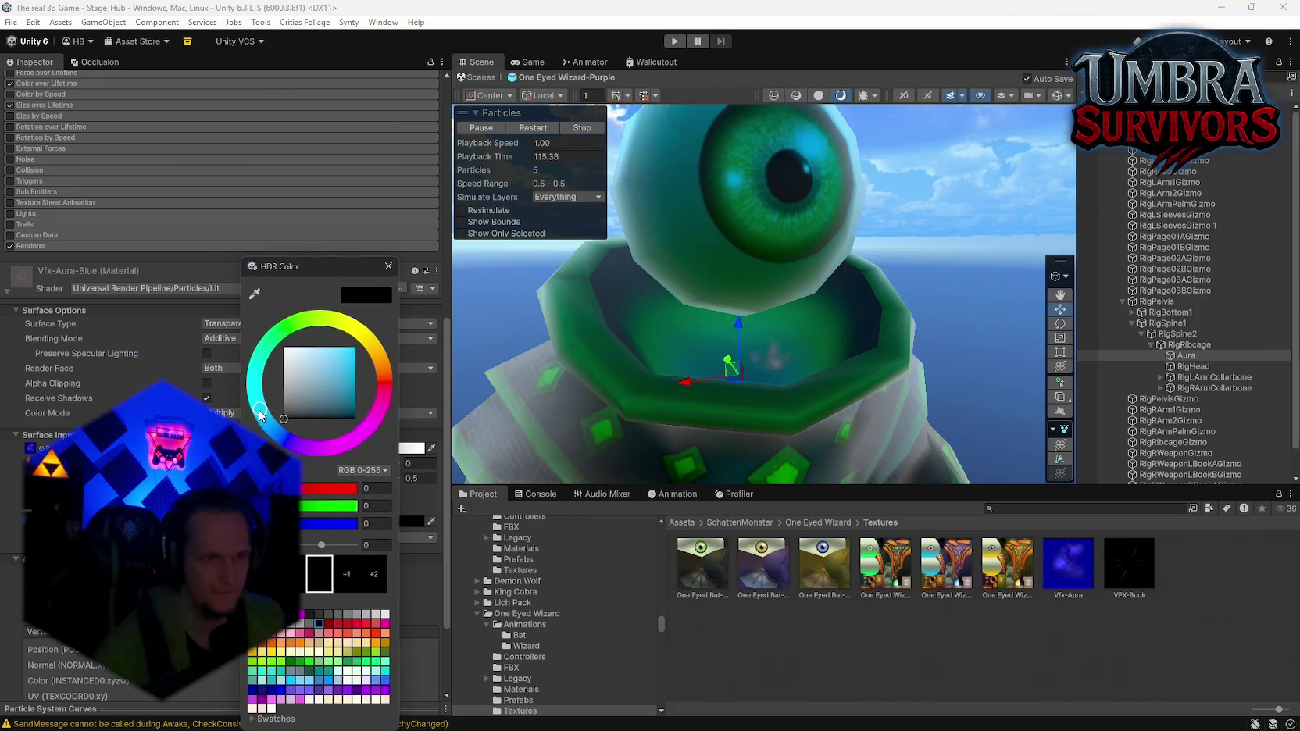
Set the emission colour to bright cyan with an HDR intensity of 3.9
drag(320, 383, 384, 363)
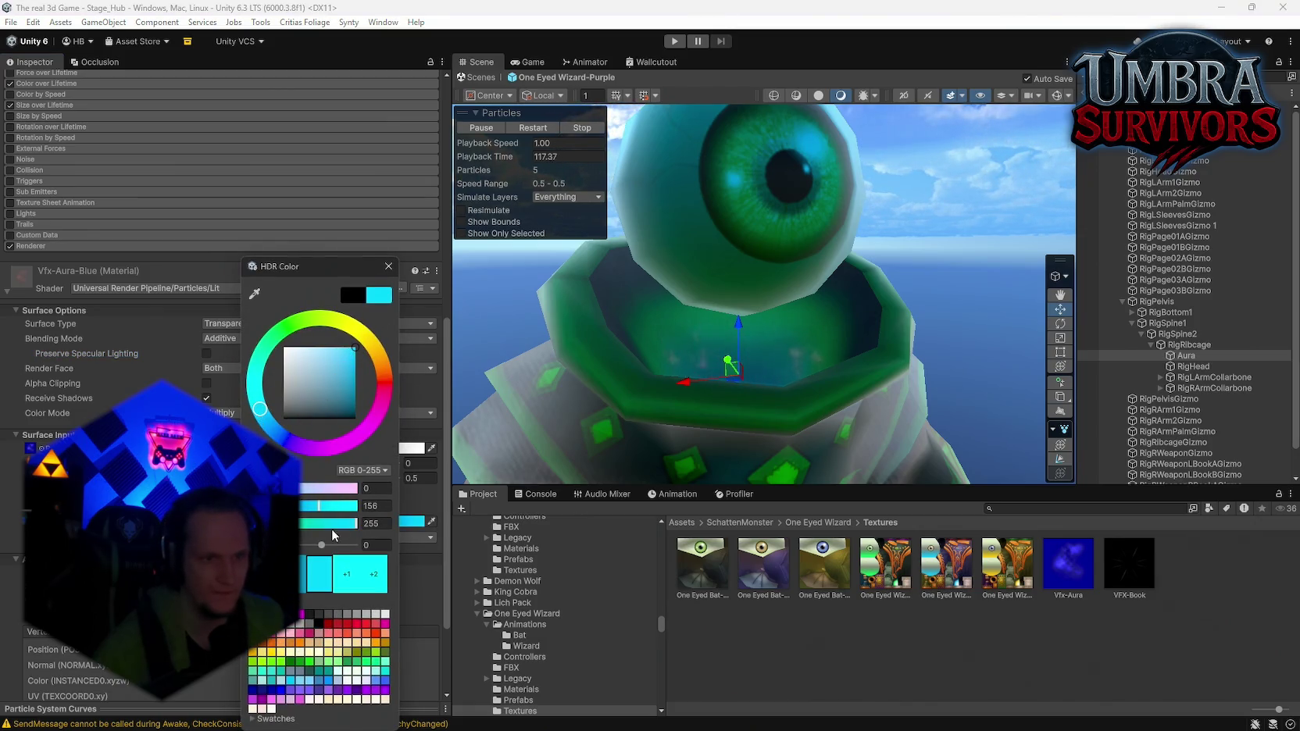
drag(322, 544, 342, 549)
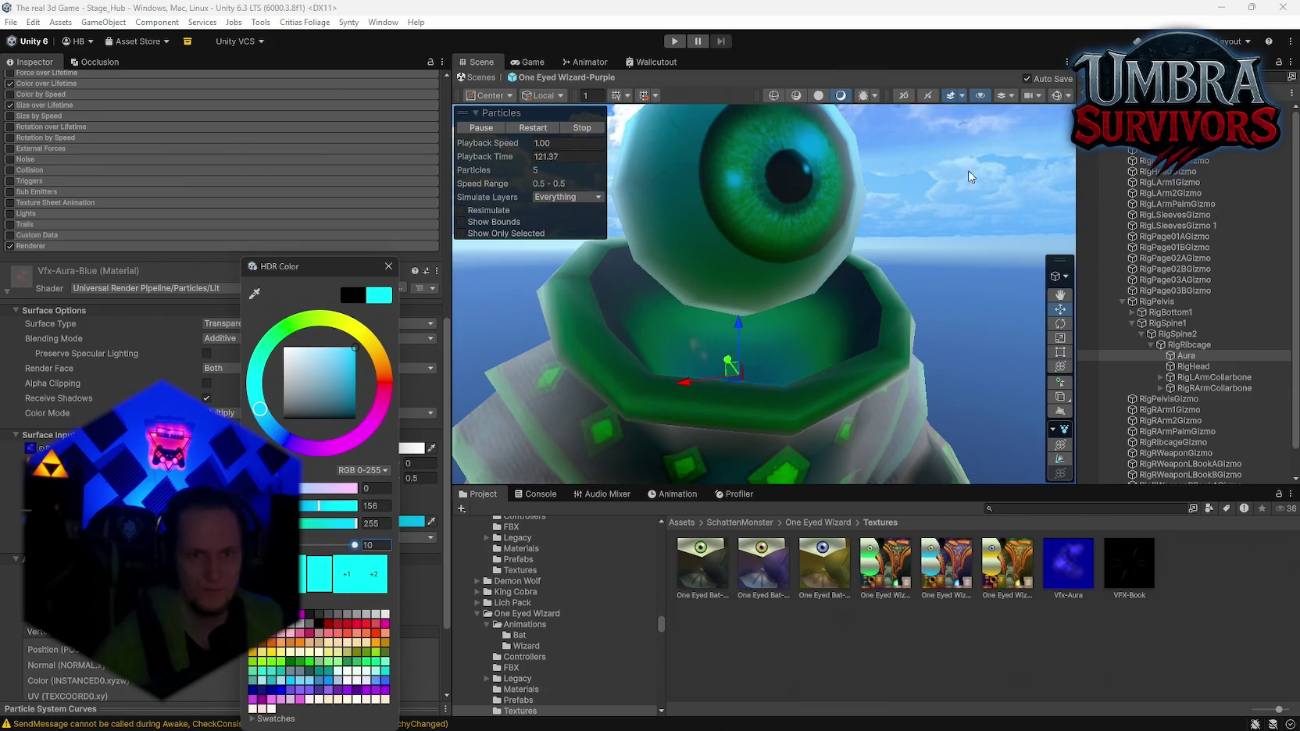
click(533, 62)
click(490, 64)
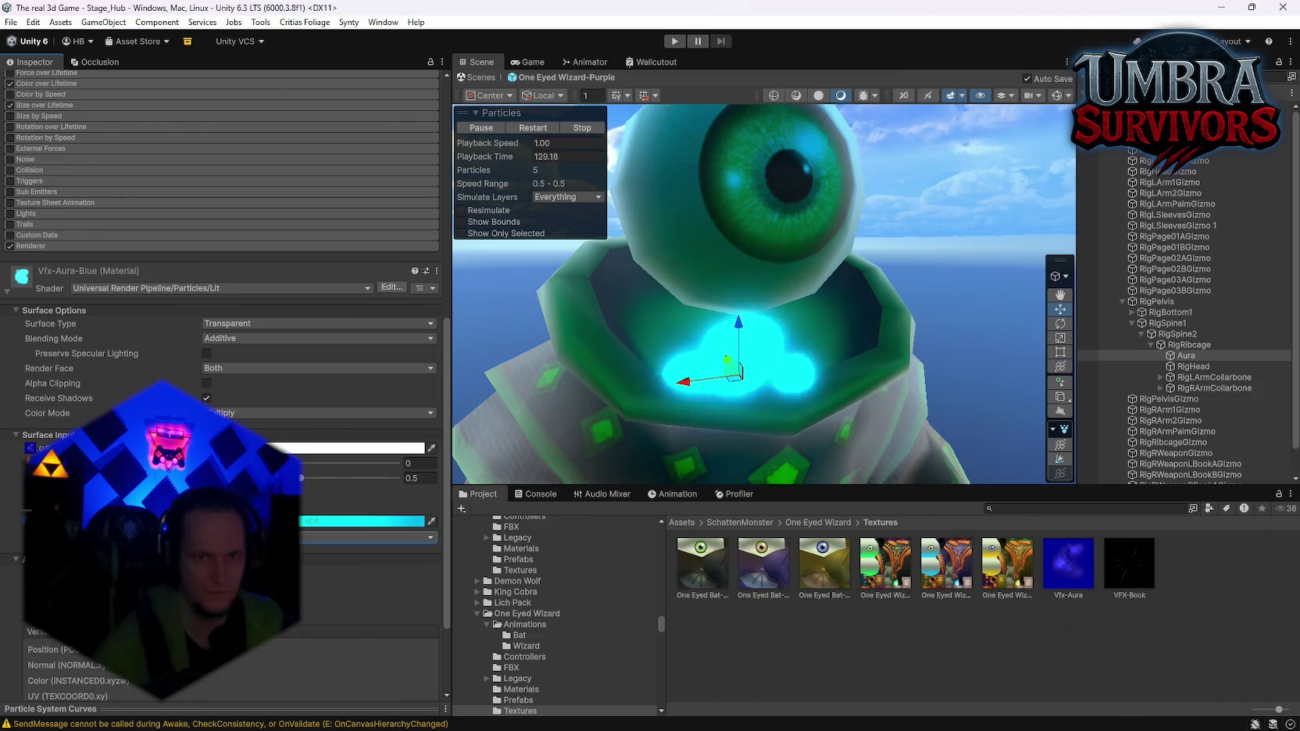
Raise the cyan emission intensity further to about 6.1 and view the wizard side-on
click(359, 521)
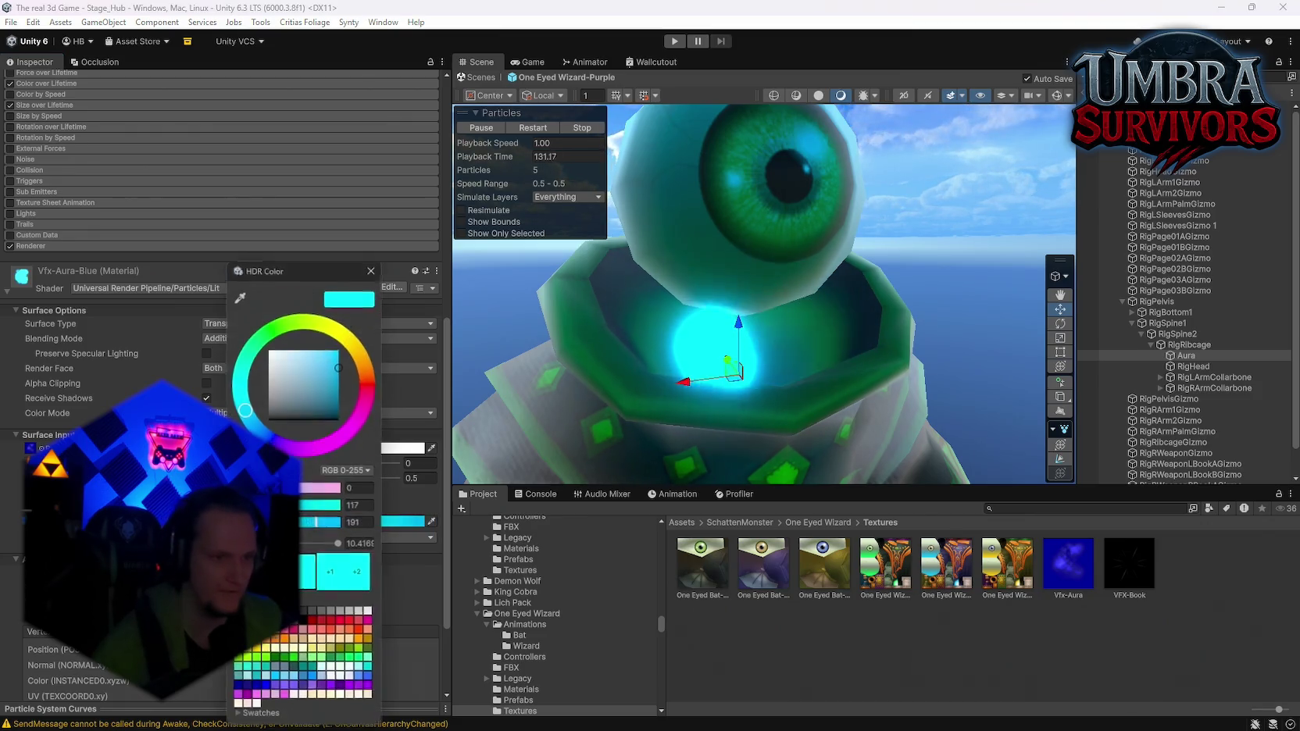
drag(327, 546, 329, 546)
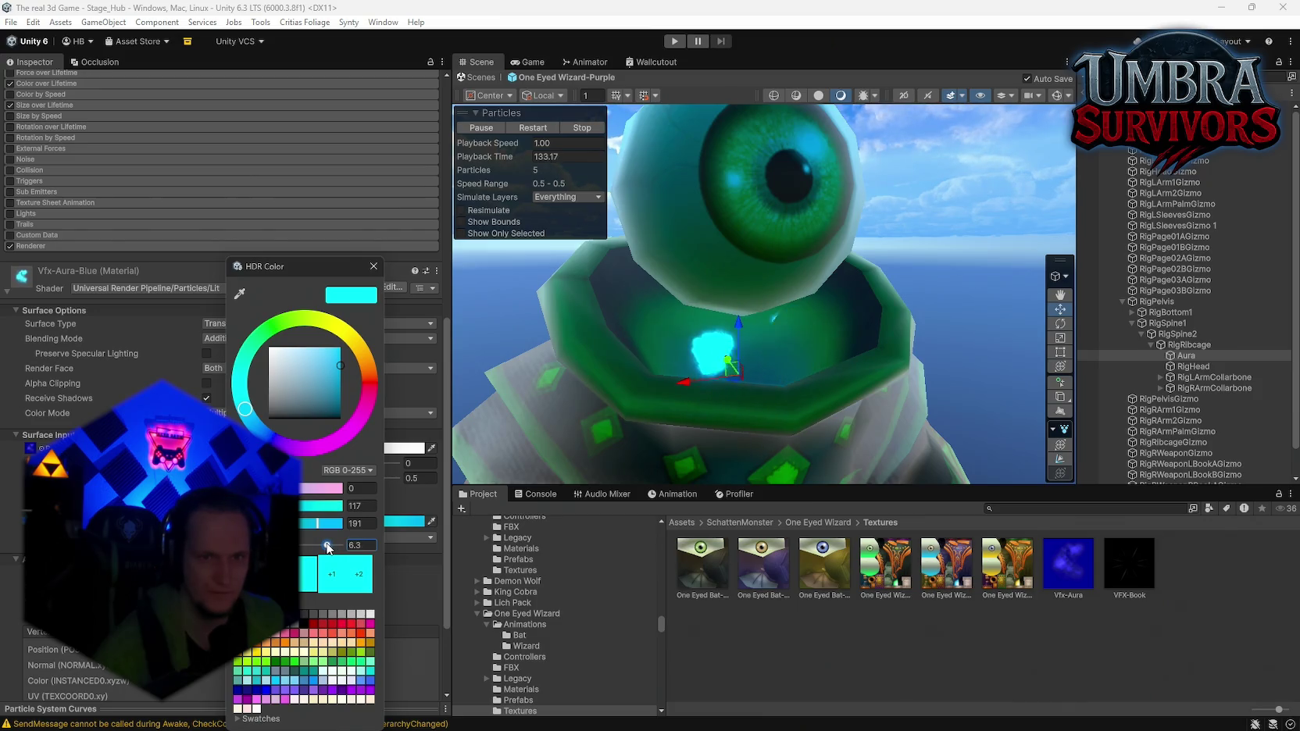
scroll(802, 403, down, 3)
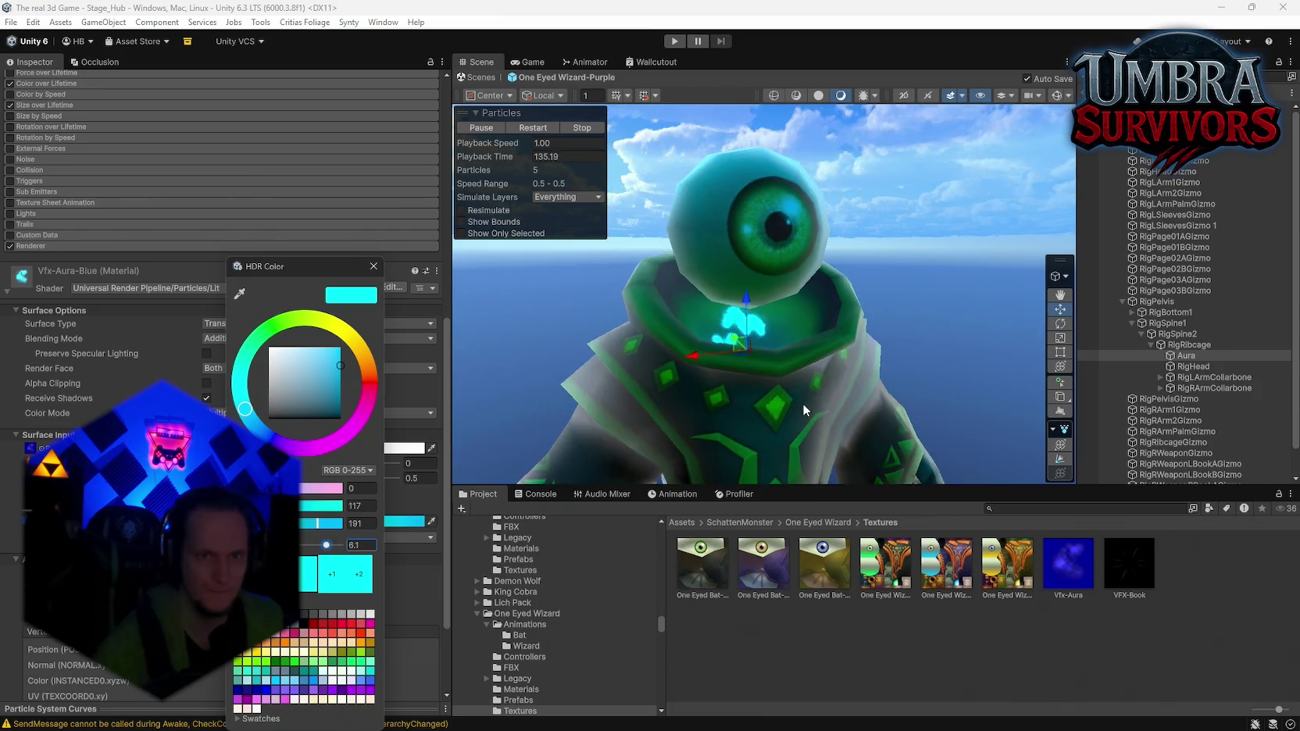
mouse_move(803, 403)
mouse_down()
mouse_move(819, 284)
mouse_move(764, 396)
mouse_up()
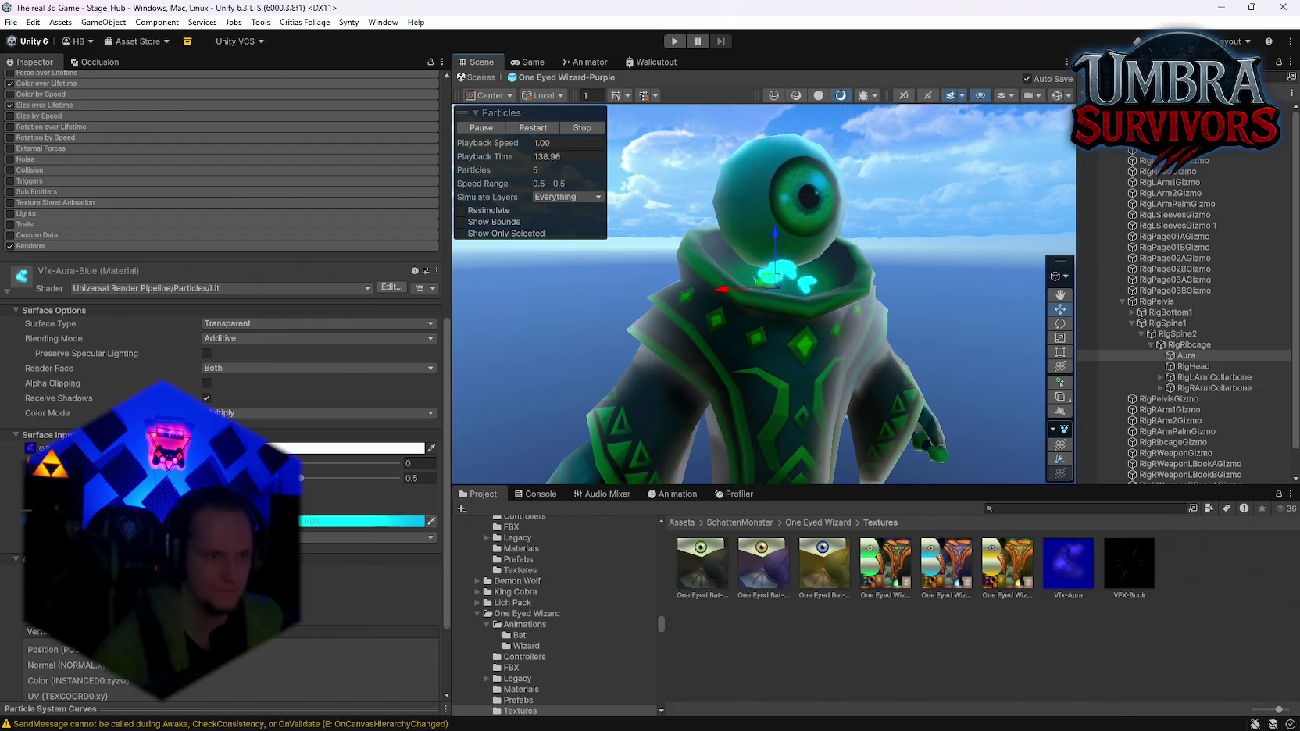
scroll(143, 284, up, 5)
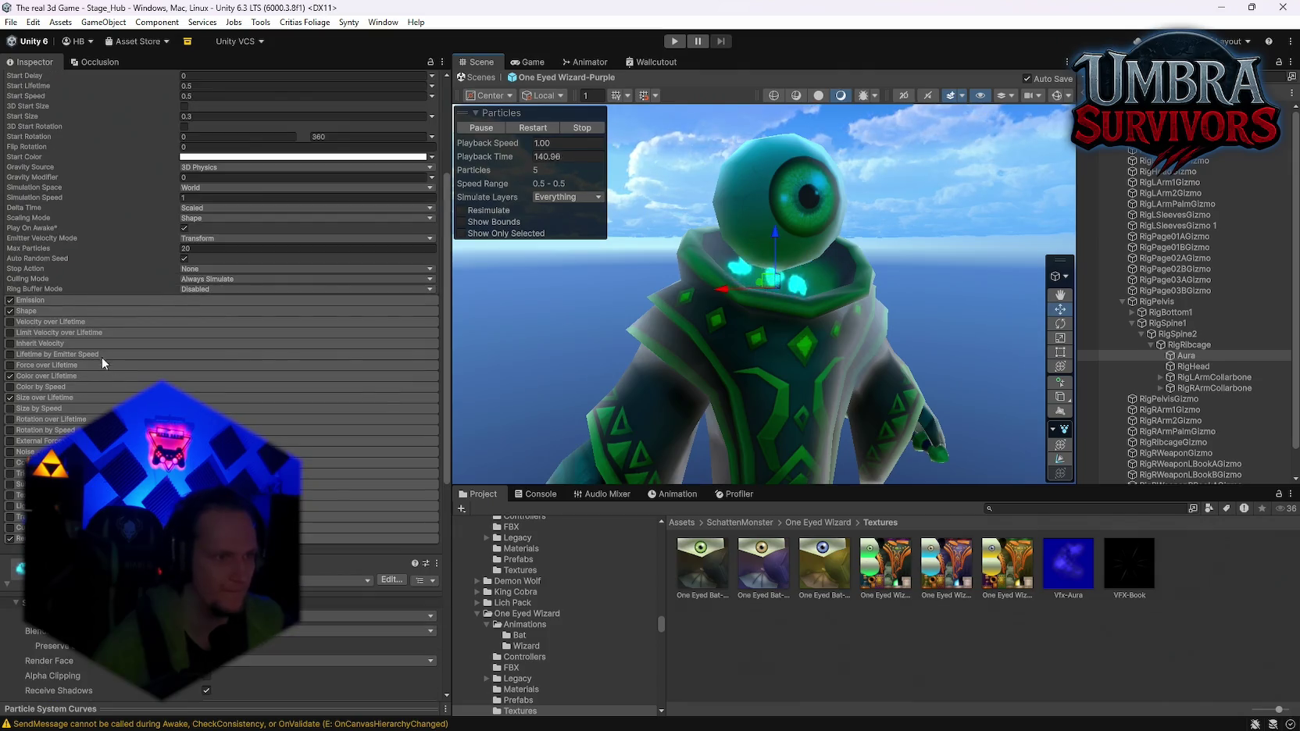
Keep the Shape module on Cone and widen its angle from 10 to about 29.81
click(29, 301)
click(30, 303)
click(29, 311)
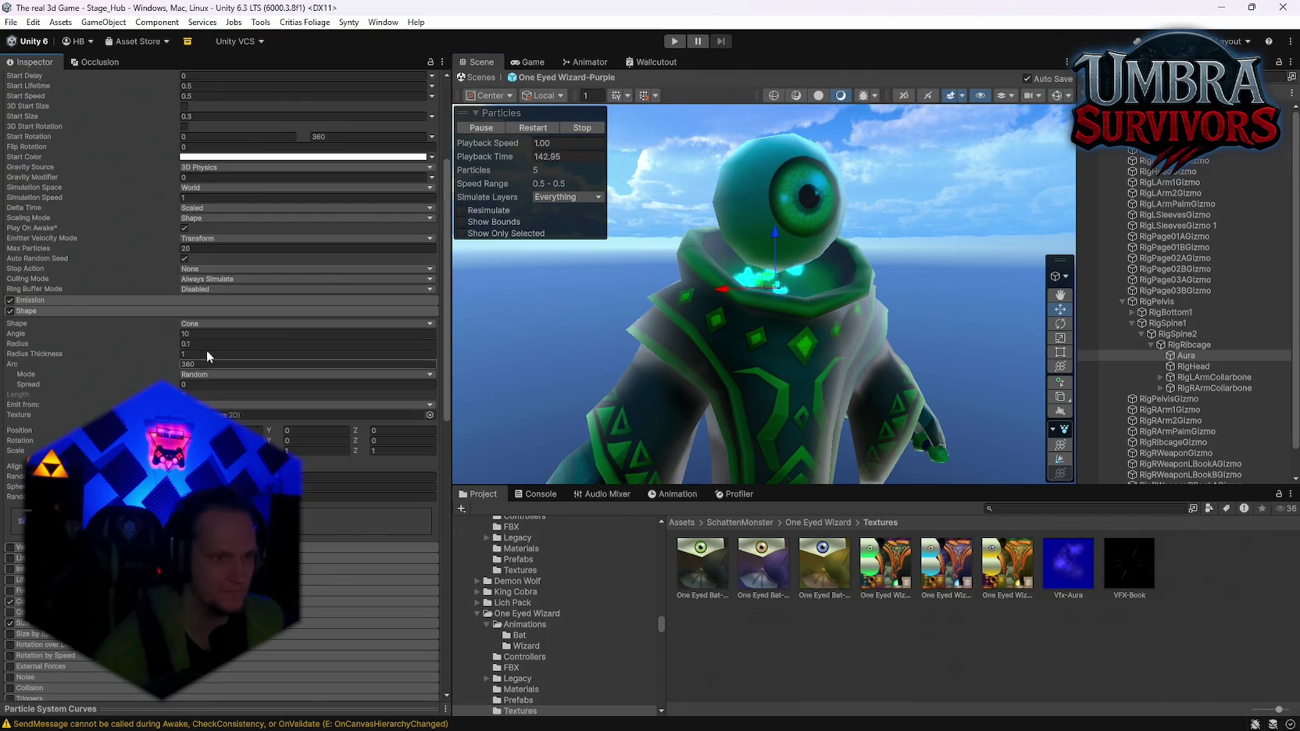
click(234, 324)
click(1046, 101)
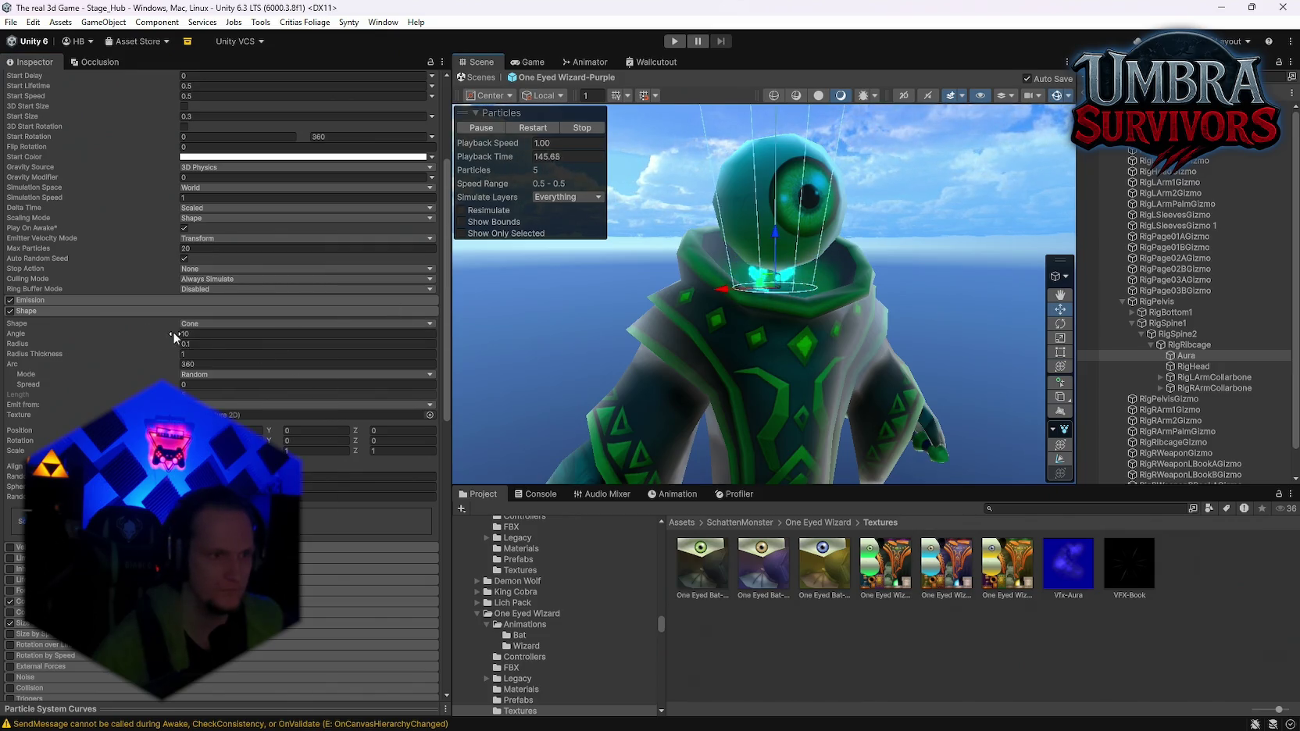
mouse_move(173, 336)
mouse_down()
mouse_move(1229, 470)
mouse_move(1244, 483)
mouse_move(658, 308)
mouse_up()
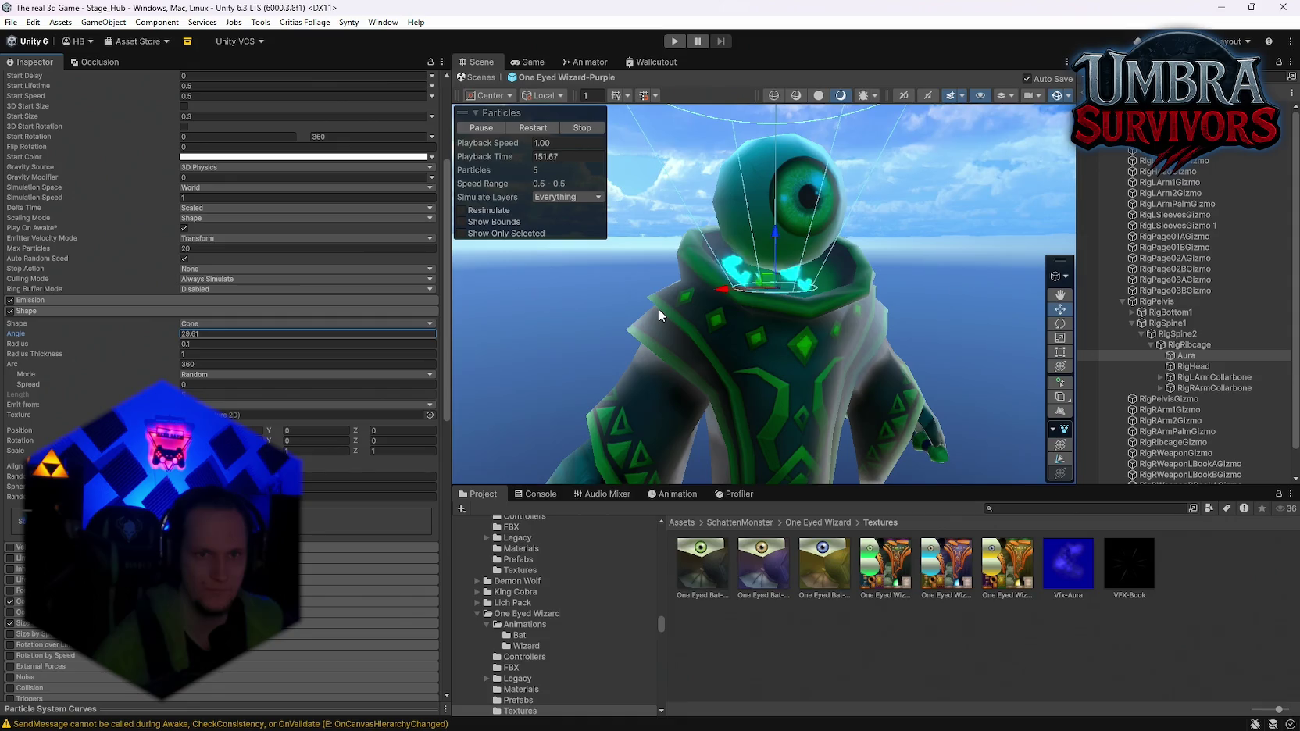
Frame the Aura particle system and pull back to show the wizard's torso
key(f)
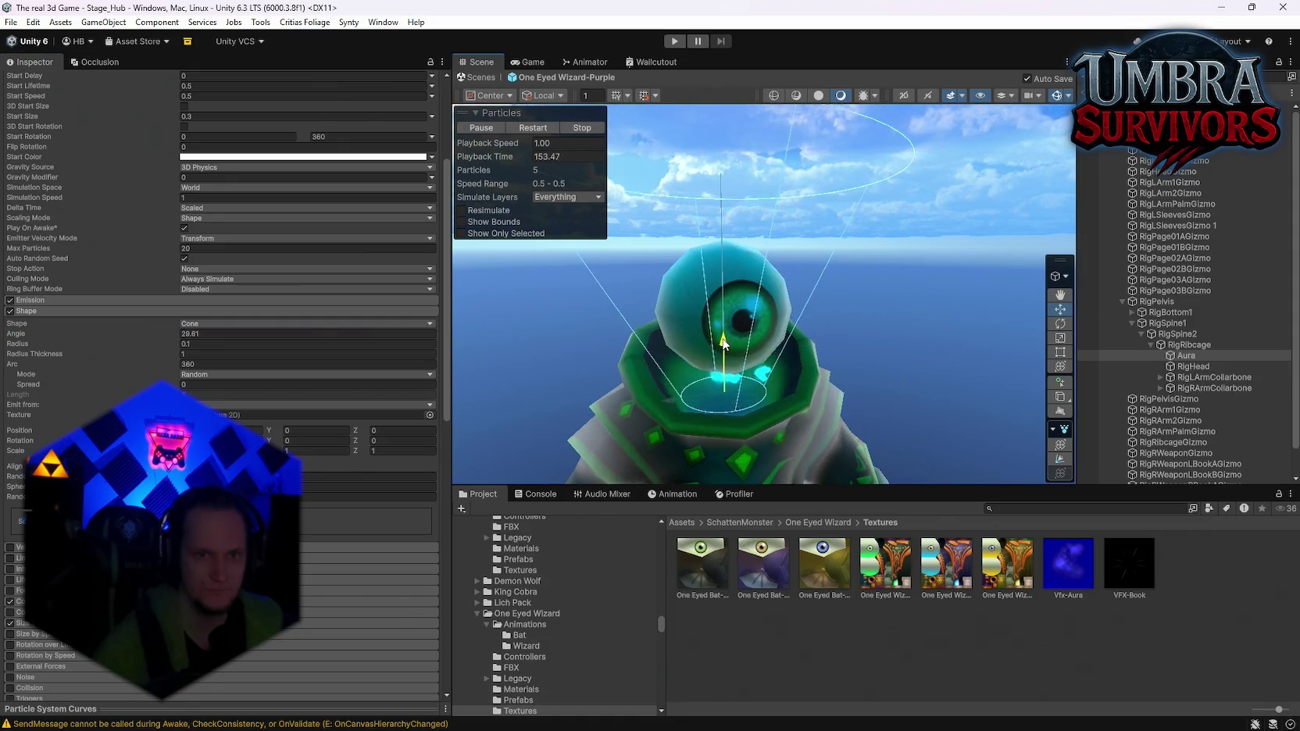
scroll(724, 344, down, 3)
mouse_move(724, 344)
mouse_down()
mouse_move(782, 313)
mouse_move(814, 400)
mouse_up()
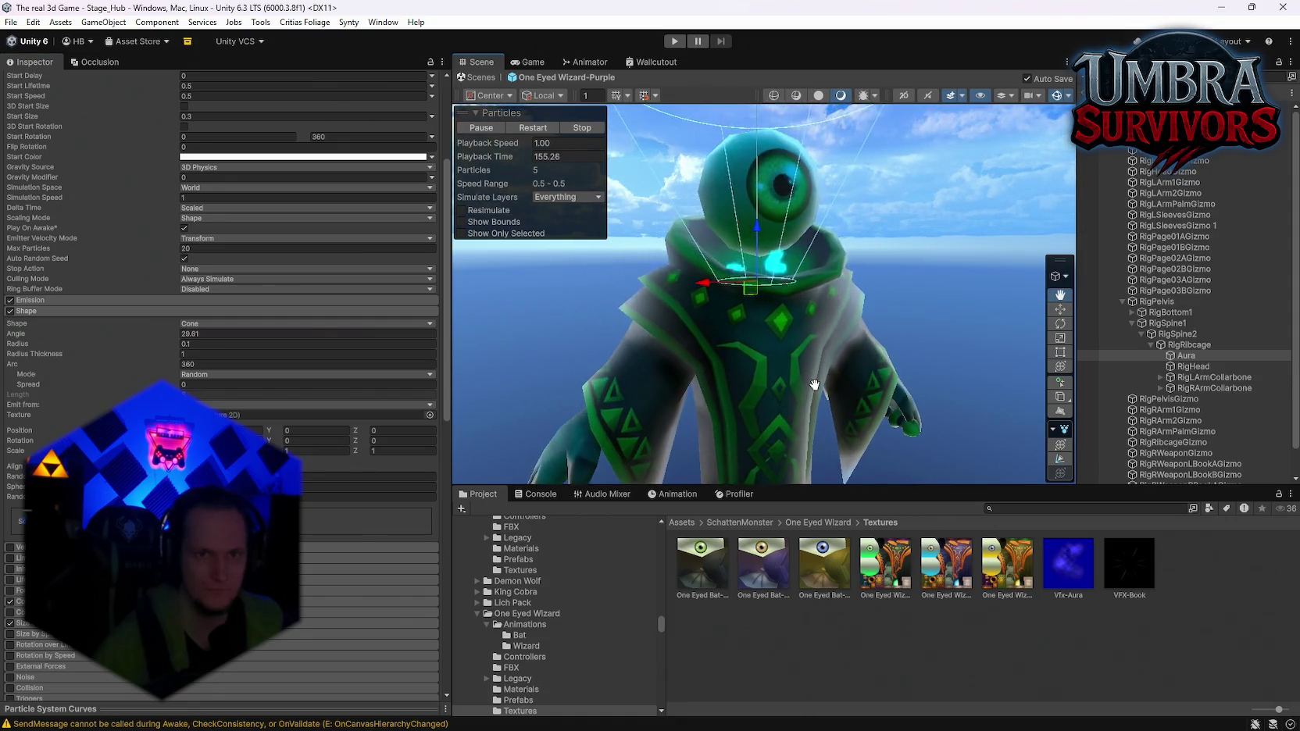
scroll(221, 235, up, 5)
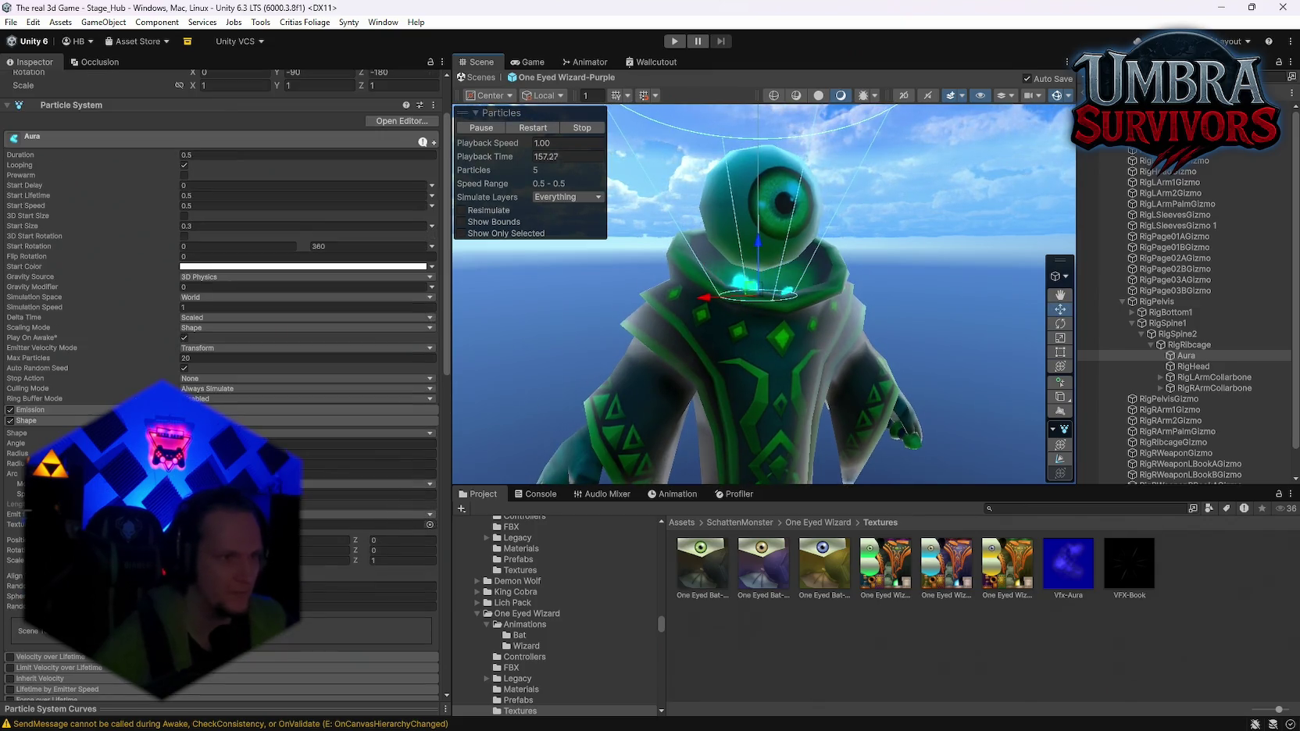
Expand the Aura Particle System's Emission module to show its rate and bursts settings
scroll(221, 313, down, 5)
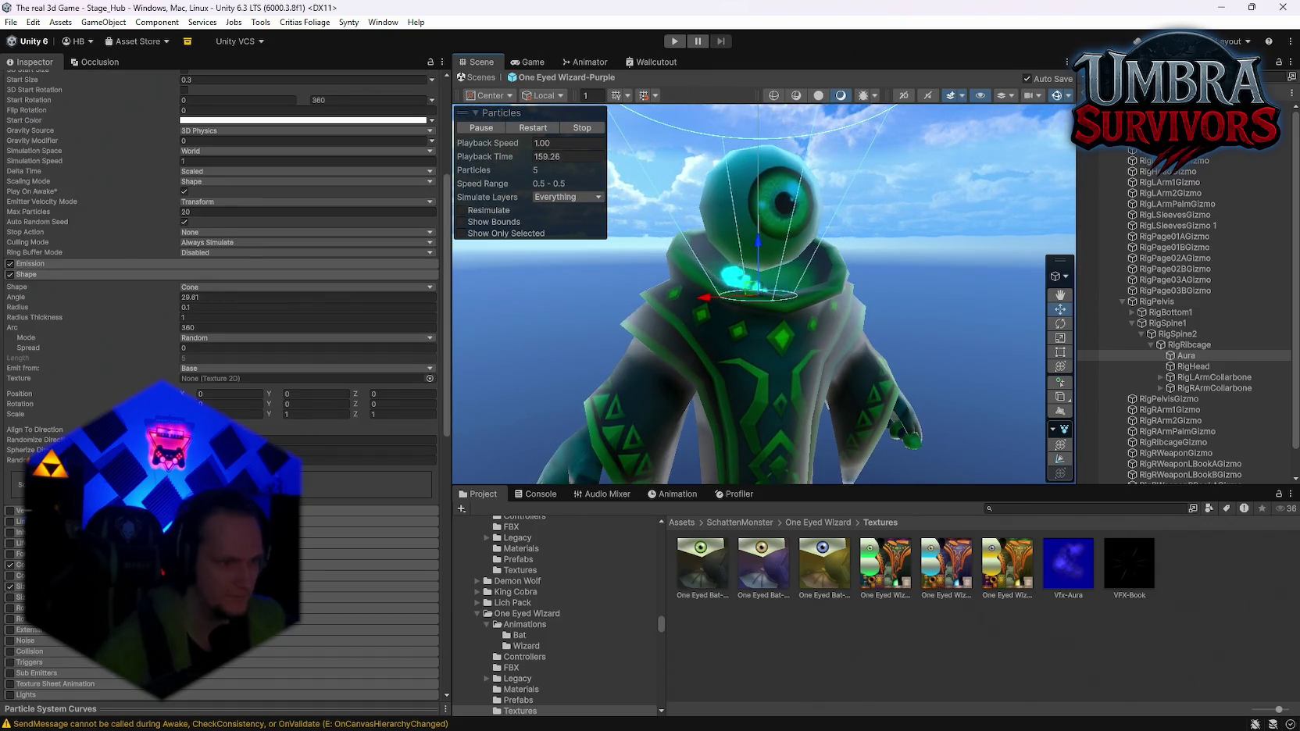
scroll(221, 313, up, 1)
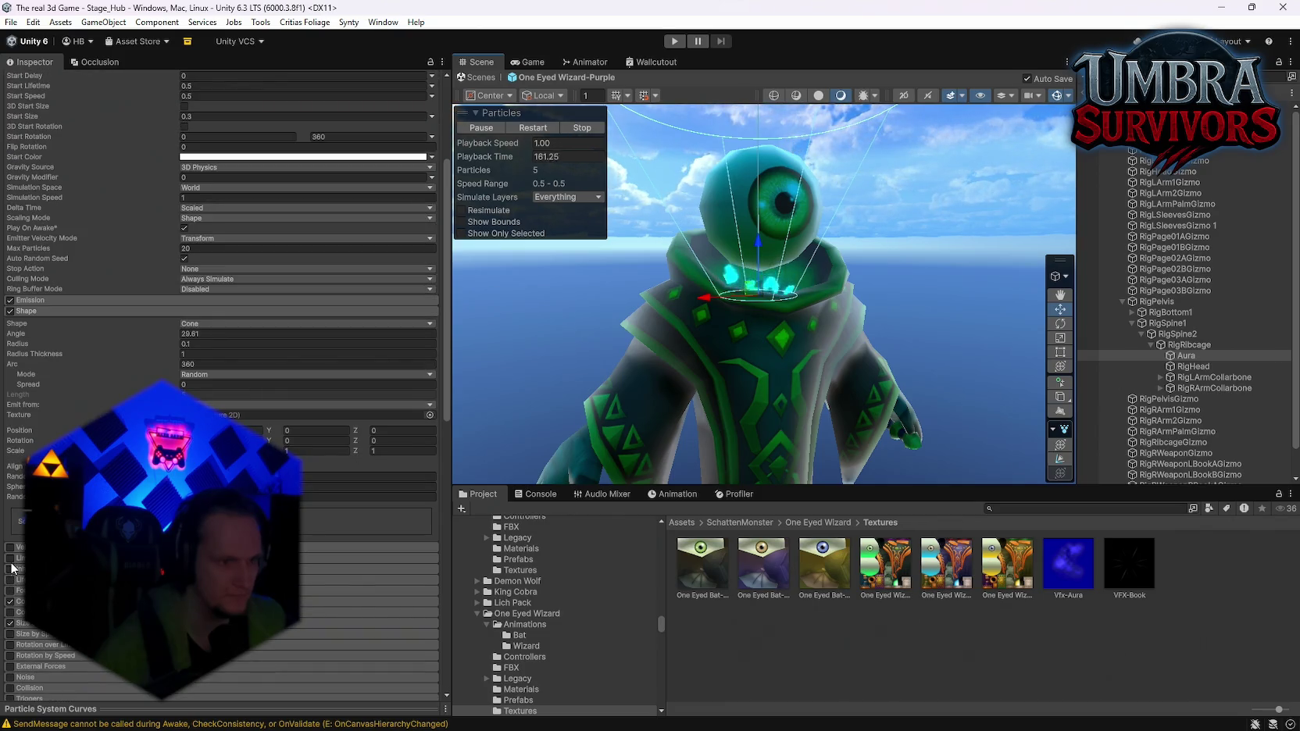
scroll(221, 313, up, 5)
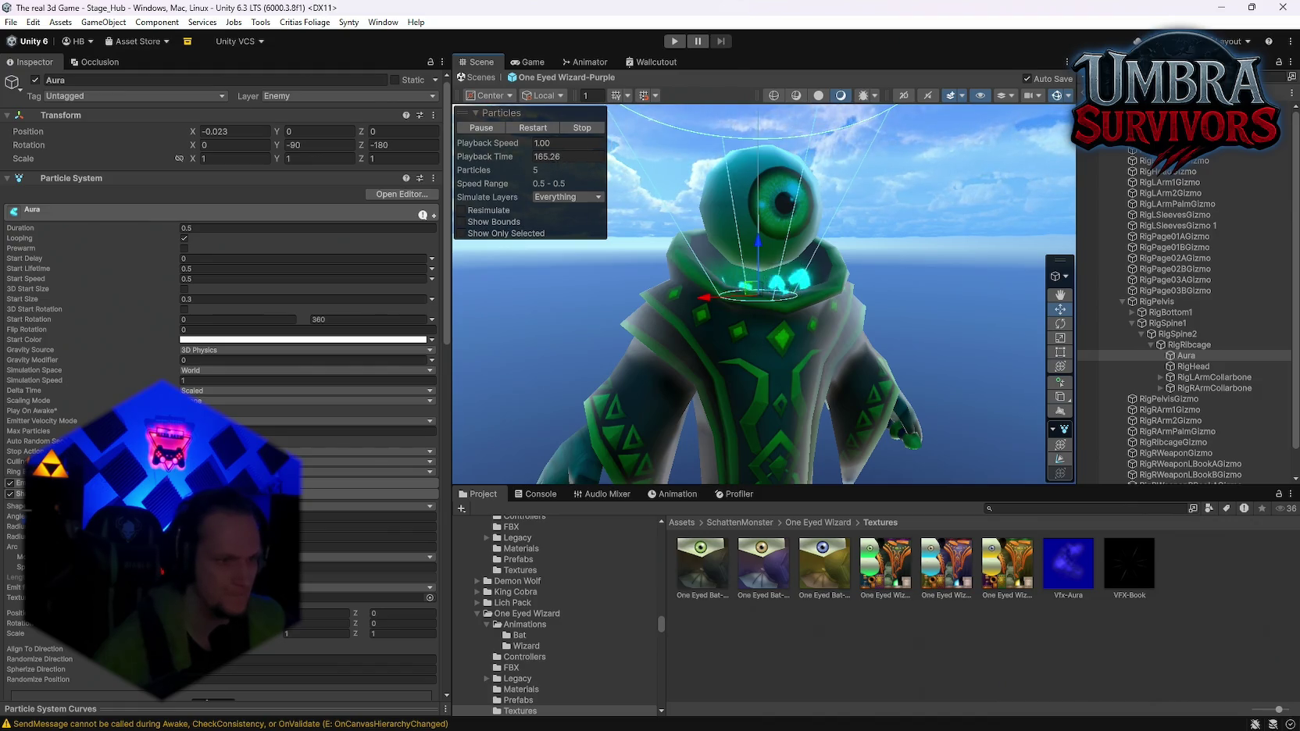
click(94, 483)
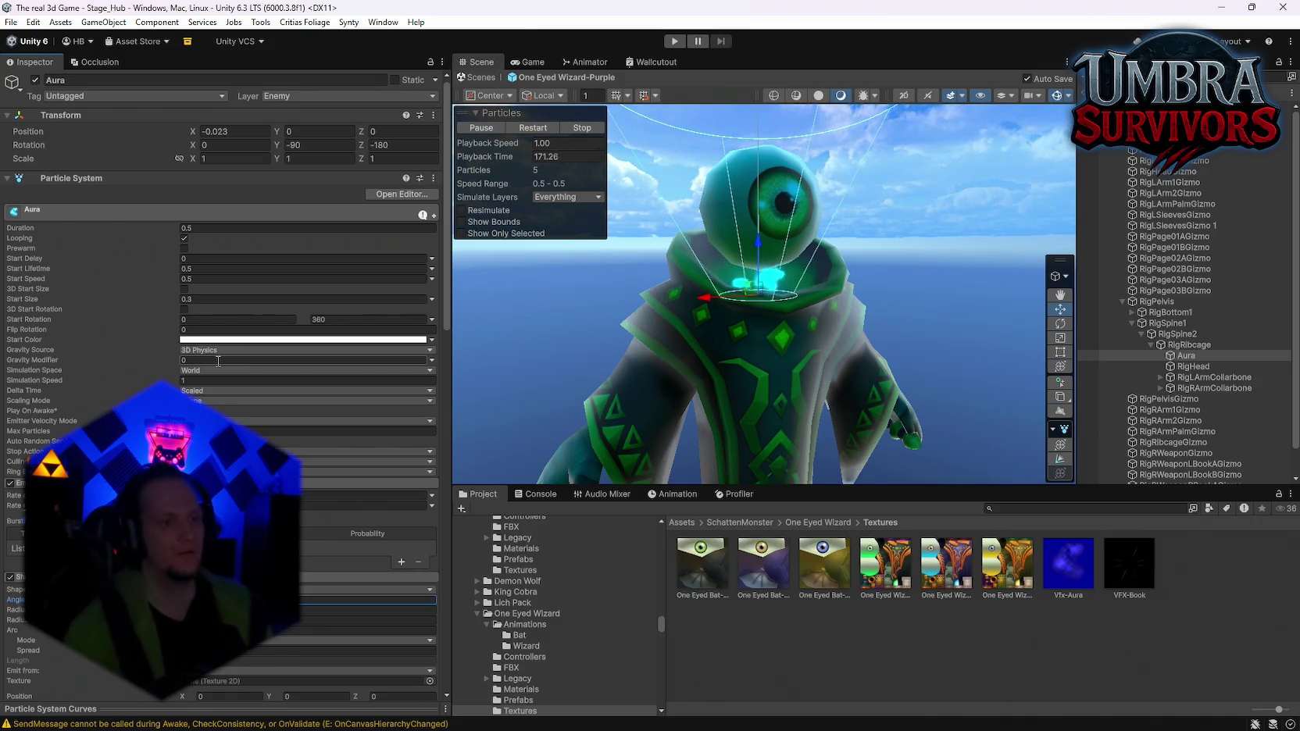
scroll(217, 368, down, 10)
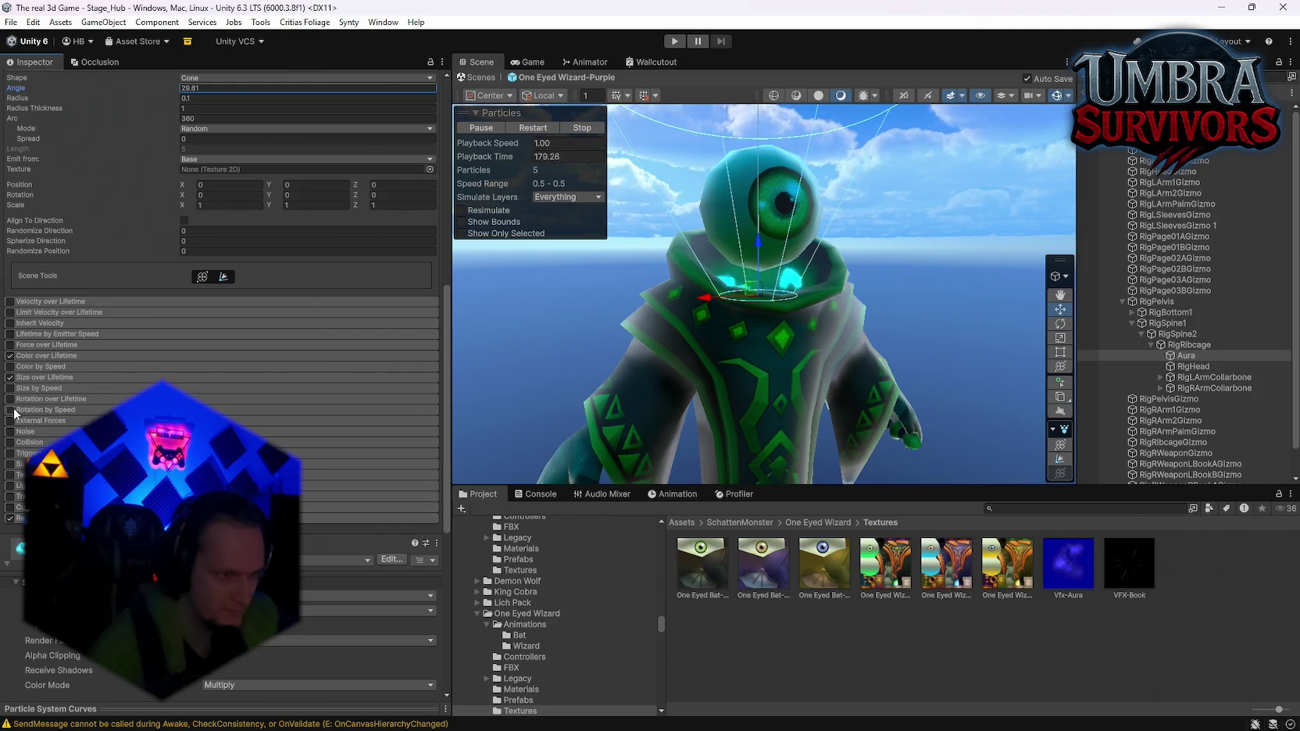
click(10, 335)
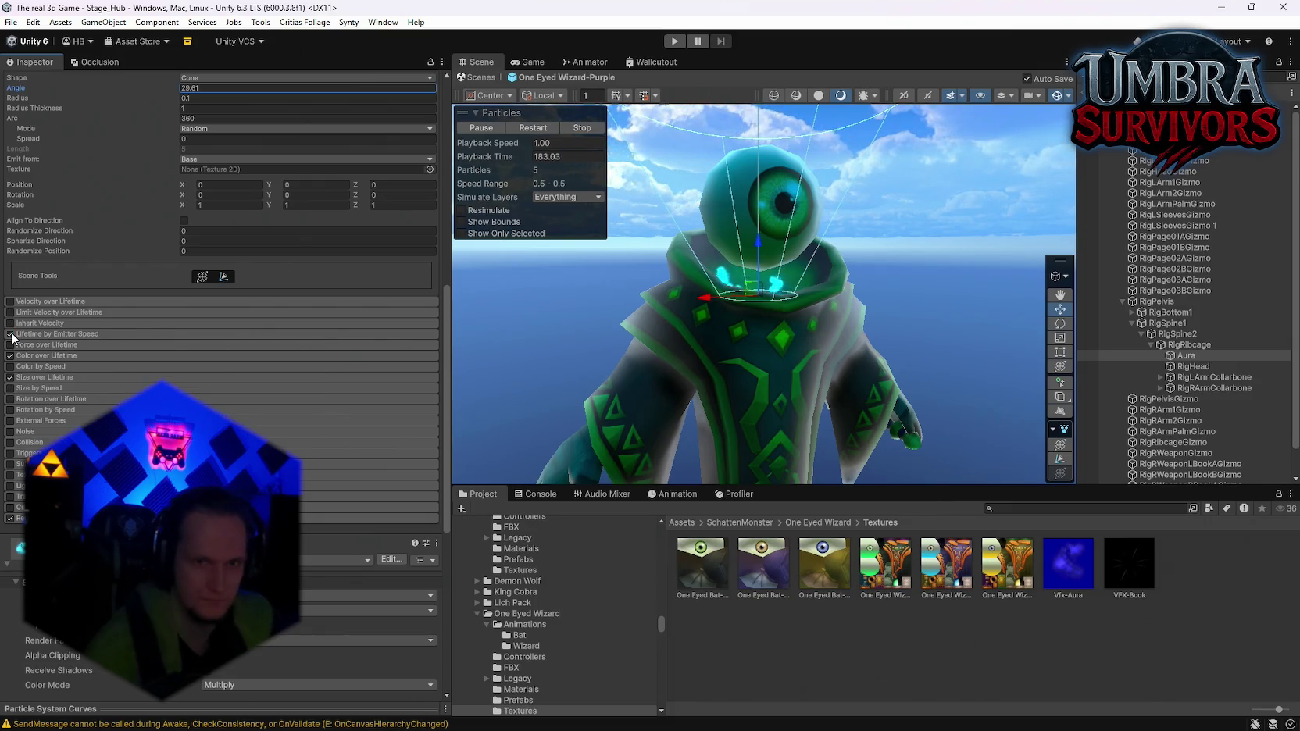
click(51, 336)
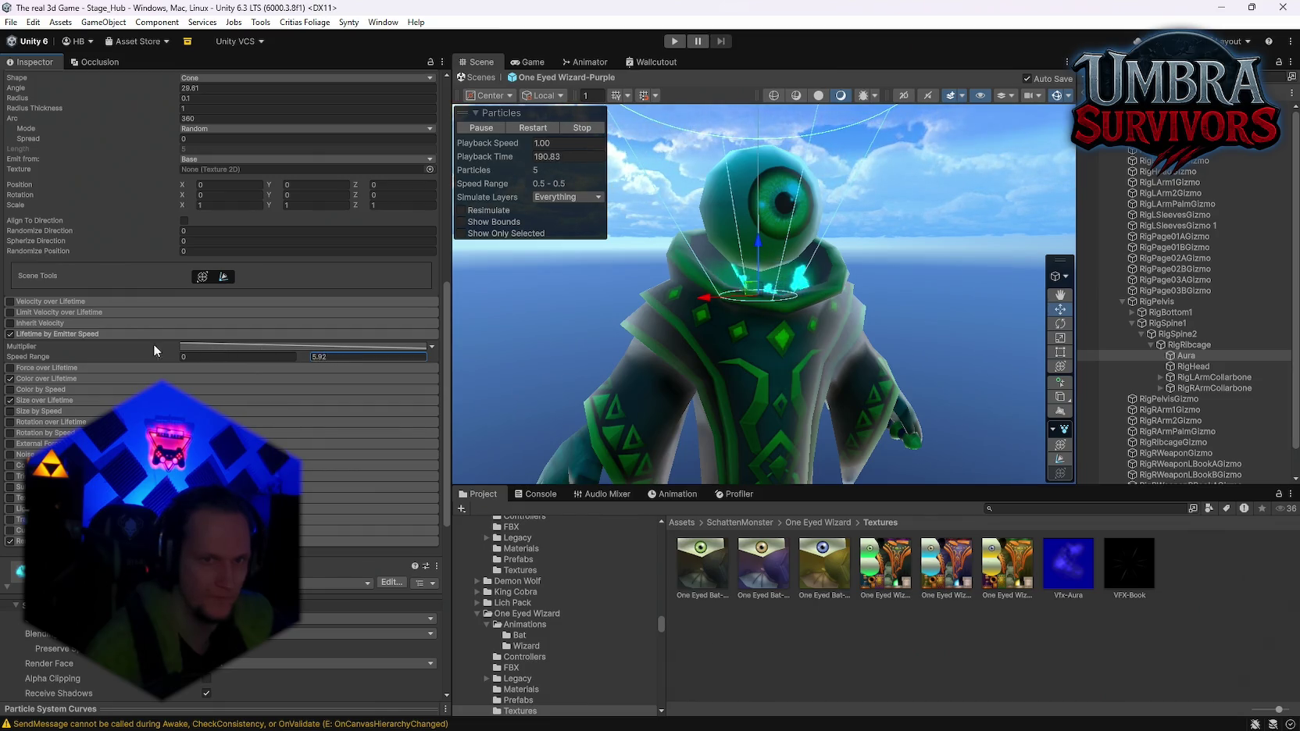
click(11, 335)
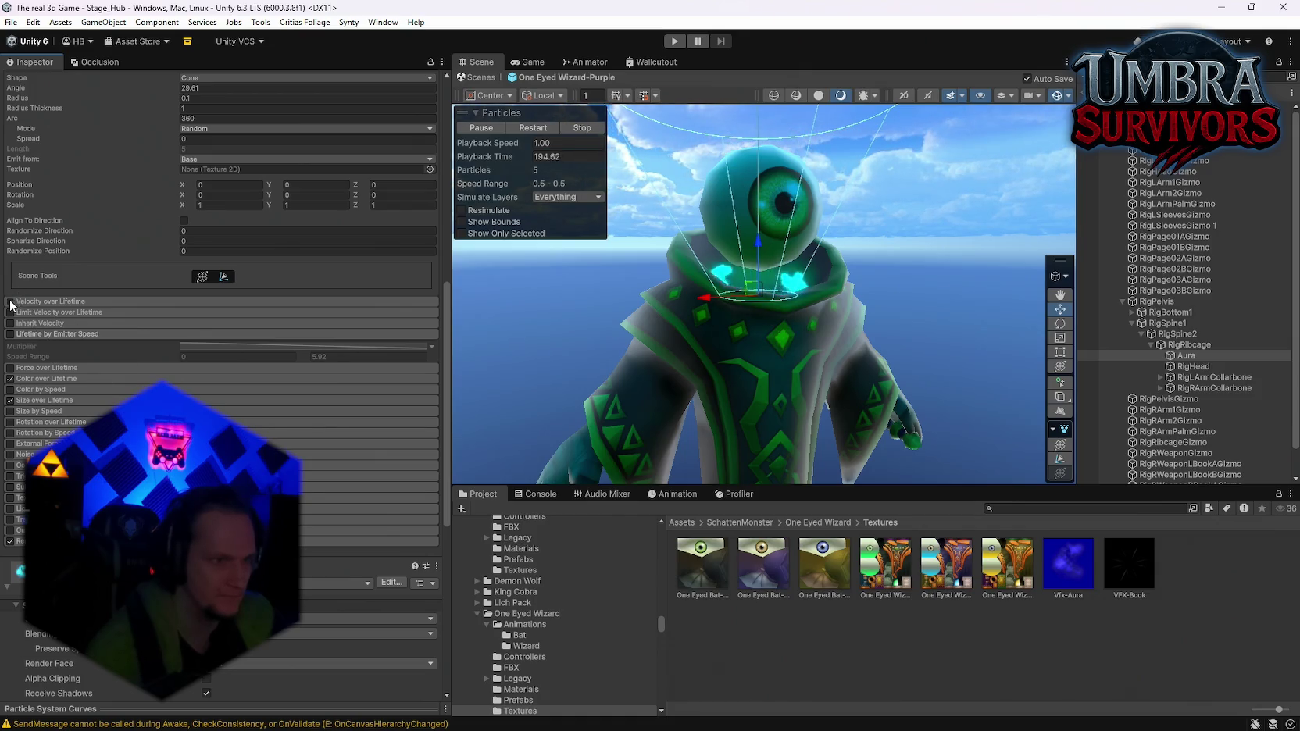
click(42, 302)
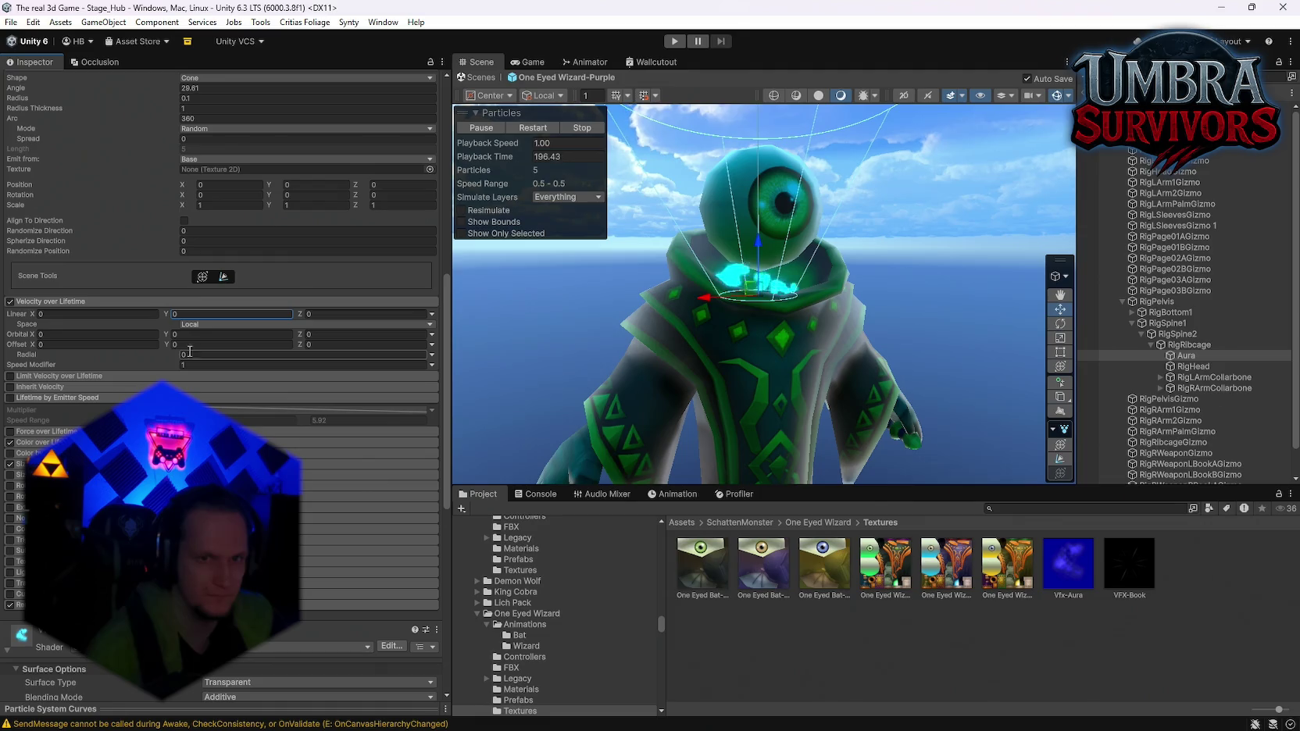
click(11, 301)
scroll(225, 390, up, 5)
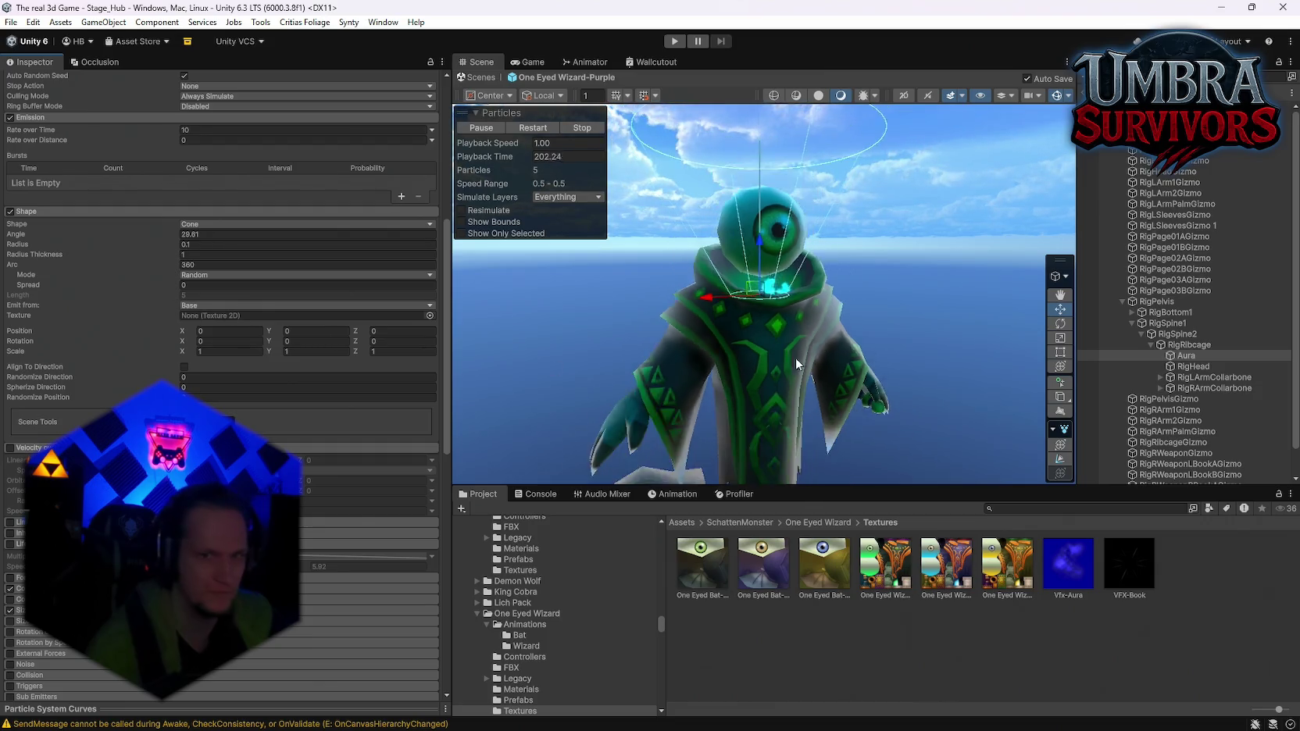
Reselect Aura, enable the Shape edit gizmo, and undo the accidental Start Speed increase
mouse_move(813, 313)
mouse_down()
mouse_move(804, 390)
mouse_move(781, 422)
mouse_move(714, 338)
mouse_move(777, 322)
mouse_up()
click(690, 323)
click(1186, 355)
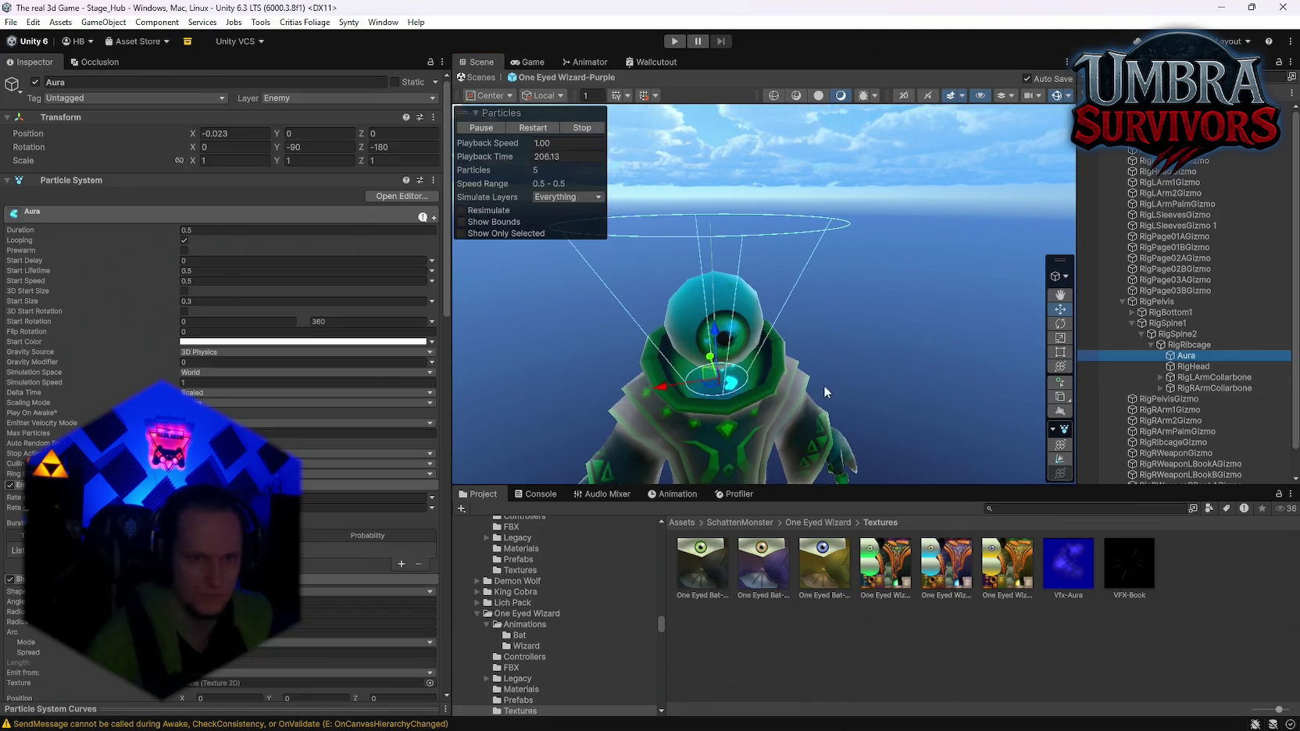
click(1060, 459)
drag(743, 275, 727, 114)
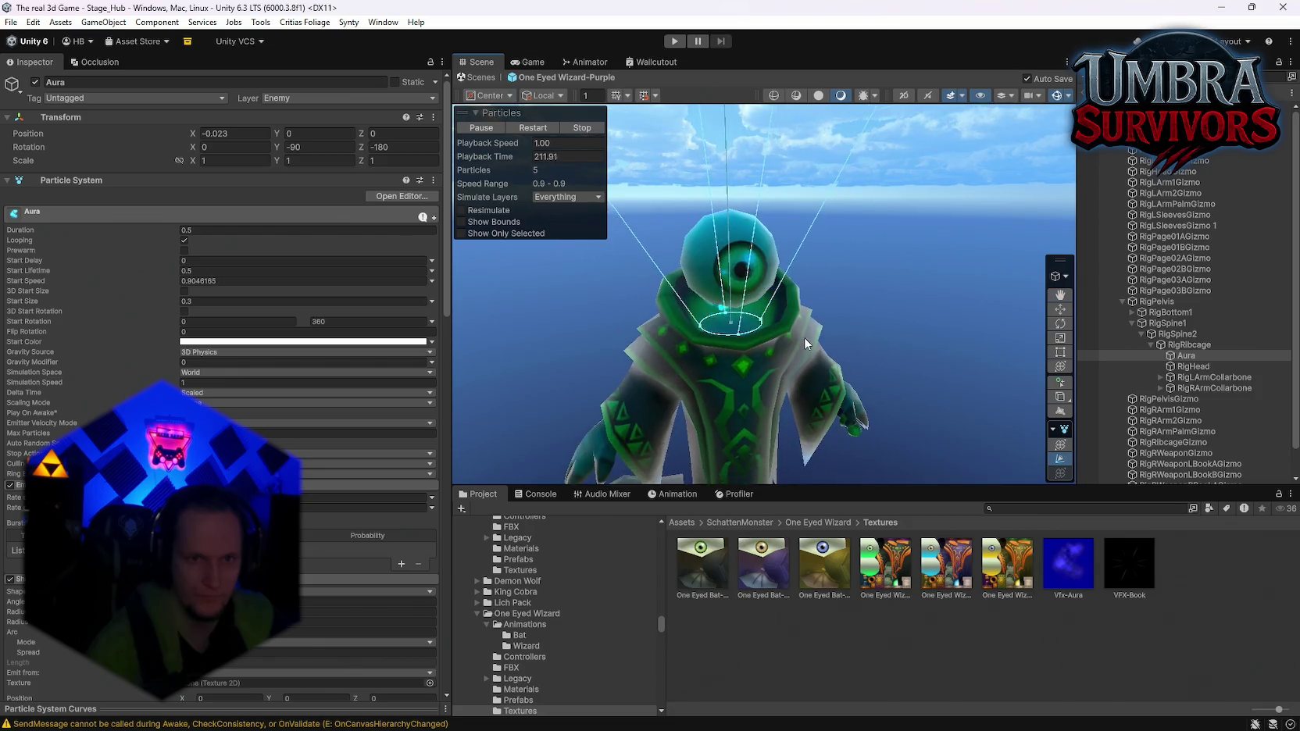
mouse_move(805, 338)
mouse_down()
mouse_move(840, 211)
mouse_move(836, 272)
mouse_up()
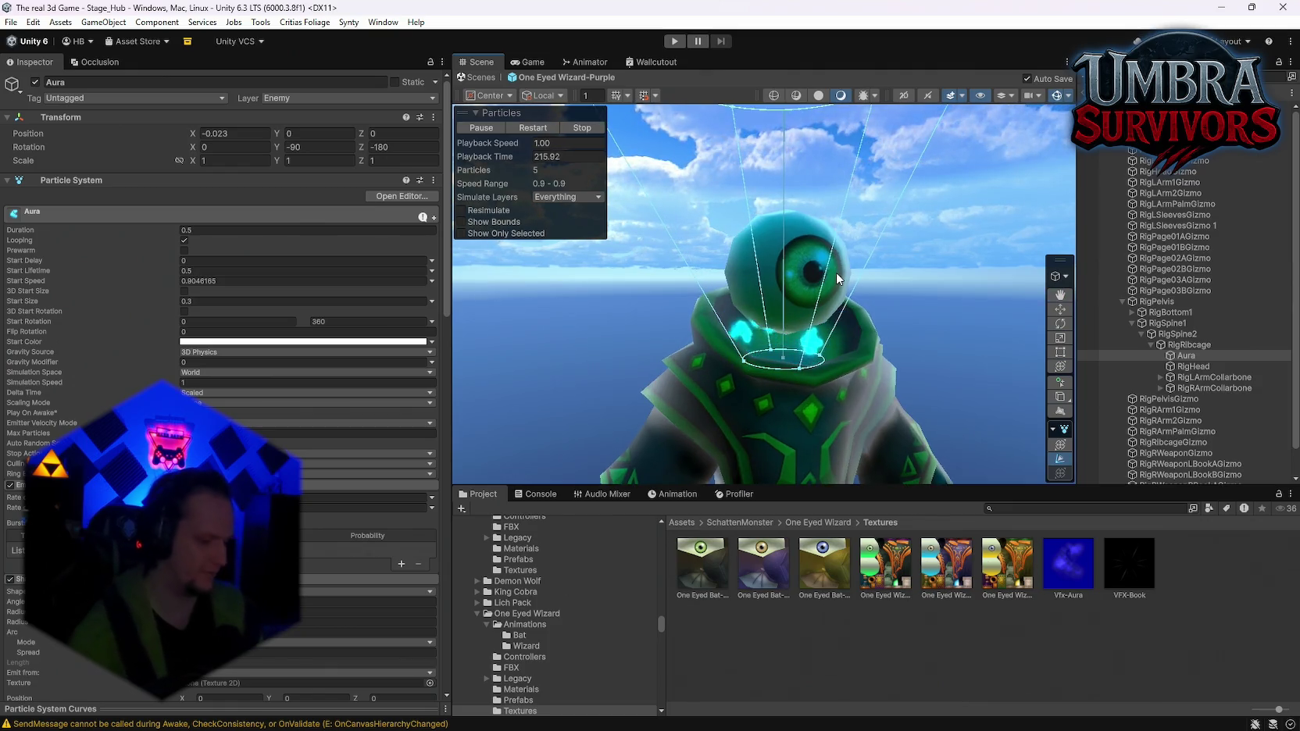
key(ctrl+z)
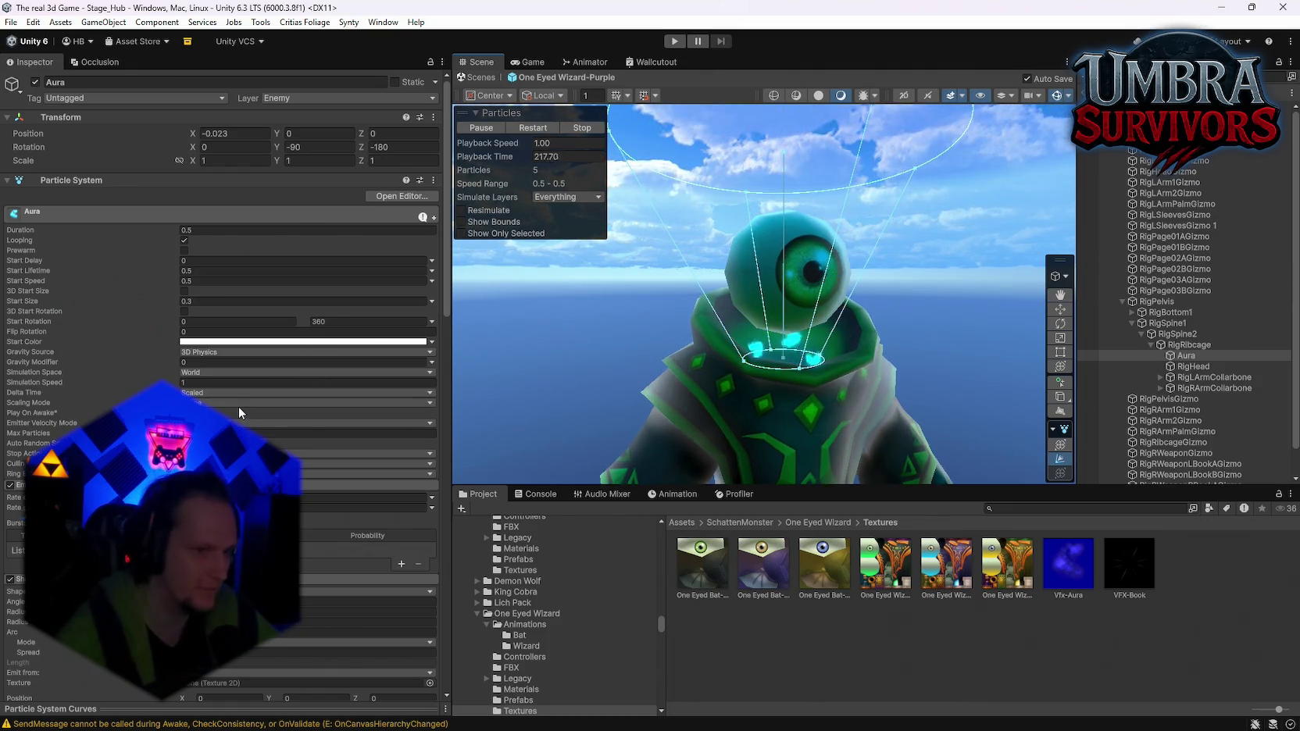
Enlarge the Aura cone's emission radius slightly
scroll(246, 409, down, 5)
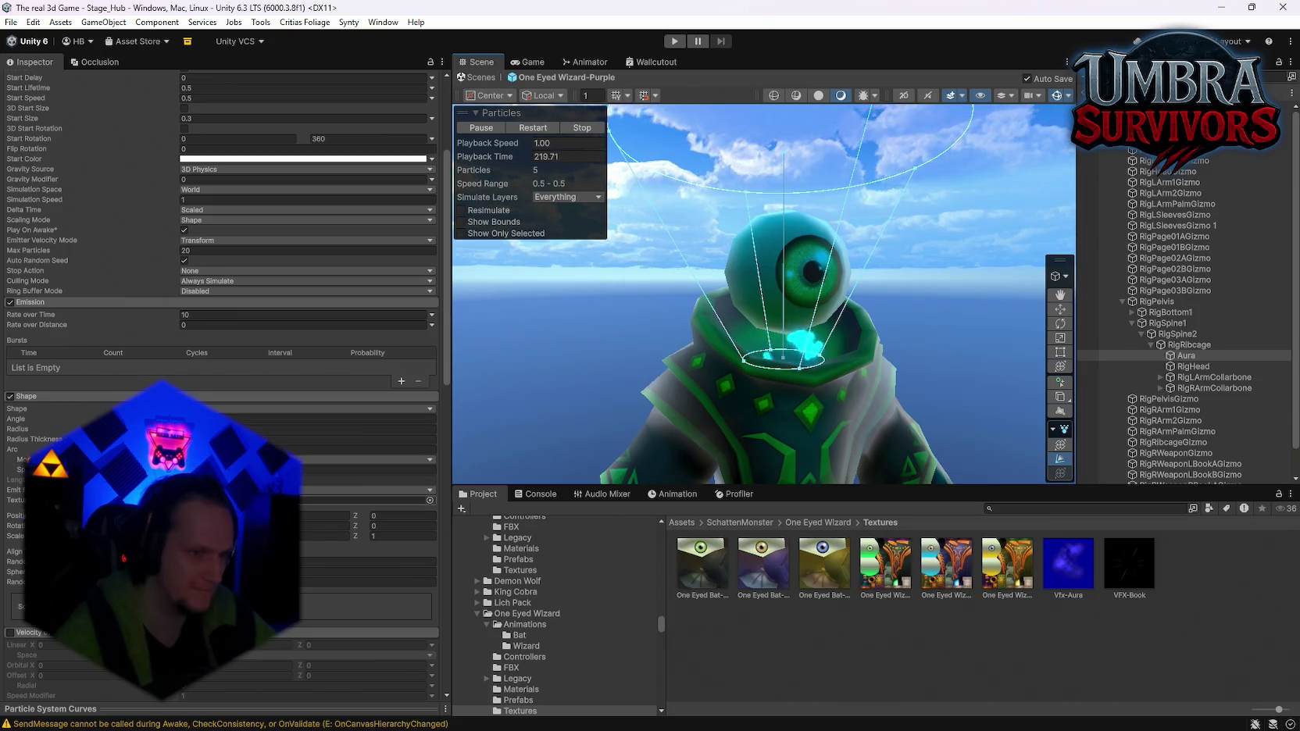
click(367, 490)
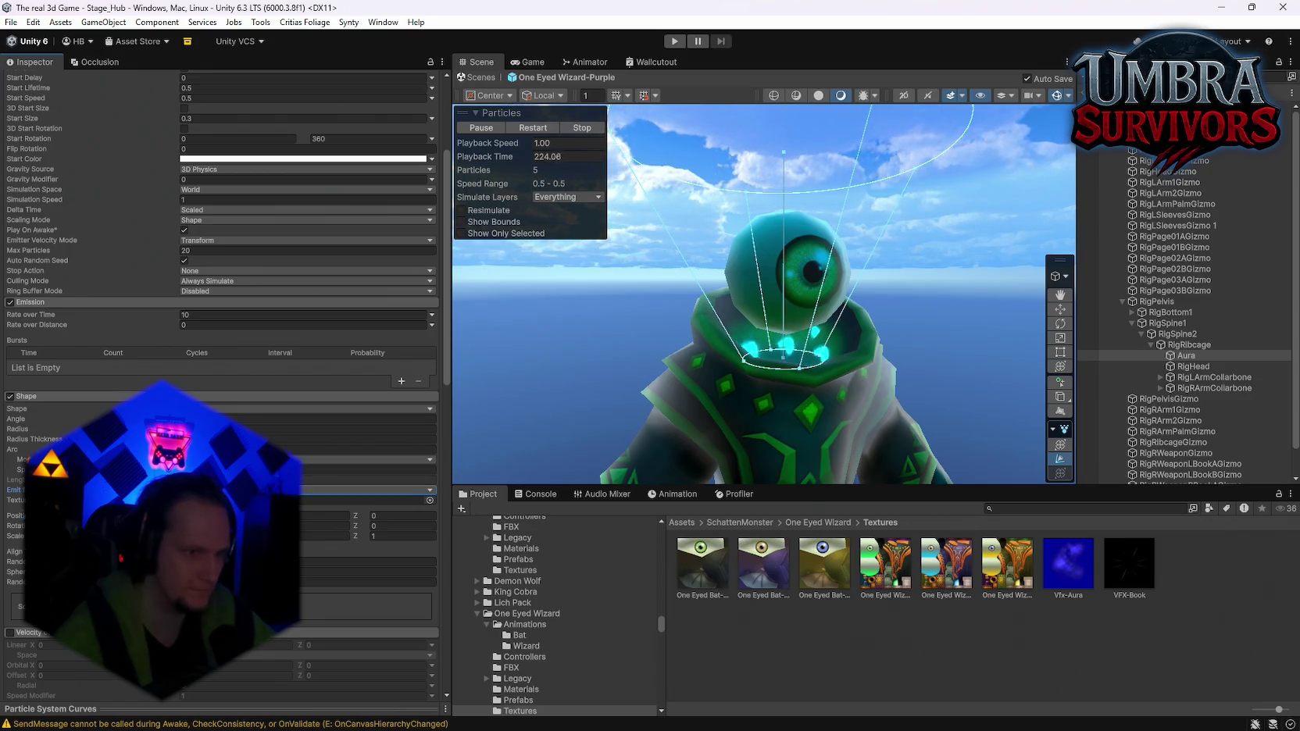
click(367, 470)
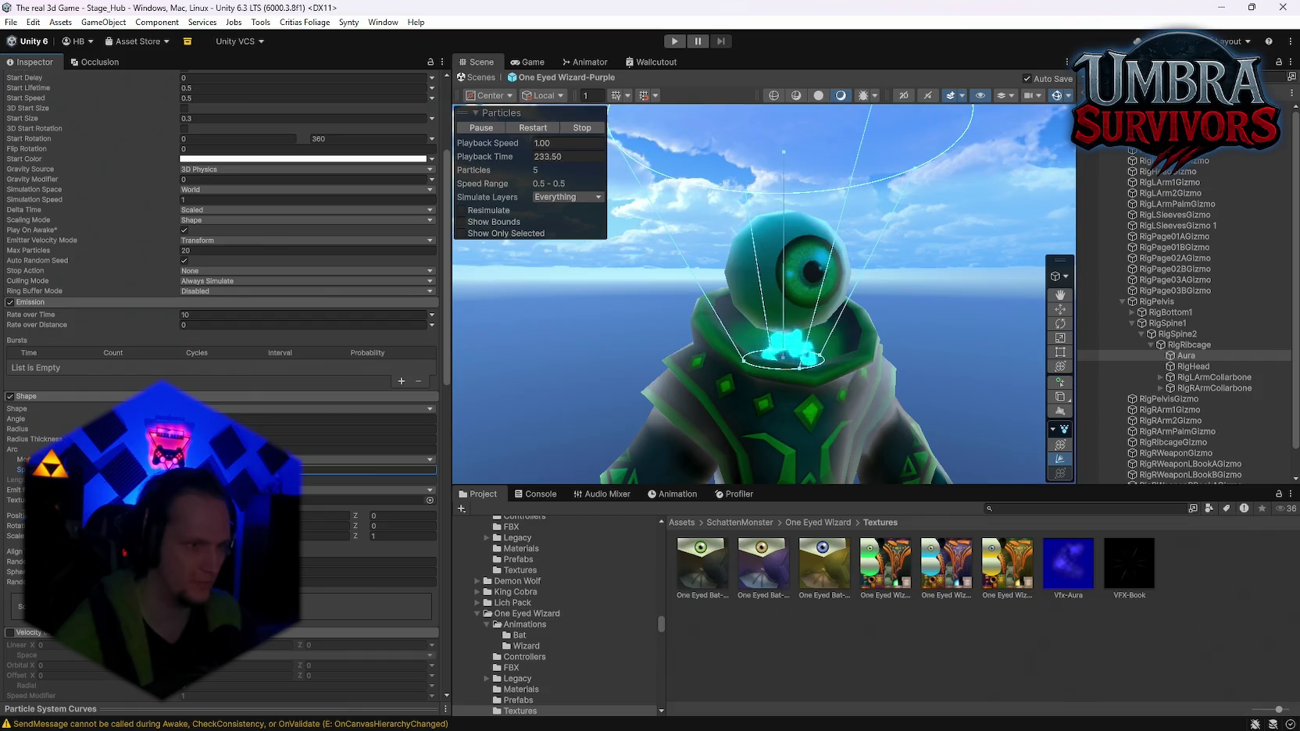
mouse_move(18, 429)
mouse_down()
mouse_move(86, 429)
mouse_move(39, 429)
mouse_up()
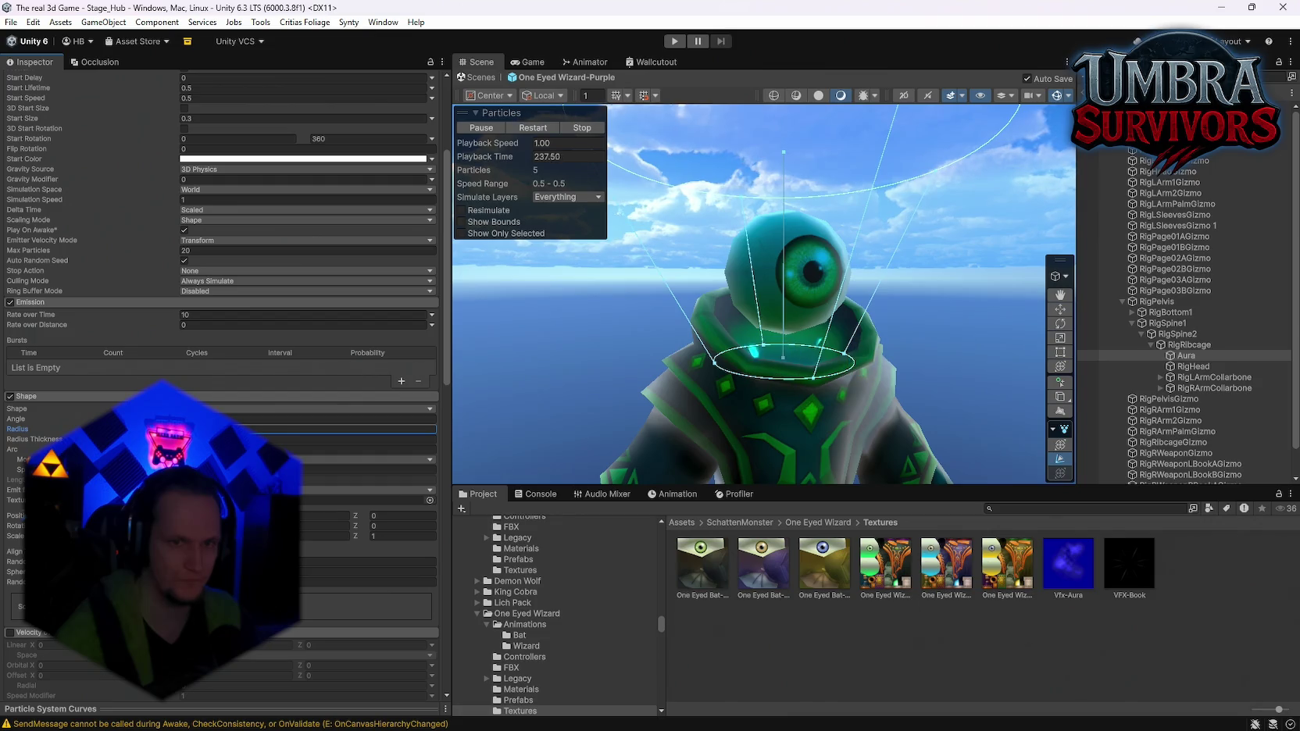
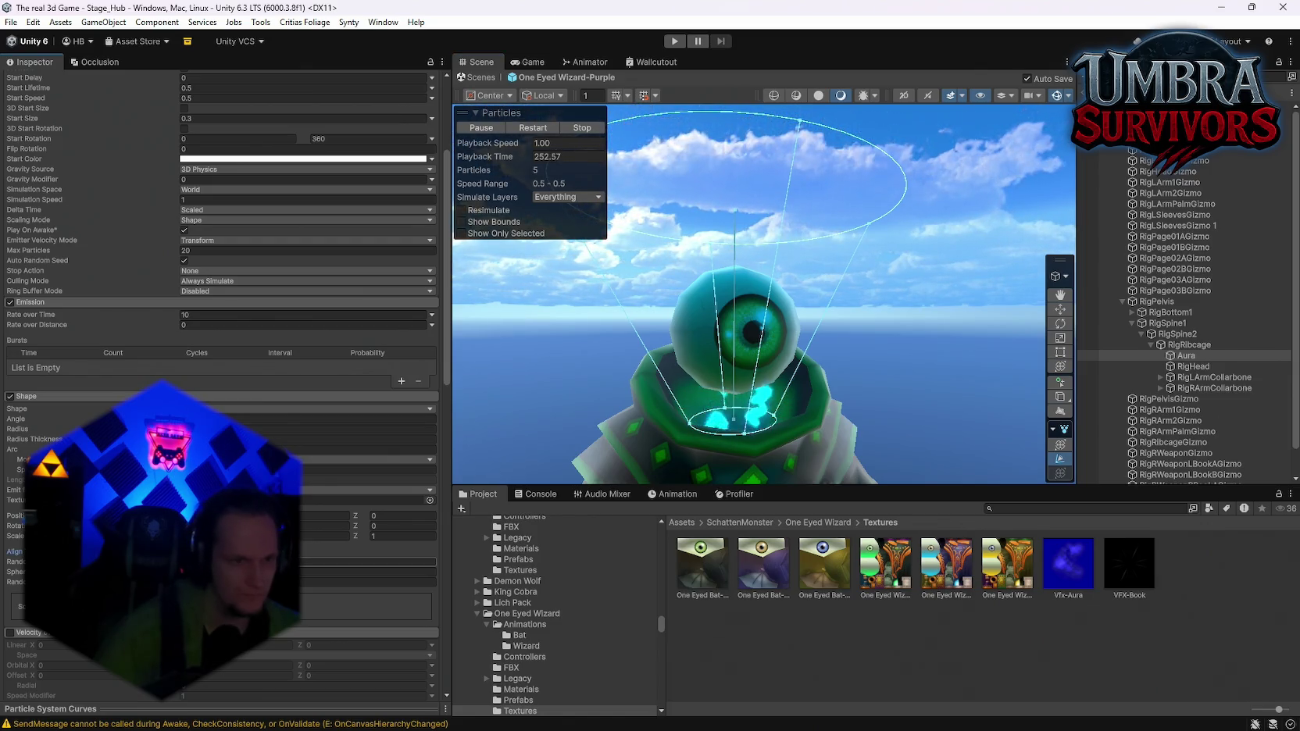
Review Aura's Spherize Direction and particle size mode, leaving both unchanged
click(367, 571)
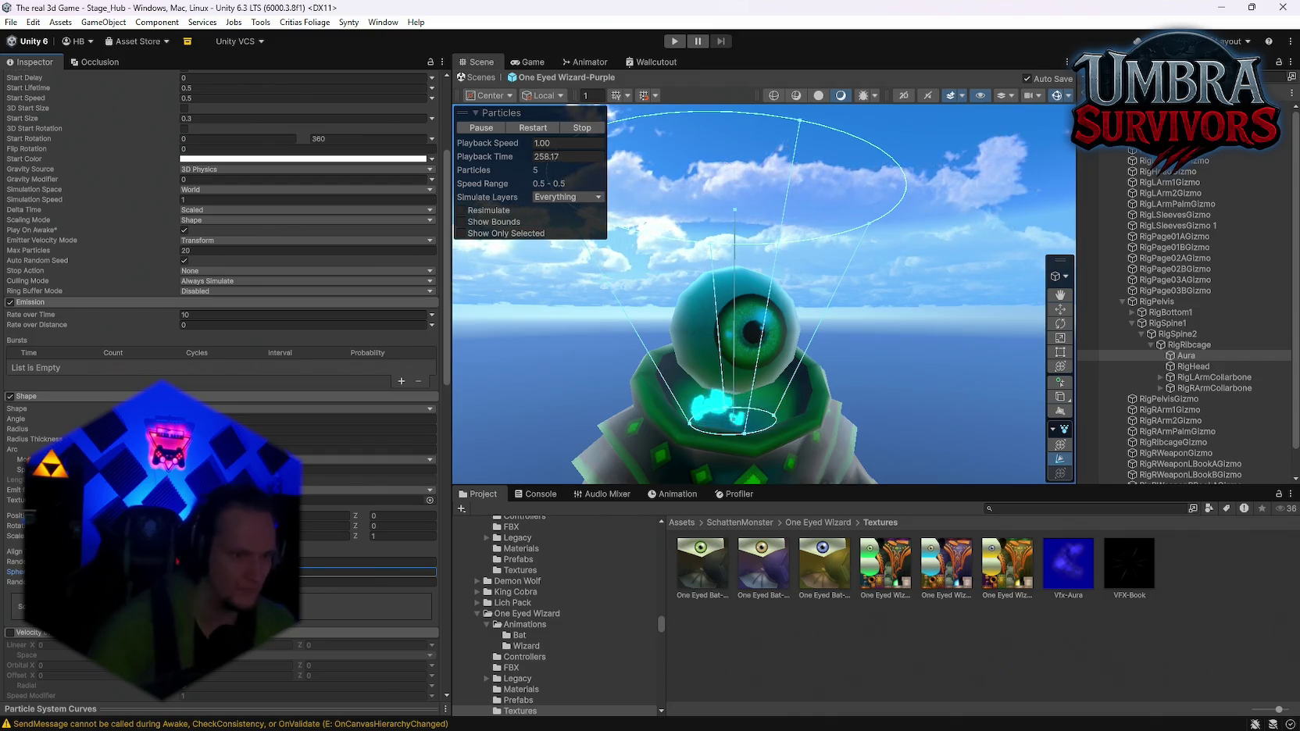
scroll(221, 351, down, 5)
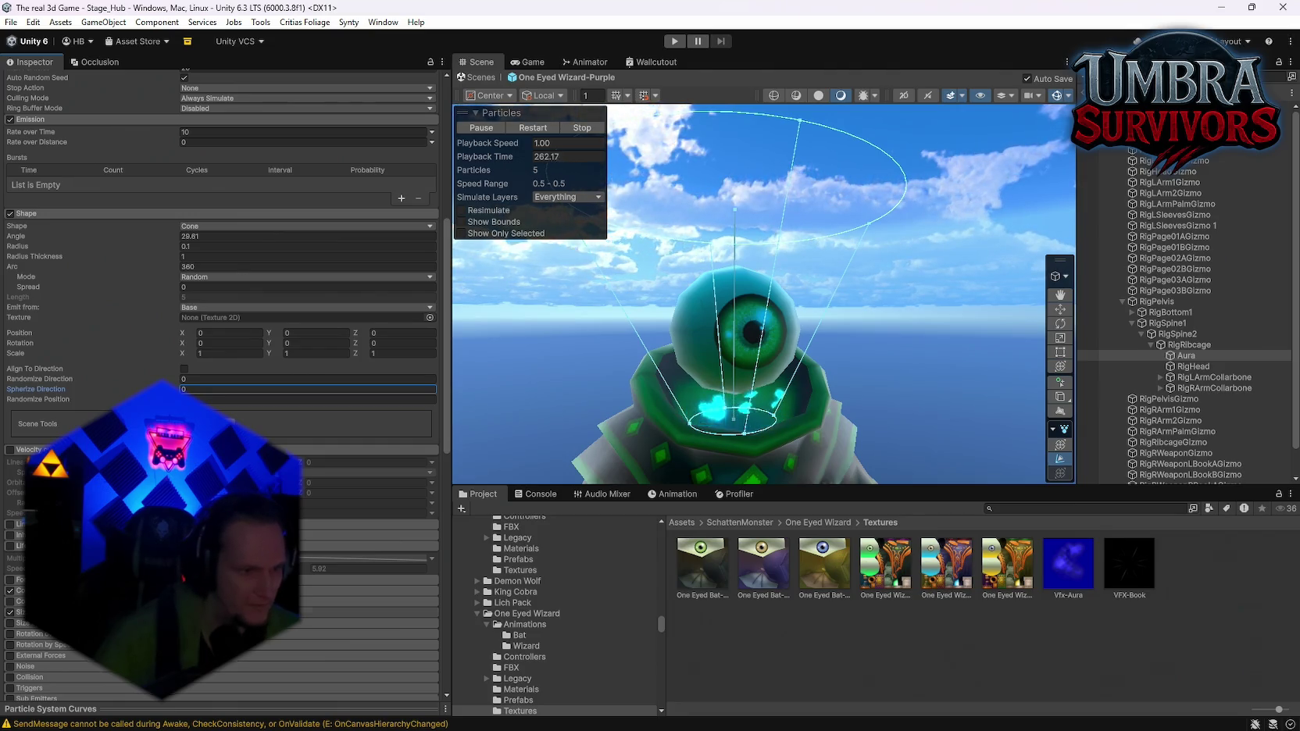
scroll(221, 351, down, 2)
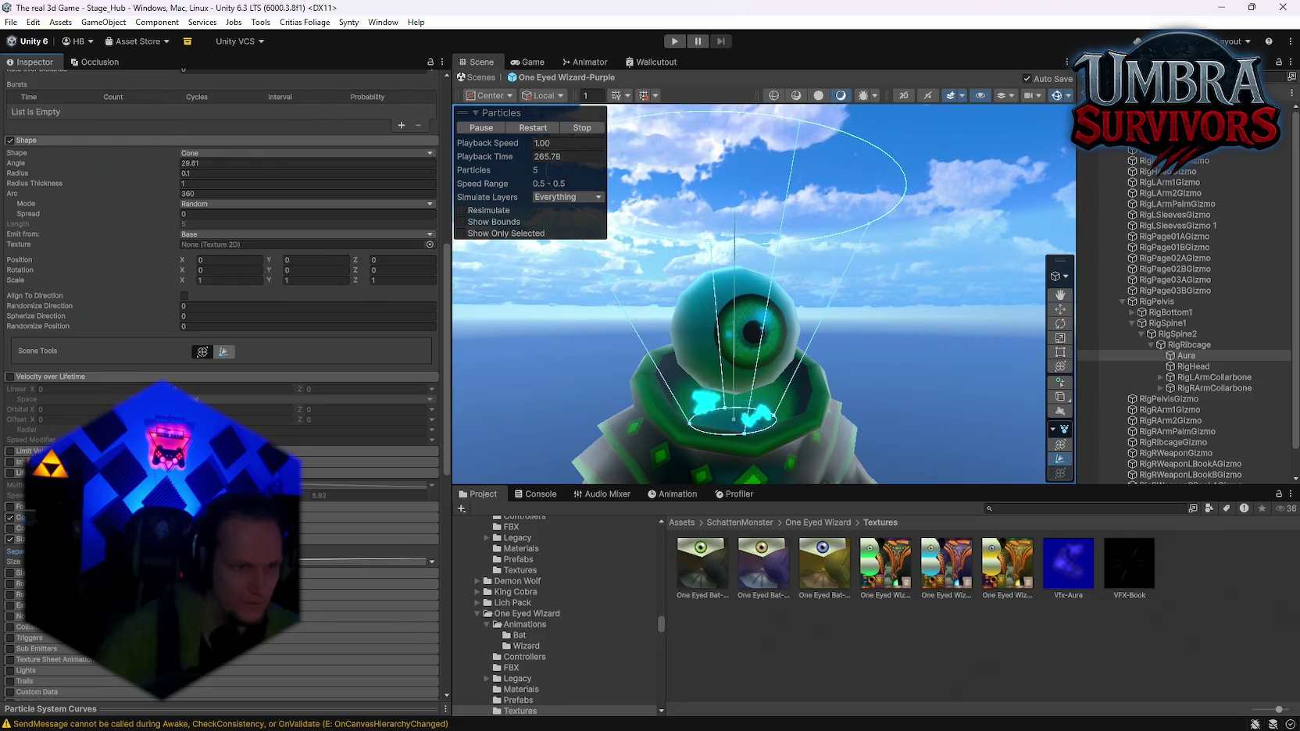
click(433, 562)
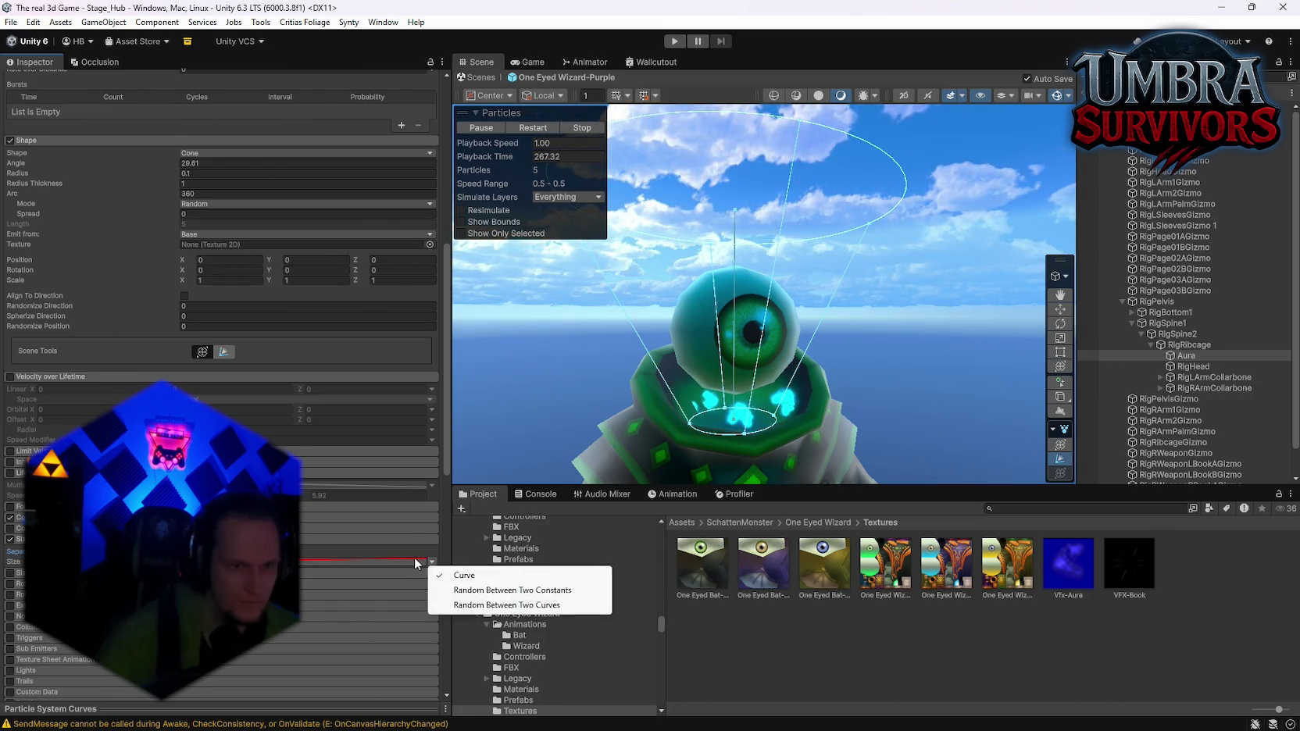
key(Escape)
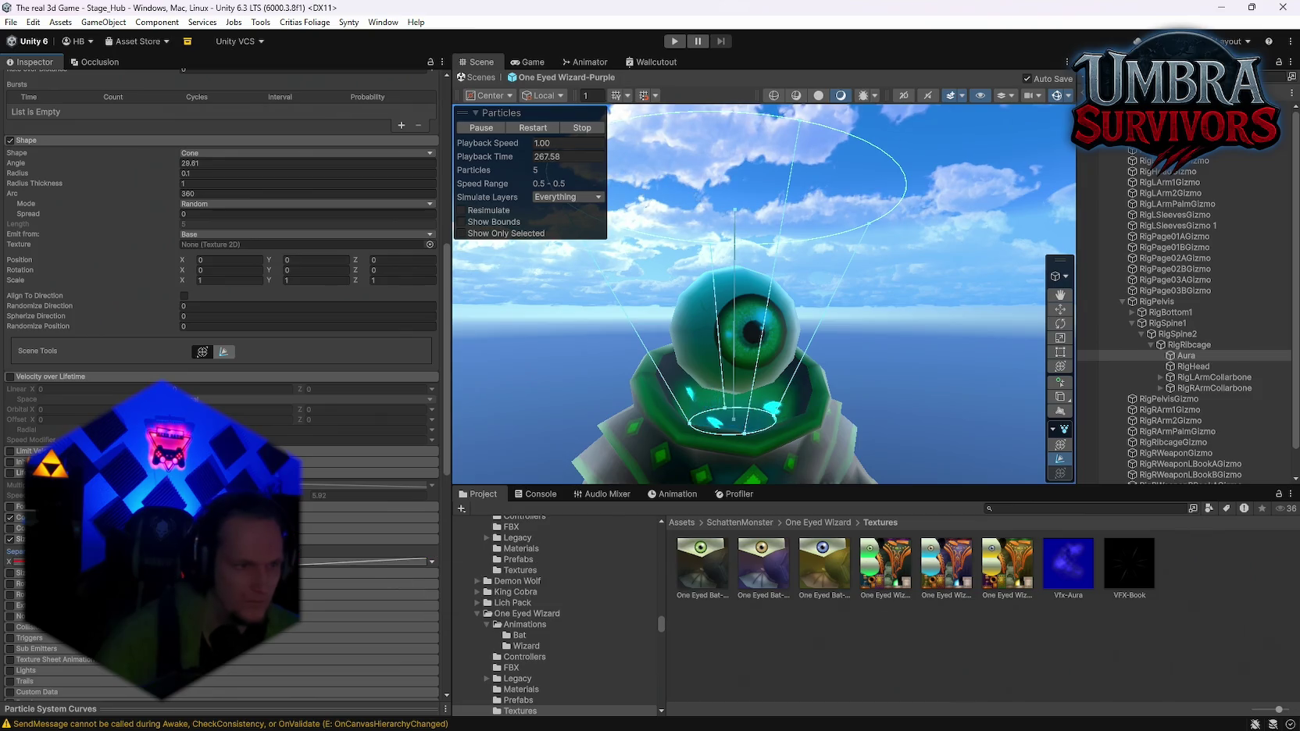
scroll(221, 352, down, 3)
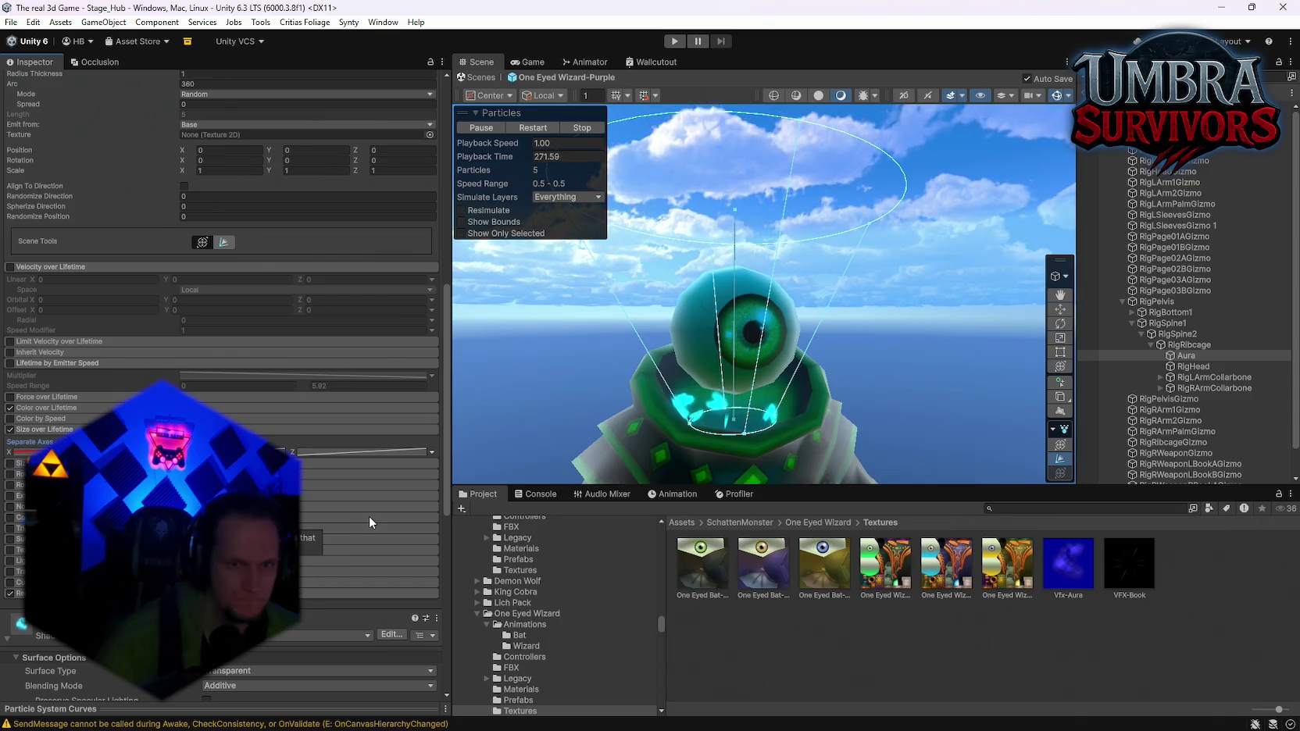
scroll(369, 516, up, 4)
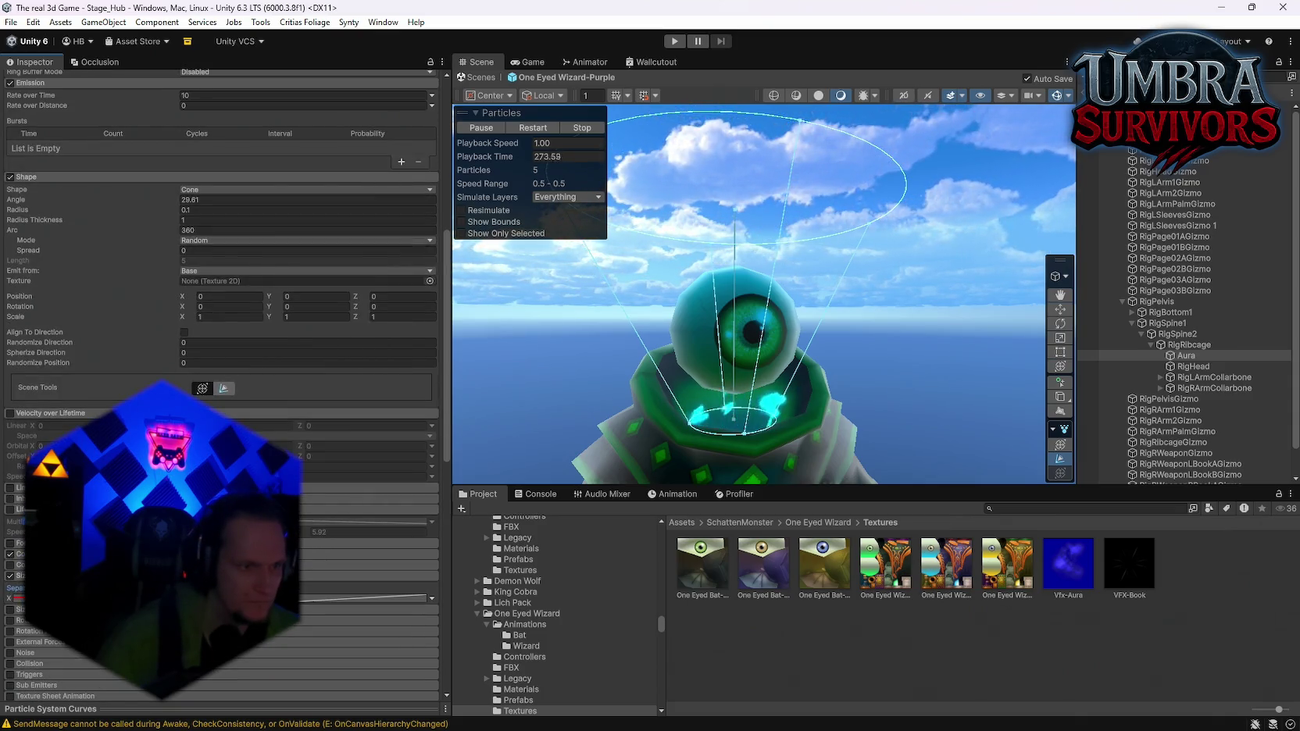
scroll(221, 352, up, 10)
Set Aura's Simulation Speed to 0.7 and its Scaling Mode to Hierarchy
click(205, 345)
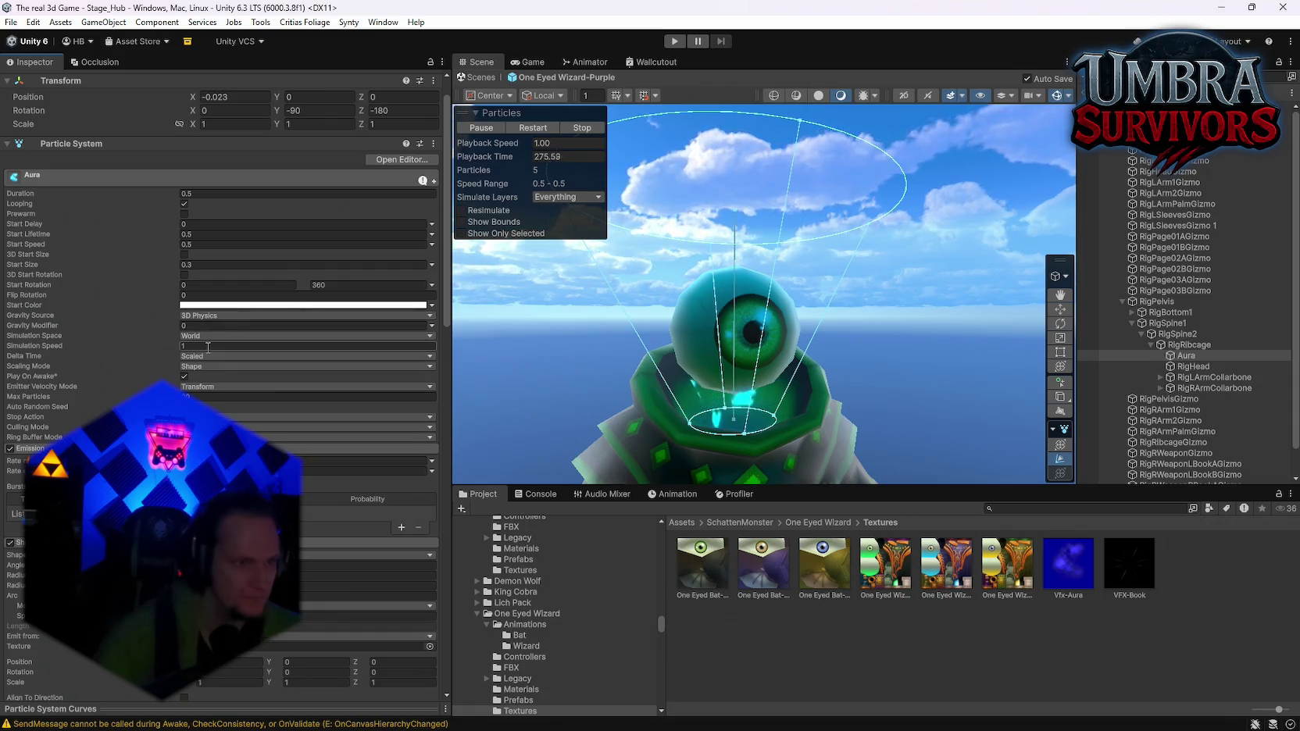
text(.7)
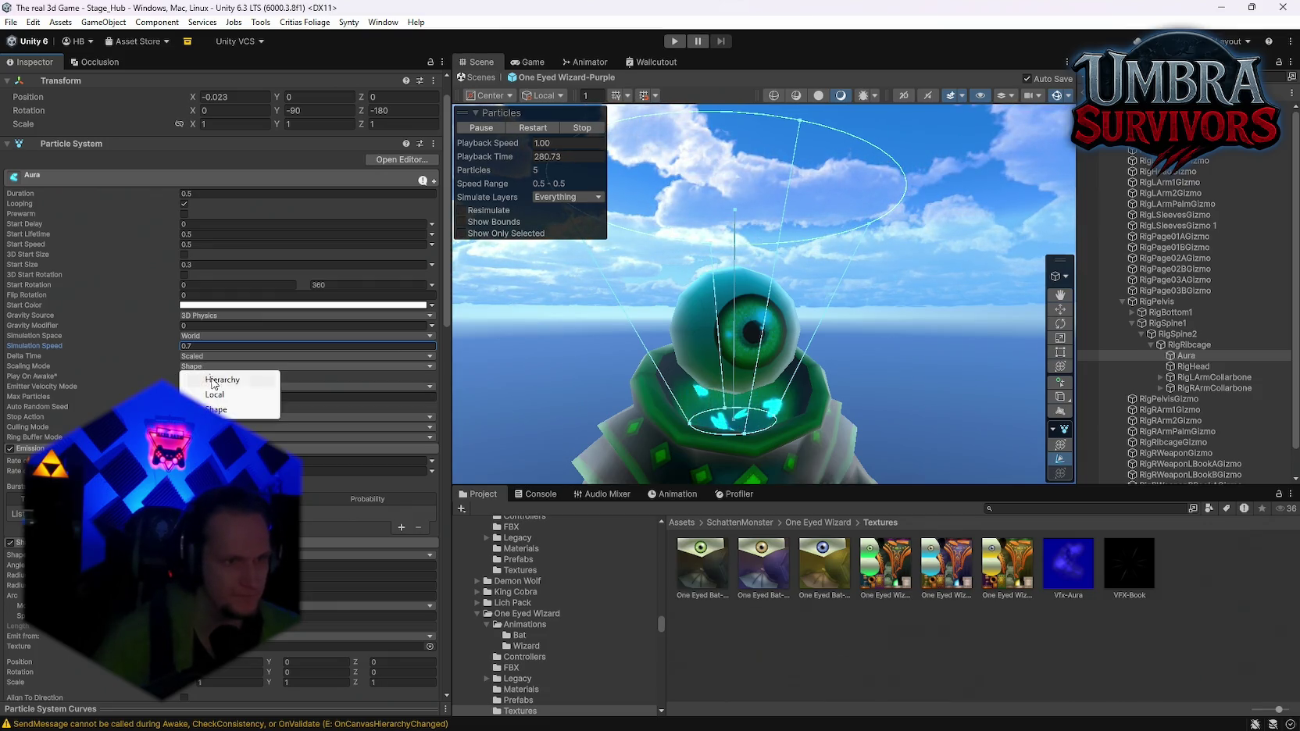
click(213, 381)
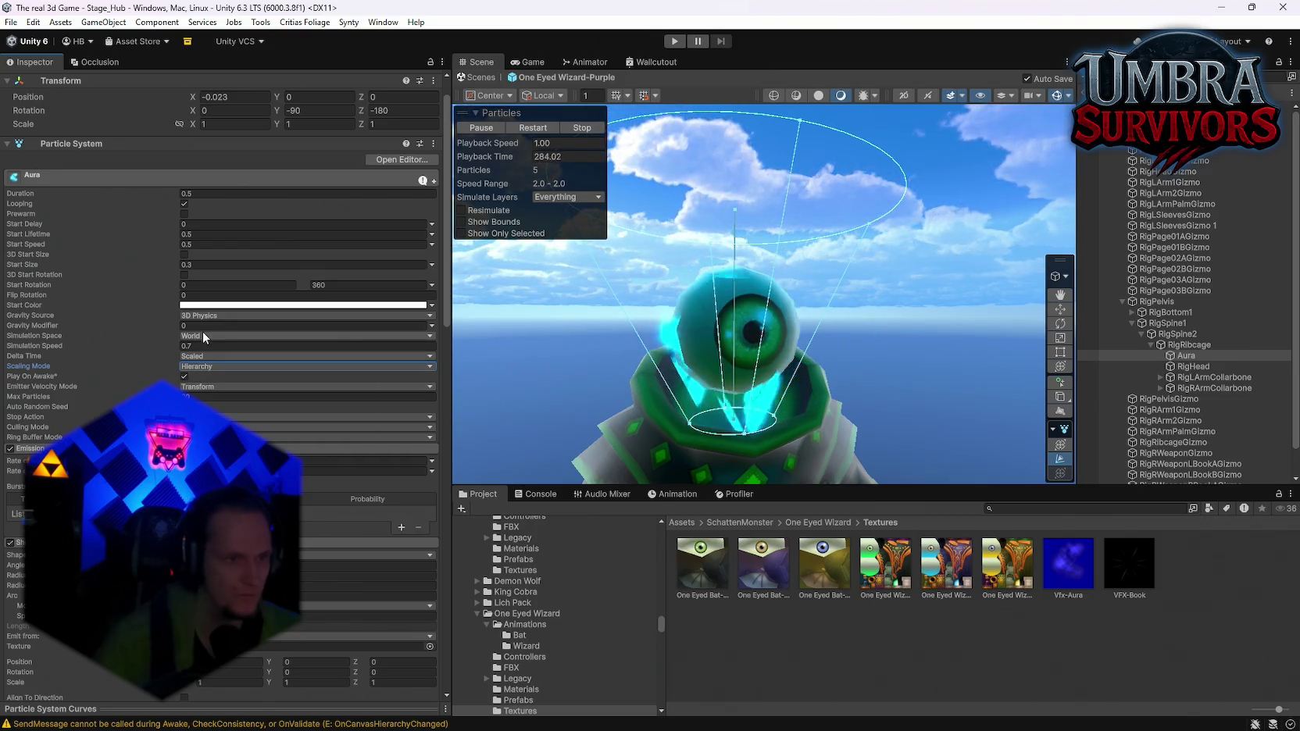
Try a Shape X scale of 0.5, then undo it back to scale 1
scroll(318, 454, down, 5)
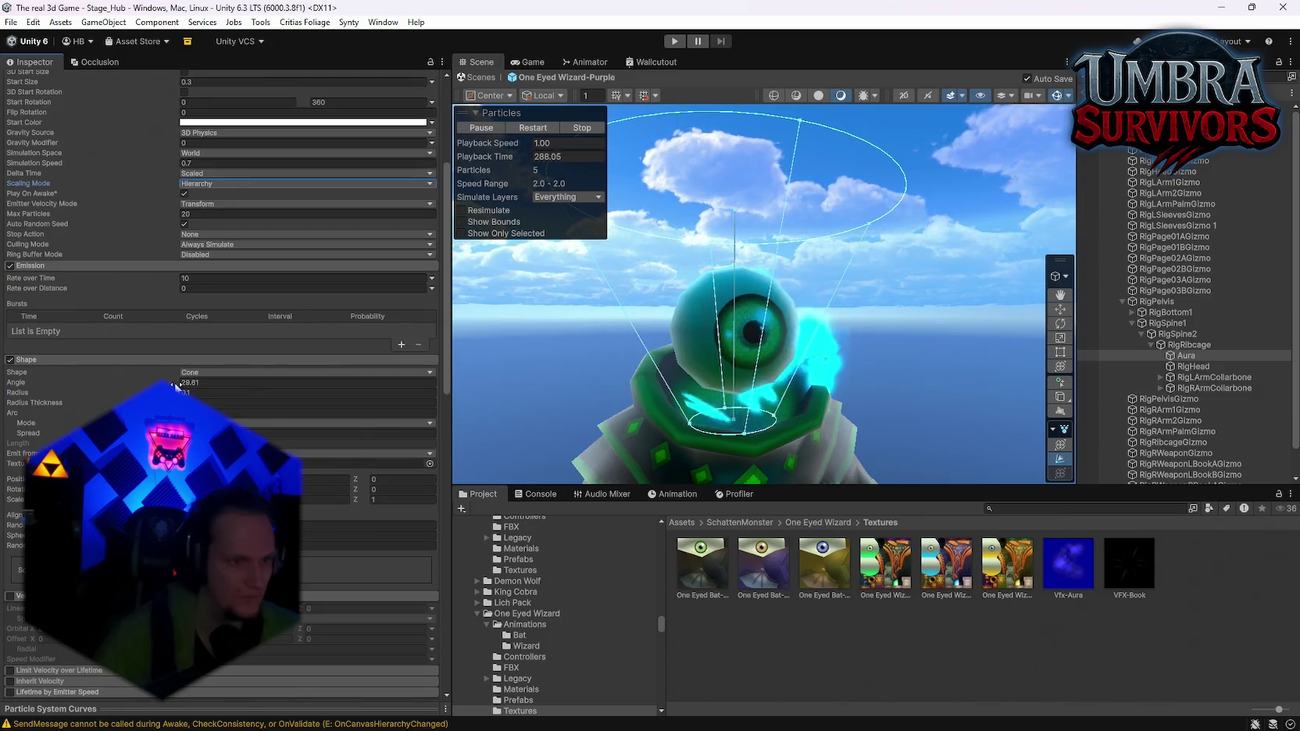
scroll(223, 383, down, 3)
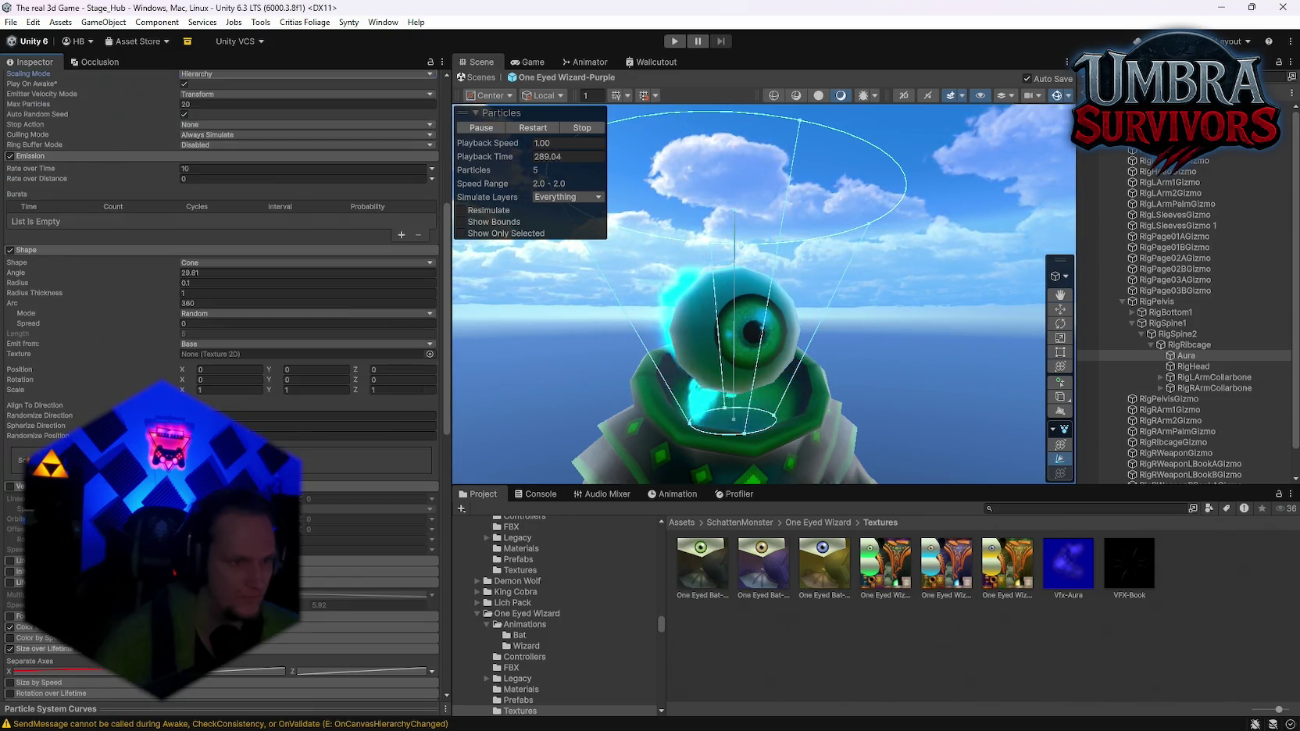
click(211, 390)
text(.5)
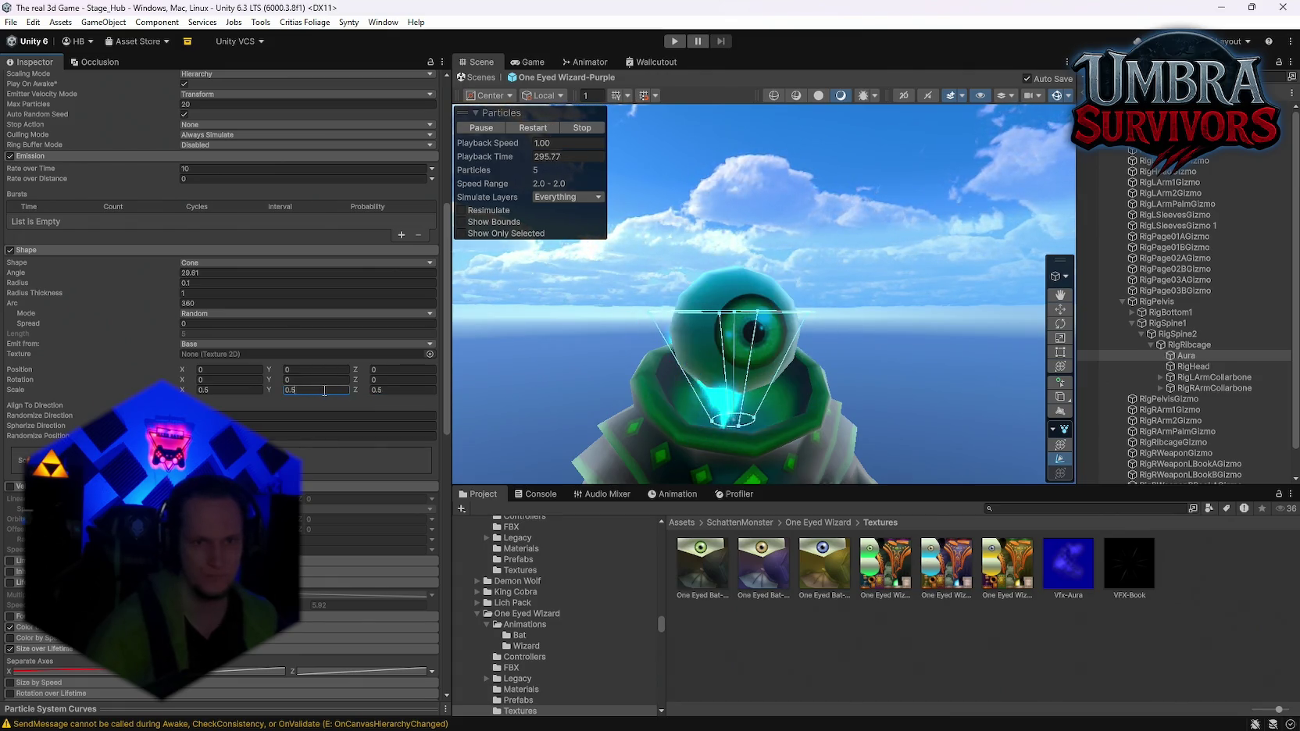
key(ctrl+z)
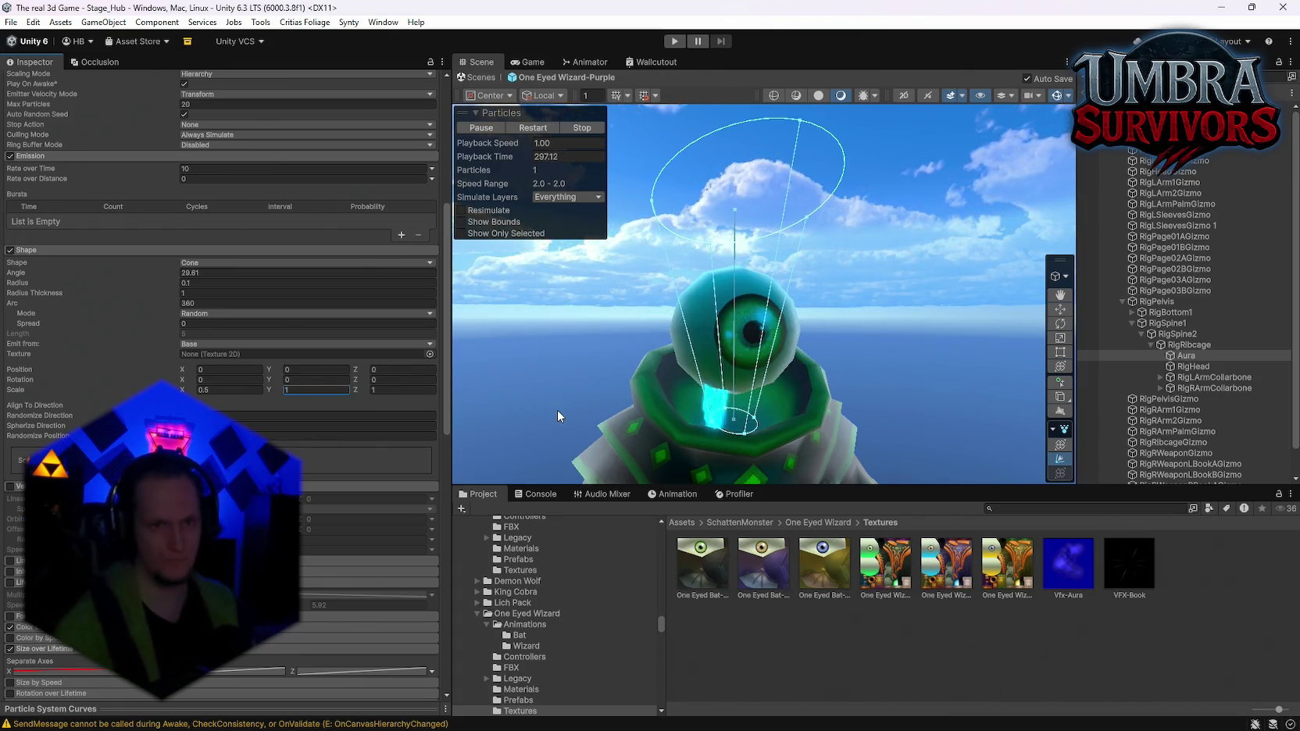
key(ctrl+z)
scroll(265, 405, down, 3)
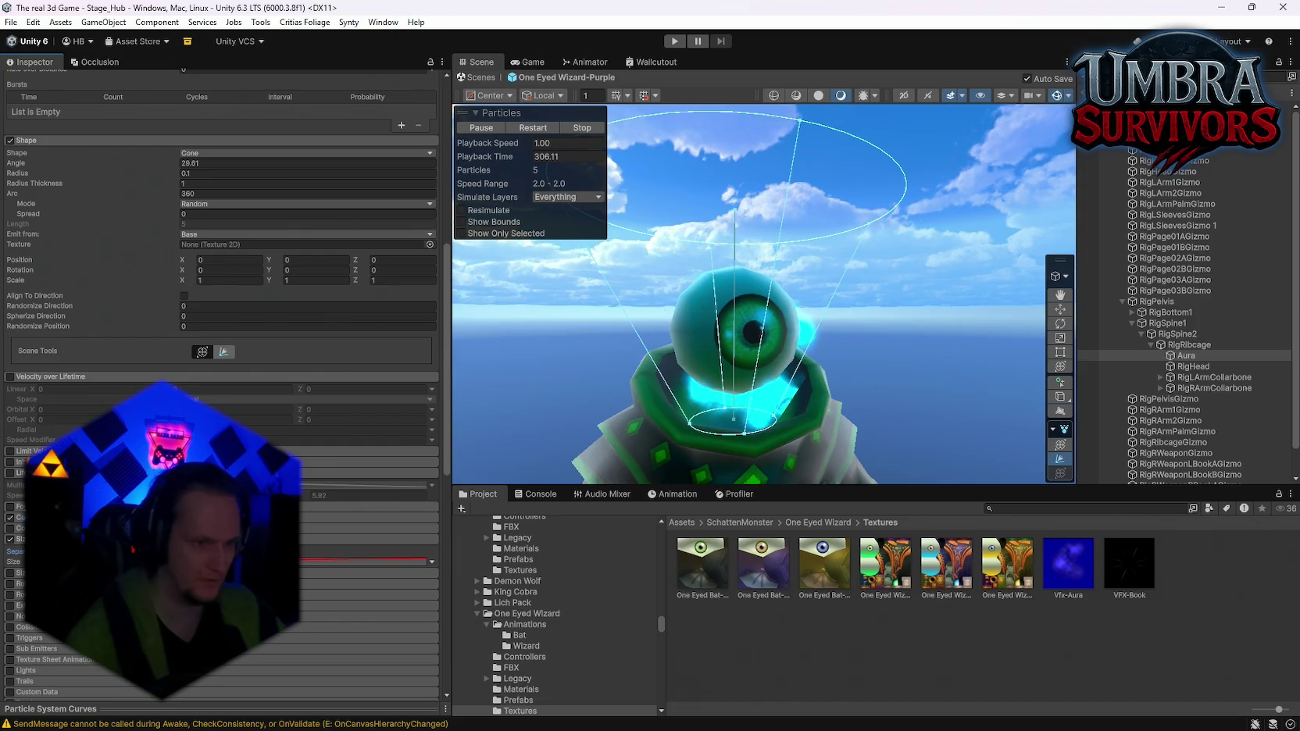
Make Aura's particle size Random Between Two Constants, with the second constant 0
scroll(374, 562, down, 2)
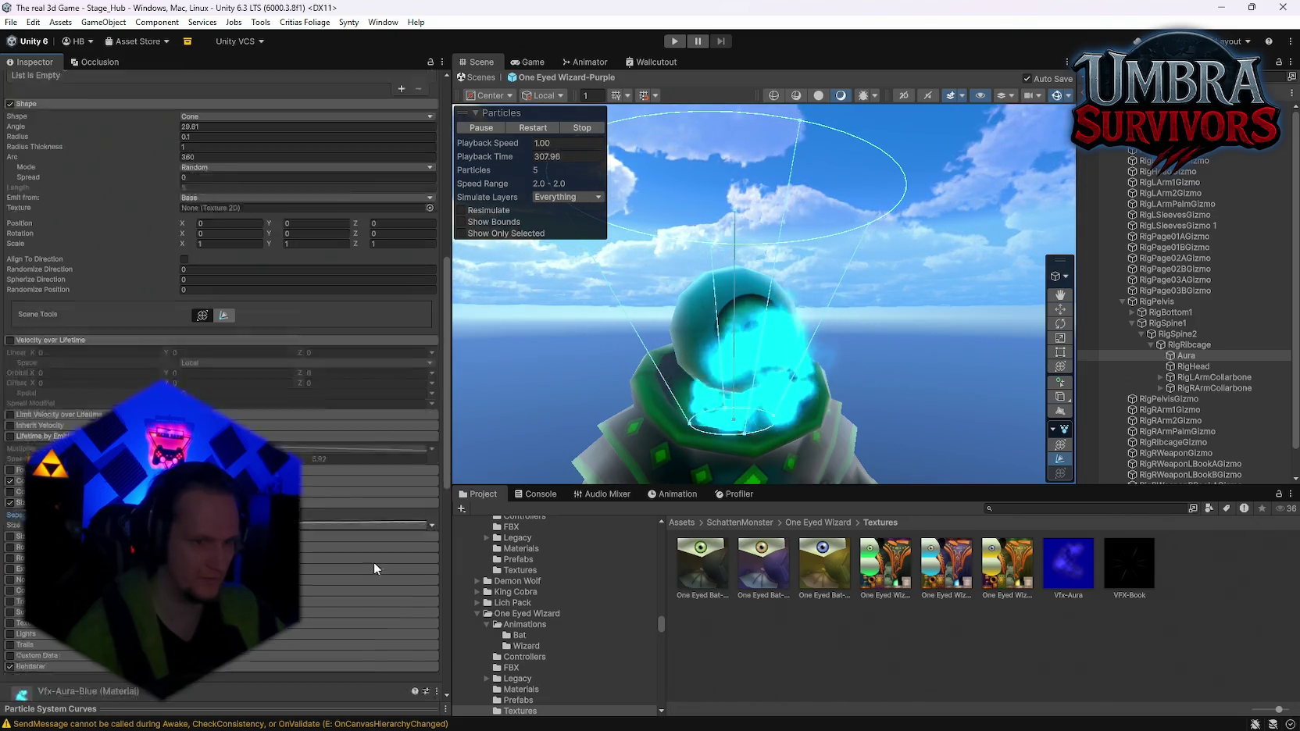
scroll(374, 561, down, 2)
click(432, 490)
click(512, 517)
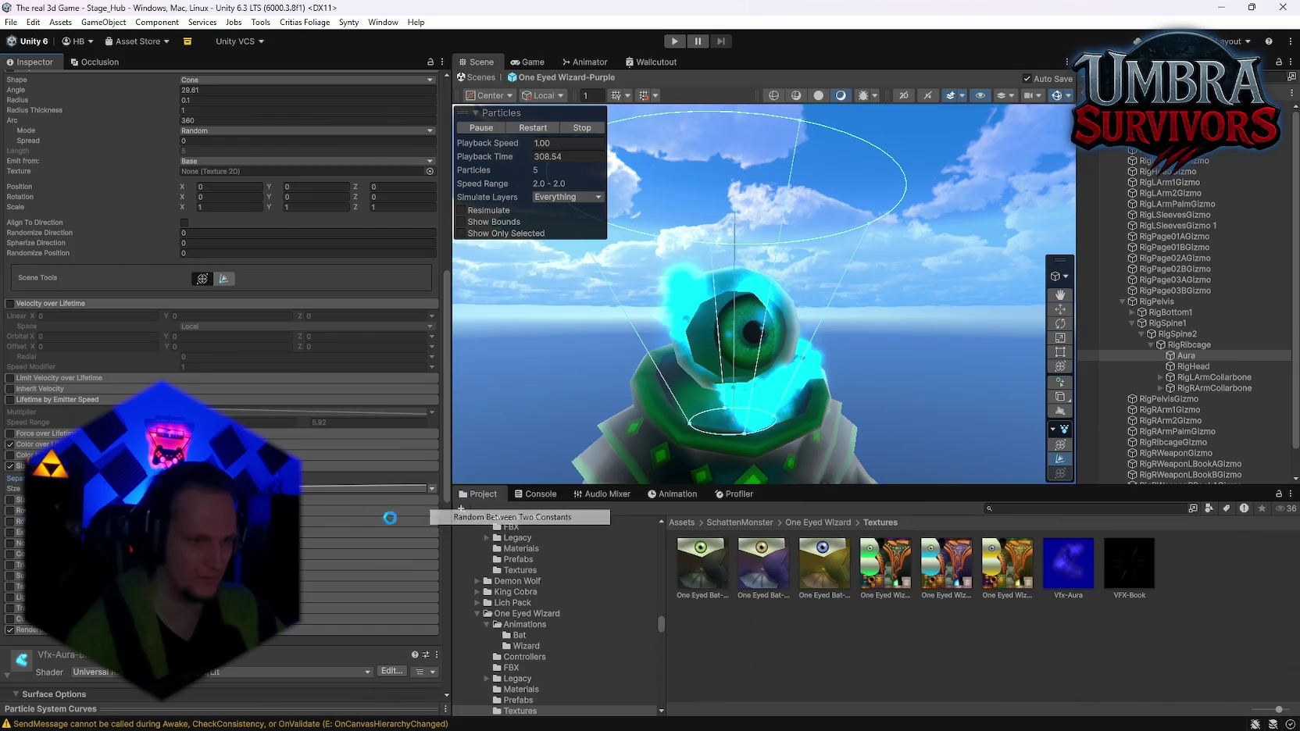
click(332, 490)
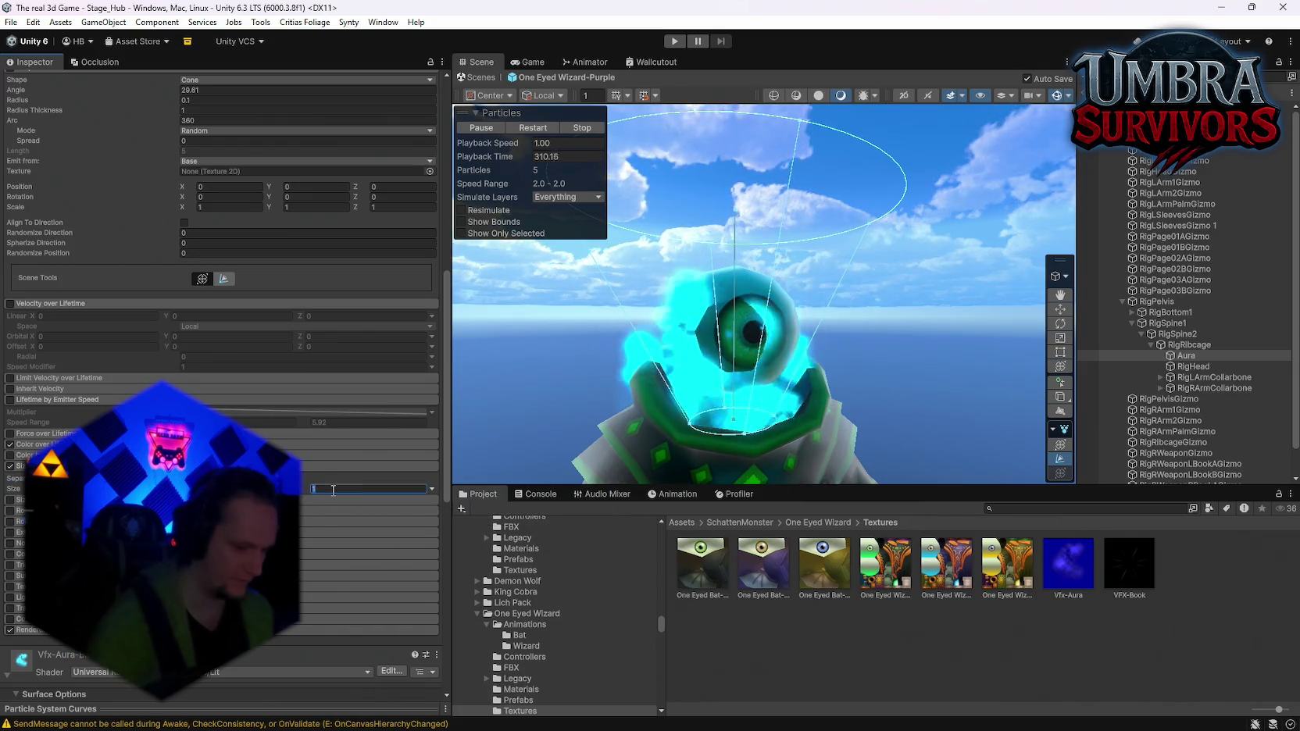
text(0)
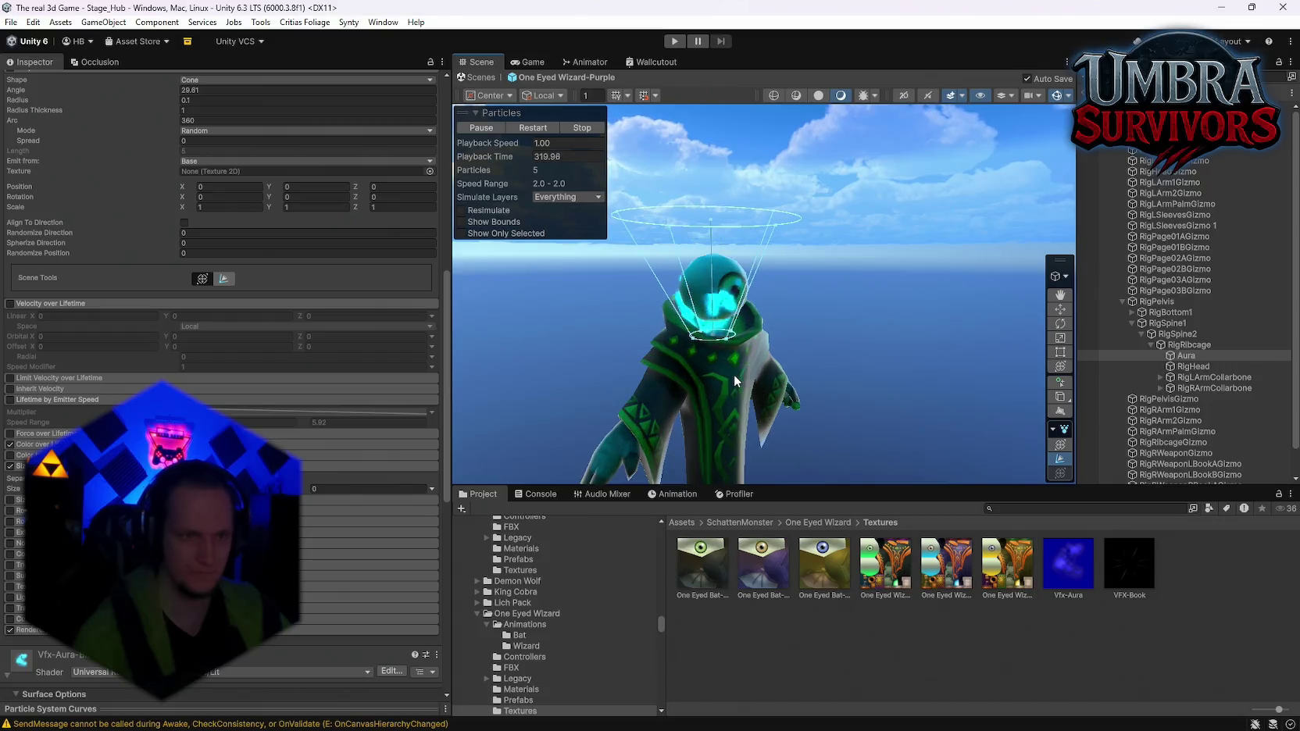
Change Aura's Simulation Speed to 0.4
scroll(270, 350, up, 10)
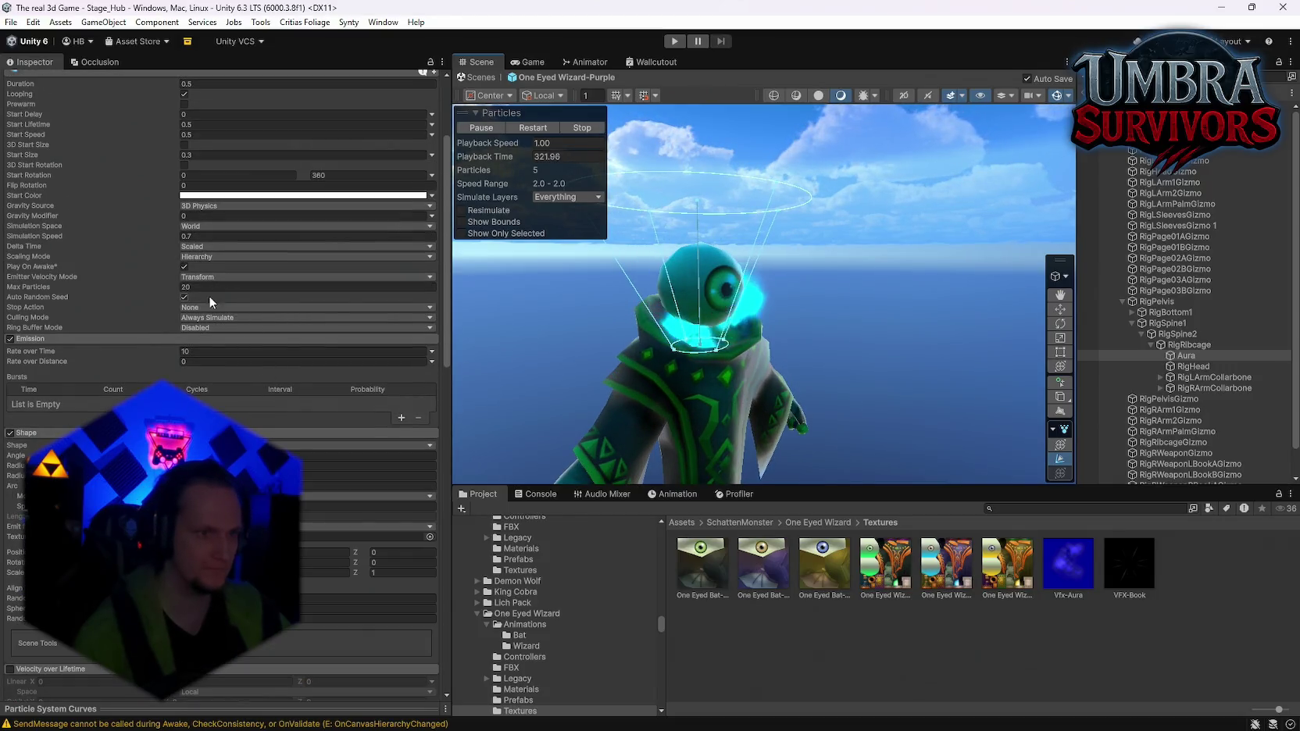
scroll(208, 296, up, 3)
click(219, 345)
text(0.4)
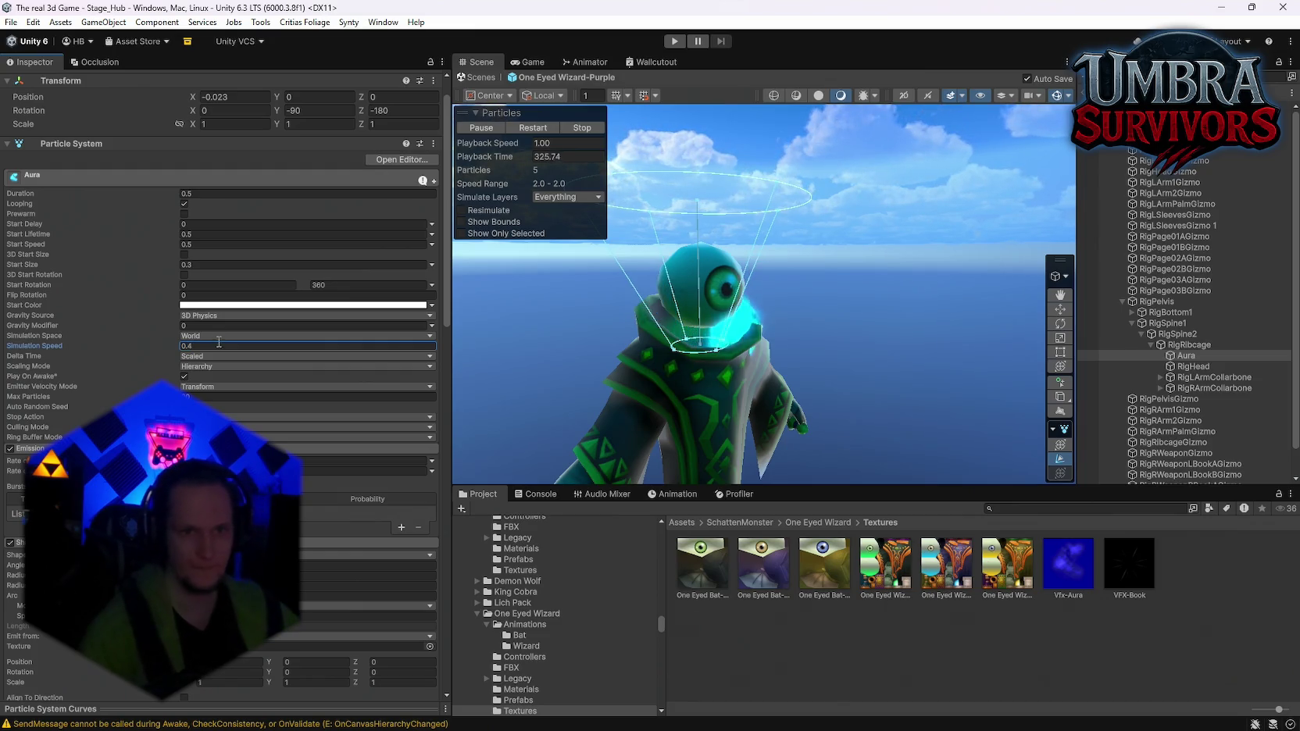
key(Return)
Frame the Aura emitter, then leave the wizard prefab for the hub scene
scroll(221, 235, down, 6)
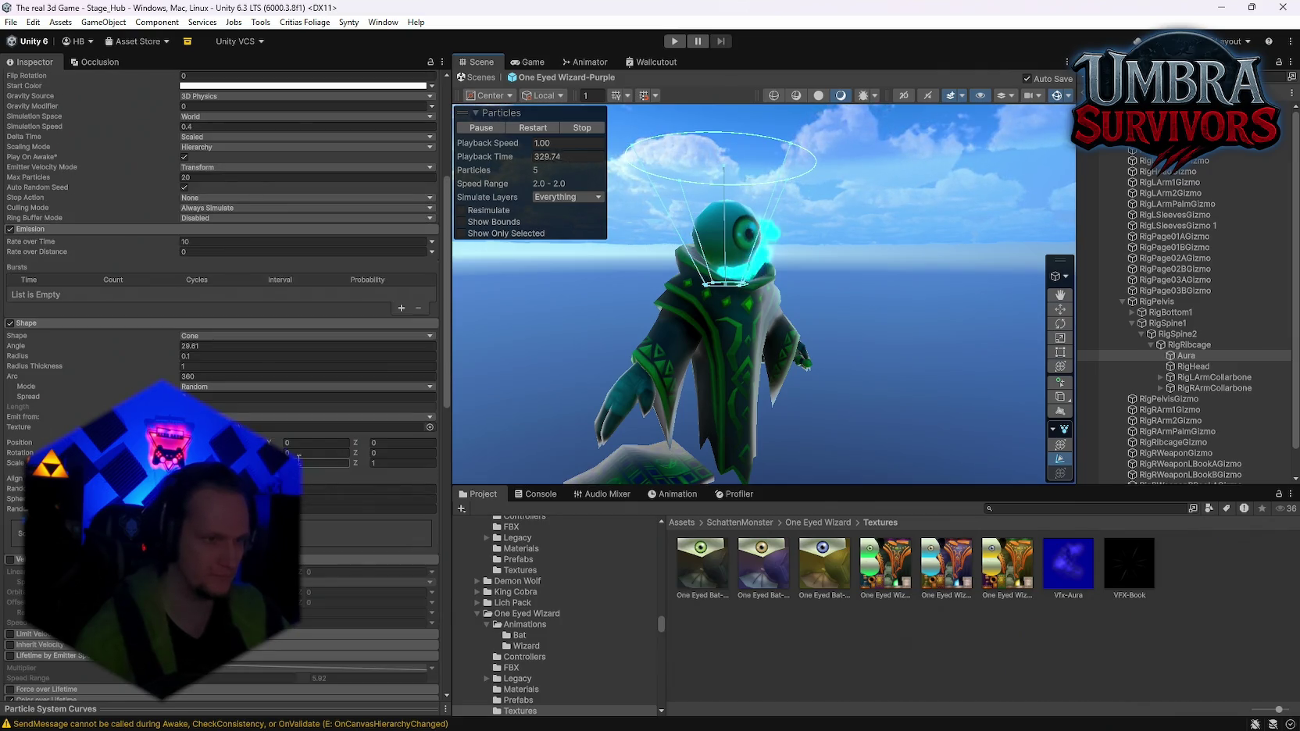
scroll(329, 474, down, 3)
scroll(221, 383, down, 5)
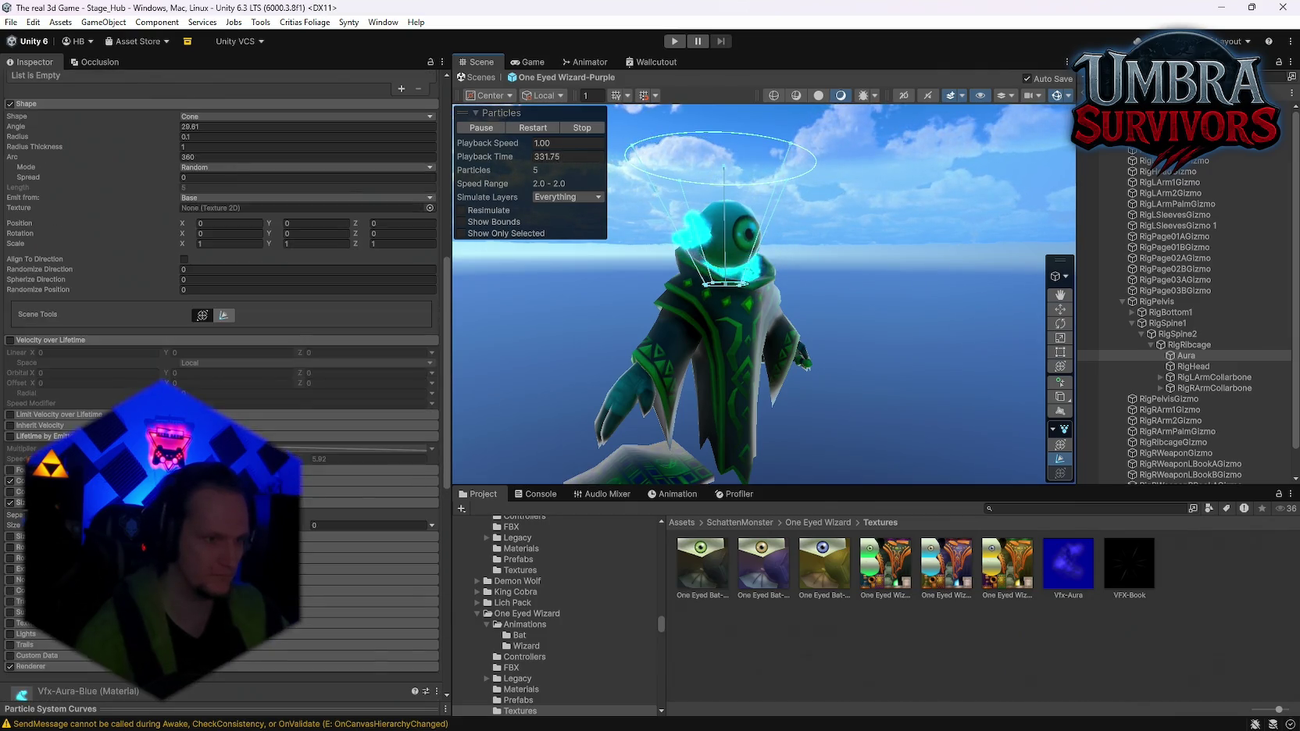
double_click(1186, 356)
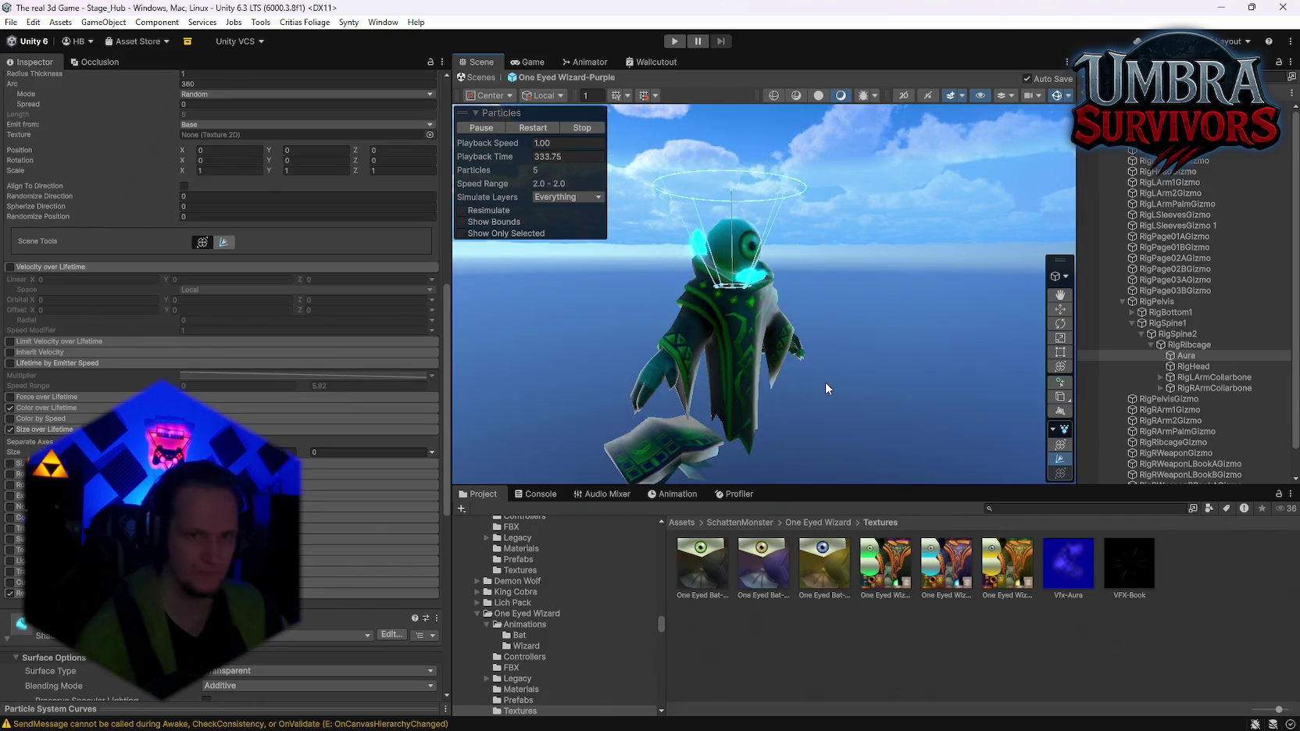
click(478, 77)
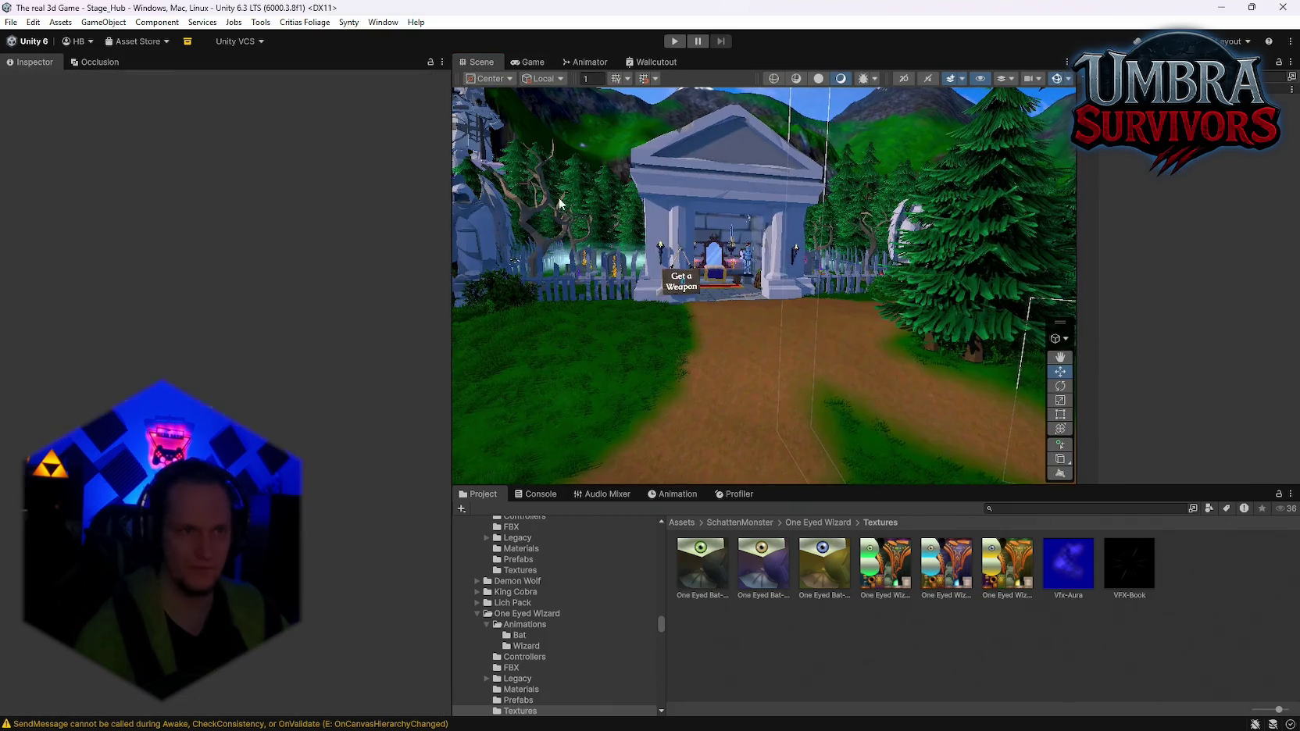
Open Stage_Forest from File > Open Recent Scene and frame its ObjectPooler
click(6, 24)
mouse_move(156, 68)
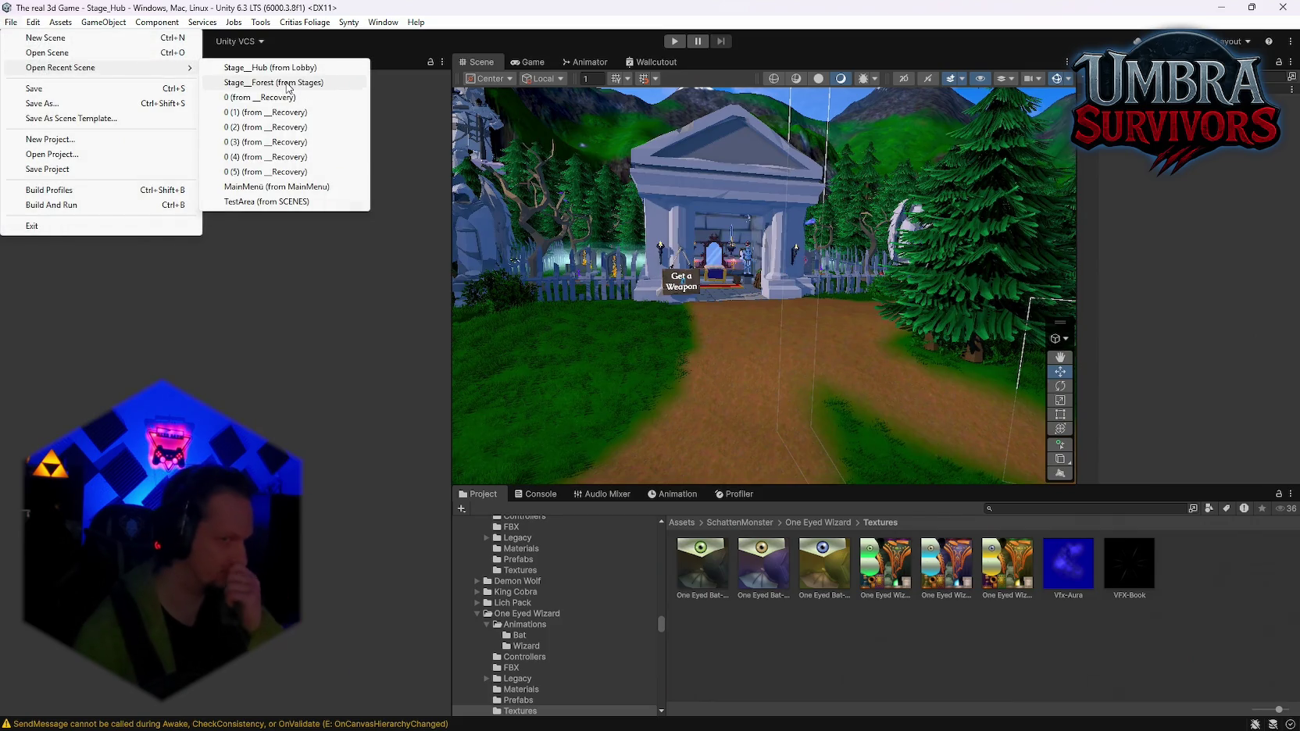
click(287, 83)
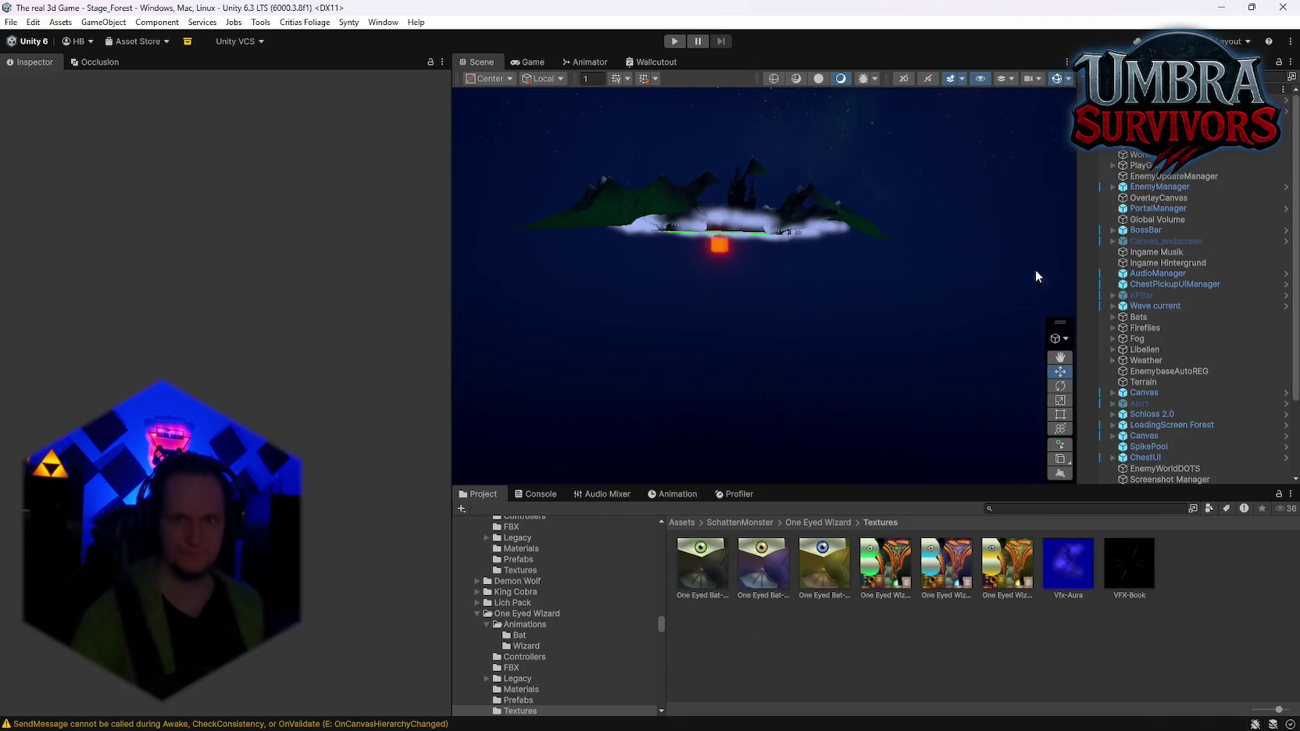
click(831, 203)
key(f)
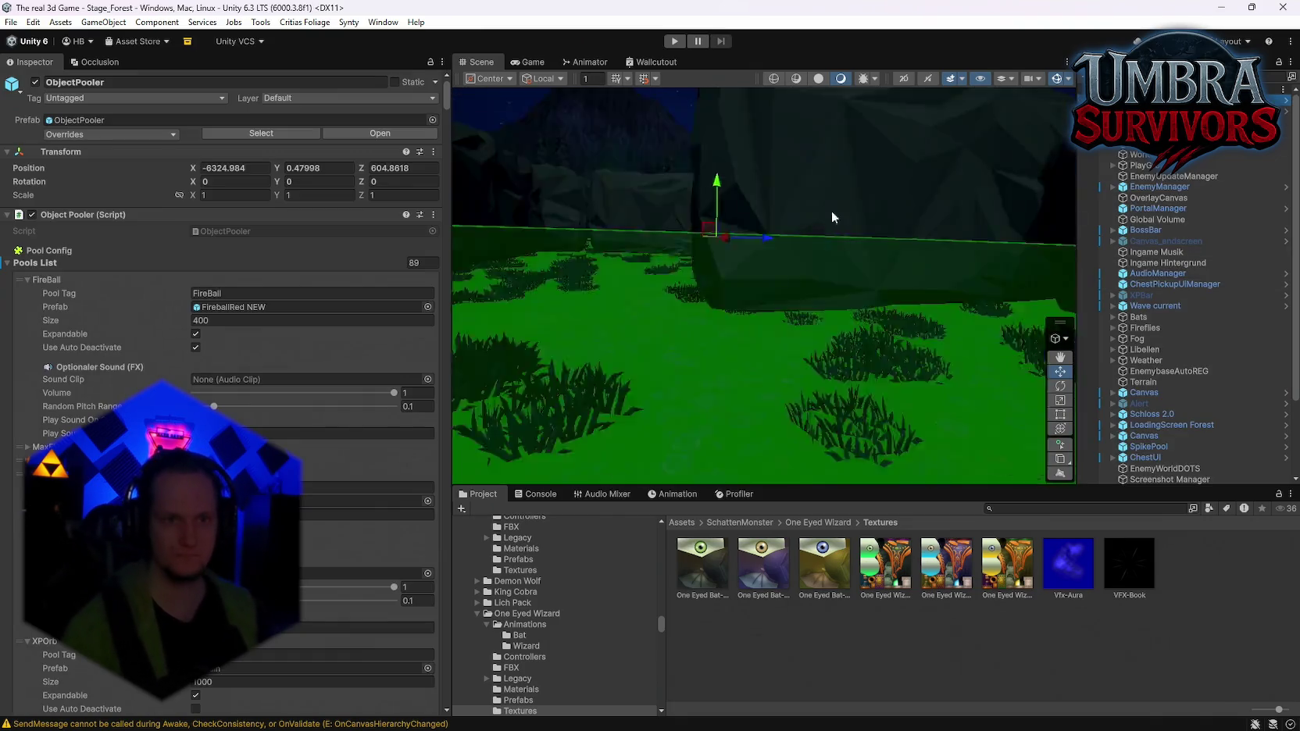
Fly into the forest and select the SM_Env_Tree_Trunk_02_LOD0 tree trunk
mouse_move(851, 258)
mouse_down()
mouse_move(867, 254)
mouse_move(859, 311)
mouse_up()
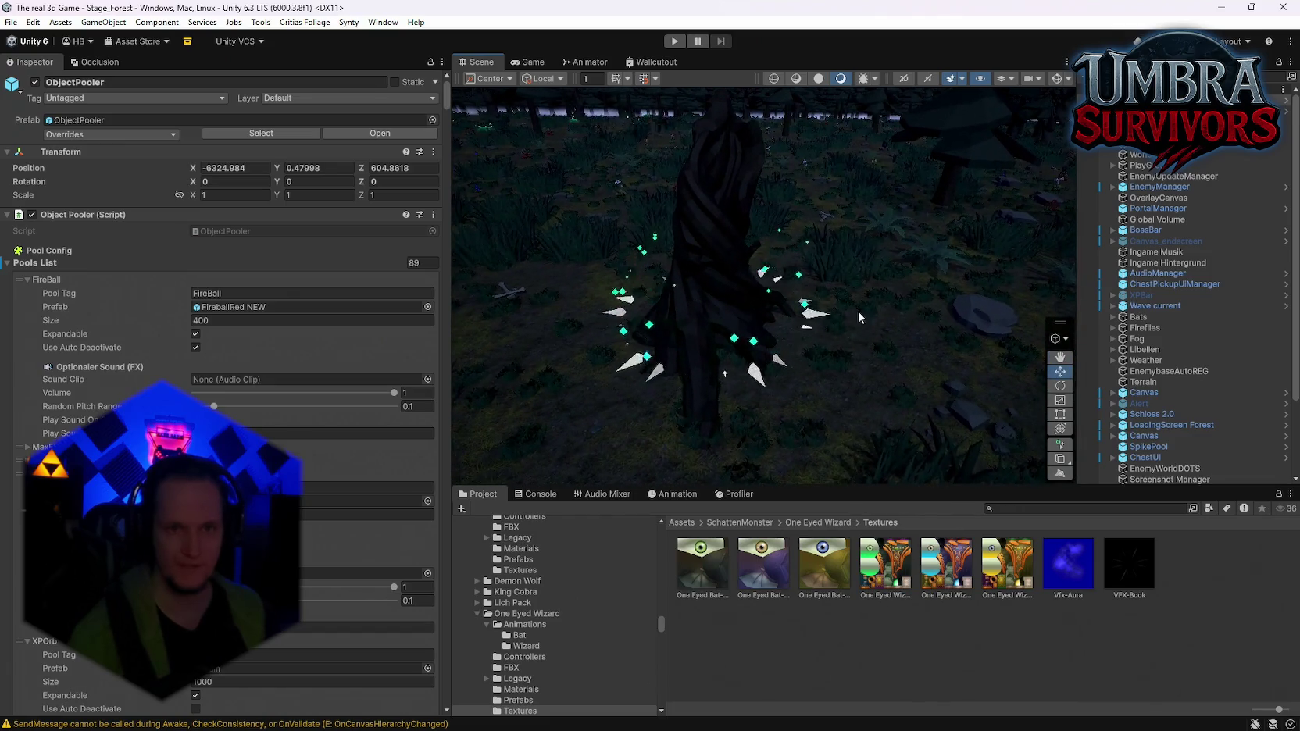
drag(844, 376, 802, 341)
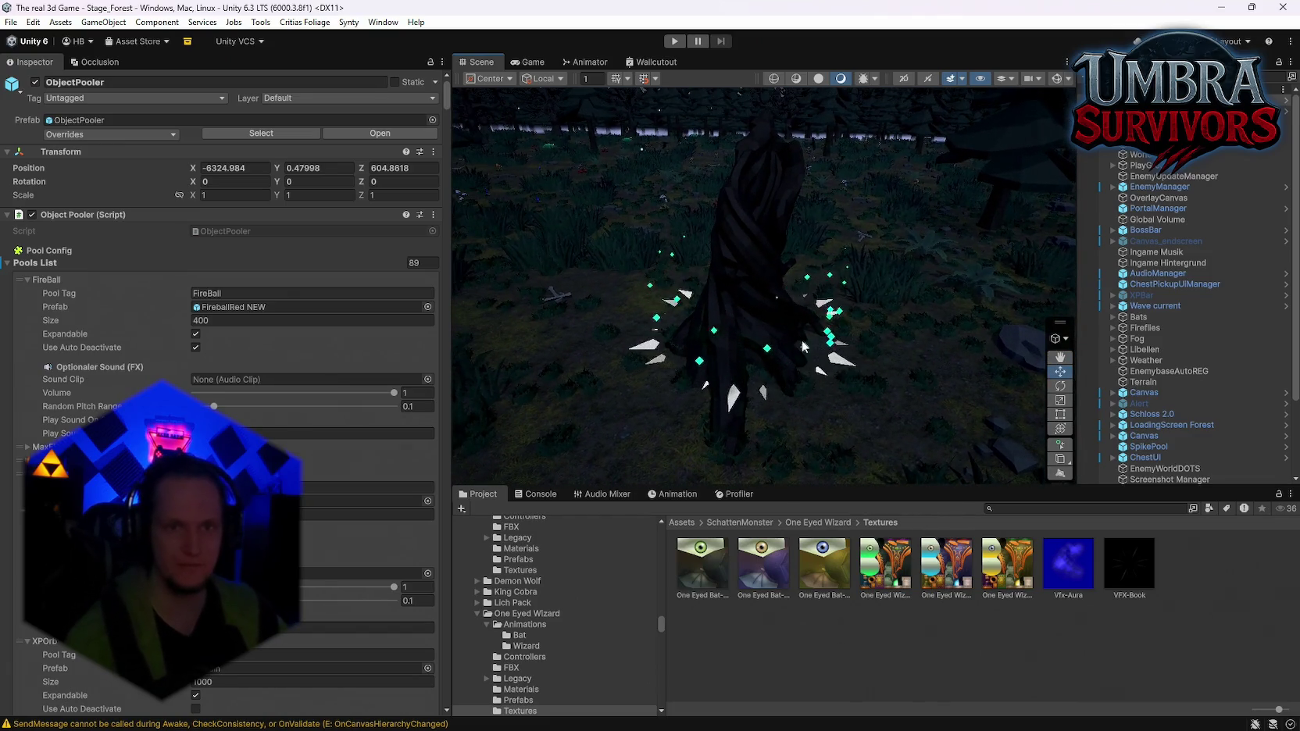
click(744, 325)
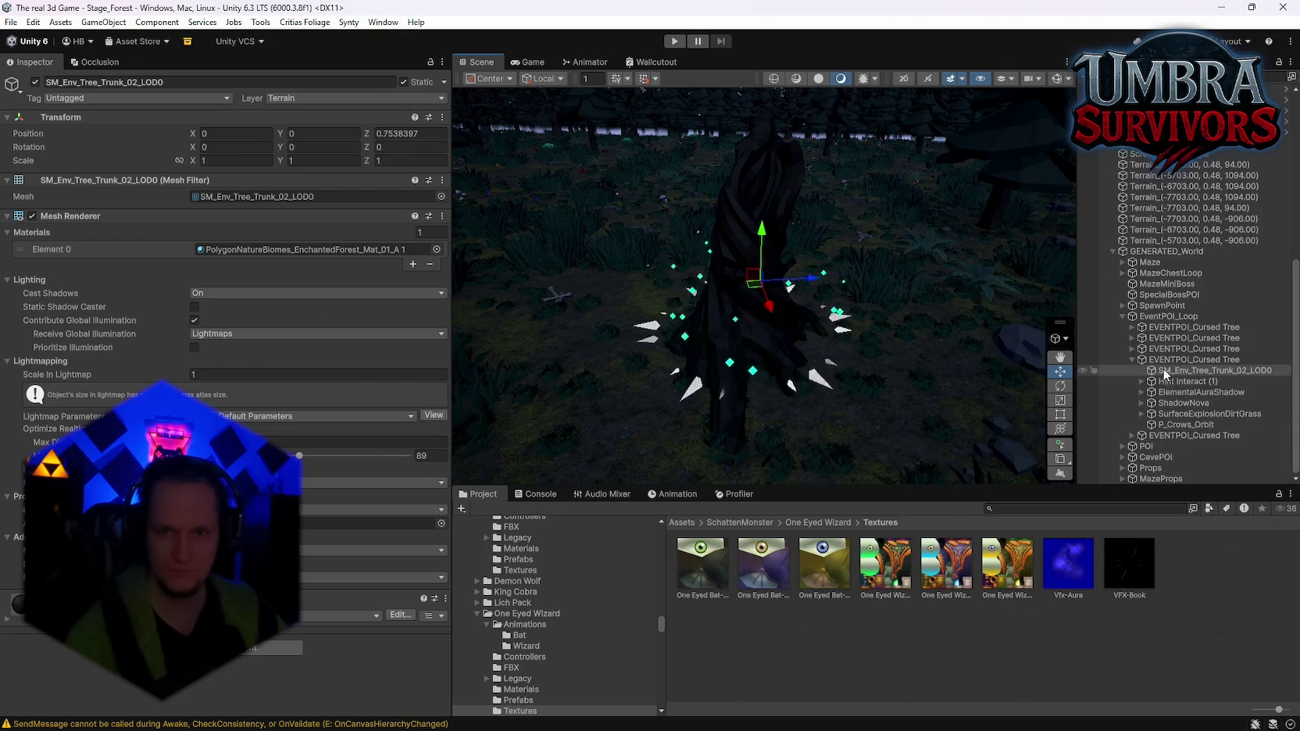
Orbit the Scene camera over the maze and back around the cursed tree
mouse_move(1162, 369)
mouse_down()
mouse_move(1118, 247)
mouse_move(1291, 327)
mouse_move(191, 309)
mouse_move(180, 290)
mouse_move(93, 274)
mouse_move(1189, 253)
mouse_move(1159, 289)
mouse_move(948, 322)
mouse_move(255, 306)
mouse_move(56, 325)
mouse_move(1172, 352)
mouse_move(992, 373)
mouse_move(859, 328)
mouse_move(859, 345)
mouse_move(214, 359)
mouse_move(274, 364)
mouse_move(242, 370)
mouse_move(98, 361)
mouse_move(1272, 401)
mouse_move(74, 411)
mouse_move(155, 313)
mouse_move(687, 261)
mouse_move(135, 261)
mouse_move(149, 259)
mouse_move(28, 226)
mouse_up()
drag(1106, 229, 608, 270)
mouse_move(547, 336)
mouse_down()
mouse_move(610, 329)
mouse_move(677, 362)
mouse_move(757, 321)
mouse_up()
mouse_move(429, 292)
mouse_down()
mouse_move(355, 315)
mouse_move(29, 318)
mouse_move(765, 329)
mouse_move(417, 387)
mouse_move(155, 321)
mouse_move(374, 402)
mouse_move(614, 373)
mouse_move(525, 285)
mouse_move(578, 305)
mouse_up()
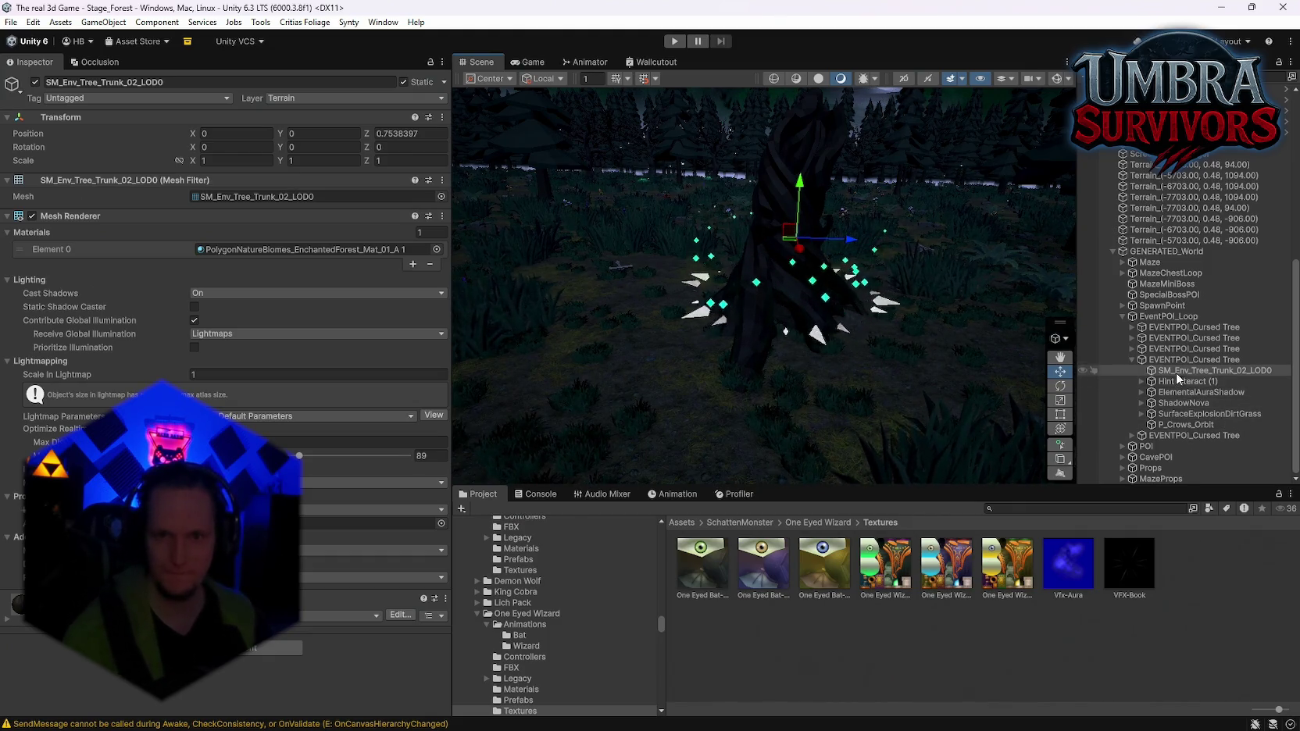
drag(864, 313, 843, 320)
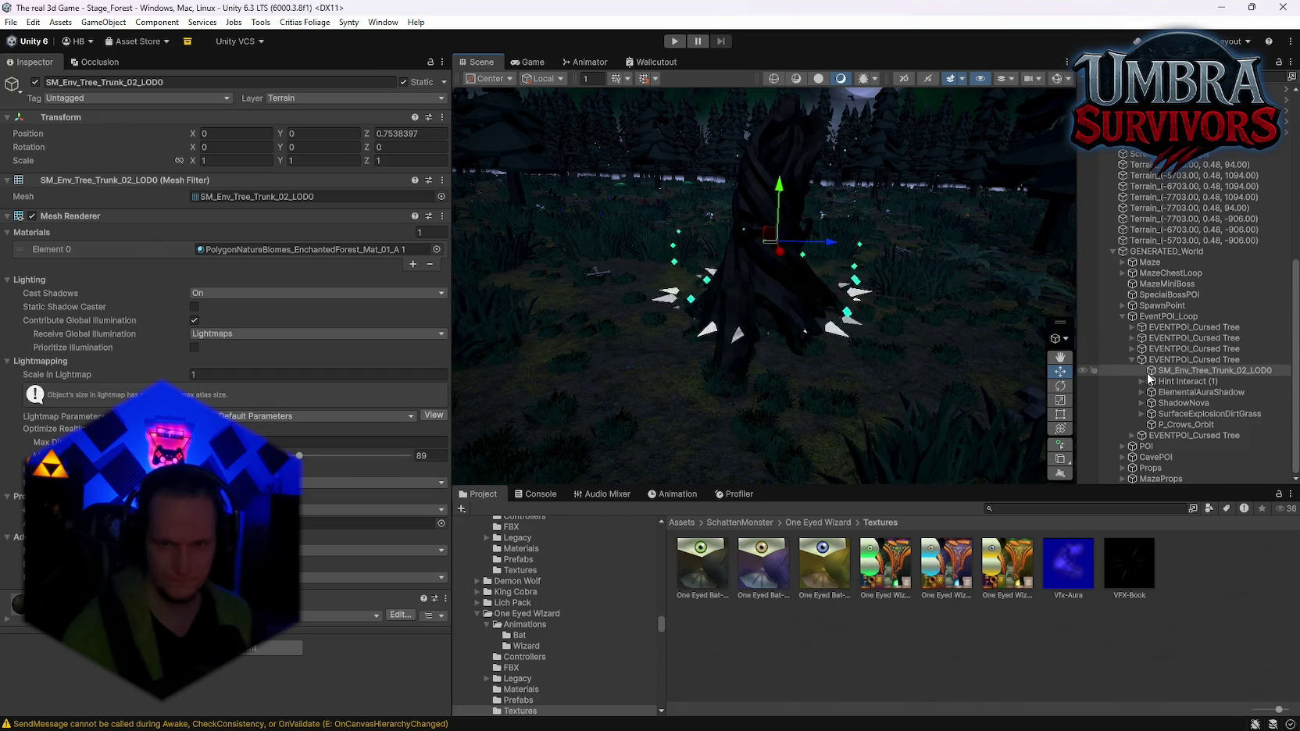
Select the Cursed Tree's ElementalAuraShadow particle effect in the Hierarchy
click(1180, 360)
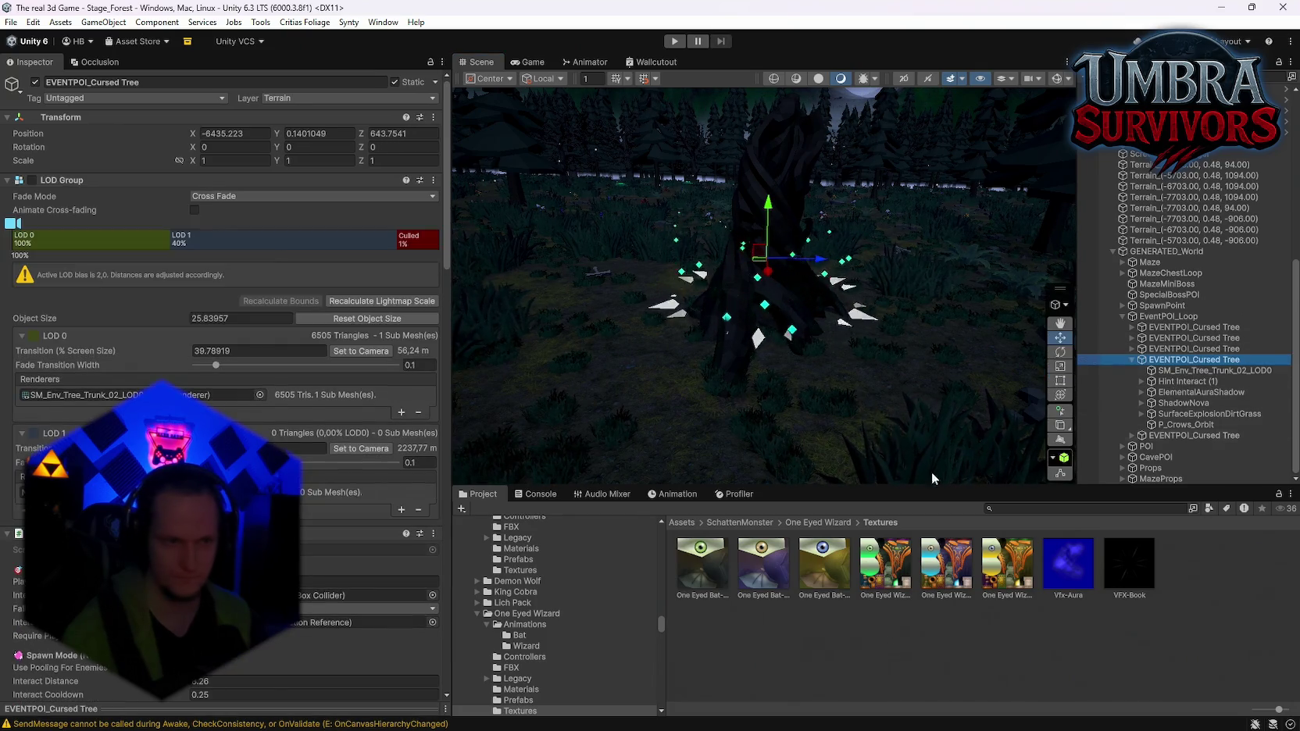
click(1192, 382)
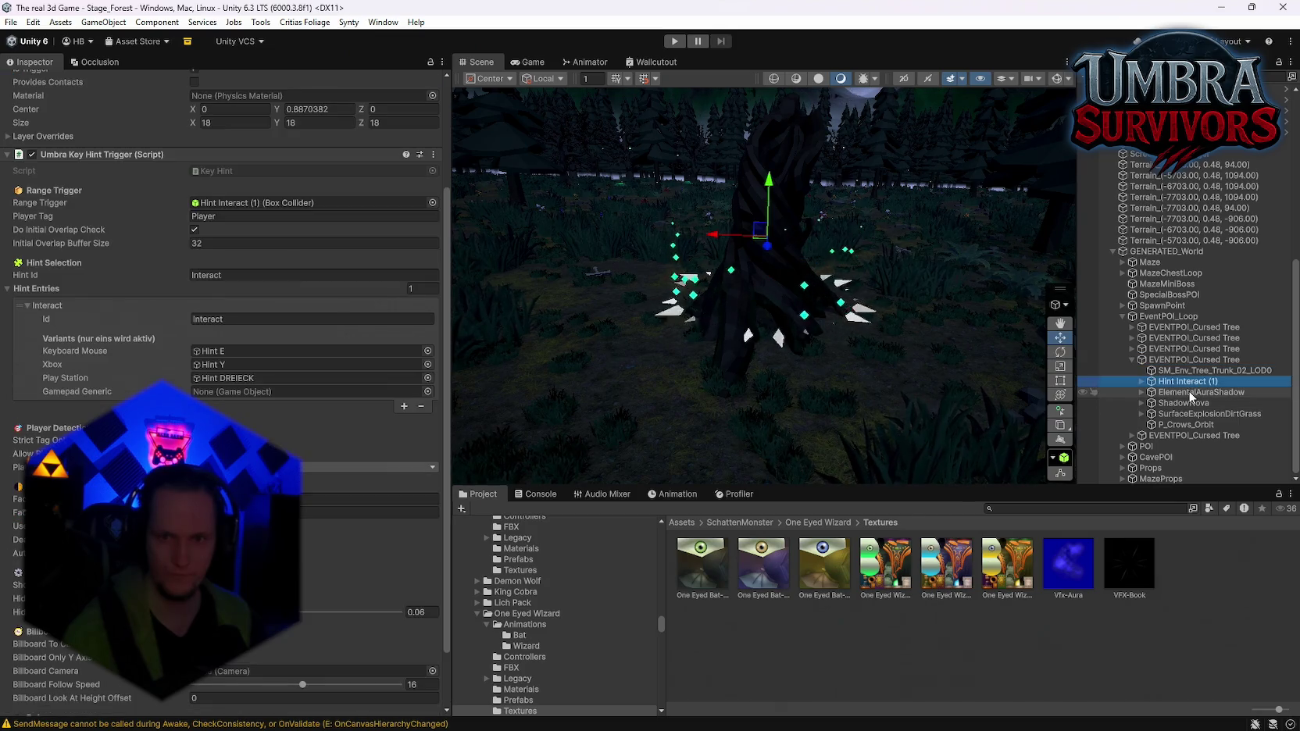
click(1190, 393)
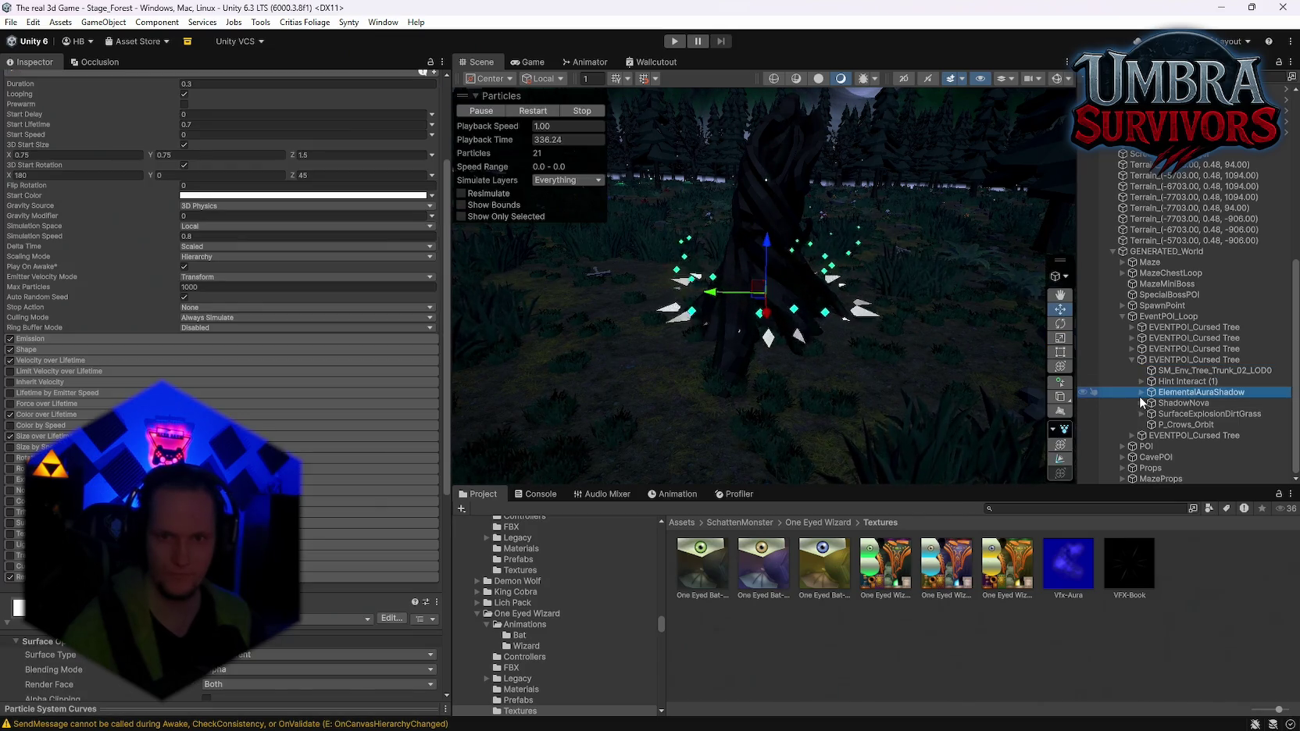
click(1143, 392)
Set Duration 0.05, Simulation Speed 0 and a uniform Start Size of 0
scroll(202, 383, up, 3)
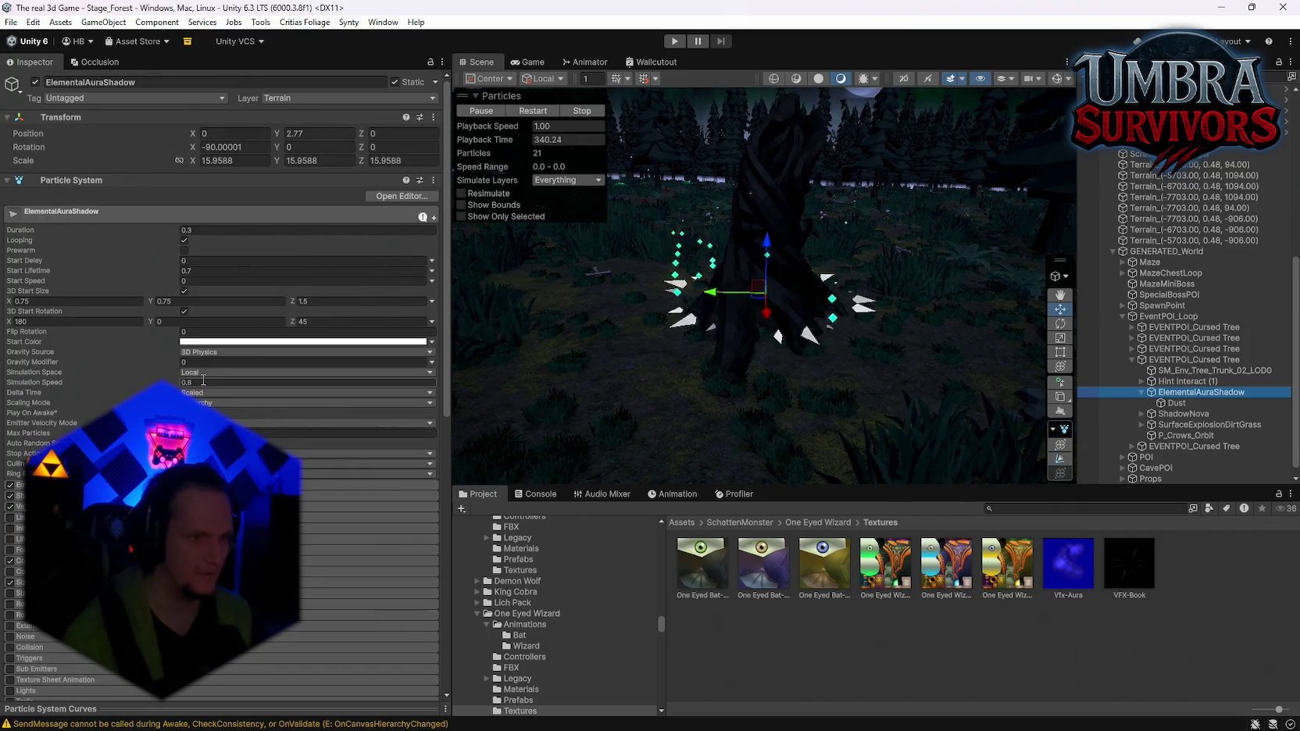
click(205, 229)
text(0.05)
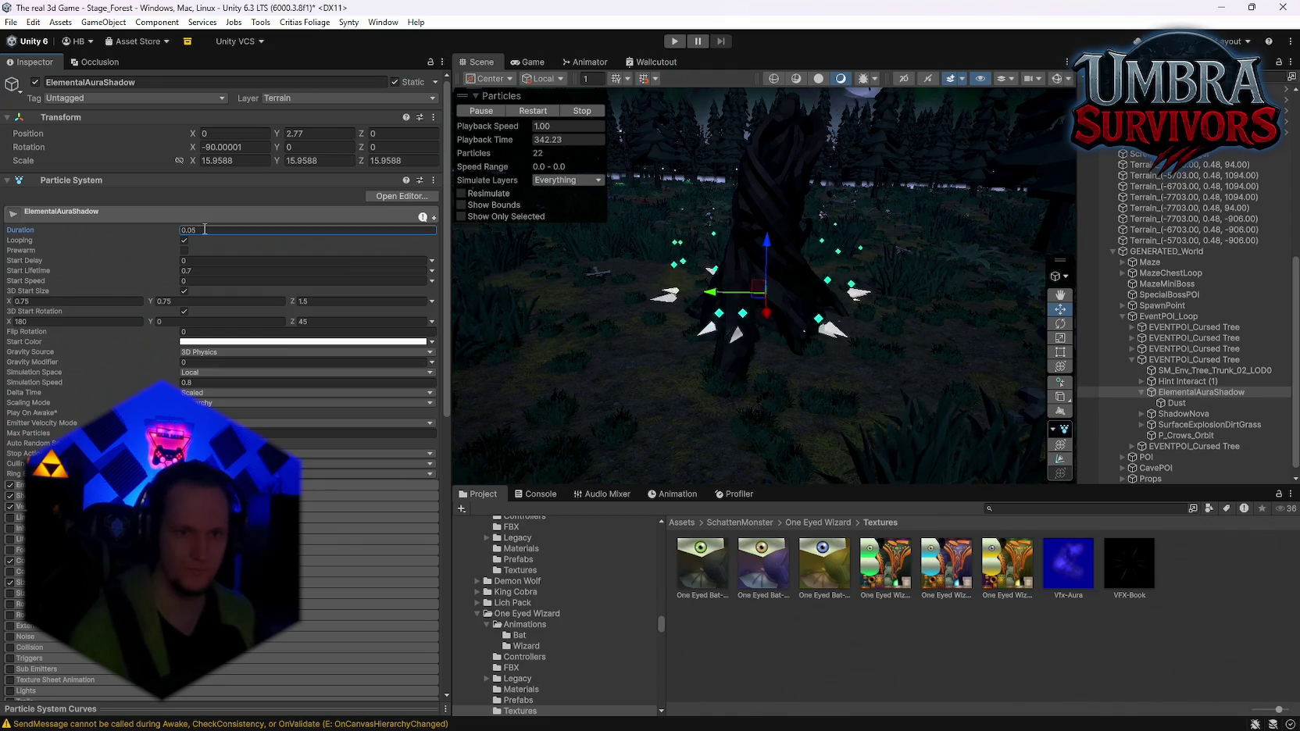
click(197, 382)
text(0)
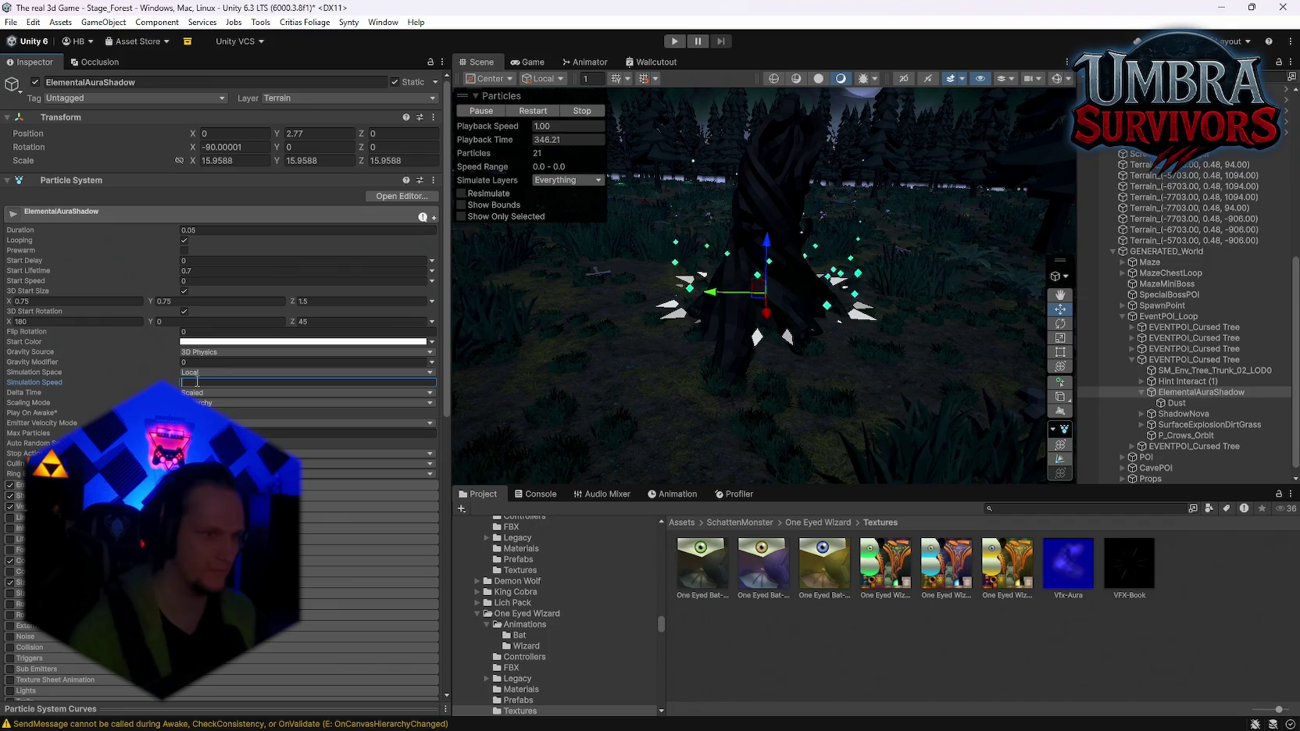
click(185, 291)
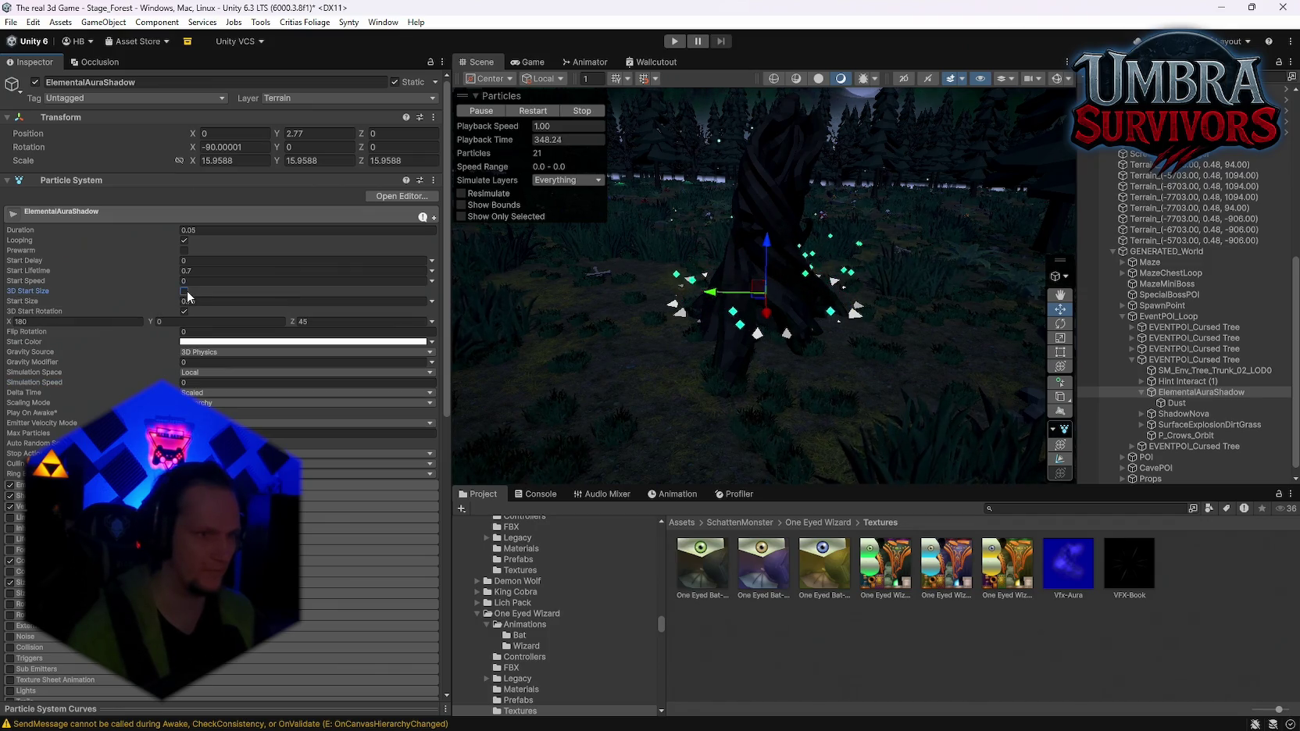
text(0)
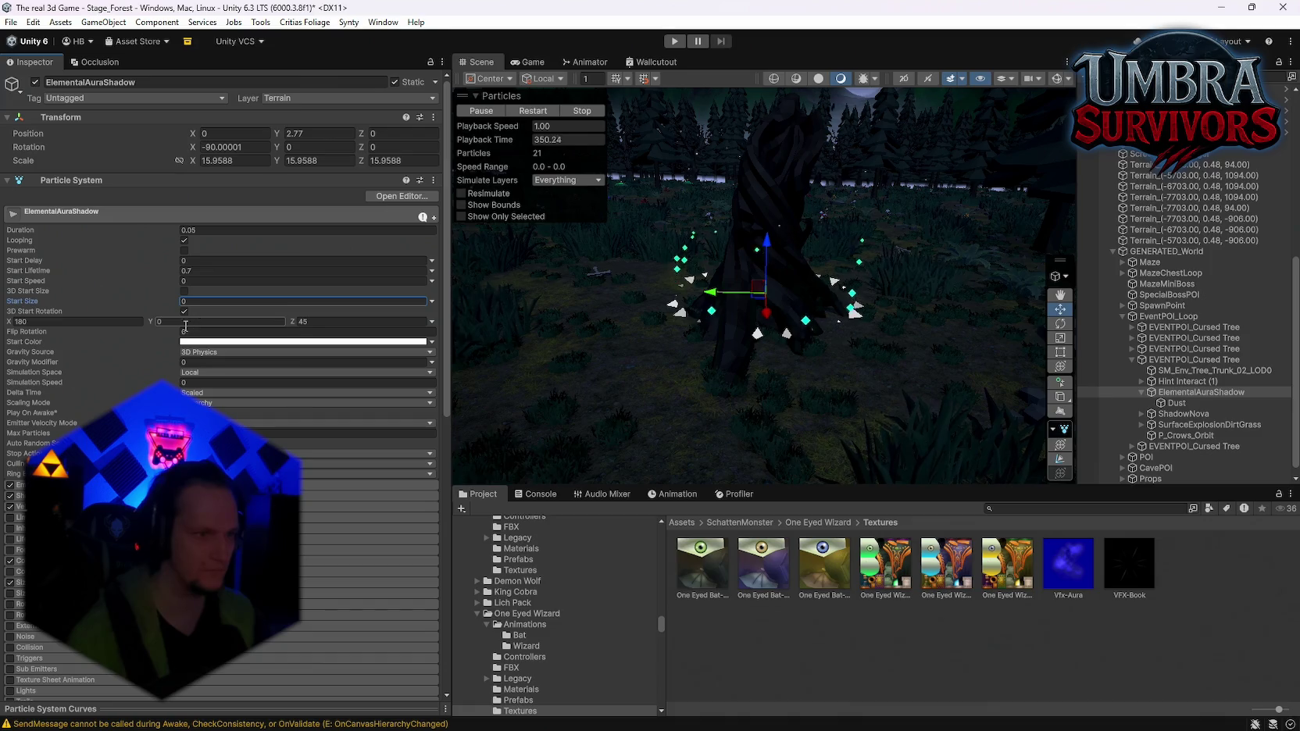
Turn off the particles' Renderer module and reselect the cursed tree
scroll(203, 323, down, 4)
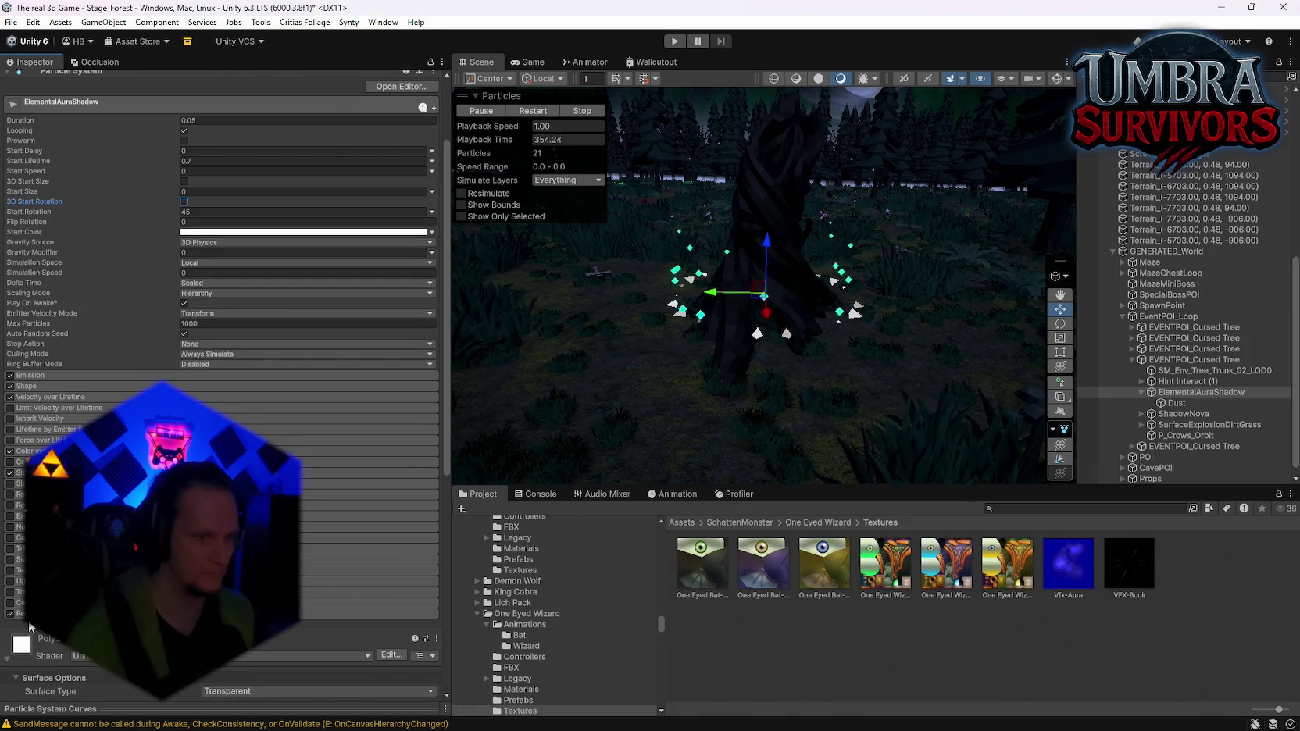
click(30, 623)
click(10, 614)
mouse_move(626, 375)
mouse_down()
mouse_move(741, 371)
mouse_move(740, 350)
mouse_move(1234, 262)
mouse_move(1253, 317)
mouse_move(1247, 333)
mouse_move(635, 358)
mouse_up()
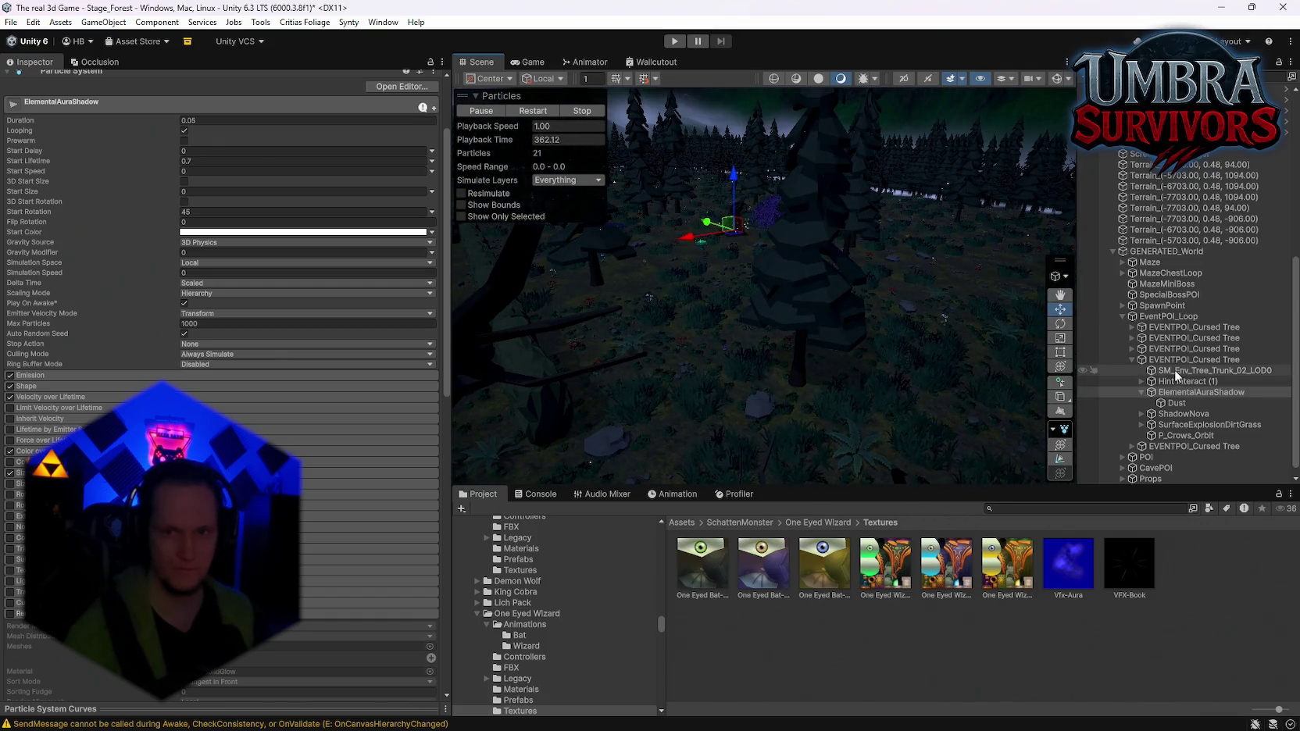
click(1180, 360)
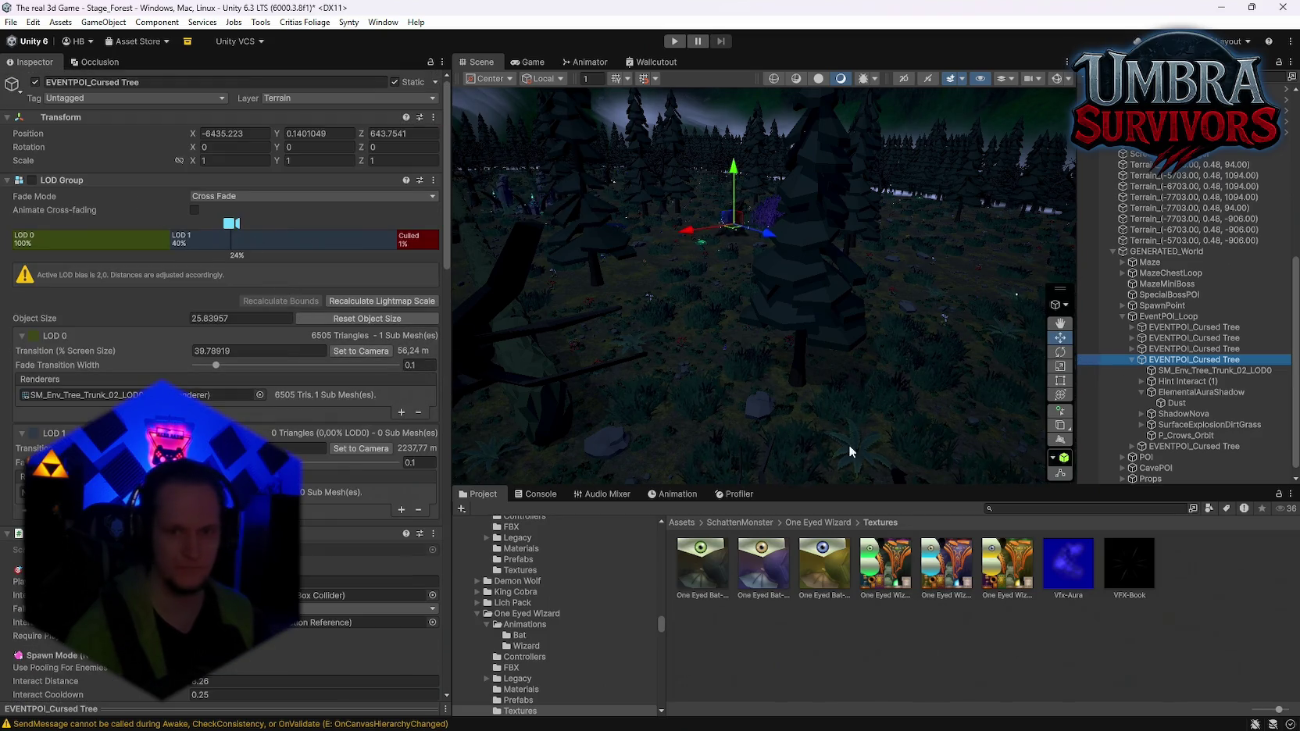
Search the Project for 'tree' and open the Tree Stump event POI folder
click(1020, 509)
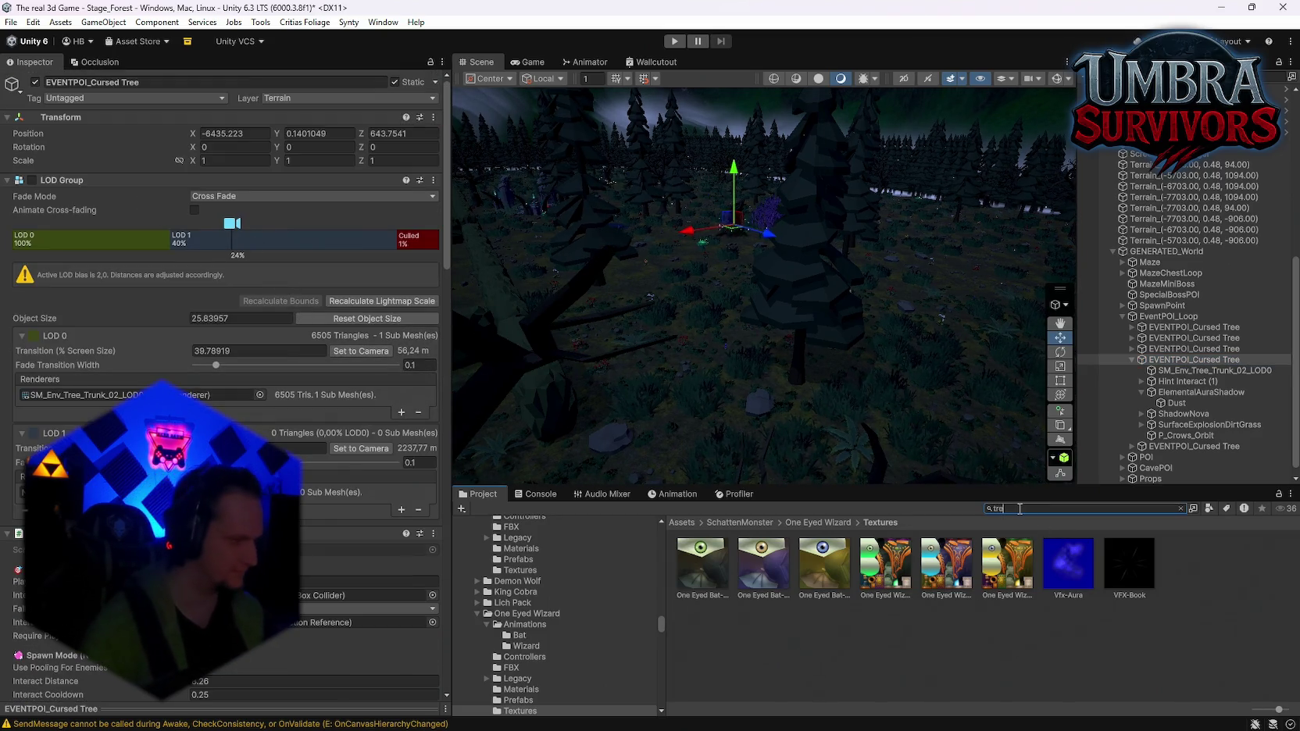
text(e)
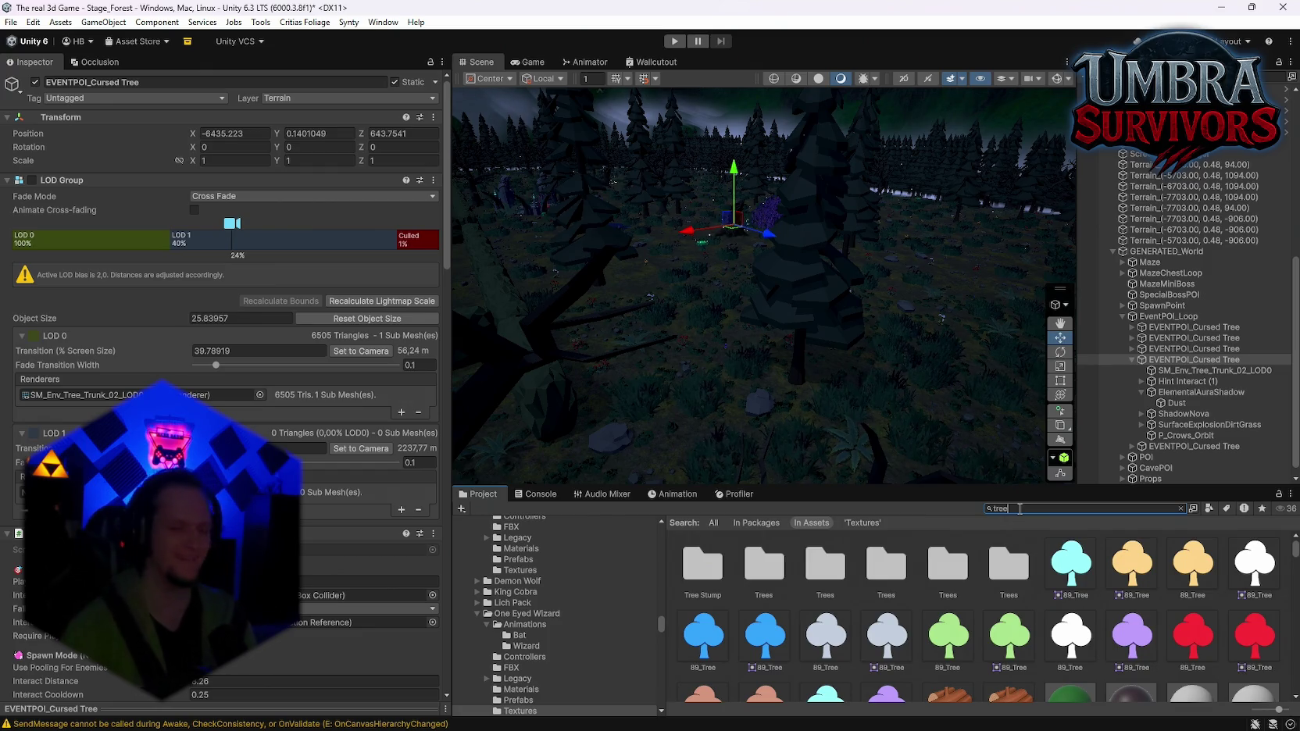
scroll(234, 421, down, 20)
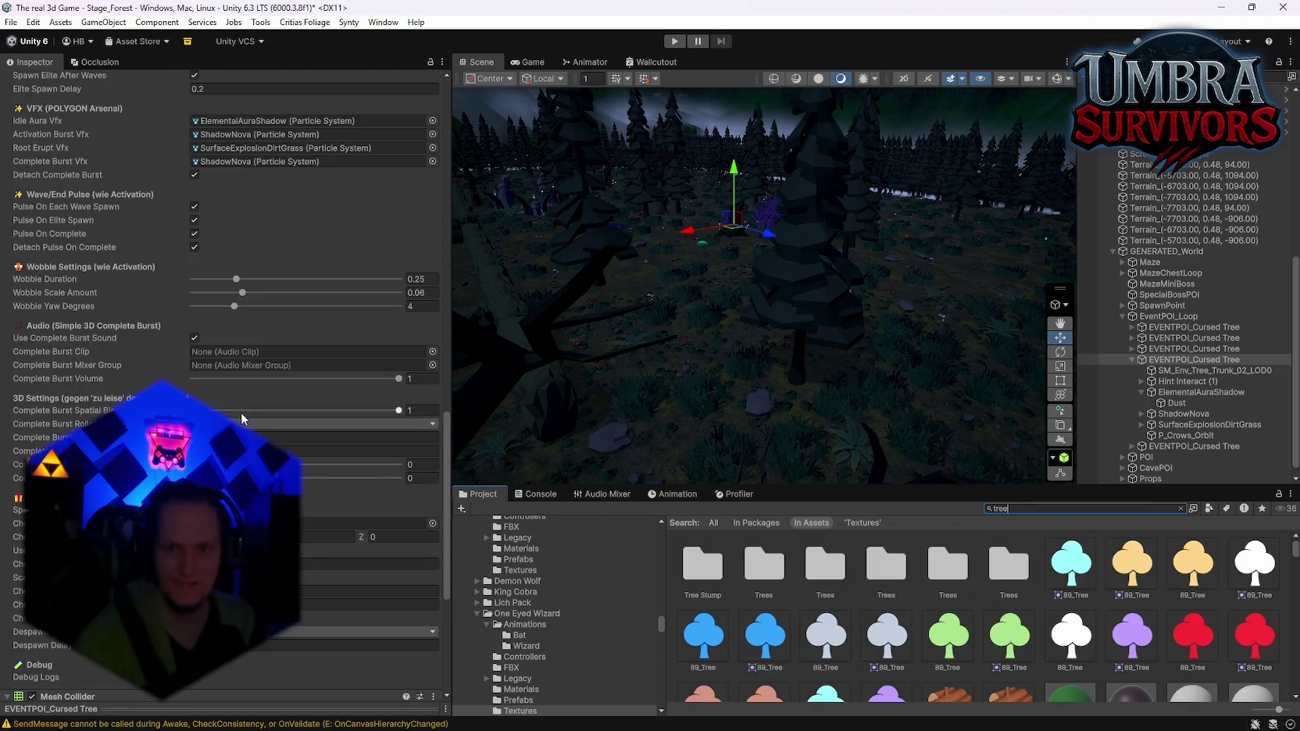
scroll(334, 416, down, 8)
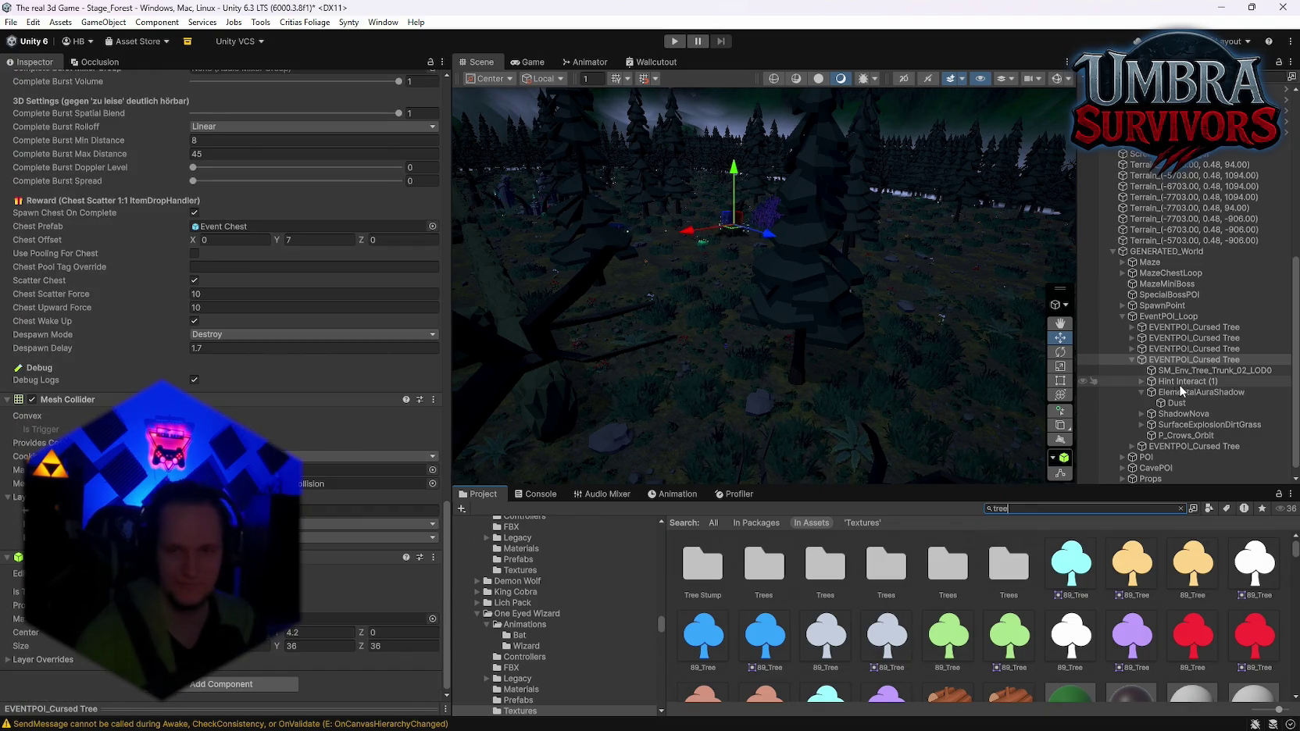
scroll(414, 413, up, 10)
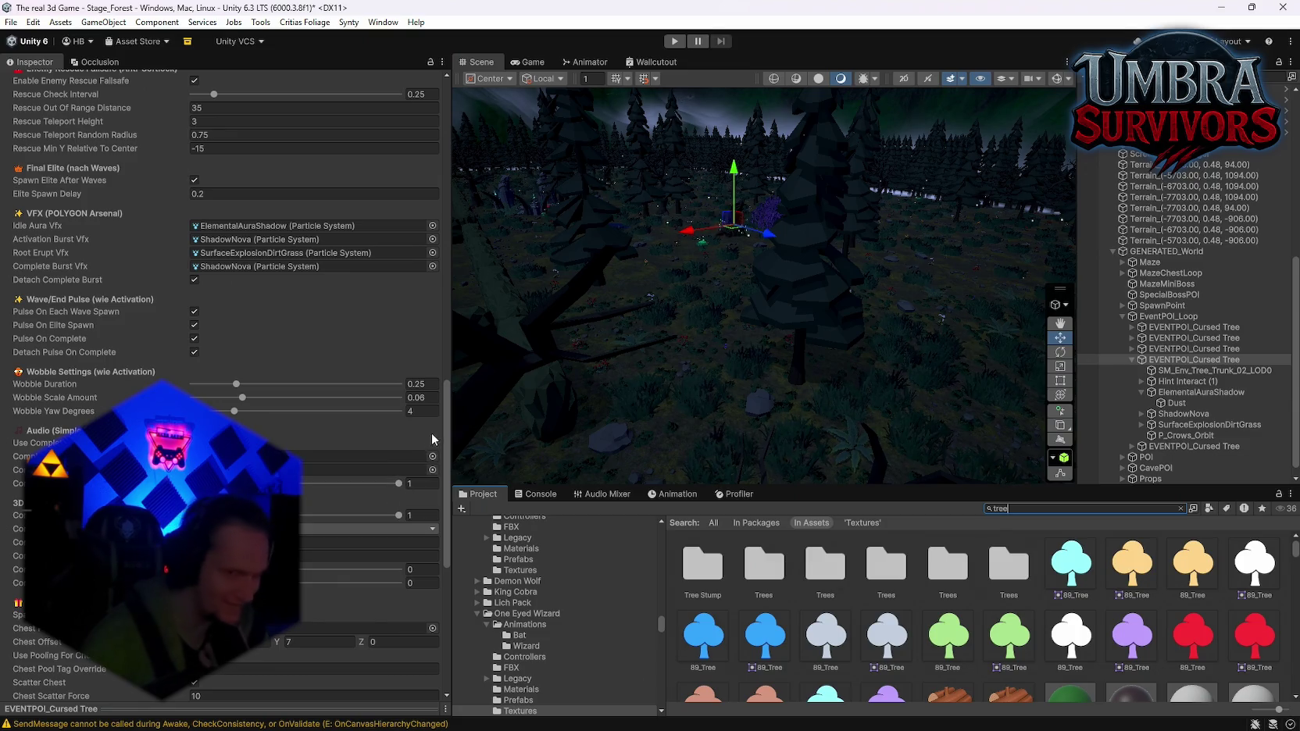
scroll(298, 434, up, 10)
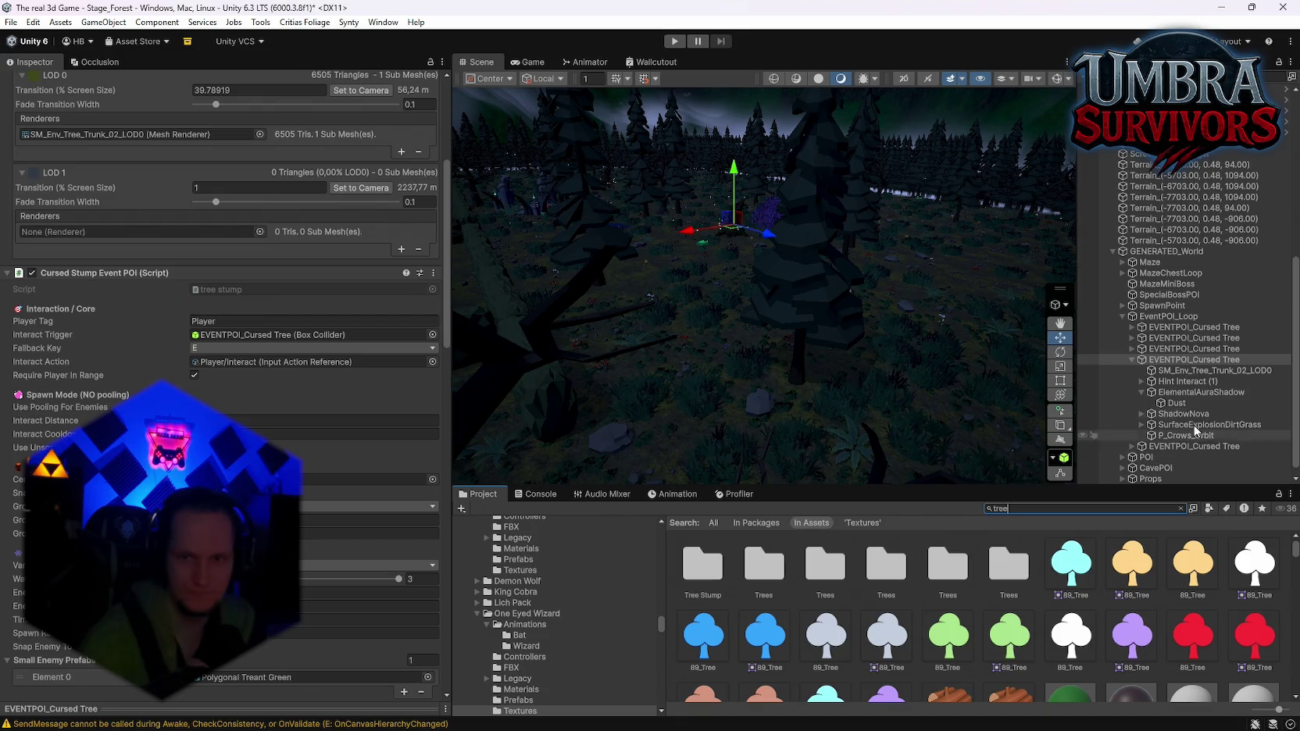
double_click(711, 568)
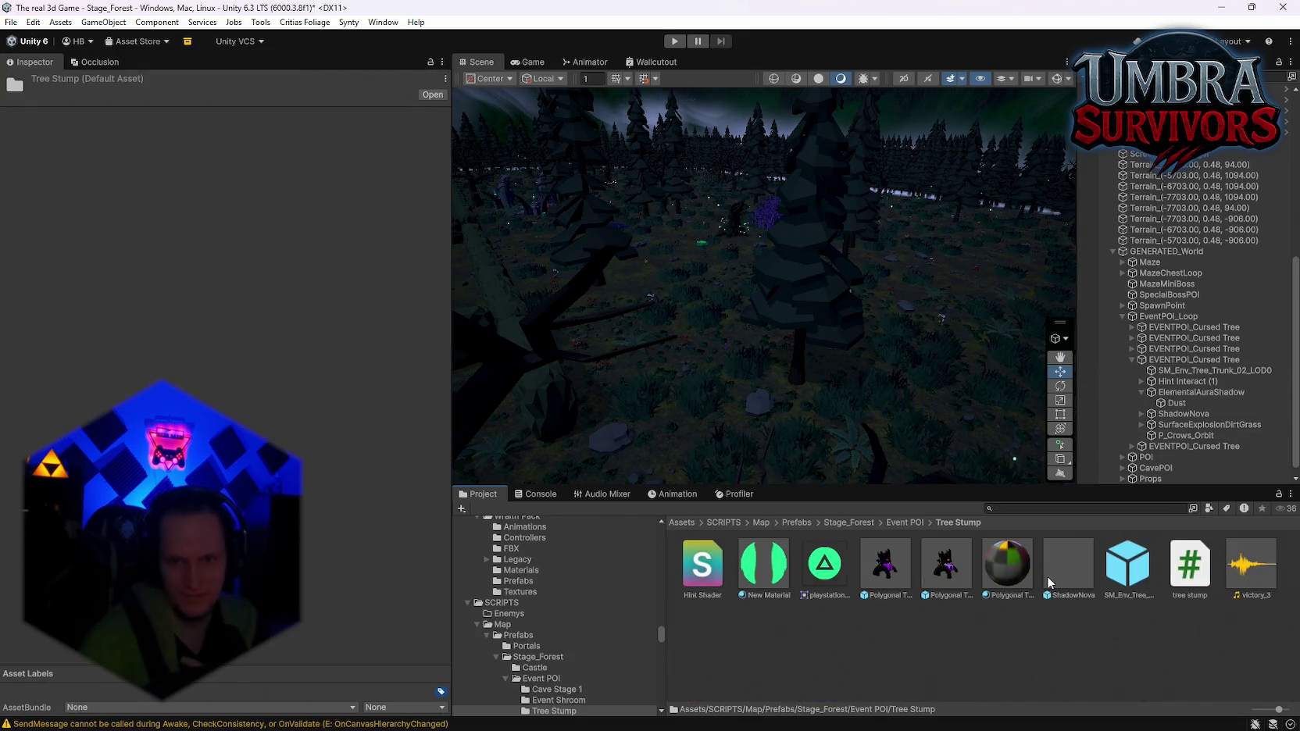
click(1050, 582)
click(1129, 566)
scroll(305, 439, down, 15)
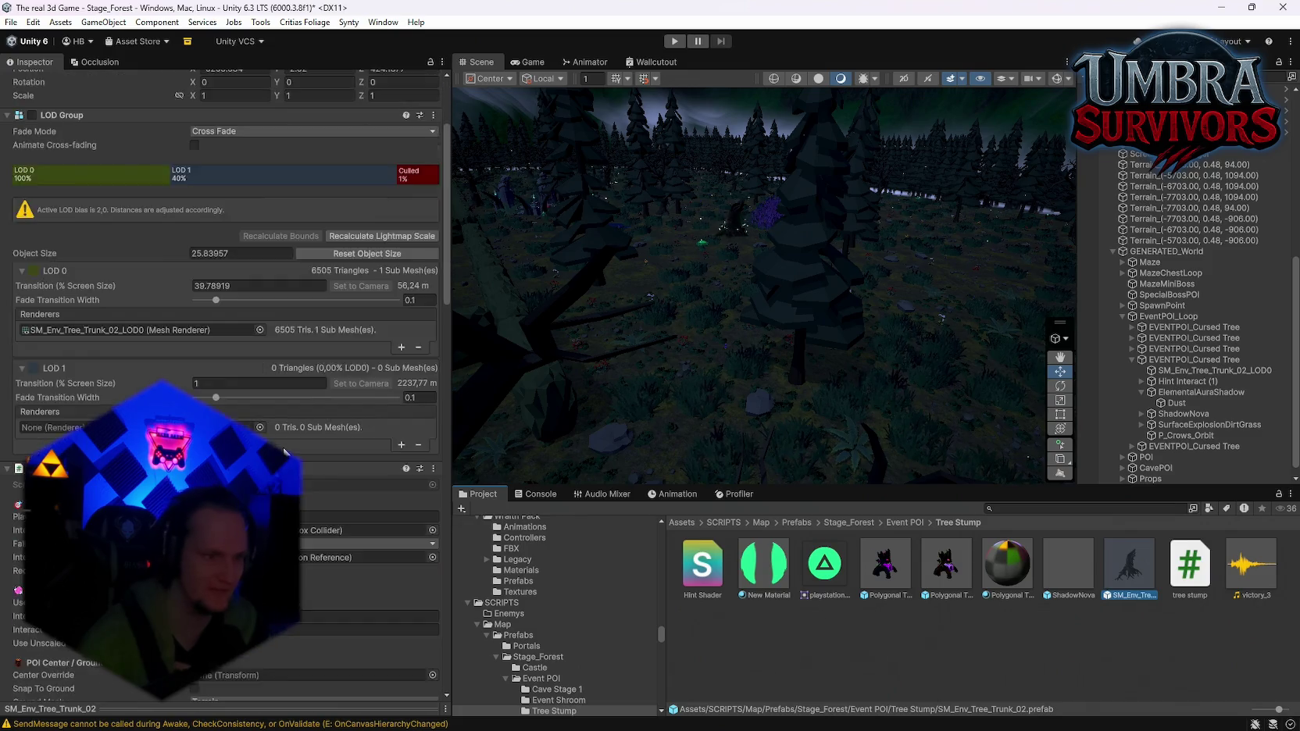
scroll(305, 439, down, 20)
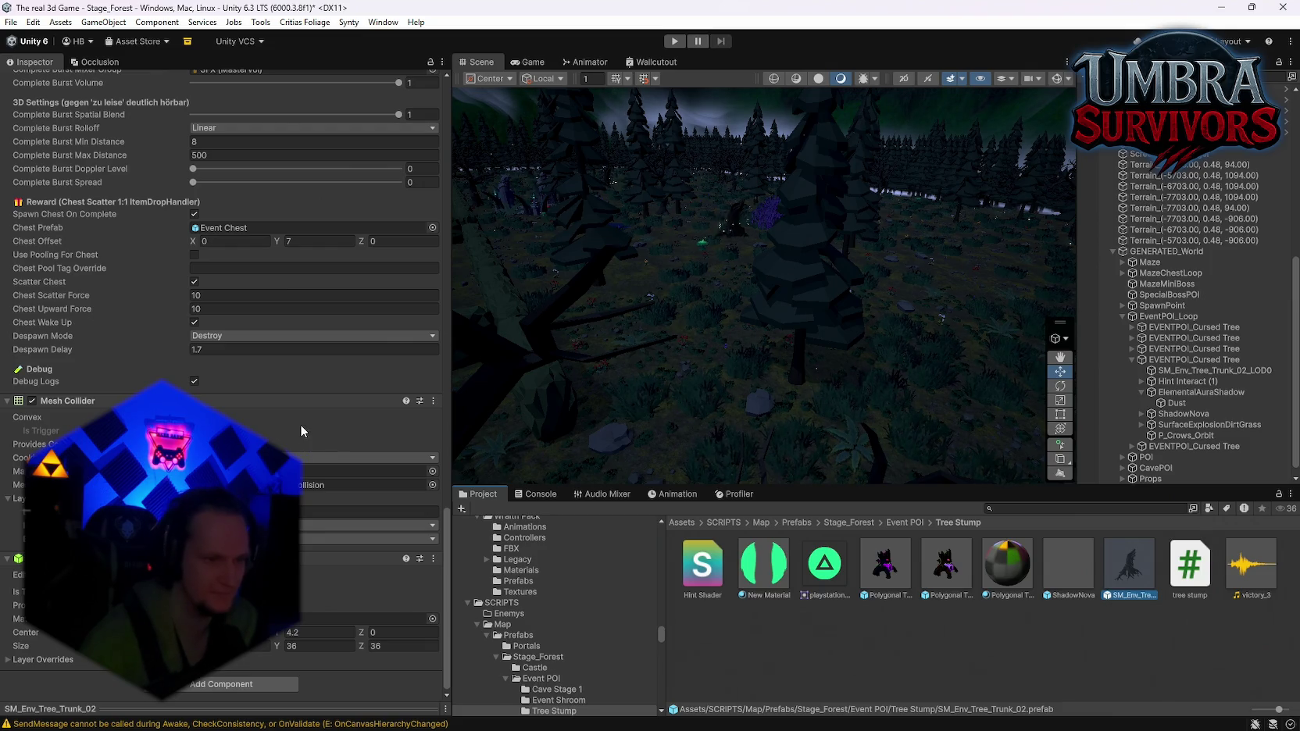
scroll(315, 476, up, 10)
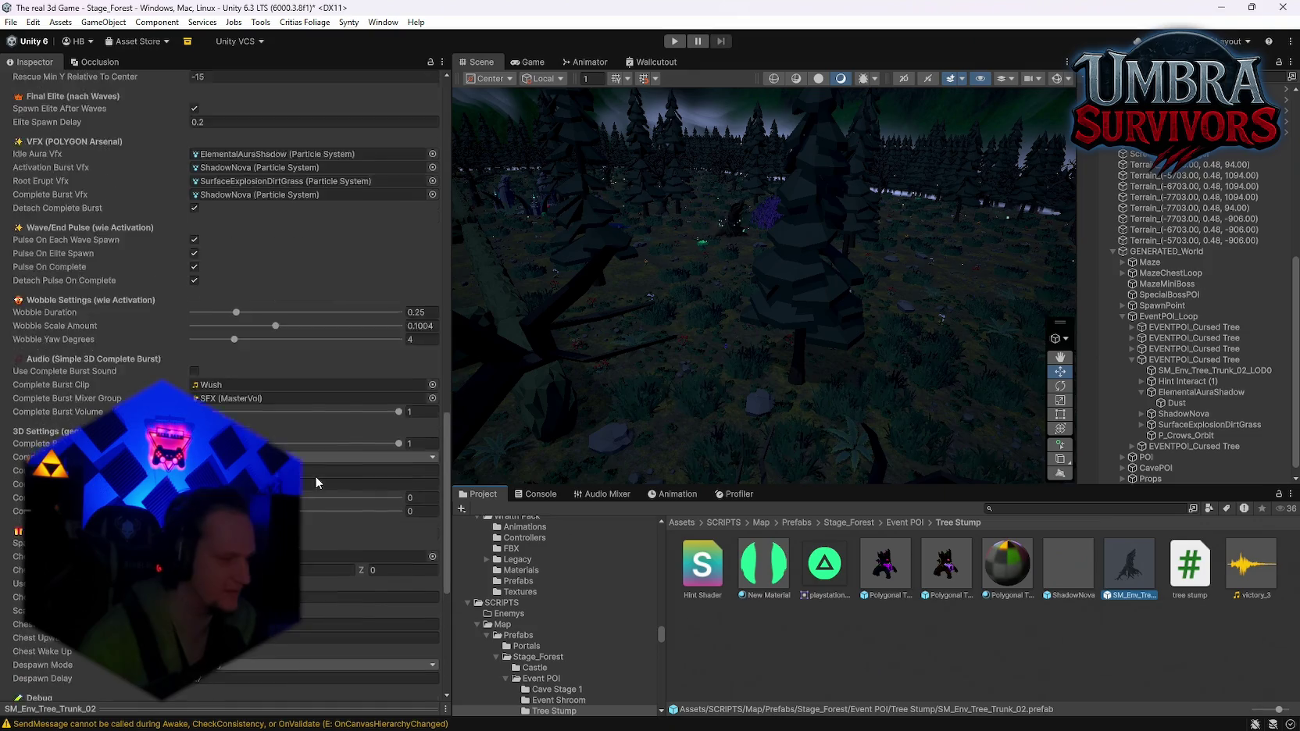
scroll(320, 455, up, 6)
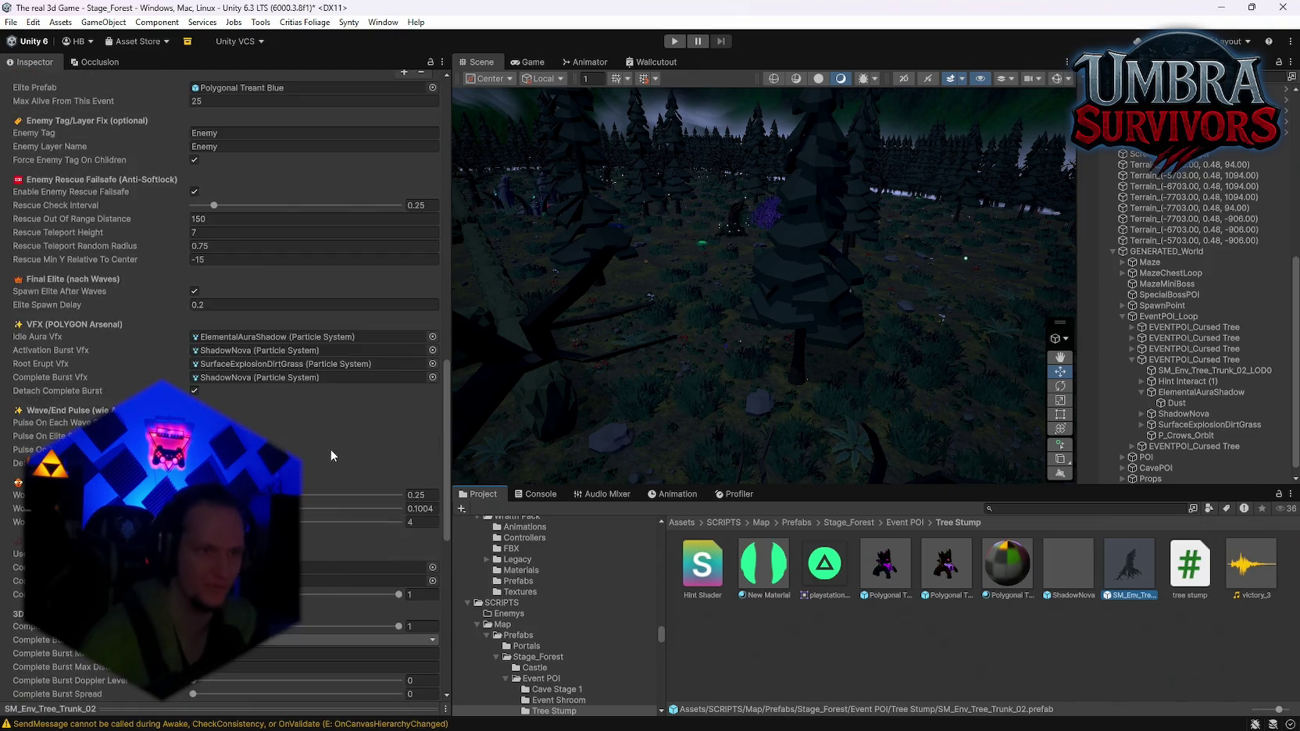
scroll(382, 416, up, 12)
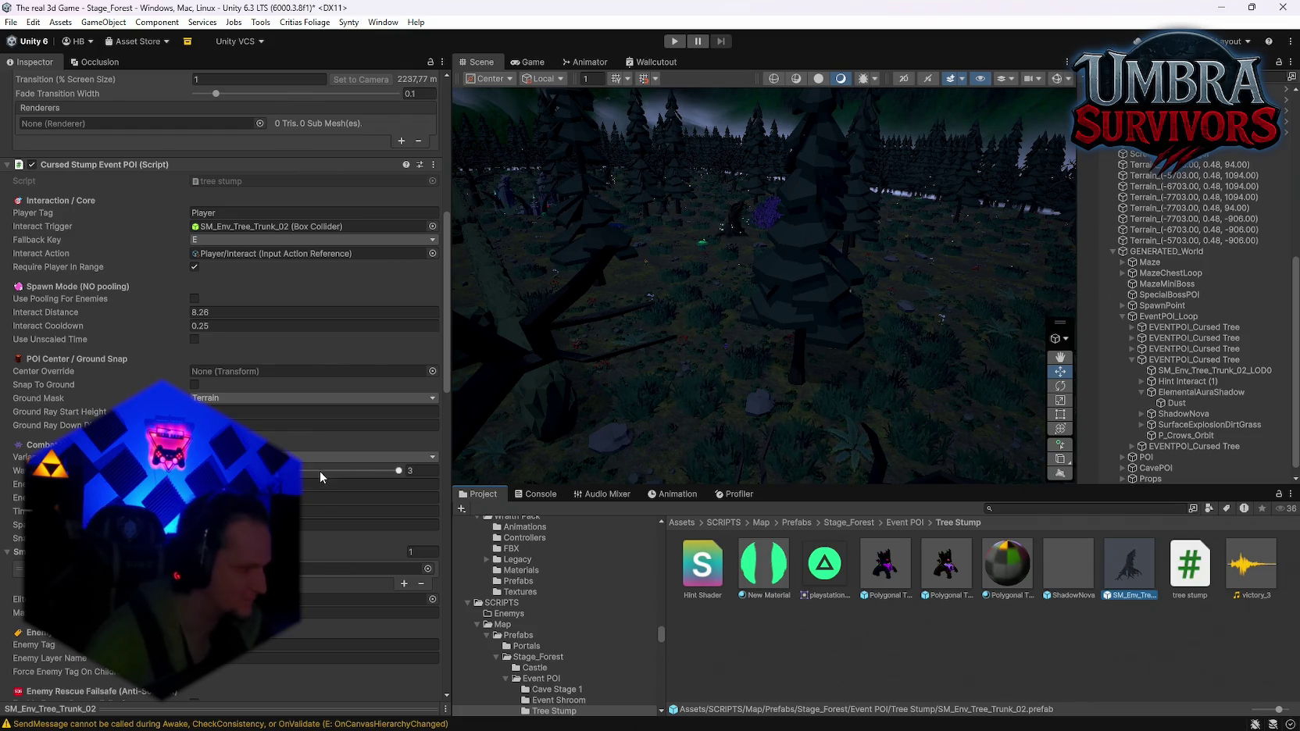
scroll(303, 471, down, 2)
scroll(304, 465, down, 7)
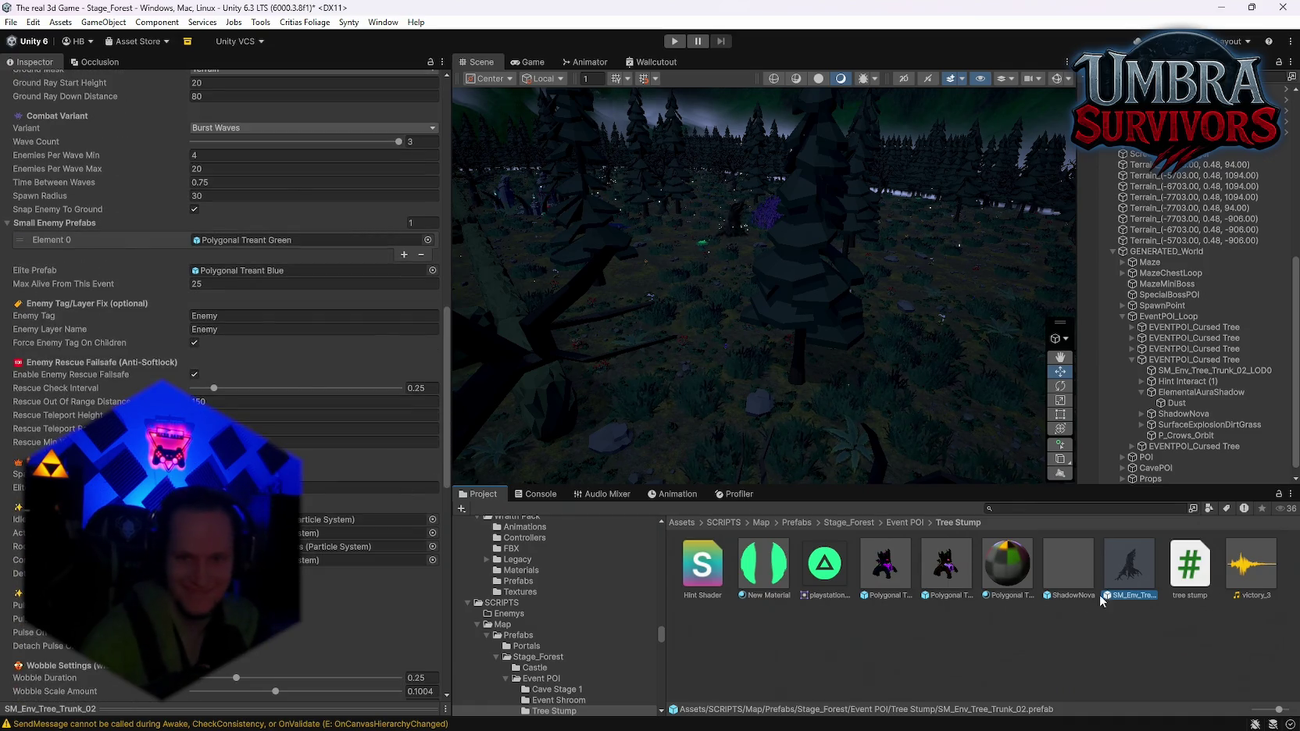
double_click(1113, 596)
scroll(846, 365, up, 5)
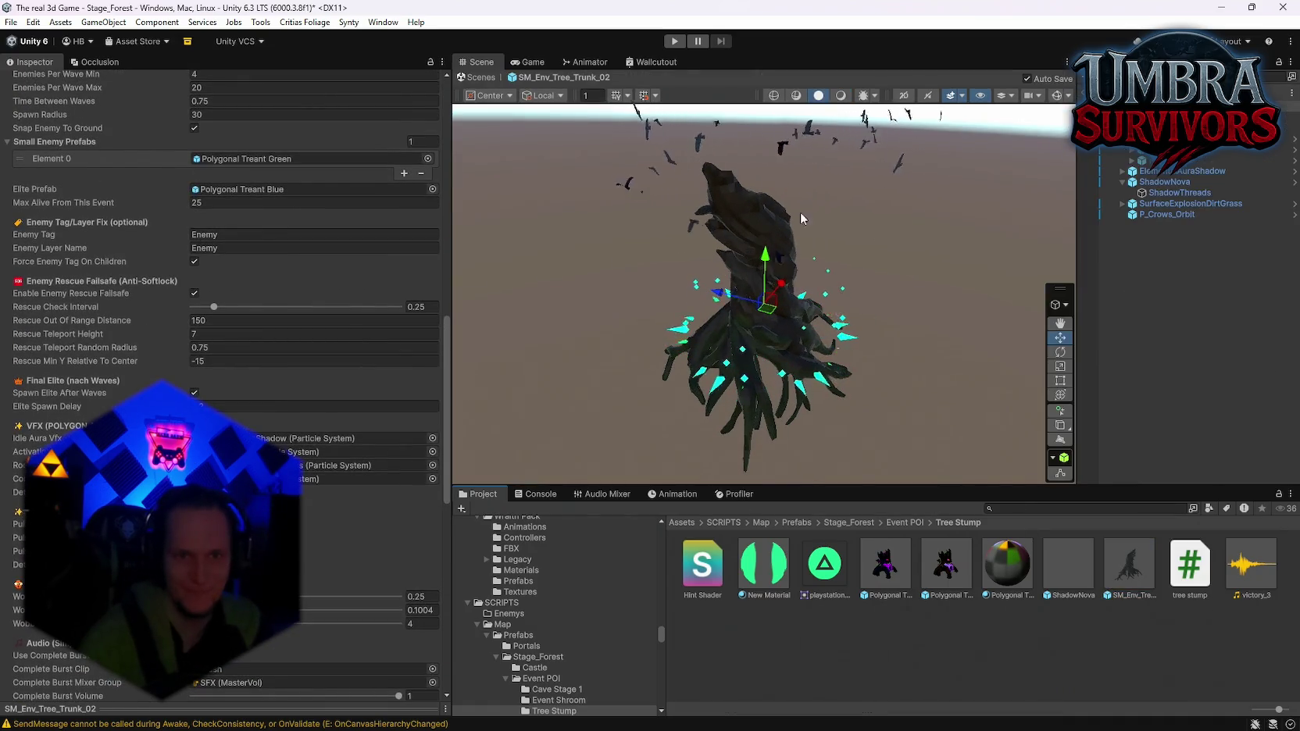
click(1162, 195)
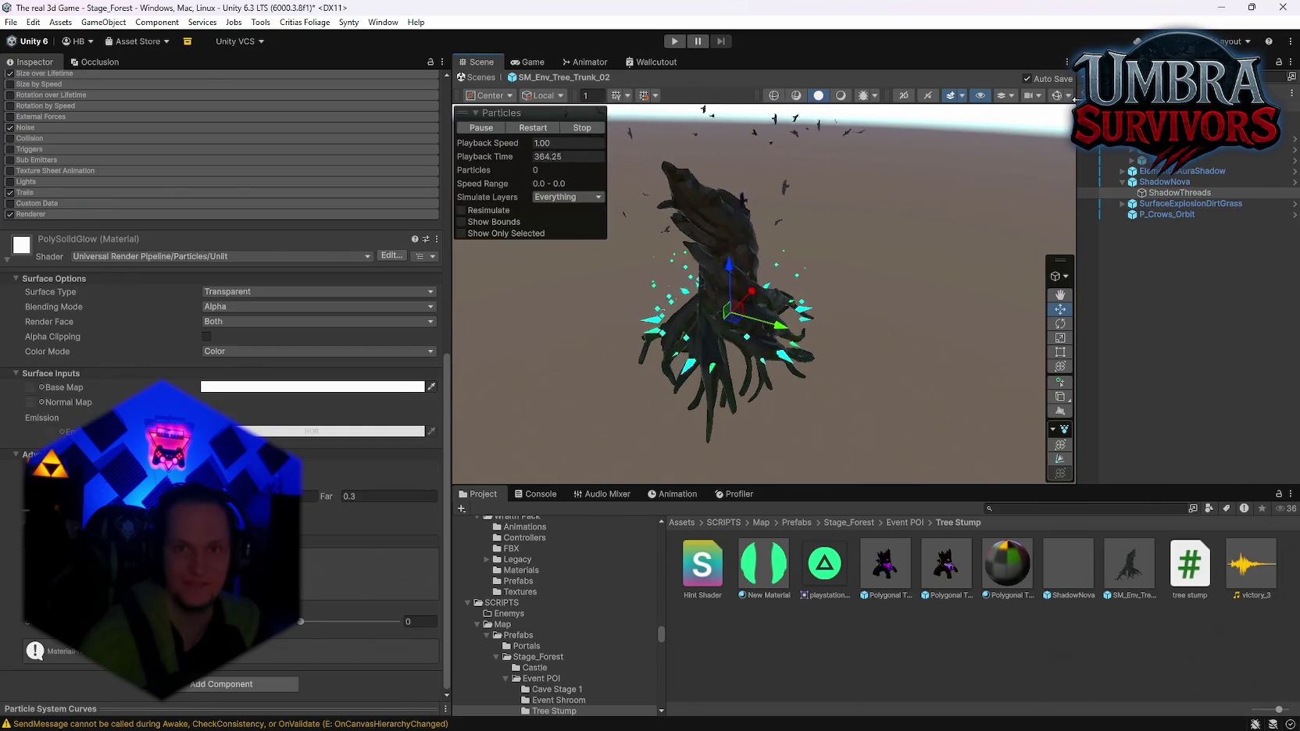
click(1084, 78)
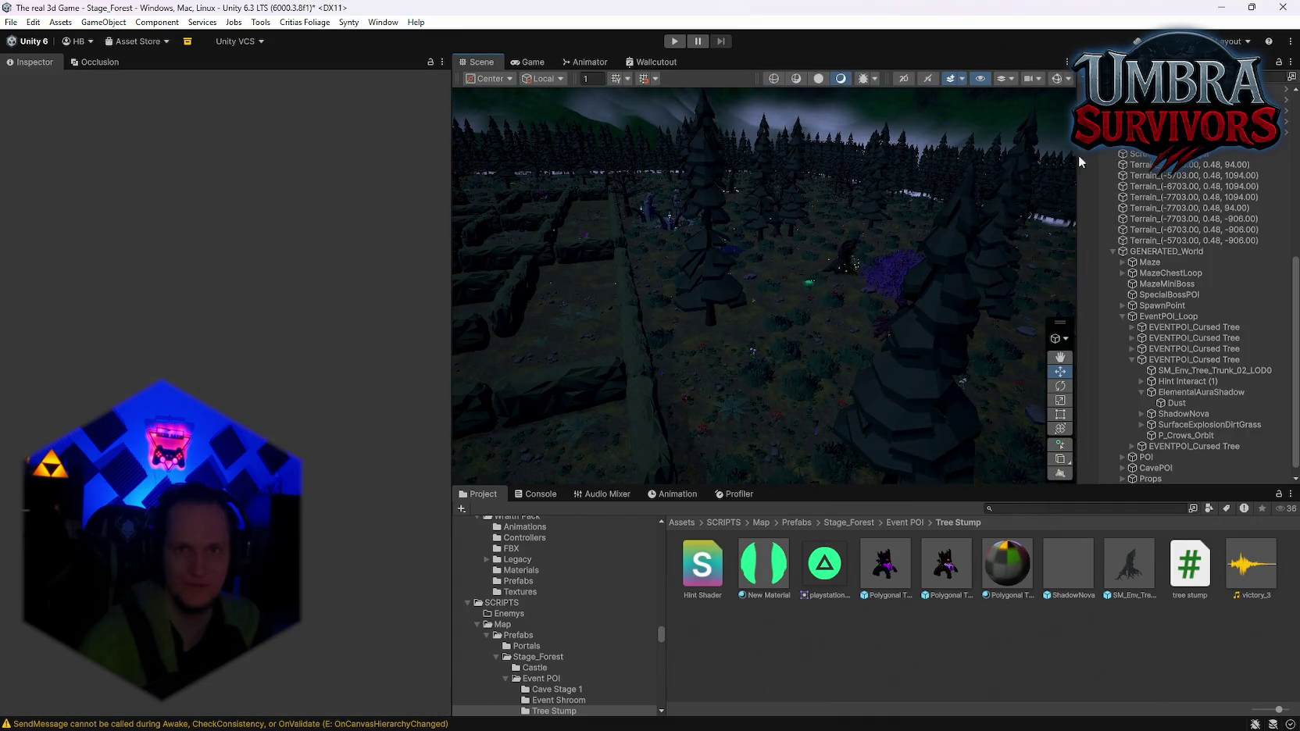
Regenerate the map from WorldGen's Map Generator and fly down to the mushroom ring
scroll(1156, 273, up, 10)
click(1139, 154)
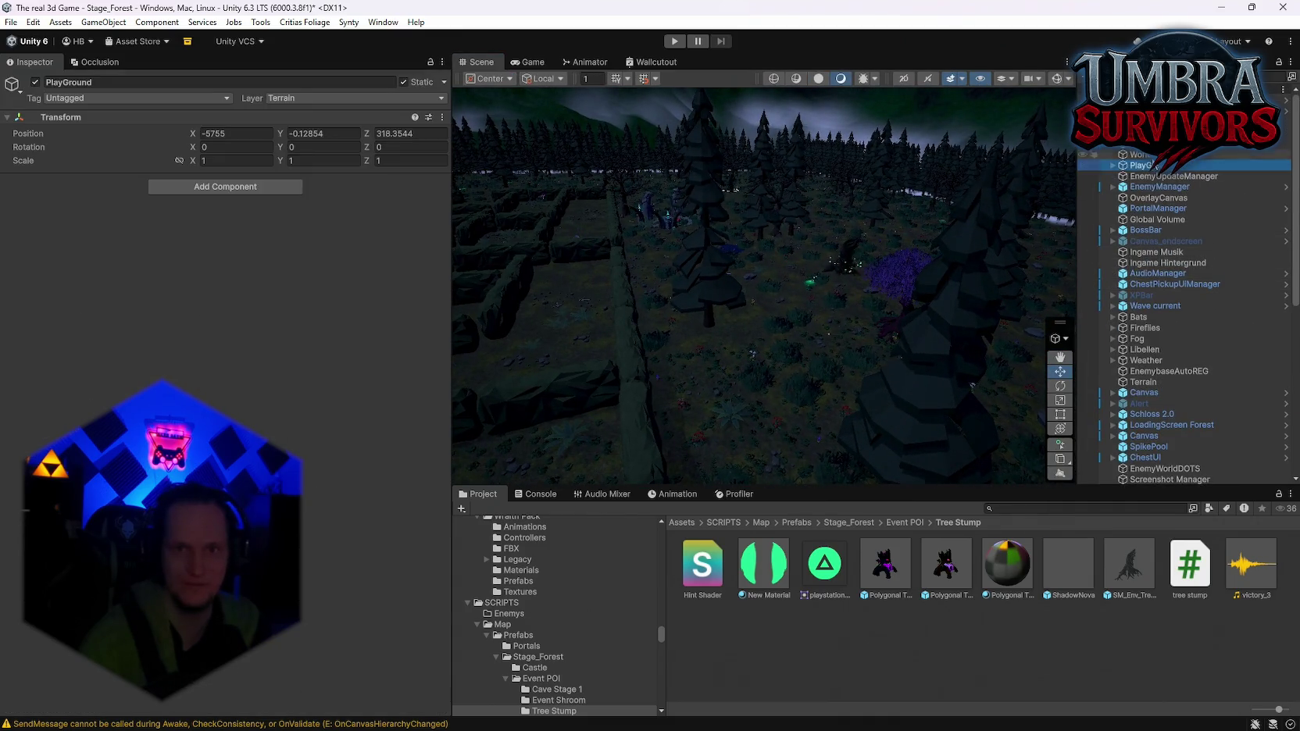
click(434, 183)
click(558, 392)
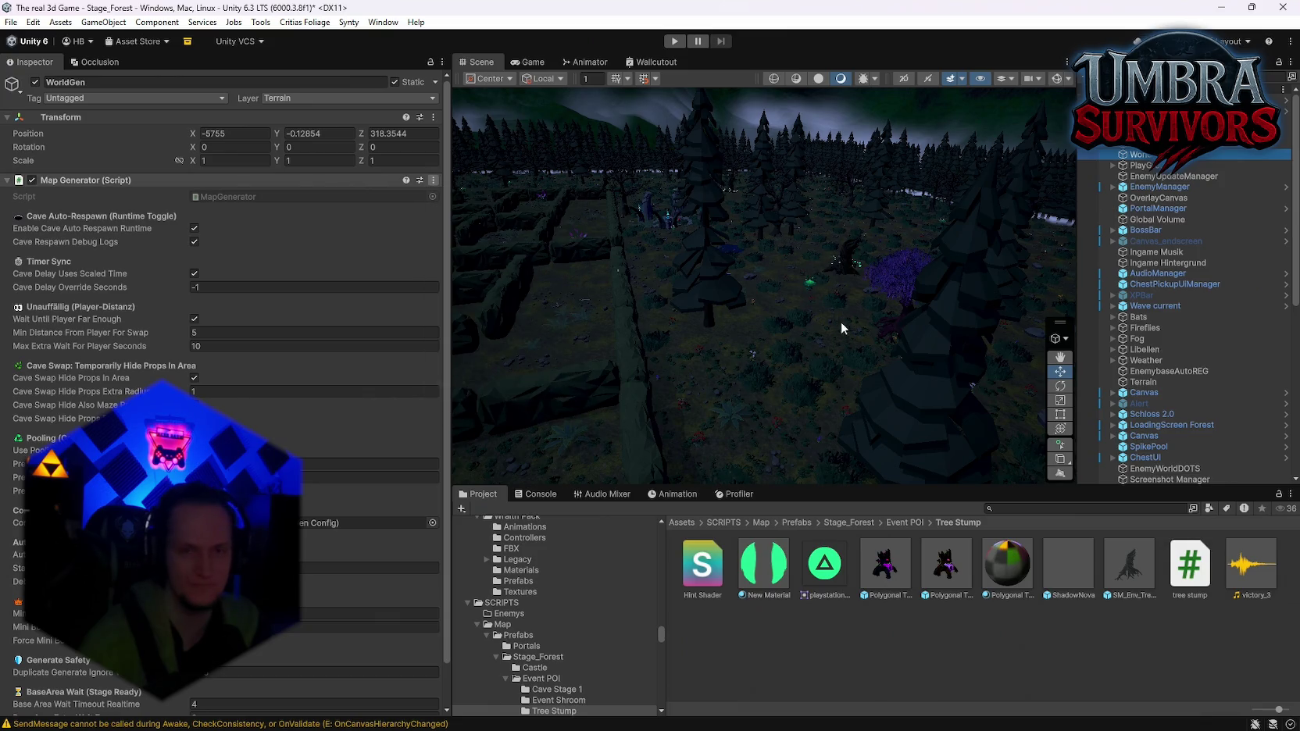
mouse_move(766, 289)
mouse_down()
mouse_move(850, 294)
mouse_move(507, 313)
mouse_move(601, 397)
mouse_move(572, 397)
mouse_move(578, 260)
mouse_move(450, 276)
mouse_move(425, 297)
mouse_move(309, 319)
mouse_move(50, 327)
mouse_move(1268, 327)
mouse_move(1237, 344)
mouse_move(609, 340)
mouse_move(686, 363)
mouse_move(627, 371)
mouse_move(956, 365)
mouse_move(1001, 357)
mouse_move(995, 337)
mouse_up()
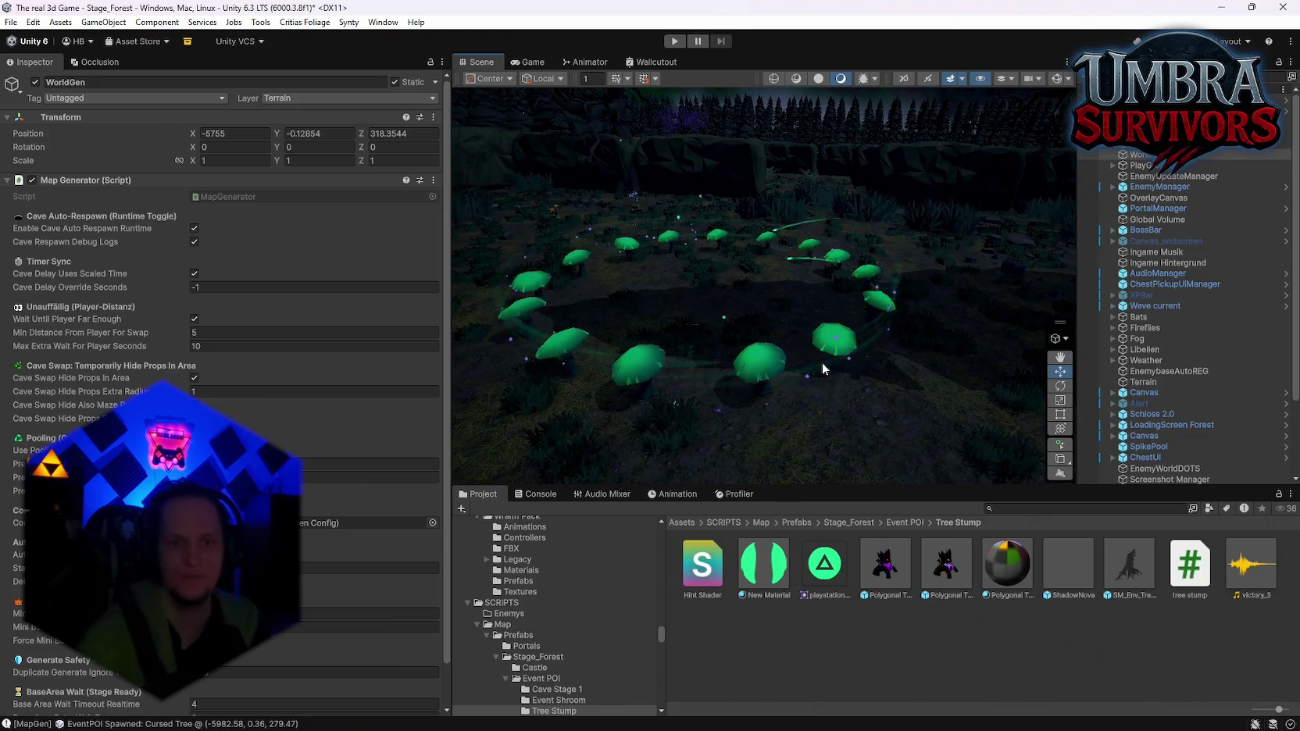
scroll(574, 645, down, 3)
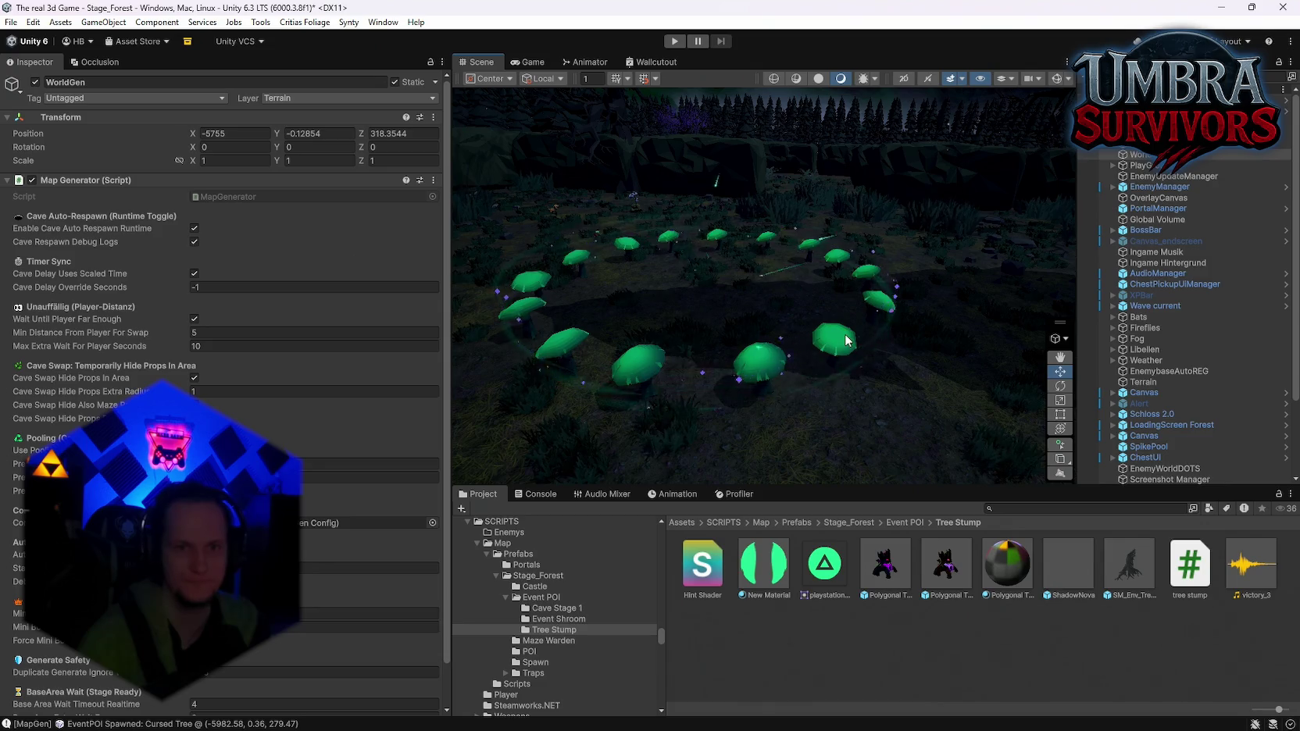
Select a glowing ring mushroom and its parent object in the Hierarchy
click(833, 342)
click(1133, 367)
click(1147, 336)
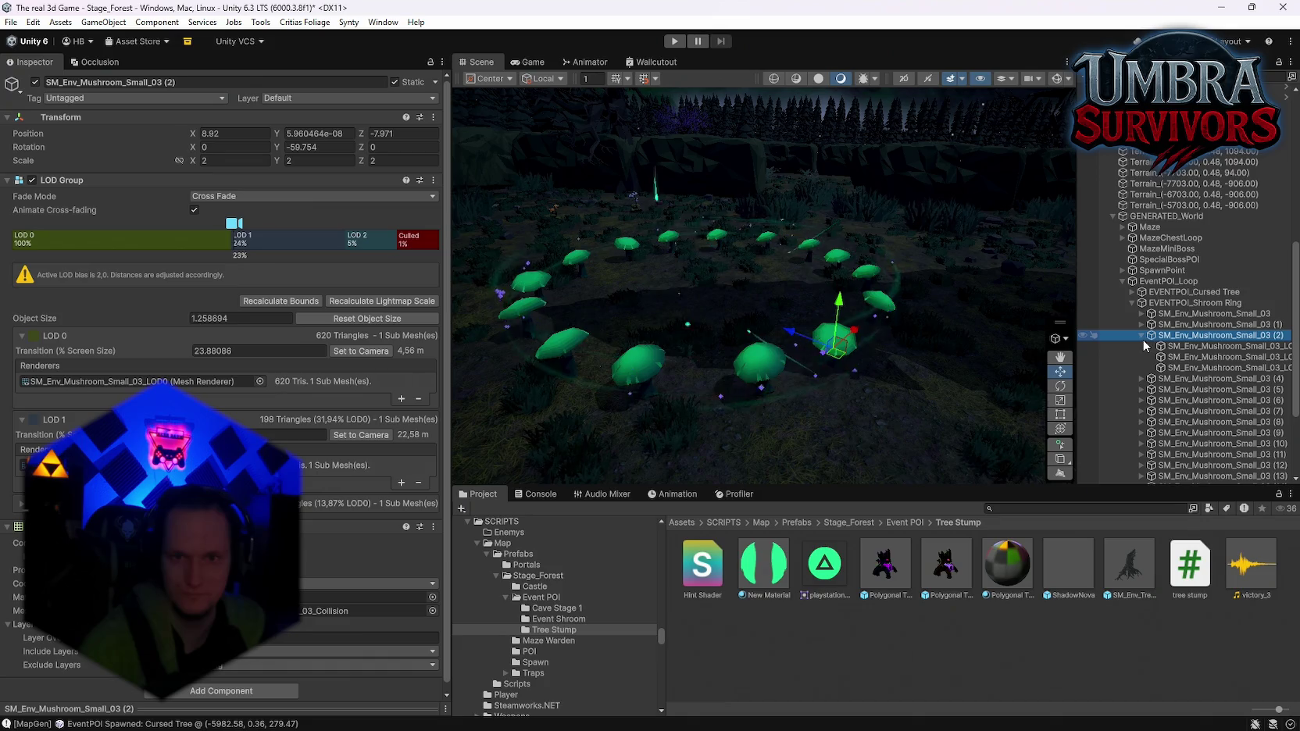
click(1141, 335)
scroll(1125, 368, down, 3)
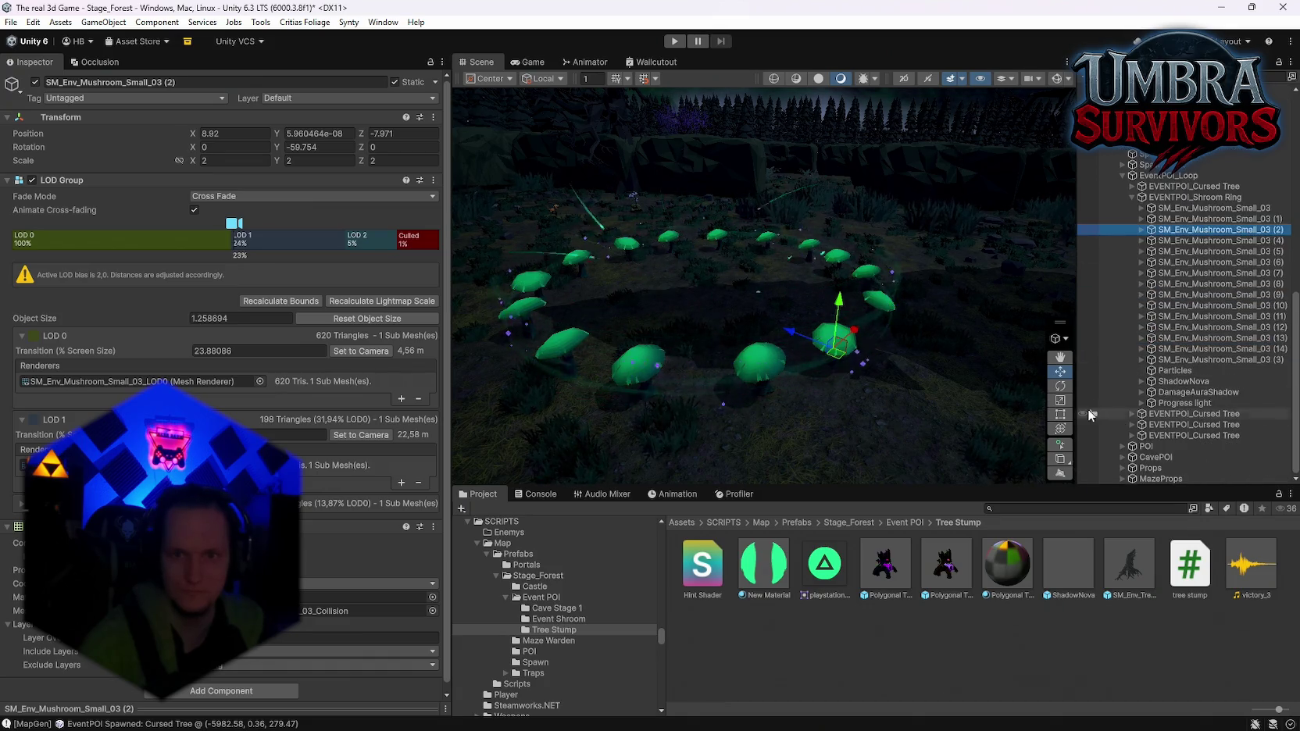
Search 'shroom' and place the Event Shroom folder's Shroom Ring prefab into the scene
click(1018, 508)
text(mush)
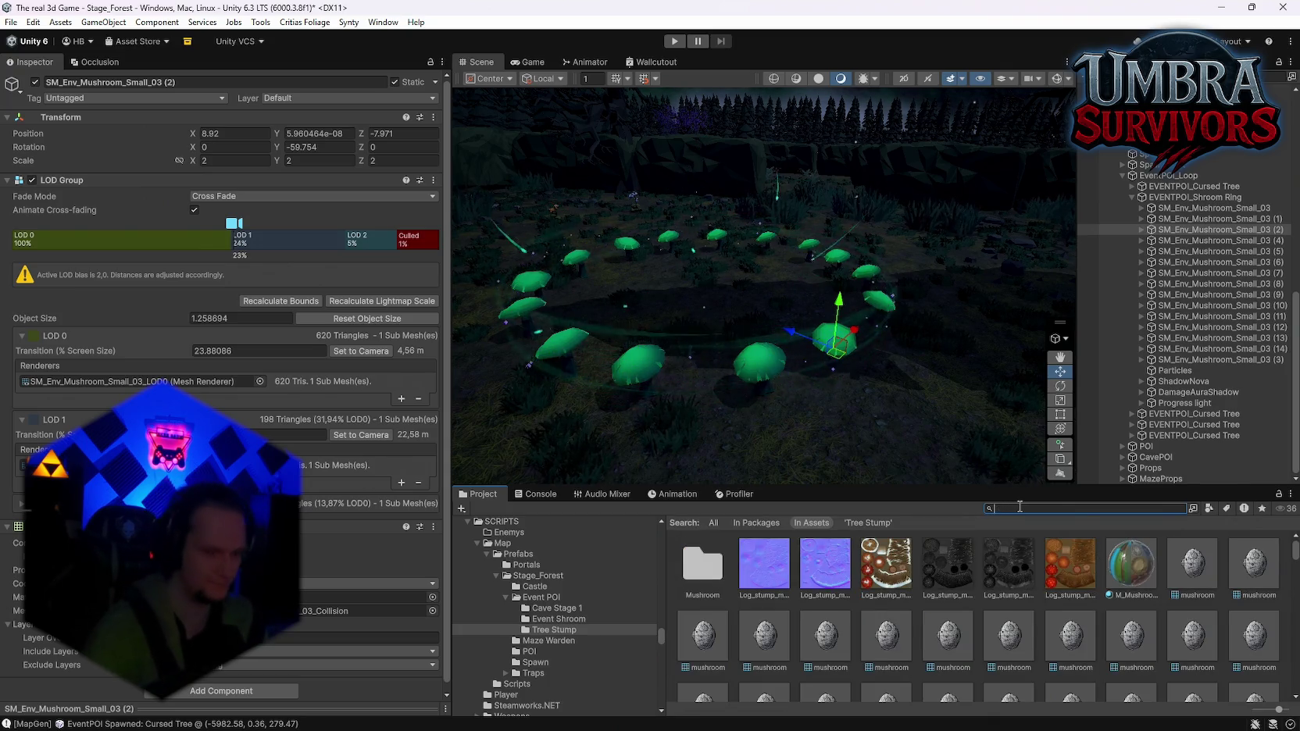
key(BackSpace)
key(BackSpace)
key(BackSpace)
text(shroom)
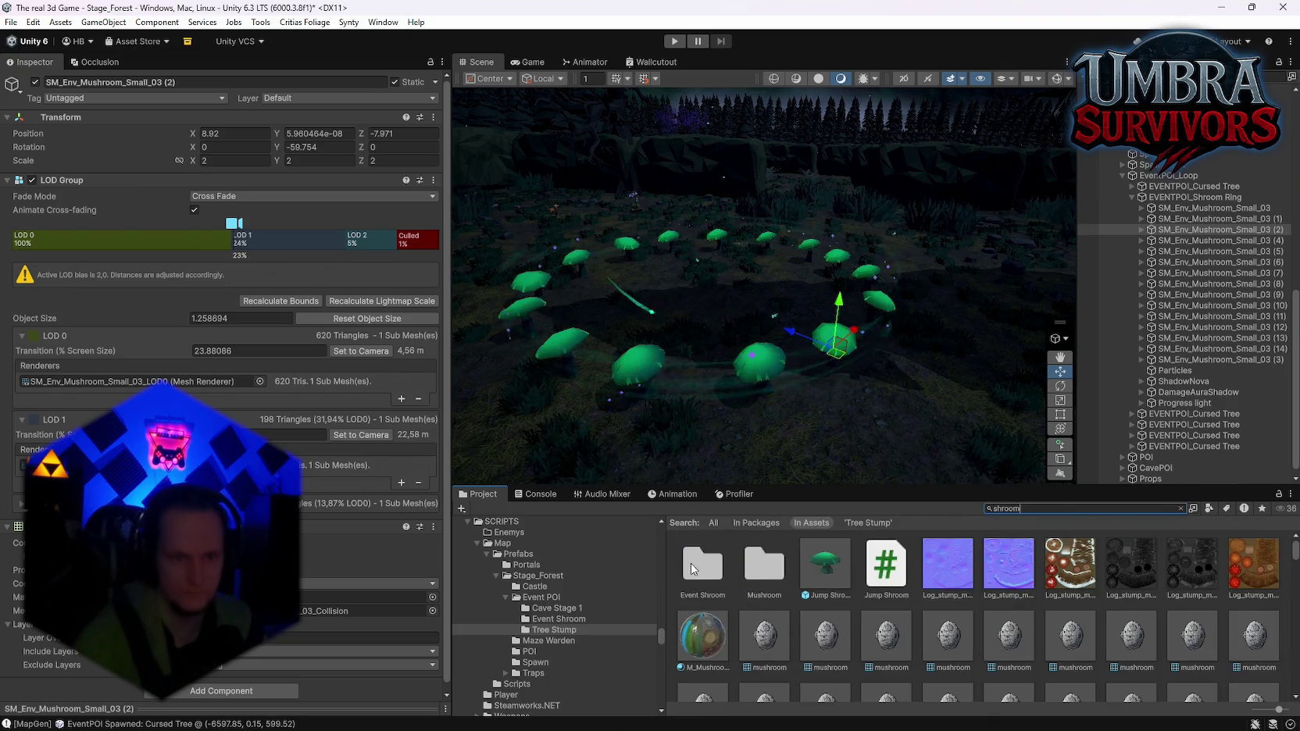
double_click(703, 563)
mouse_move(1138, 572)
mouse_down()
mouse_move(772, 412)
mouse_move(715, 343)
mouse_up()
Preview the ring's Particles, frame the ring, and select DamageAuraShadow
scroll(1174, 439, down, 3)
scroll(1174, 439, down, 2)
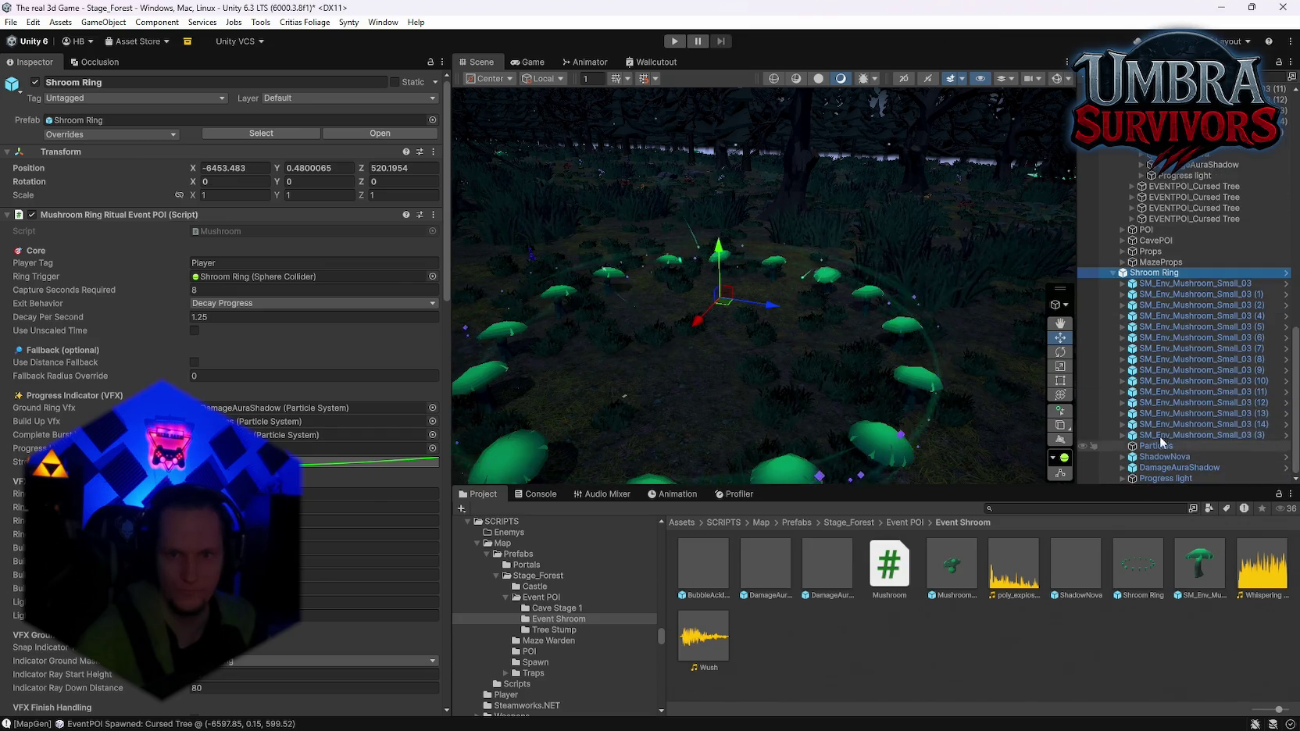
click(1160, 447)
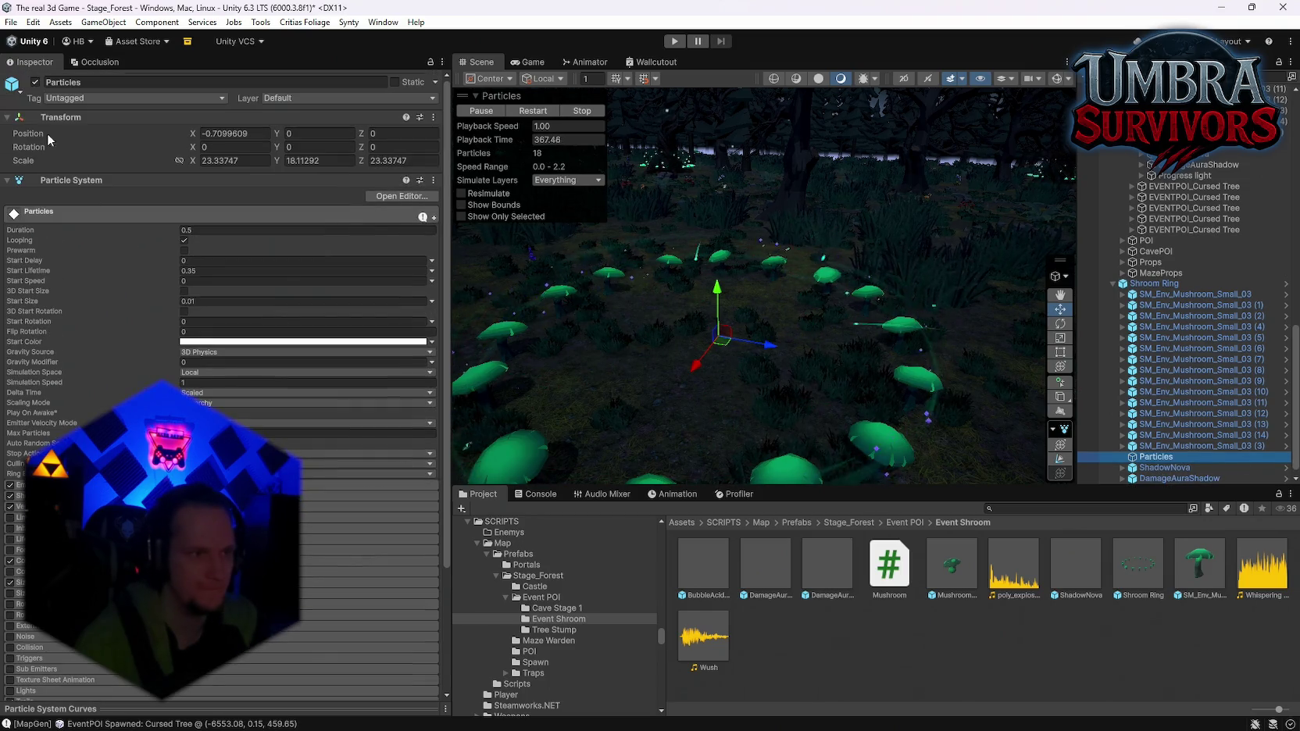
click(36, 82)
click(36, 82)
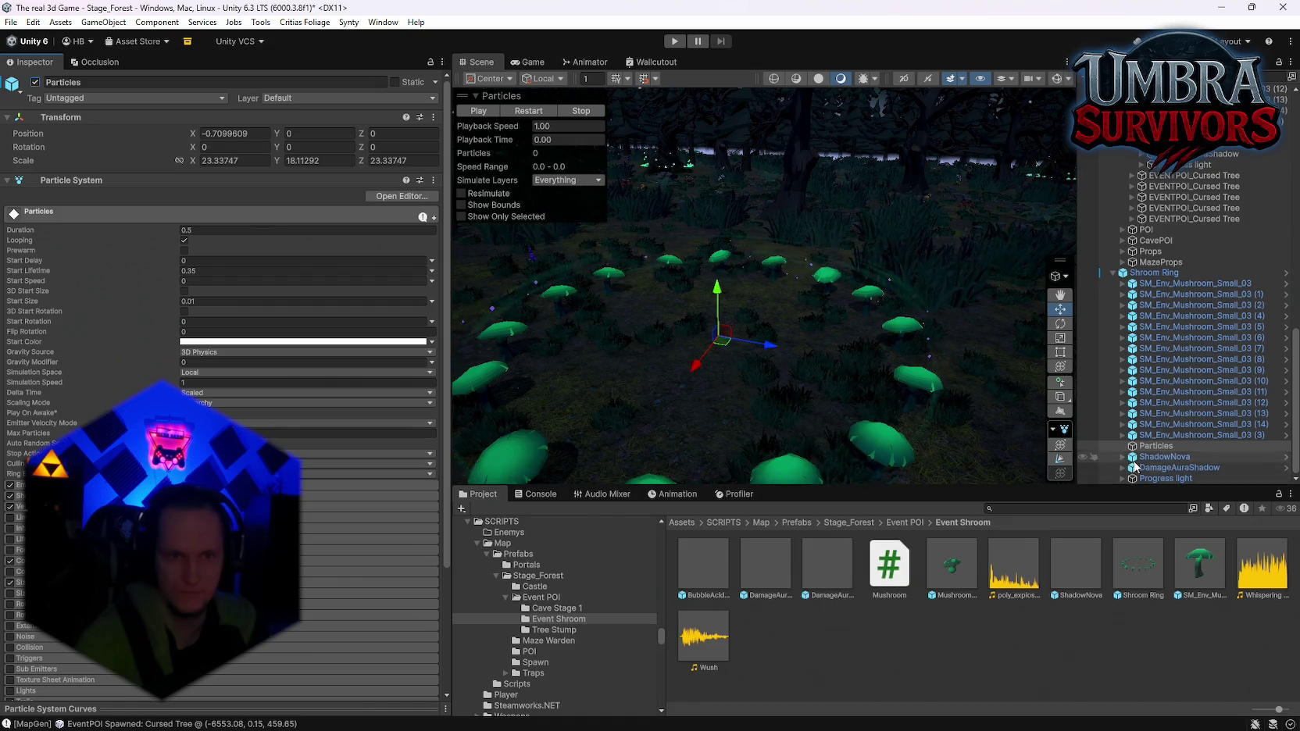
key(f)
click(1171, 467)
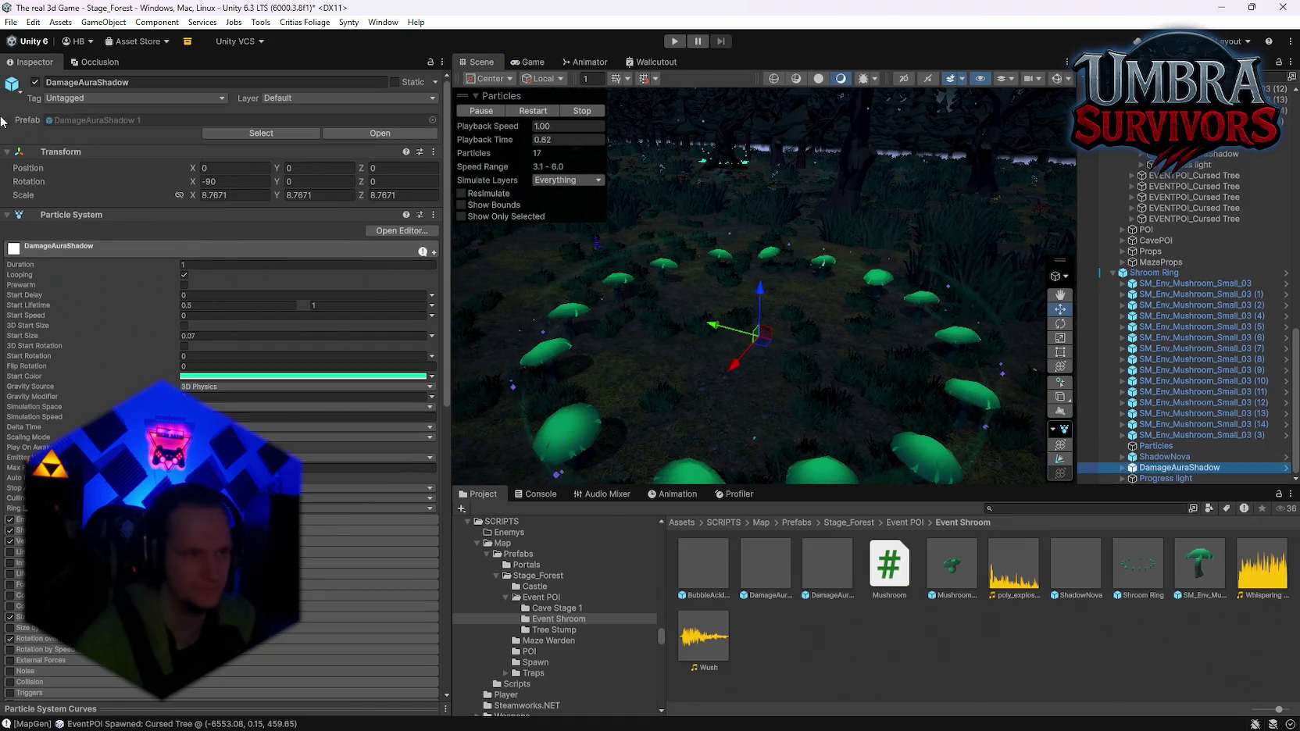
Toggle DamageAuraShadow off and on, then select its Dust child
click(36, 82)
click(35, 82)
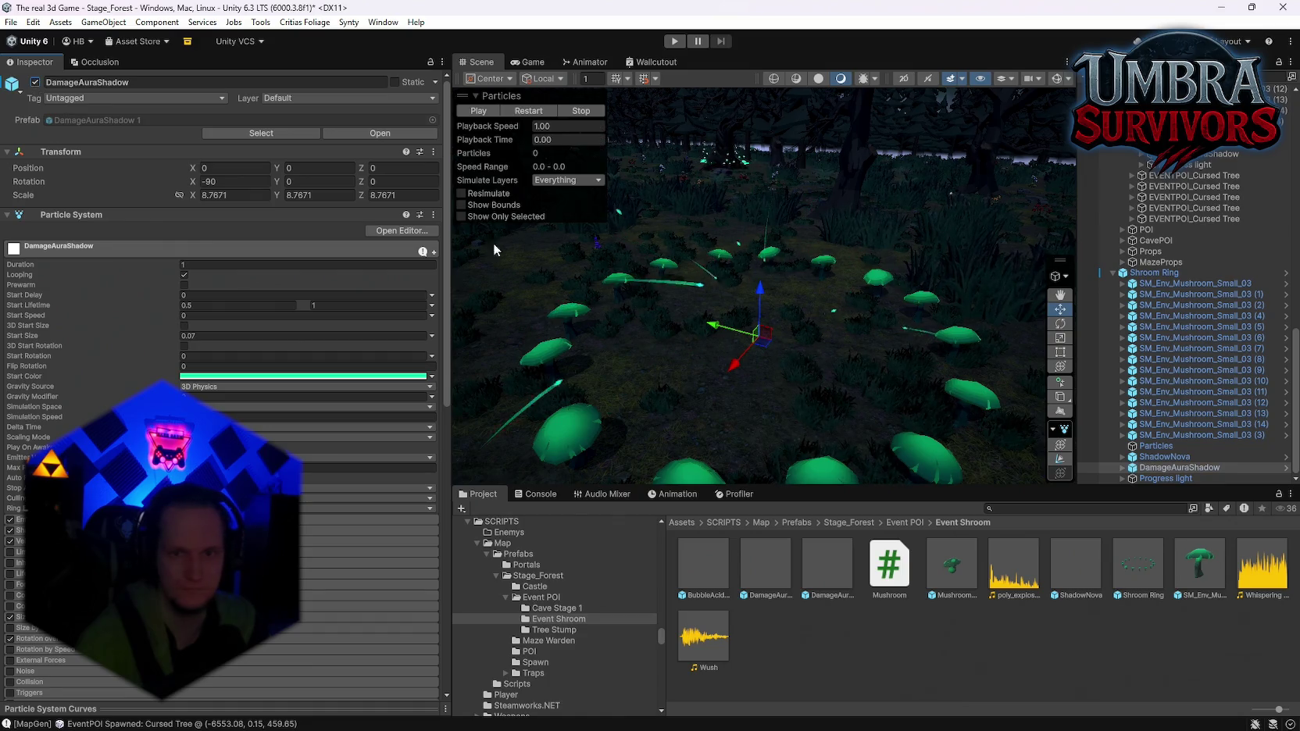
scroll(349, 411, down, 5)
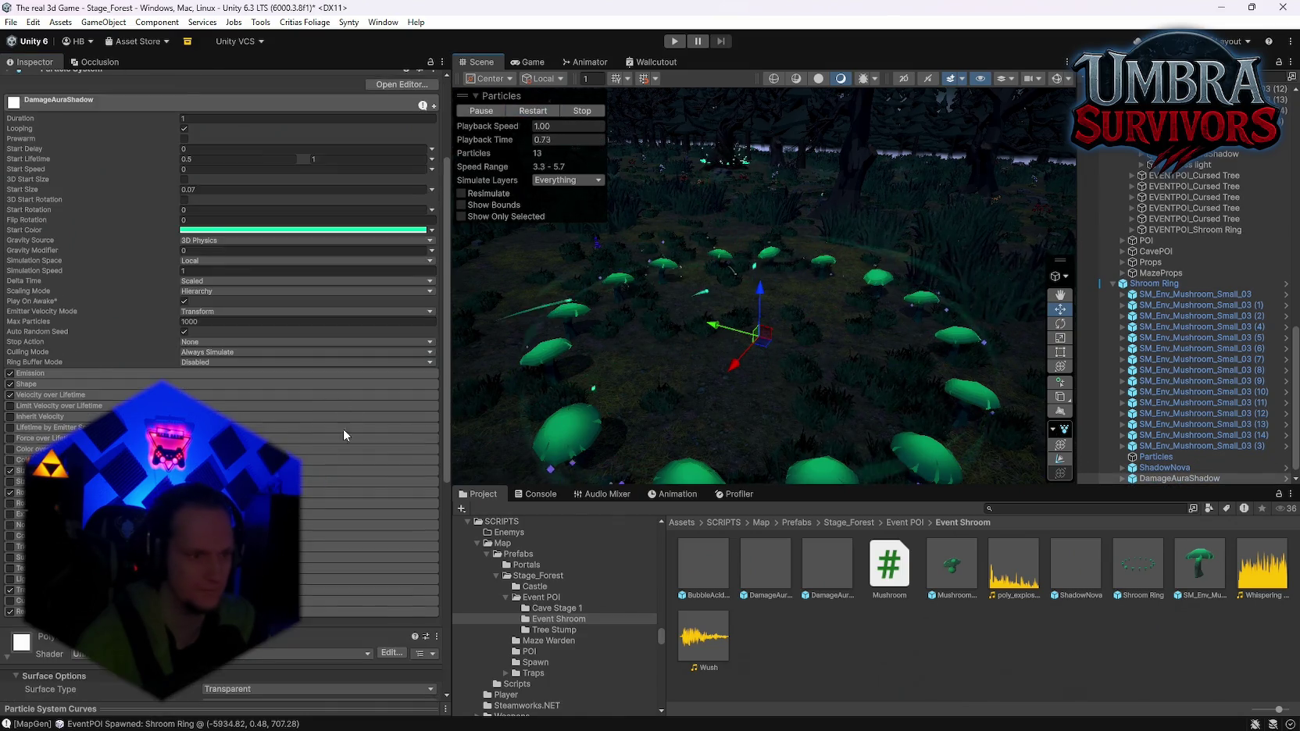
click(1123, 478)
click(1168, 468)
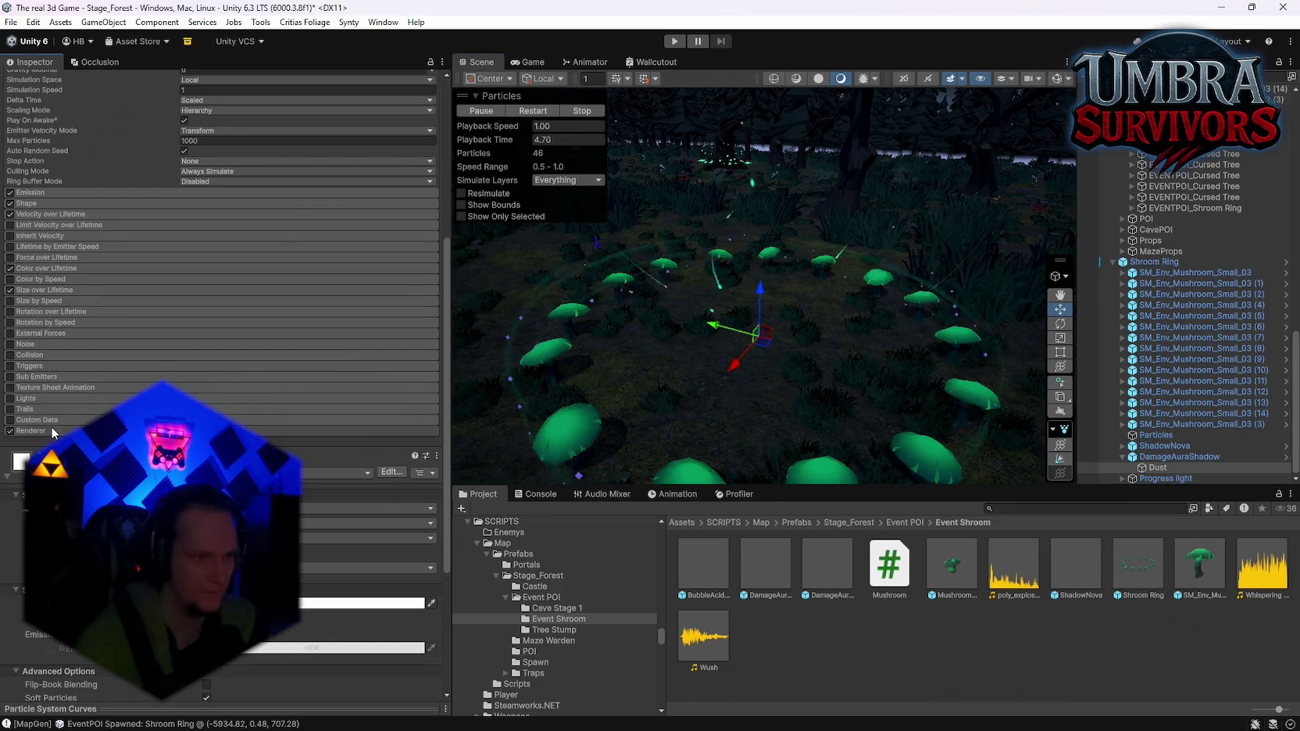
scroll(53, 432, up, 4)
scroll(221, 382, down, 14)
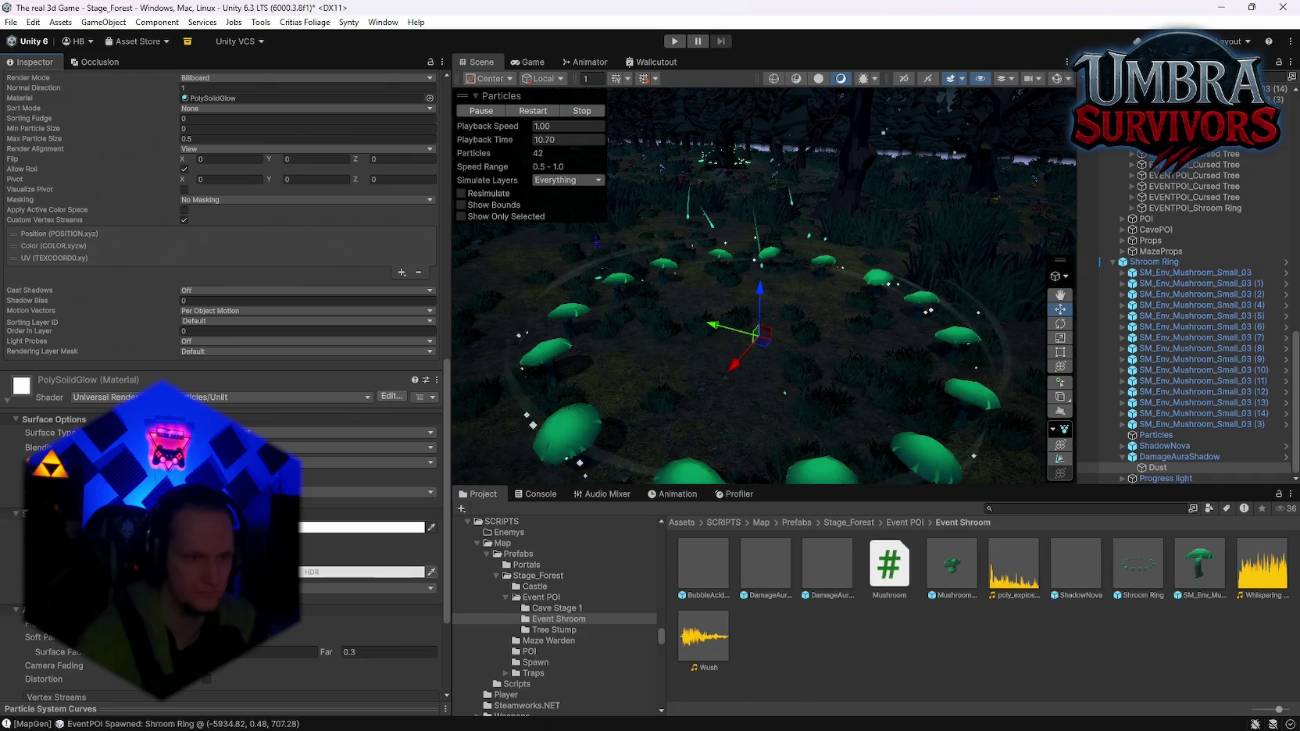
scroll(221, 383, down, 2)
Try PolySolidGlow surface options, ending Transparent with Alpha blending and Multiply color mode
click(360, 454)
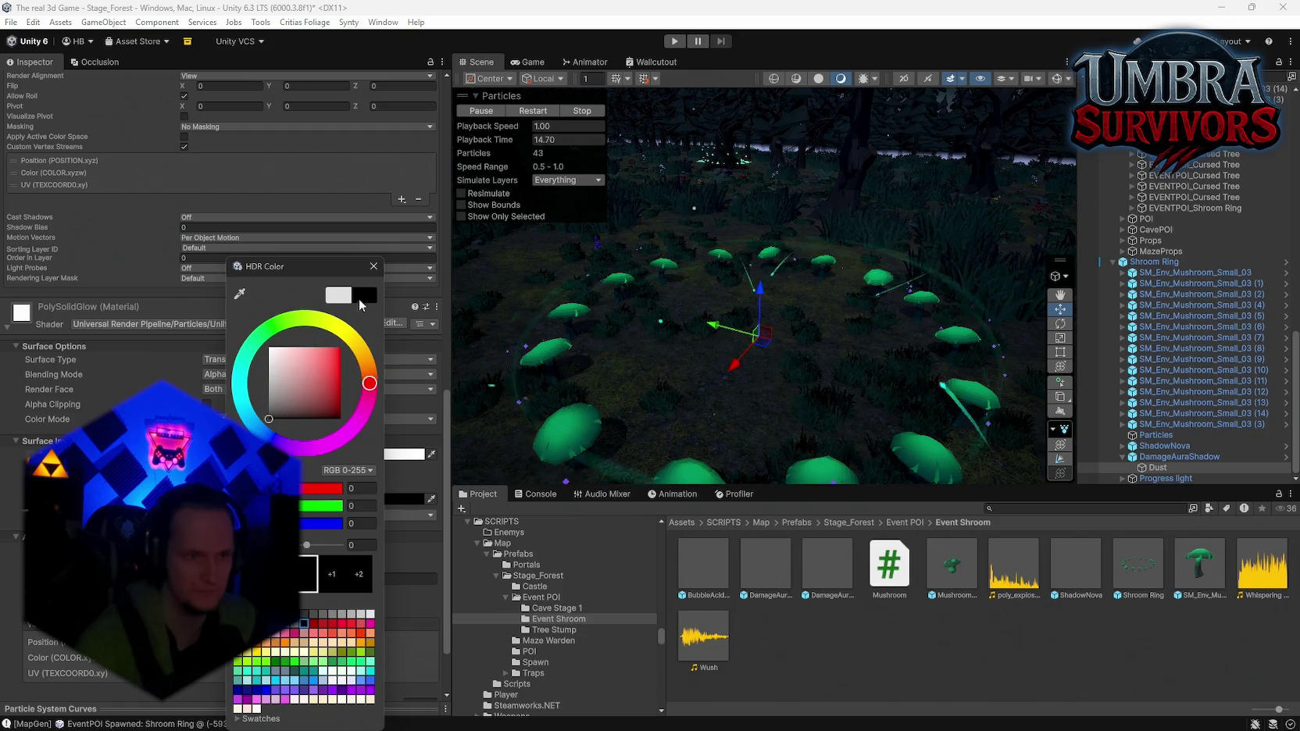
click(375, 267)
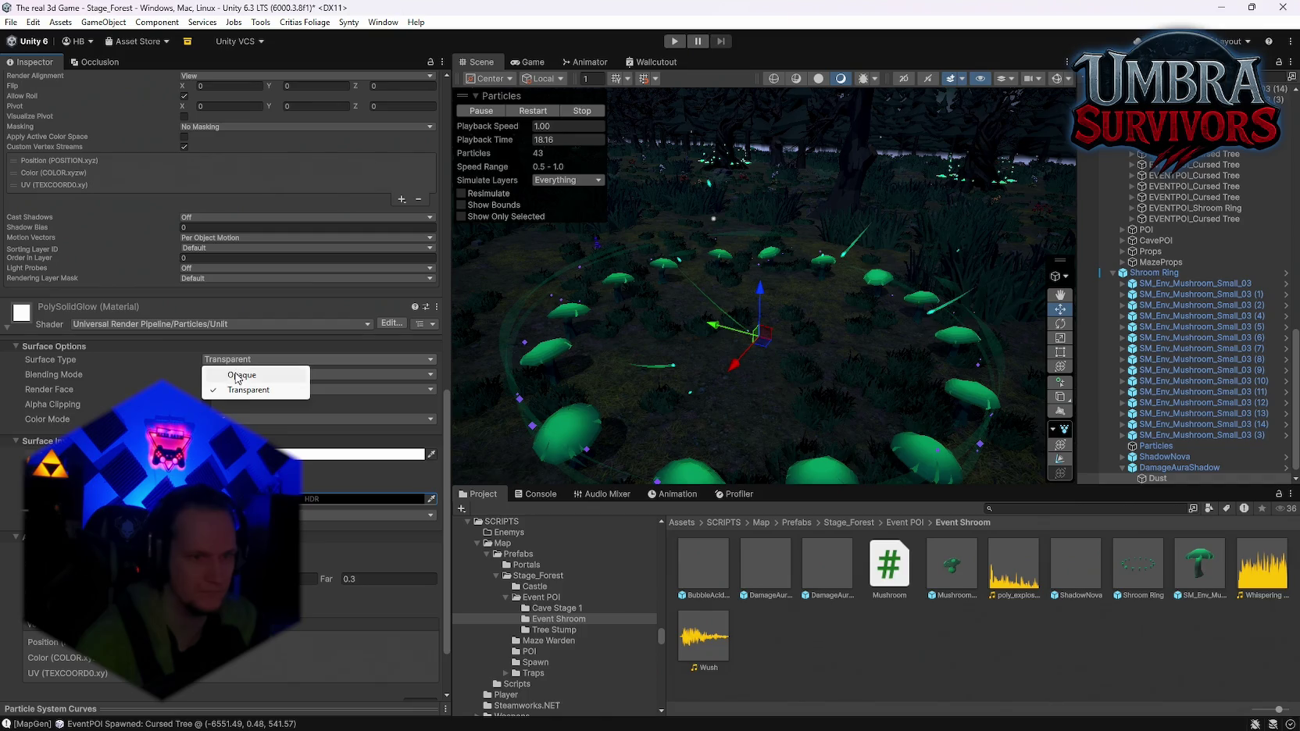
click(238, 376)
click(237, 361)
click(236, 386)
click(227, 375)
click(242, 420)
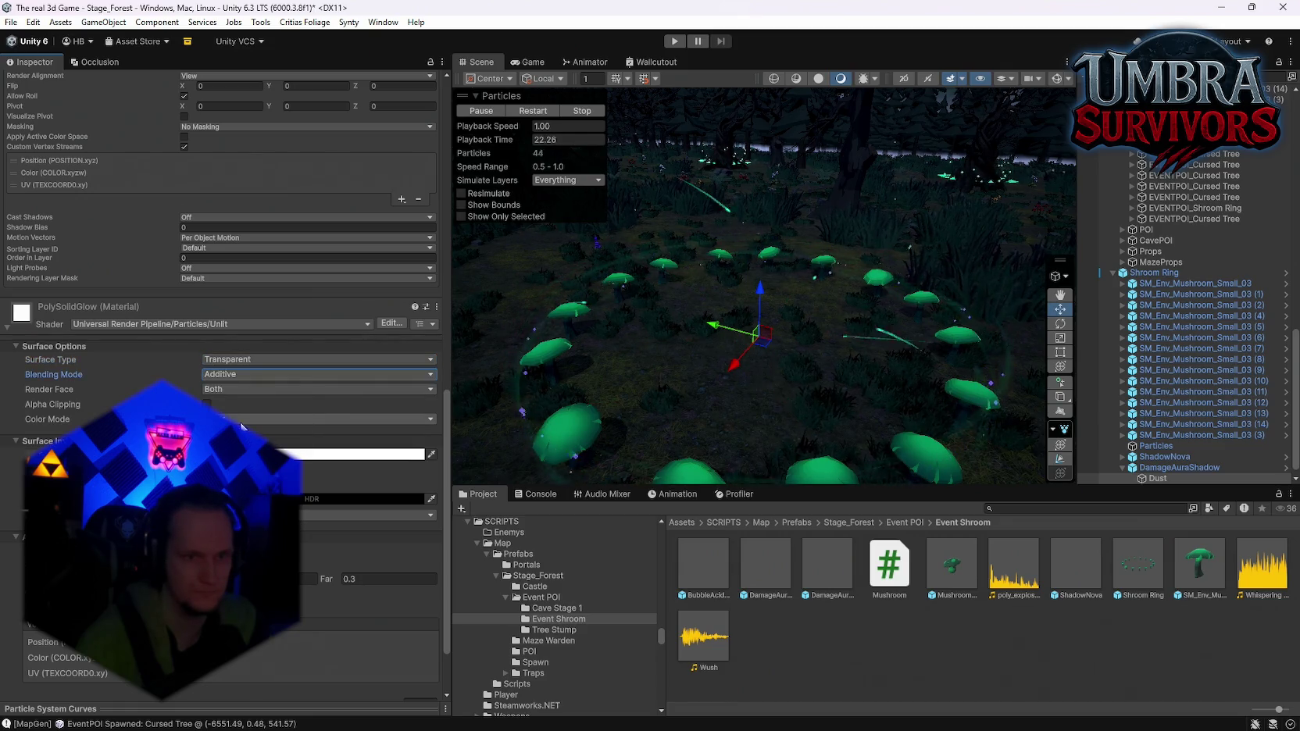
click(221, 373)
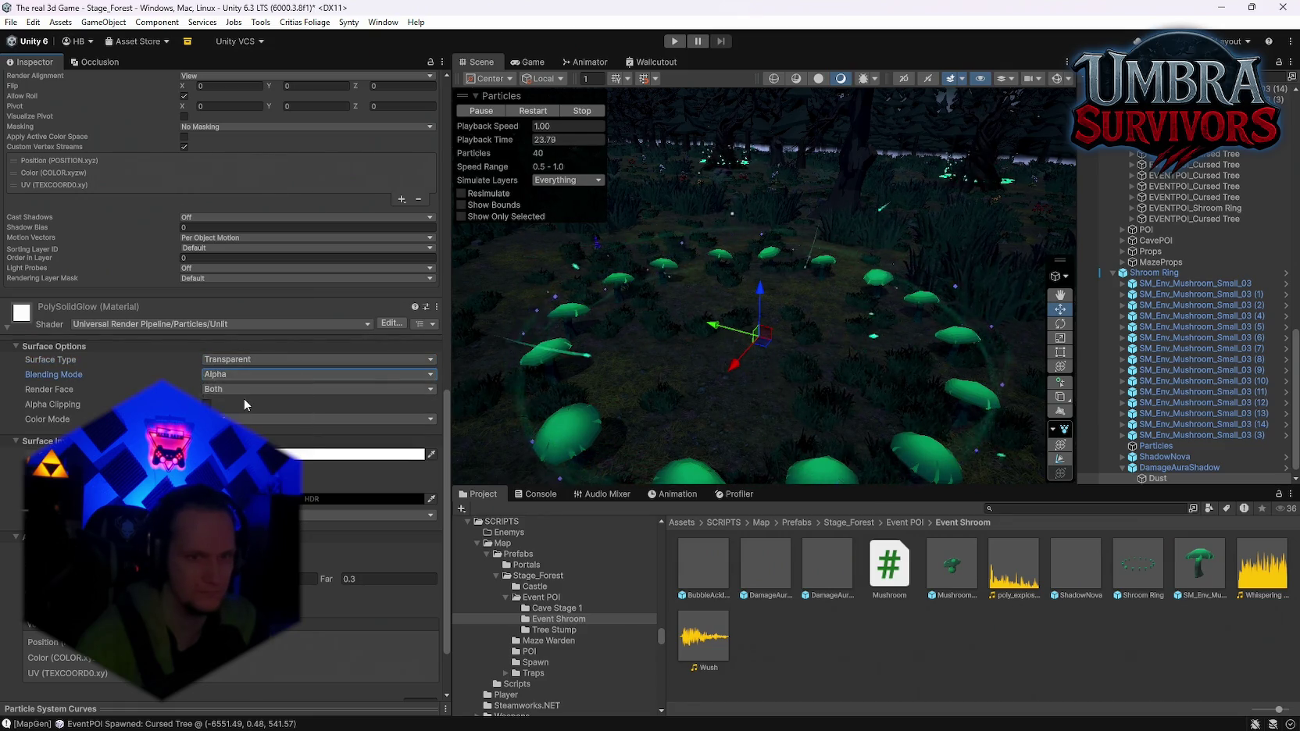
click(266, 435)
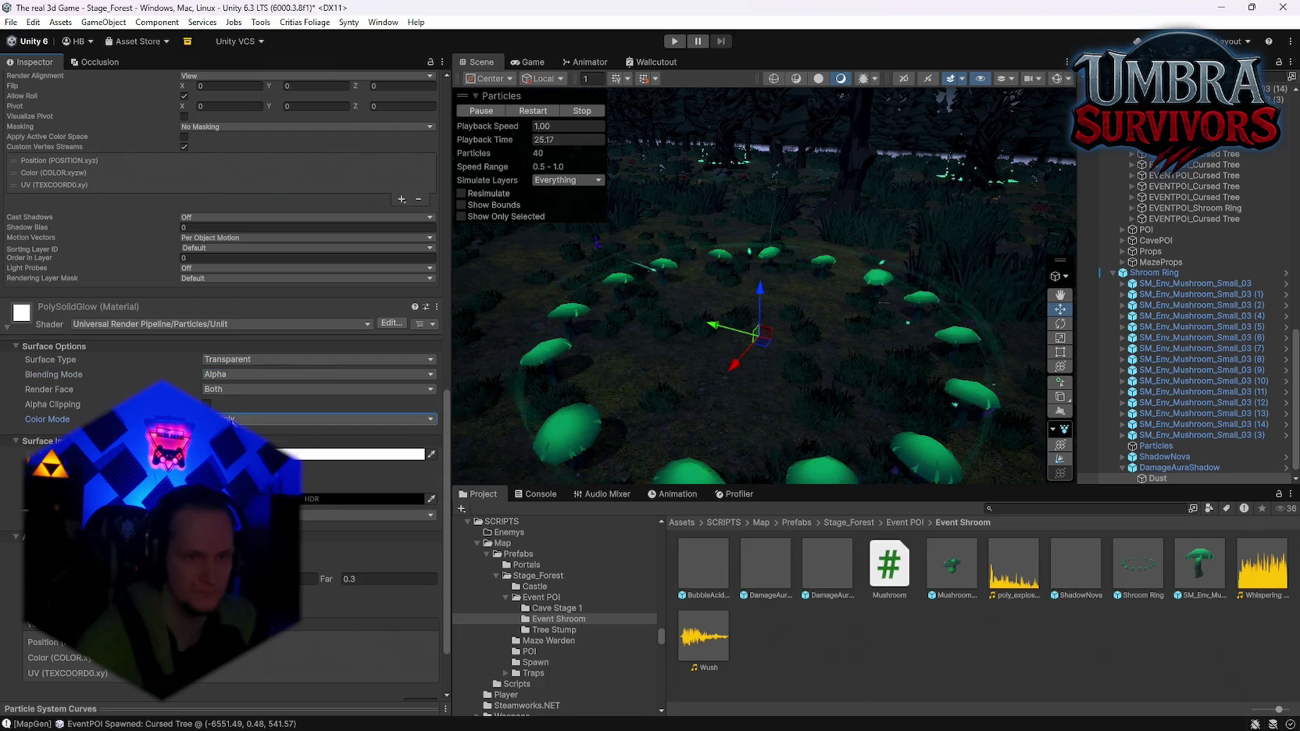
click(265, 447)
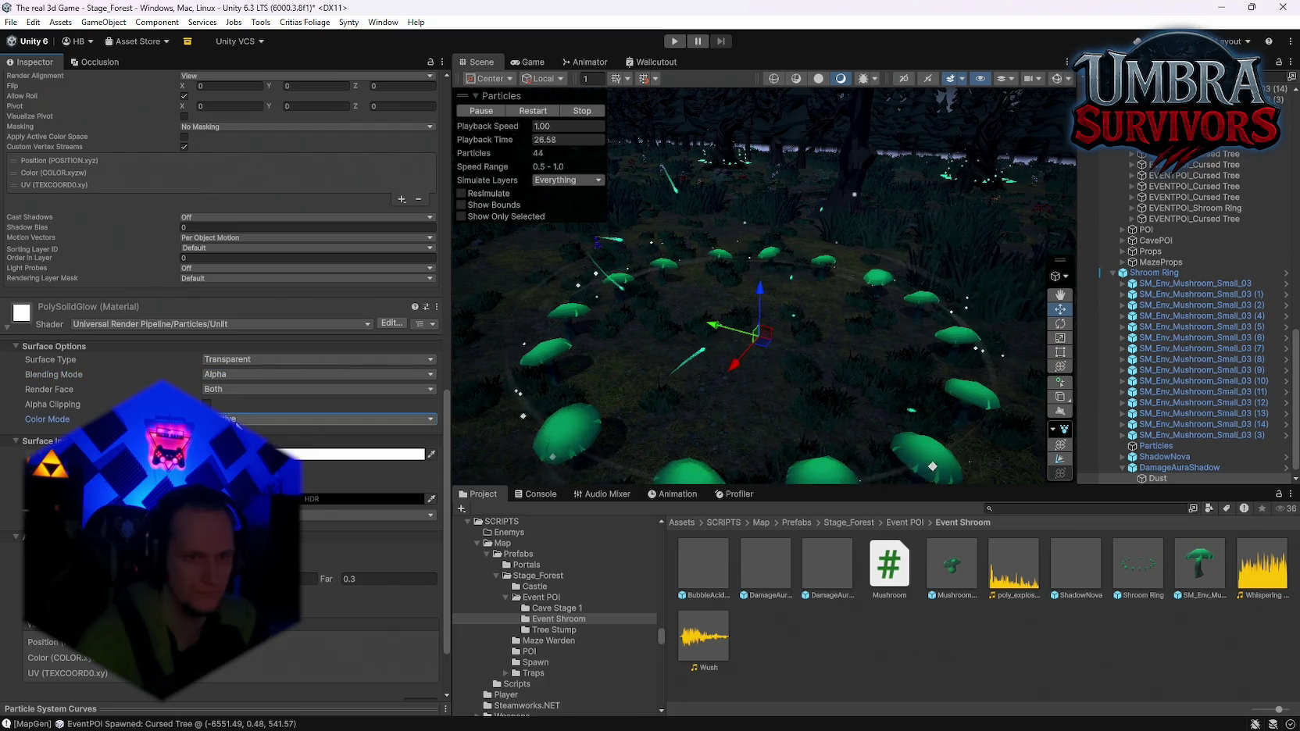
click(238, 422)
click(228, 416)
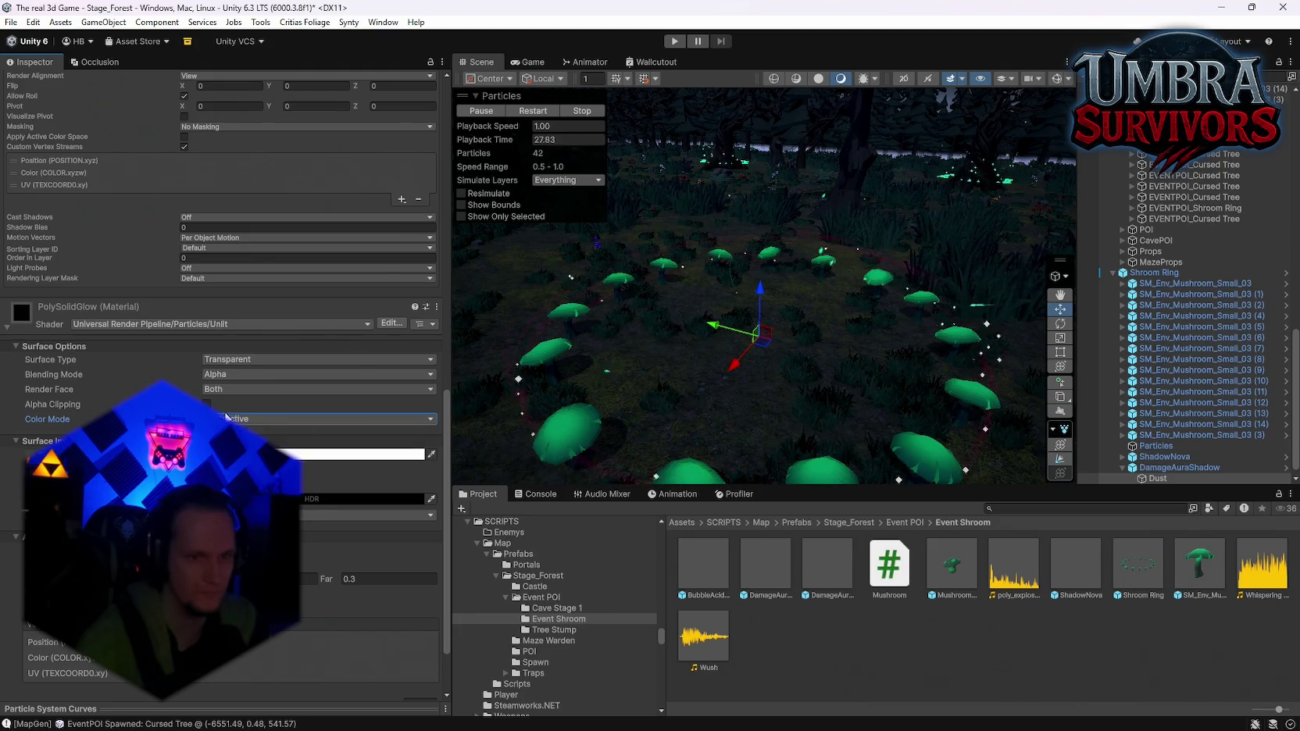
click(266, 434)
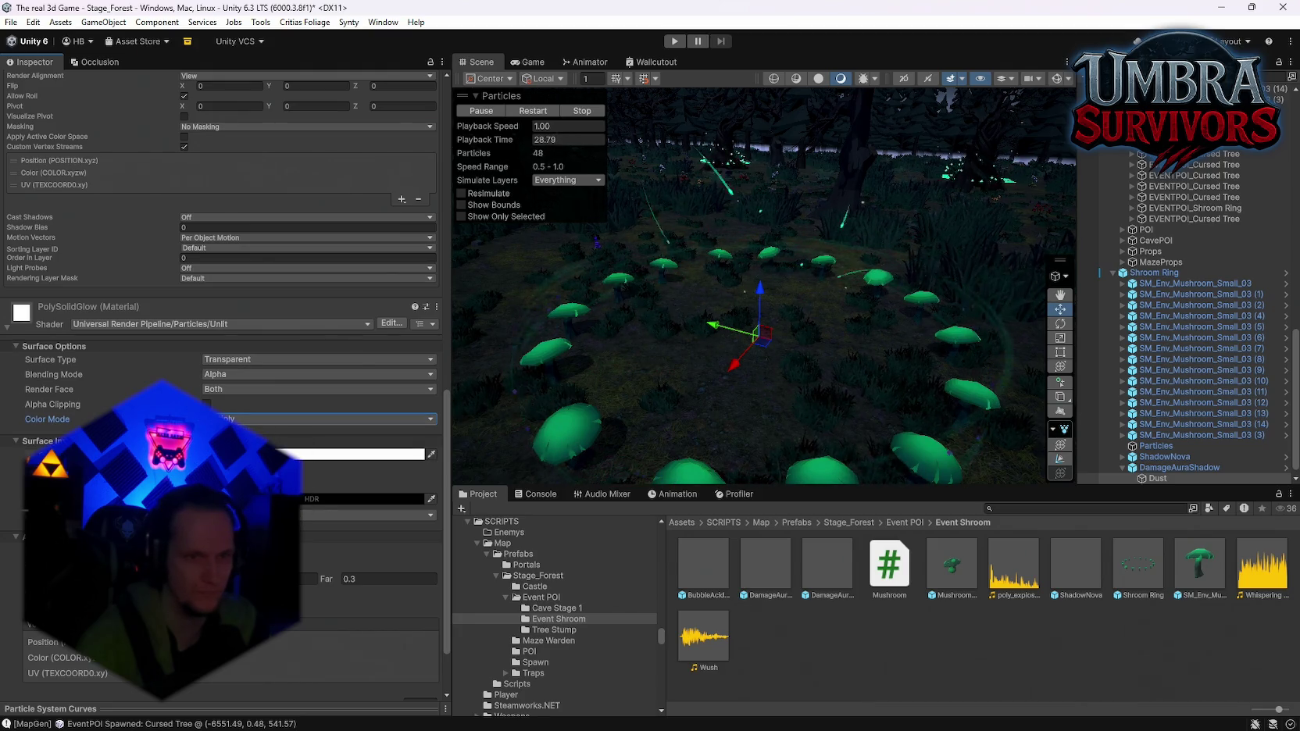
Apply the cyan-green preset to Color over Lifetime and view the recolored particles
drag(836, 352, 795, 357)
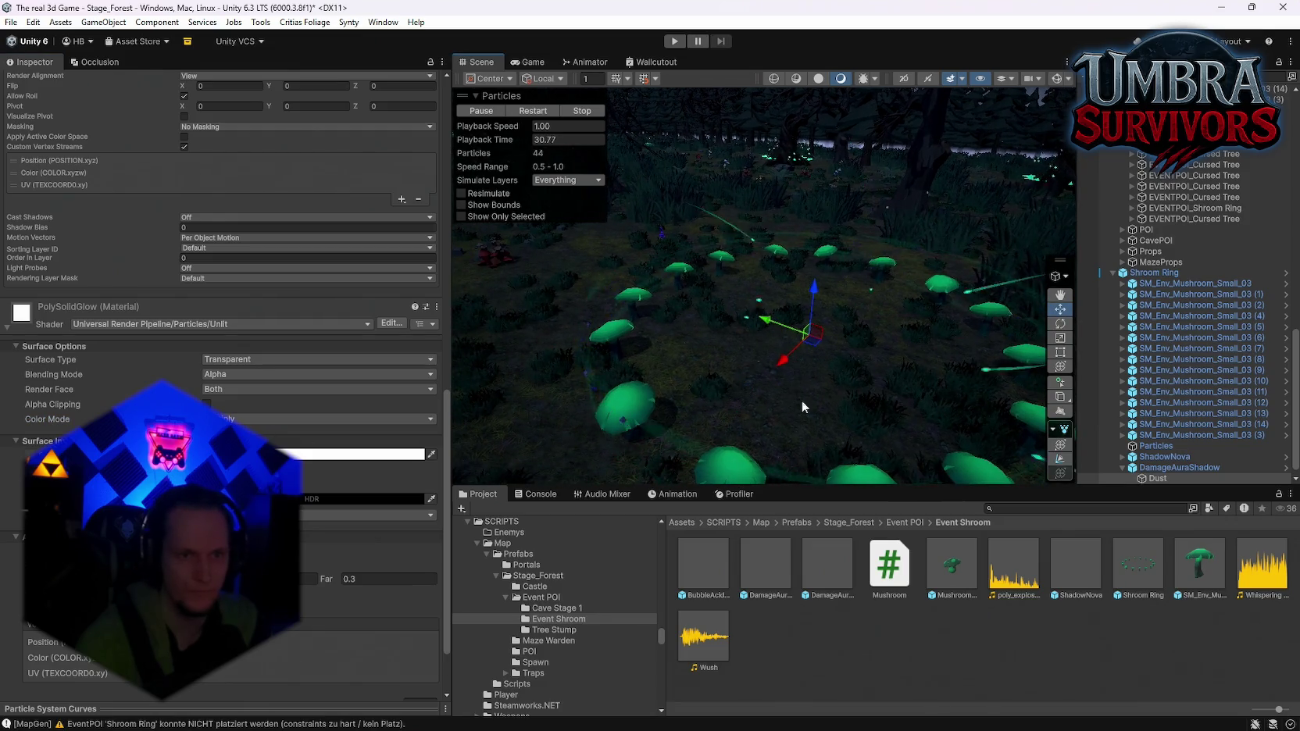
scroll(291, 418, up, 3)
scroll(290, 417, up, 10)
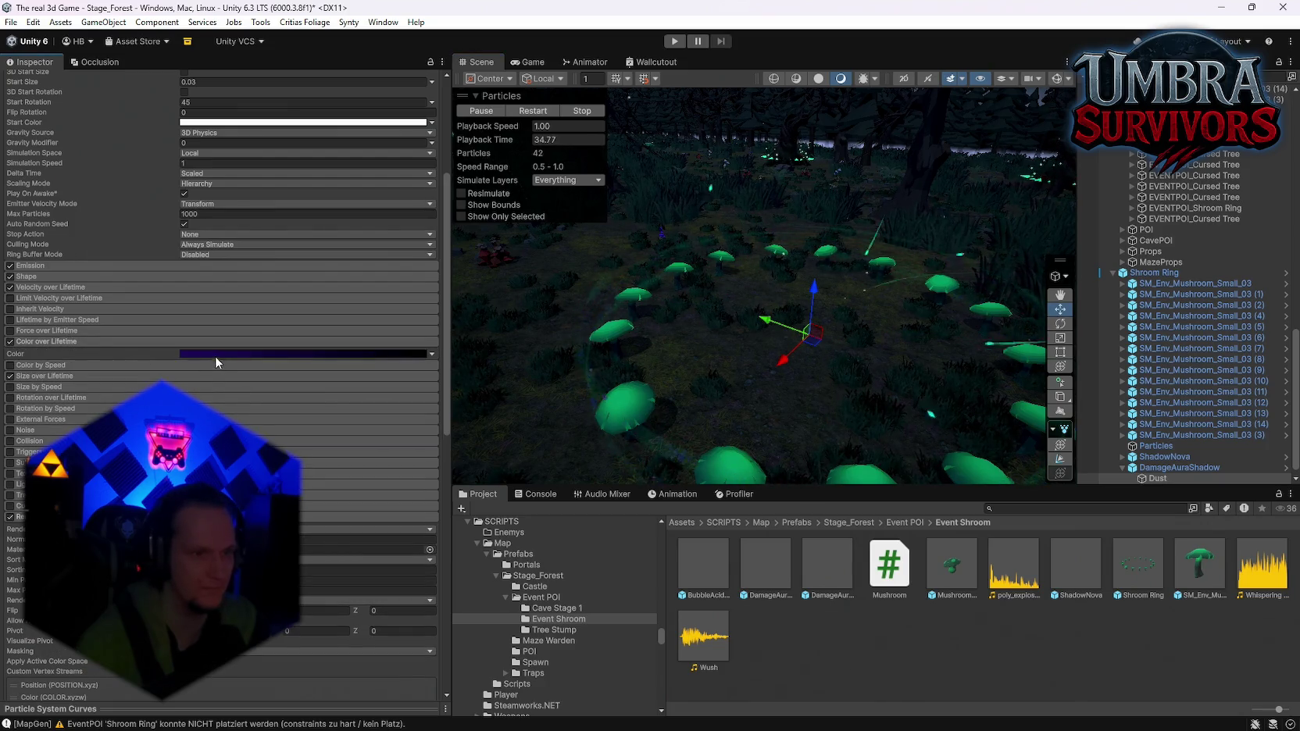
click(217, 354)
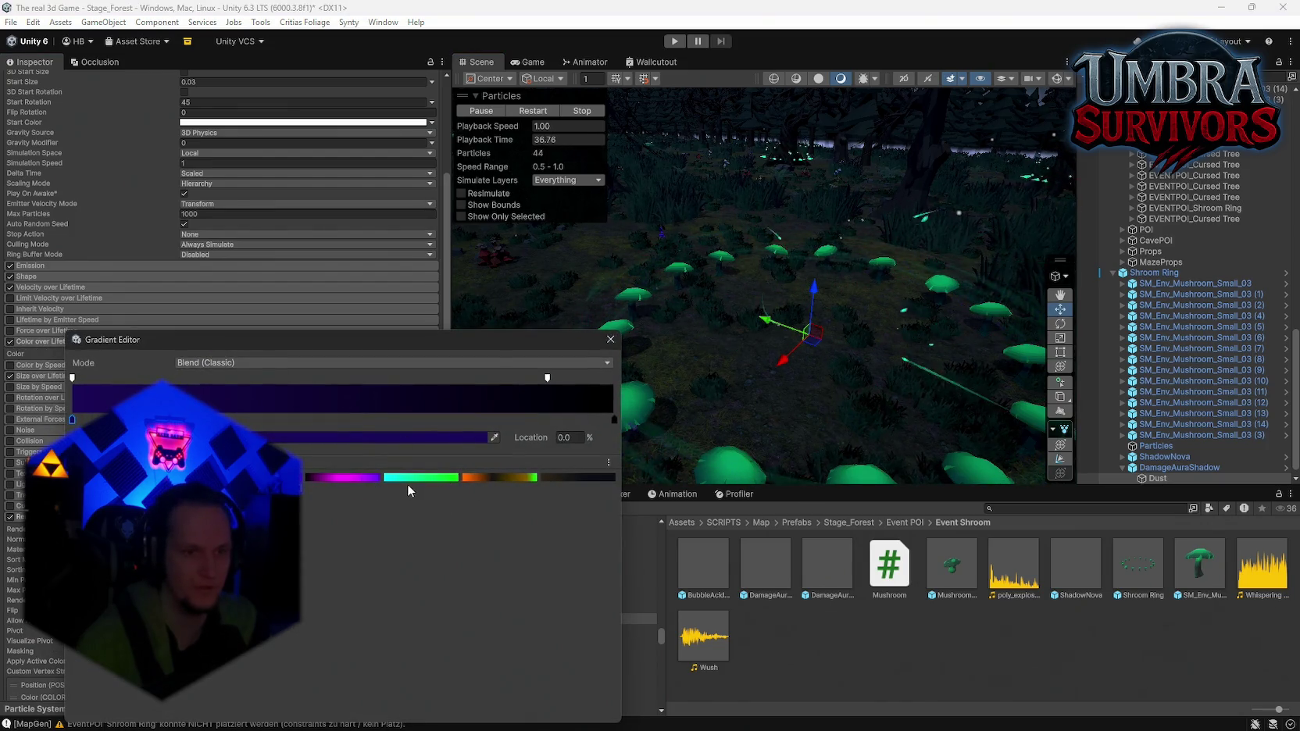
click(409, 480)
mouse_move(616, 352)
mouse_down()
mouse_move(787, 364)
mouse_move(828, 398)
mouse_up()
click(1156, 273)
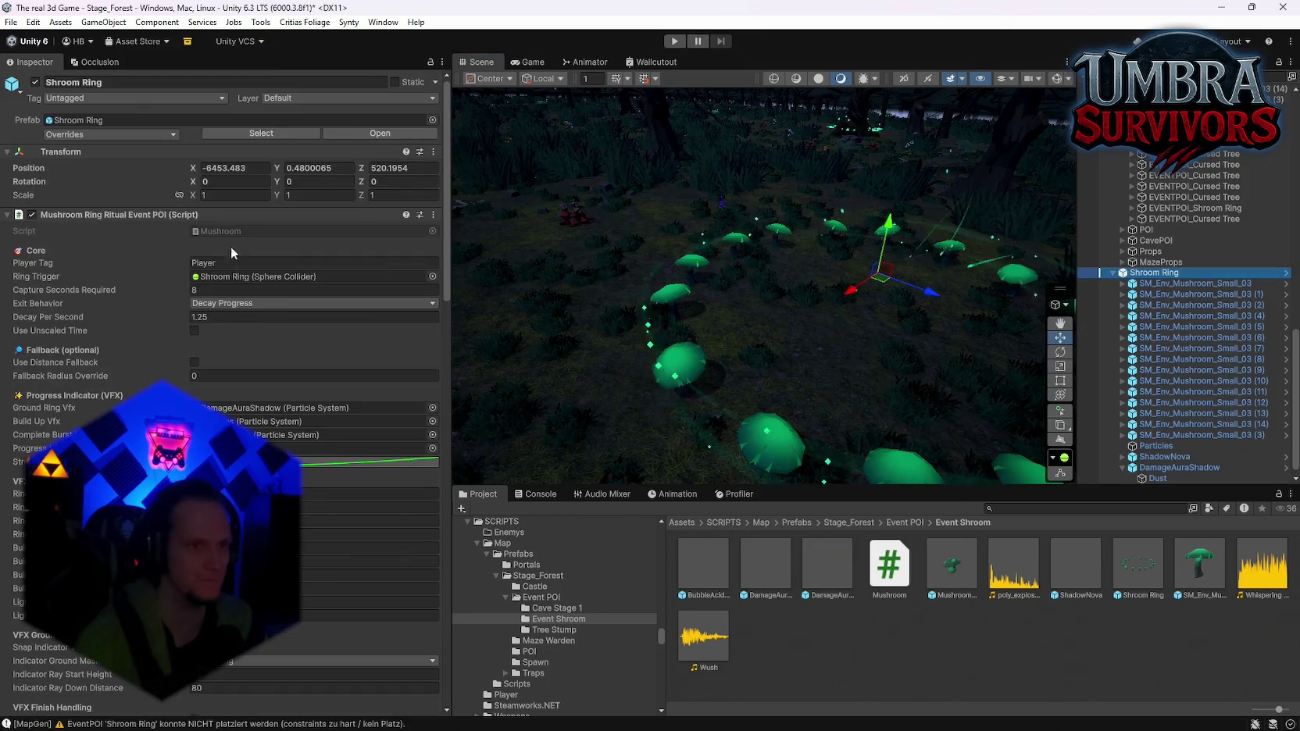
Apply the Shroom Ring overrides, then place and expand an Event Chest beside the ring
click(117, 134)
click(207, 256)
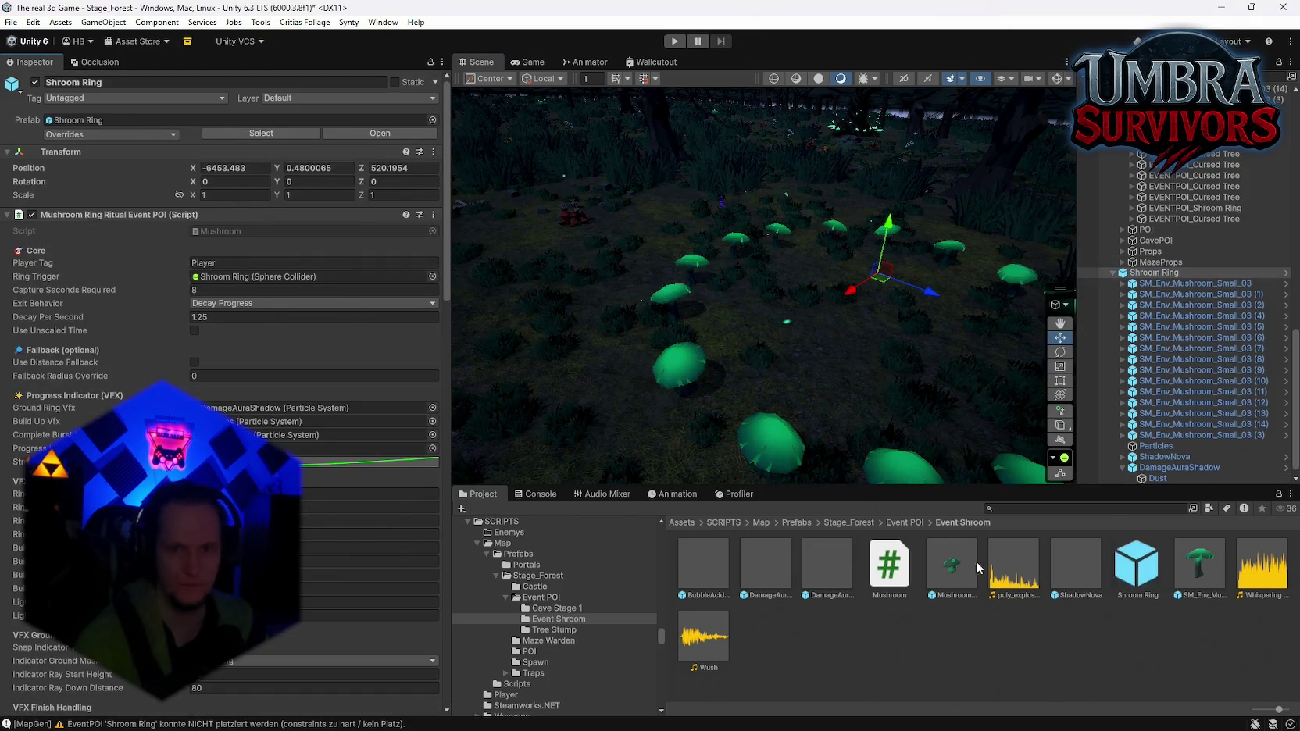
click(1009, 508)
text(event)
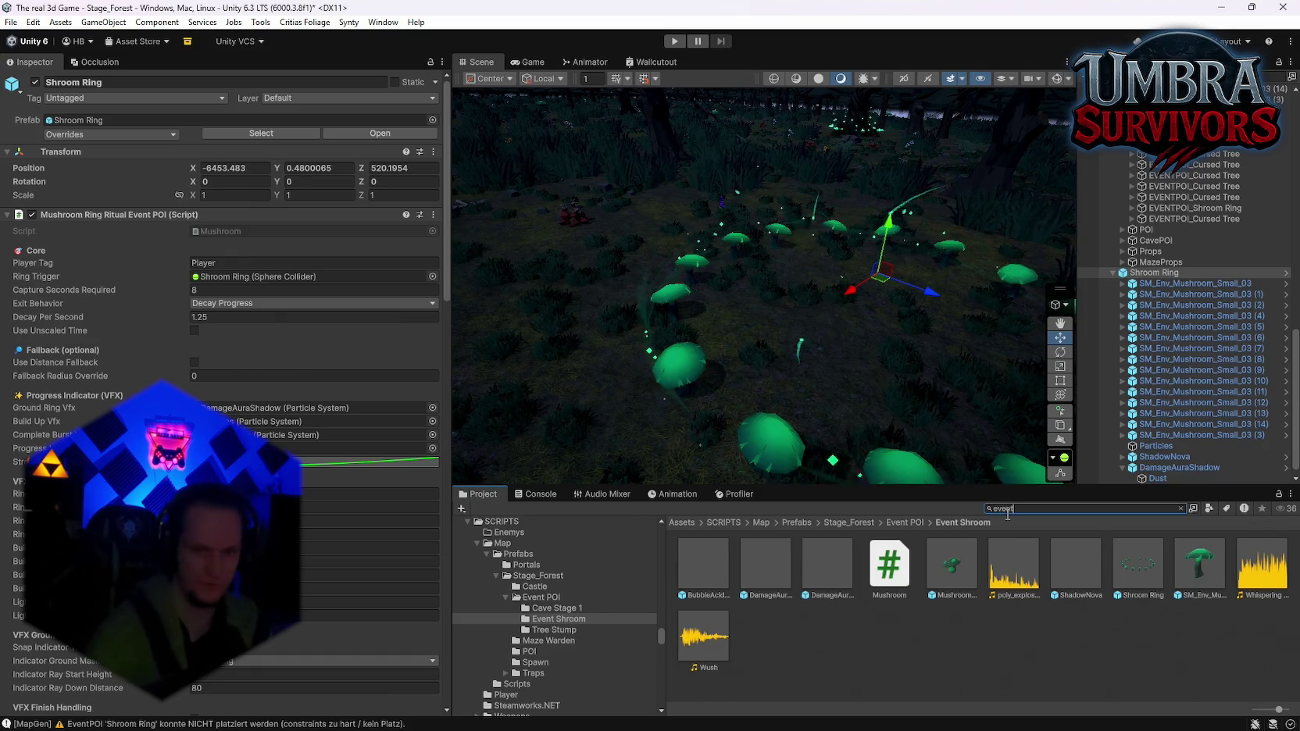
text( c)
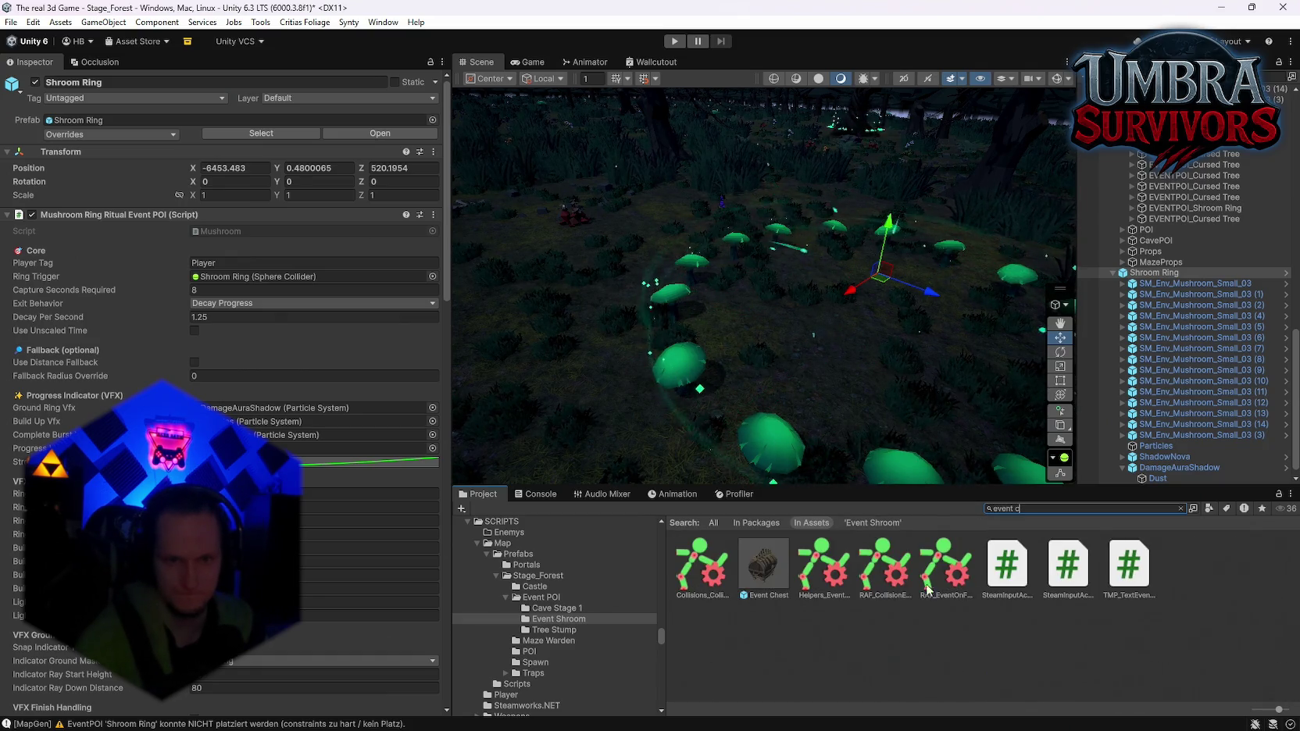
mouse_move(773, 579)
mouse_down()
mouse_move(564, 383)
mouse_move(637, 383)
mouse_move(680, 352)
mouse_move(696, 368)
mouse_up()
click(1112, 480)
click(1113, 480)
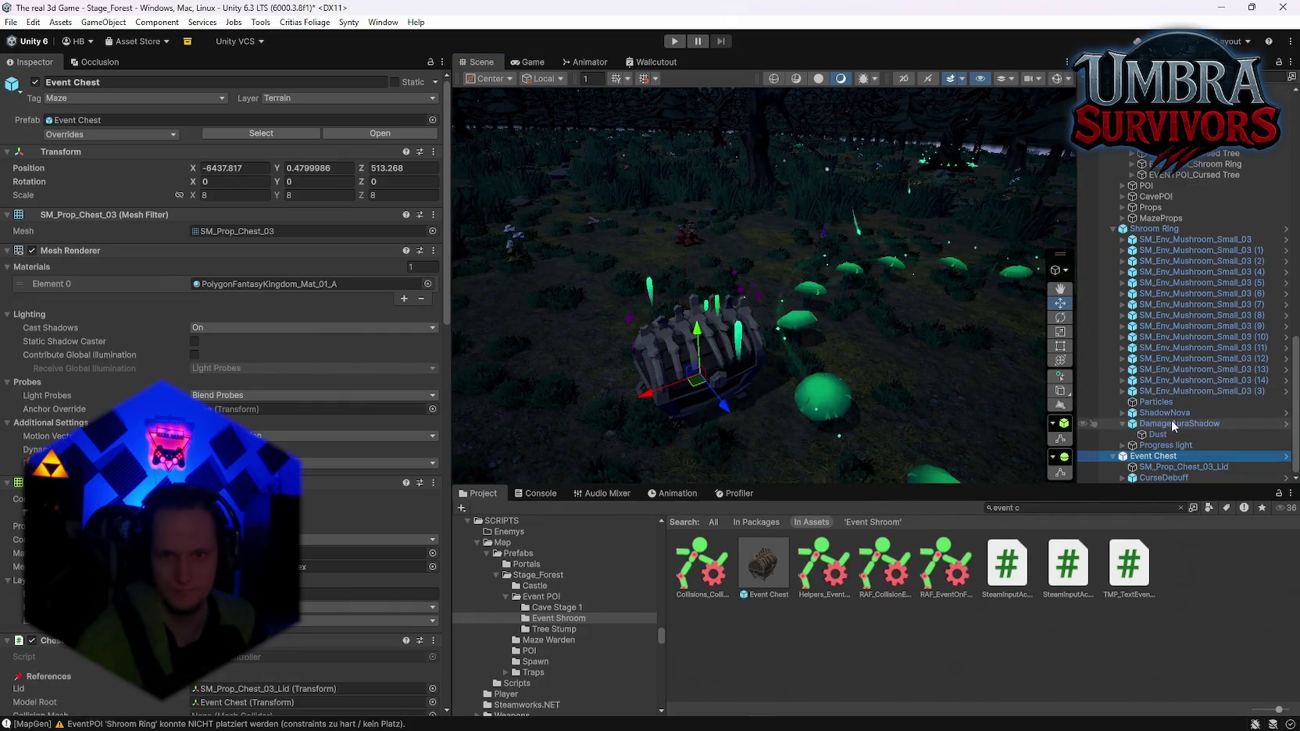
Select DarkStuff and apply the cyan-to-green preset to its Color over Lifetime gradient
click(1122, 478)
click(1167, 477)
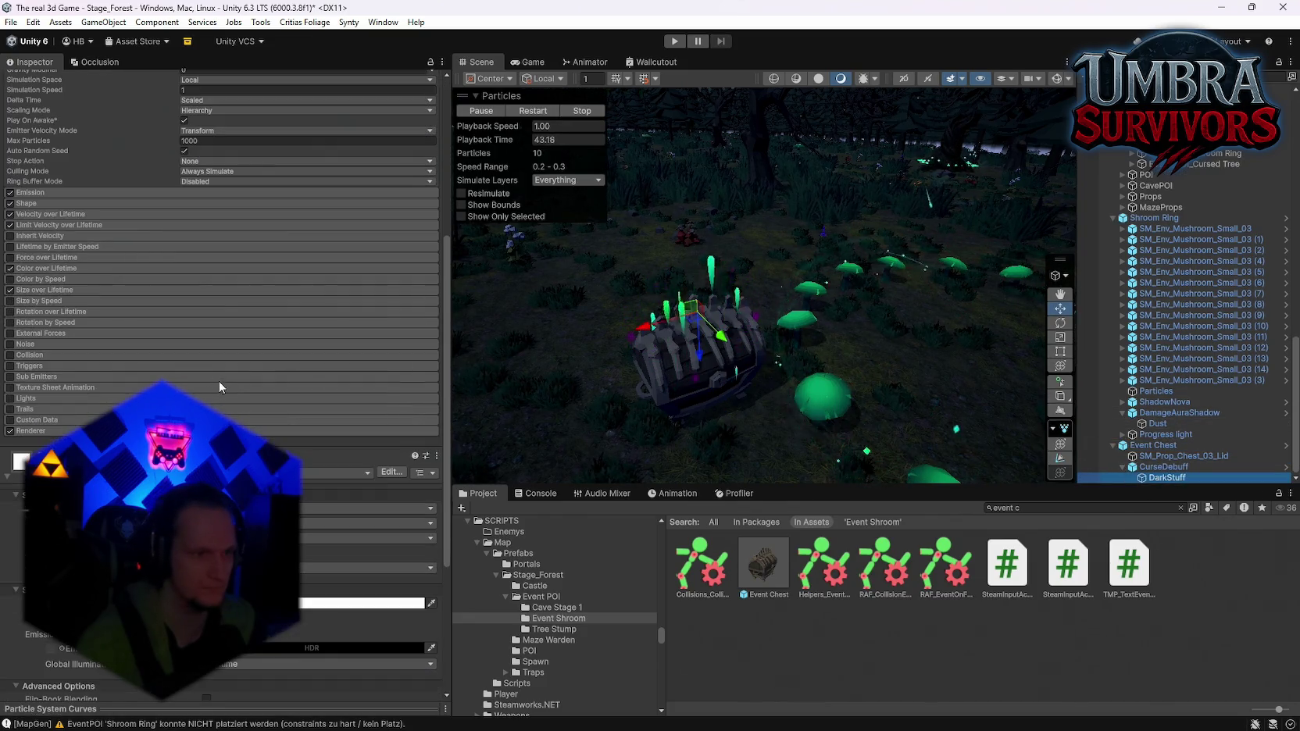
scroll(81, 335, up, 3)
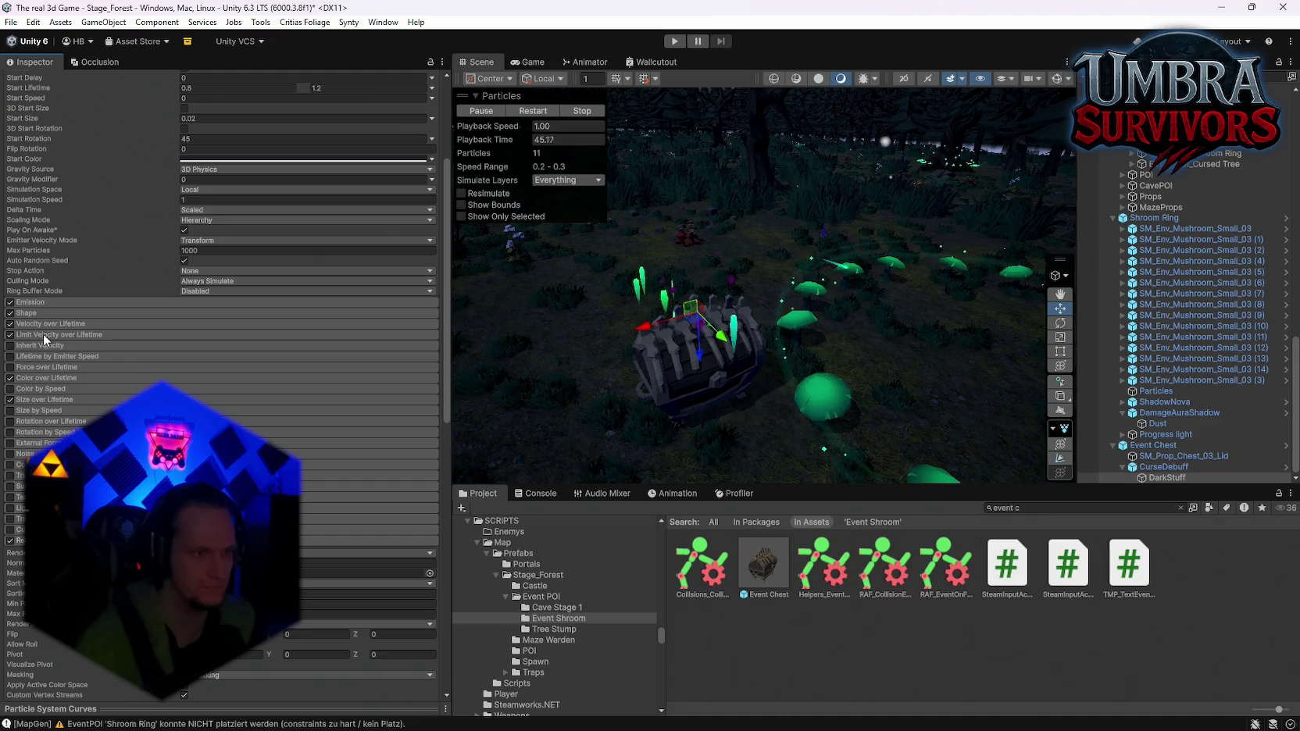
click(44, 378)
click(406, 390)
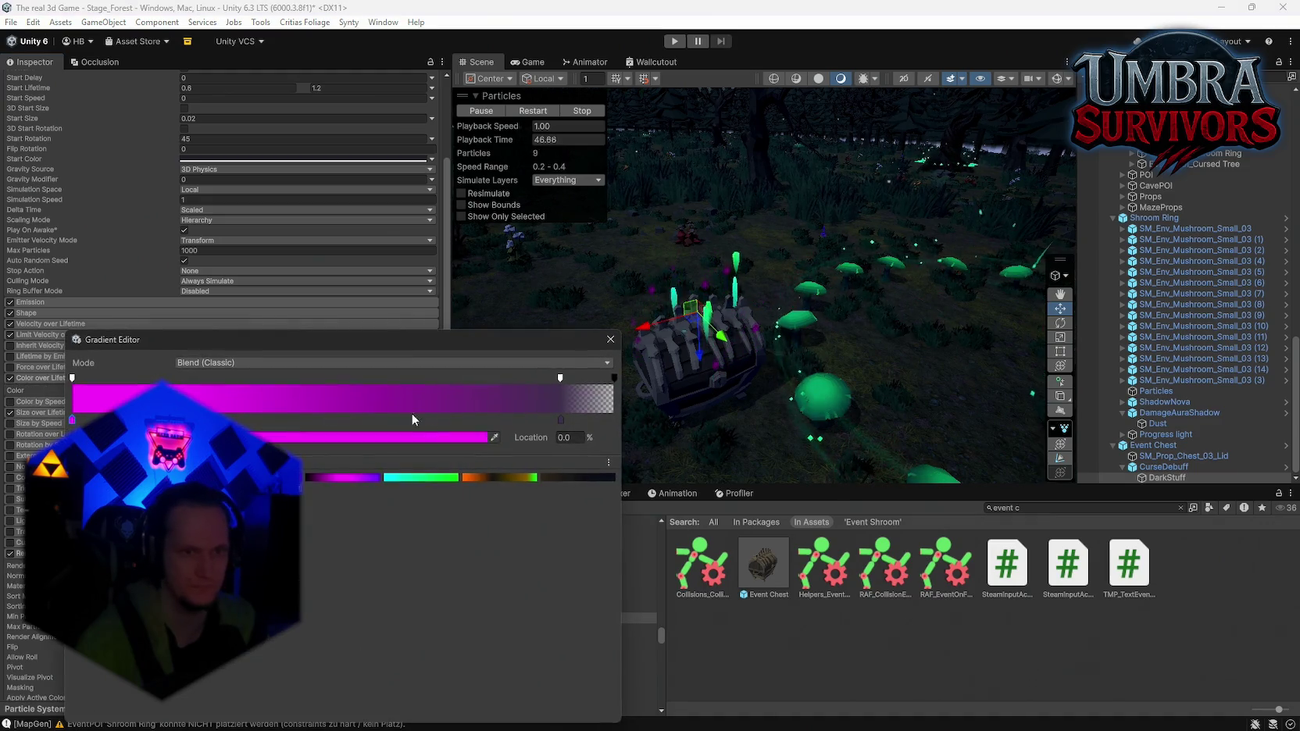
click(416, 478)
click(610, 339)
Set the material's HDR glow colour to black, then raise its intensity to 1
drag(800, 427, 794, 332)
scroll(234, 235, down, 10)
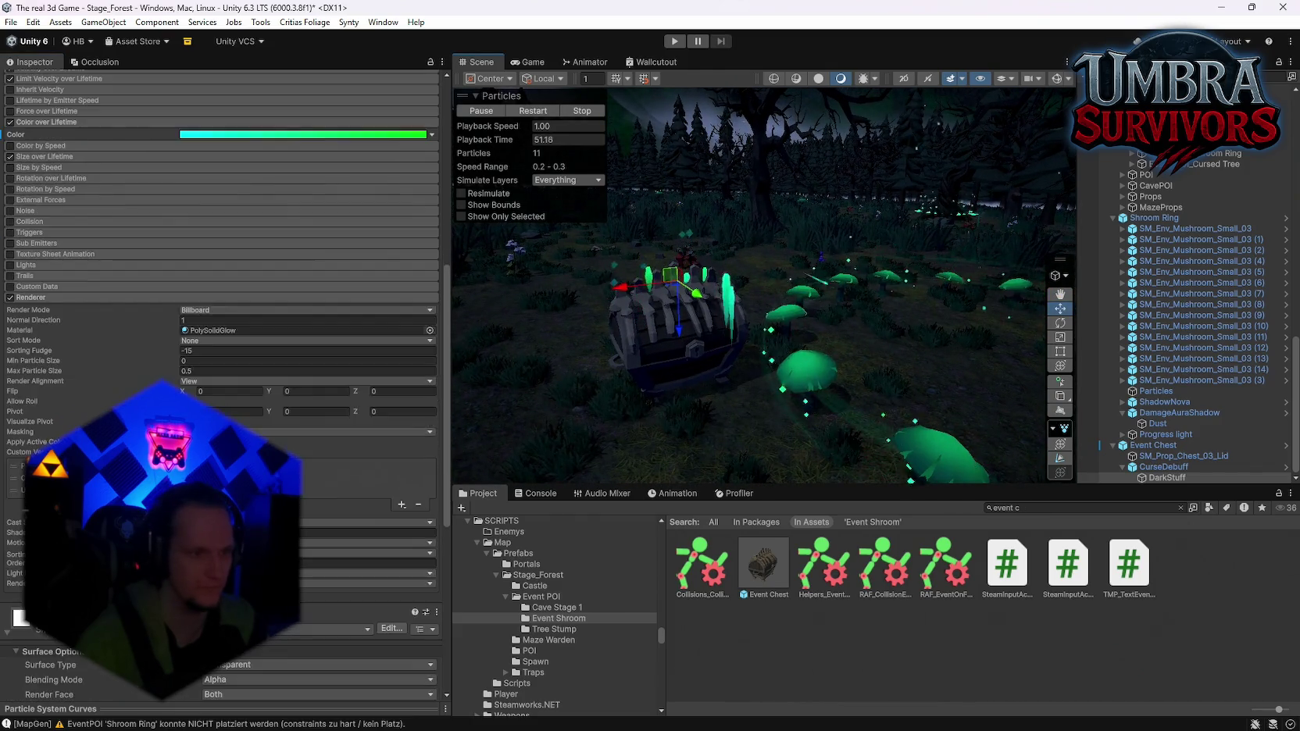
click(359, 584)
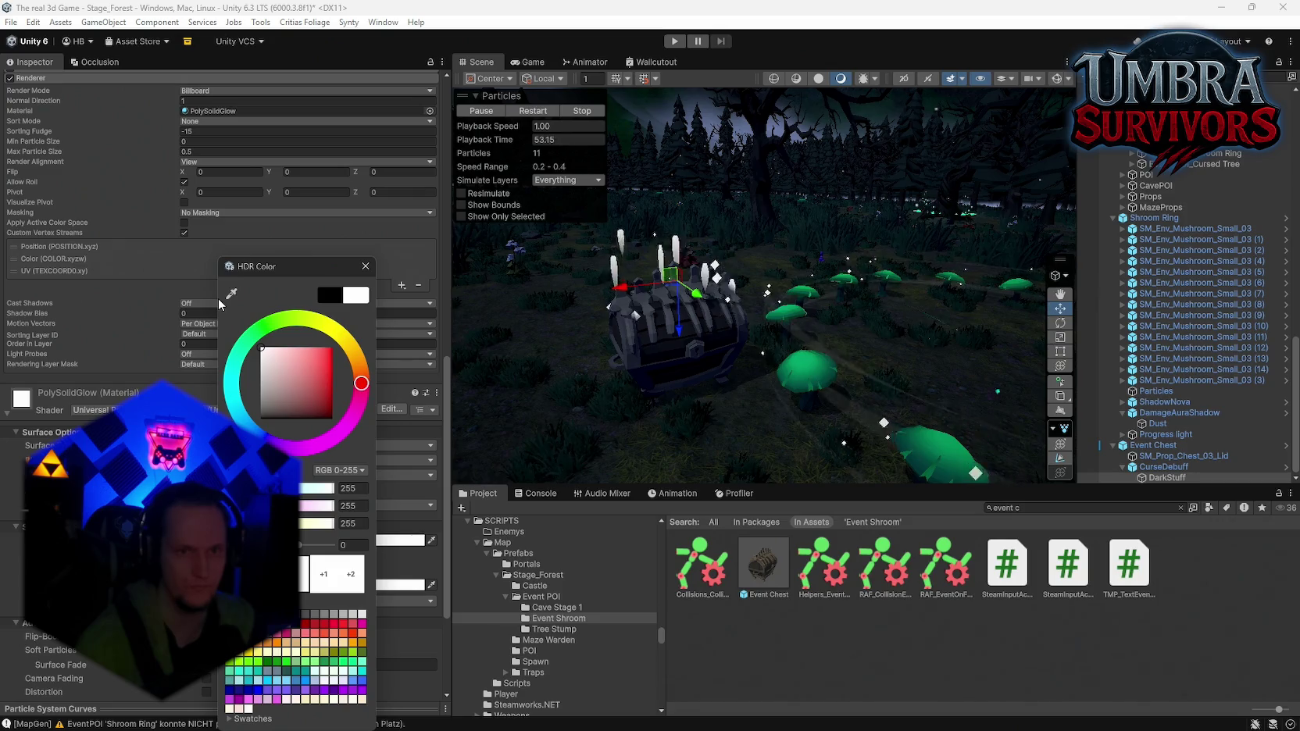
drag(321, 379, 312, 426)
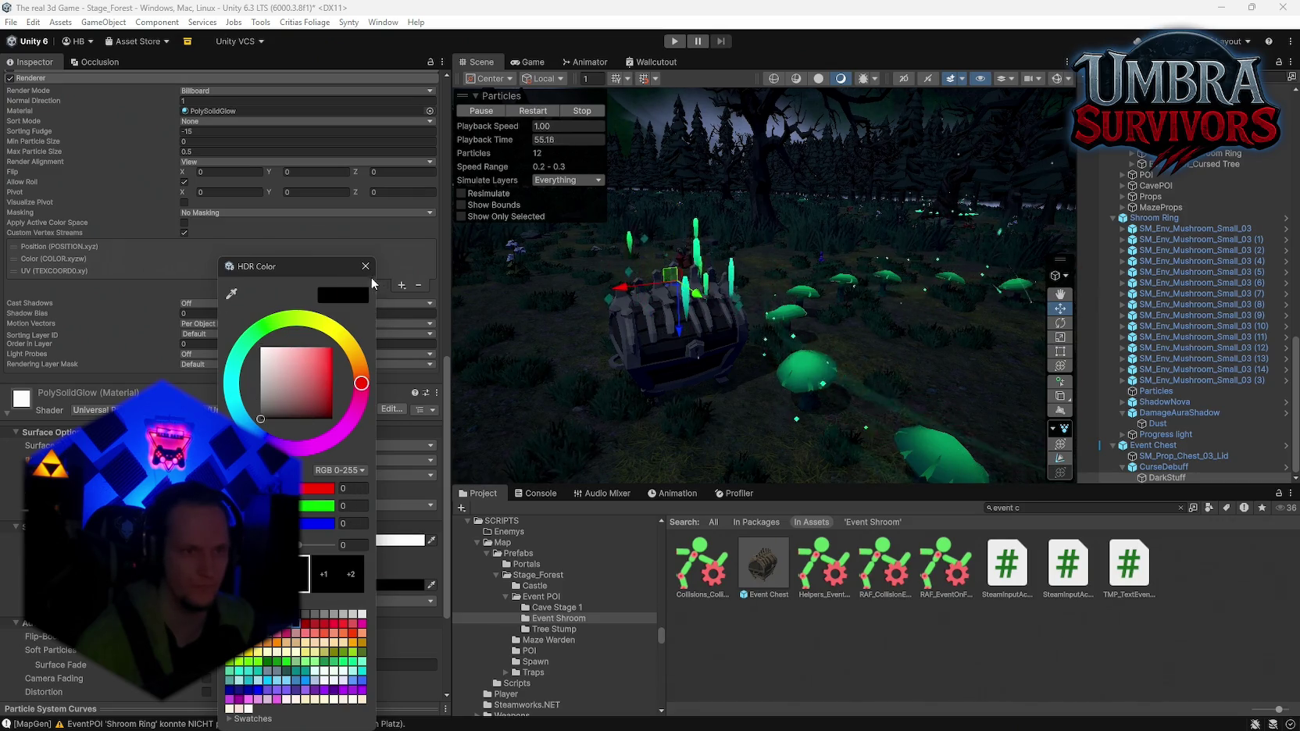
click(365, 266)
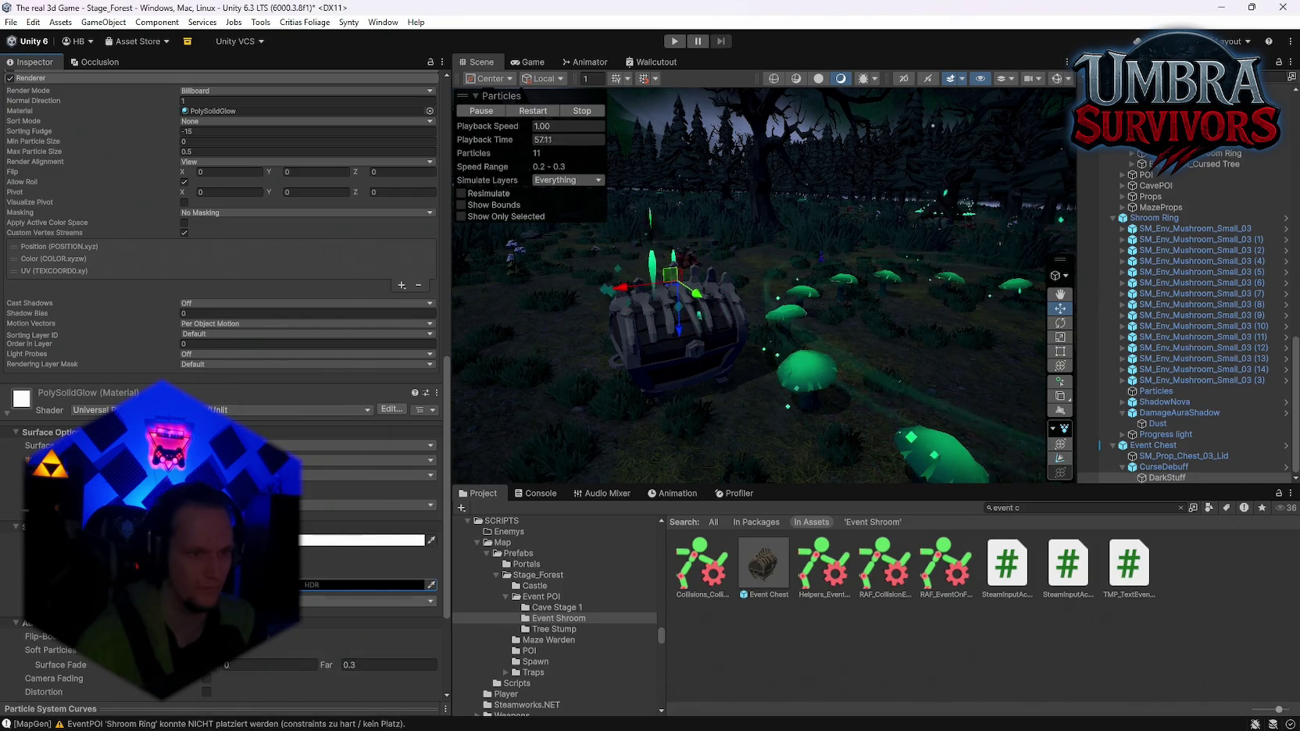
click(344, 584)
drag(322, 546, 339, 545)
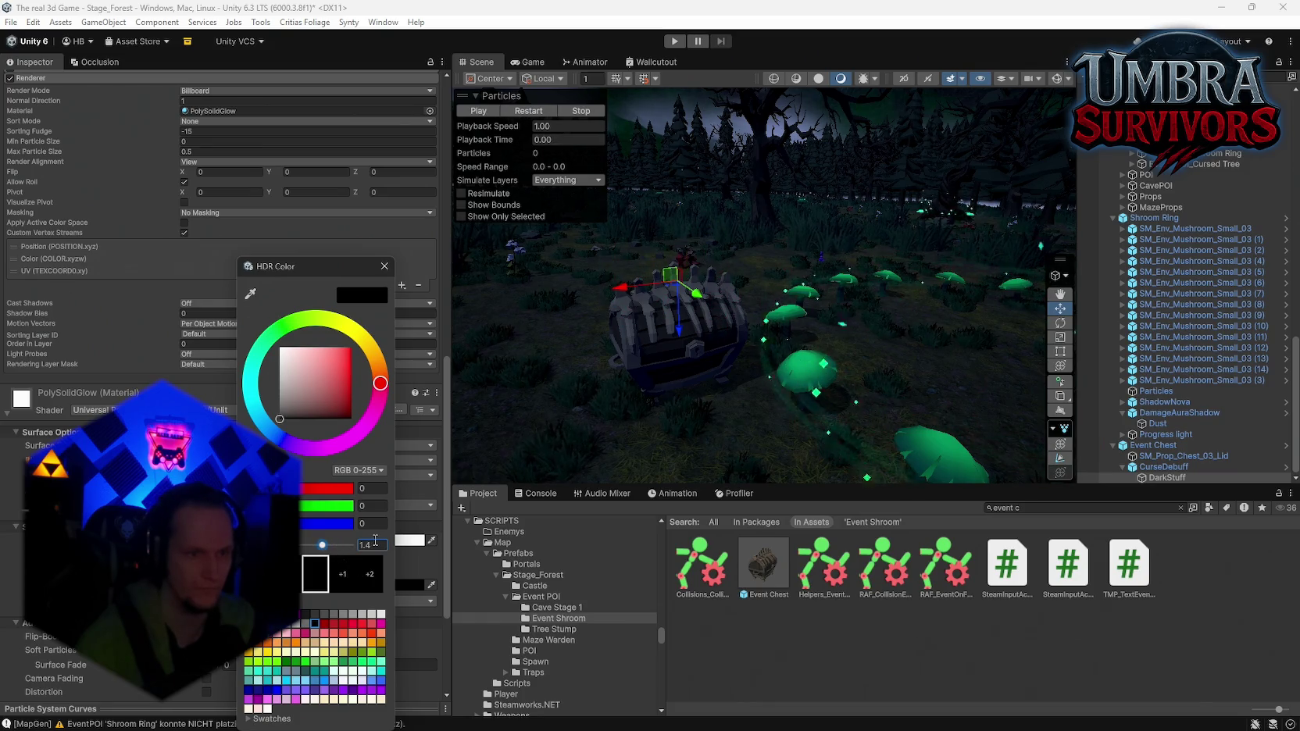
text(1)
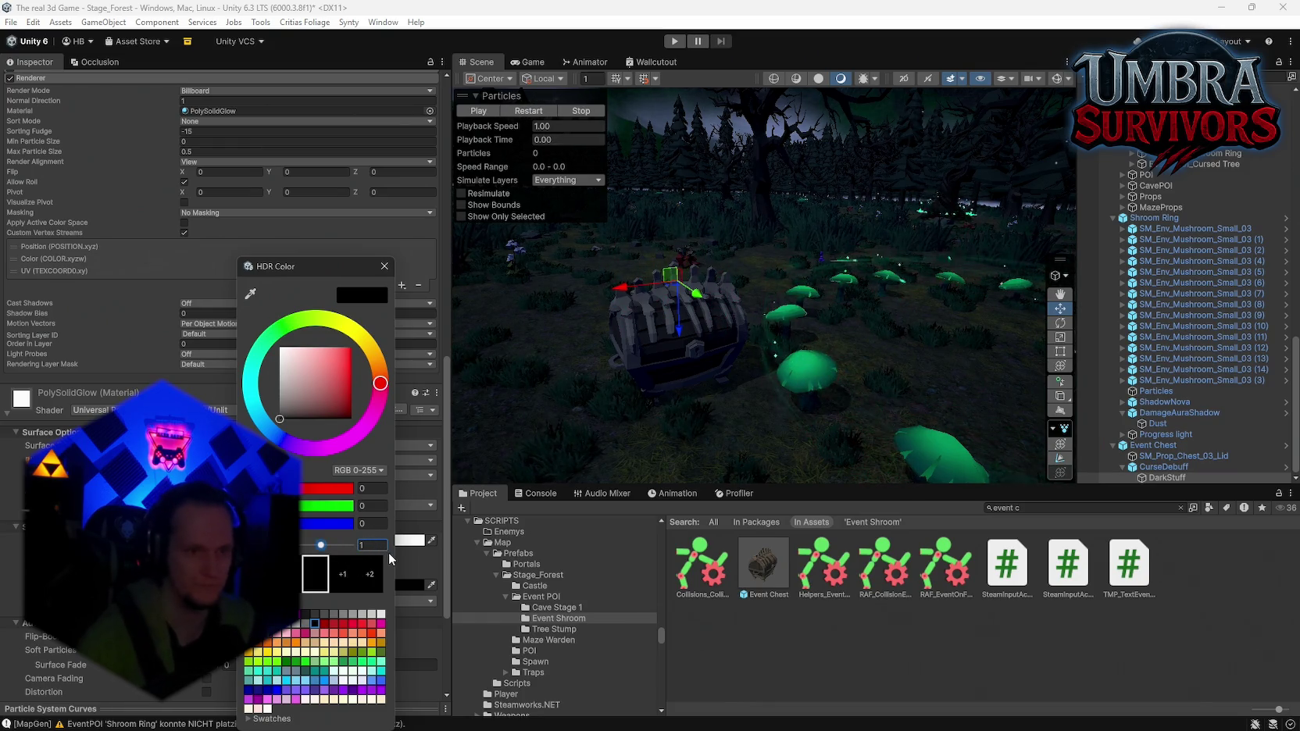
click(414, 278)
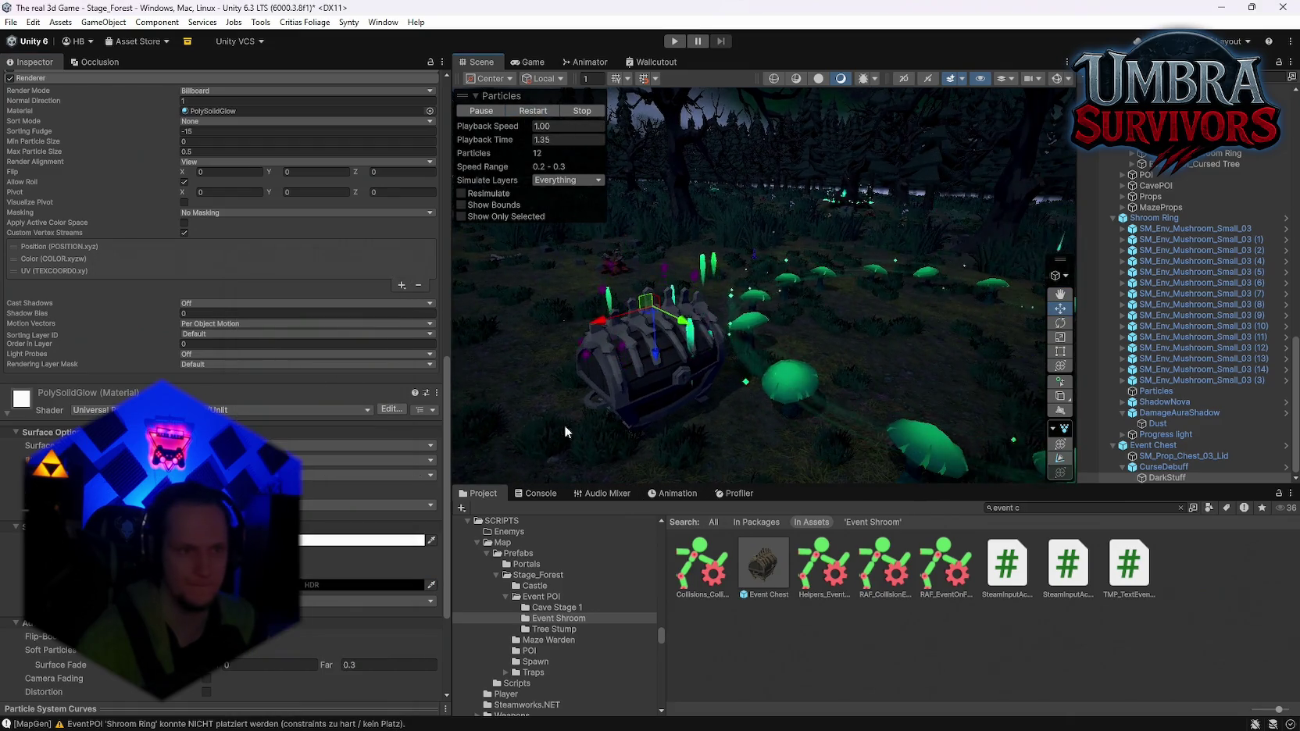
Reapply the cyan-green preset to the Color over Lifetime gradient
scroll(199, 378, up, 10)
click(213, 318)
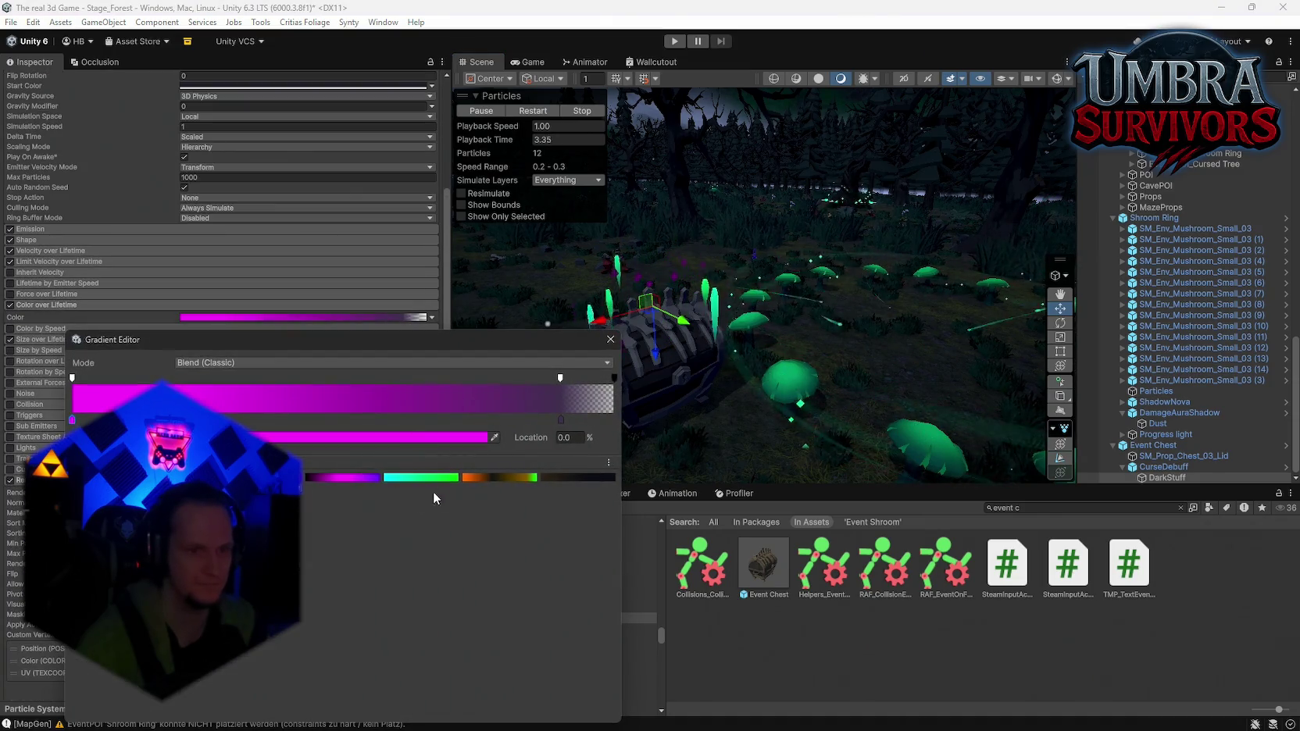
click(420, 478)
mouse_move(646, 348)
mouse_down()
mouse_move(736, 373)
mouse_move(1043, 350)
mouse_move(923, 341)
mouse_move(727, 387)
mouse_up()
scroll(321, 483, down, 6)
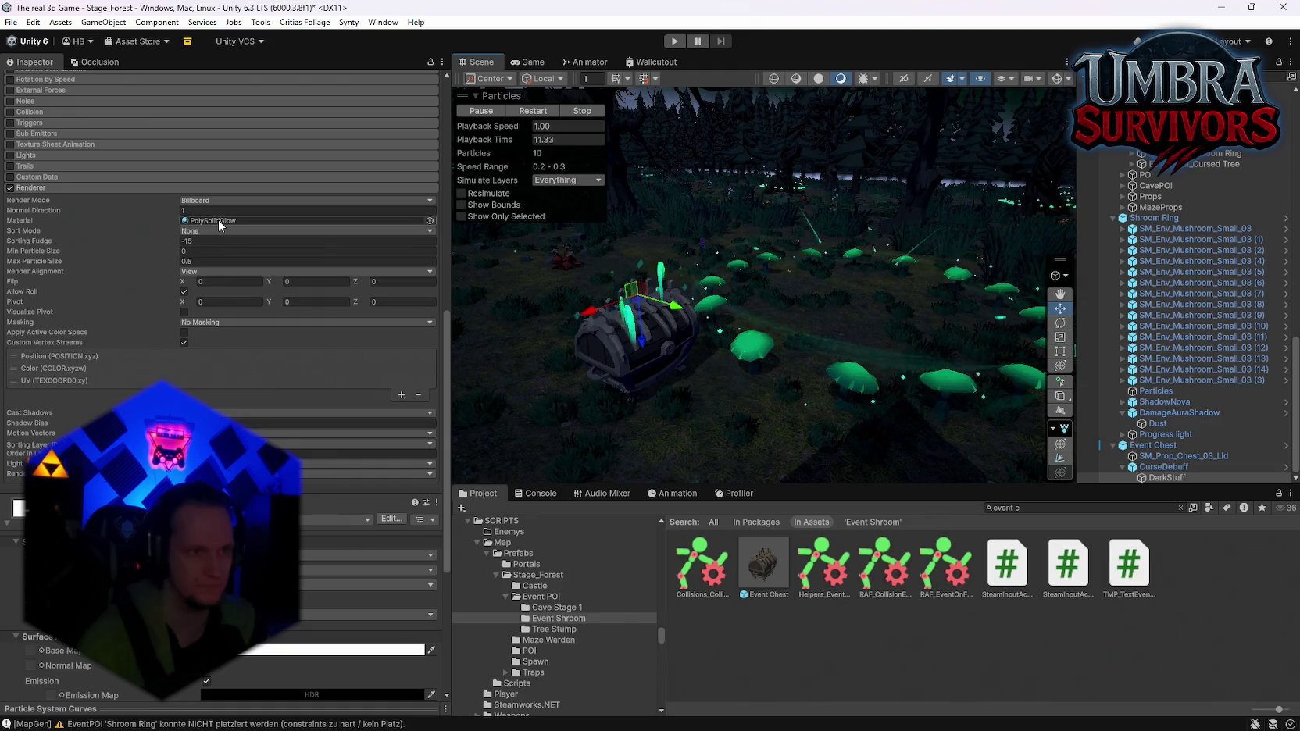
Drag PolySolidGlow 1 into the Dust particles' Renderer material, then select ShadowThreads
click(219, 220)
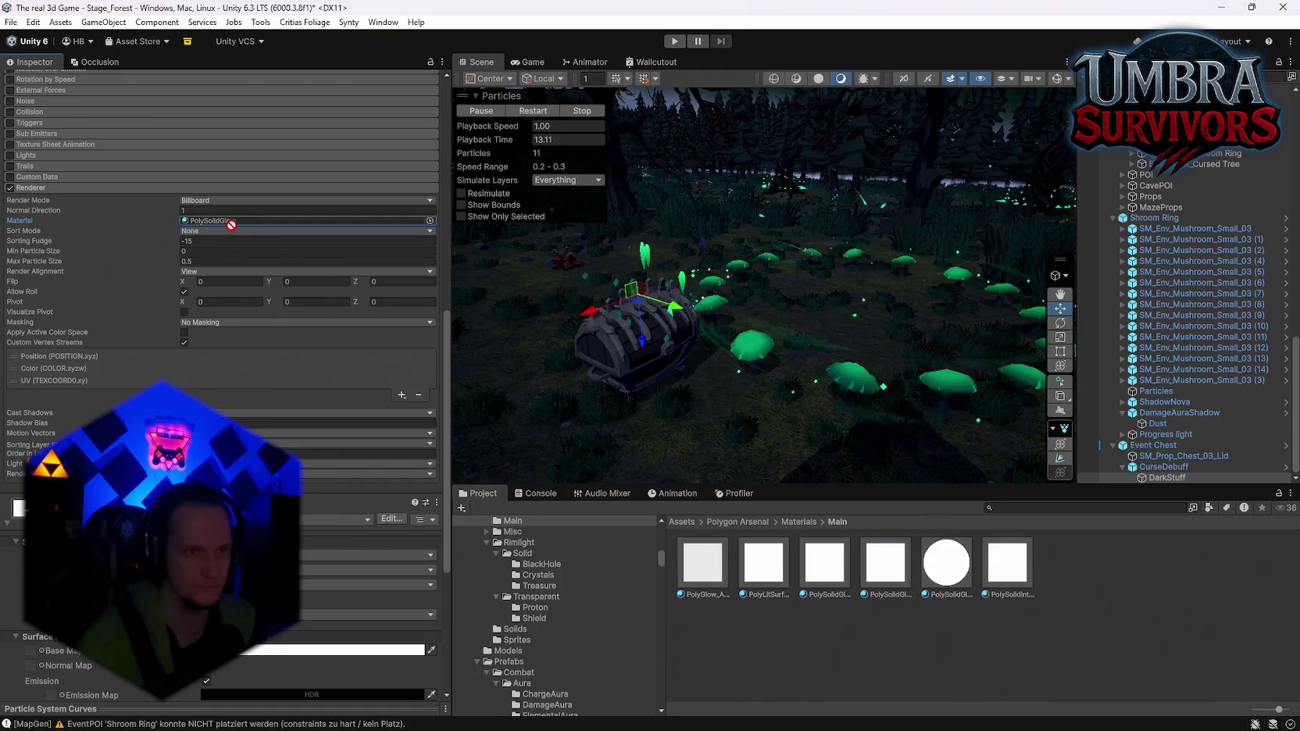
scroll(219, 221, up, 3)
drag(734, 405, 969, 398)
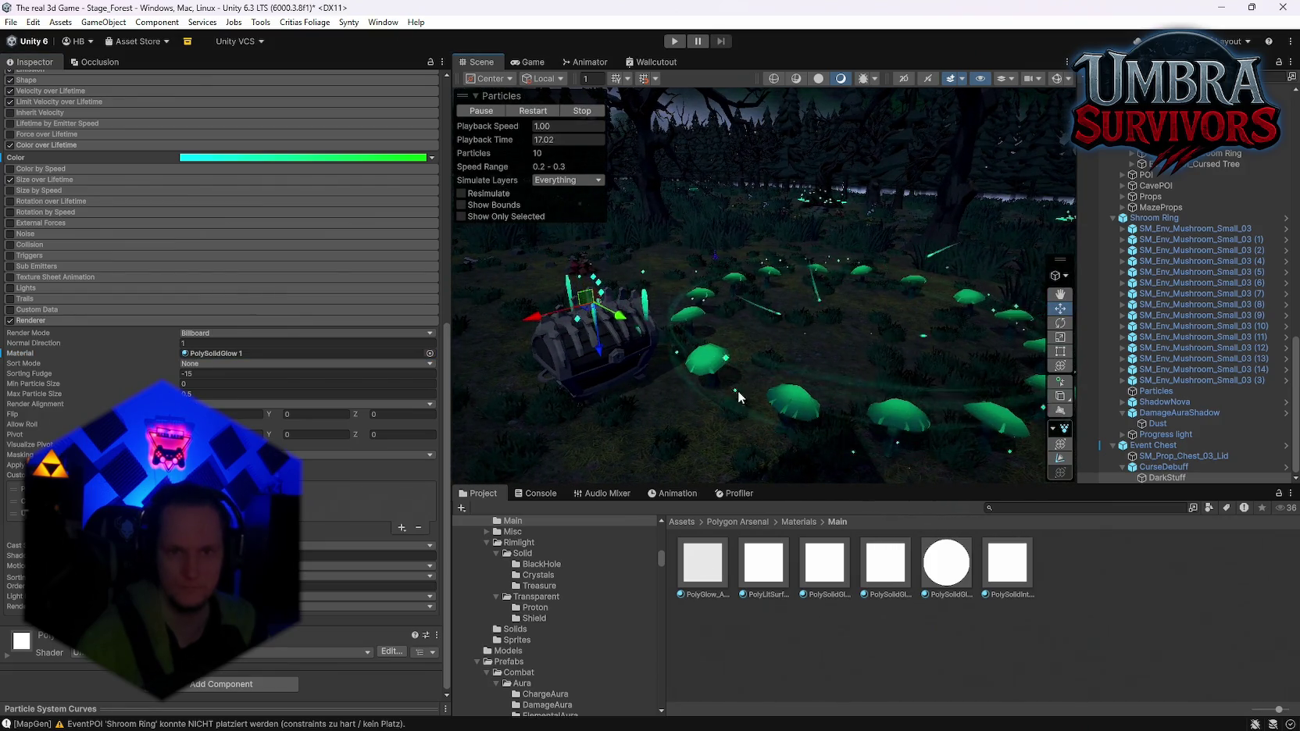
click(1161, 435)
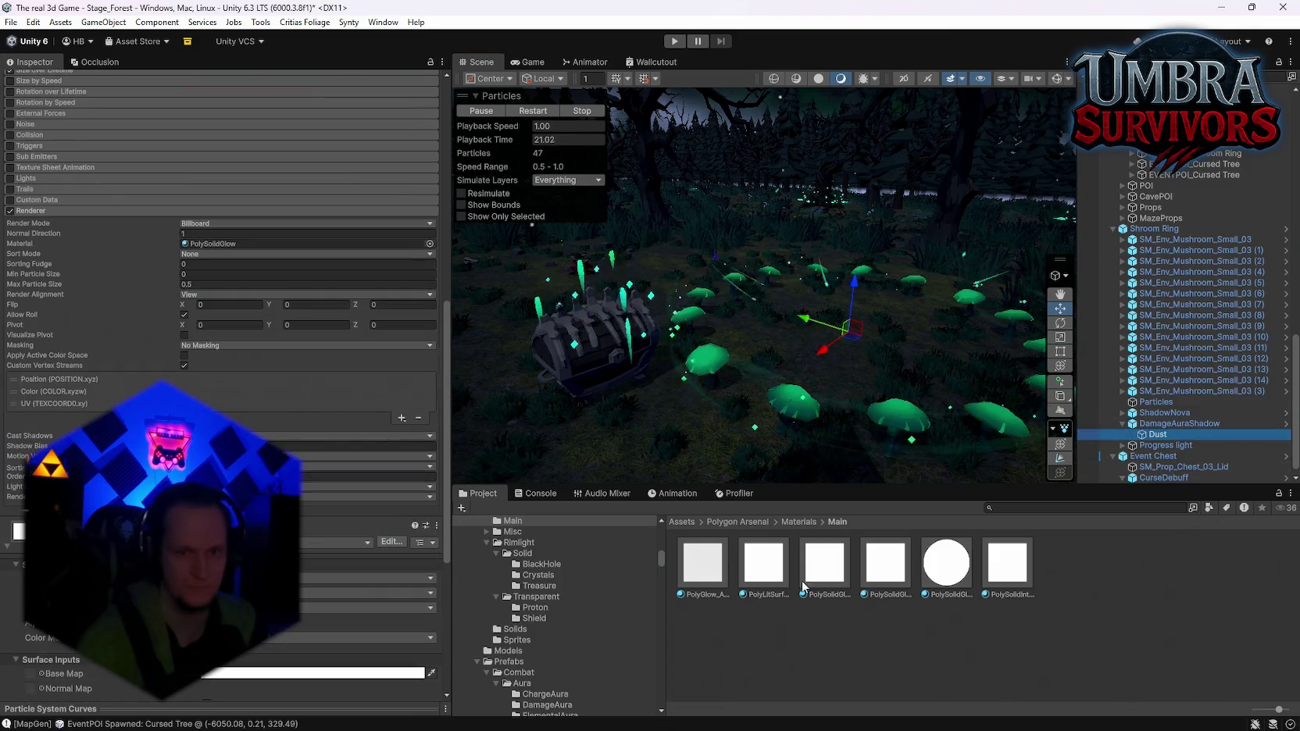
drag(885, 562, 235, 244)
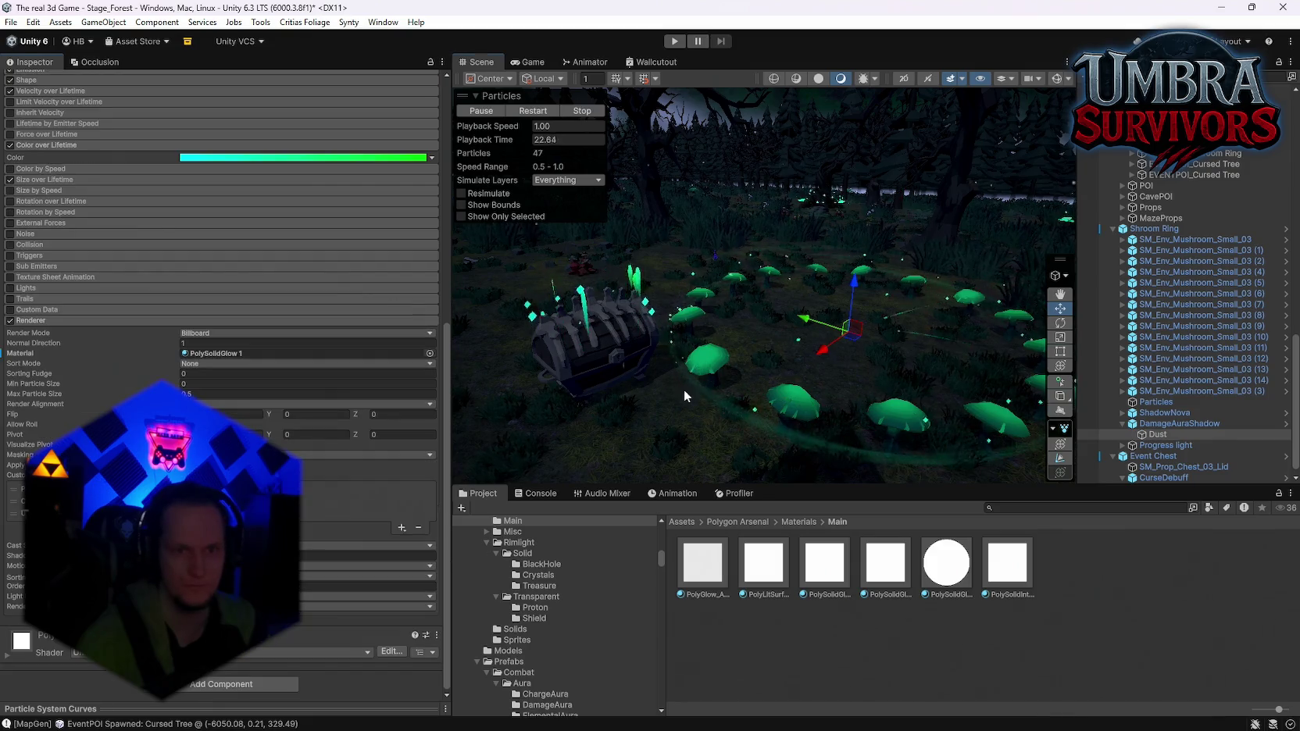
drag(679, 389, 713, 397)
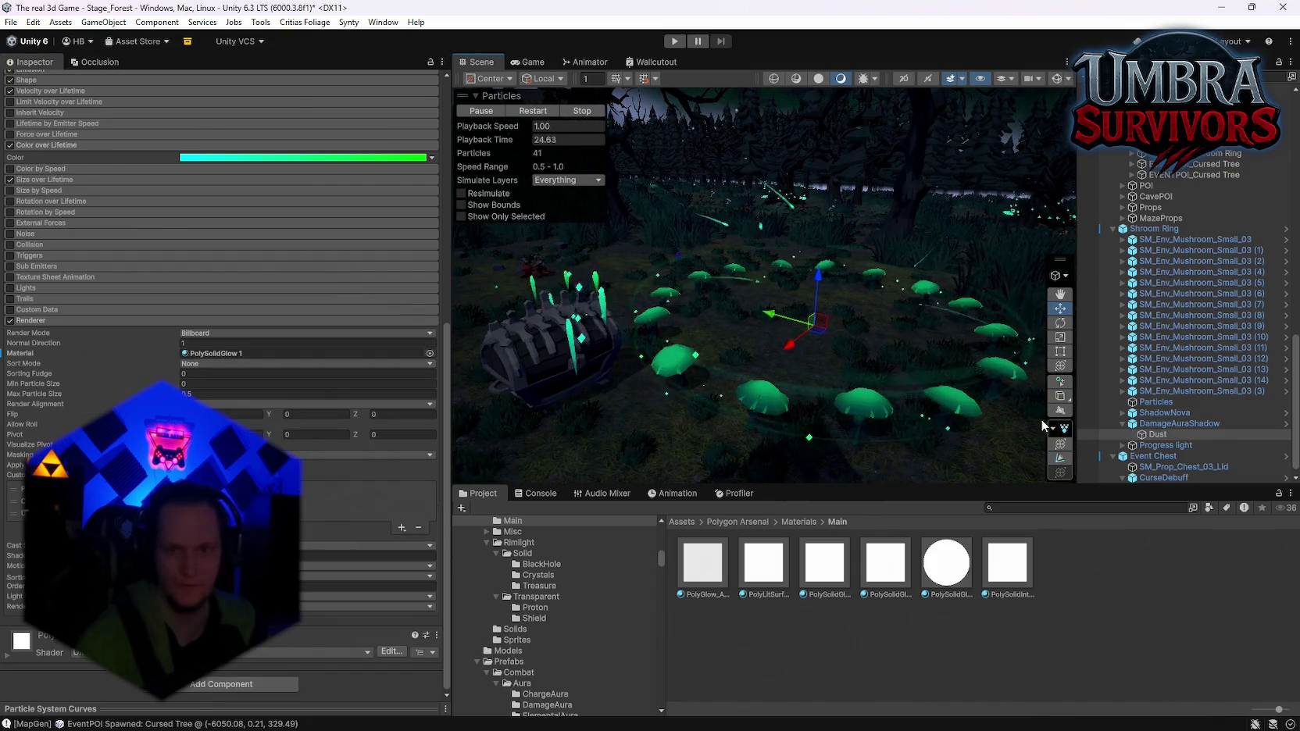
click(1123, 413)
click(1158, 423)
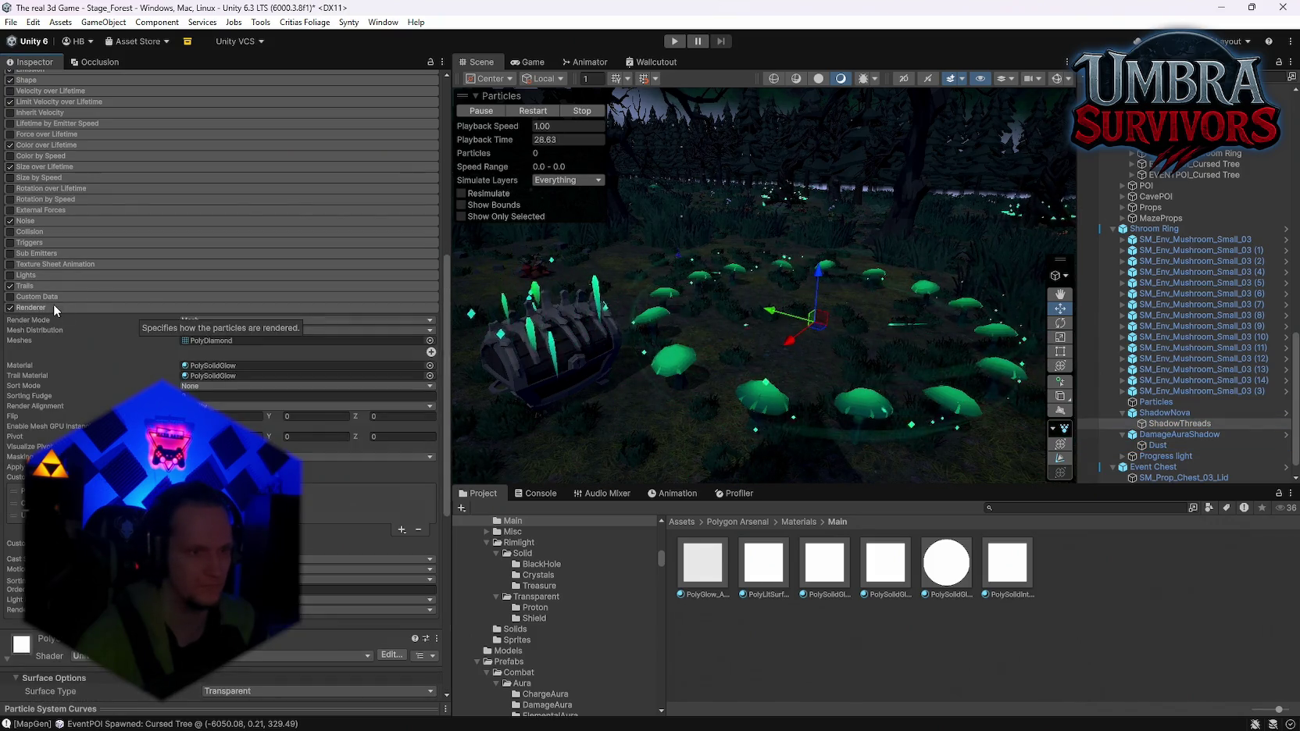
Drag PolySolidGlow 1 into ShadowThreads' Material and Trail Material fields
mouse_move(268, 367)
mouse_down()
mouse_move(263, 356)
mouse_move(223, 376)
mouse_up()
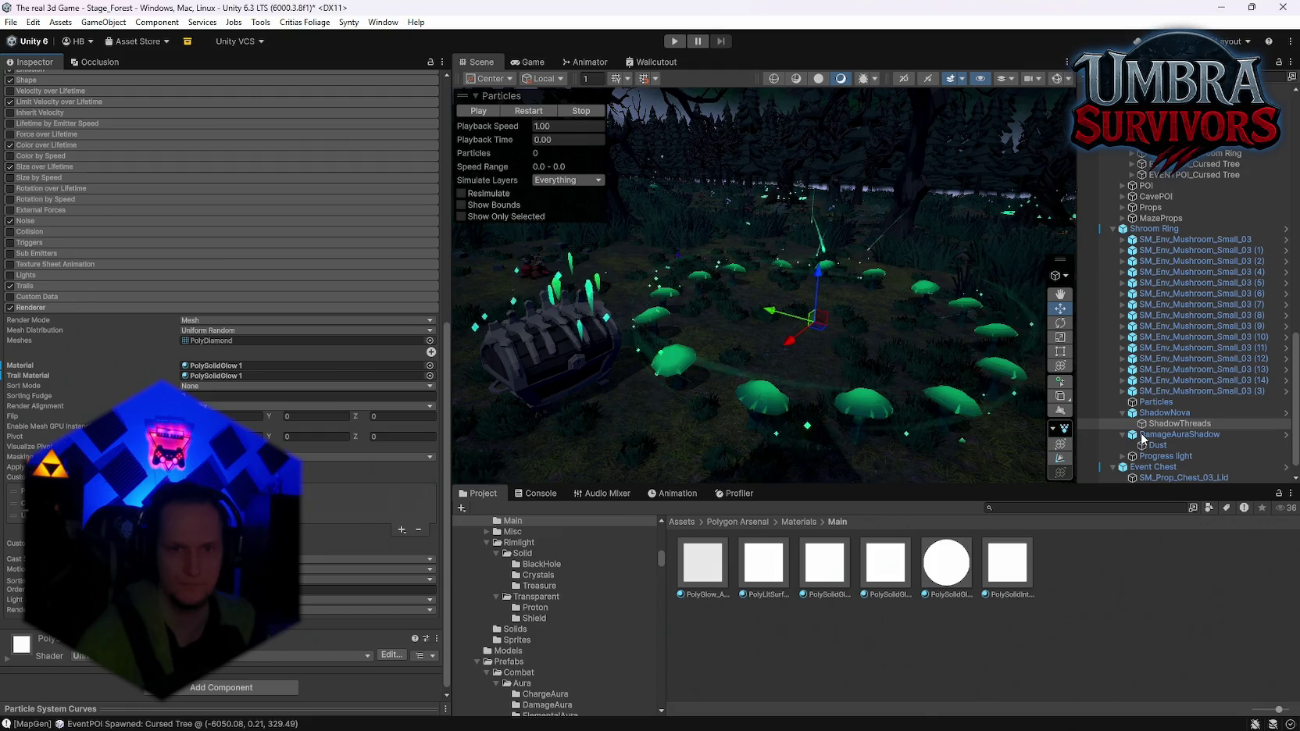
mouse_move(828, 323)
mouse_down()
mouse_move(799, 322)
mouse_move(1094, 333)
mouse_move(1178, 302)
mouse_move(1297, 305)
mouse_move(41, 311)
mouse_move(67, 315)
mouse_up()
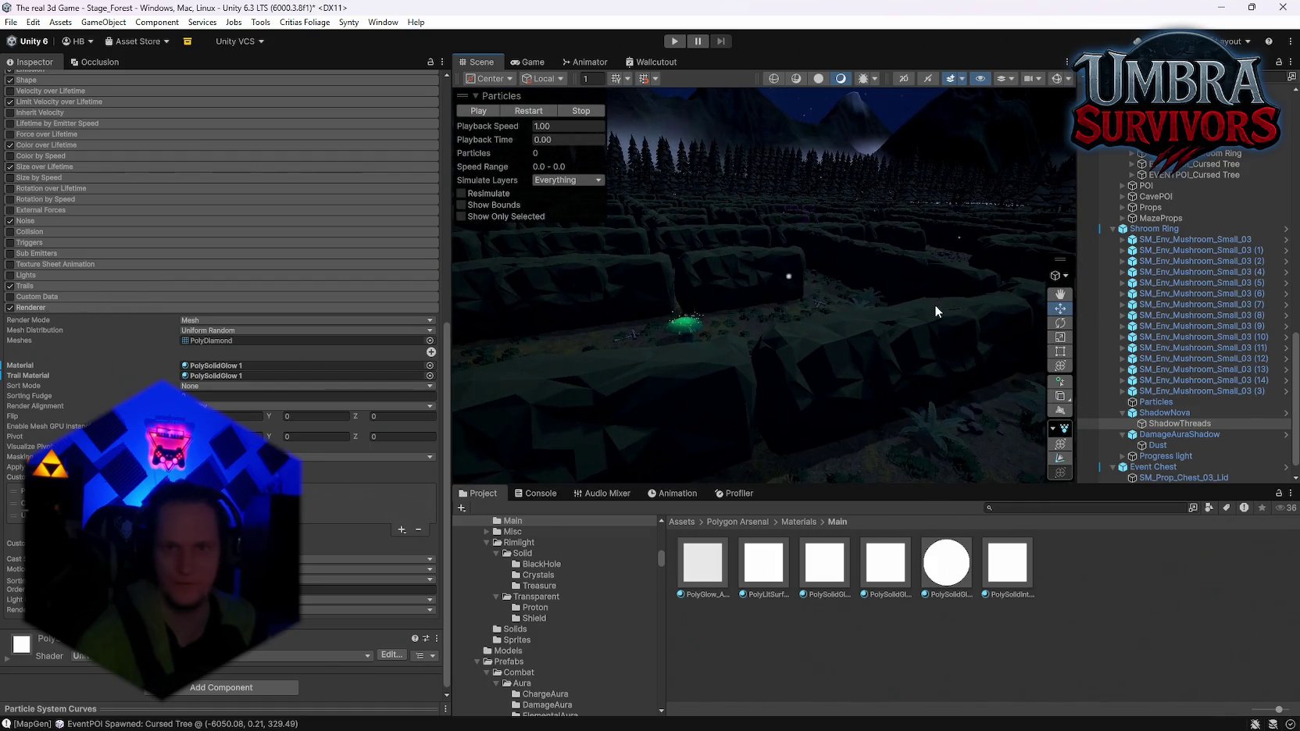
Shift-select every FX_Fireflies_01 under Fireflies and ping their FX_Soft_Tropical_02 material
scroll(1162, 313, up, 15)
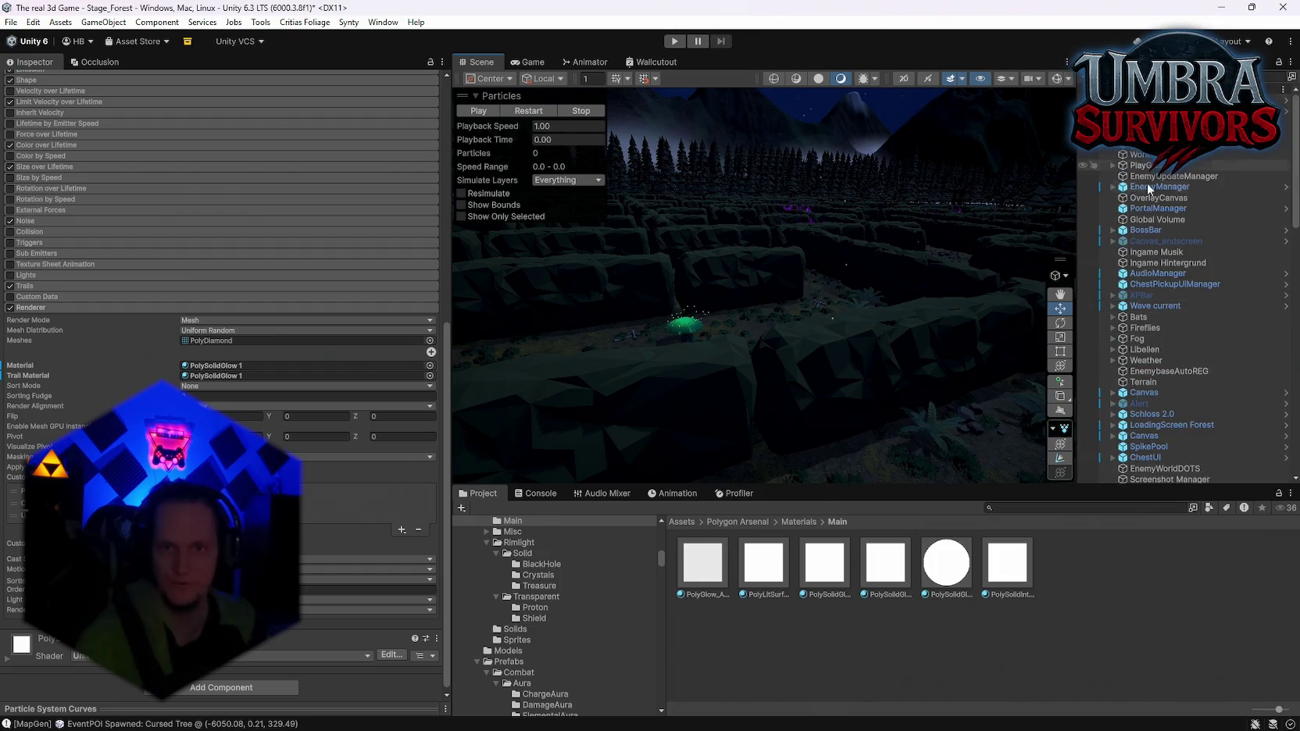
scroll(1164, 312, down, 5)
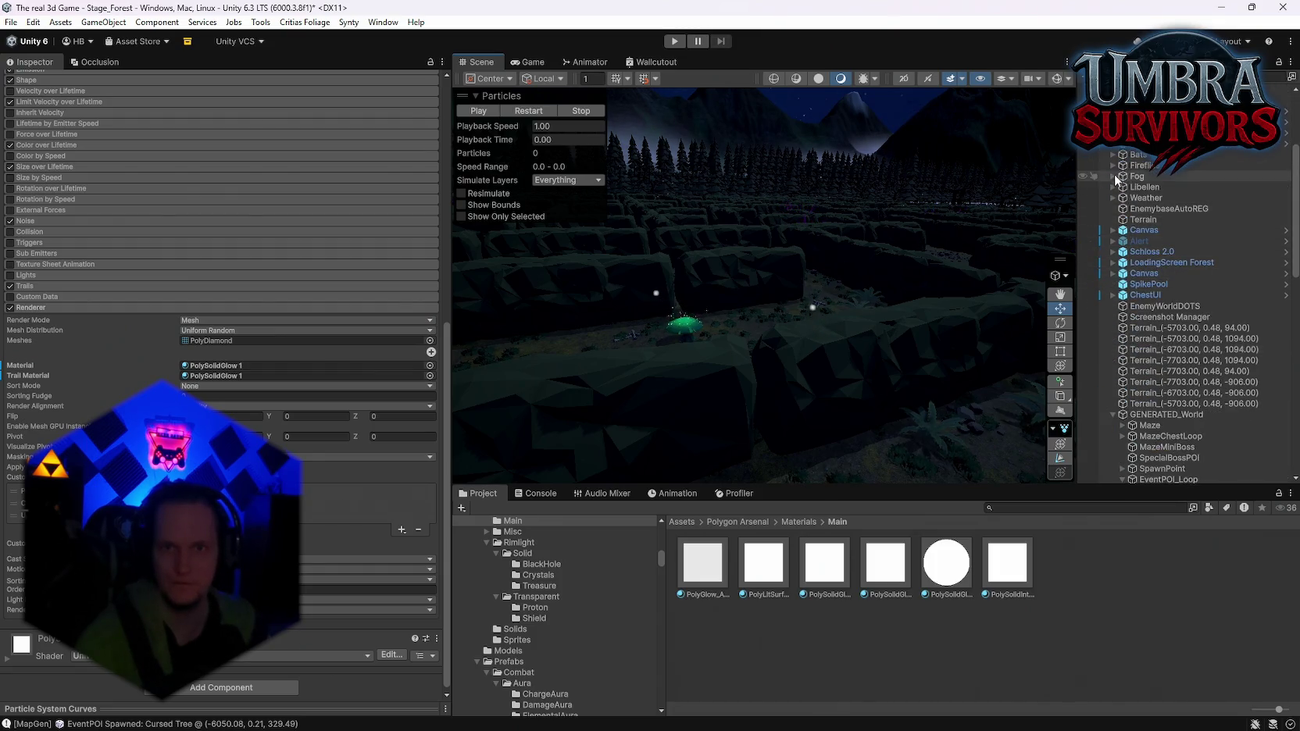
click(1114, 165)
click(1166, 175)
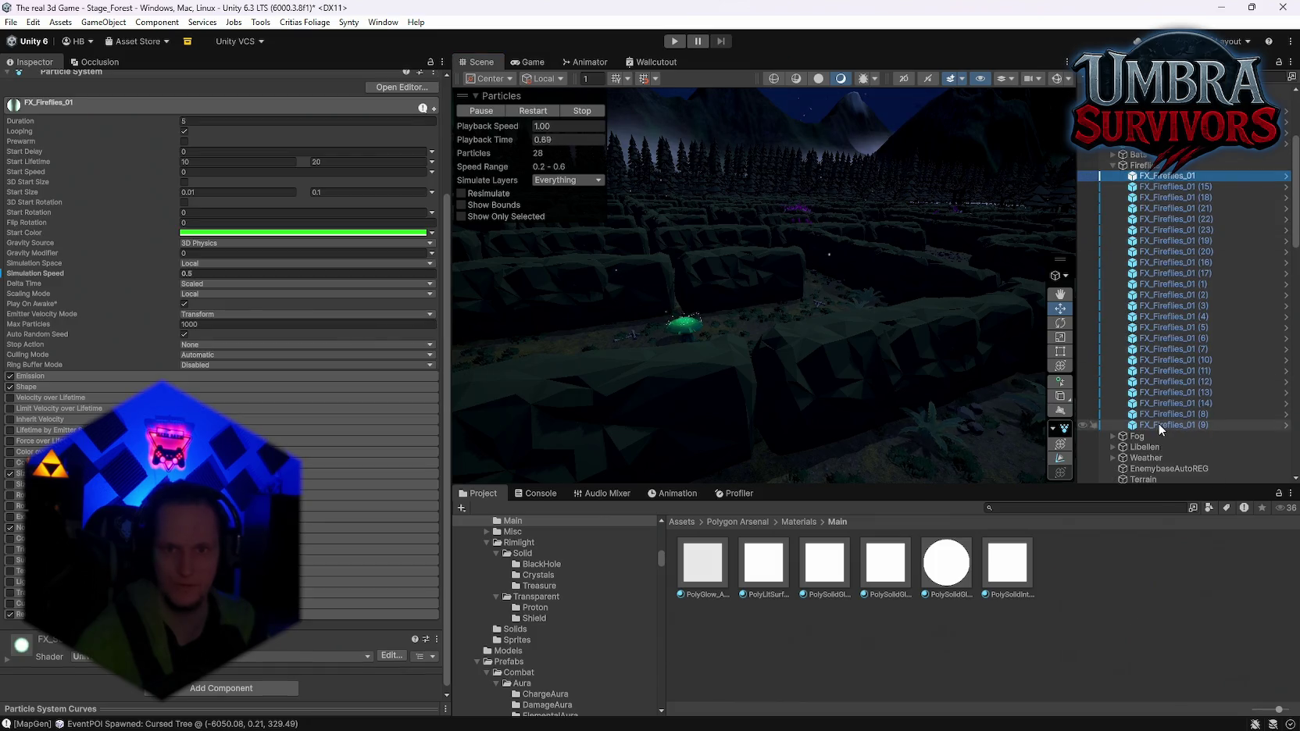
shift+click(1161, 427)
scroll(235, 235, down, 3)
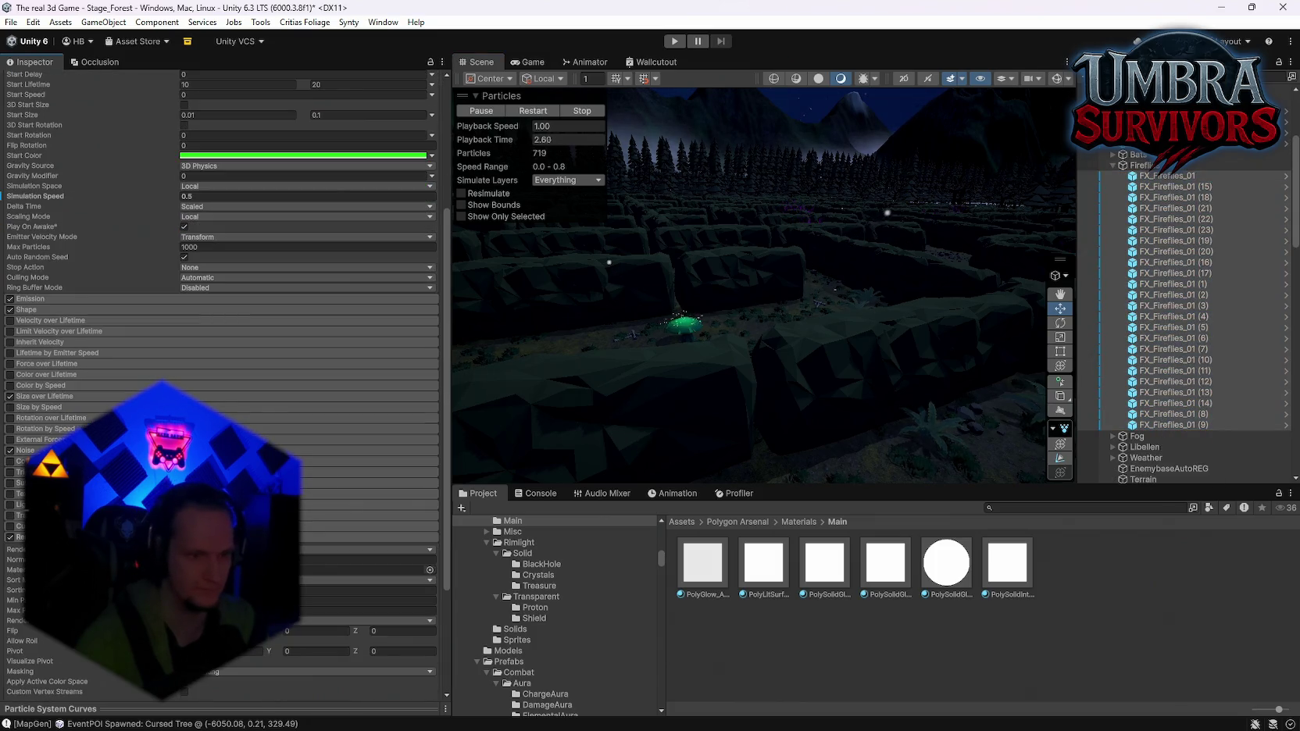
scroll(234, 235, down, 2)
drag(889, 580, 590, 605)
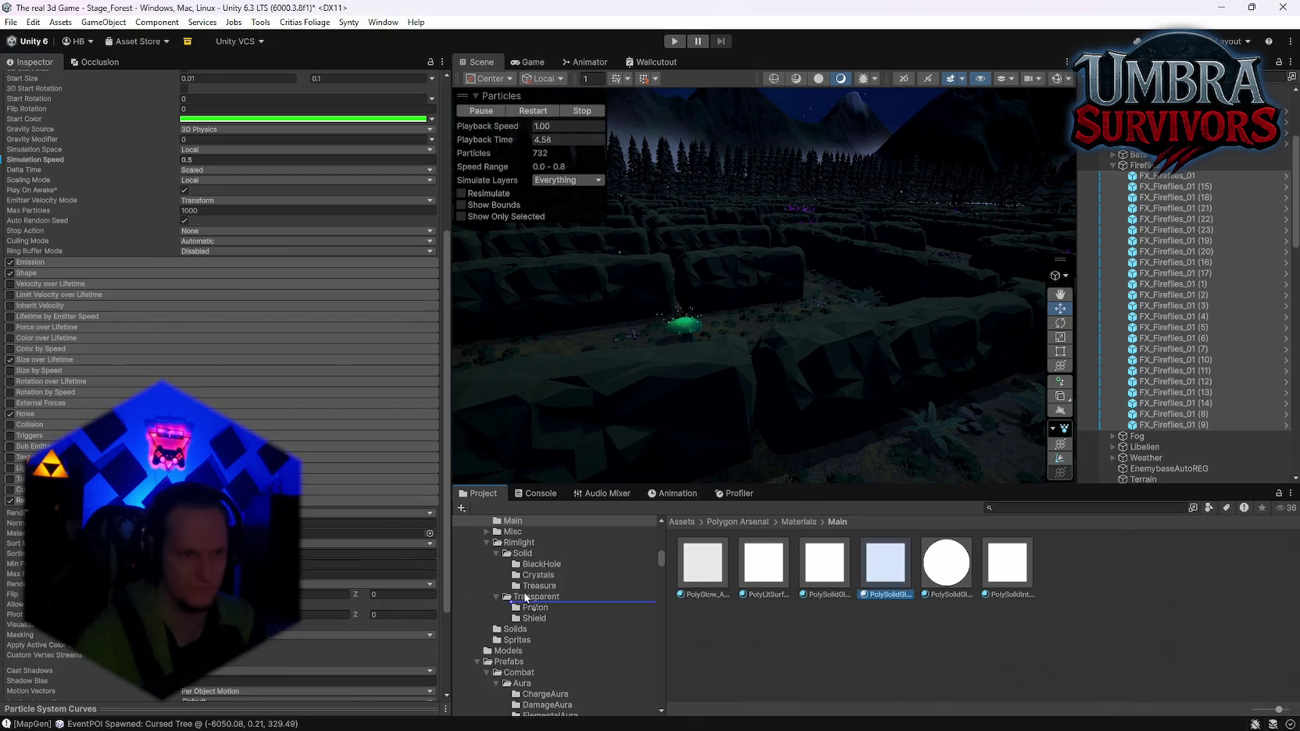
mouse_move(825, 358)
mouse_down()
mouse_move(841, 345)
mouse_move(825, 358)
mouse_up()
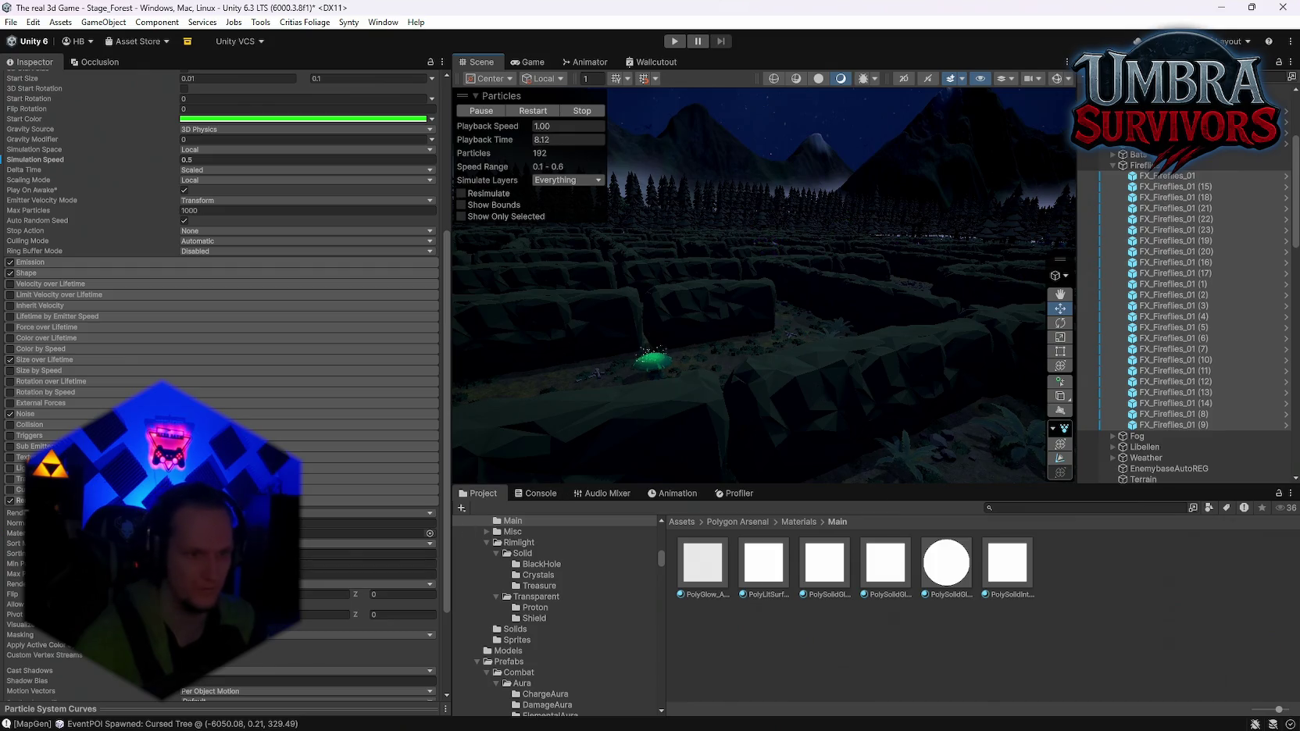
click(367, 533)
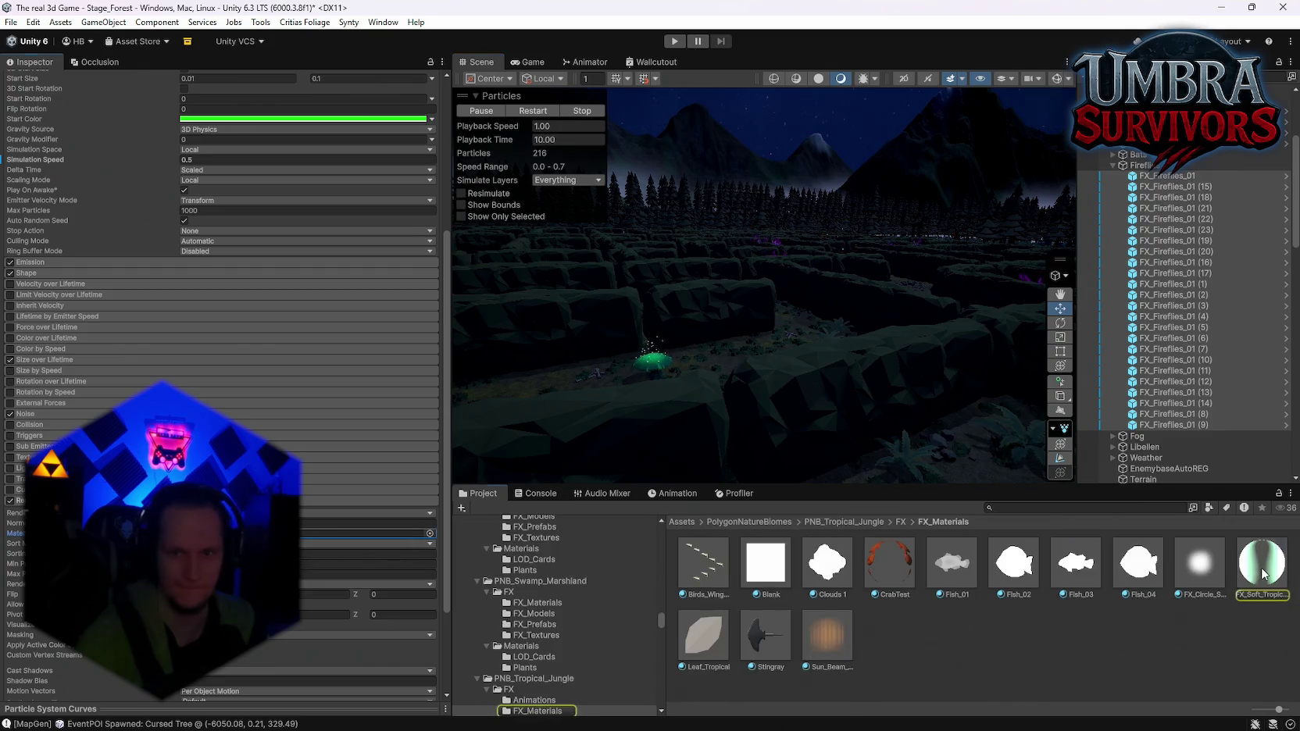
Select the FX_Soft_Tropical_02 material and check its emission colour against the scene's fireflies
click(1264, 574)
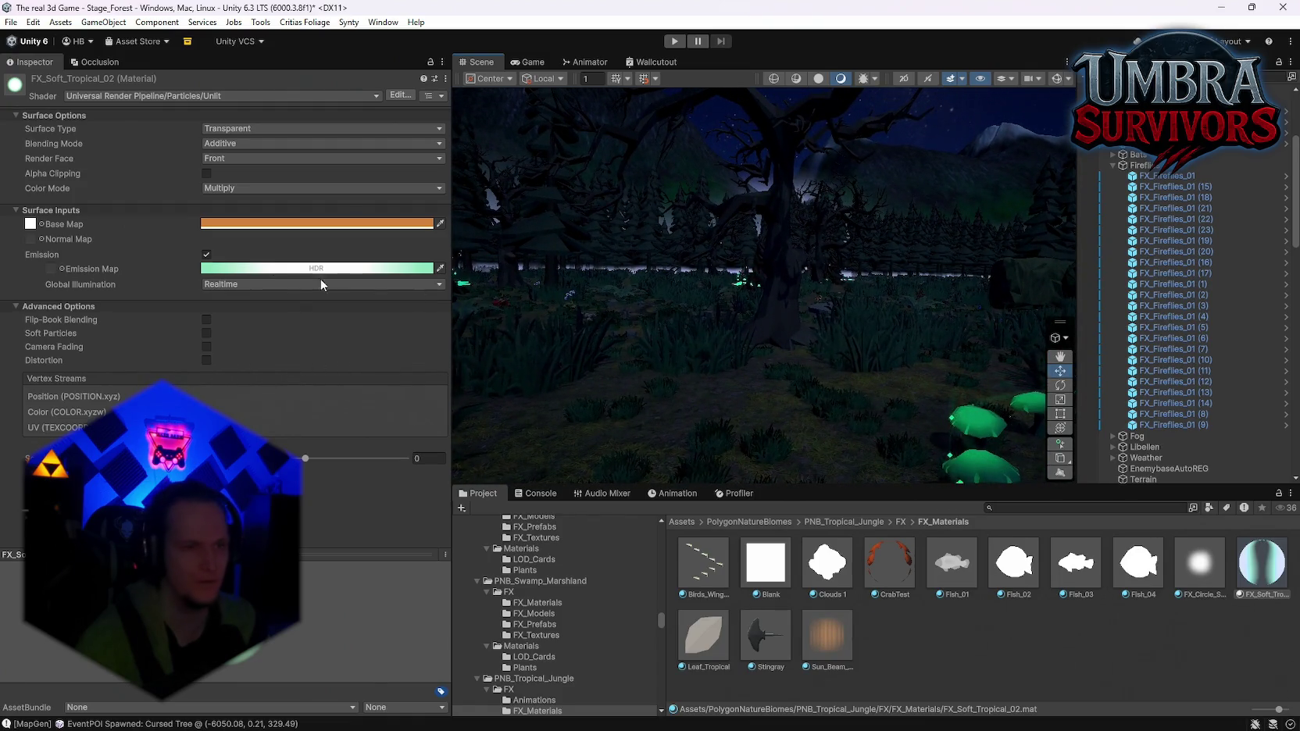
click(235, 271)
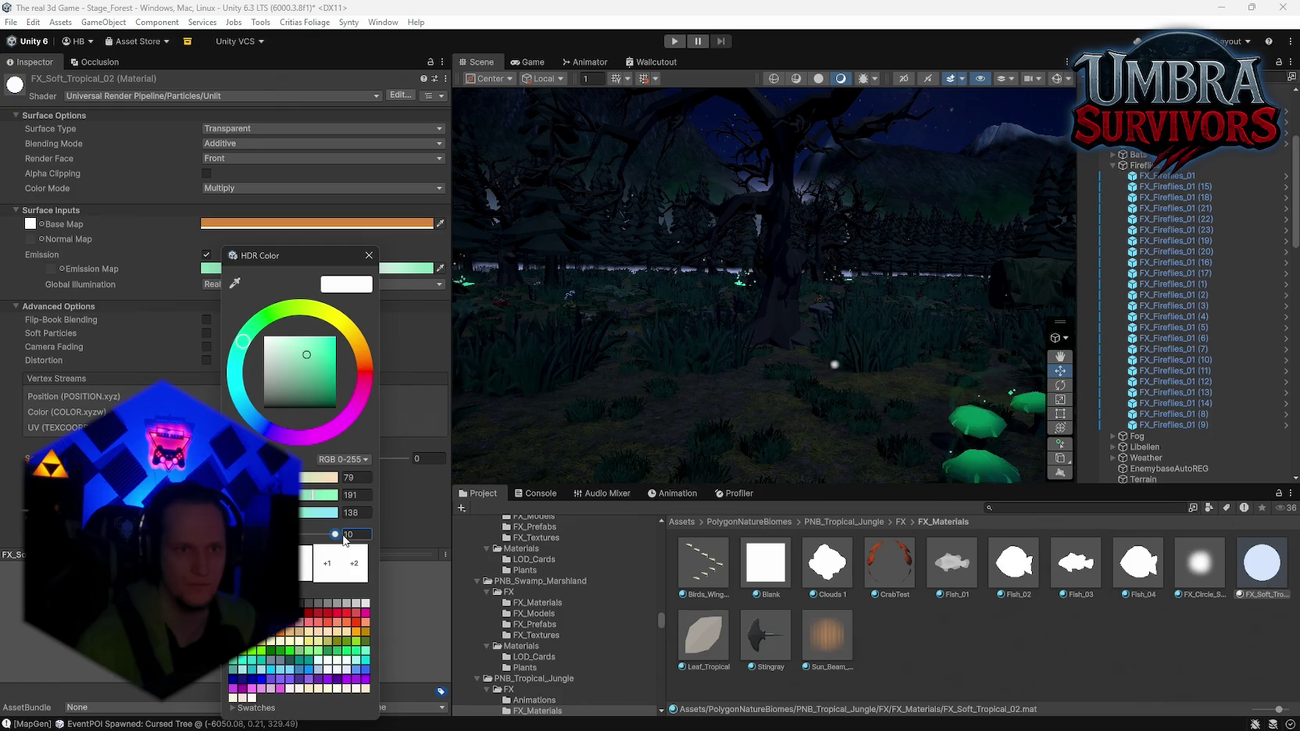
right_click(732, 331)
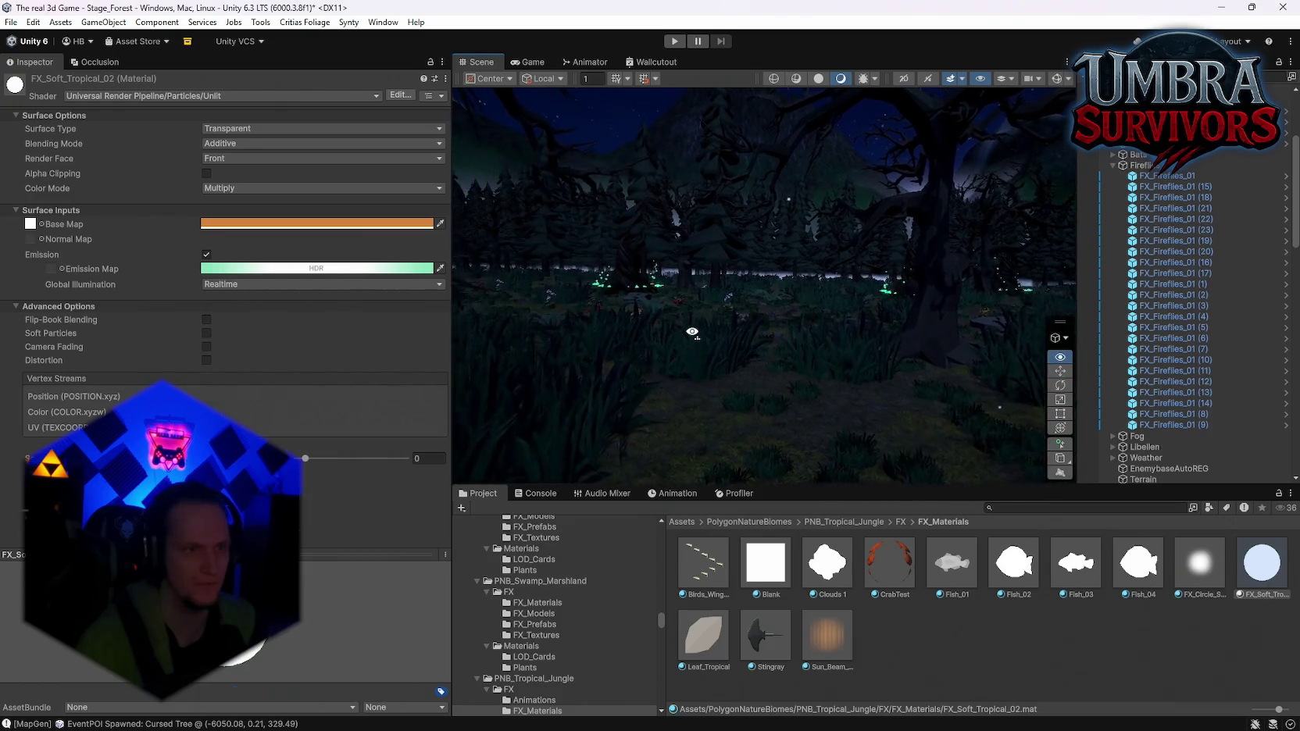
drag(731, 332, 925, 339)
drag(784, 305, 909, 308)
Try Additive and Subtractive colour modes, settle on Color, then pause the game
click(223, 144)
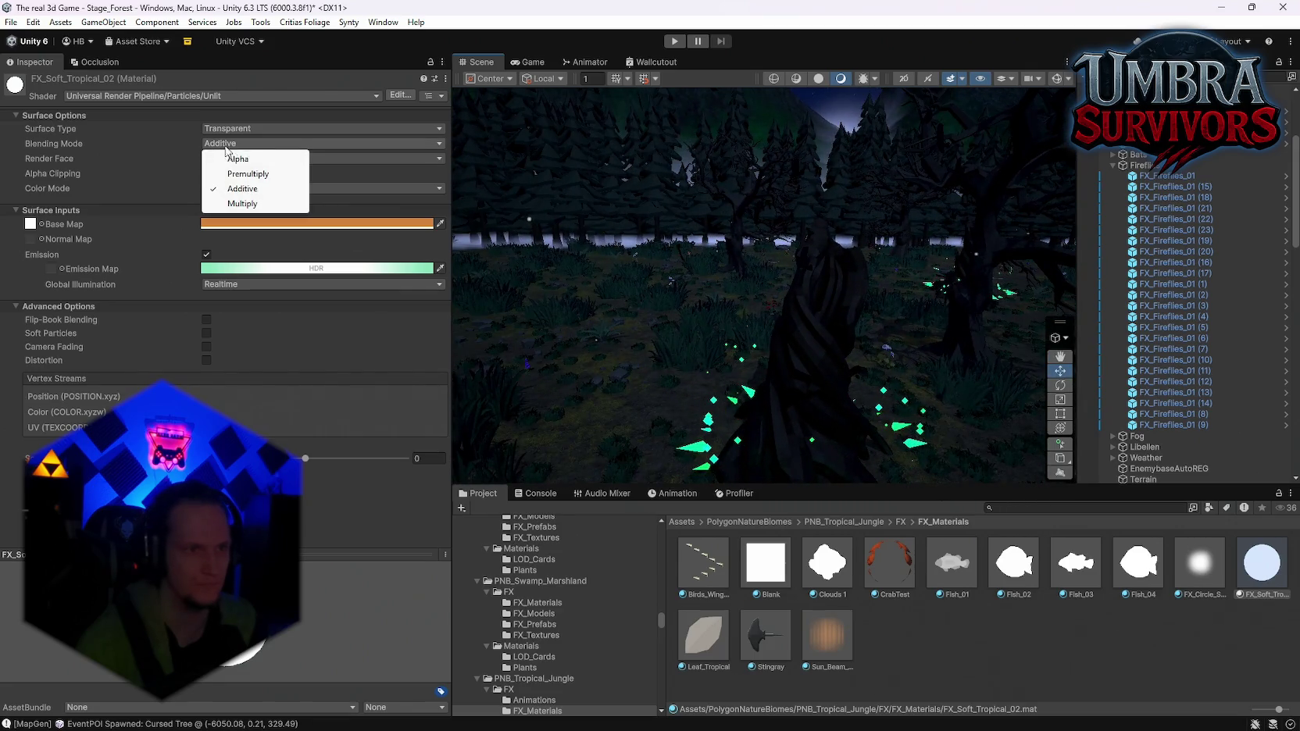
click(151, 163)
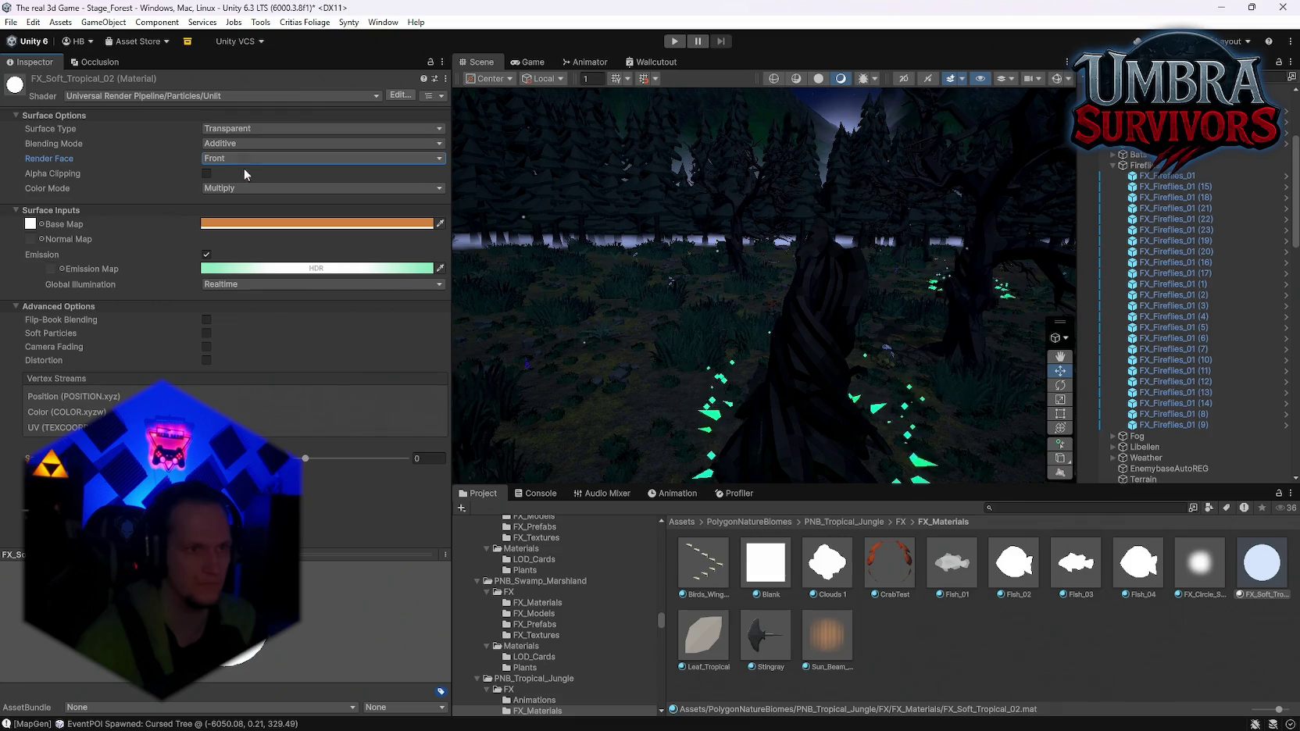
click(230, 188)
click(238, 218)
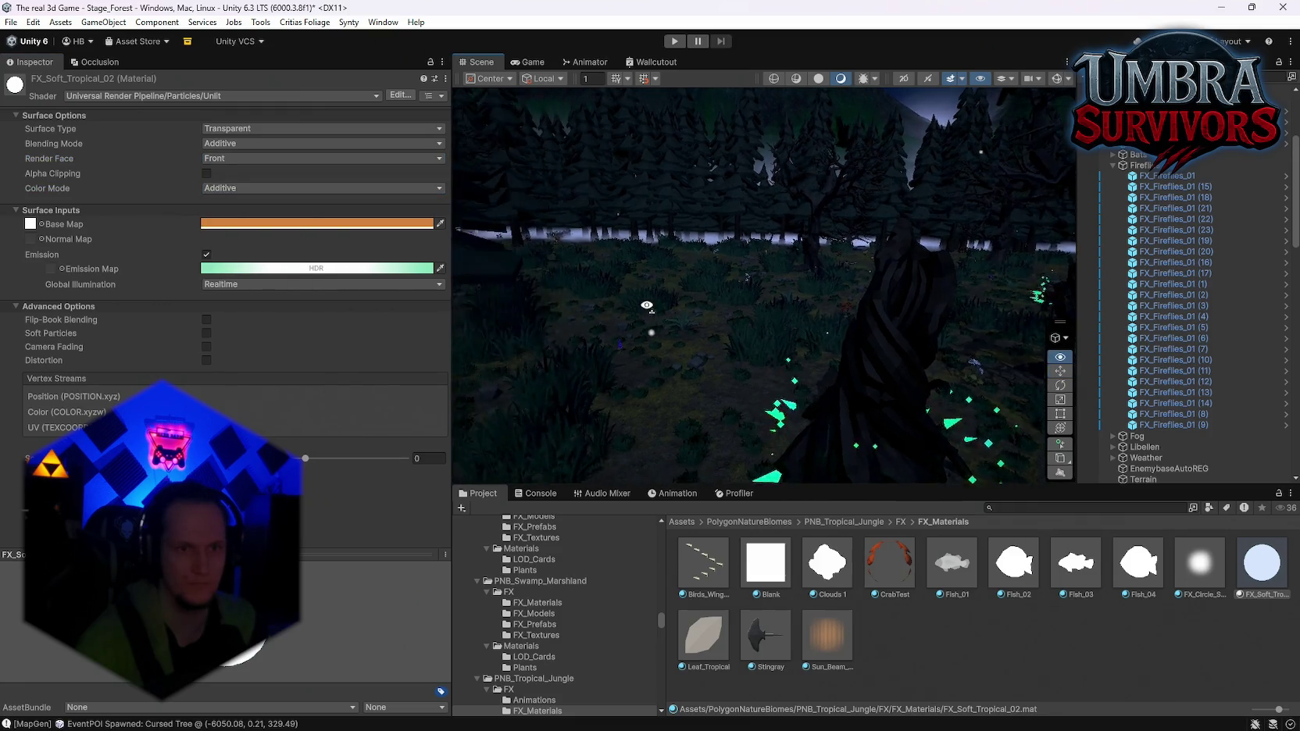
click(230, 188)
click(246, 235)
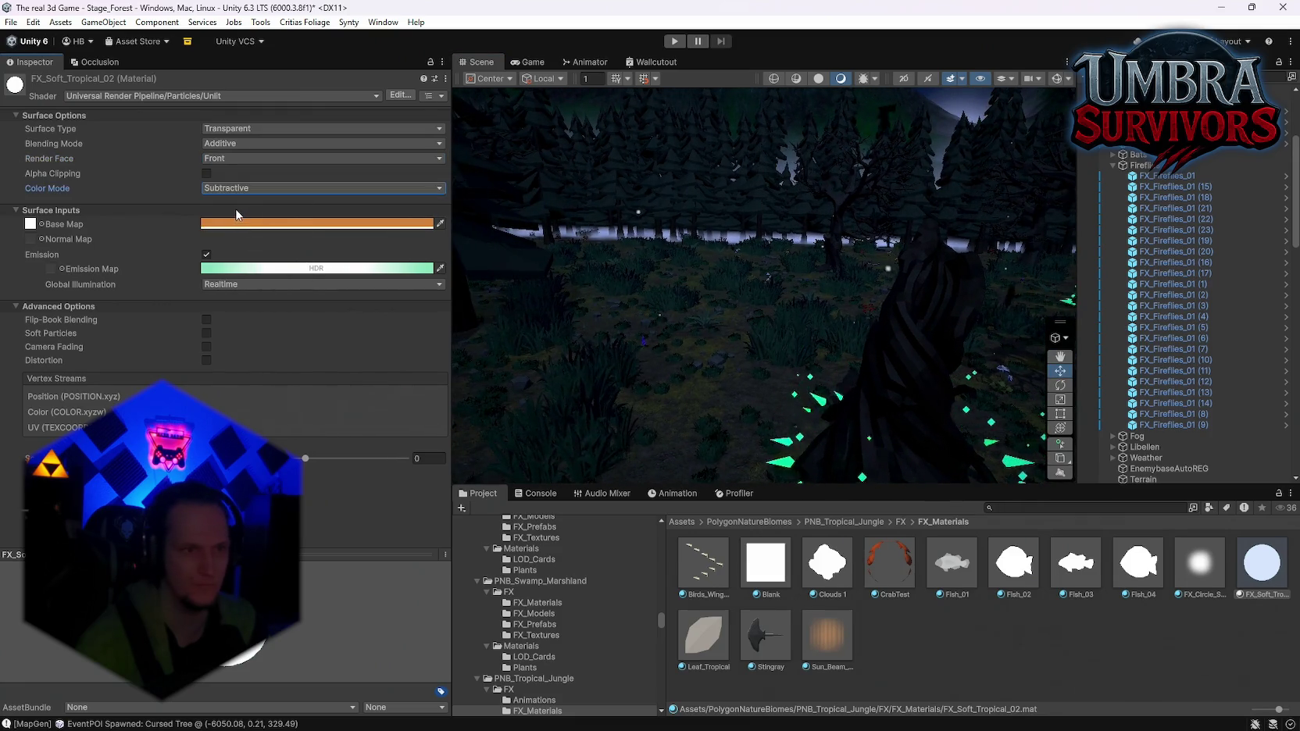
click(231, 188)
click(234, 264)
mouse_move(747, 321)
mouse_down()
mouse_move(705, 371)
mouse_move(618, 380)
mouse_up()
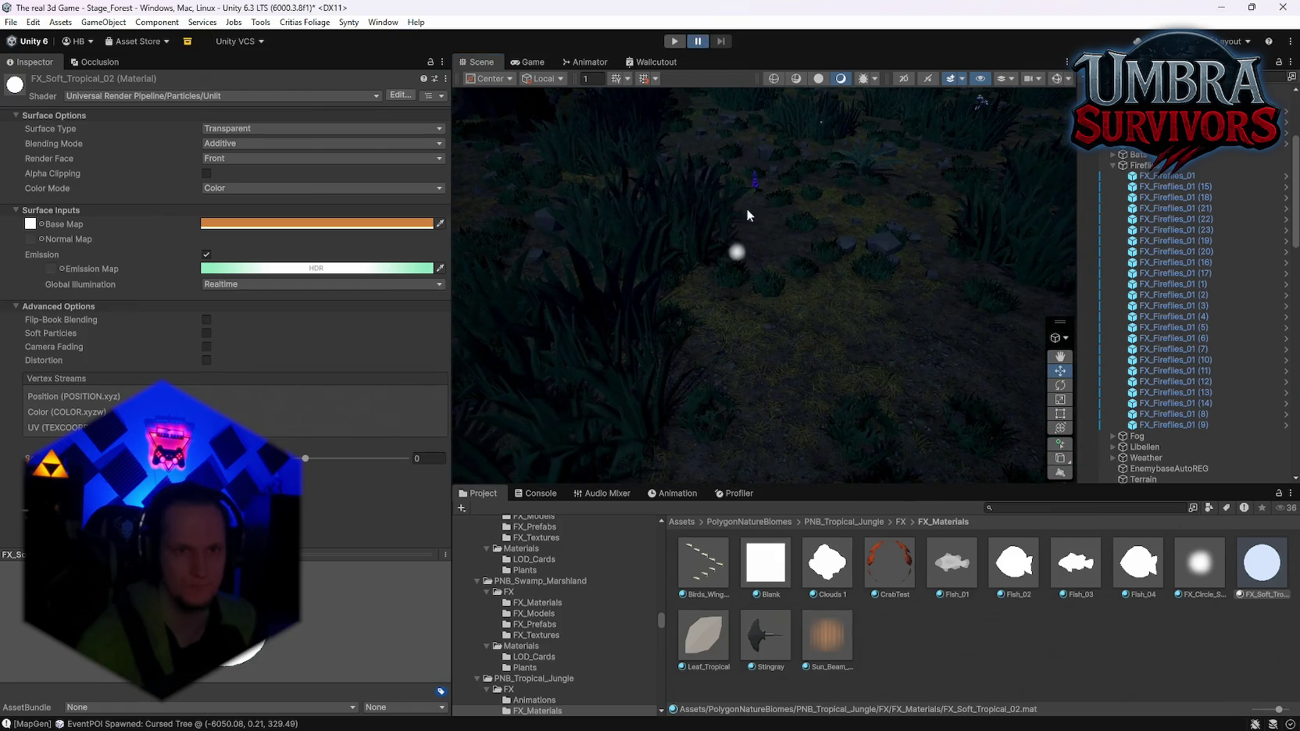
drag(819, 205, 676, 76)
click(700, 43)
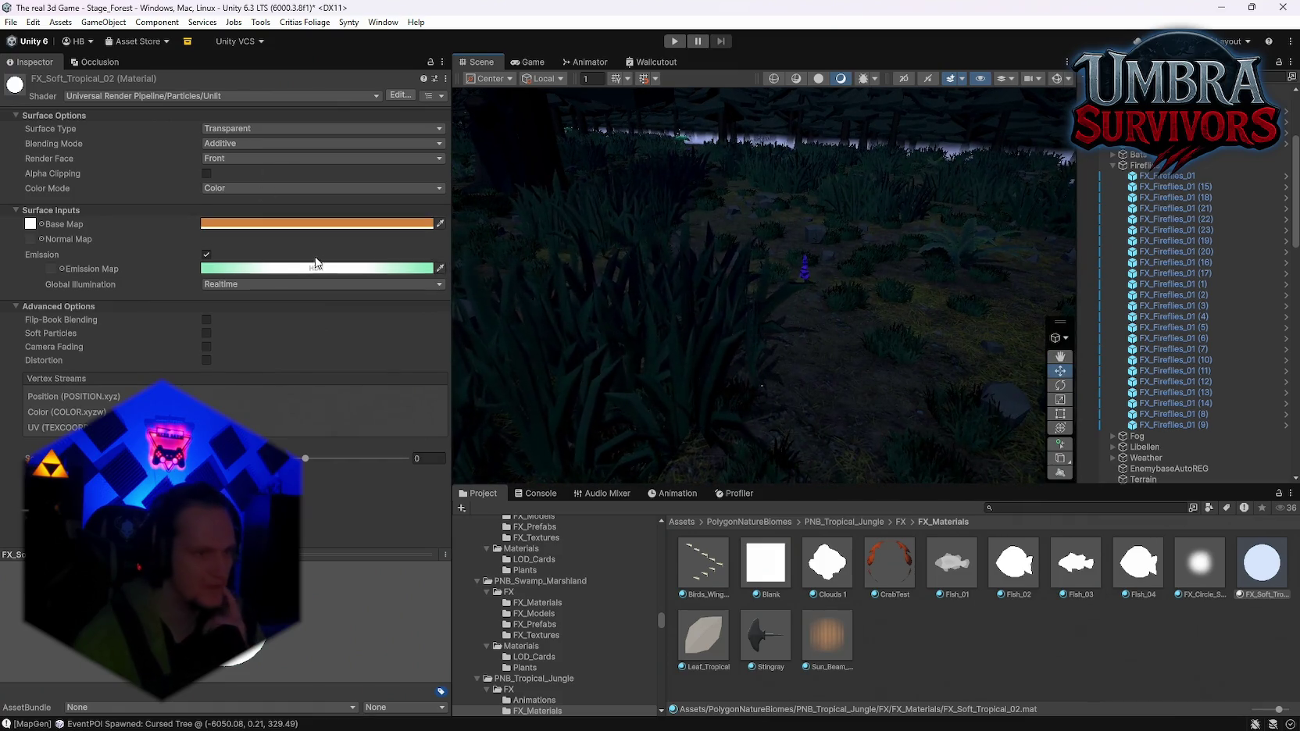
Toggle Distortion on and back off, and set the emission colour to bright cyan
click(31, 224)
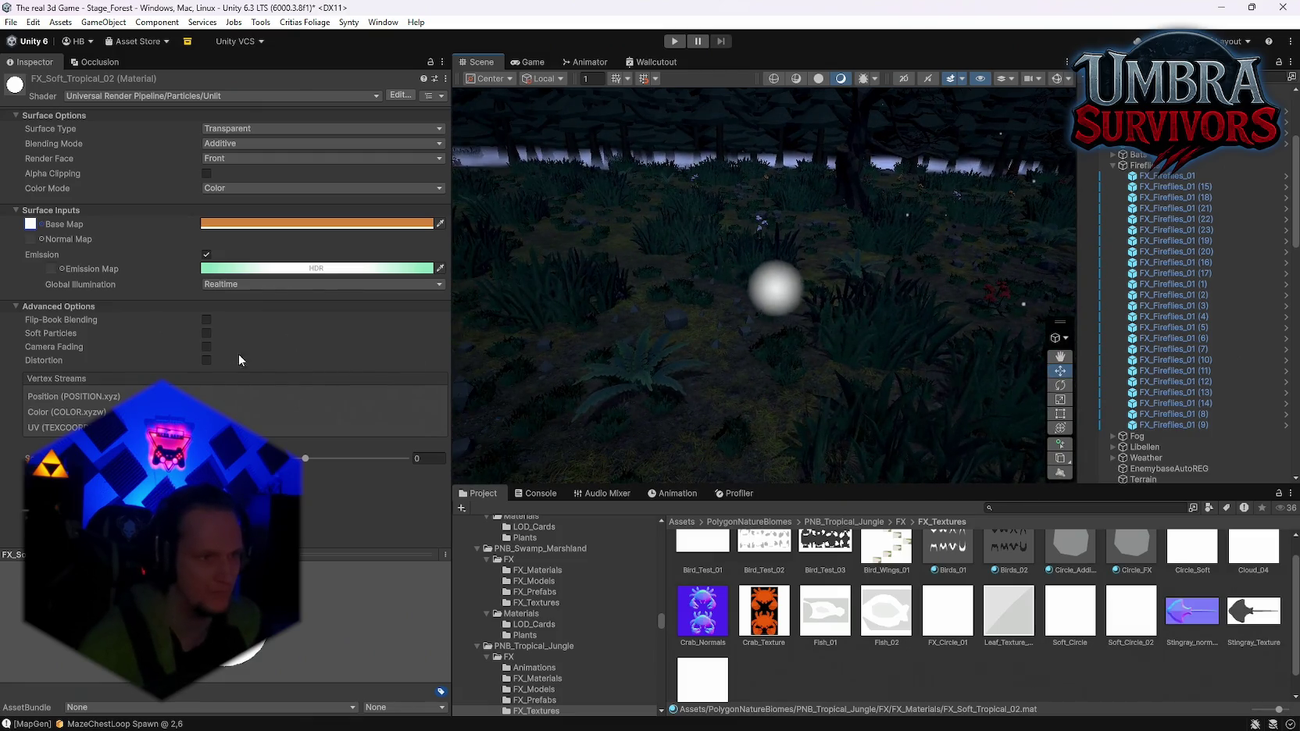
click(206, 360)
click(205, 361)
click(227, 269)
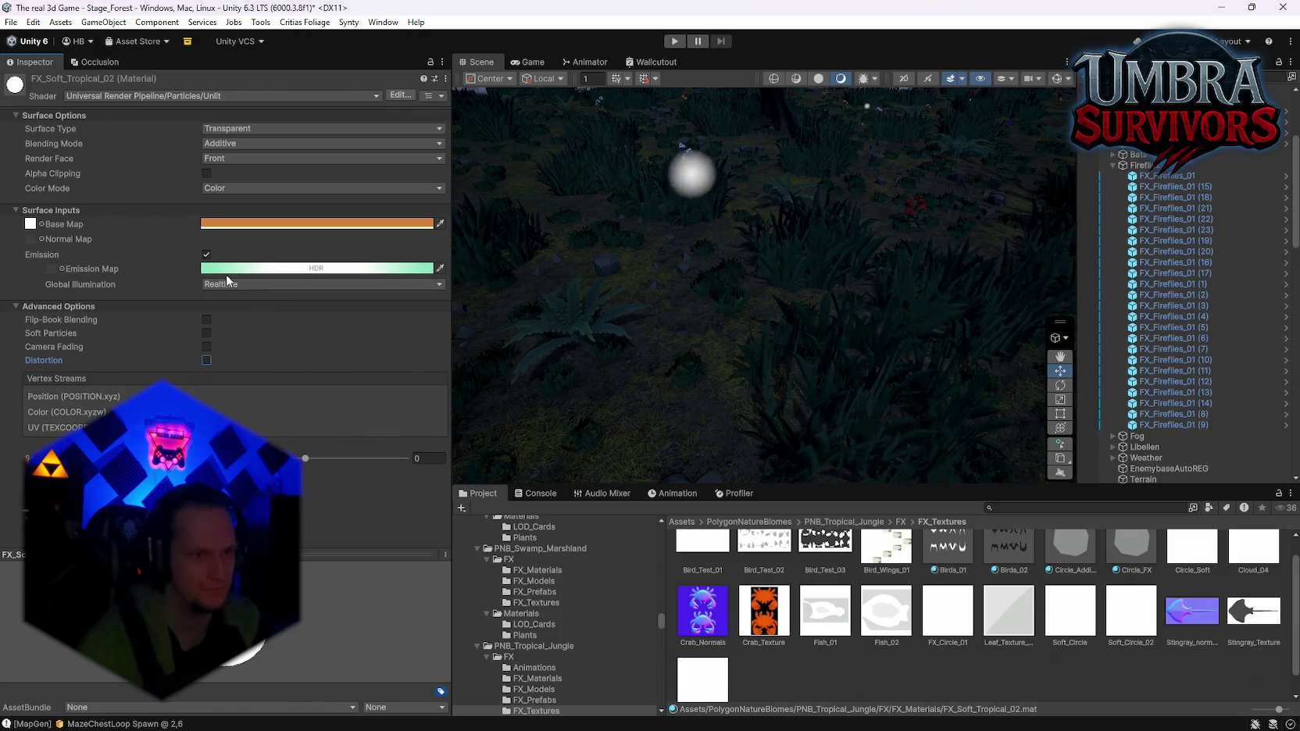
drag(354, 334, 367, 321)
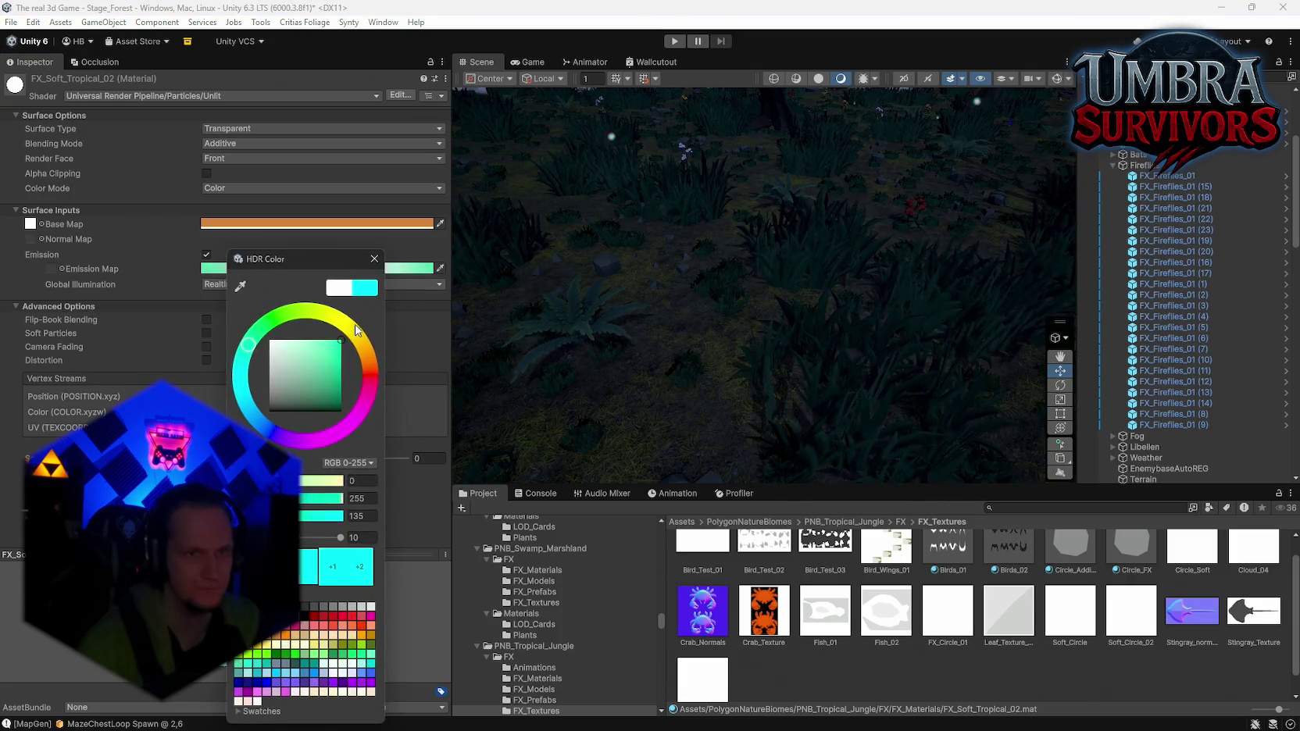
drag(858, 323, 904, 213)
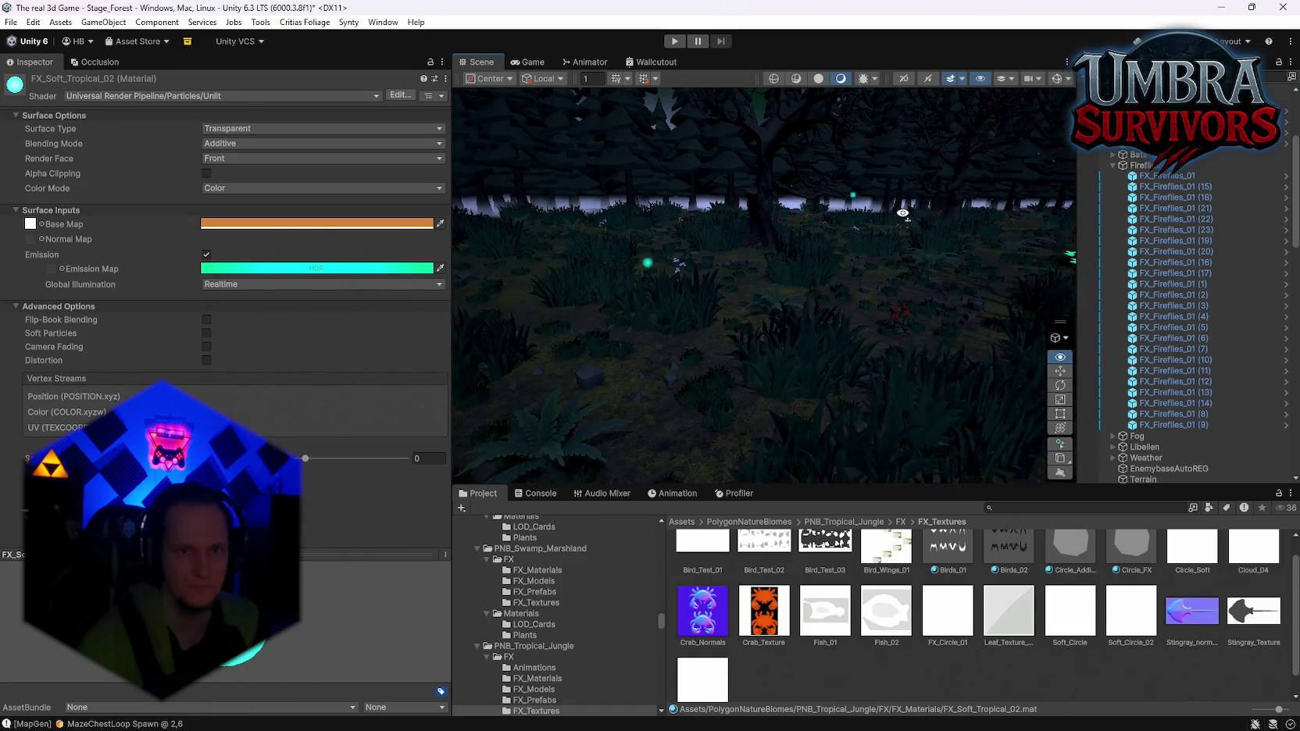
drag(859, 251, 785, 290)
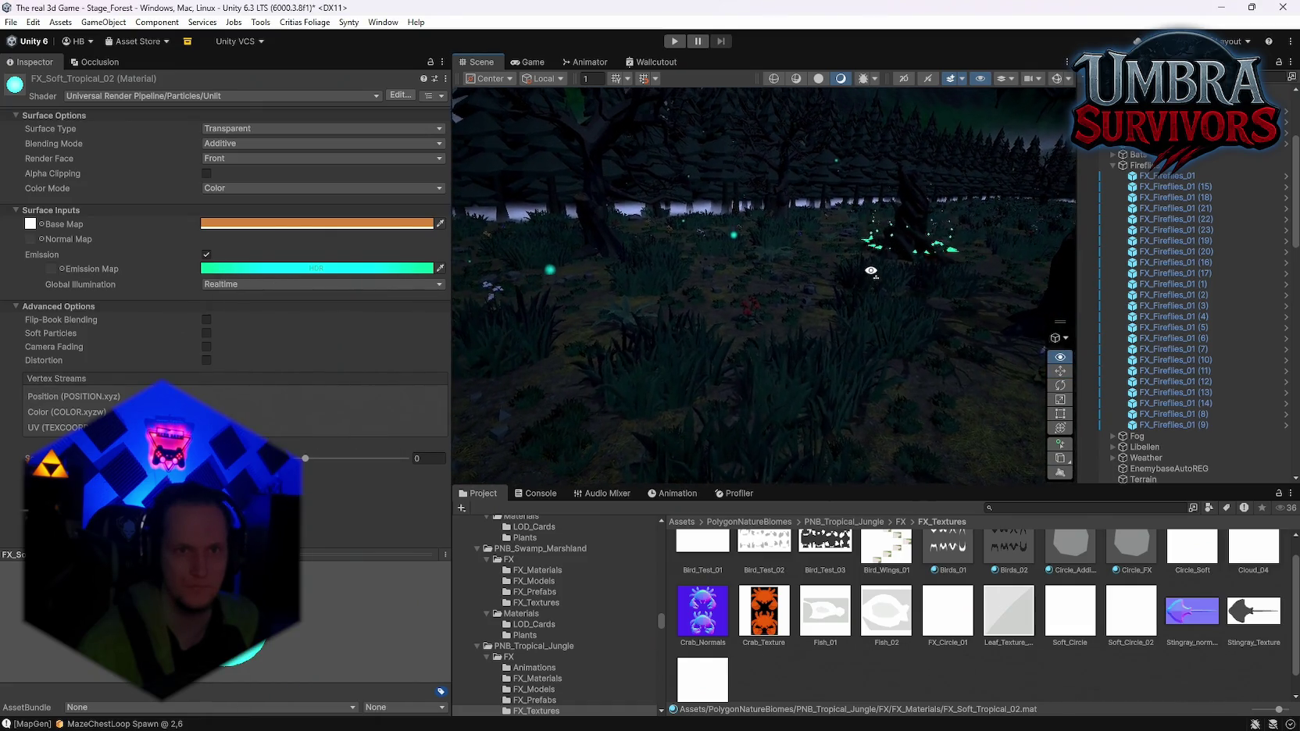
Change the emission colour to a paler green and select FX_Fireflies_01 (12)
click(289, 270)
click(370, 359)
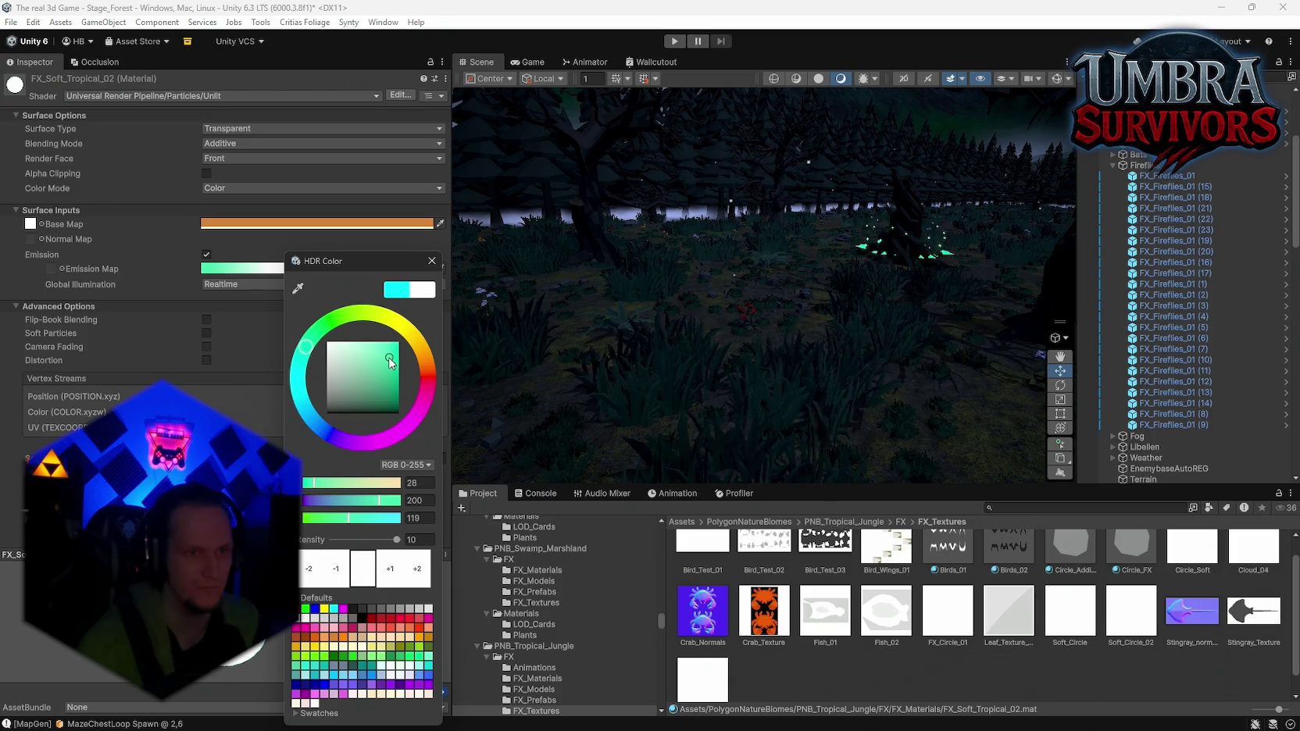
click(432, 260)
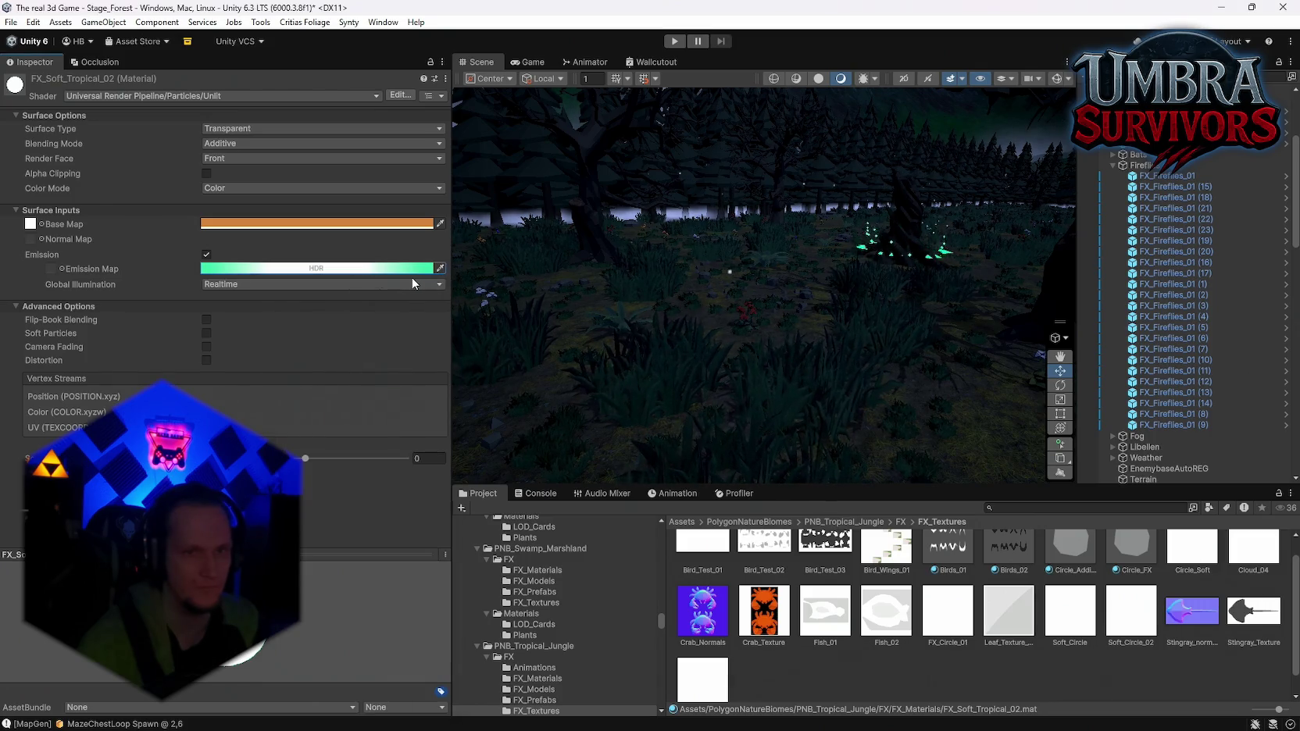
mouse_move(601, 318)
mouse_down()
mouse_move(779, 287)
mouse_move(797, 270)
mouse_up()
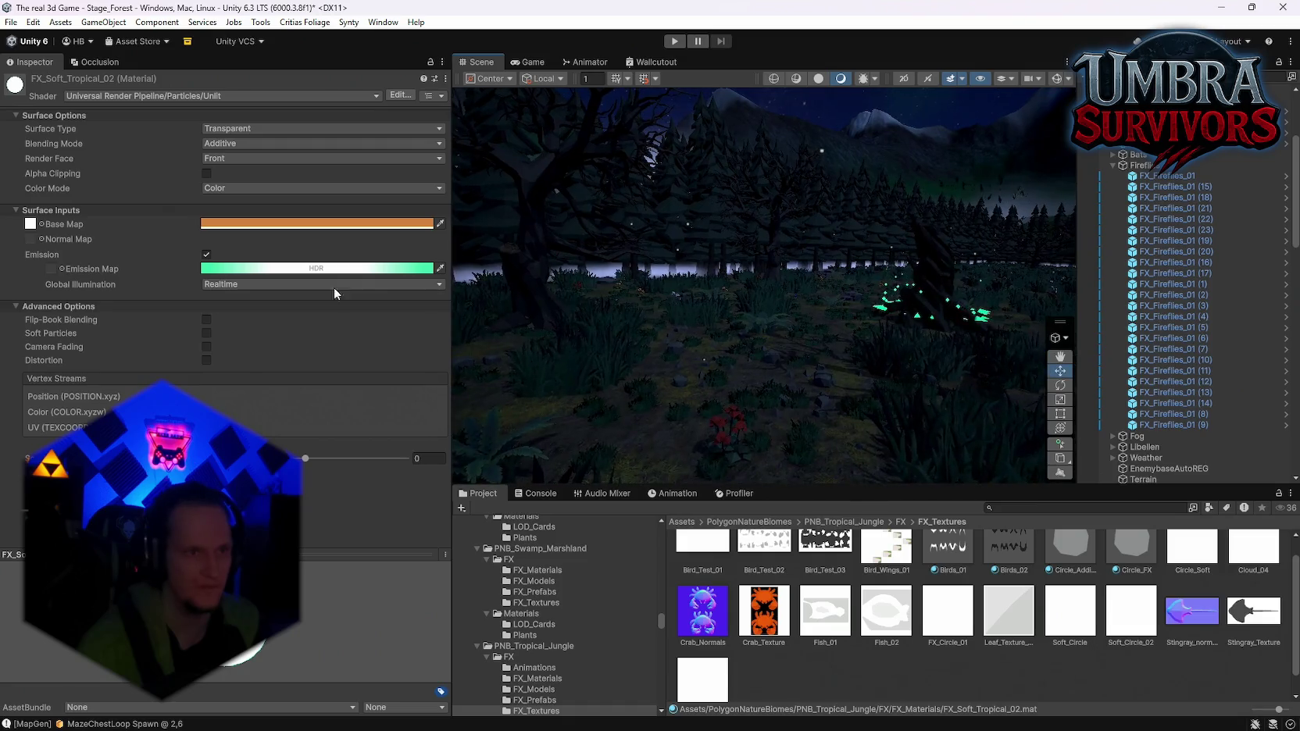
click(252, 270)
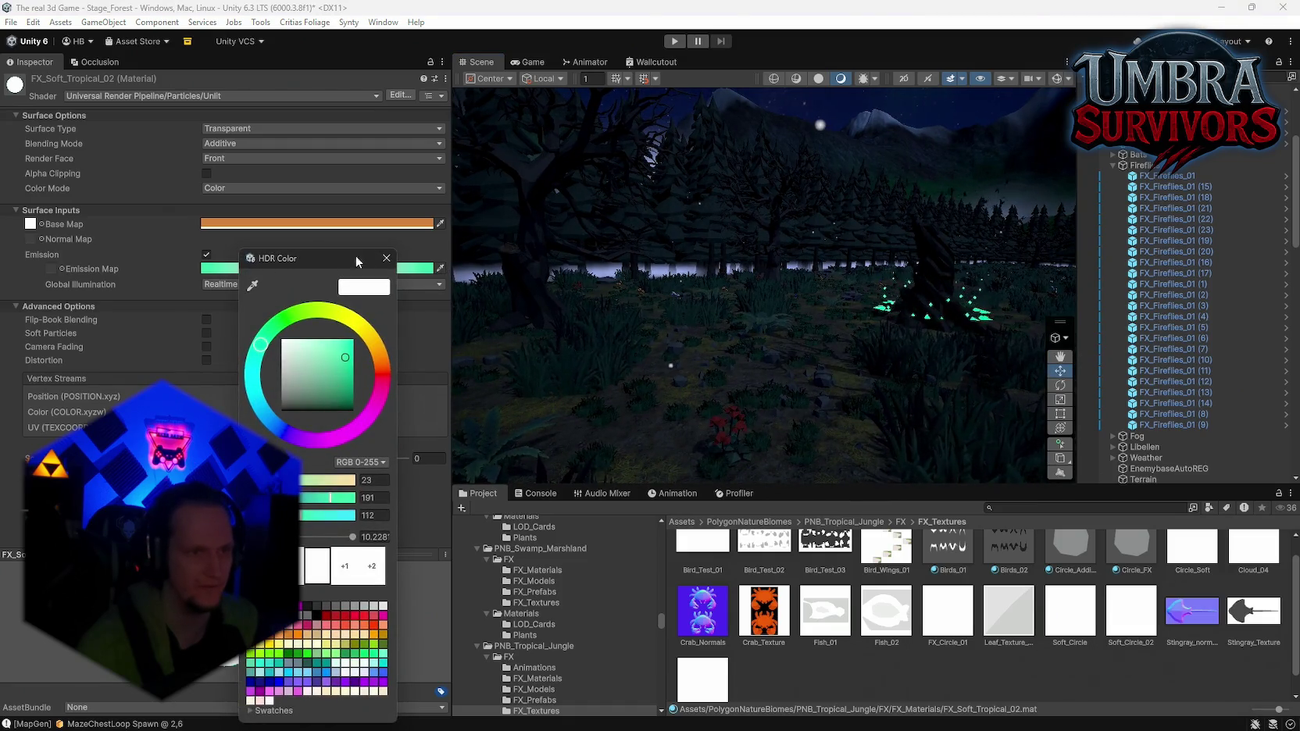
click(386, 261)
mouse_move(703, 293)
mouse_down()
mouse_move(699, 328)
mouse_move(742, 371)
mouse_up()
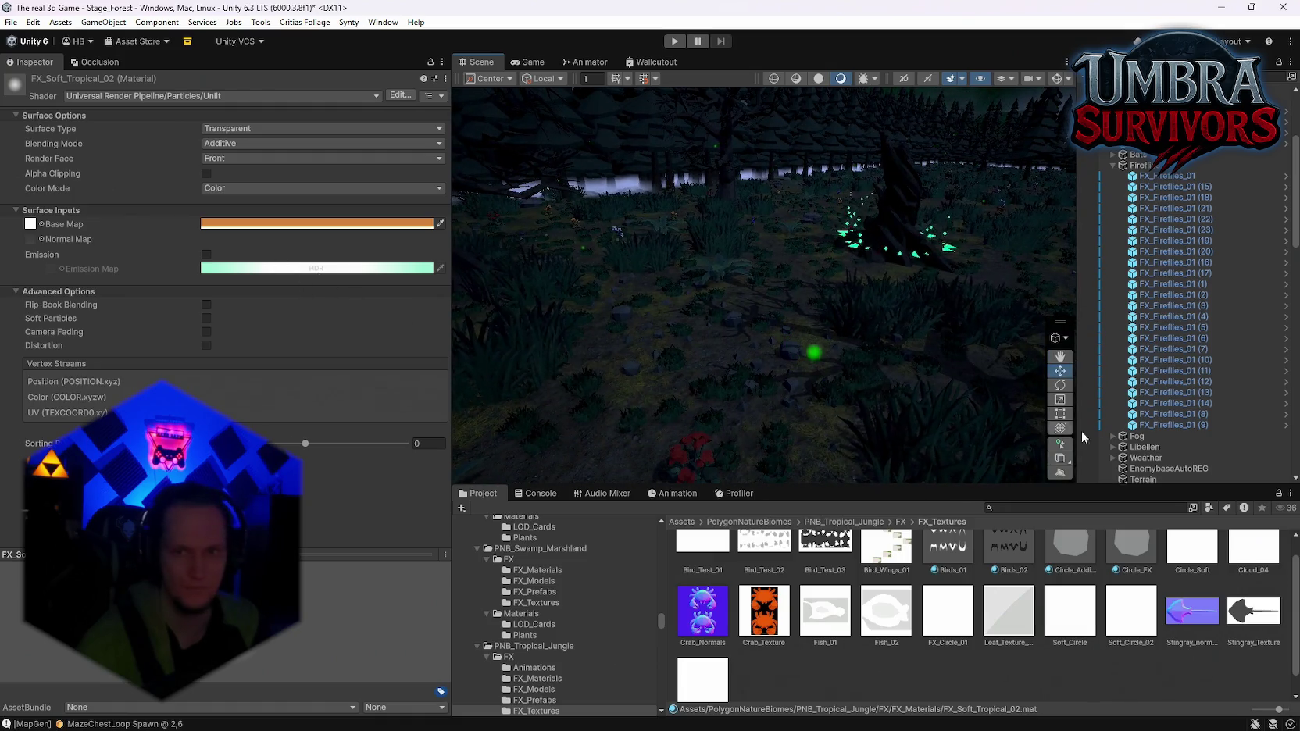
click(1183, 382)
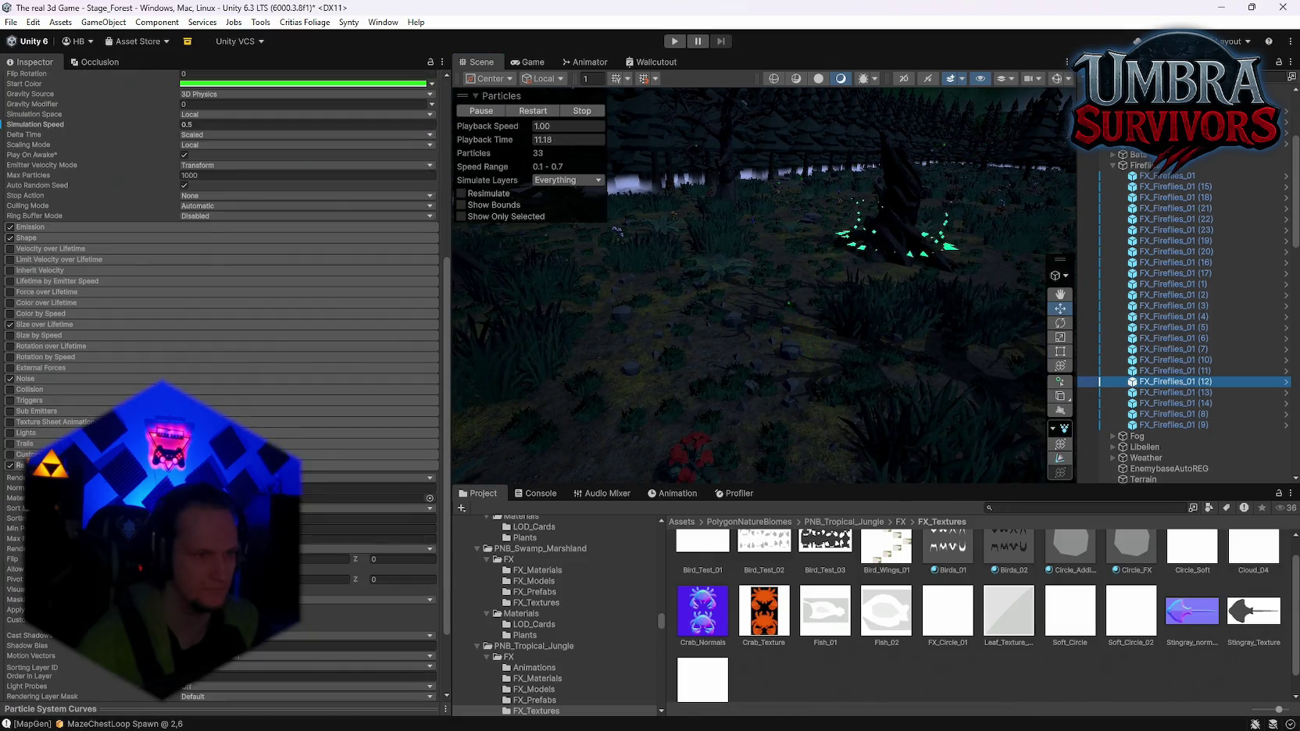
scroll(221, 407, down, 3)
click(221, 406)
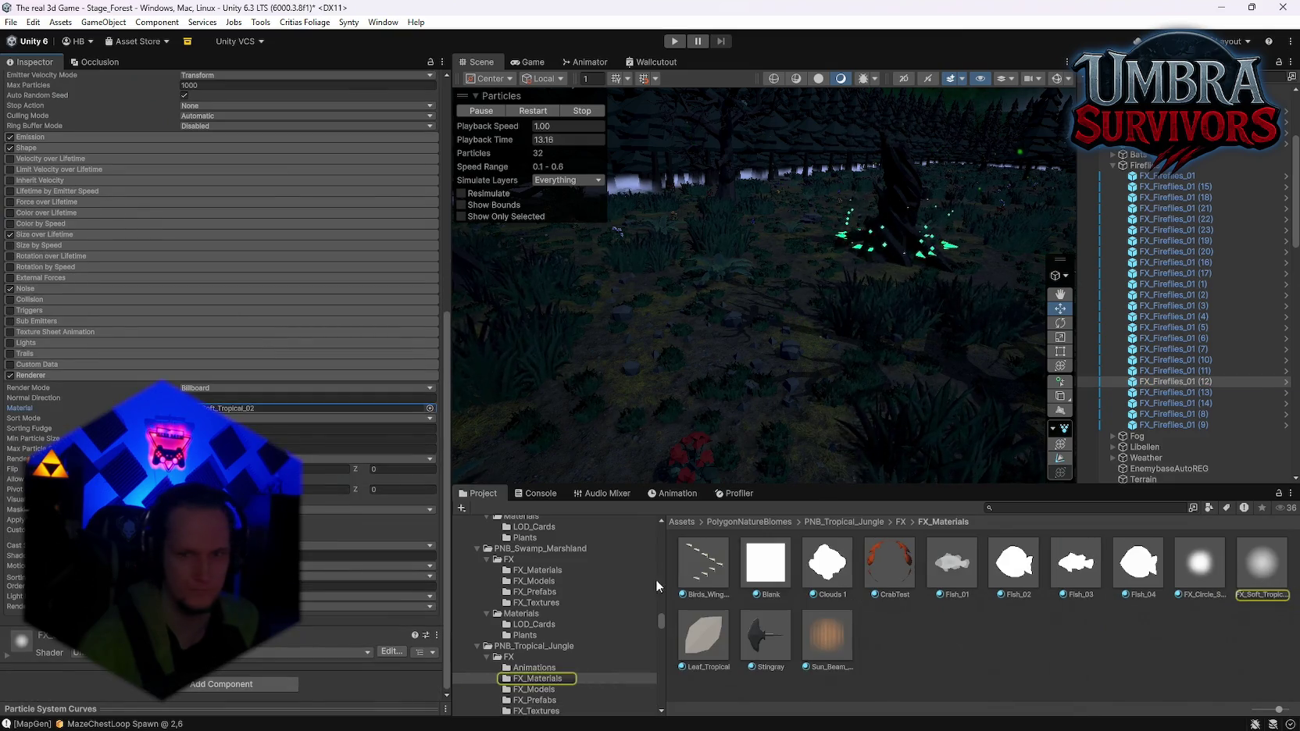
drag(1200, 571, 289, 408)
mouse_move(912, 409)
mouse_down()
mouse_move(1119, 333)
mouse_move(1007, 369)
mouse_move(667, 391)
mouse_move(696, 369)
mouse_move(691, 348)
mouse_move(750, 343)
mouse_up()
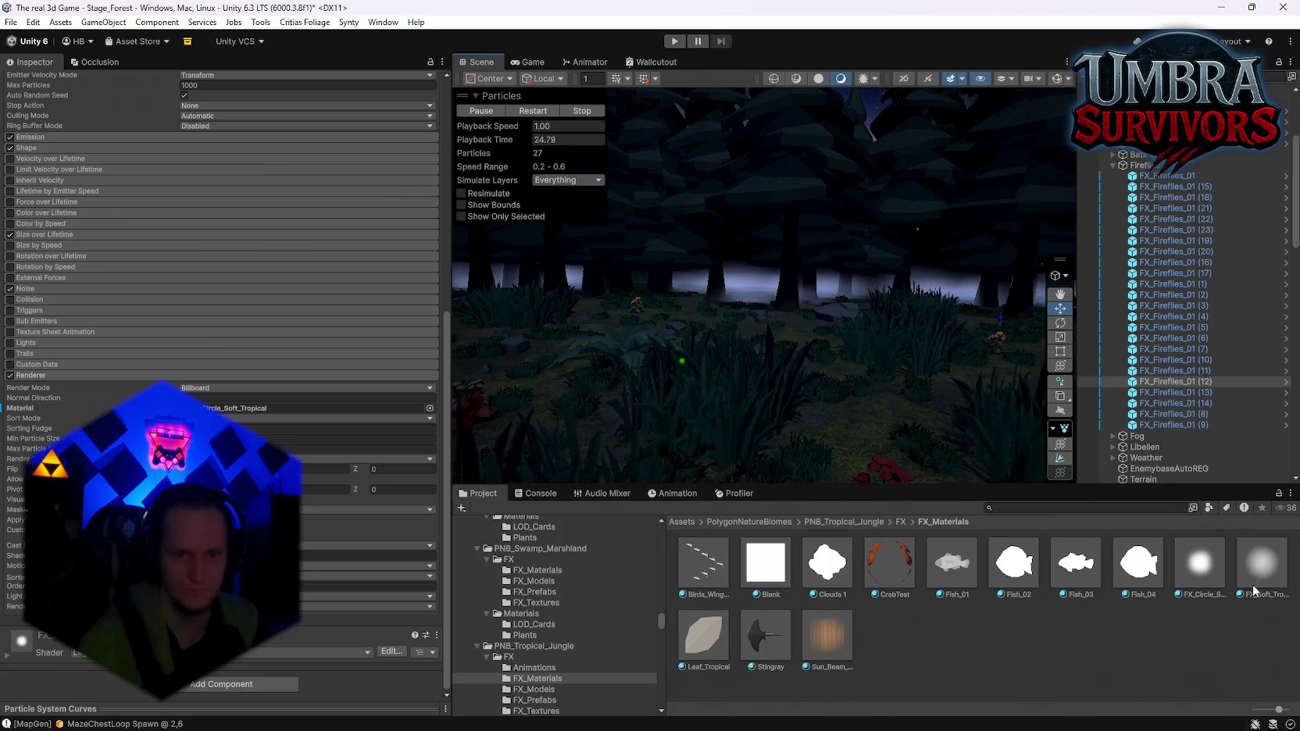
drag(1257, 571, 1137, 563)
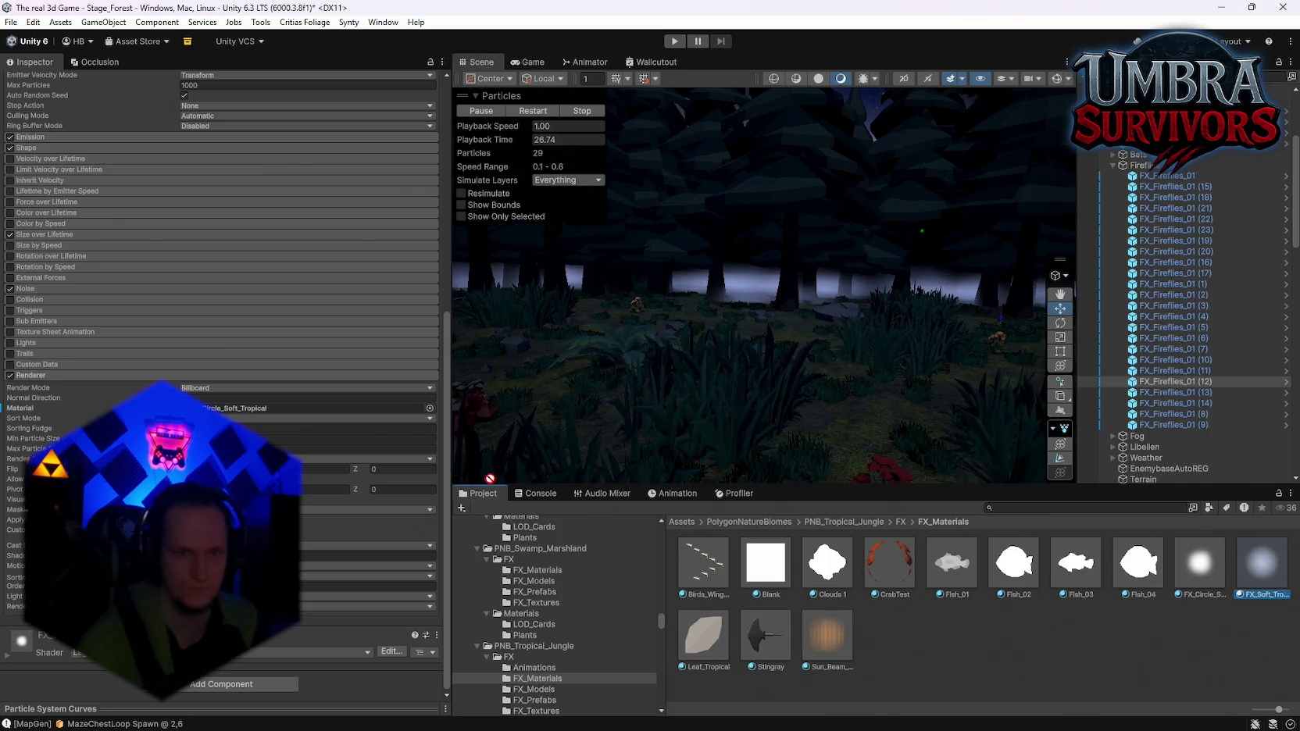
drag(508, 484, 312, 407)
drag(224, 397, 224, 398)
drag(813, 367, 914, 377)
click(1253, 558)
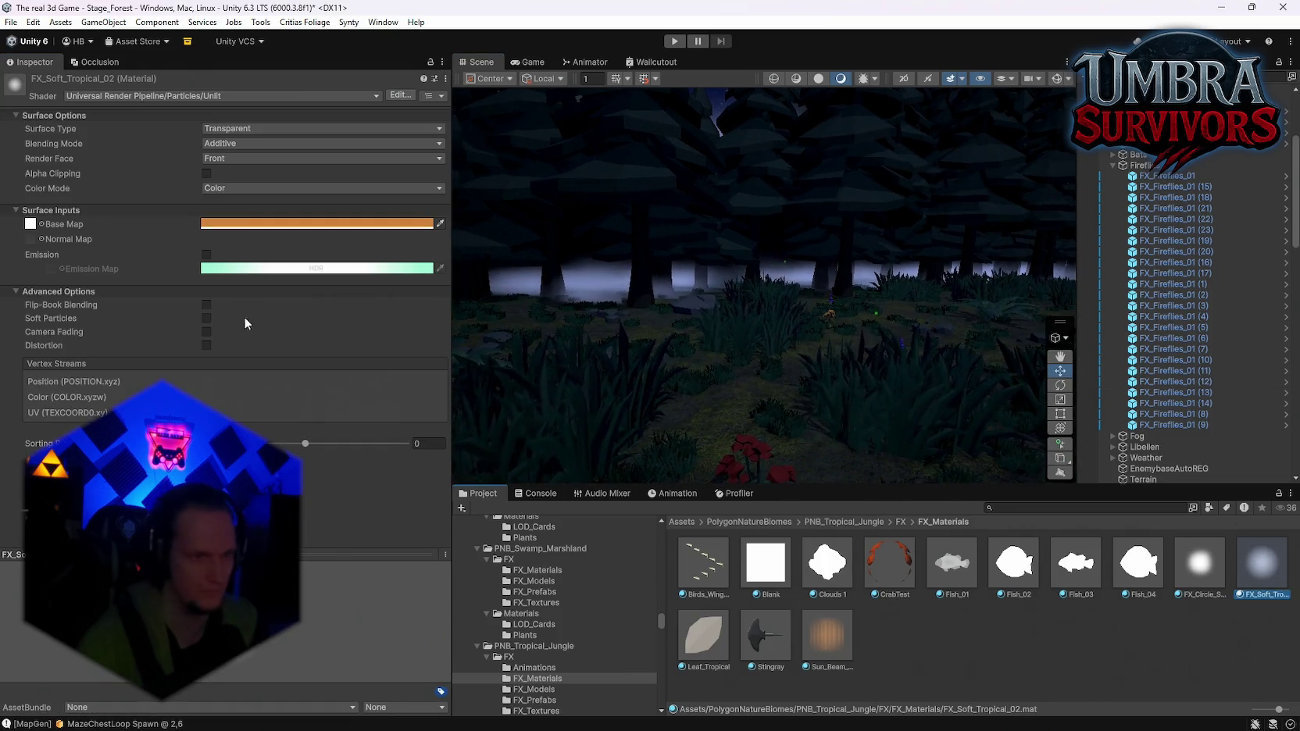
Re-enable emission and shift its colour from bright cyan toward green
click(206, 255)
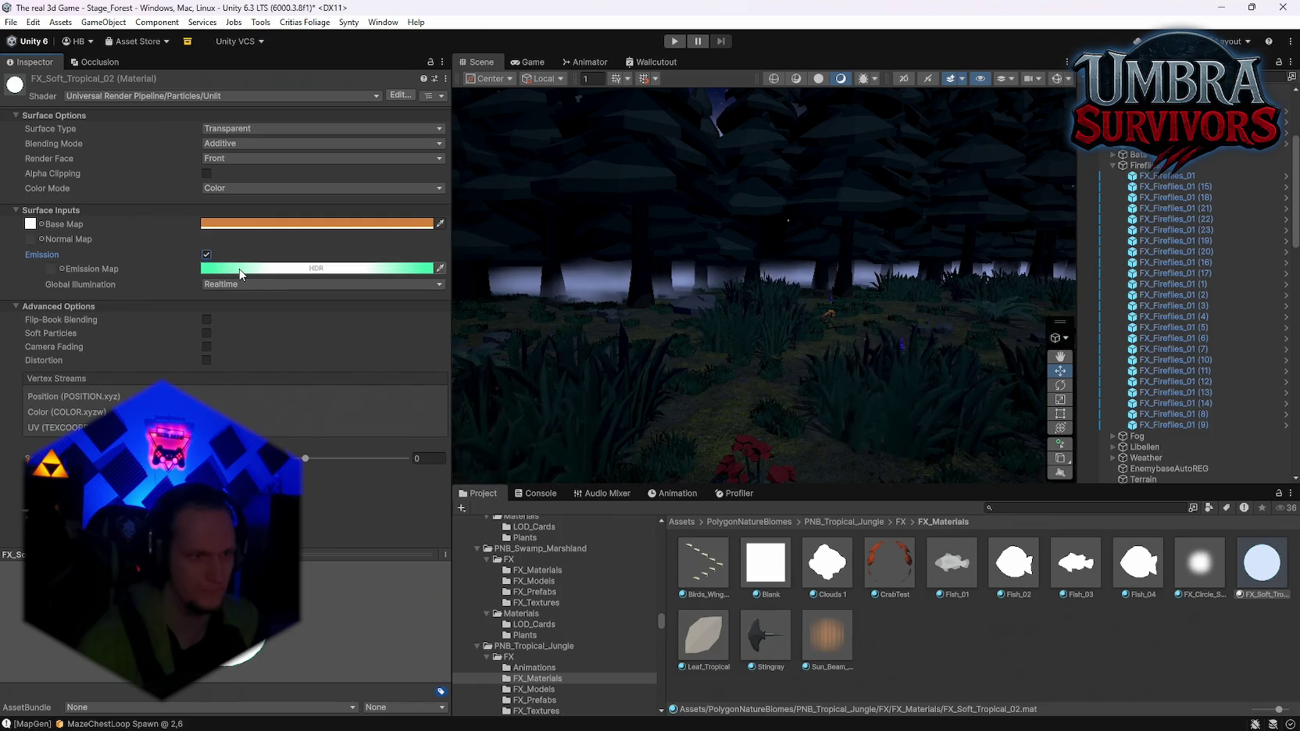
click(240, 269)
drag(346, 363, 364, 344)
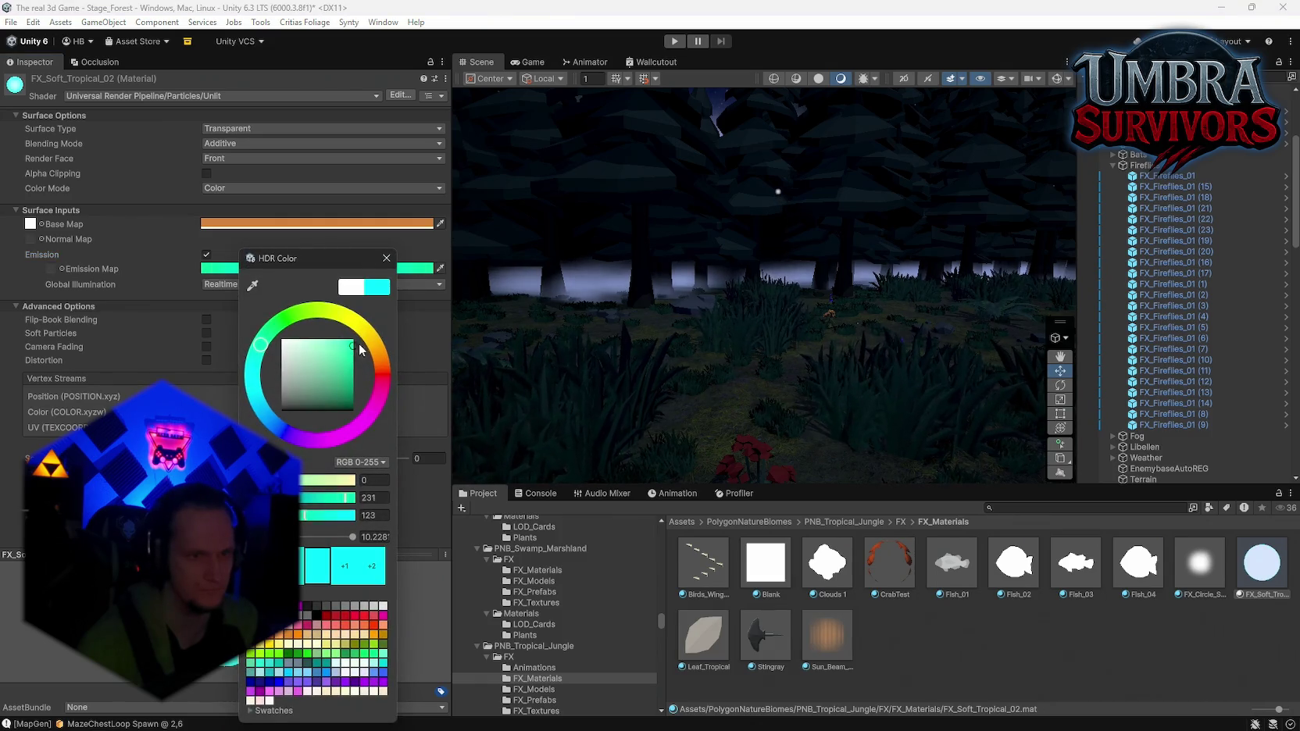
mouse_move(251, 362)
mouse_down()
mouse_move(249, 384)
mouse_move(268, 336)
mouse_up()
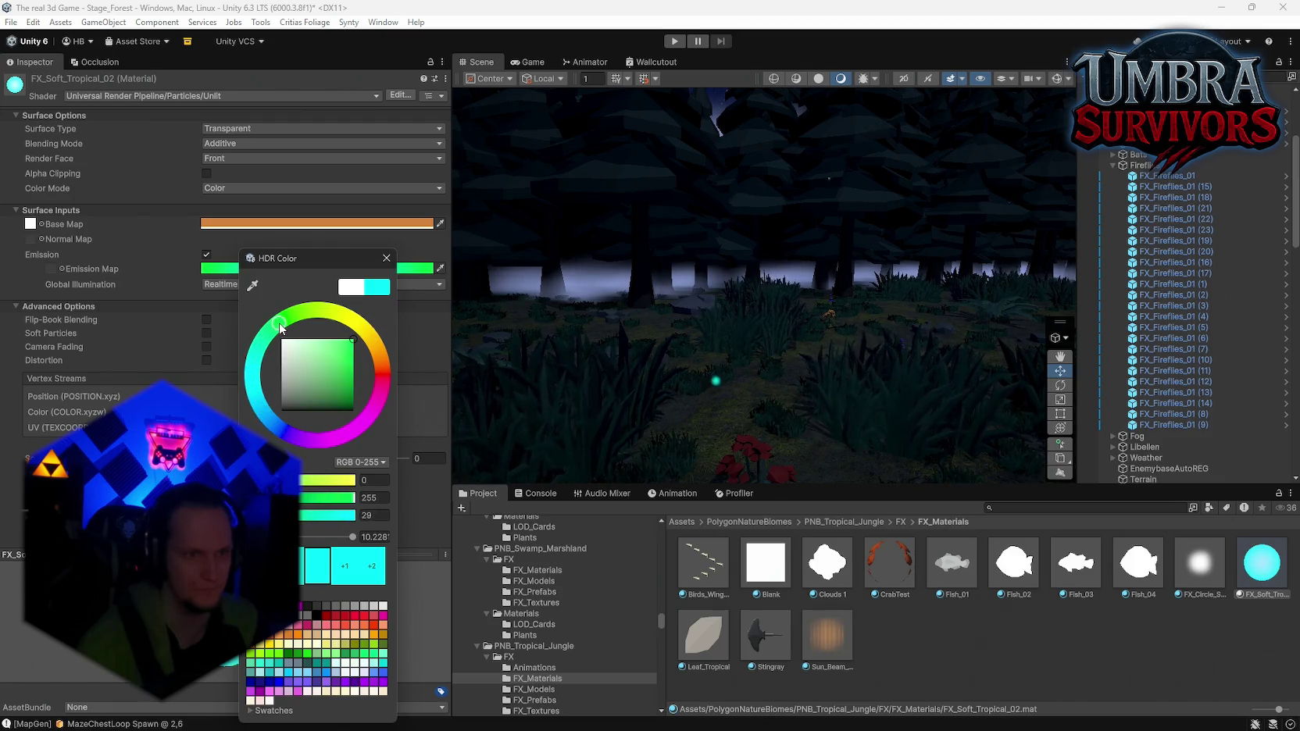
mouse_move(464, 321)
mouse_down()
mouse_move(1030, 283)
mouse_move(1185, 321)
mouse_move(1176, 327)
mouse_up()
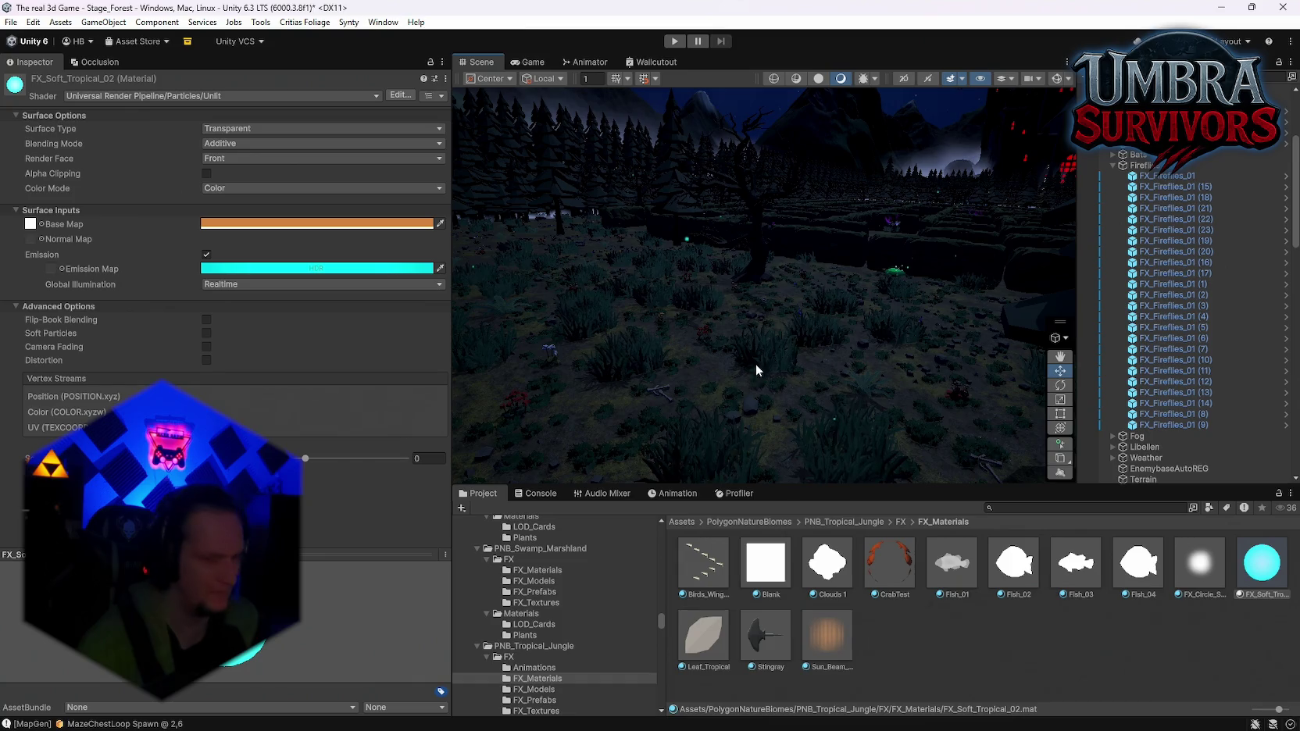
mouse_move(750, 730)
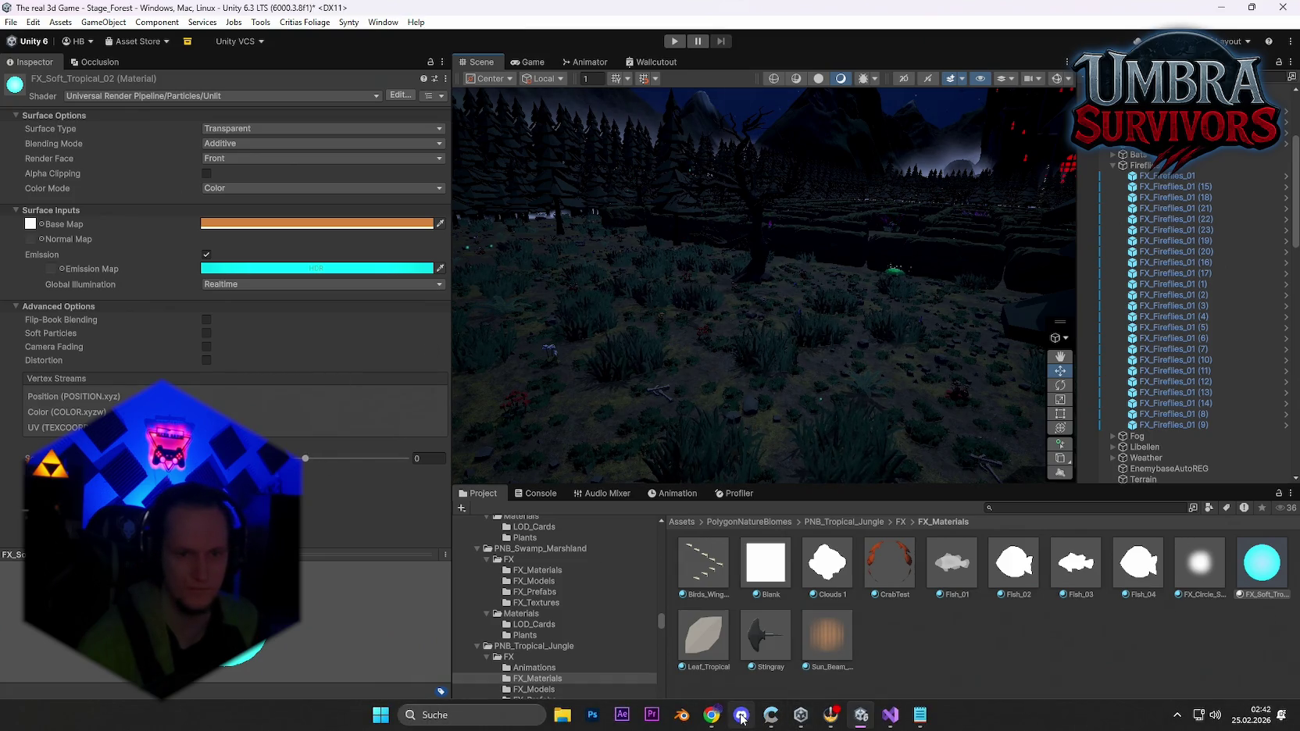
Raise the emission HDR intensity to about 10.4
click(260, 270)
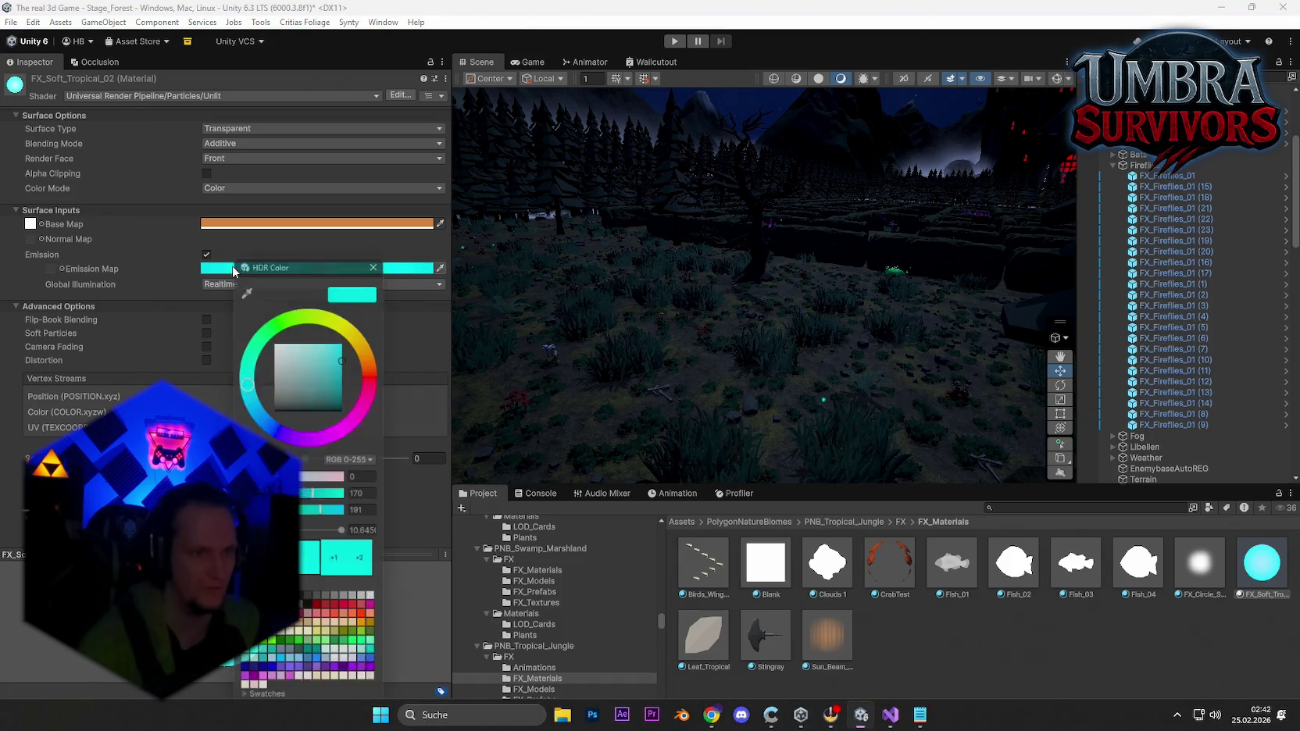
click(339, 536)
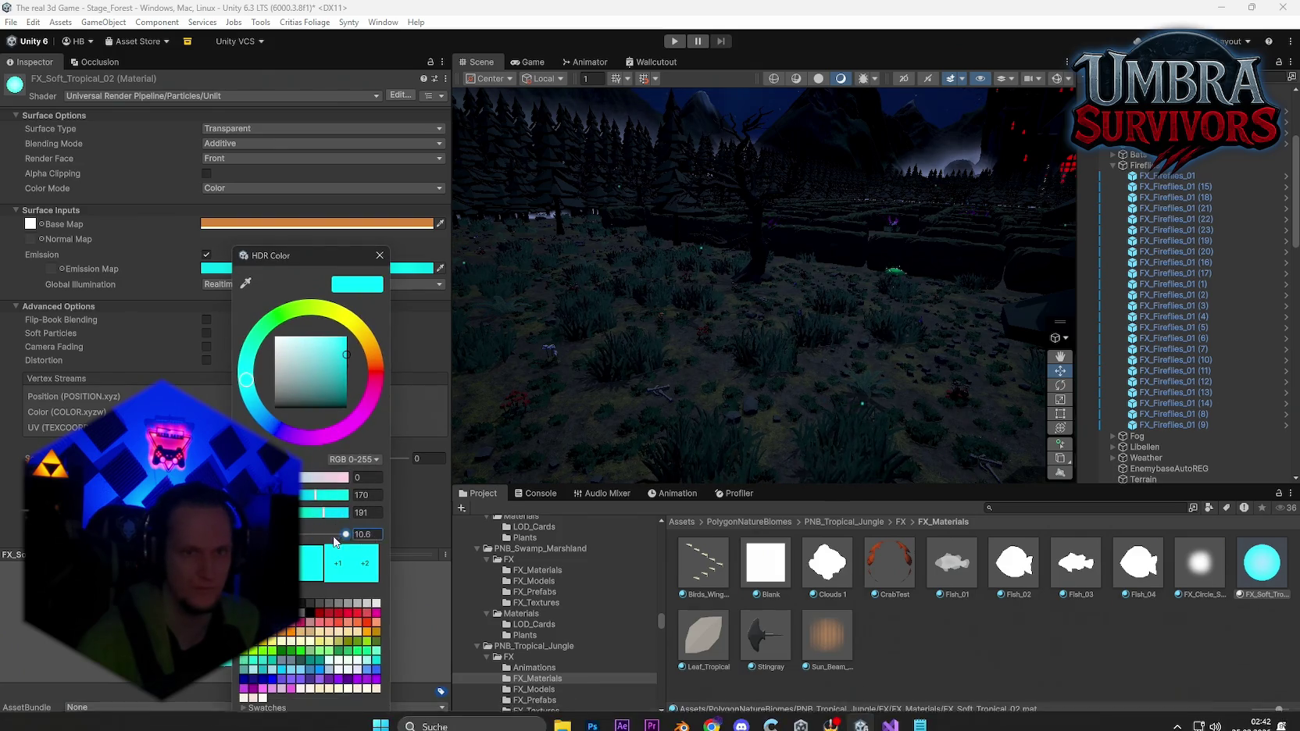
text(-9.5)
drag(297, 534, 373, 538)
mouse_move(578, 367)
mouse_down()
mouse_move(769, 361)
mouse_move(595, 343)
mouse_move(693, 347)
mouse_up()
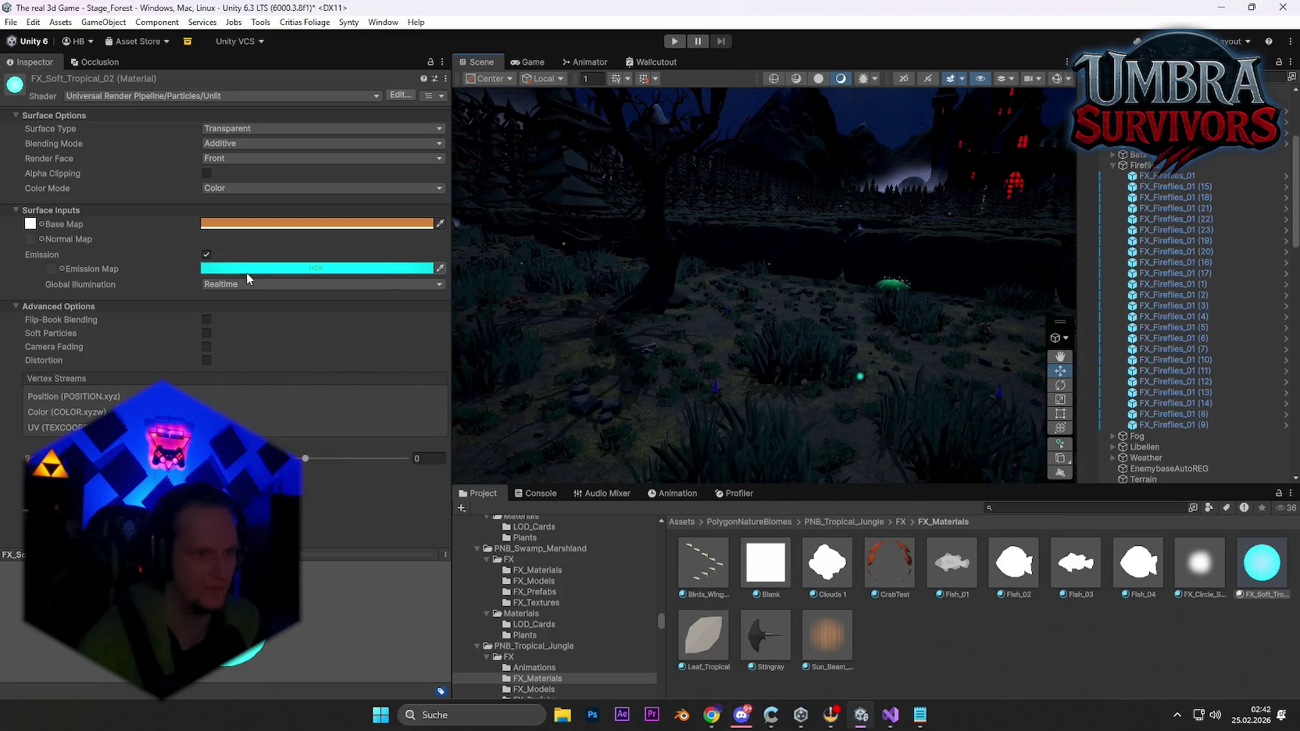
mouse_move(562, 321)
mouse_down()
mouse_move(528, 291)
mouse_move(383, 280)
mouse_up()
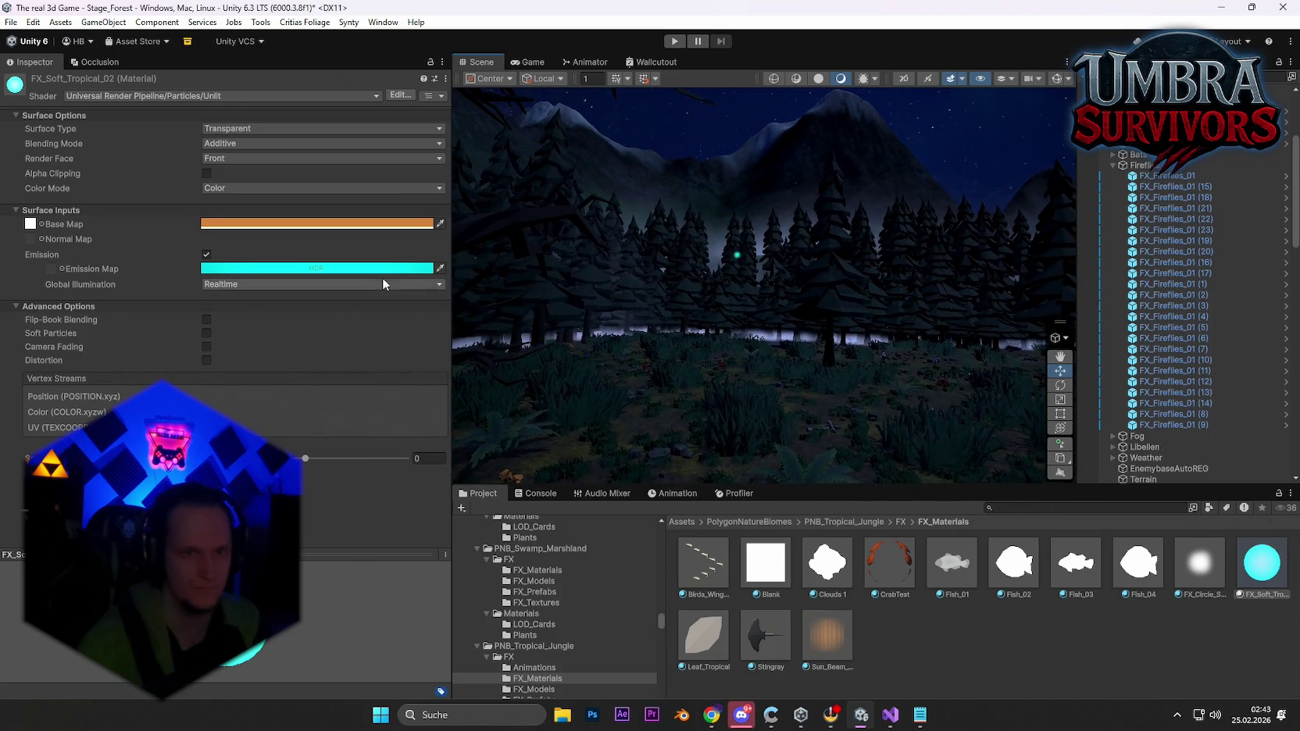
Set the material's Global Illumination to Baked and switch over to Discord
click(31, 224)
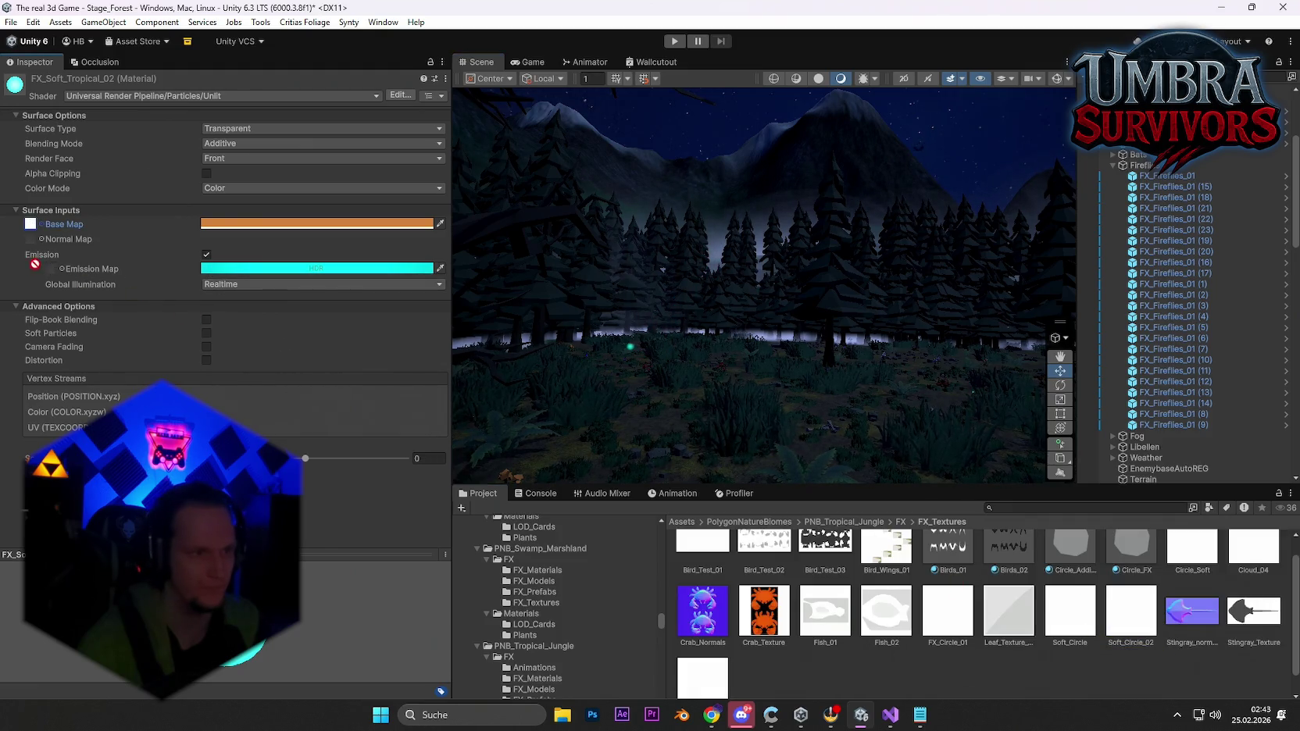
drag(460, 342, 247, 262)
click(228, 284)
click(232, 314)
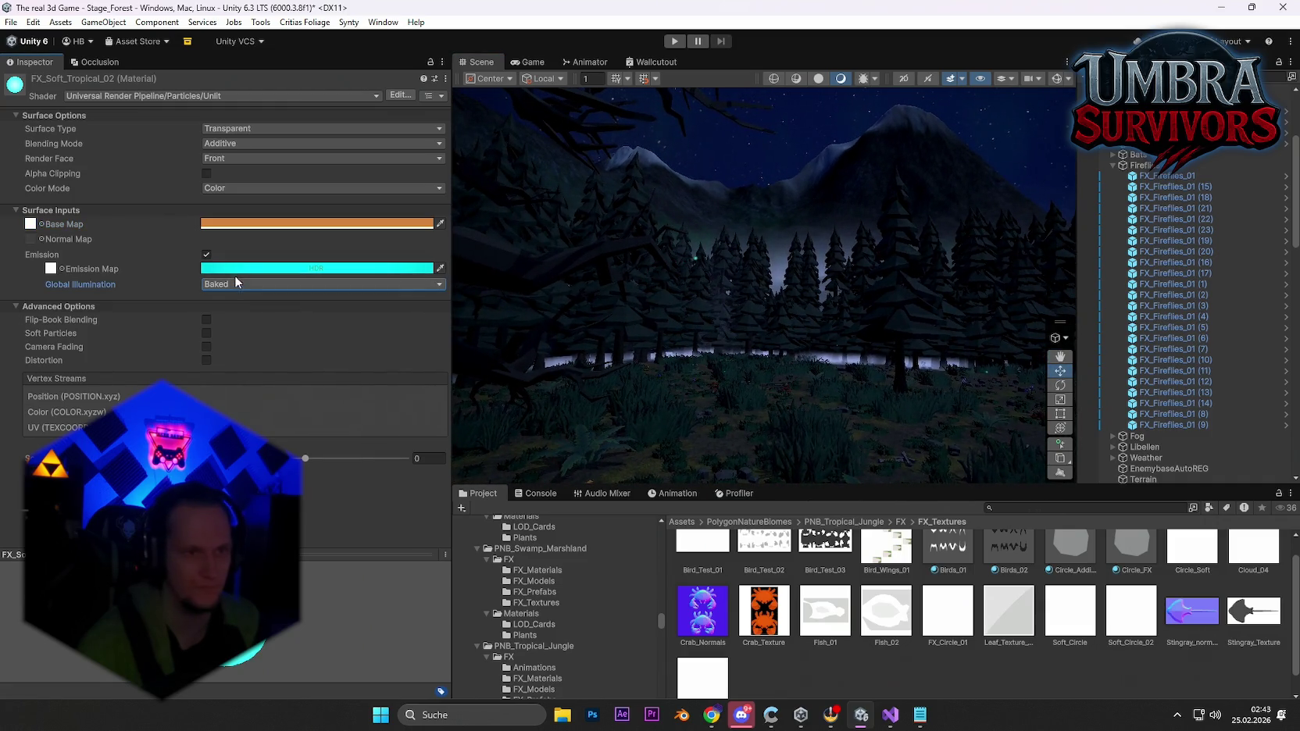
click(741, 715)
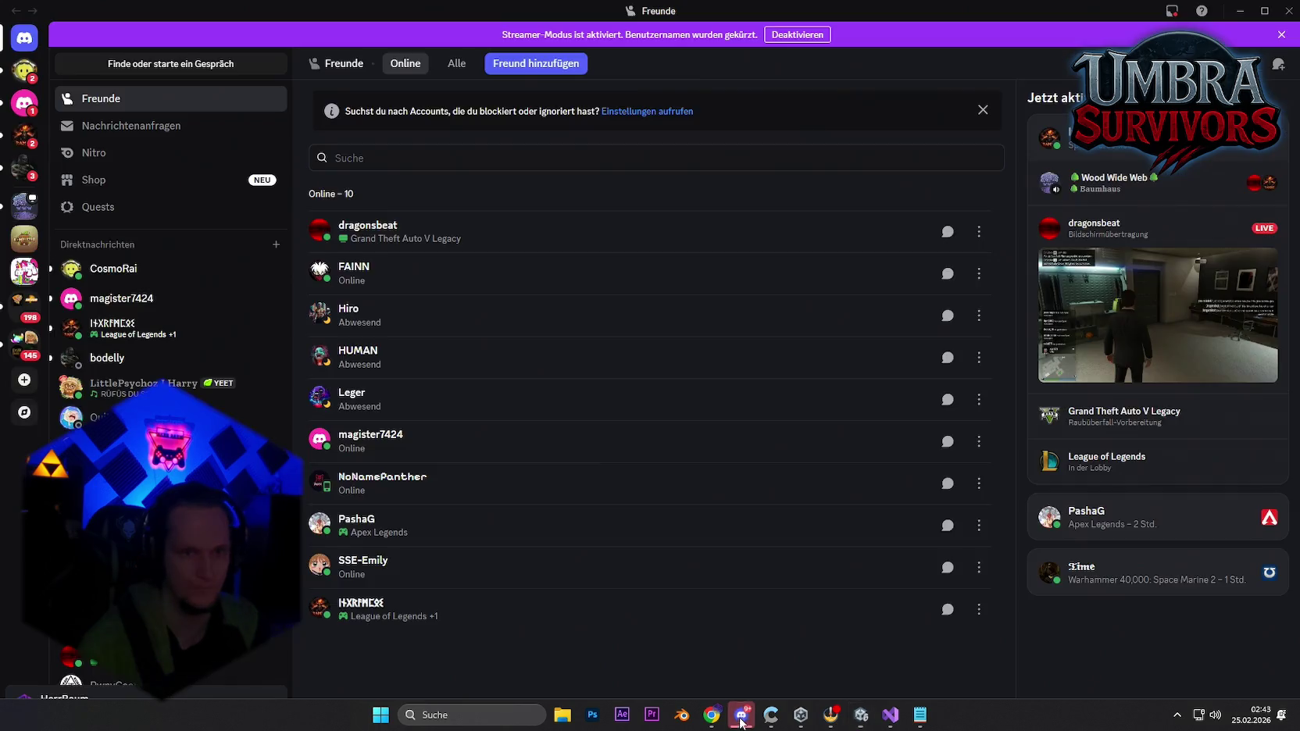
Open the friend's direct message, enlarge the lightbulb-character image, then return to Unity
click(113, 269)
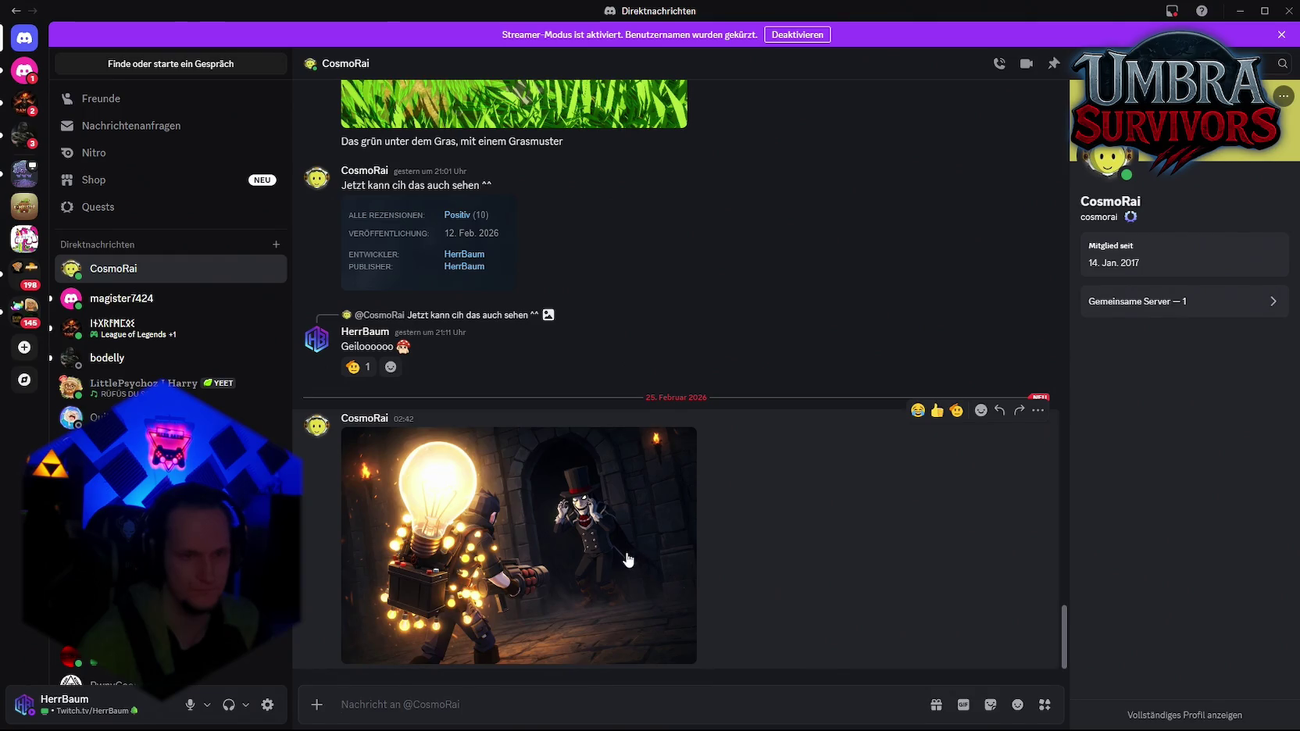
click(627, 559)
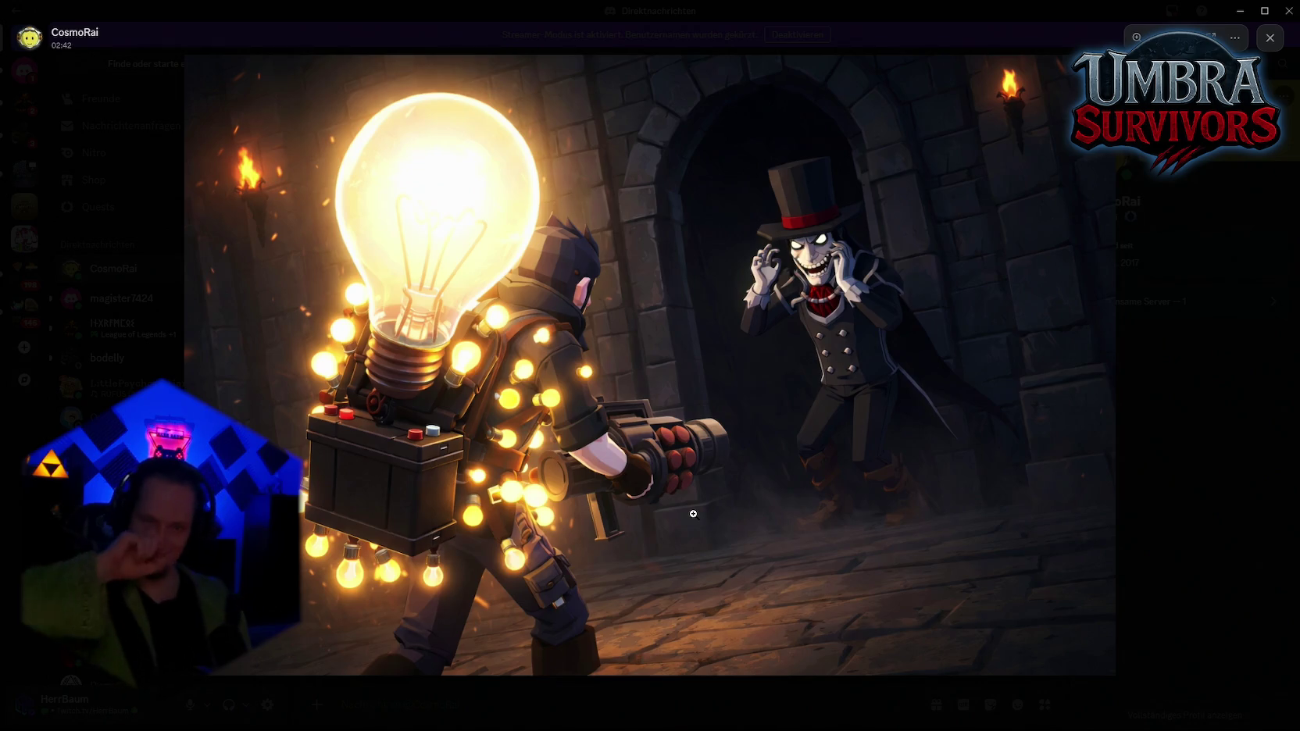
click(1266, 45)
key(alt+Tab)
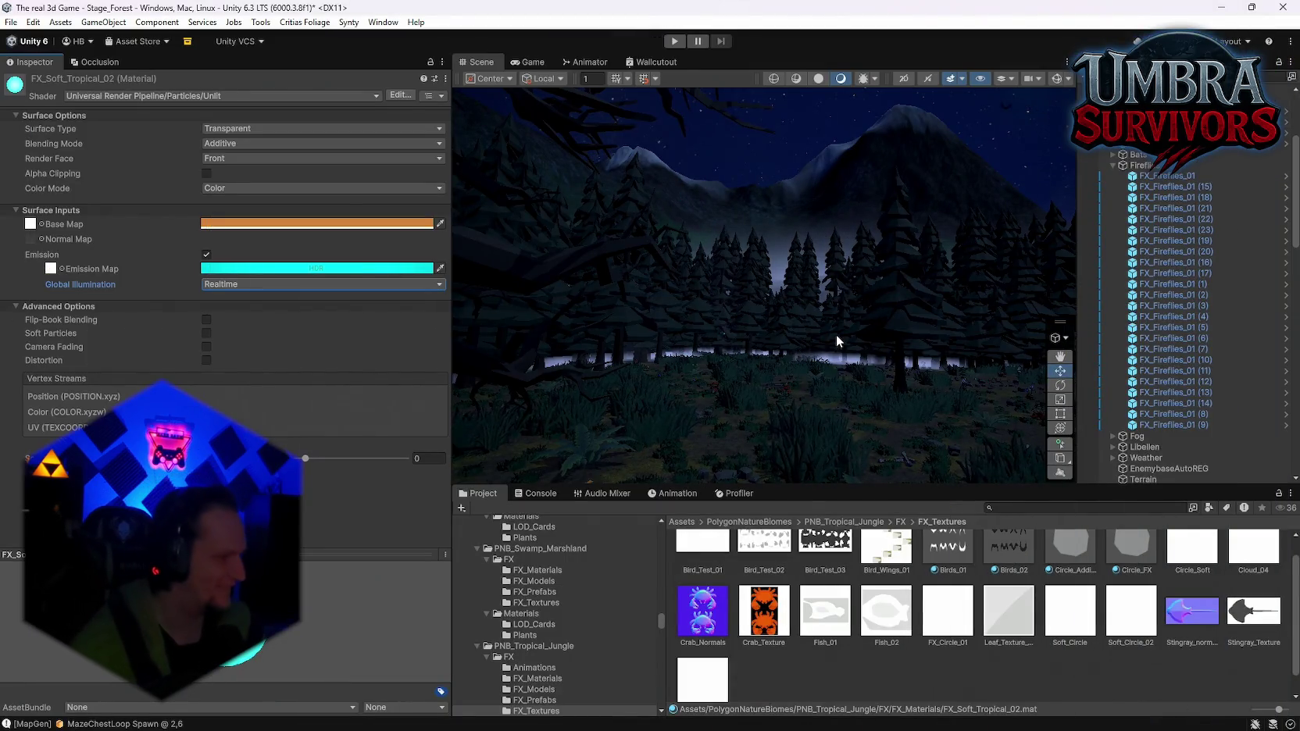
Retint the base map colour to a stronger orange
mouse_move(836, 358)
mouse_down()
mouse_move(656, 371)
mouse_move(666, 394)
mouse_move(598, 369)
mouse_move(639, 378)
mouse_move(621, 398)
mouse_move(651, 403)
mouse_move(648, 378)
mouse_move(679, 408)
mouse_move(656, 416)
mouse_up()
click(229, 227)
mouse_move(314, 315)
mouse_down()
mouse_move(328, 291)
mouse_move(308, 290)
mouse_move(367, 219)
mouse_up()
click(372, 214)
Select the FX_Fireflies_01 (2) emitter and start a project asset search
mouse_move(1077, 284)
mouse_down()
mouse_move(1095, 296)
mouse_move(1076, 300)
mouse_move(1105, 314)
mouse_move(1234, 341)
mouse_up()
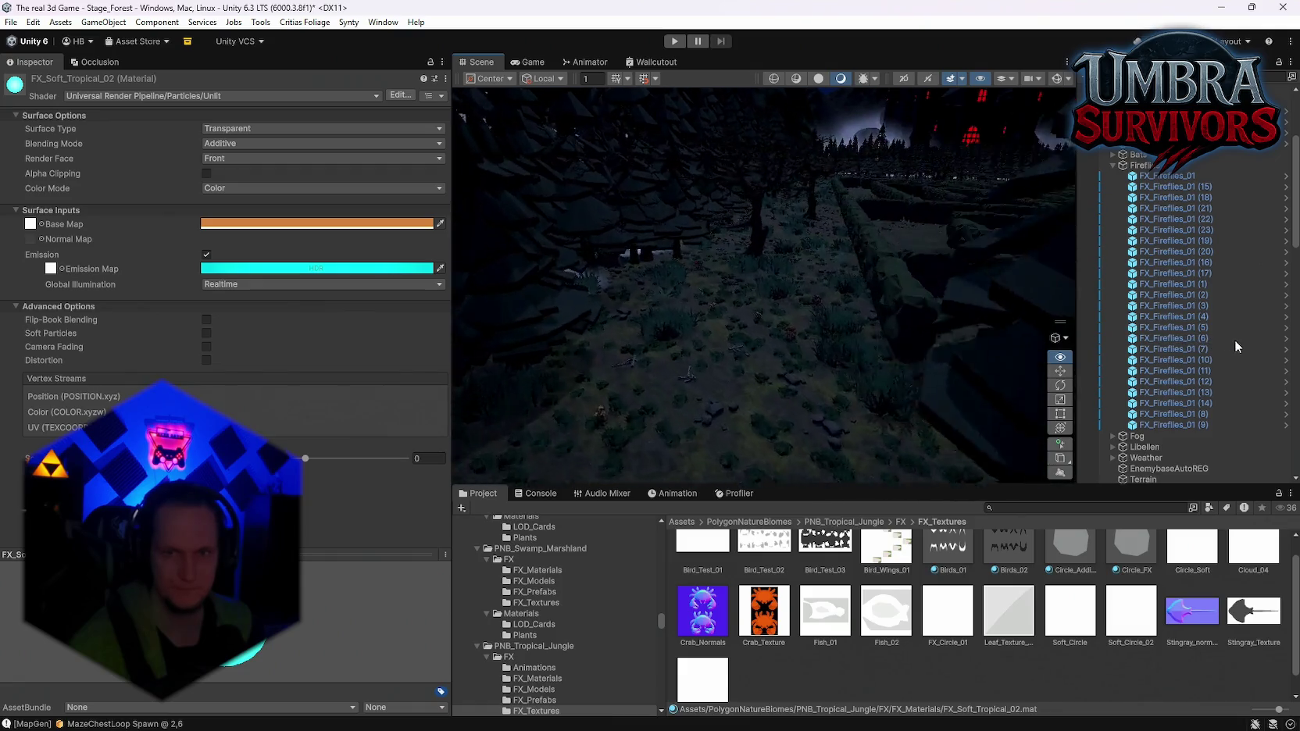
click(1183, 295)
scroll(271, 407, down, 8)
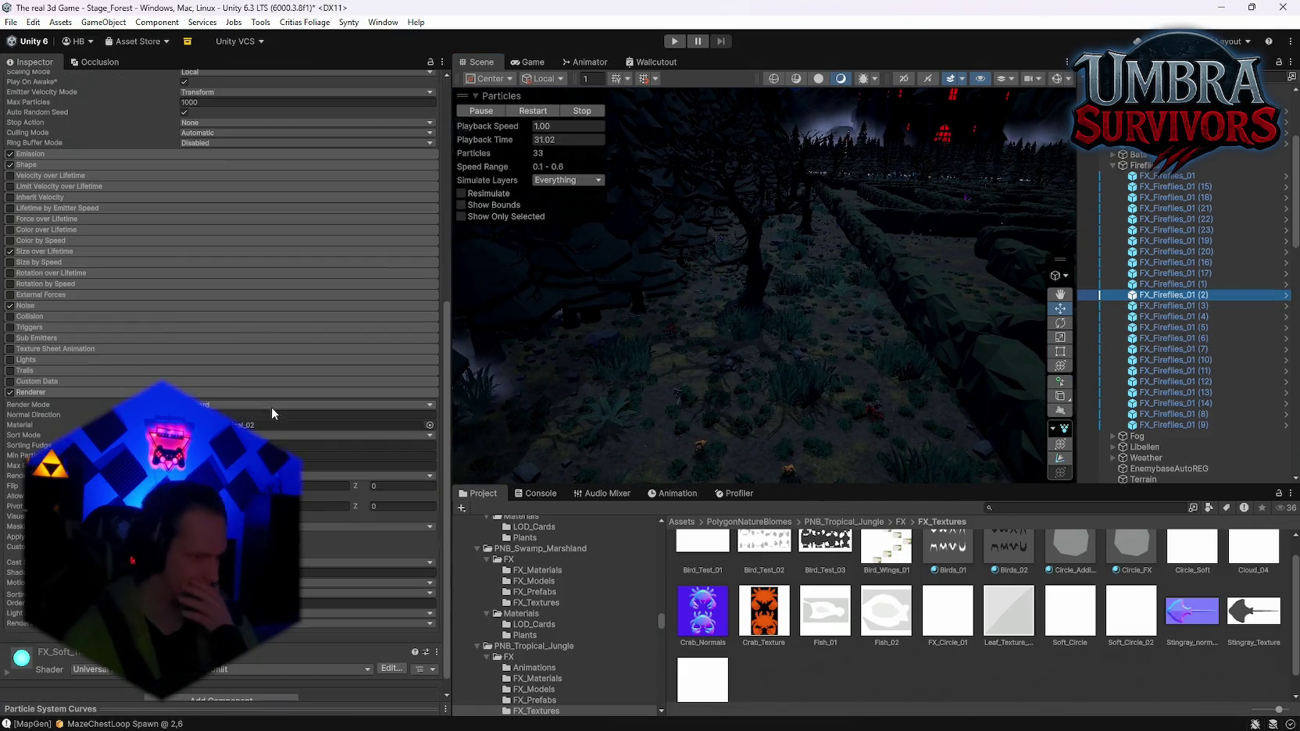
click(1119, 509)
Search 'firefl' and inspect the firefly materials and the Fireflies_01 prefab's particle material
text(fir)
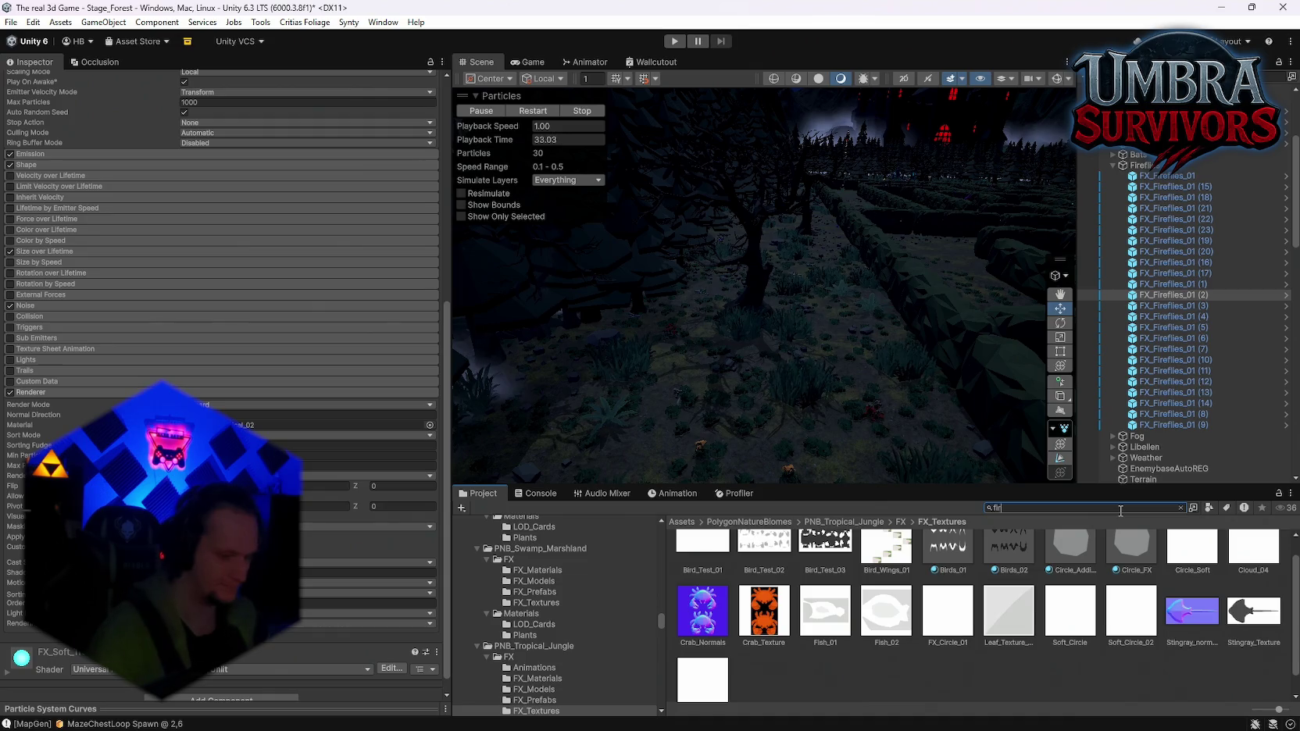
text(ef)
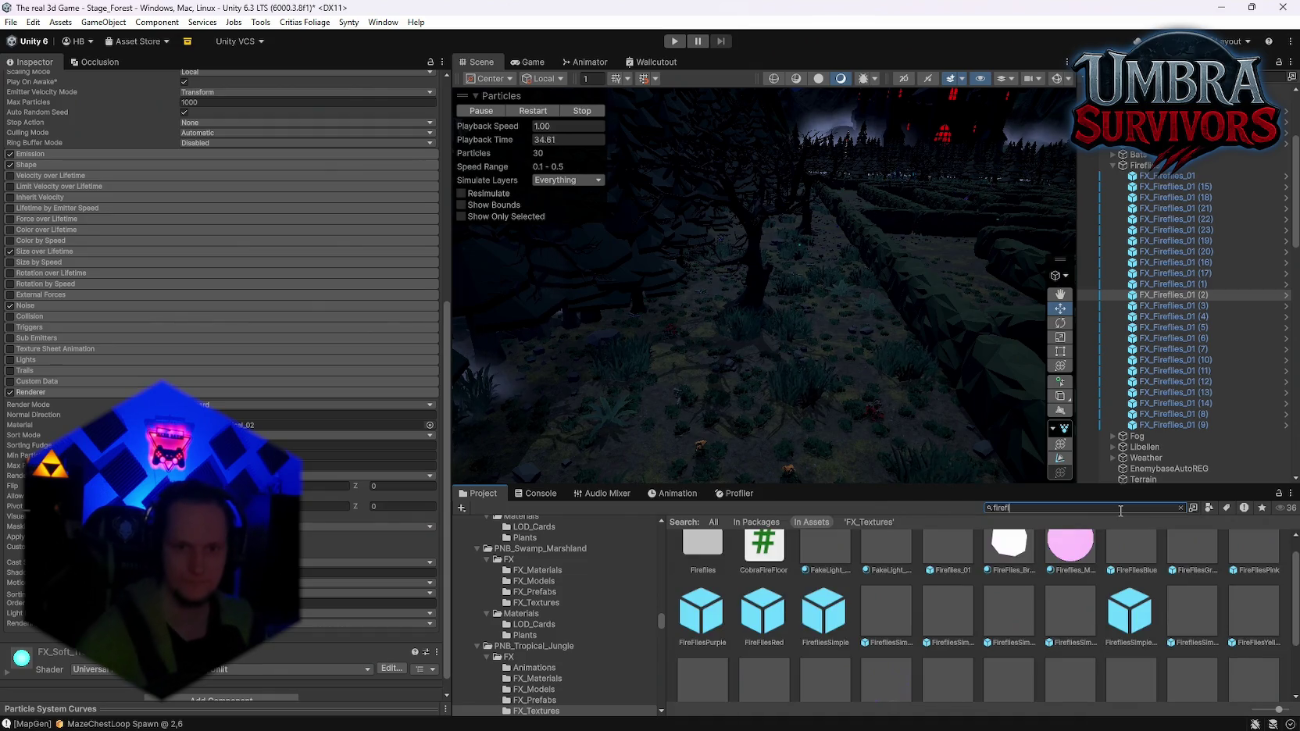
text(l)
click(869, 579)
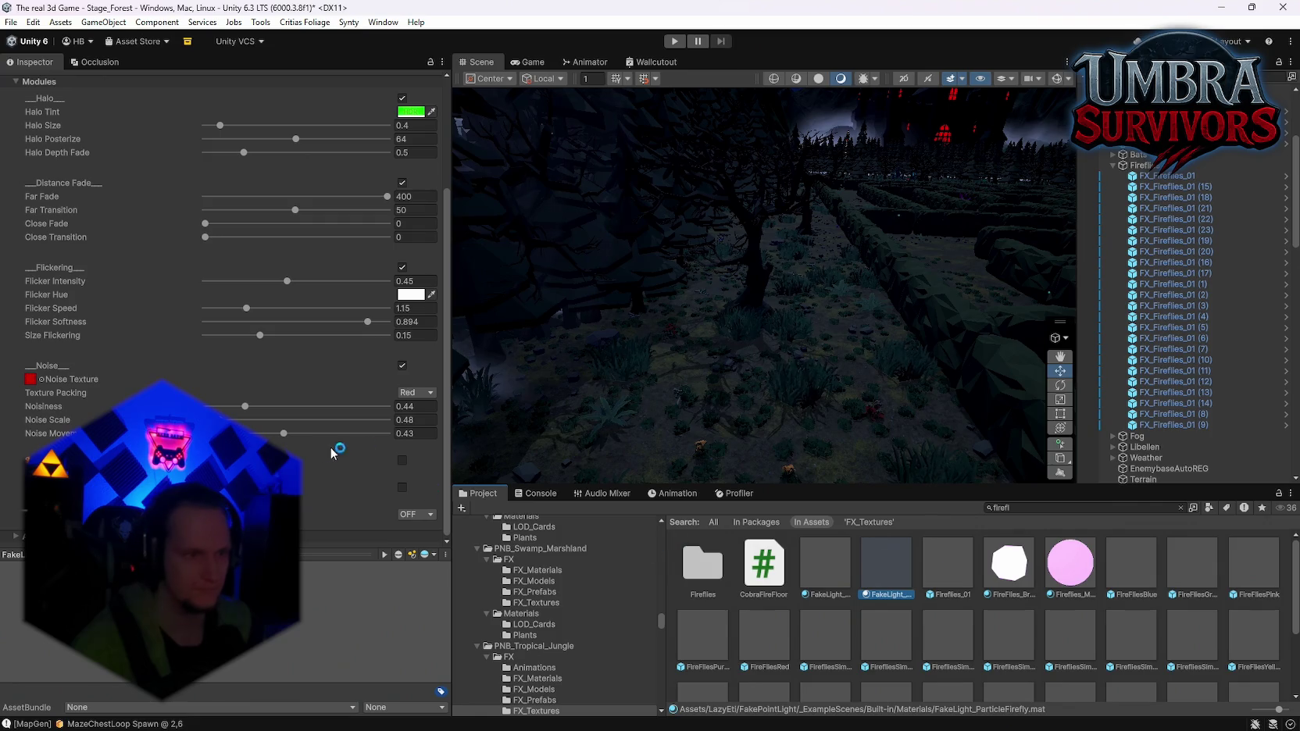
click(930, 560)
click(830, 569)
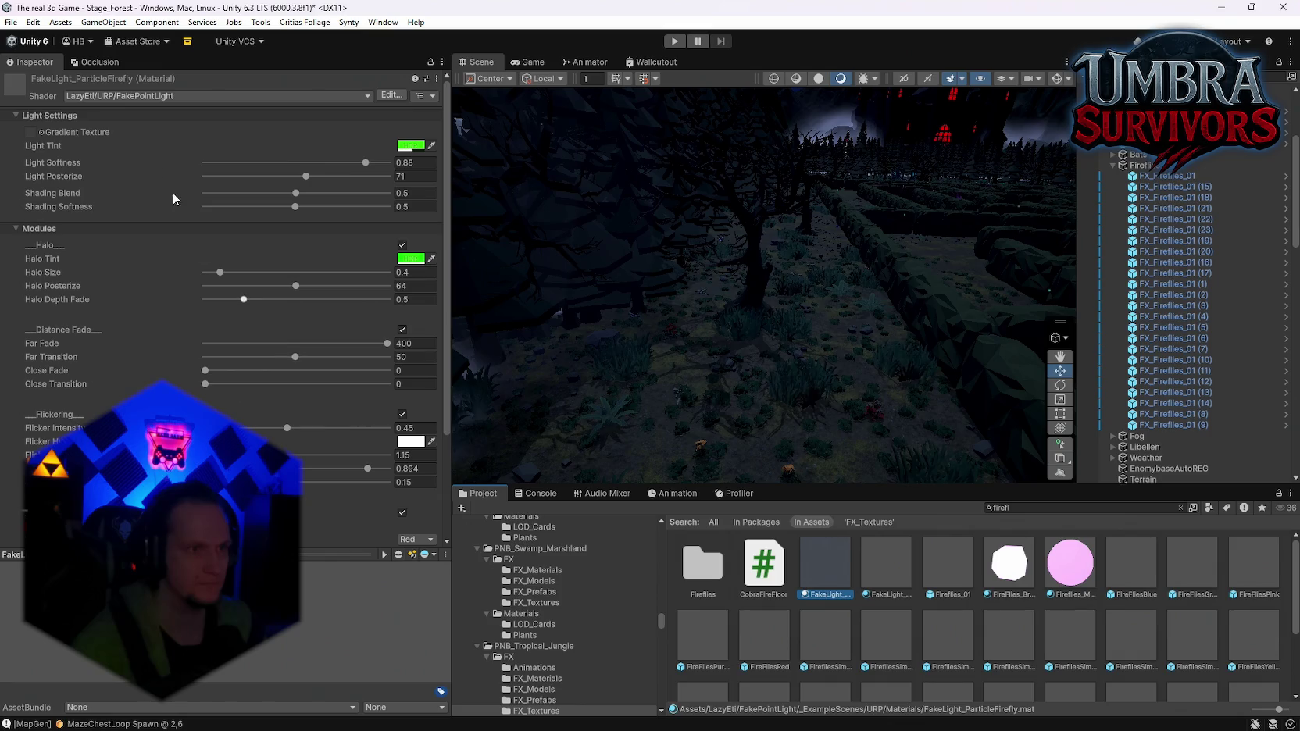
click(948, 562)
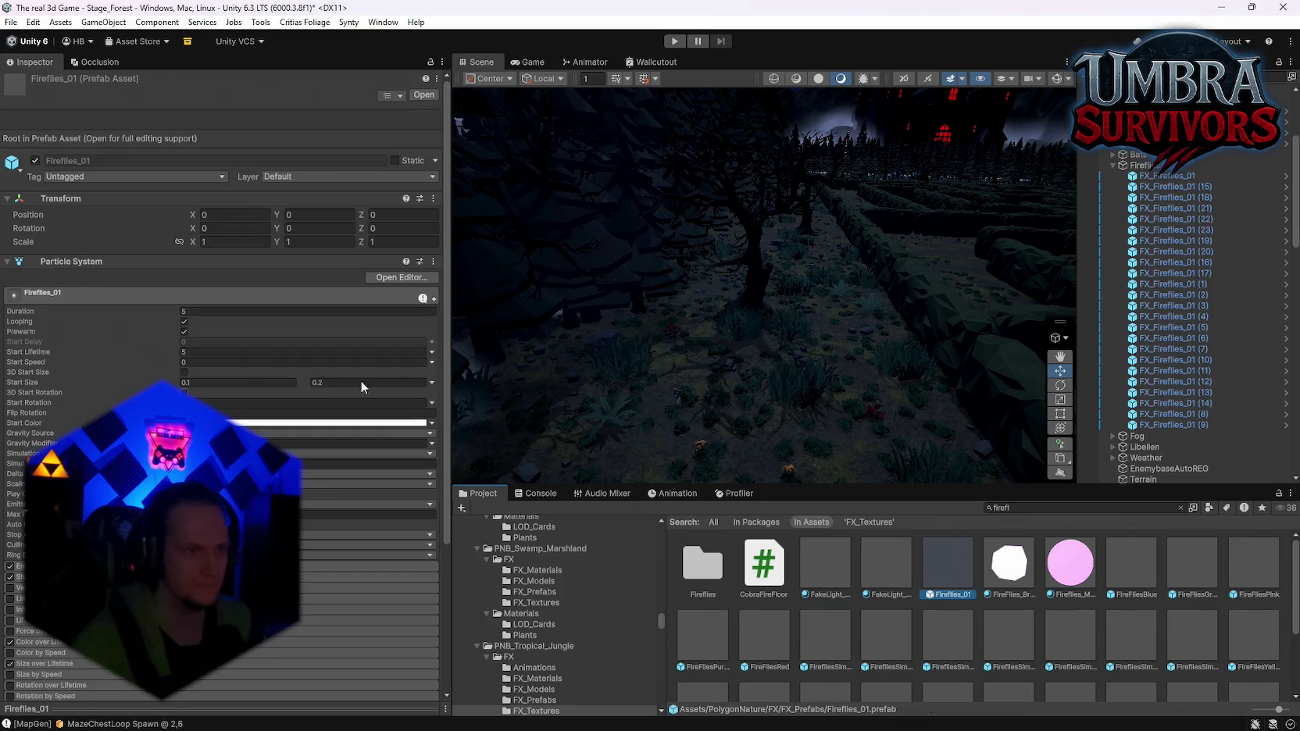
scroll(221, 375, down, 5)
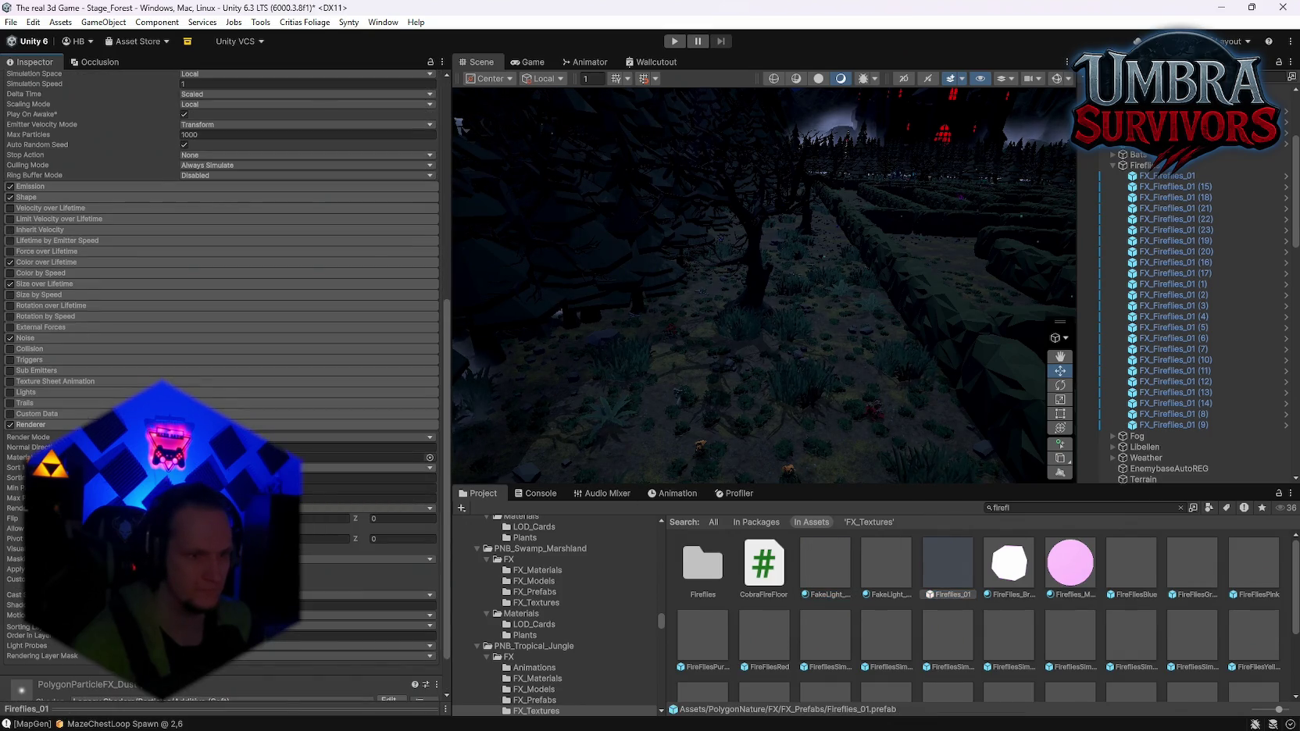
click(368, 457)
Select FX_Fireflies_01 (4) and inspect the PolygonParticleFX_Dust material
mouse_move(898, 359)
mouse_down()
mouse_move(917, 342)
mouse_move(1013, 343)
mouse_move(886, 340)
mouse_move(922, 336)
mouse_up()
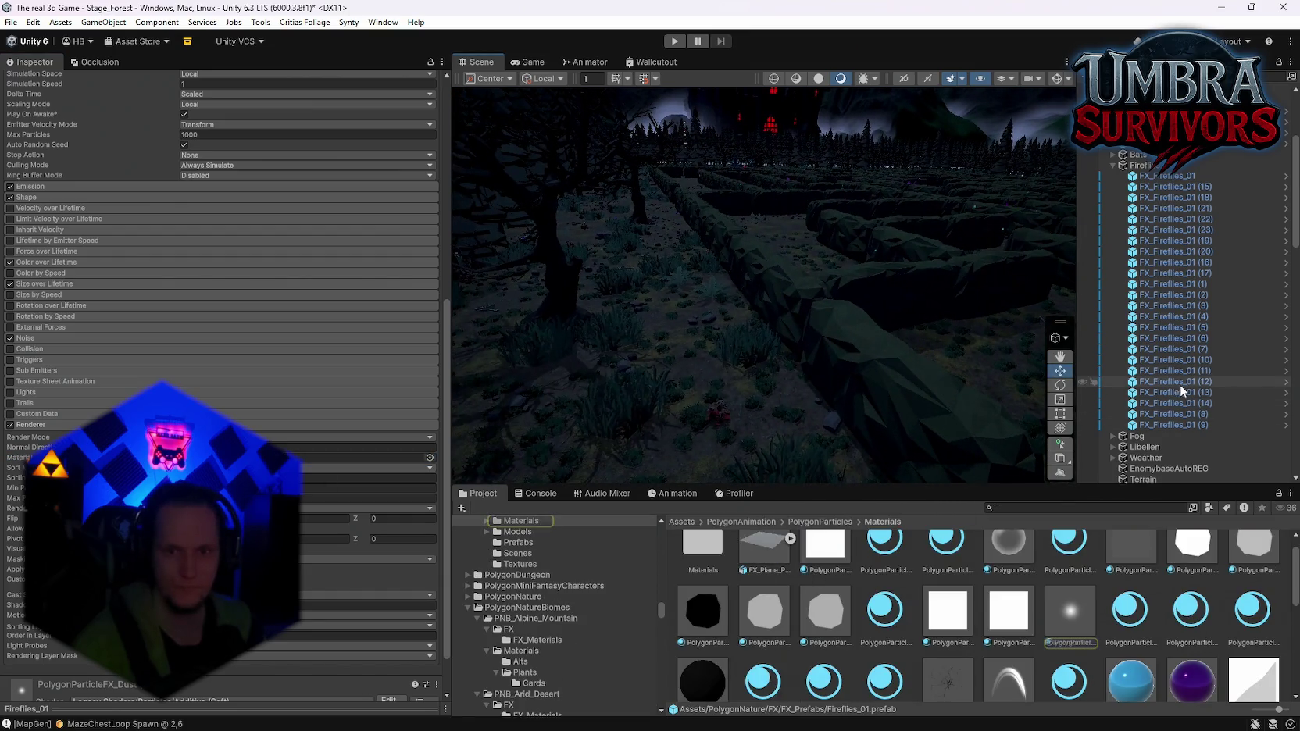
click(1162, 316)
drag(1105, 595, 312, 408)
mouse_move(674, 369)
mouse_down()
mouse_move(734, 352)
mouse_move(640, 329)
mouse_up()
click(1071, 611)
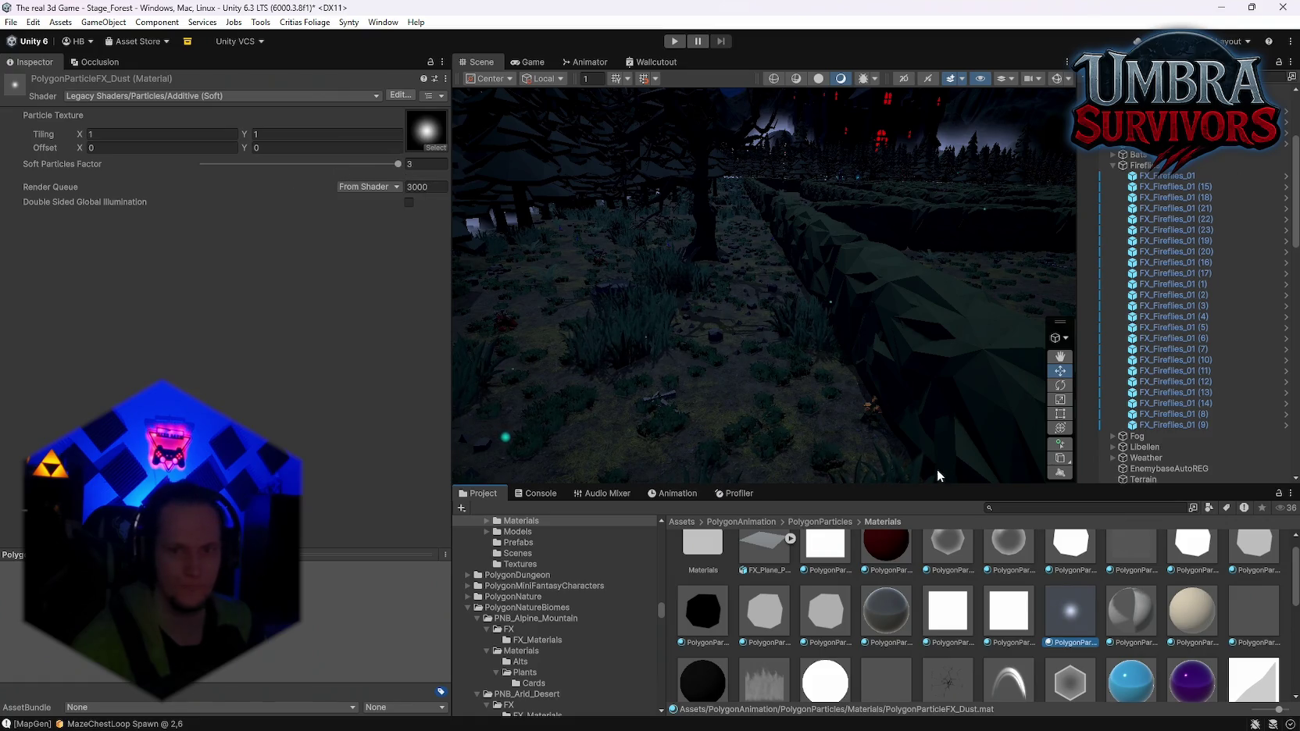
scroll(1077, 637, up, 1)
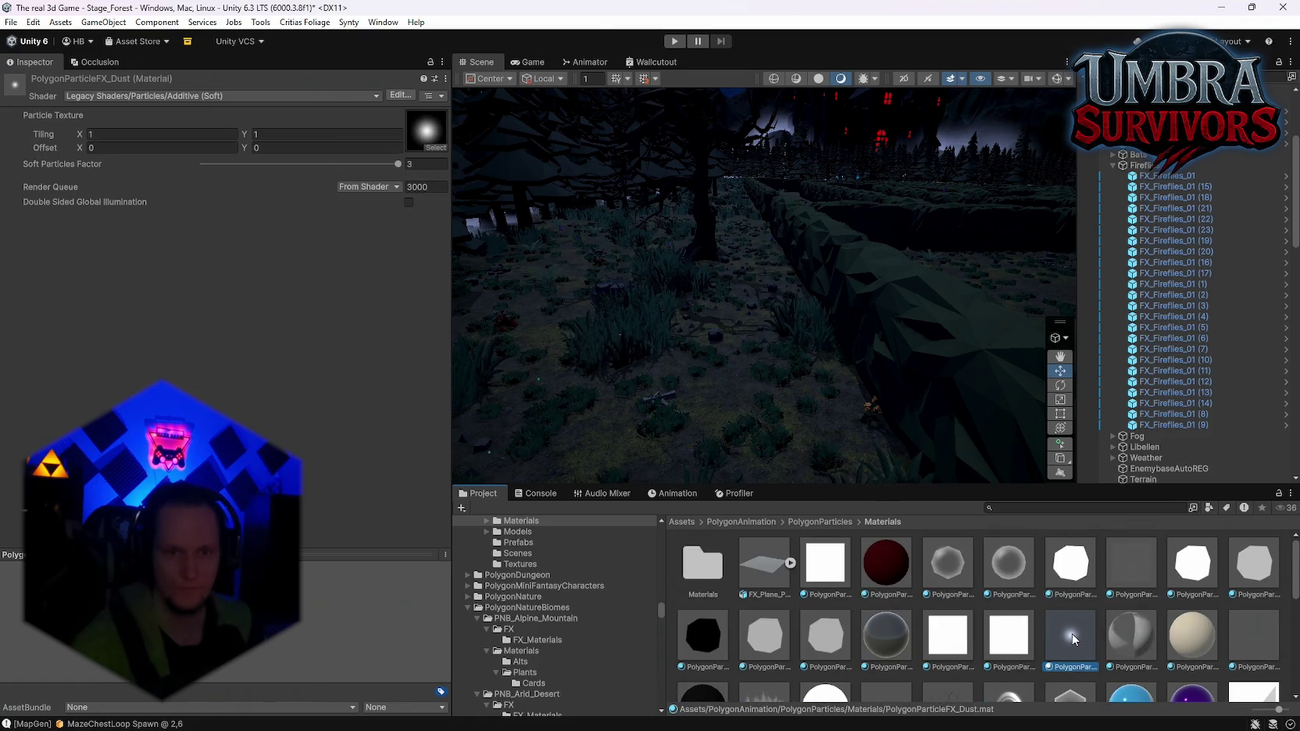
scroll(1073, 639, down, 3)
drag(940, 620, 924, 609)
Search 'glow', select FX_Fireflies_01 (11), and browse the cfxr proc glow soft materials
click(1020, 507)
text(glow)
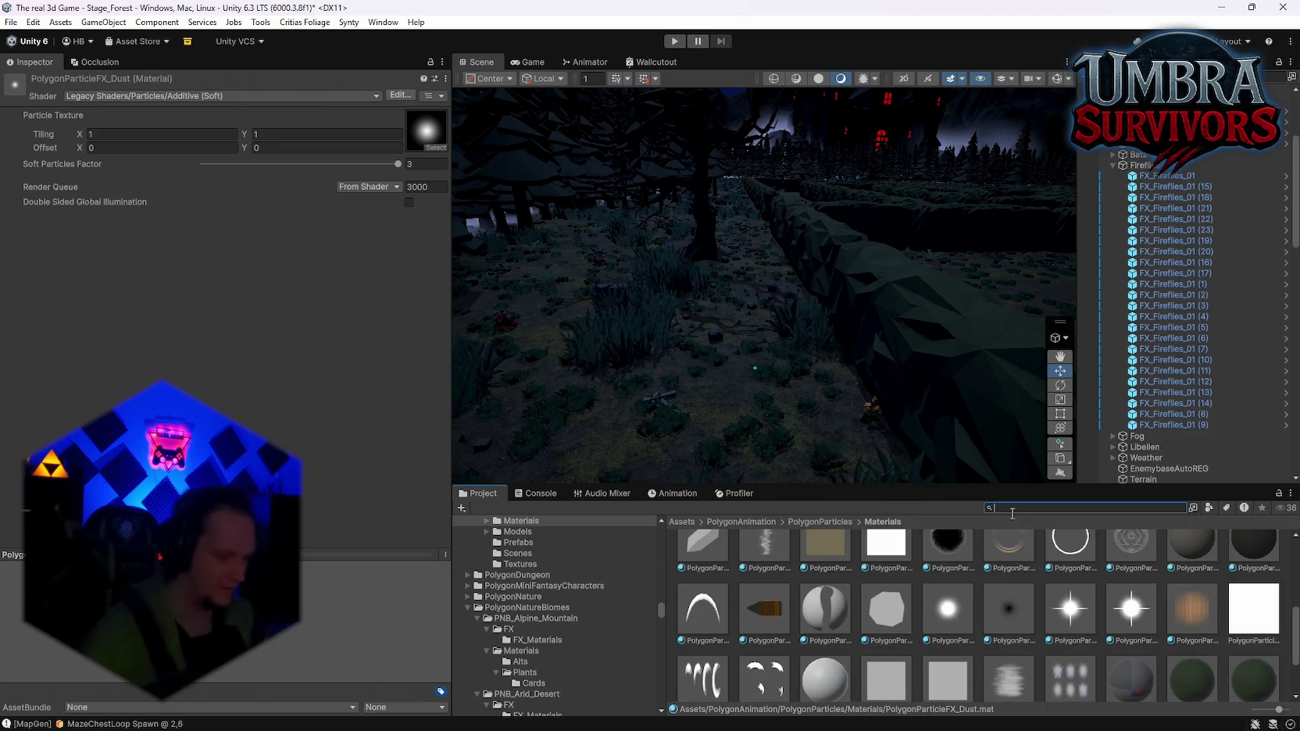
click(1110, 370)
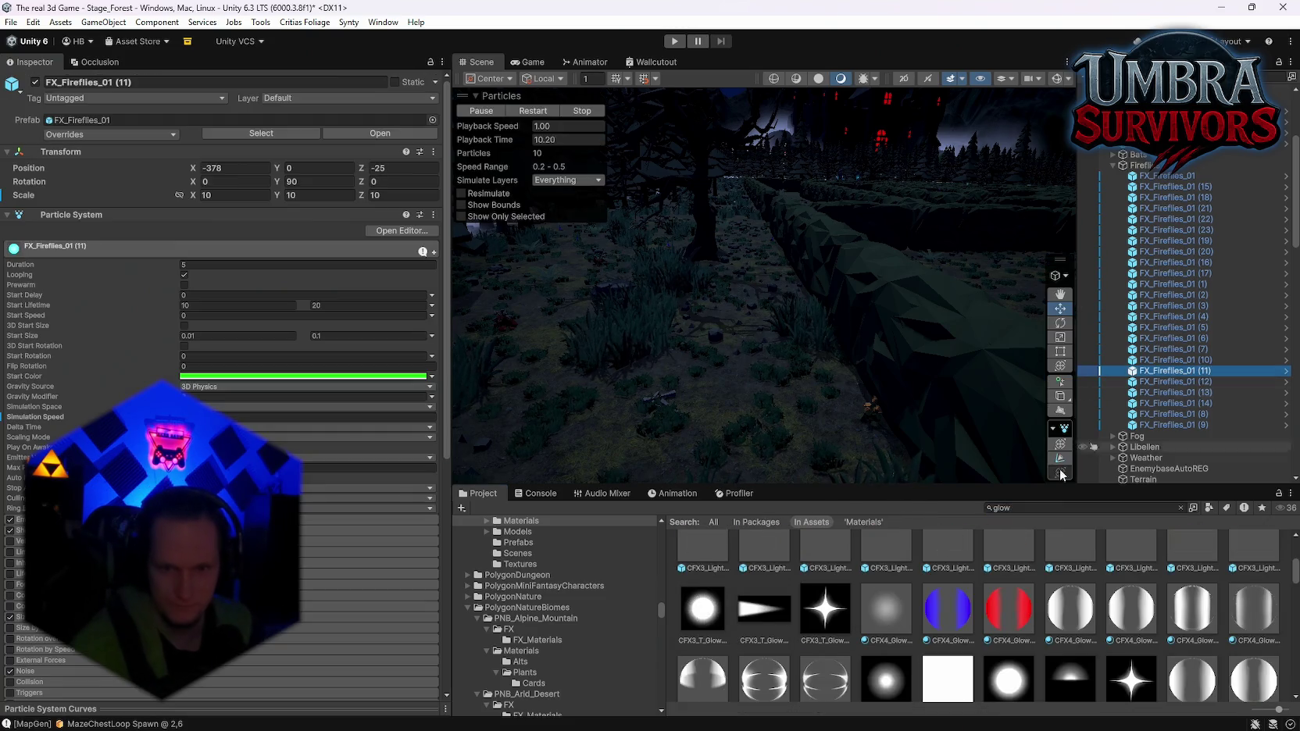
scroll(907, 594, down, 4)
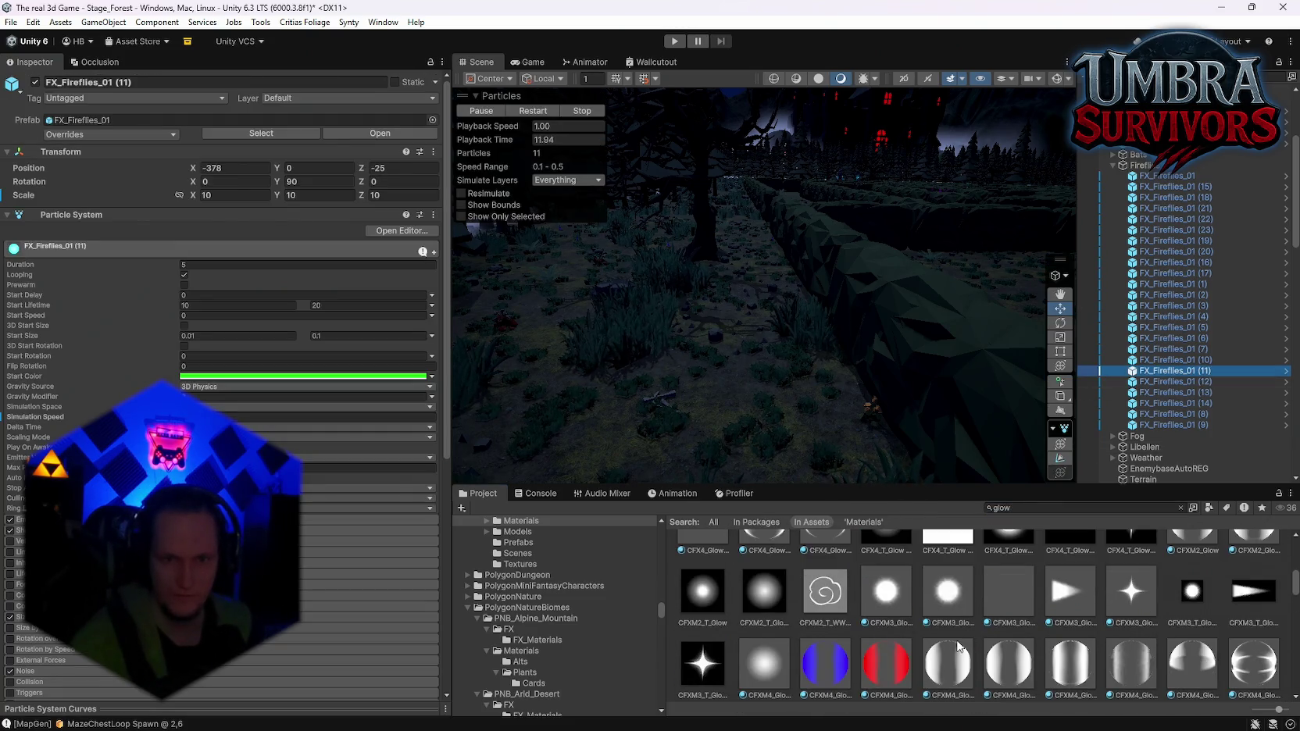
scroll(952, 633, down, 4)
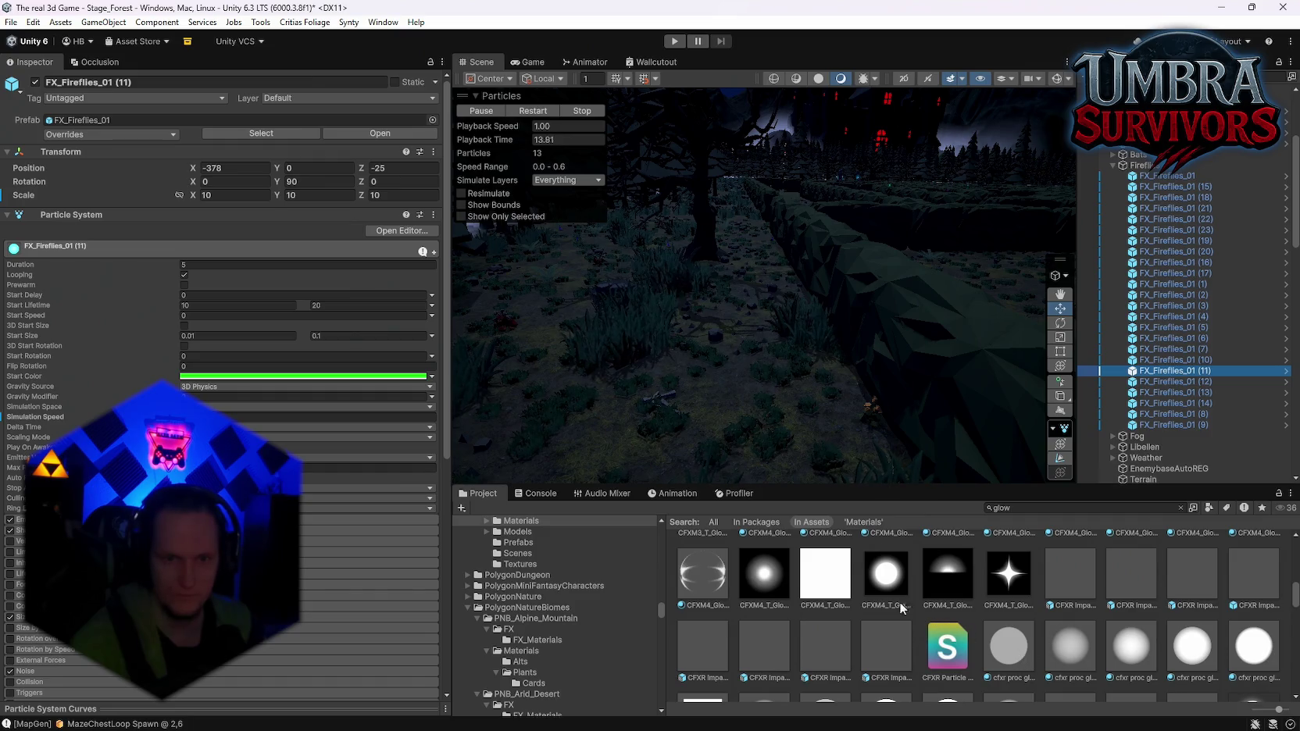
scroll(897, 612, down, 3)
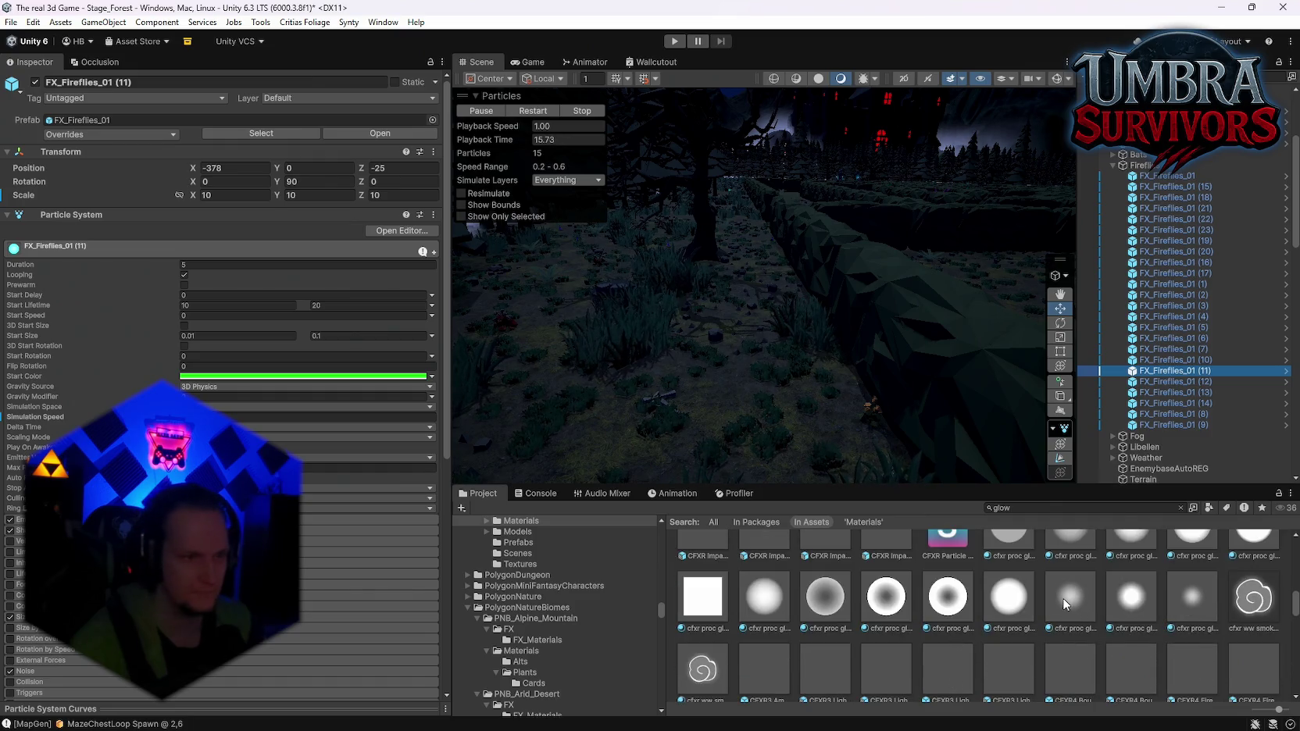
click(1063, 597)
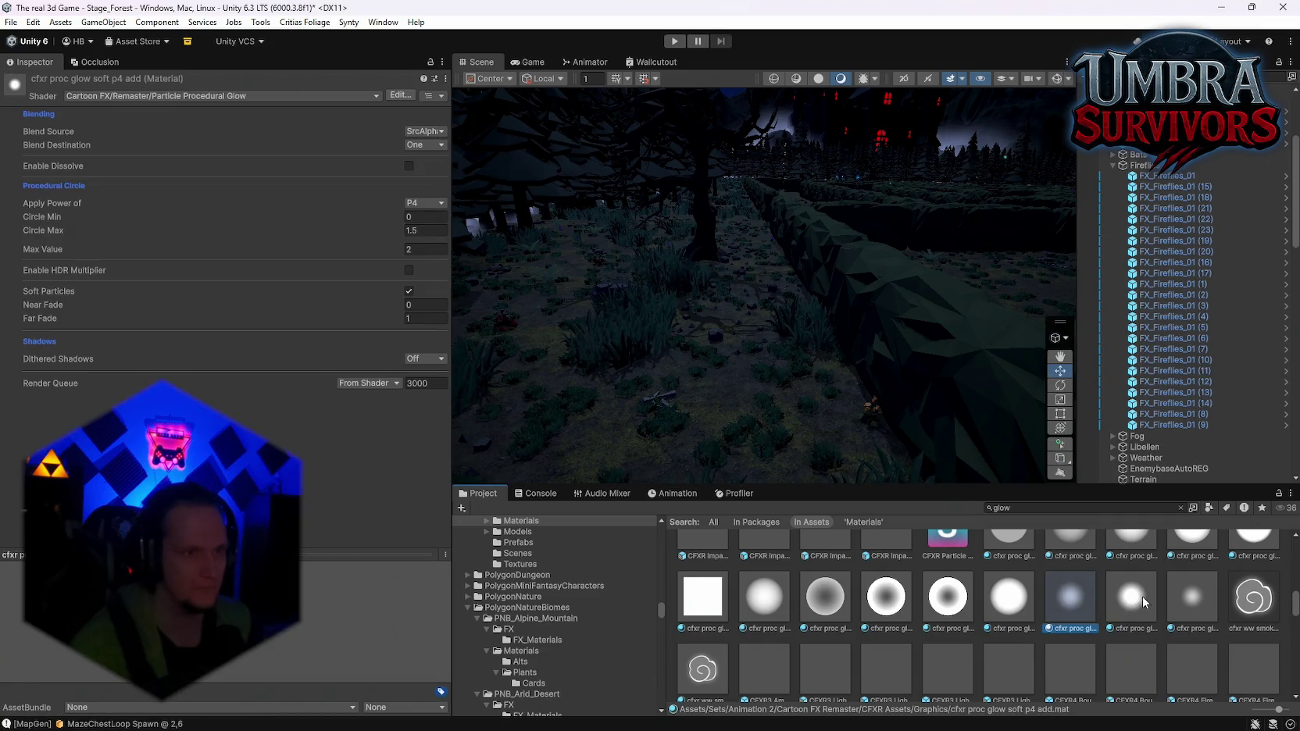
click(1142, 596)
key(Right)
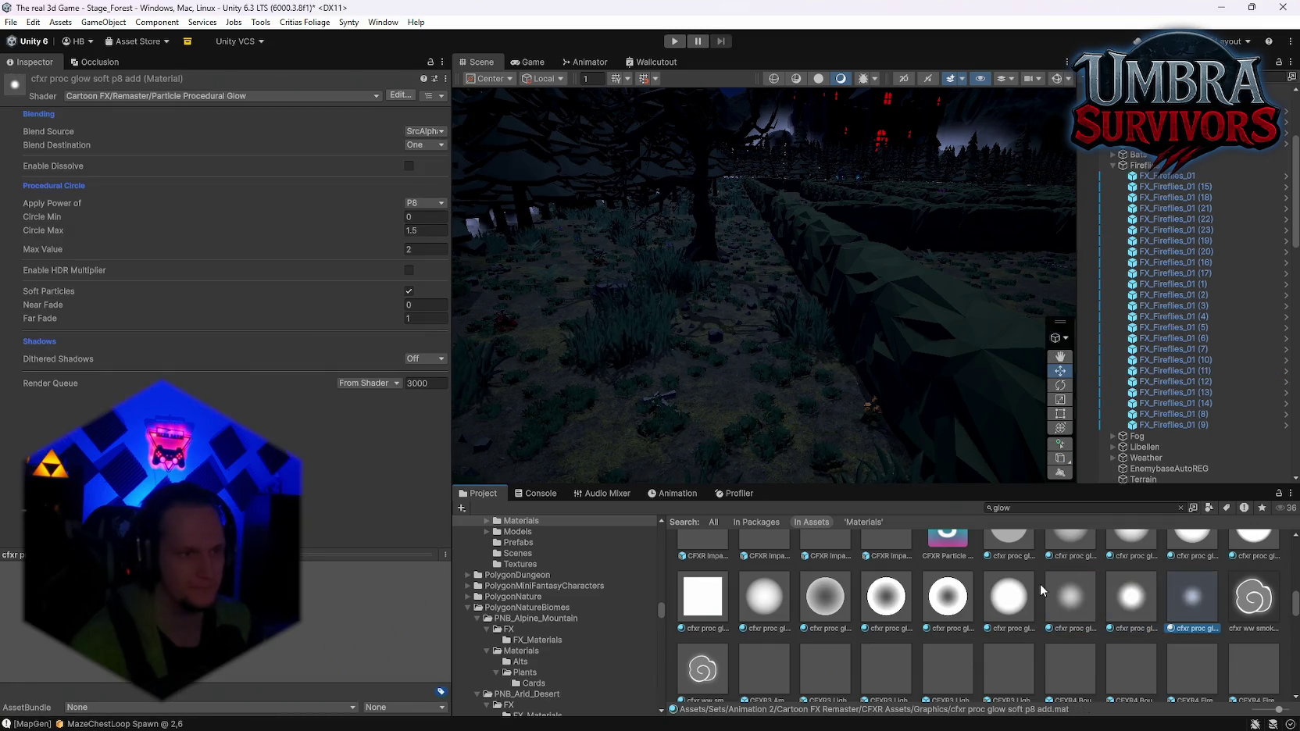
scroll(1051, 593, down, 4)
Inspect the FX-Glow, FX_Material_Soft_Glow, glow_dot, Glow1cg and Glow1bcg glow assets
click(1072, 613)
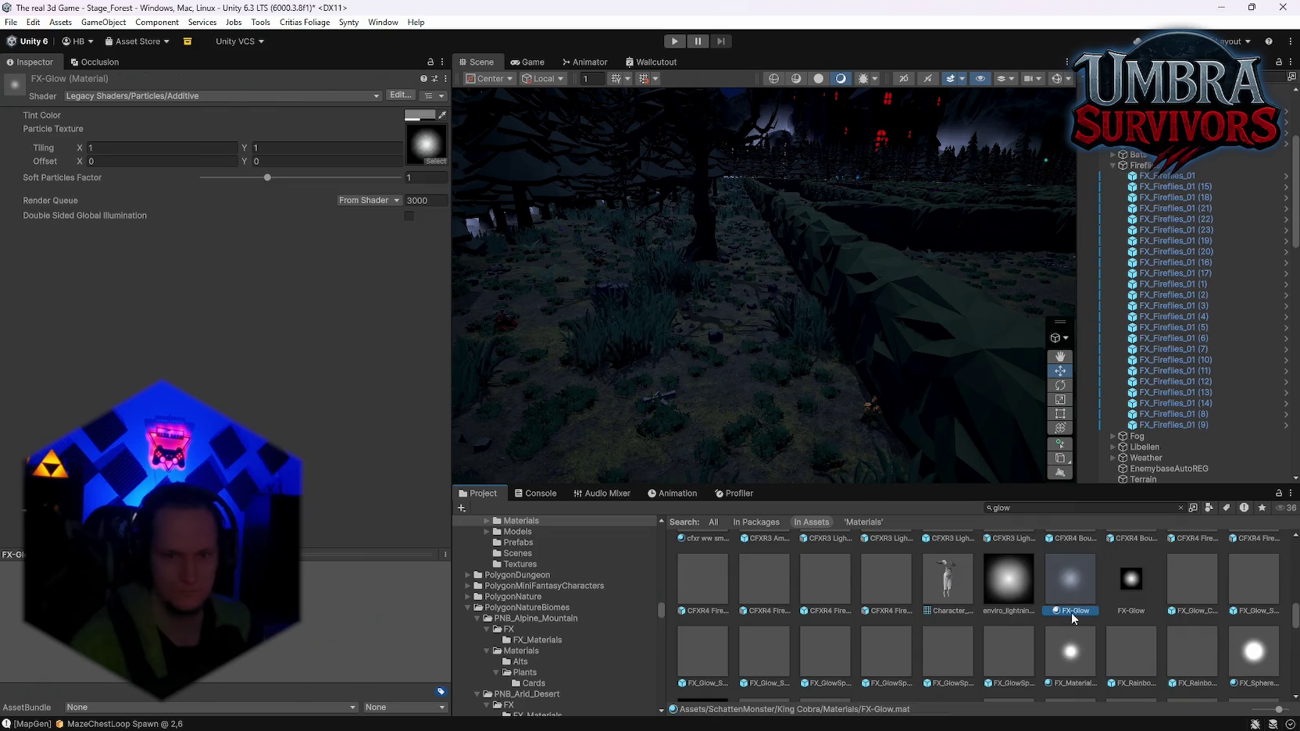
scroll(1093, 641, down, 2)
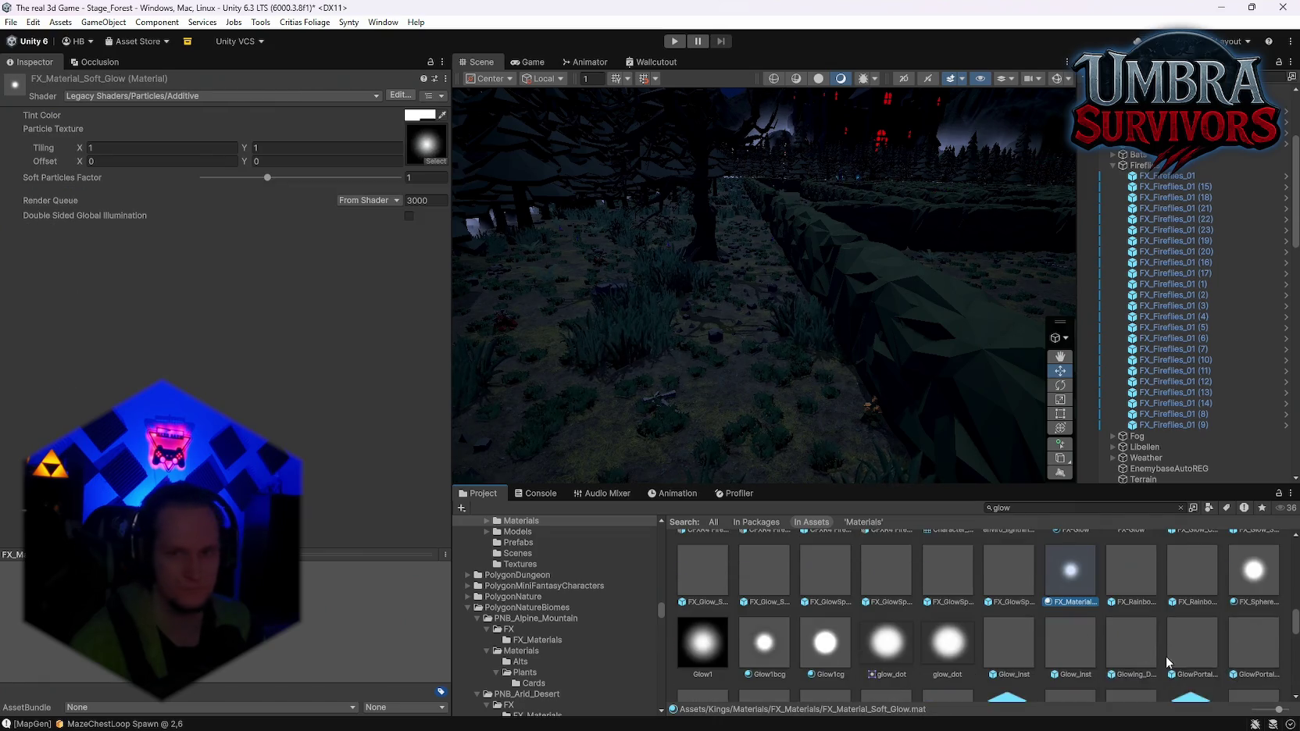
click(1258, 571)
scroll(1002, 639, down, 1)
click(945, 603)
click(868, 605)
click(808, 599)
click(767, 606)
scroll(964, 610, down, 5)
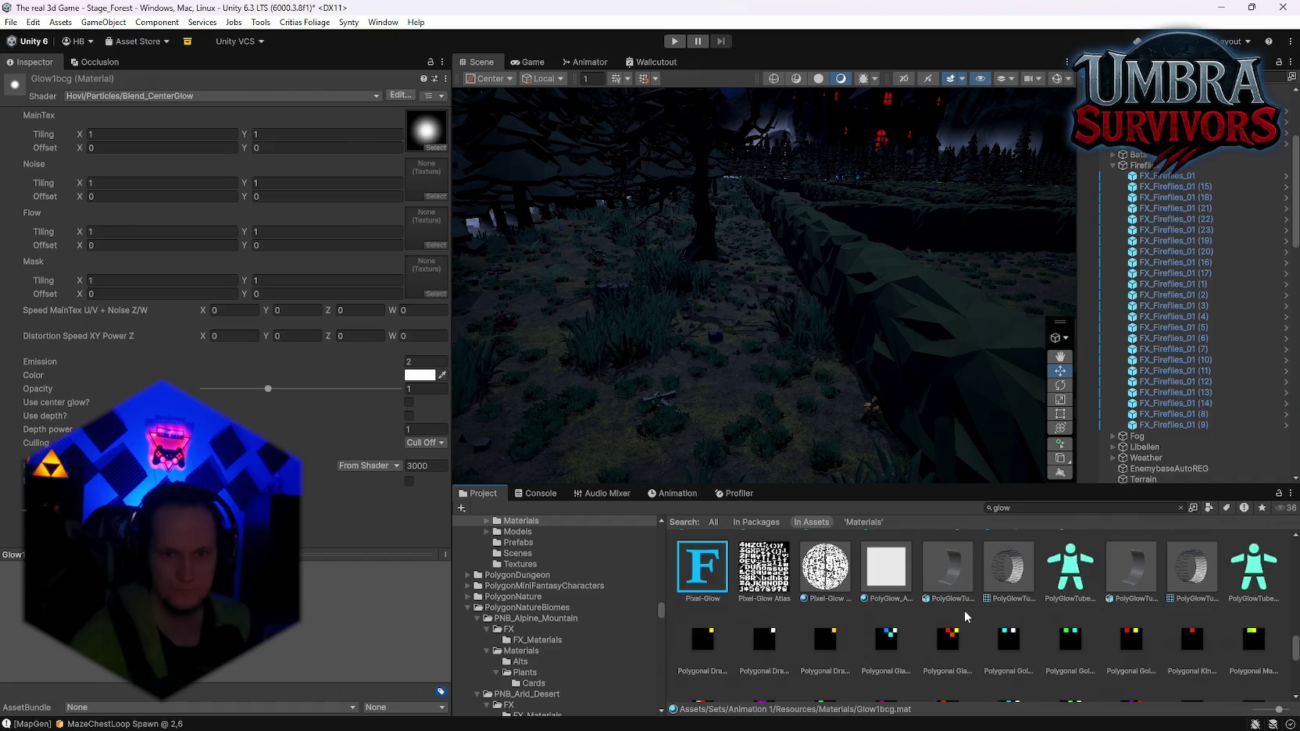
scroll(965, 610, down, 5)
scroll(1172, 606, up, 1)
Inspect polySpriteGlow and PolySpriteGlow_ADD, then select FX_Fireflies_01 (12)
click(1206, 602)
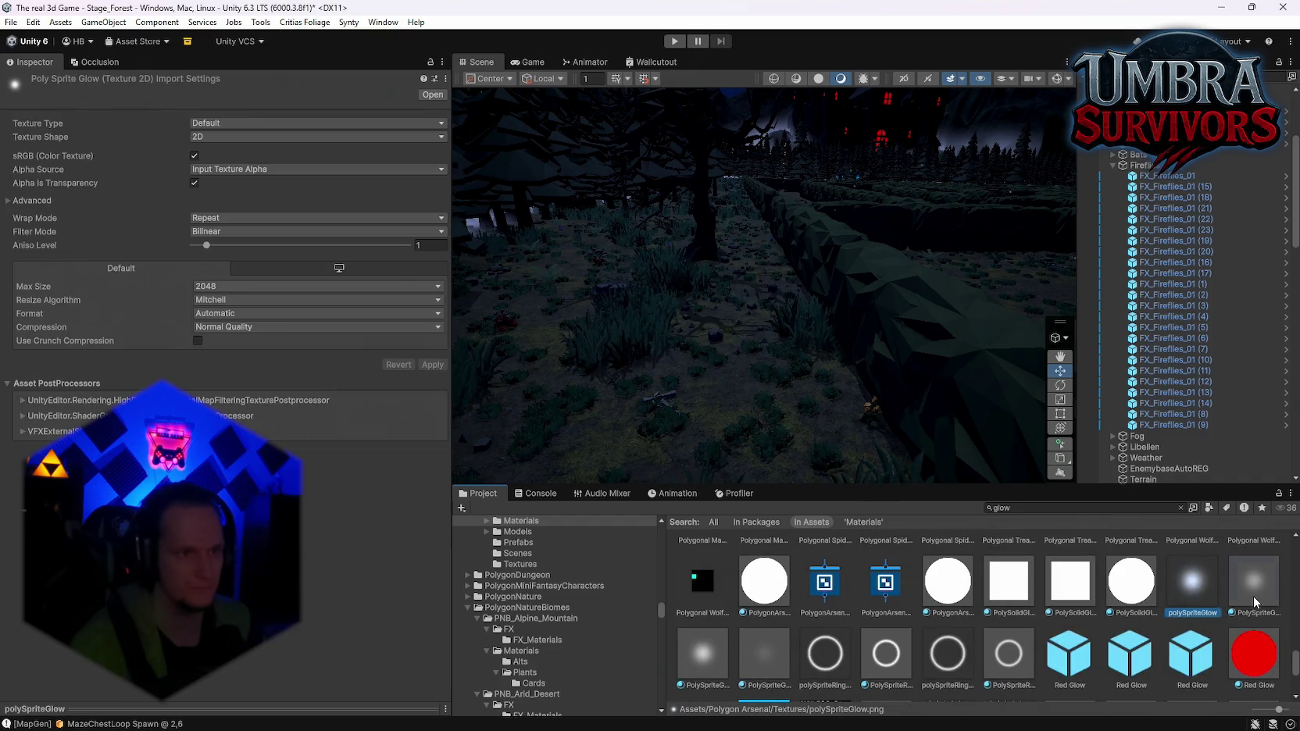
click(1254, 596)
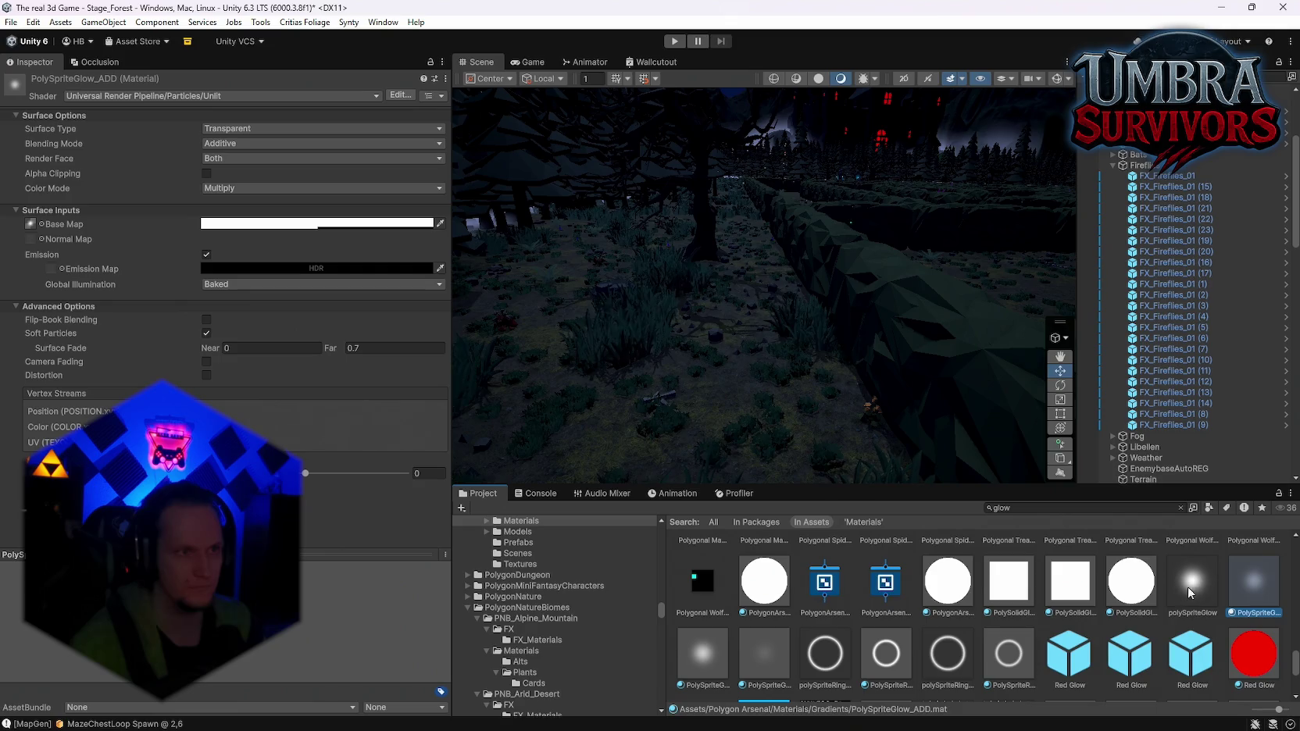
click(1168, 382)
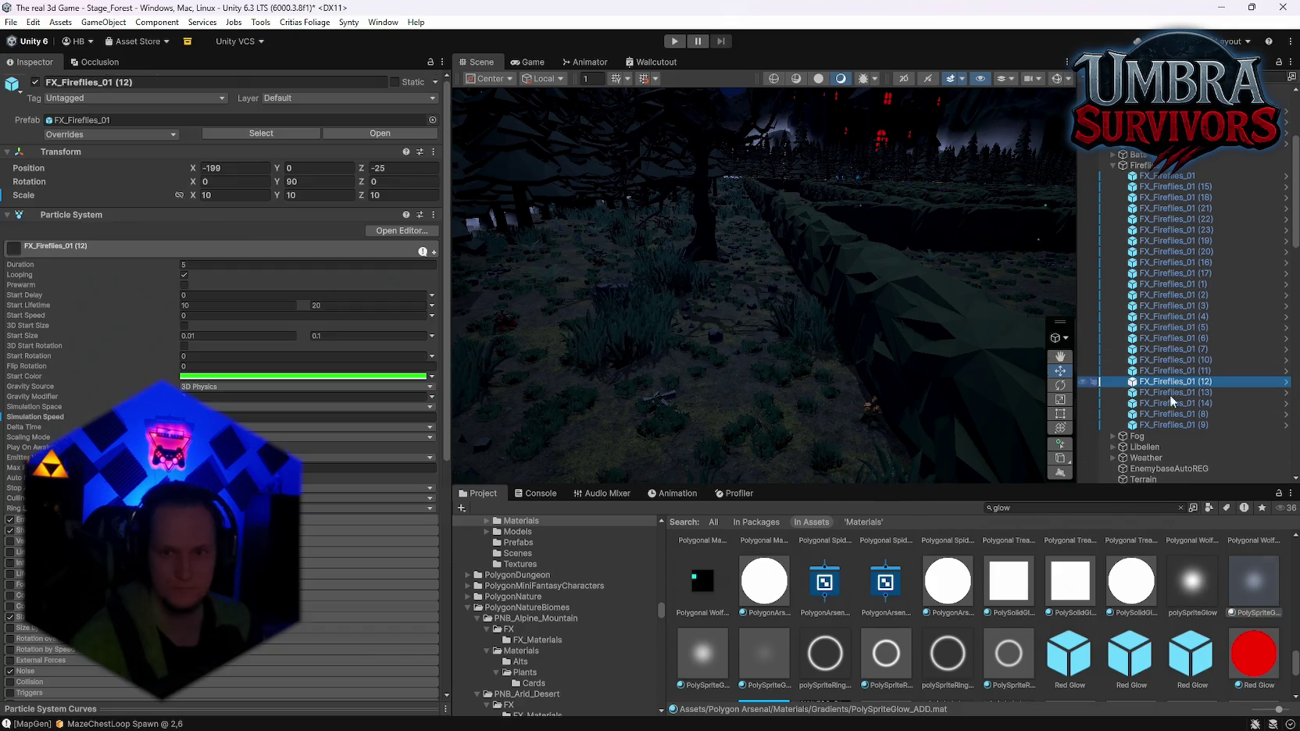
Assign PolySpriteGlow_ADD to FX_Fireflies_01 (12)'s Renderer Material and locate it in the project
scroll(219, 313, down, 10)
drag(1253, 580, 250, 408)
drag(755, 363, 848, 342)
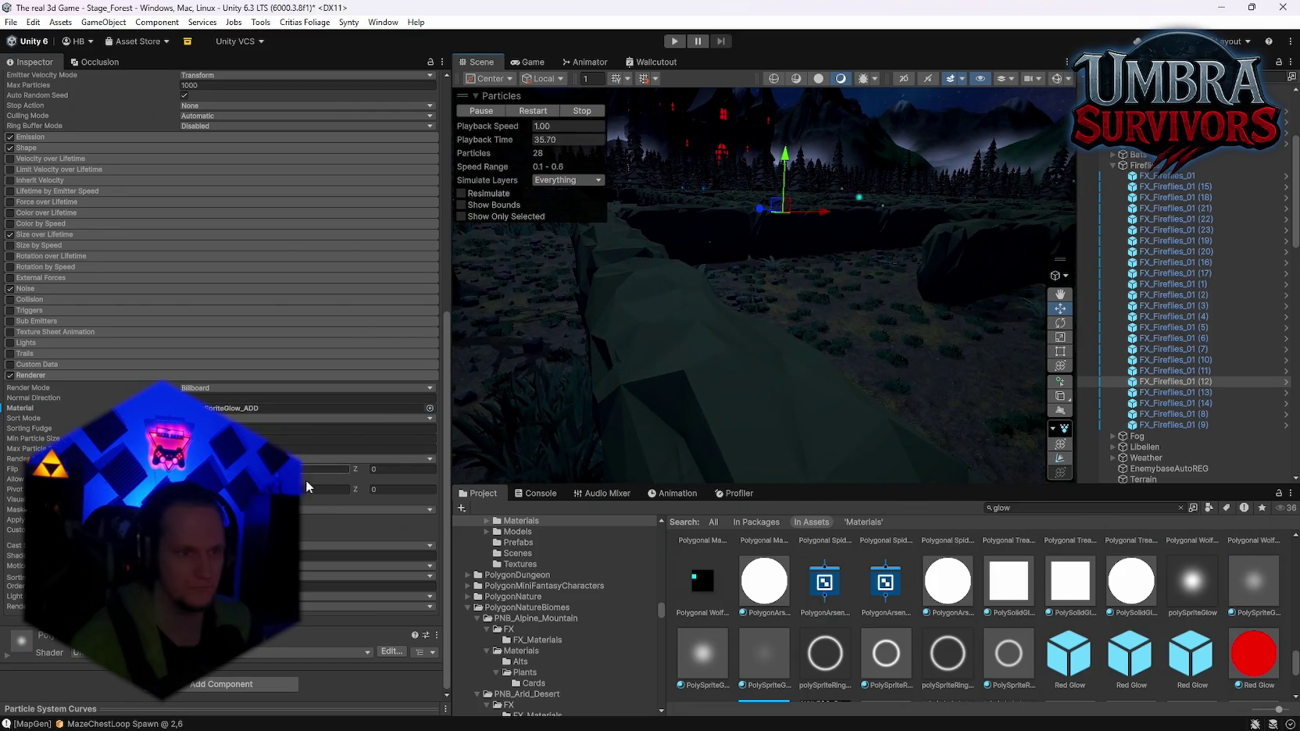
click(227, 409)
Set the PolySpriteGlow_ADD material's Global Illumination to Realtime
click(1008, 578)
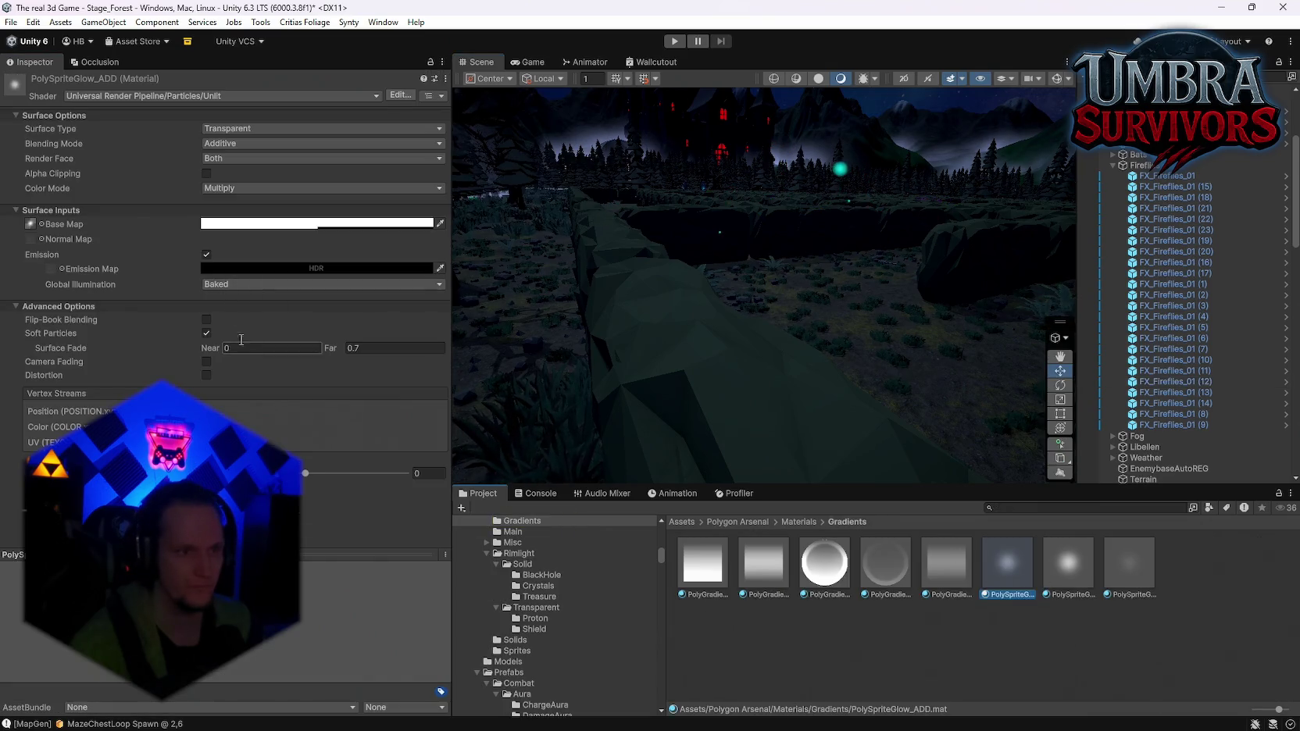
click(239, 268)
click(219, 285)
click(271, 299)
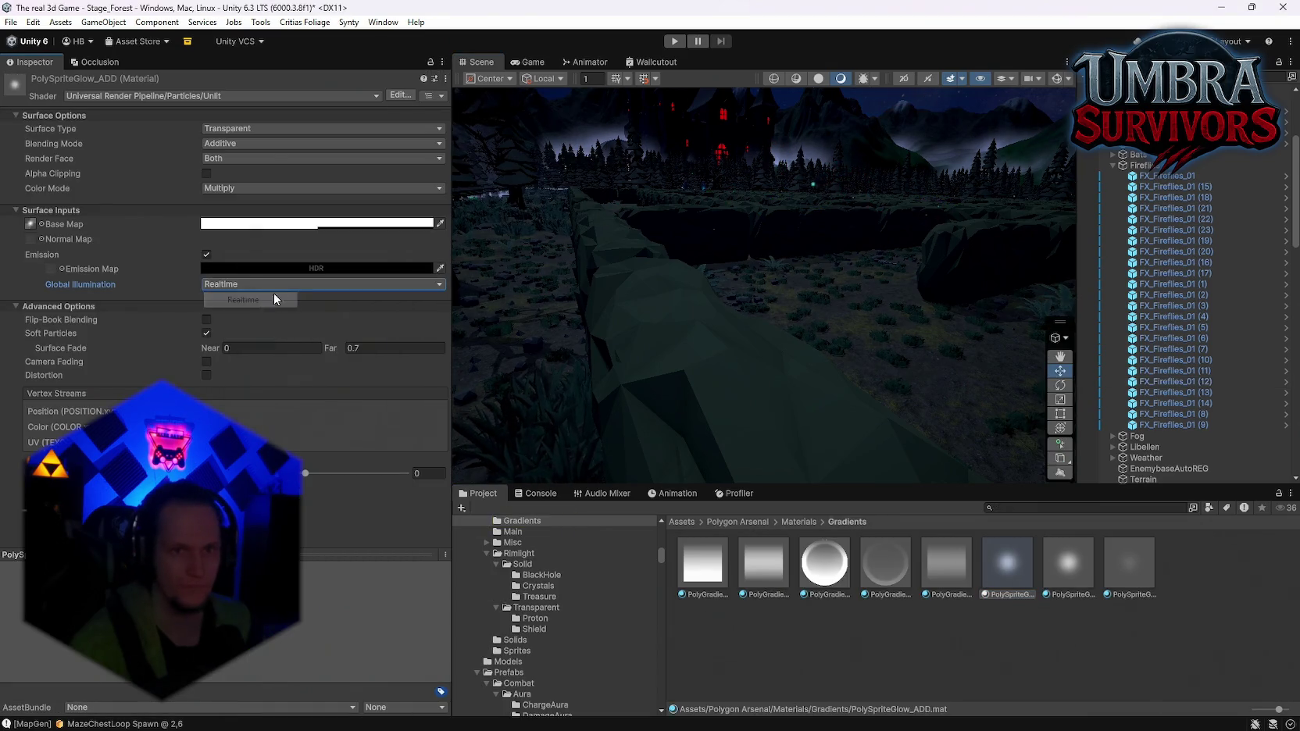
click(247, 269)
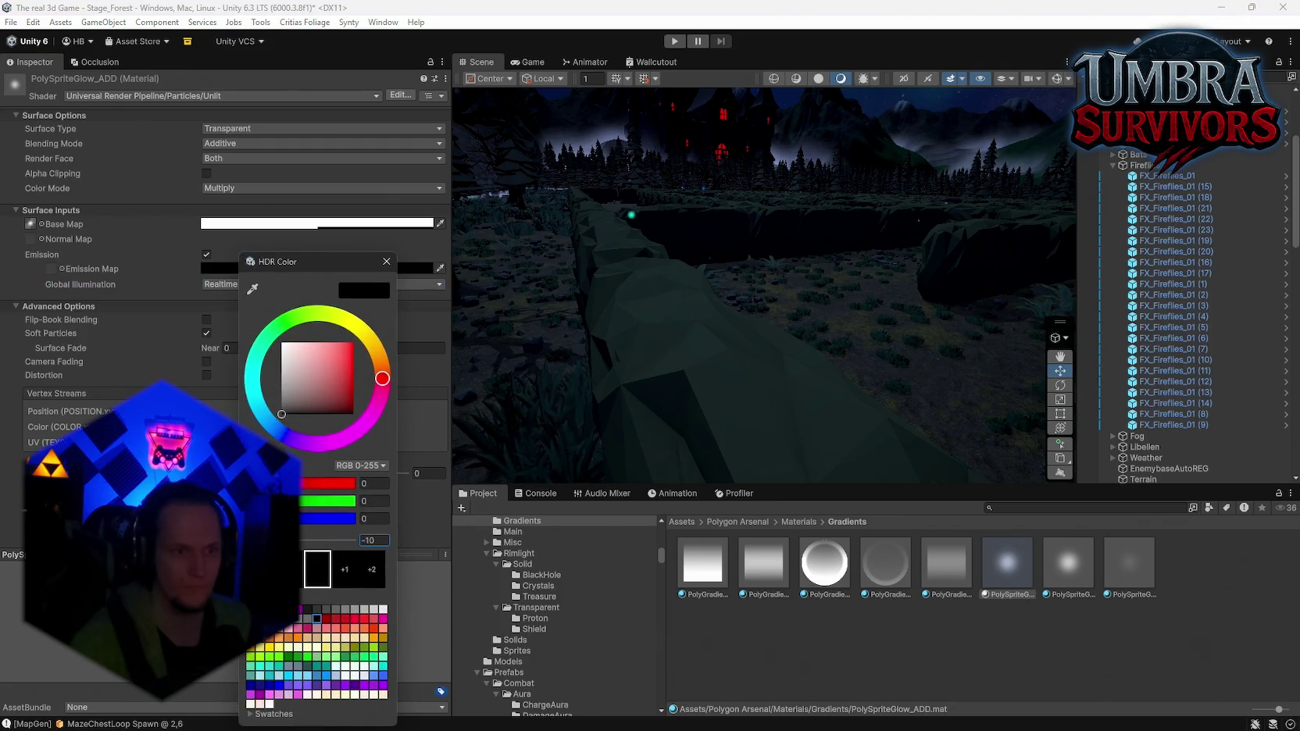
Change PolySpriteGlow_ADD's Blending Mode from Additive to Alpha
mouse_move(609, 438)
mouse_down()
mouse_move(618, 415)
mouse_move(577, 442)
mouse_move(700, 474)
mouse_move(843, 422)
mouse_up()
mouse_move(798, 377)
mouse_down()
mouse_move(546, 258)
mouse_move(431, 292)
mouse_up()
click(242, 143)
click(250, 160)
scroll(782, 313, down, 5)
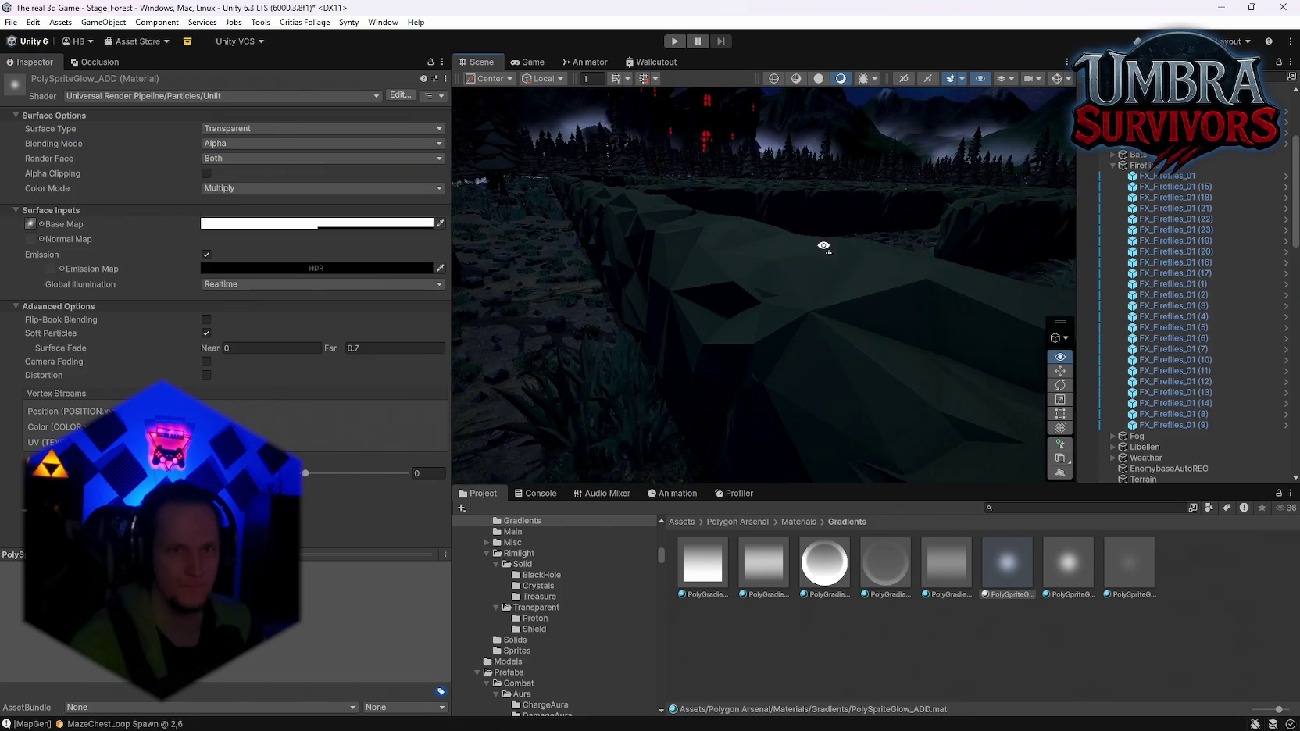
click(1155, 176)
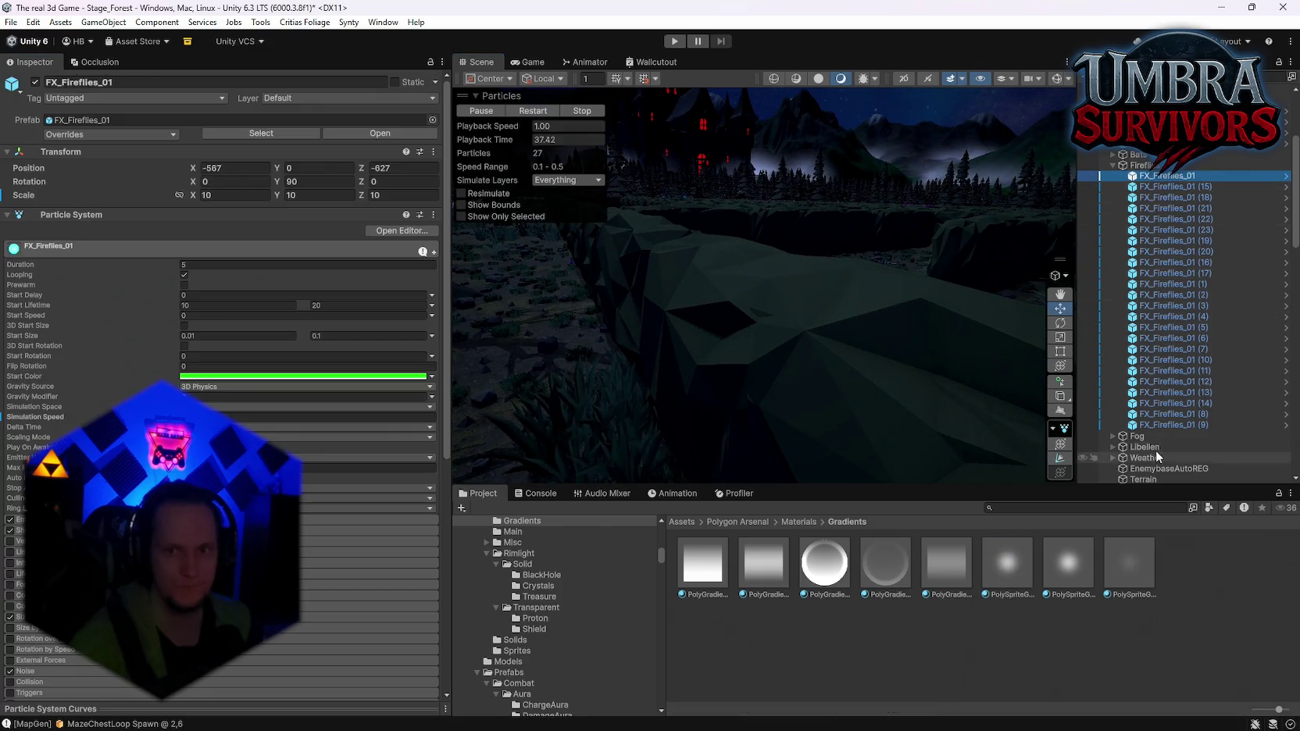
Select all firefly emitters and assign PolySpriteGlowDark_M as their Renderer Material
shift+click(1094, 424)
scroll(232, 390, down, 10)
scroll(251, 413, down, 2)
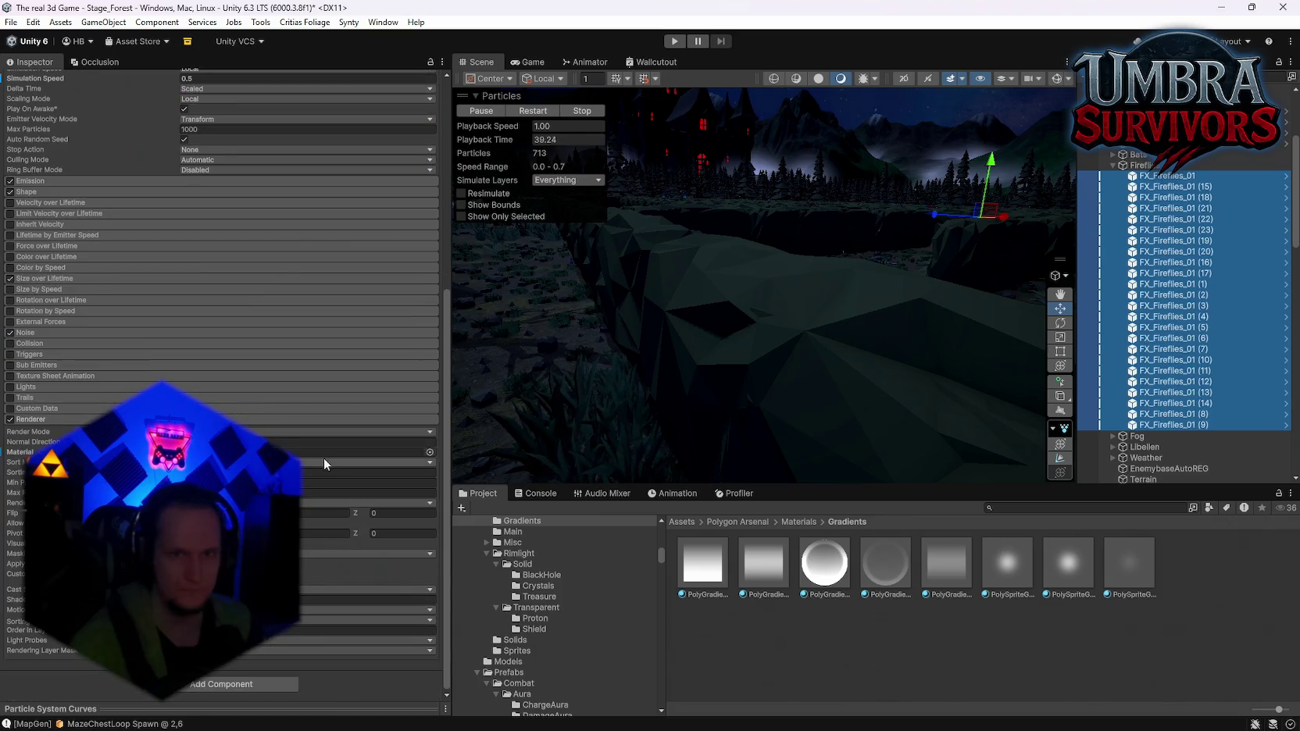
click(1125, 572)
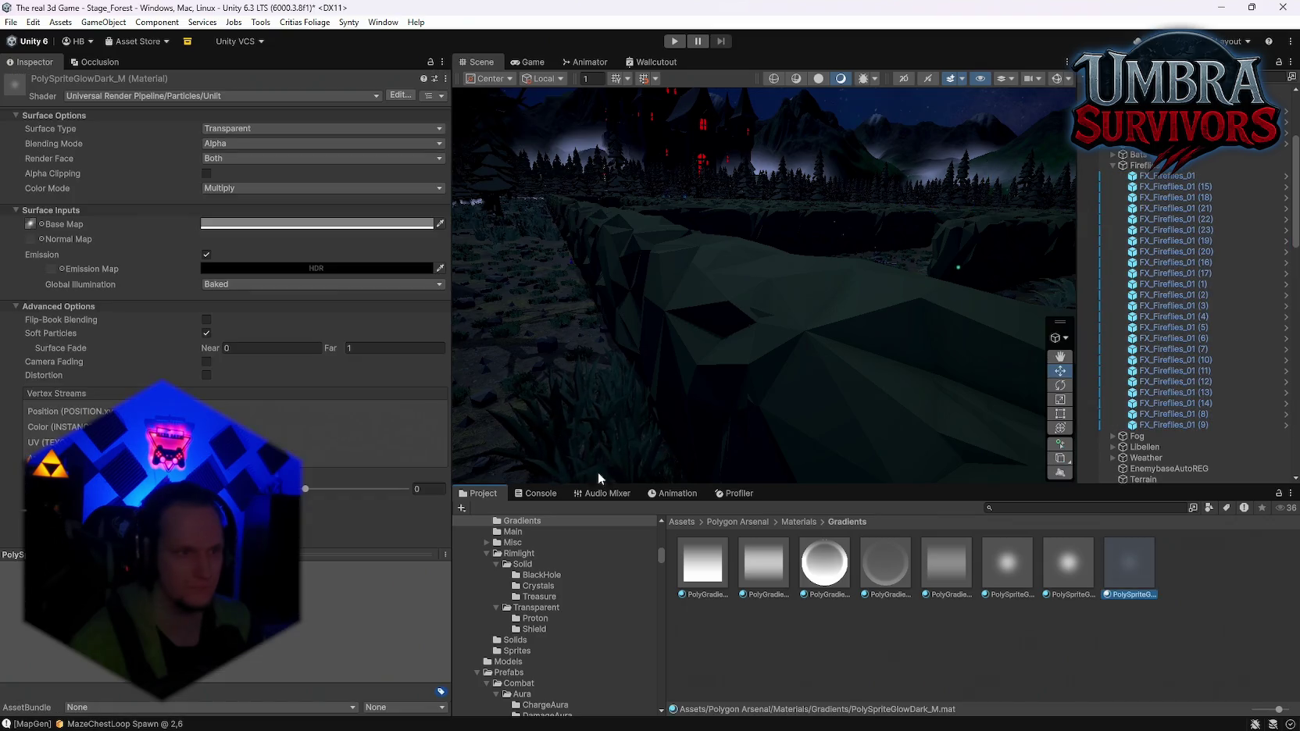
click(1155, 177)
shift+click(1168, 424)
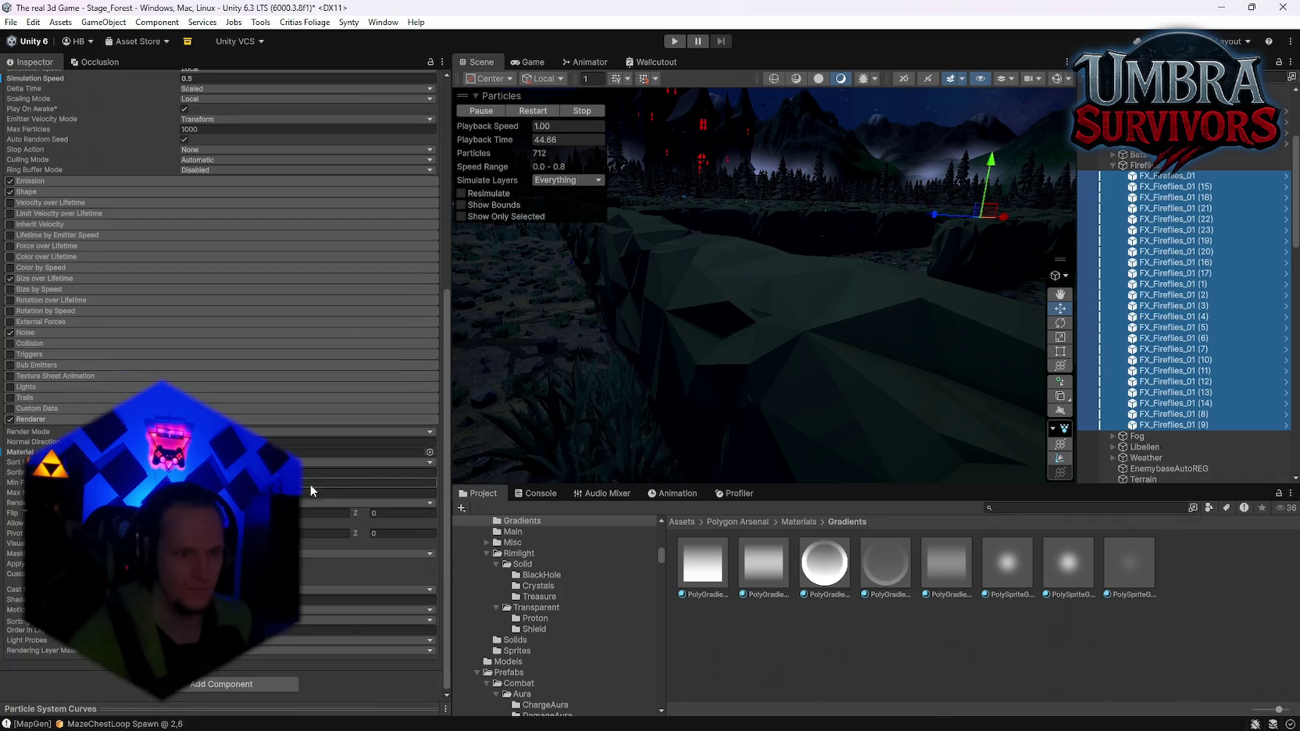
drag(1127, 551, 367, 452)
Make PolySpriteGlowDark_M's emission a fully saturated red with raised intensity
double_click(367, 452)
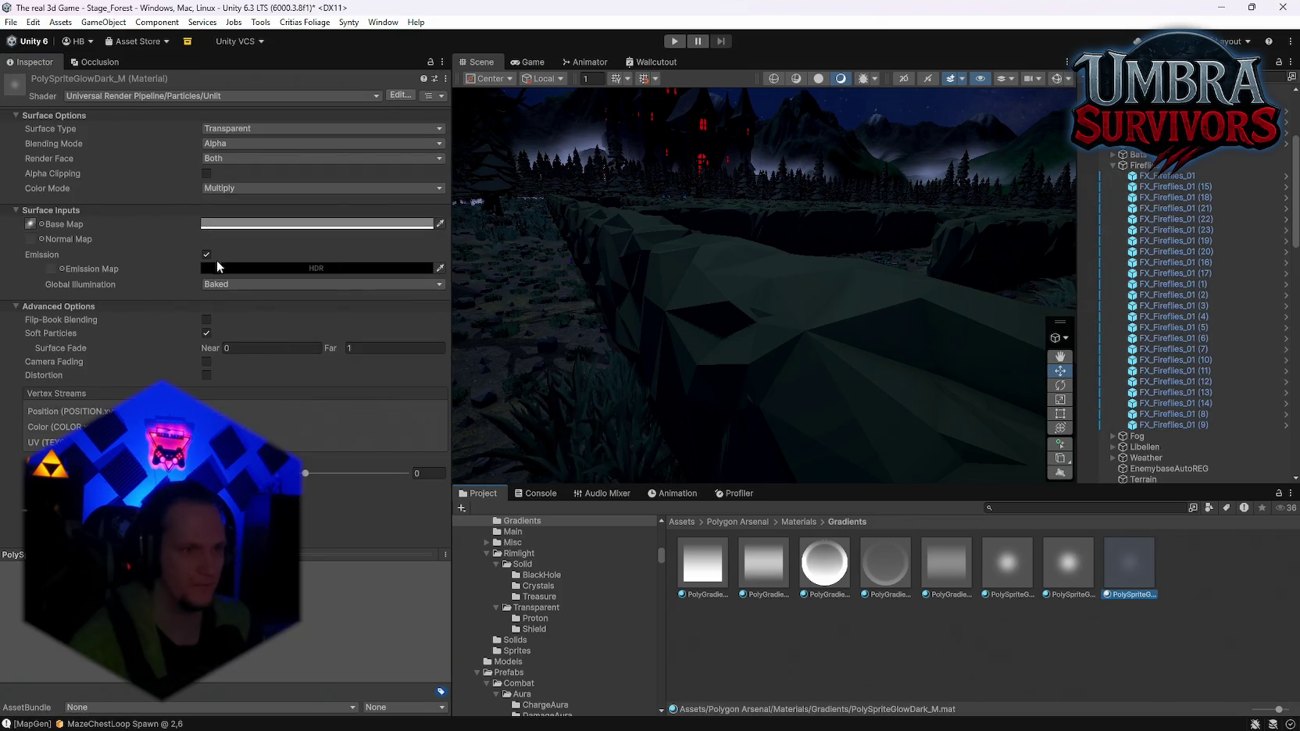
click(218, 266)
click(262, 270)
click(262, 270)
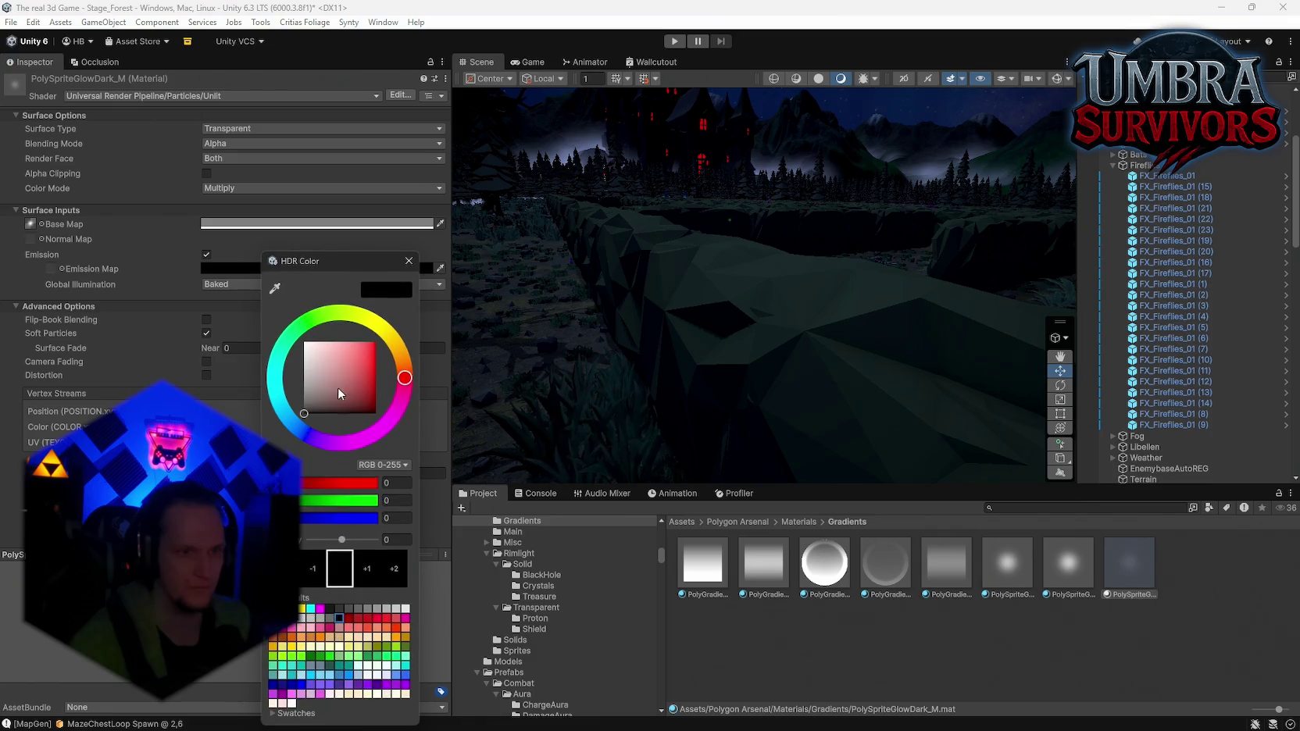
drag(339, 388, 370, 262)
drag(505, 431, 592, 335)
click(273, 268)
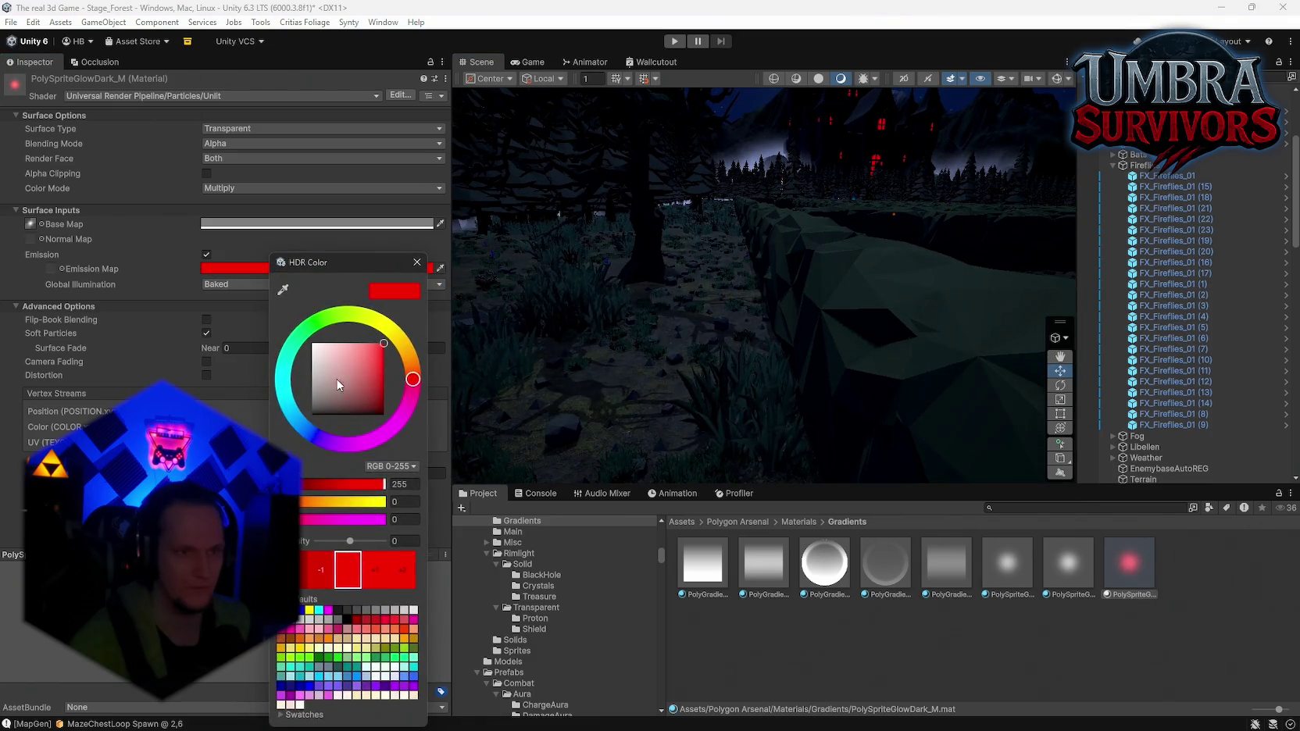
drag(351, 545, 419, 541)
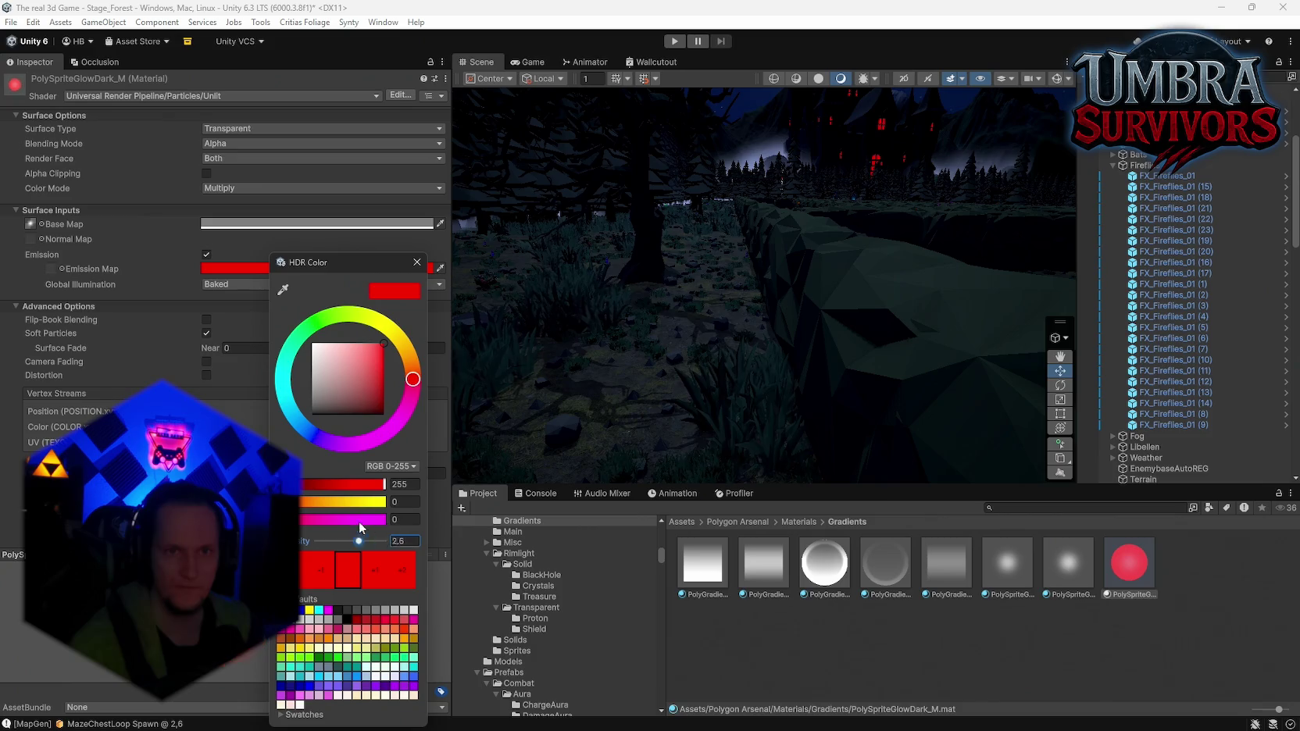
click(418, 262)
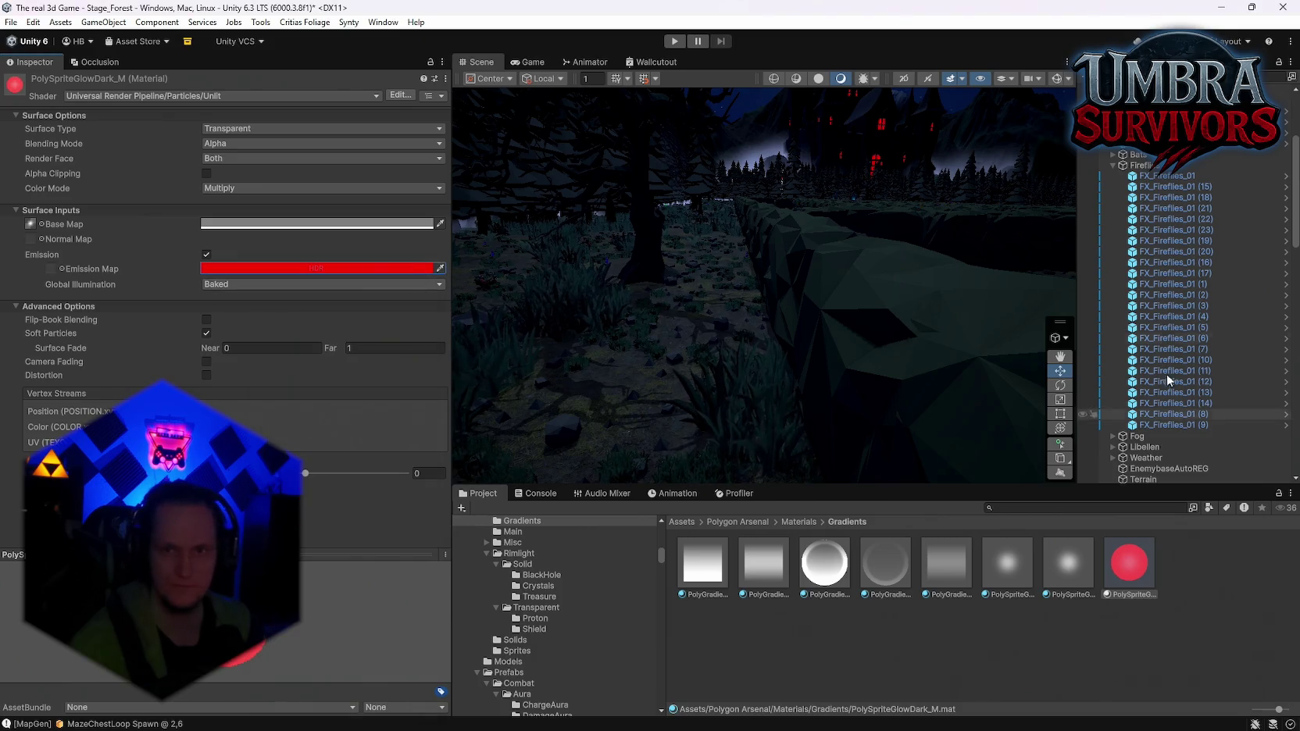
Adjust PolySpriteGlowDark_M's Global Illumination option and reselect the first firefly emitter
click(223, 286)
click(235, 298)
mouse_move(670, 277)
mouse_down()
mouse_move(769, 267)
mouse_move(777, 281)
mouse_move(755, 282)
mouse_up()
click(1162, 176)
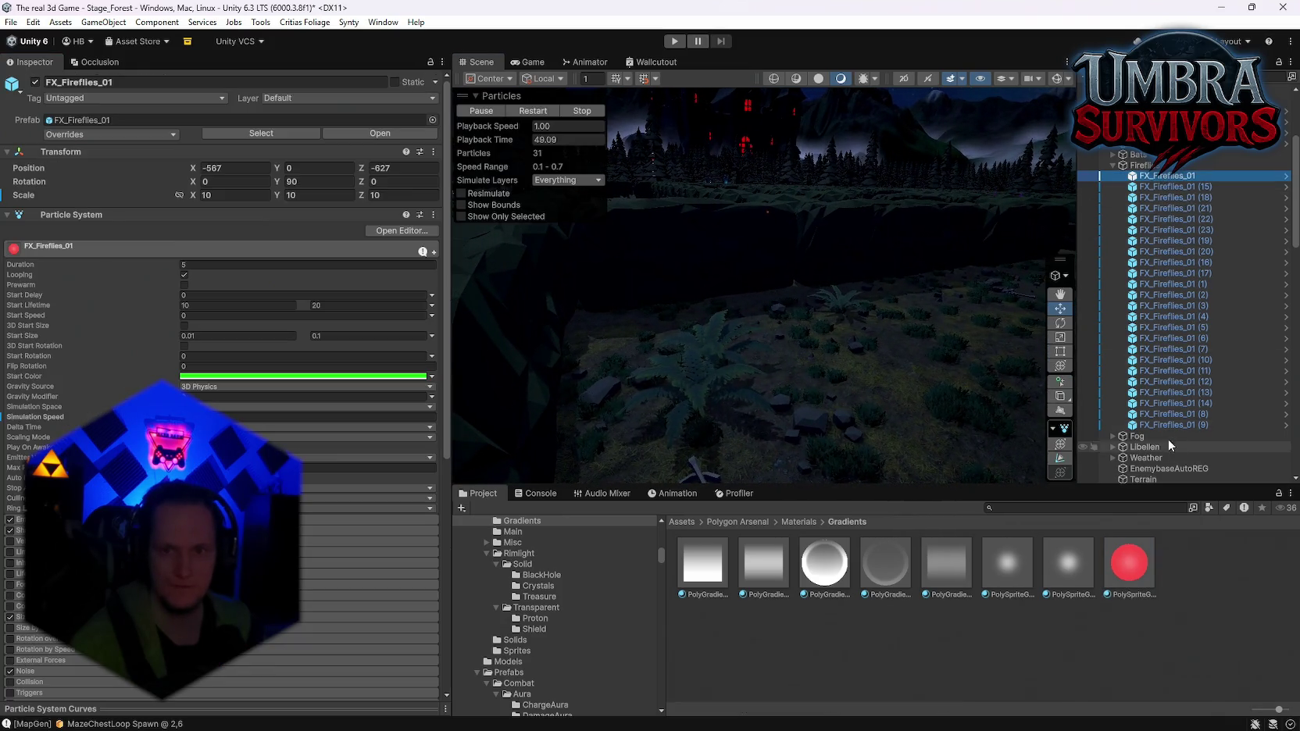
Revert PolySpriteGlowDark_M's red emission back to black
shift+click(1170, 425)
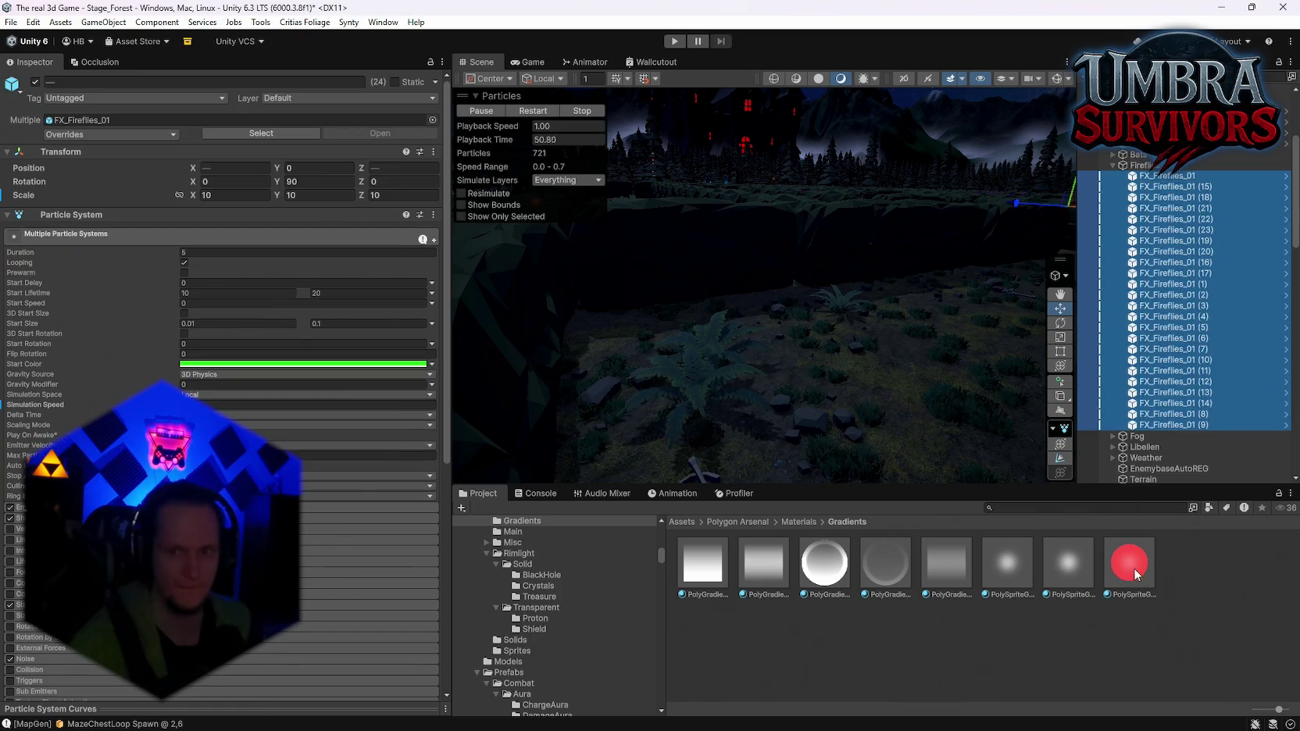
click(1140, 575)
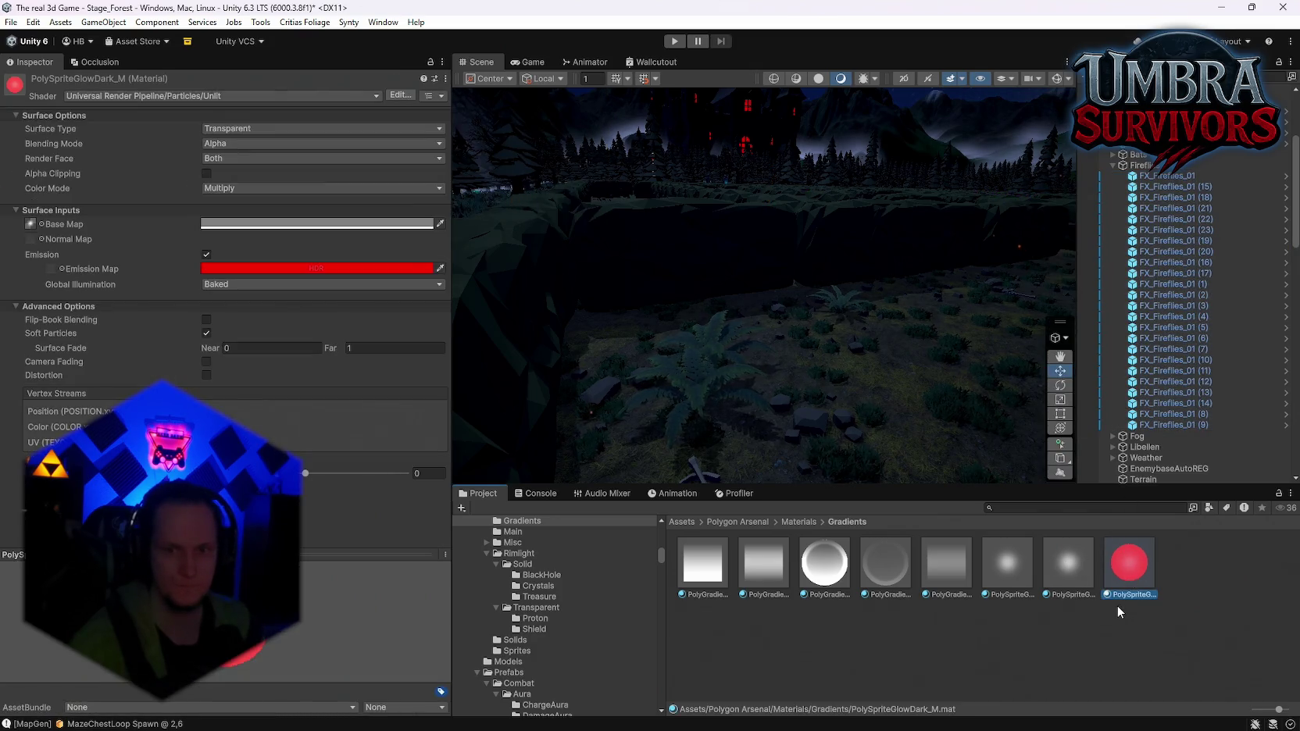
key(ctrl+z)
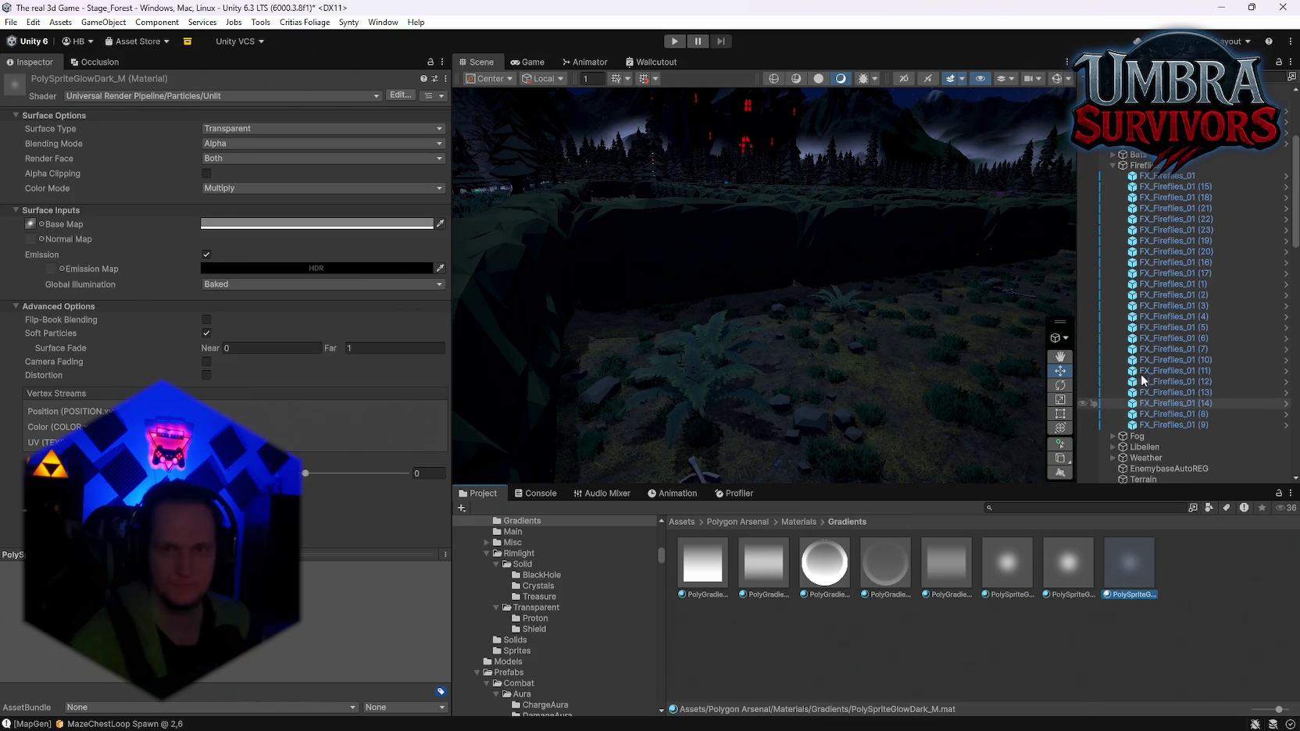
Duplicate PolySpriteGlow_ADD to create PolySpriteGlow_ADD 1
click(1166, 178)
shift+click(1174, 423)
click(1020, 562)
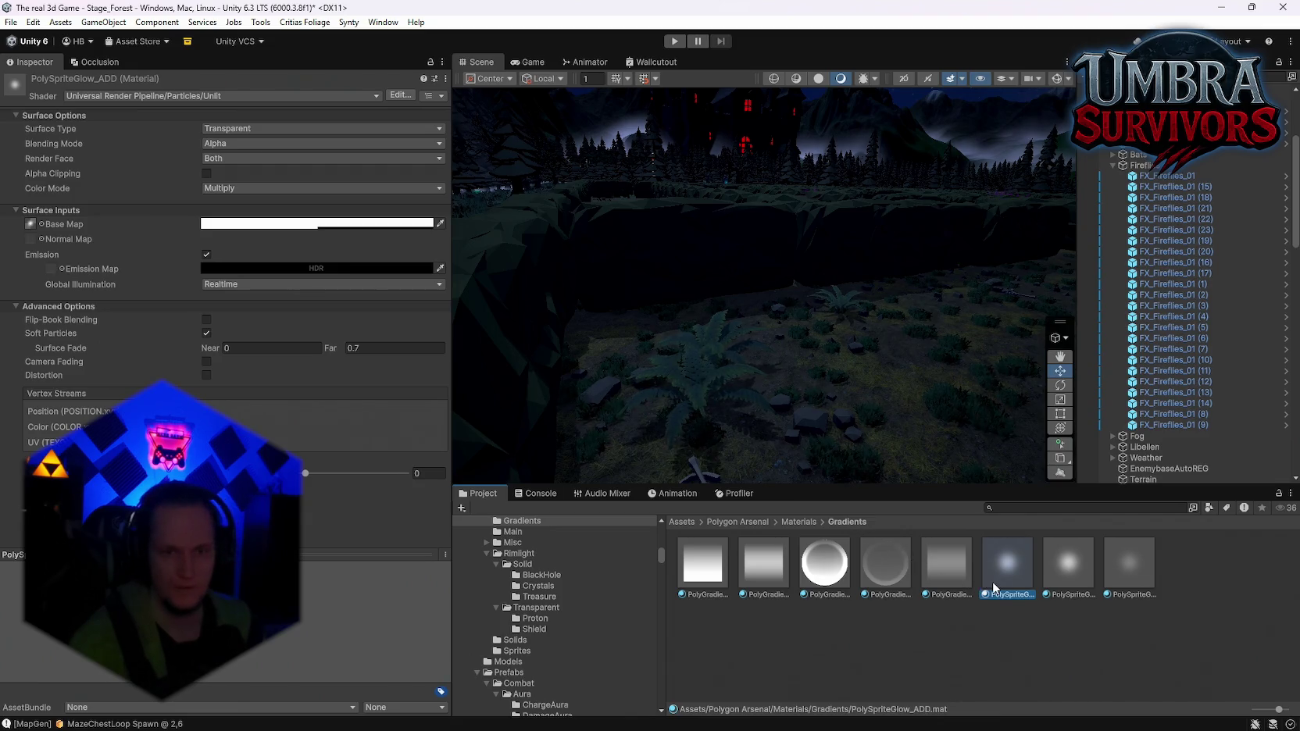
key(ctrl+d)
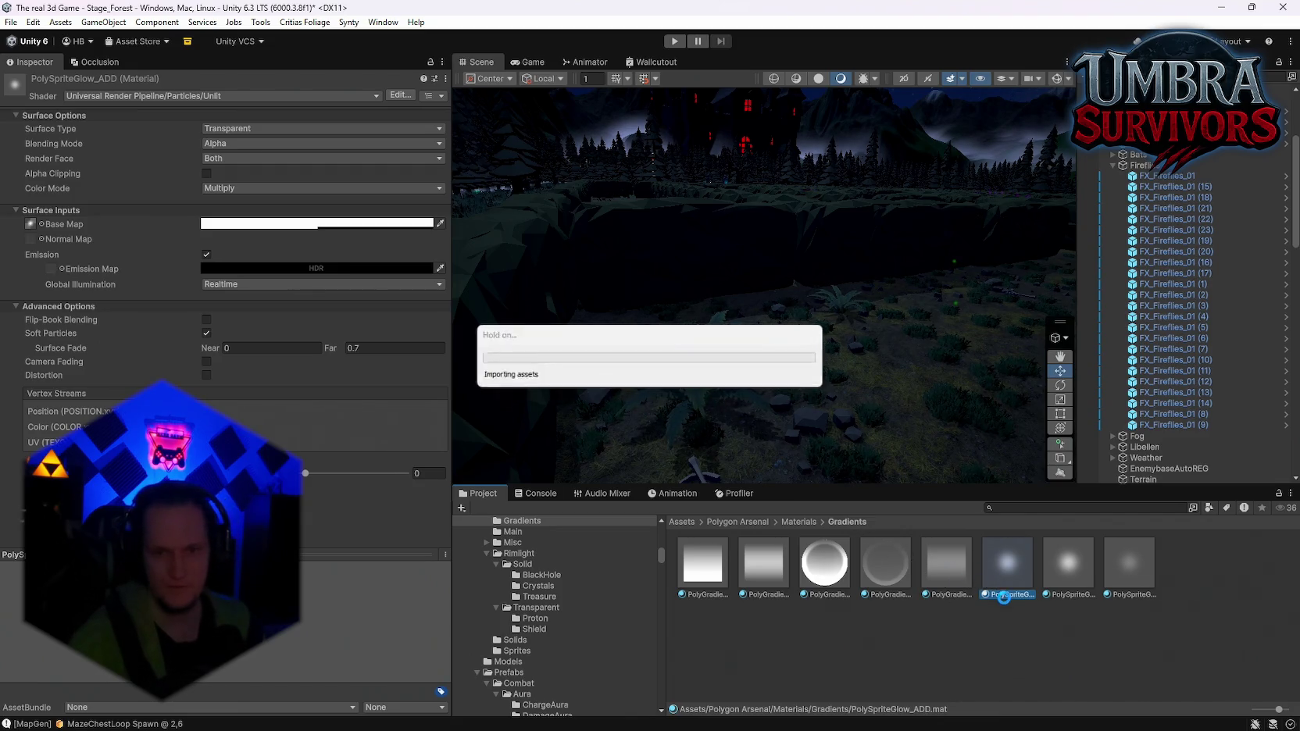
Assign PolySpriteGlow_ADD 1 to the Renderer Material of all 24 fireflies
click(1155, 179)
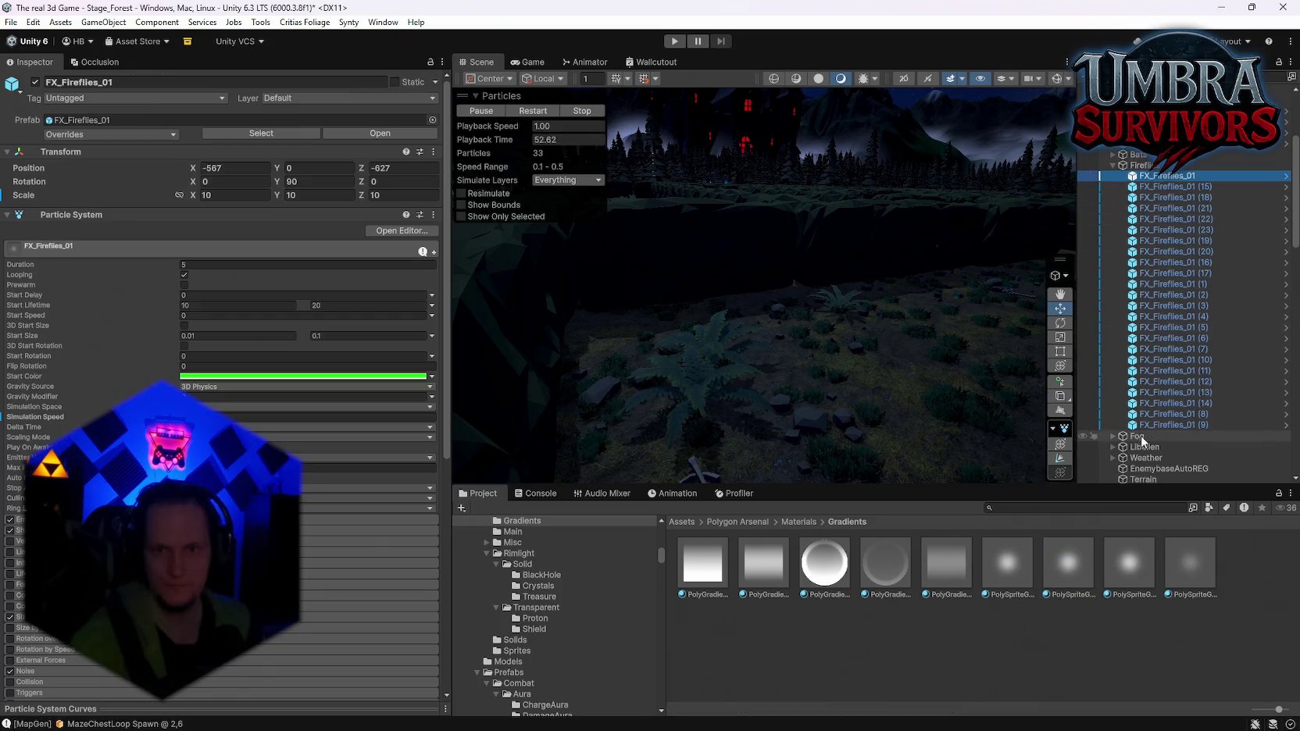
shift+click(1173, 424)
mouse_move(1068, 563)
mouse_down()
mouse_move(232, 404)
mouse_move(244, 414)
mouse_up()
scroll(239, 412, down, 10)
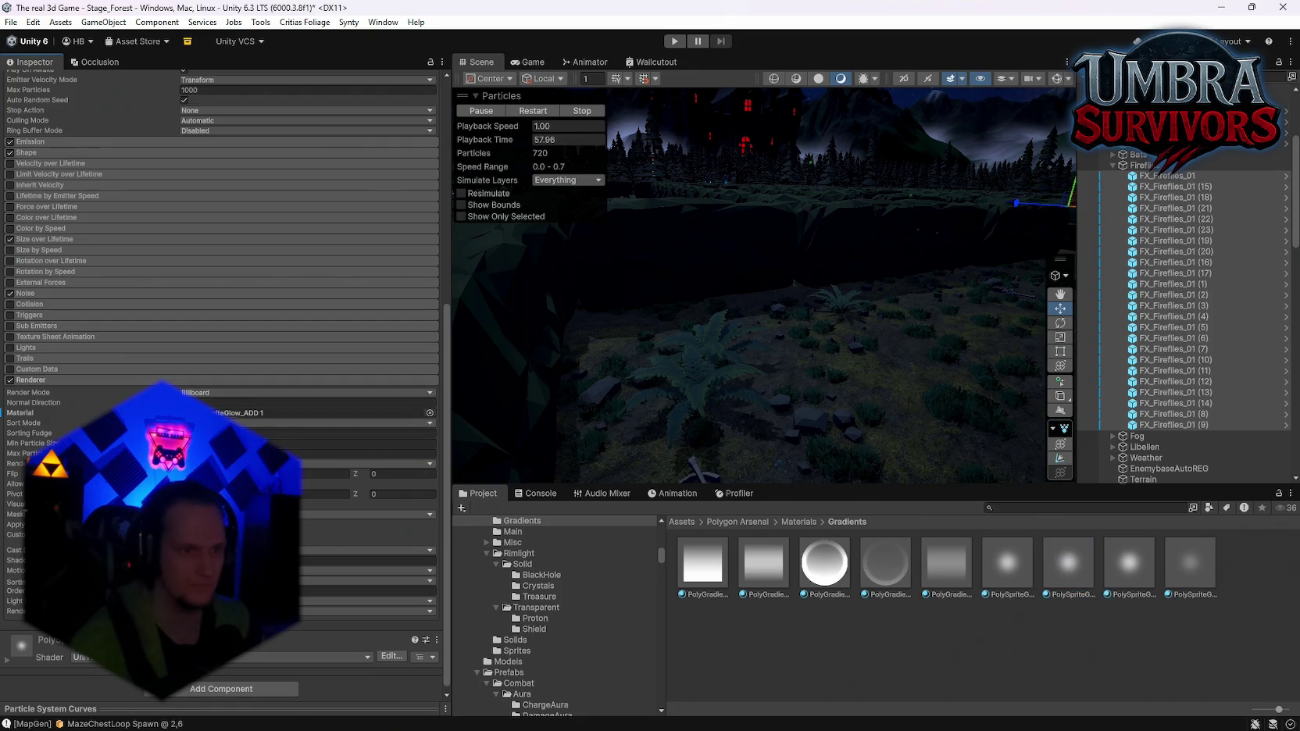
Try a full red emission on PolySpriteGlow_ADD 1, then undo it
click(1131, 573)
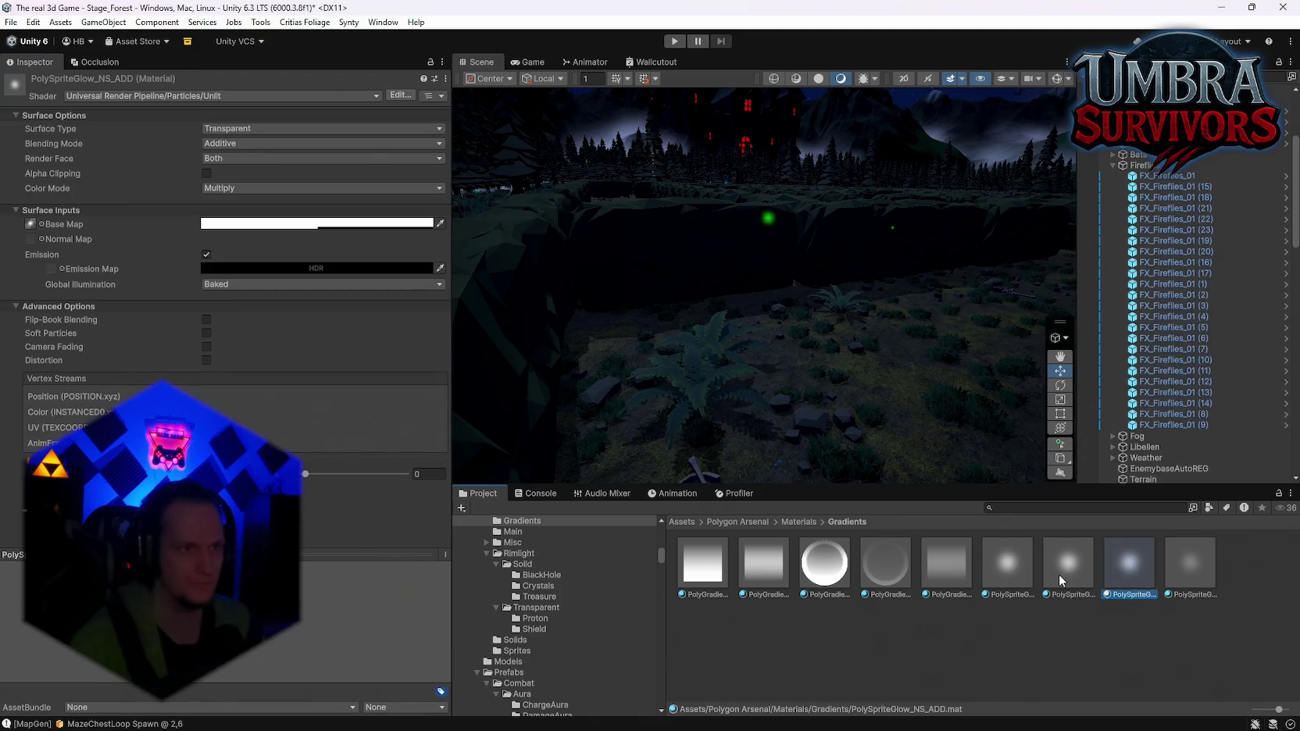
click(1059, 580)
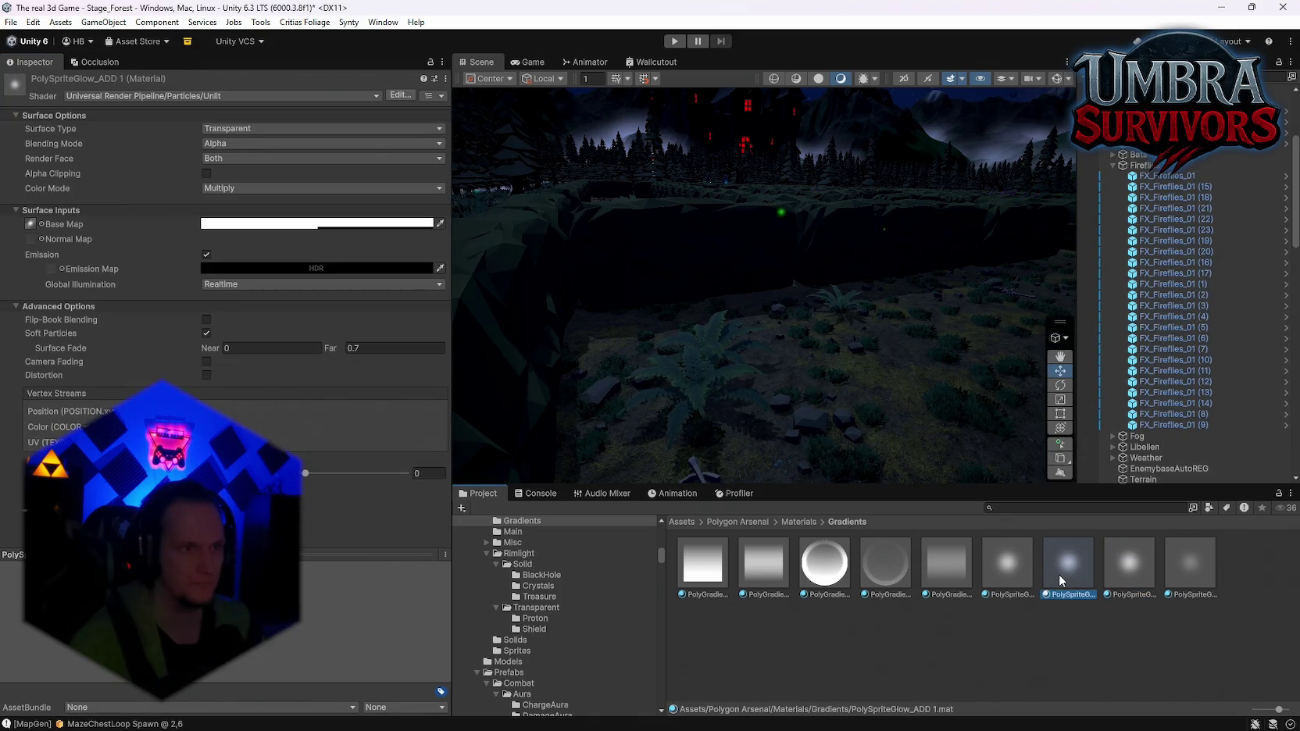
click(257, 268)
mouse_move(317, 379)
mouse_down()
mouse_move(417, 306)
mouse_move(457, 429)
mouse_move(375, 332)
mouse_up()
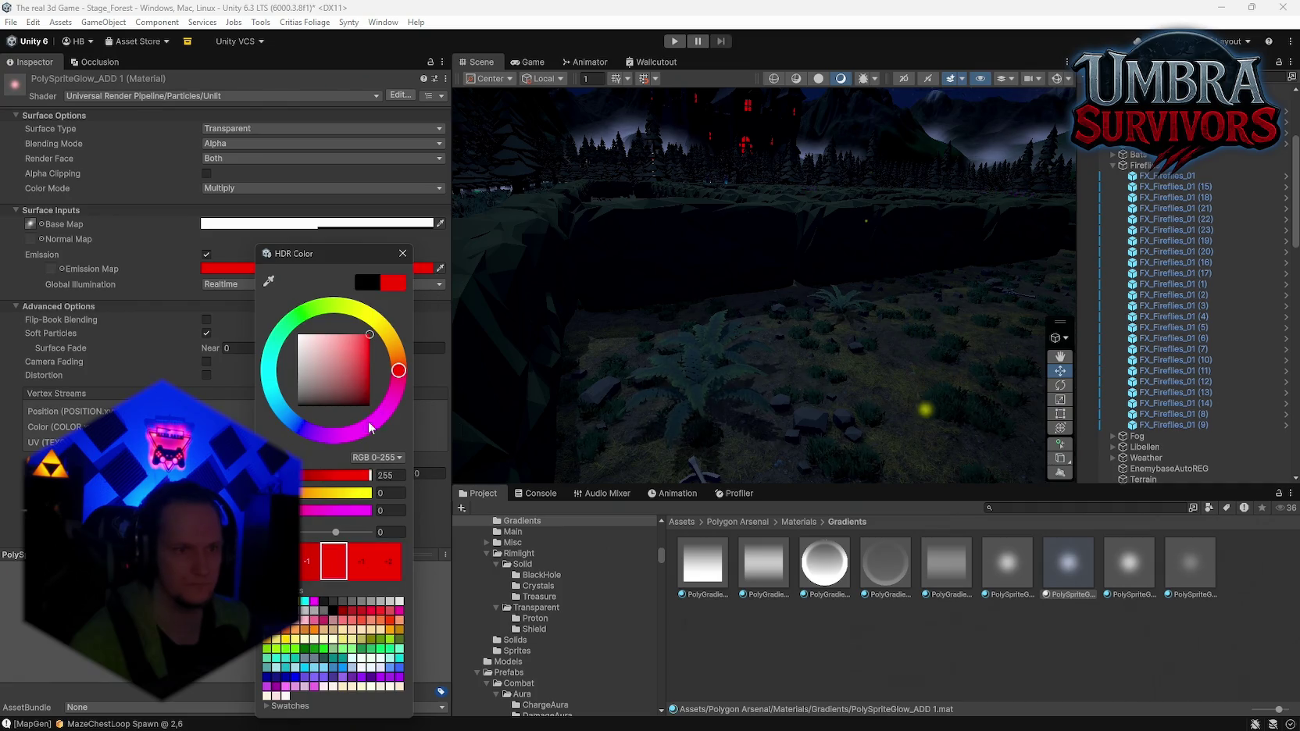
click(432, 526)
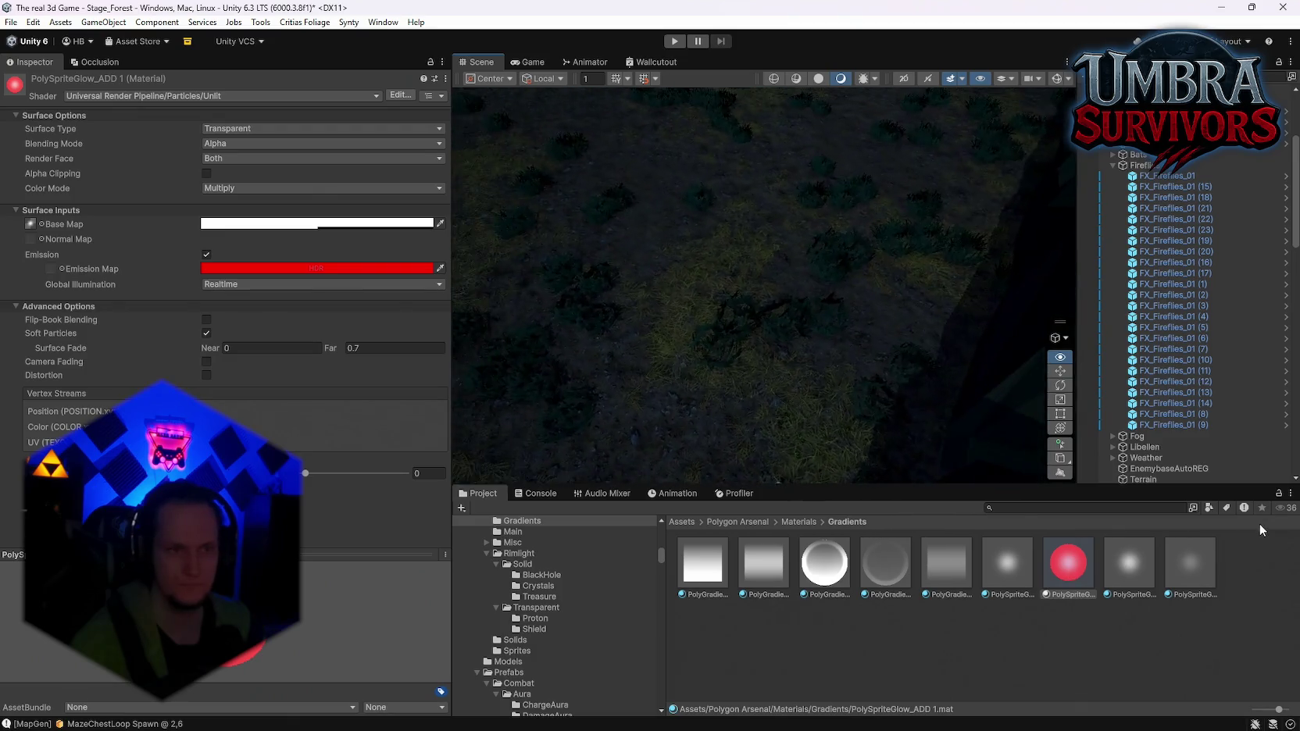
key(ctrl+z)
key(ctrl+z)
key(ctrl+z)
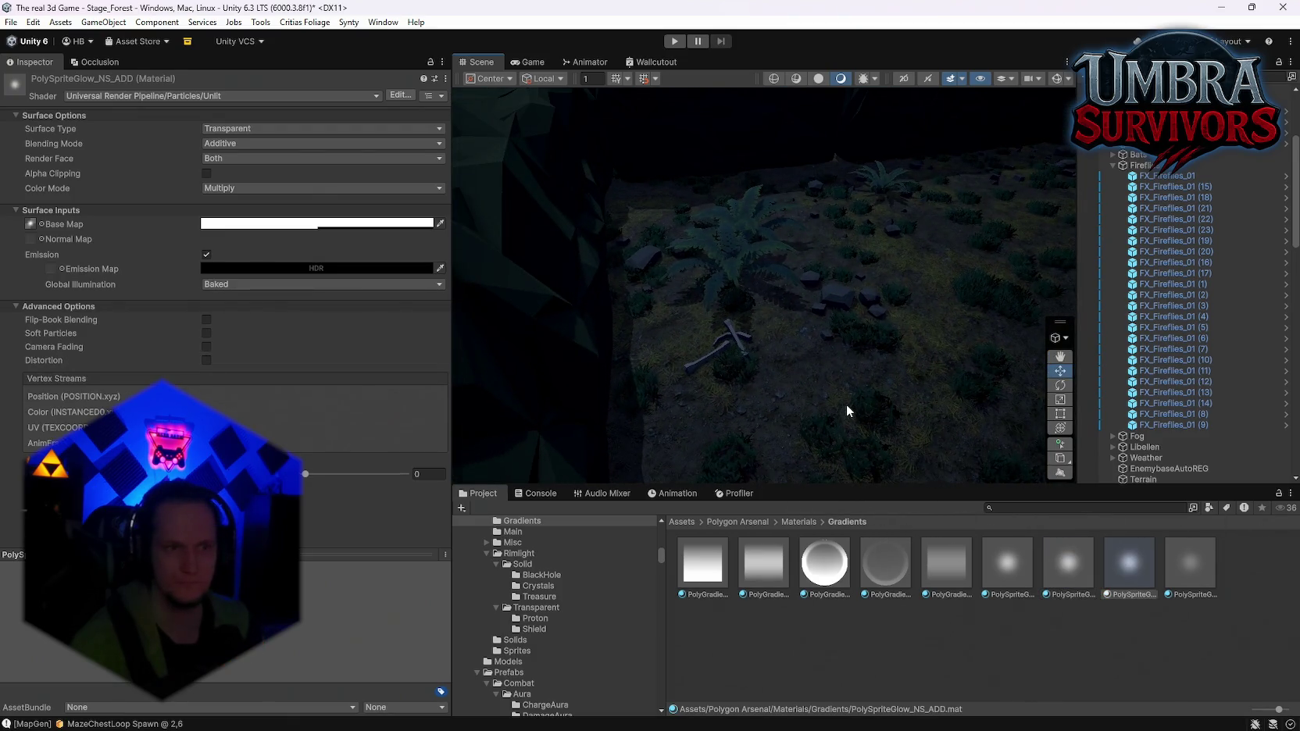
right_click(811, 273)
click(835, 231)
click(846, 227)
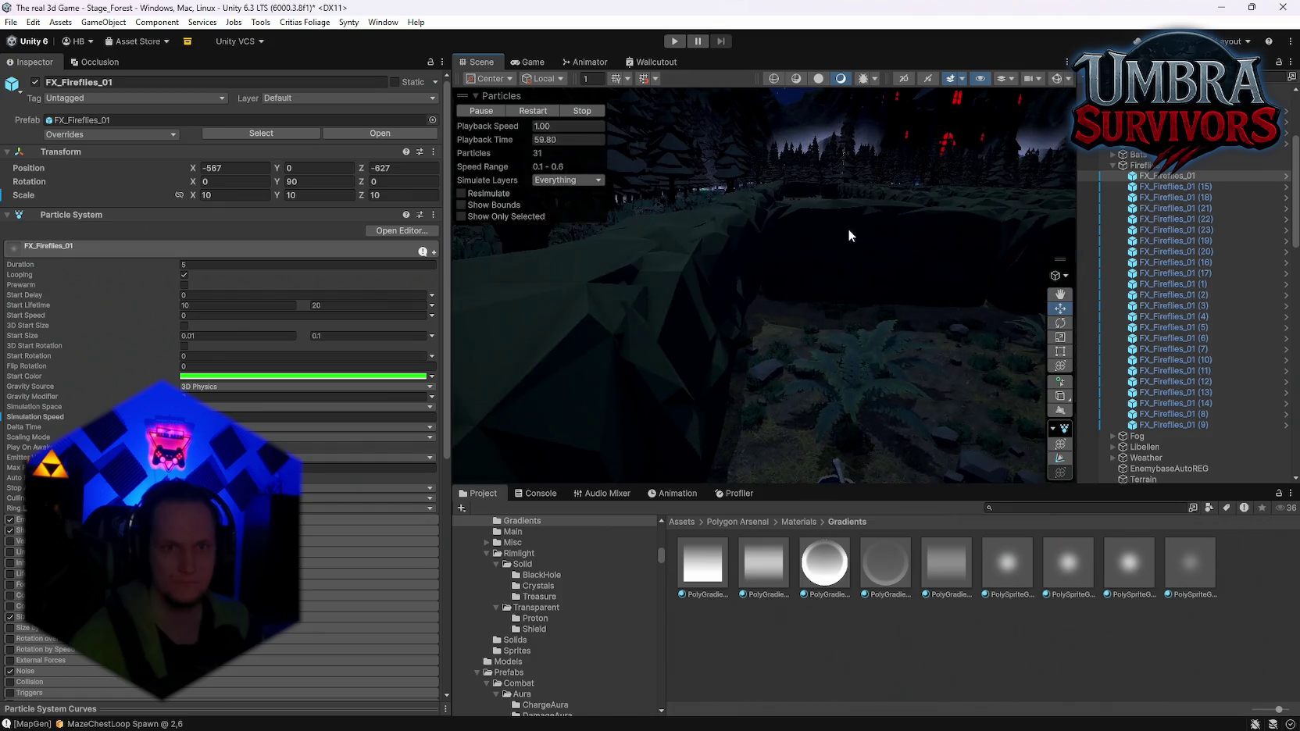
Undo recent edits back to the FX_Soft_Tropical_02 material's cyan emission change
mouse_move(200, 195)
mouse_down()
mouse_move(169, 195)
mouse_move(1260, 223)
mouse_move(825, 273)
mouse_up()
key(ctrl+z)
key(ctrl+z)
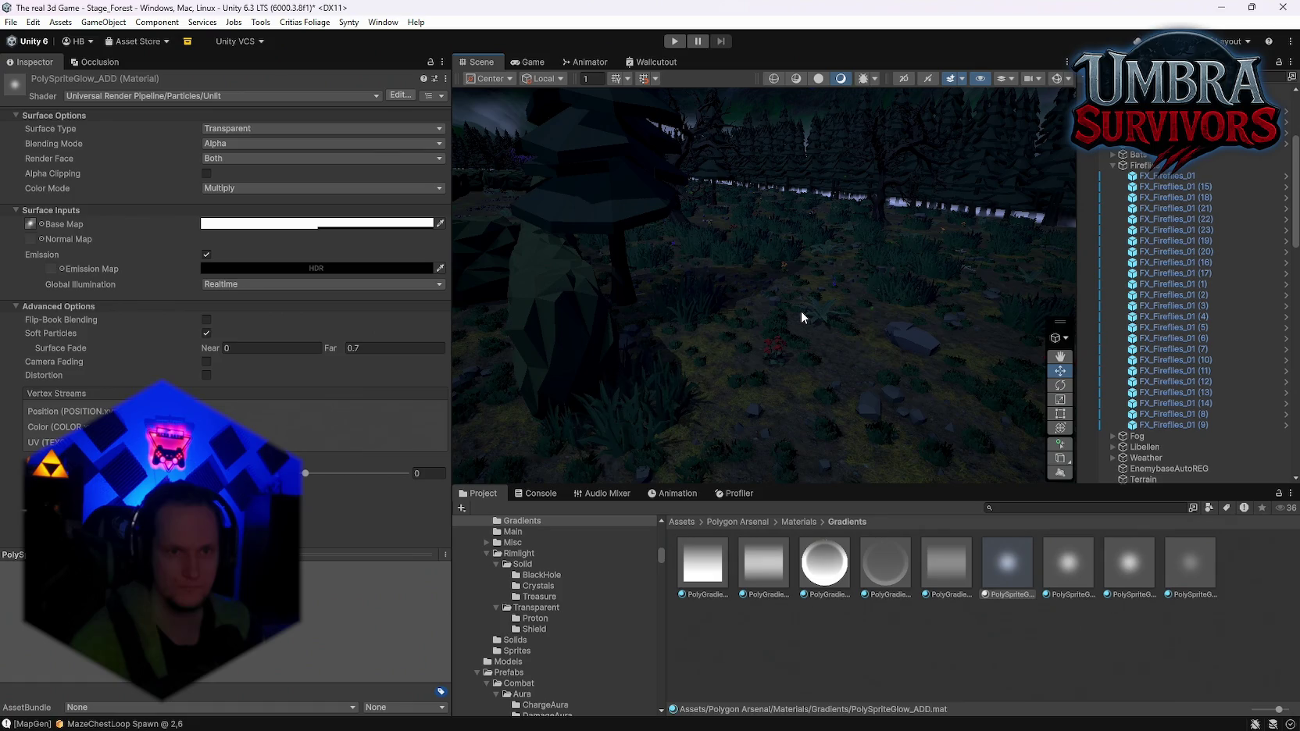
key(ctrl+z)
key(ctrl+z)
key(ctrl+z)
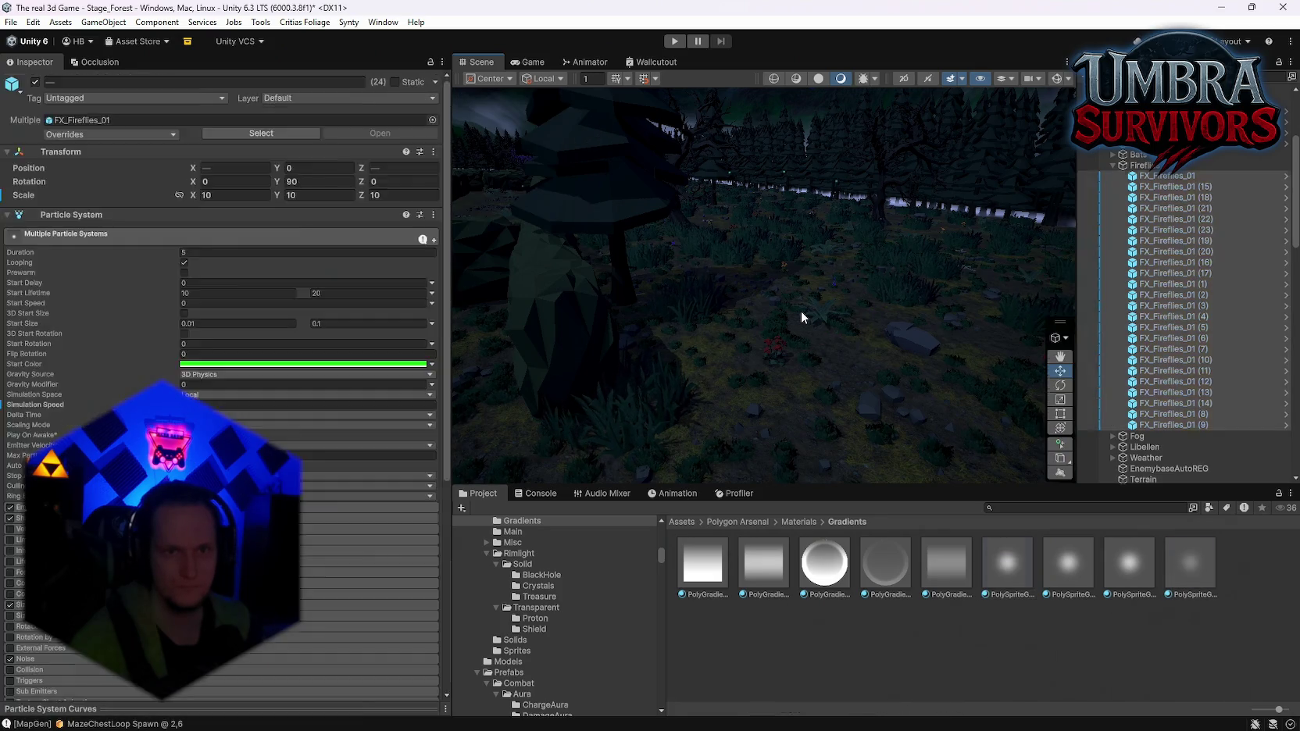
key(ctrl+z)
key(ctrl+z)
key(ctrl+z)
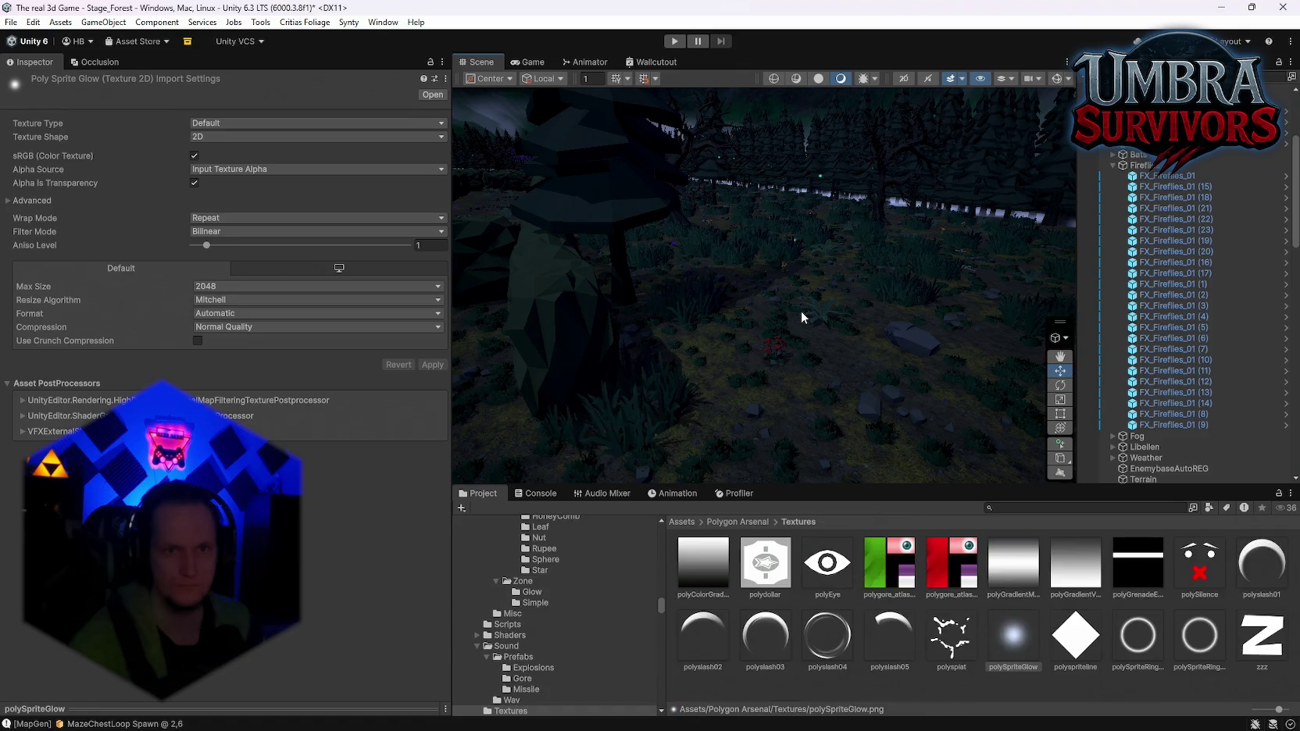
key(ctrl+z)
key(ctrl+z)
key(ctrl+z)
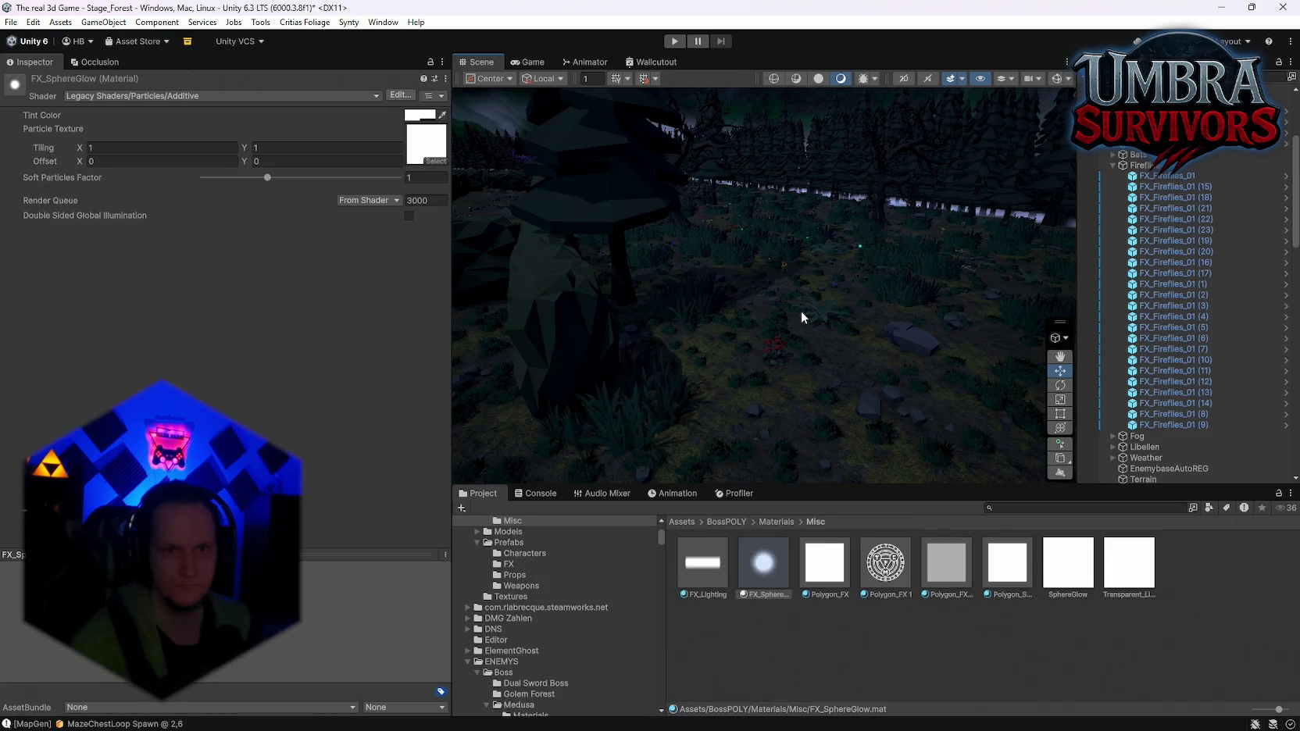
key(ctrl+z)
key(ctrl+z)
key(ctrl+z)
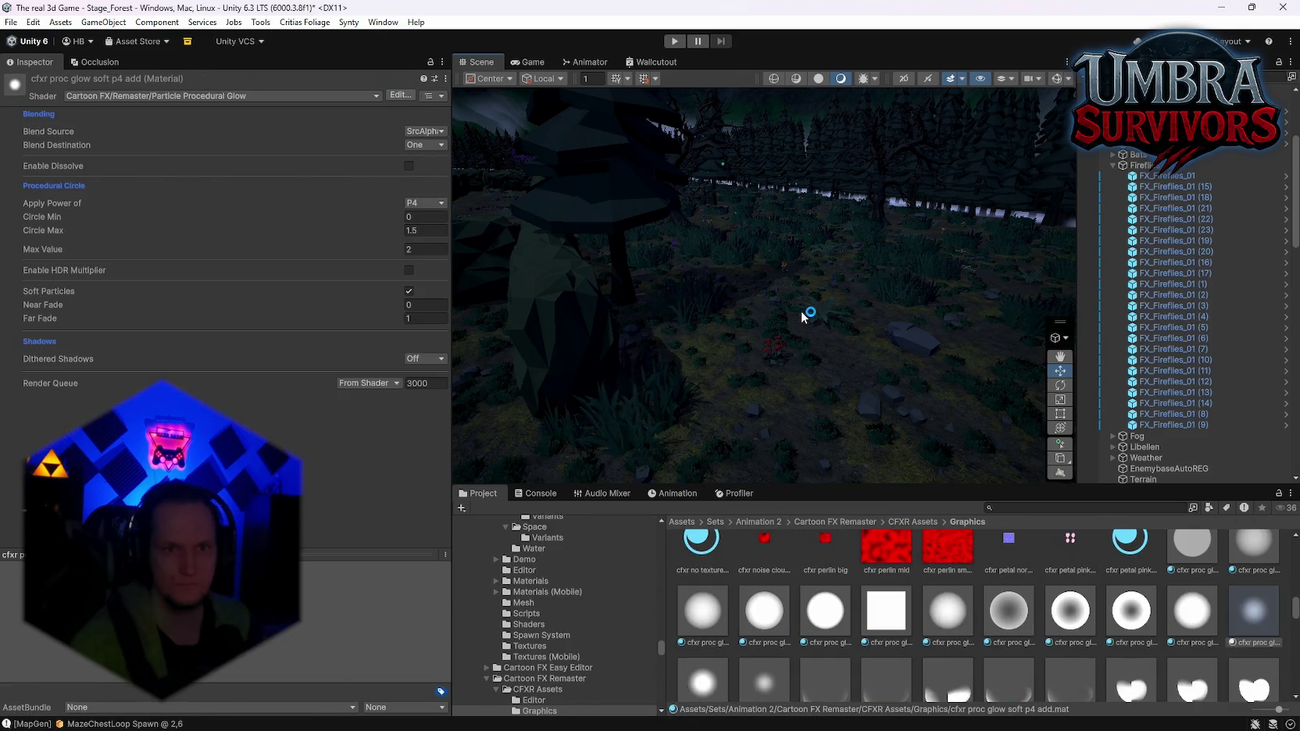
key(ctrl+z)
key(ctrl+z)
key(ctrl+z)
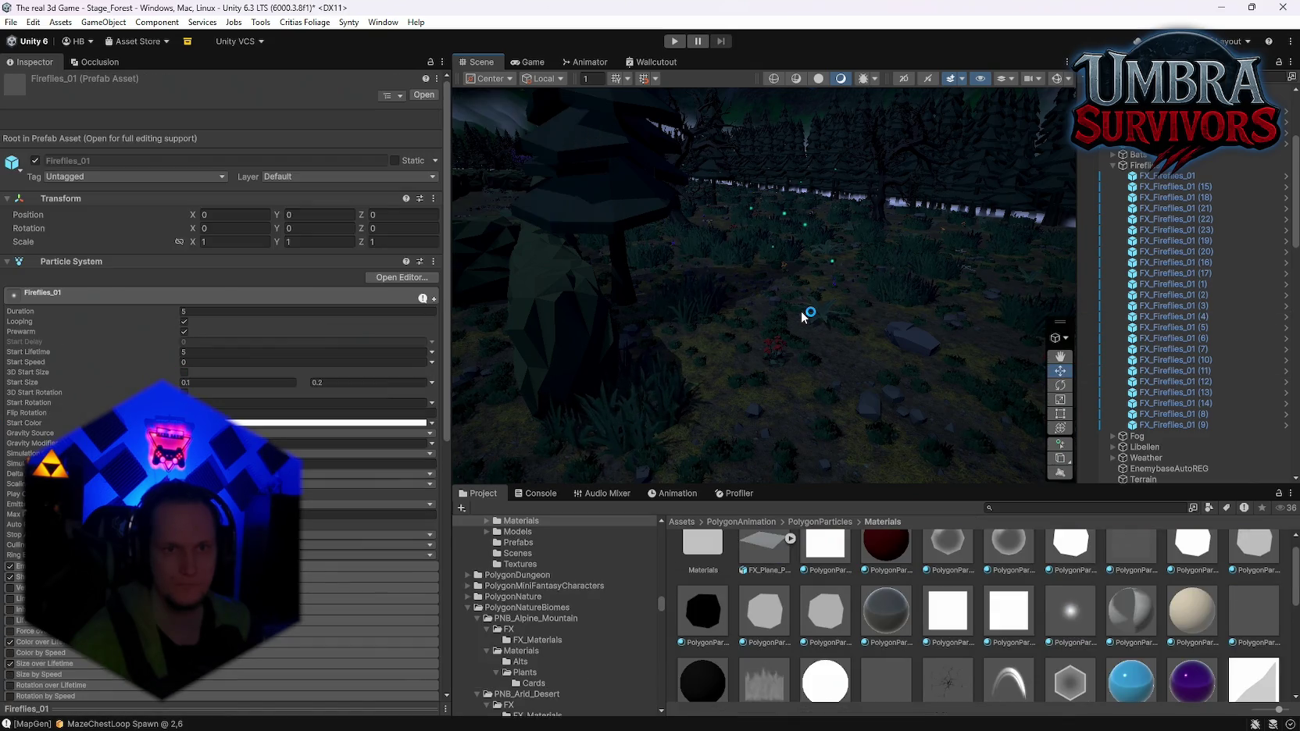
key(ctrl+z)
key(ctrl+z)
key(ctrl+z)
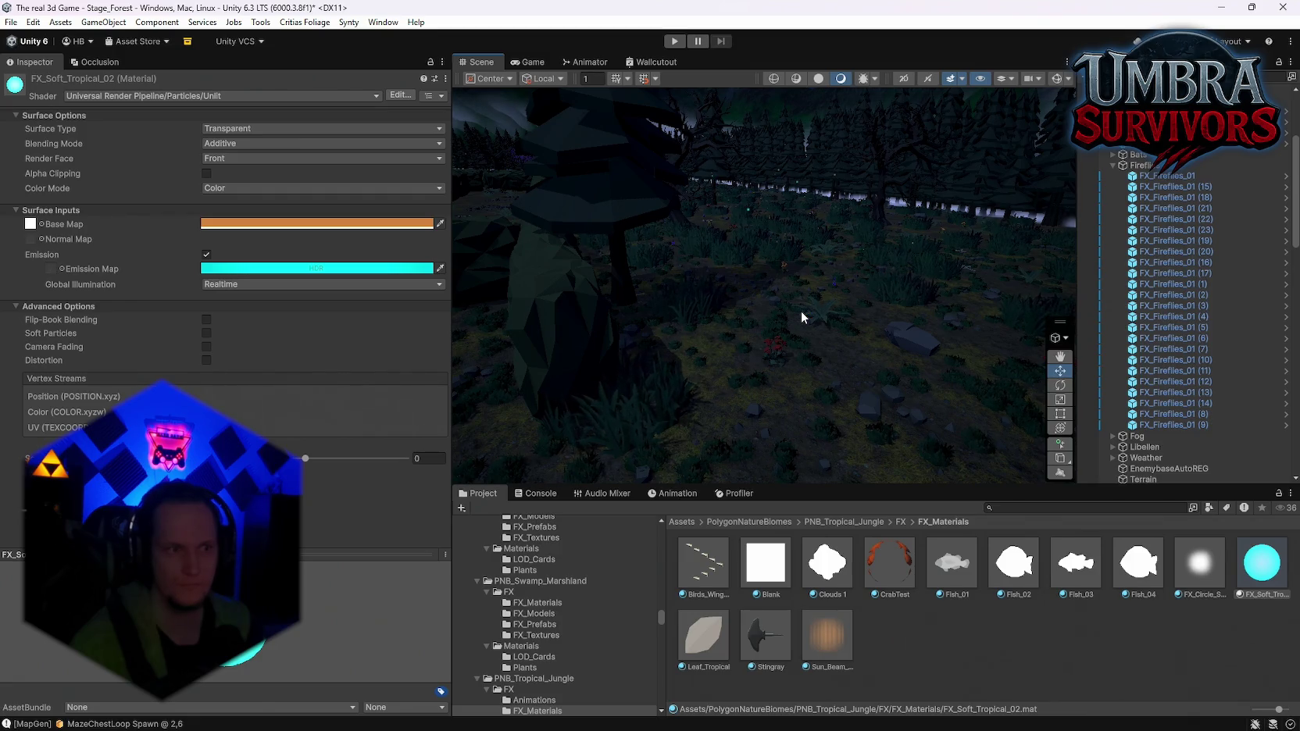
key(ctrl+z)
key(ctrl+z)
key(ctrl+z)
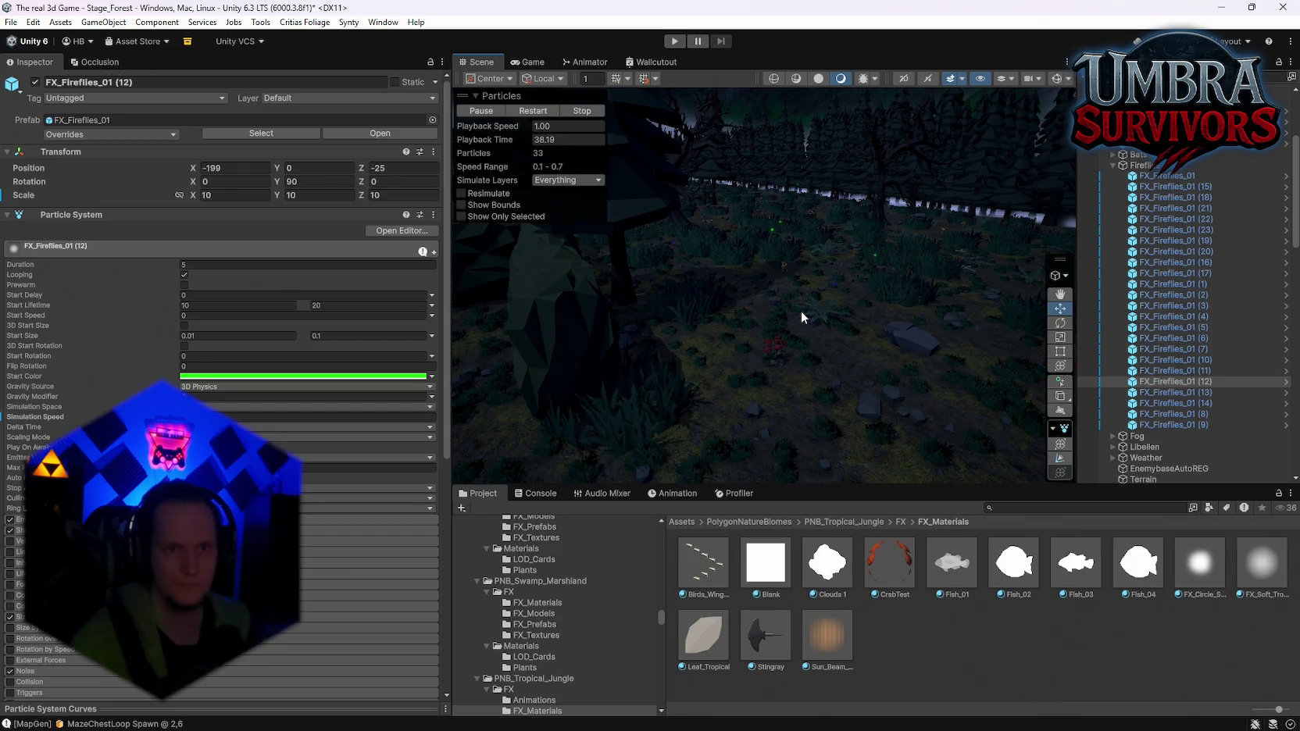
Settle the history on the pale mint emission and select all 24 FX_Fireflies_01 systems
key(ctrl+z)
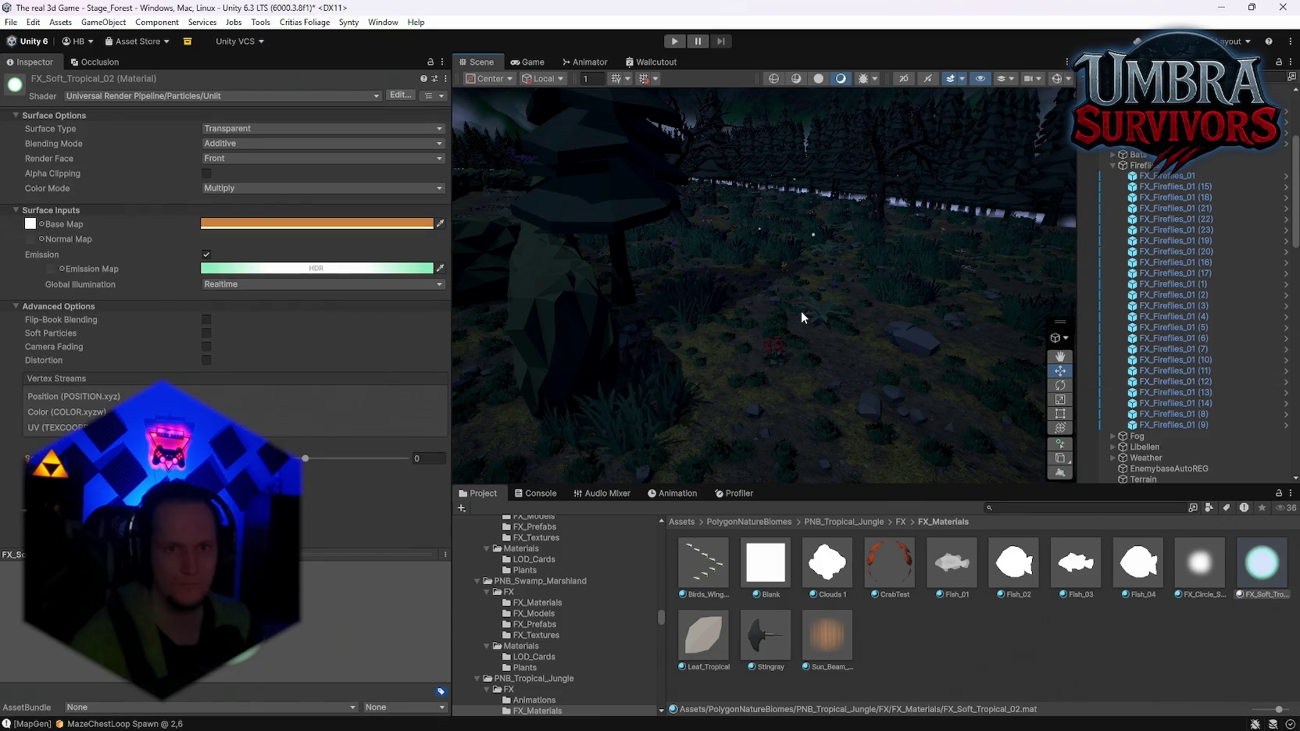
key(ctrl+z)
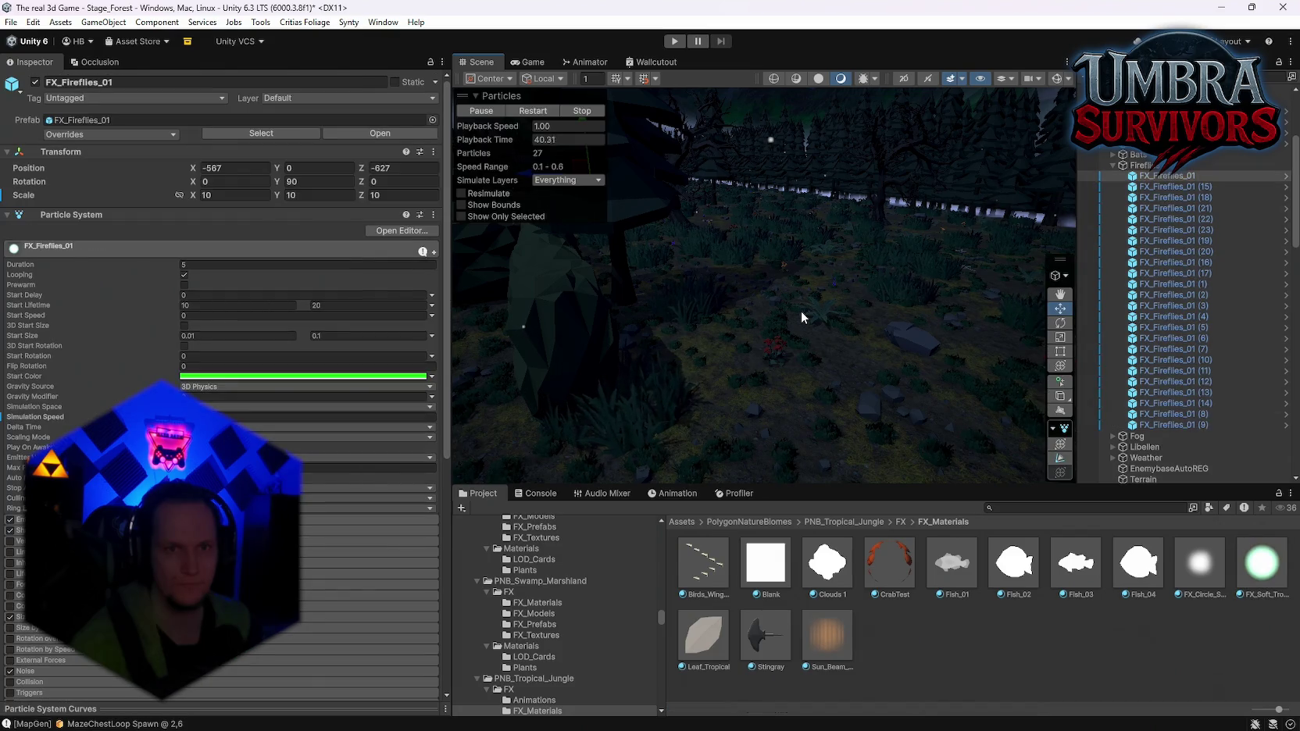
key(ctrl+z)
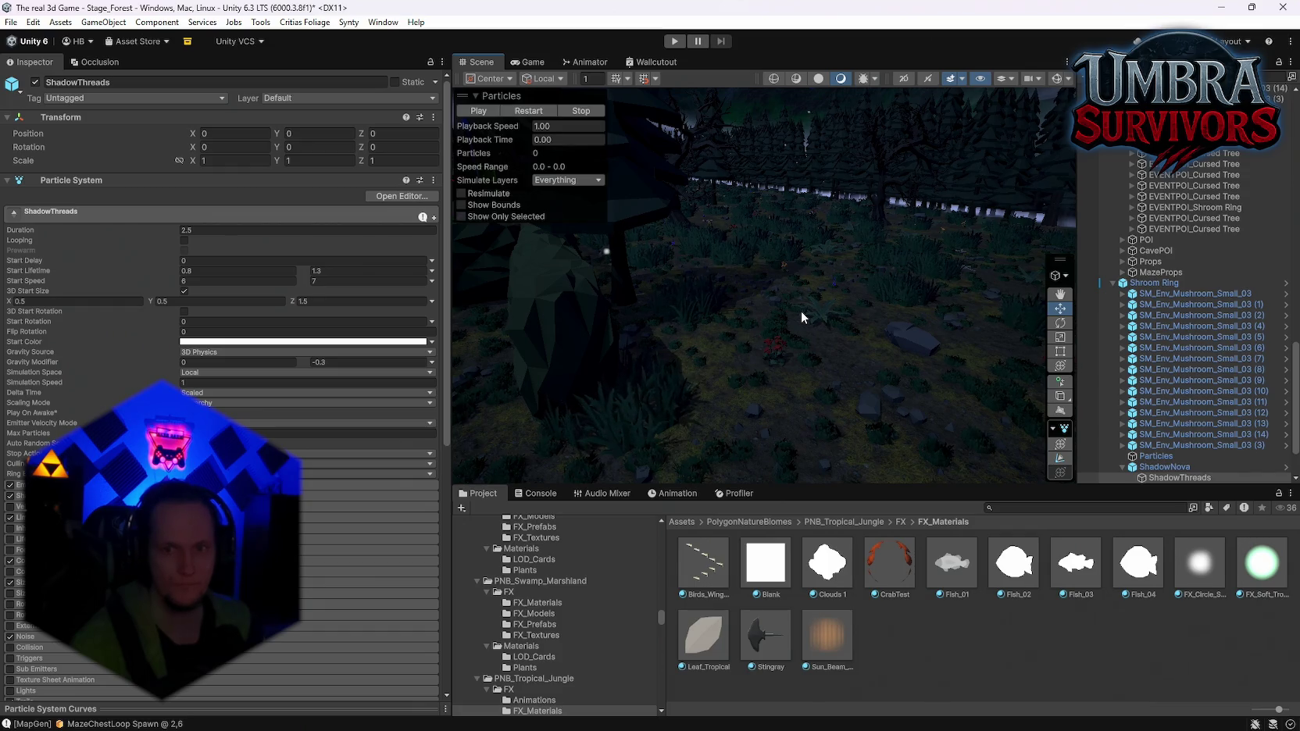
key(ctrl+y)
mouse_move(833, 285)
mouse_down()
mouse_move(852, 271)
mouse_move(832, 238)
mouse_up()
scroll(1188, 376, up, 3)
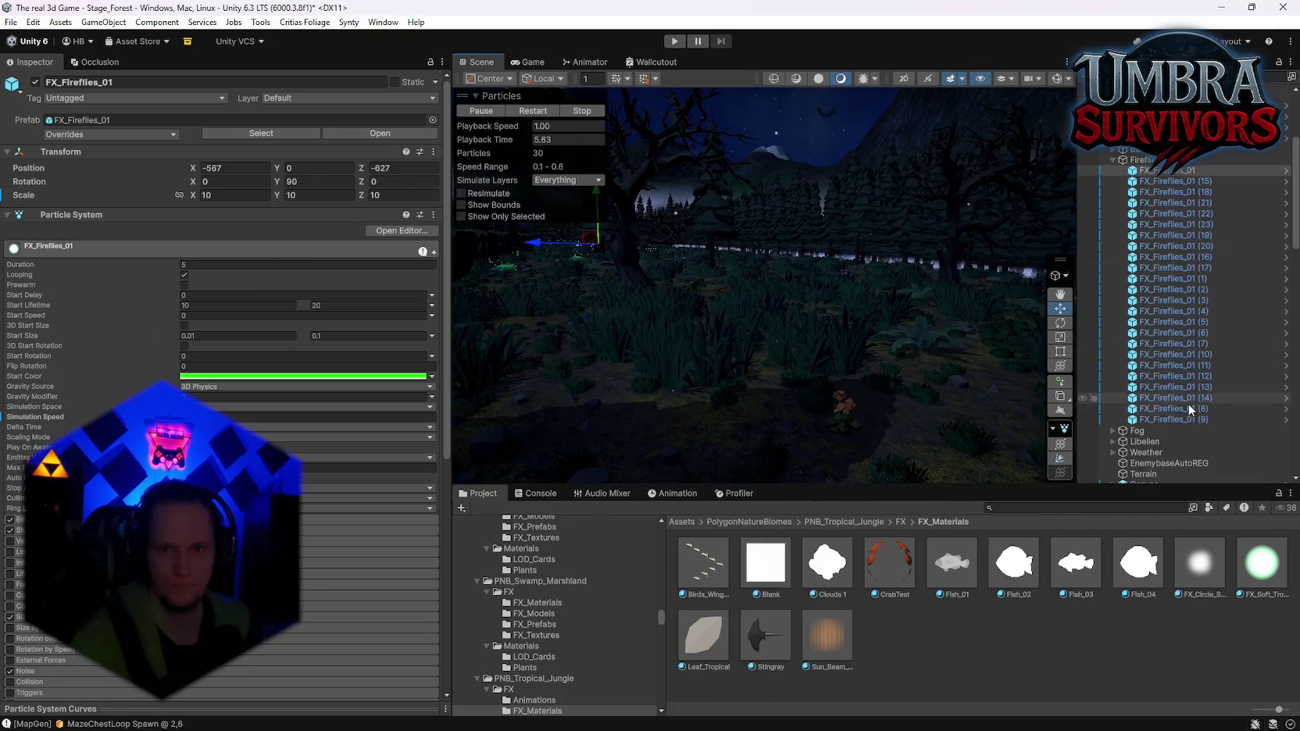
shift+click(1172, 419)
Expand the fireflies' Emission module and fly through the forest viewing the green fireflies
scroll(448, 371, down, 3)
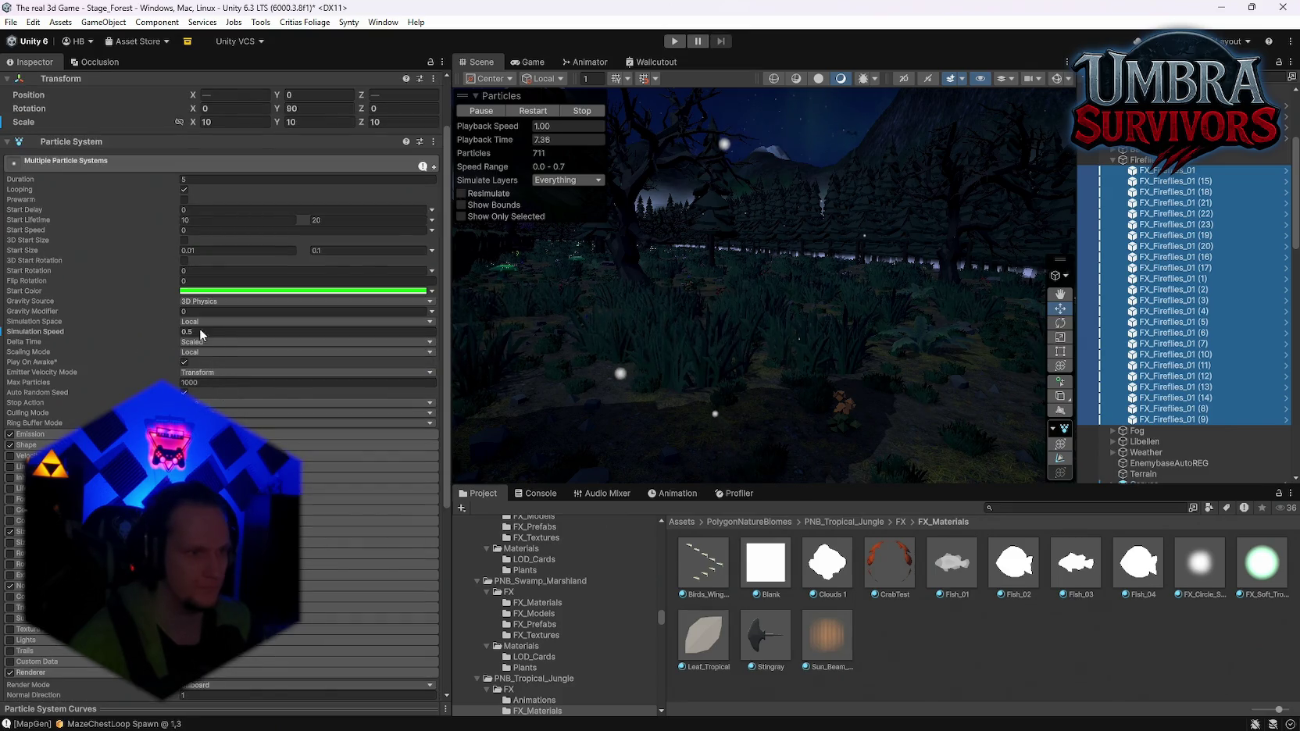
click(53, 435)
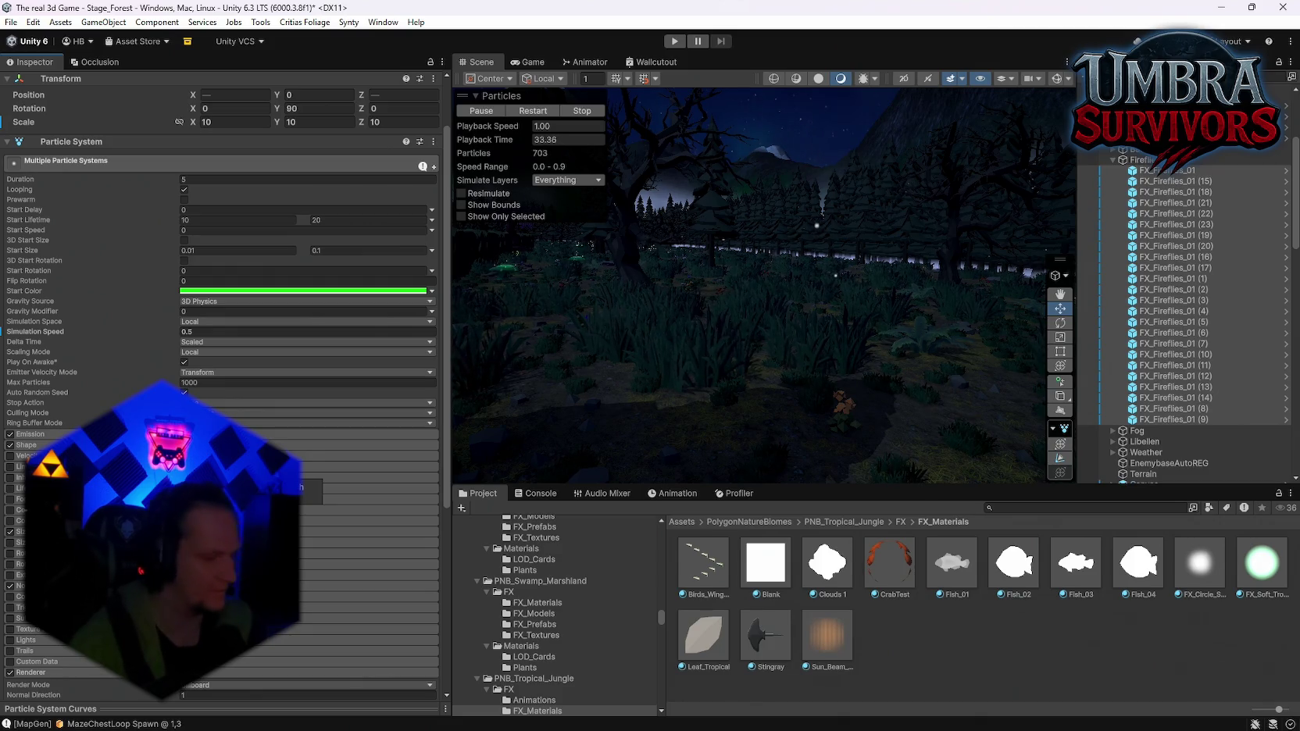
mouse_move(673, 366)
mouse_down()
mouse_move(618, 328)
mouse_move(613, 340)
mouse_move(655, 369)
mouse_move(551, 395)
mouse_move(542, 381)
mouse_move(647, 392)
mouse_move(503, 430)
mouse_move(1188, 412)
mouse_up()
drag(551, 373, 331, 408)
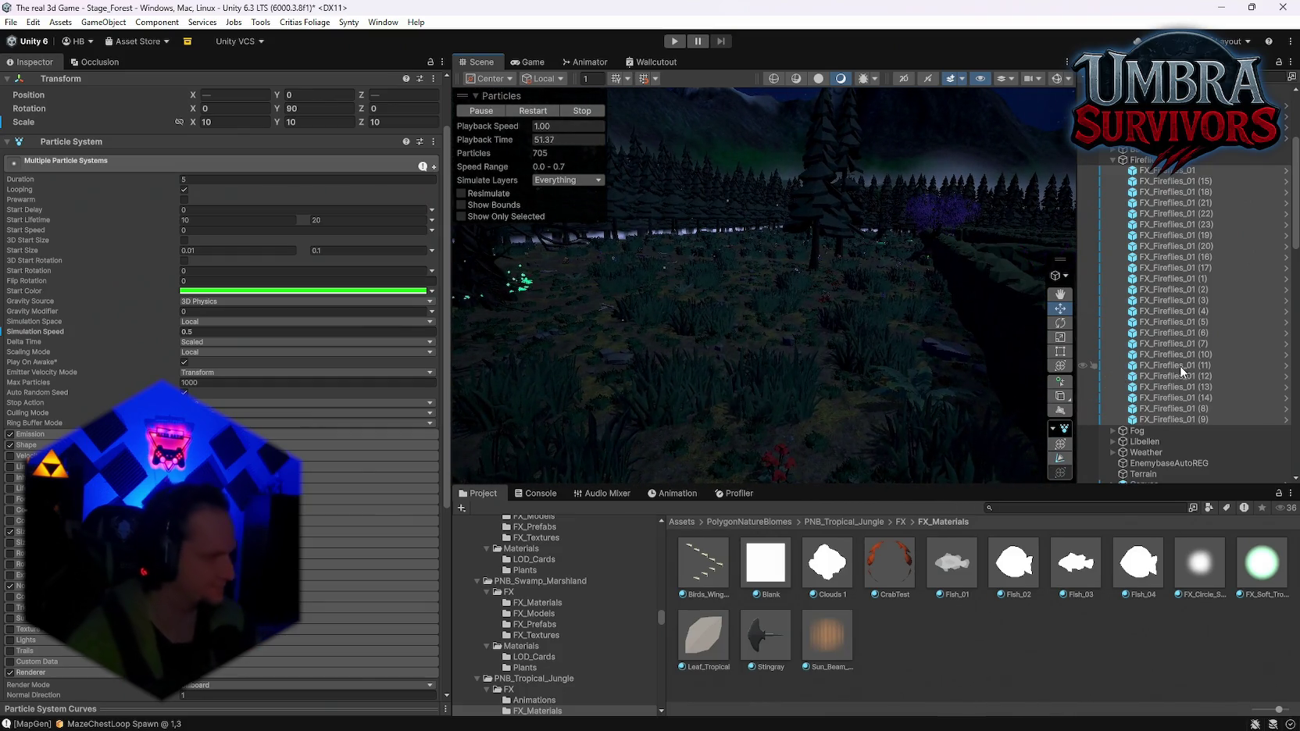
mouse_move(944, 323)
mouse_down()
mouse_move(962, 261)
mouse_move(997, 264)
mouse_move(511, 290)
mouse_move(57, 281)
mouse_move(1258, 243)
mouse_move(1198, 232)
mouse_move(1239, 237)
mouse_up()
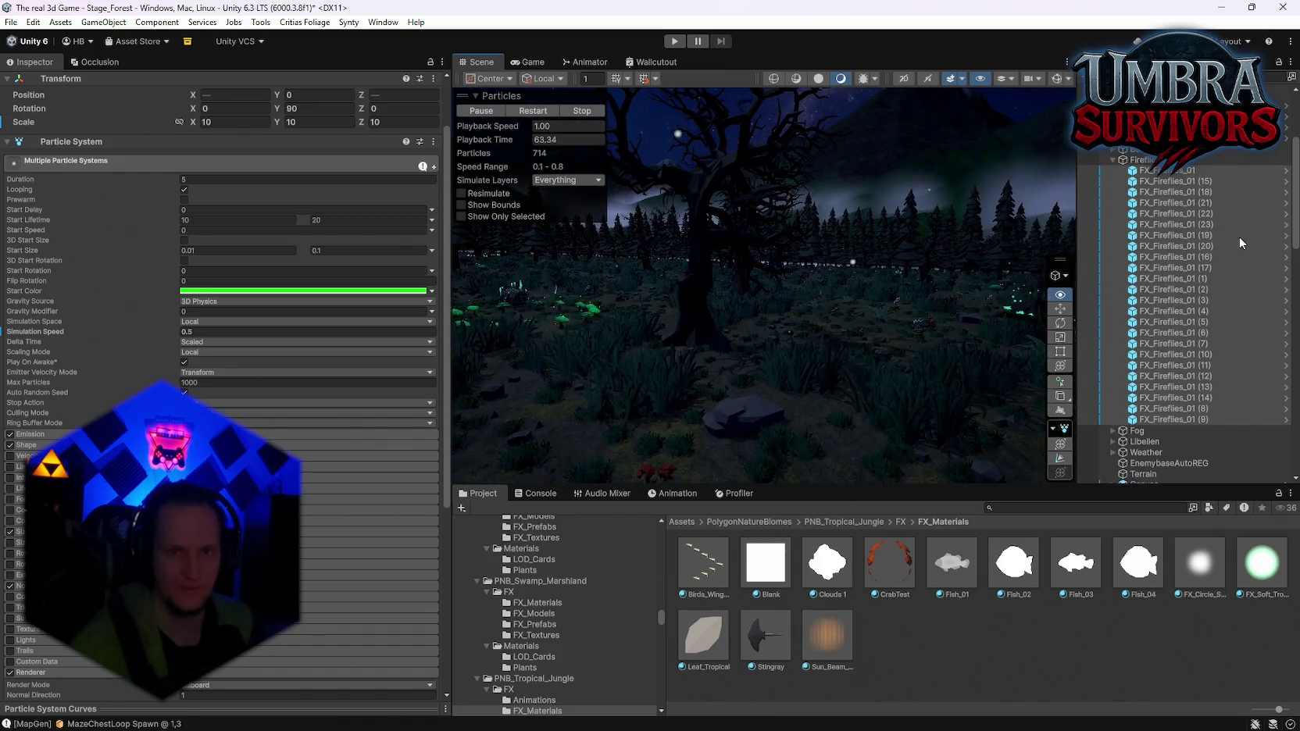
scroll(335, 449, down, 6)
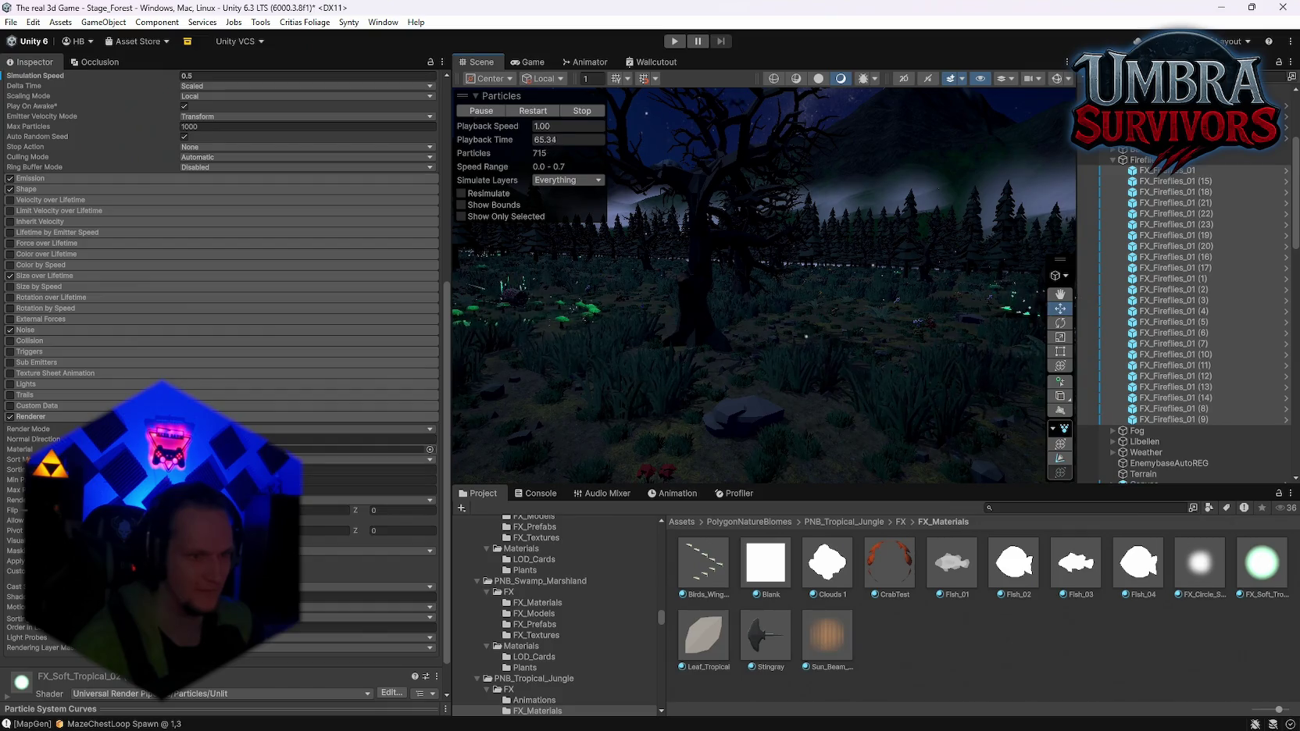
Enable Color over Lifetime with the cyan-to-green gradient preset
scroll(335, 449, up, 3)
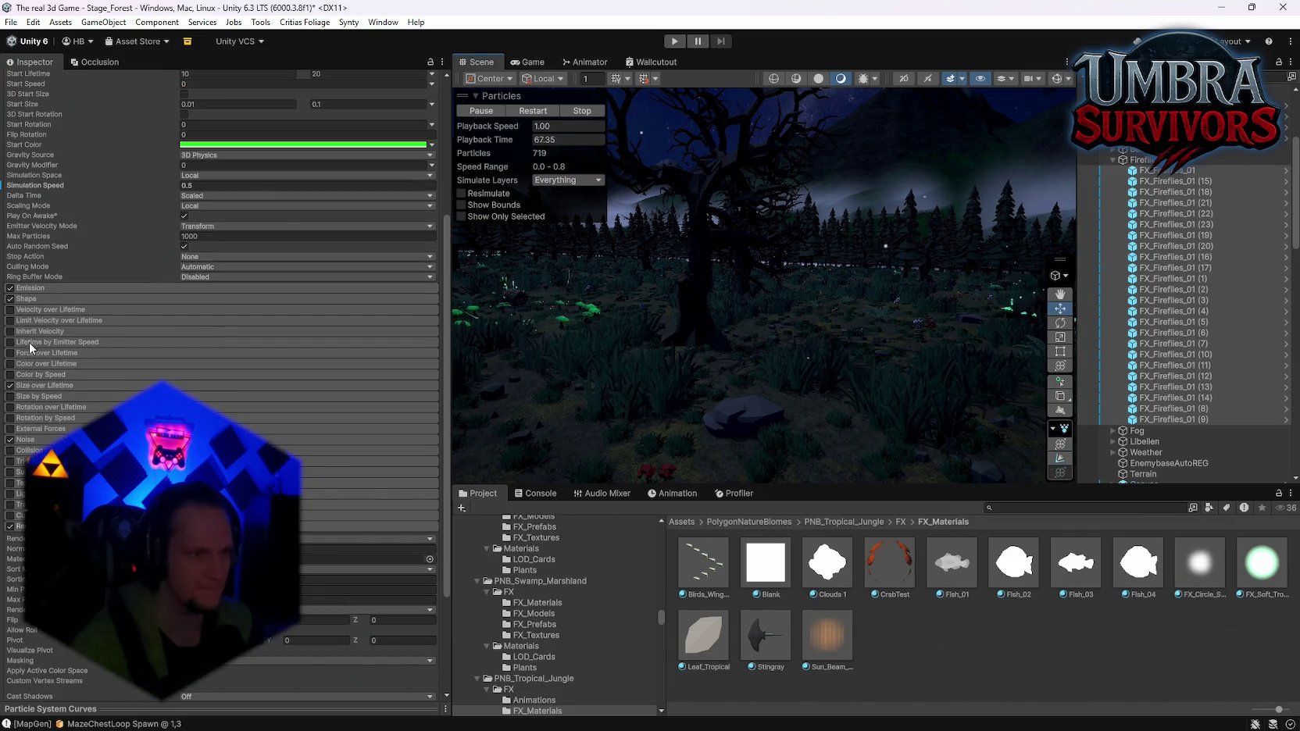
click(10, 365)
click(58, 366)
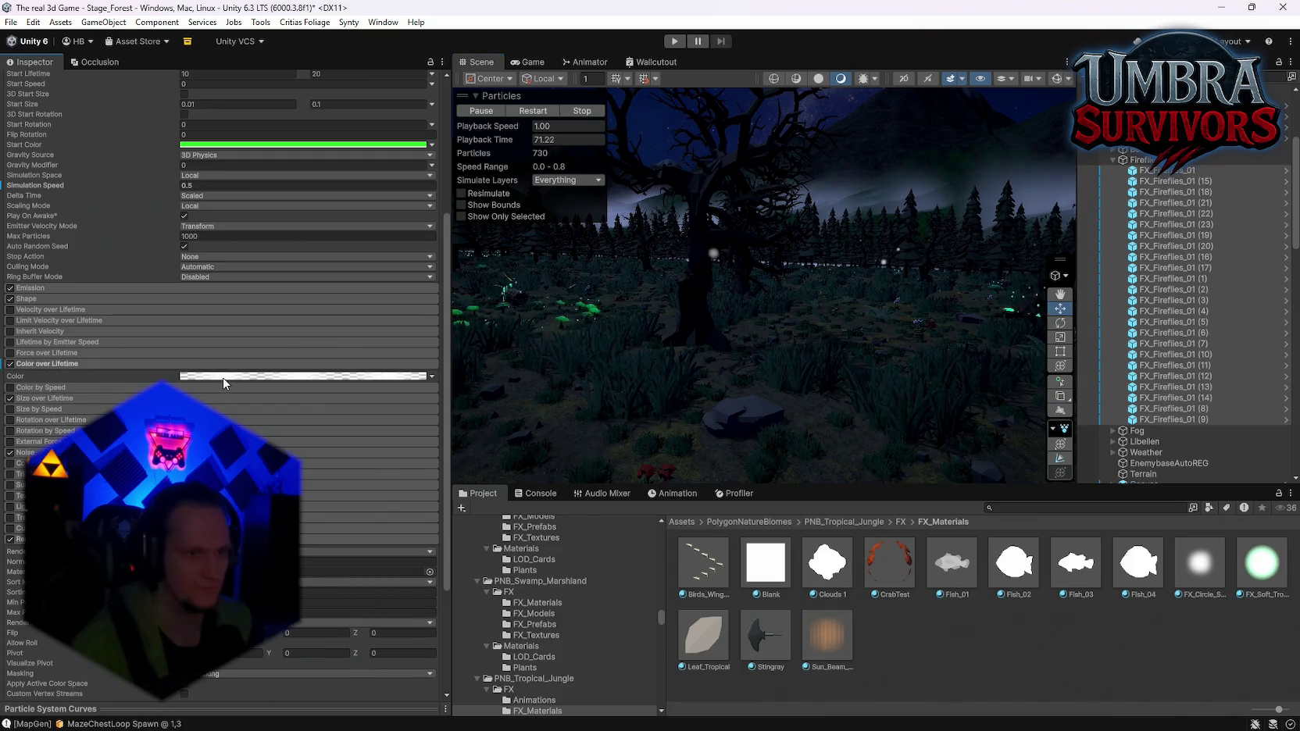
click(305, 376)
click(419, 478)
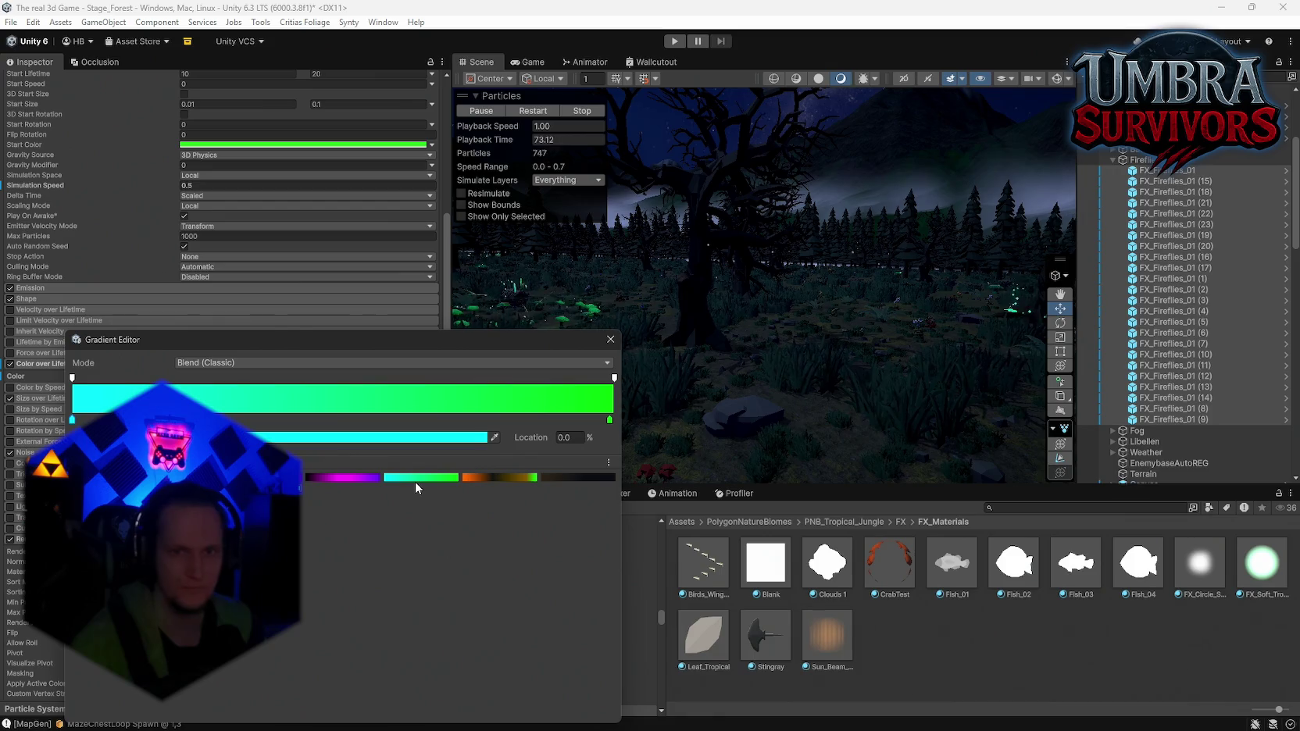
click(610, 341)
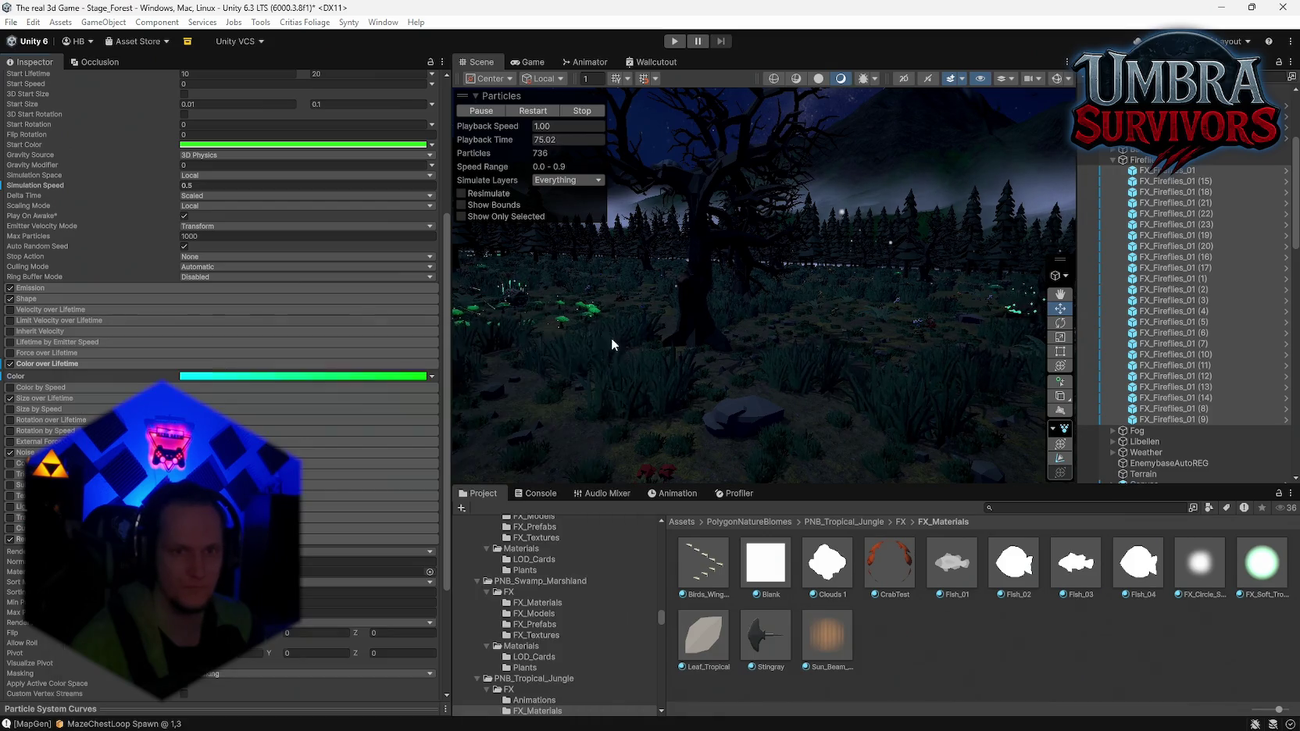
Locate the fireflies' FX_Soft_Tropical_02 material from the Renderer and open it
scroll(262, 402, up, 3)
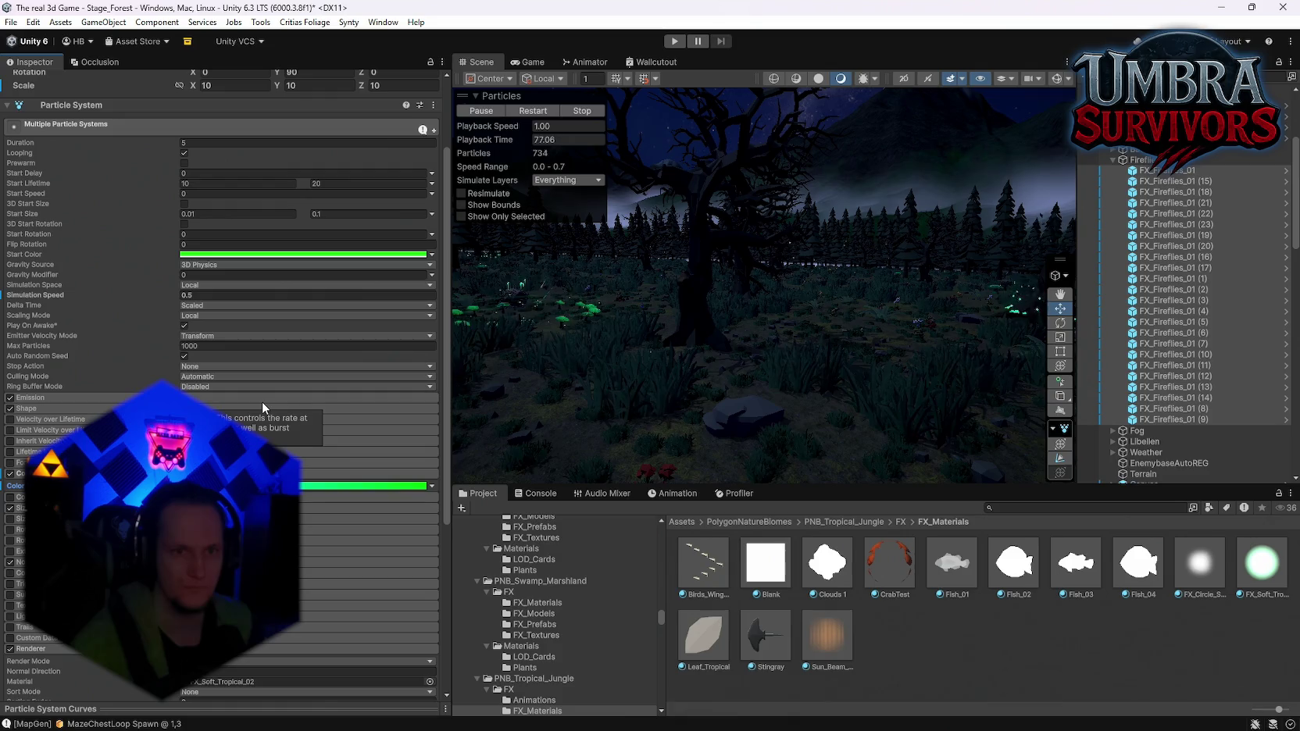
scroll(262, 402, up, 1)
scroll(239, 369, down, 6)
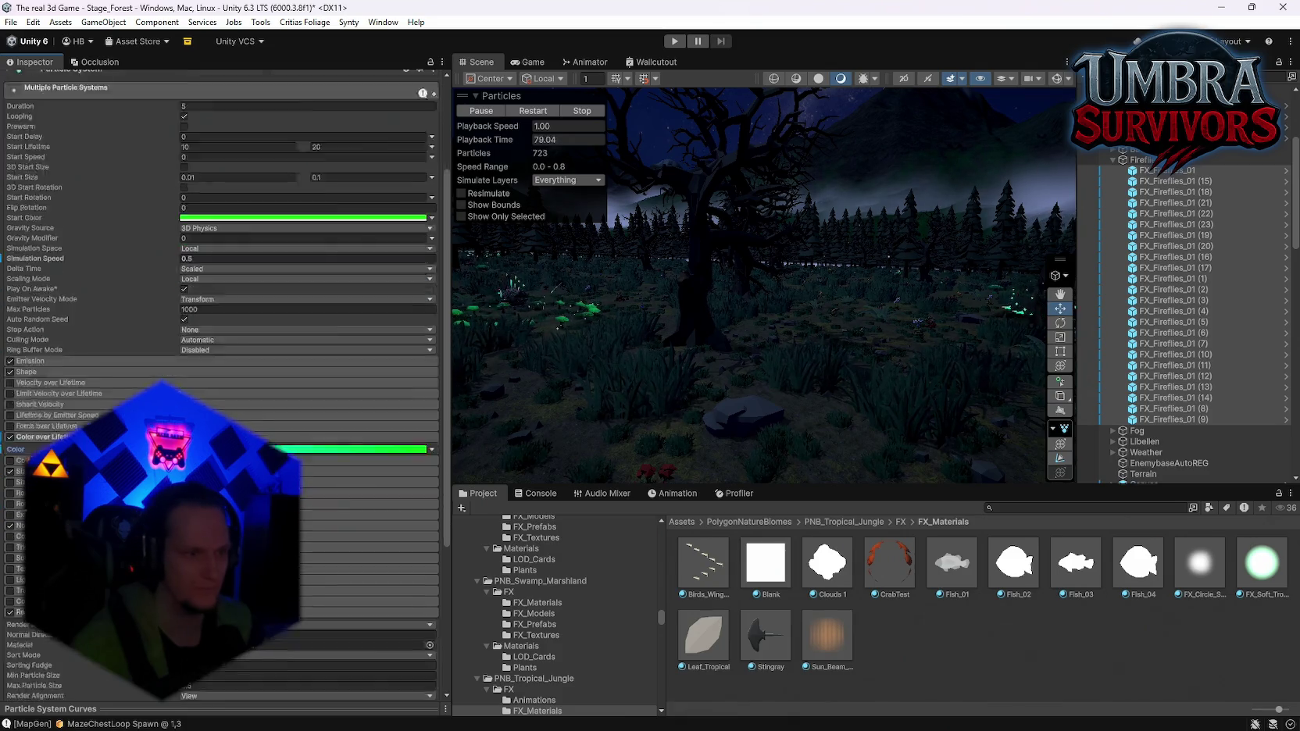
click(234, 498)
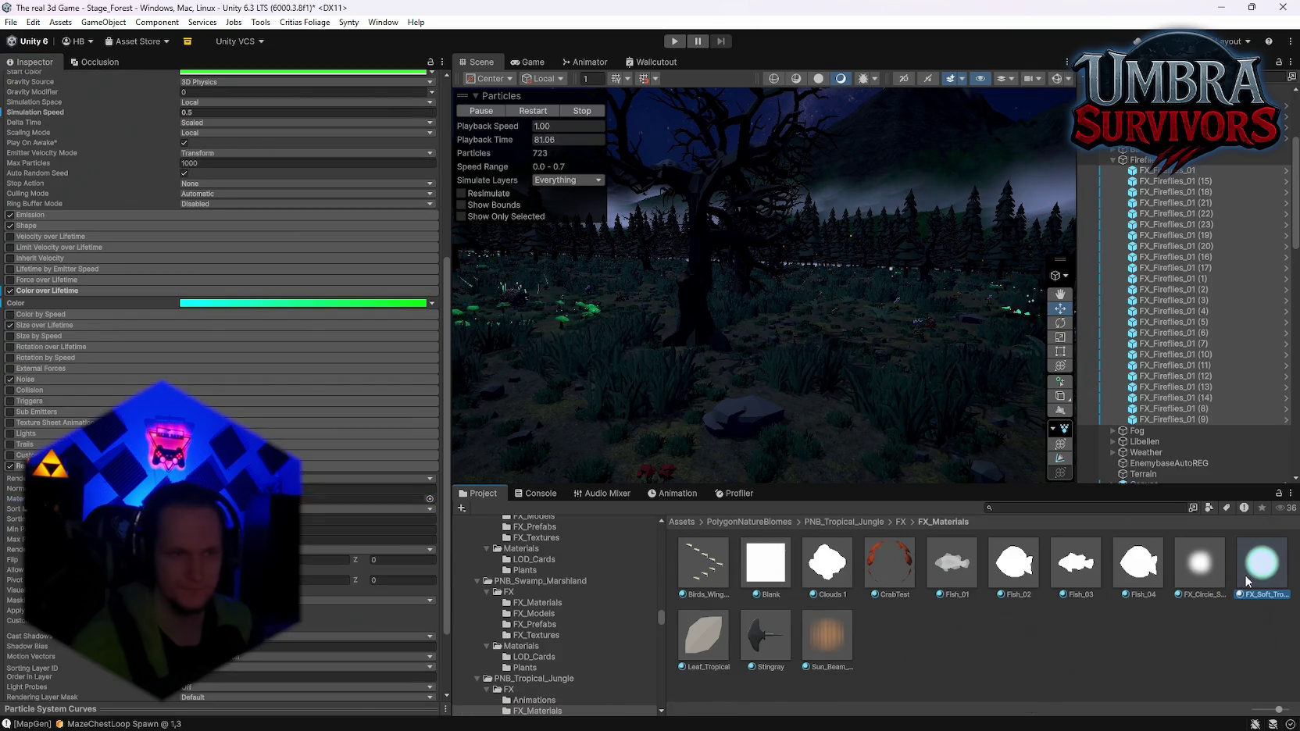
click(1244, 573)
Set FX_Soft_Tropical_02's emission to a saturated cyan at intensity 10
click(272, 271)
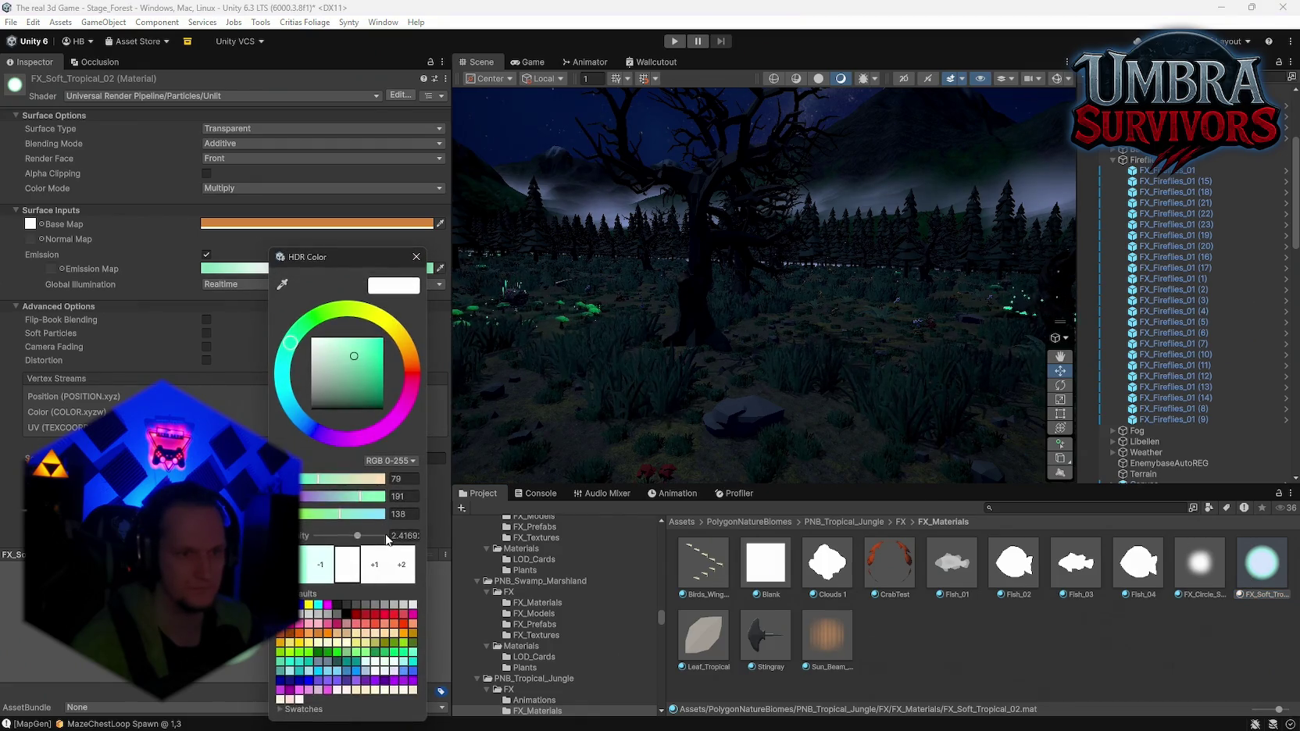
drag(362, 540, 412, 538)
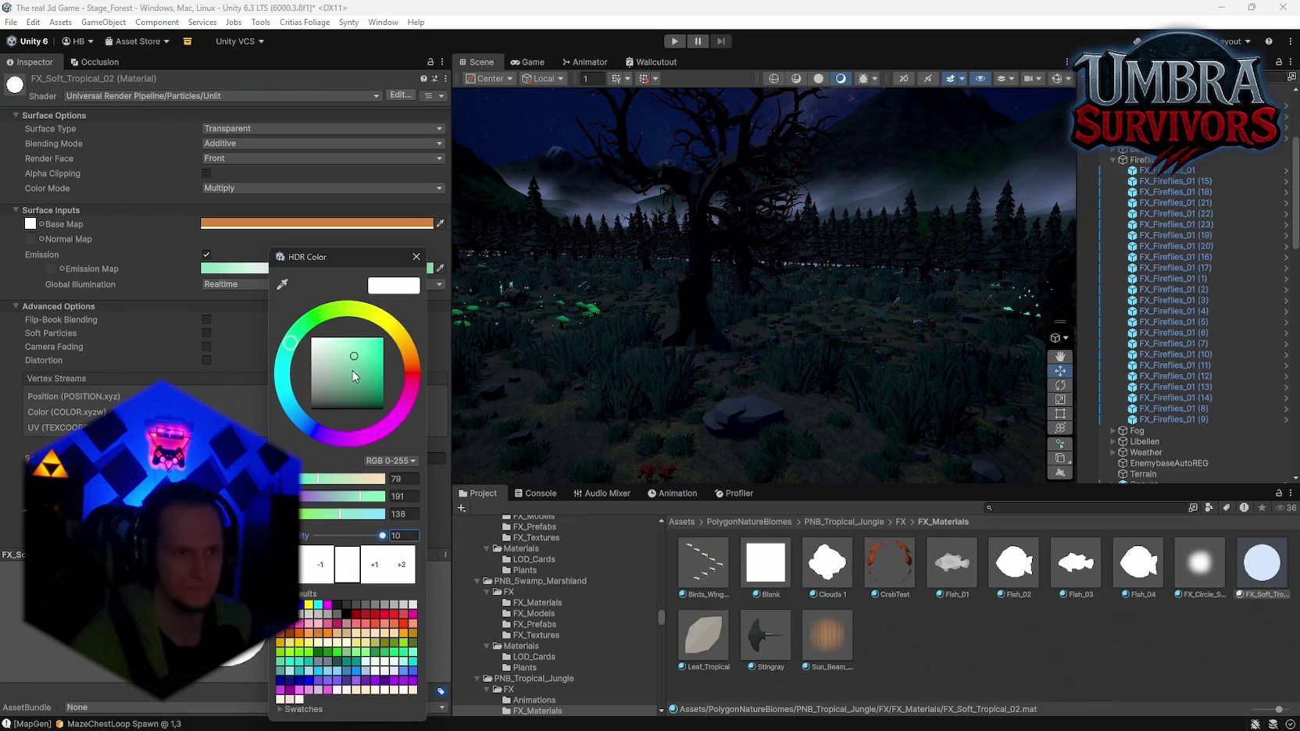
drag(354, 370, 449, 326)
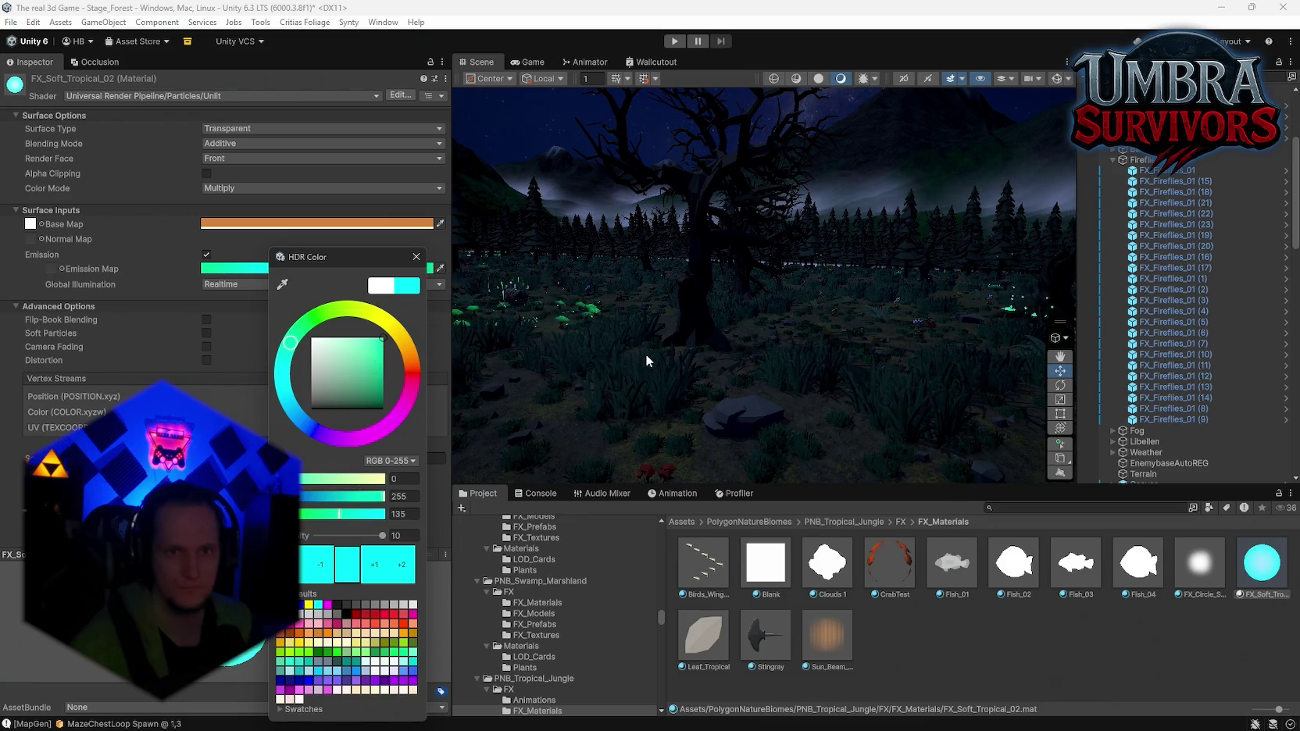
click(437, 272)
mouse_move(782, 312)
mouse_down()
mouse_move(827, 318)
mouse_move(743, 313)
mouse_move(633, 365)
mouse_move(828, 355)
mouse_move(838, 323)
mouse_move(821, 290)
mouse_up()
drag(836, 305, 797, 247)
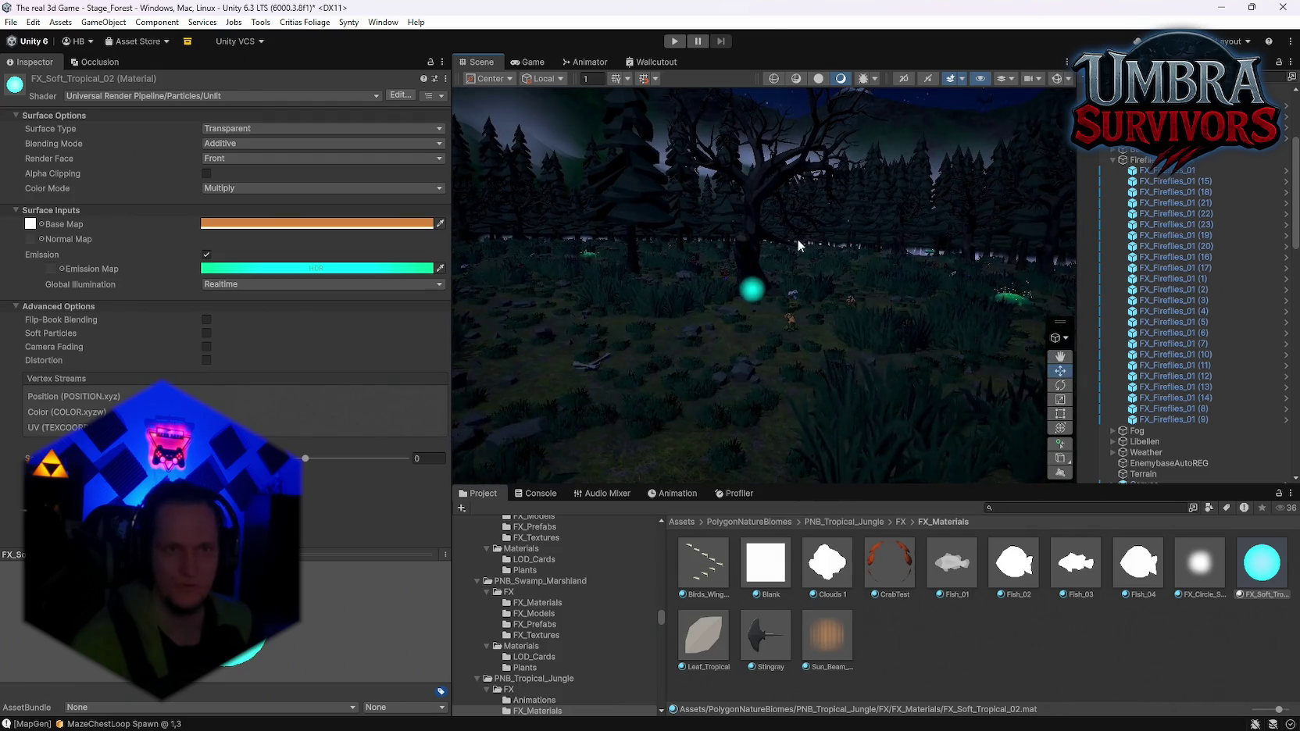
Test Distortion, Camera Fading, Soft Particles and Emission toggles, leaving Soft Particles off
click(207, 360)
click(206, 359)
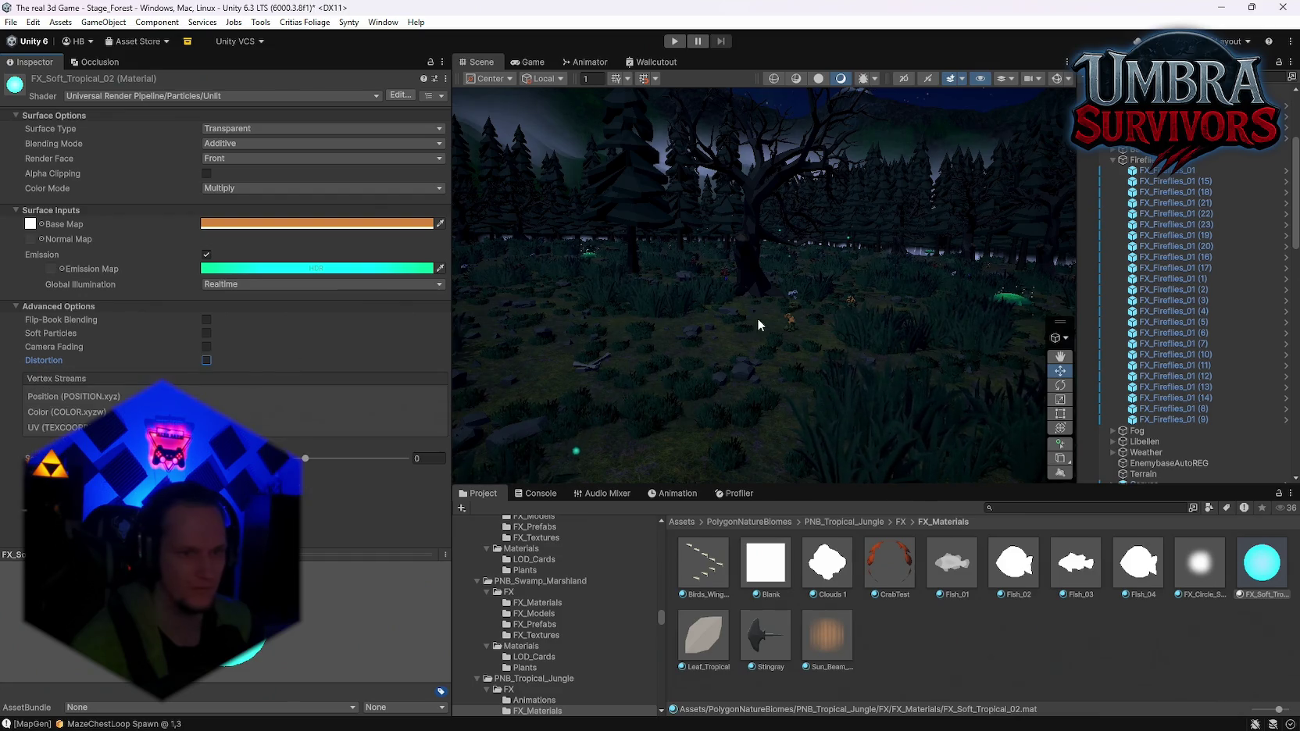
drag(758, 324, 575, 371)
click(207, 347)
click(205, 346)
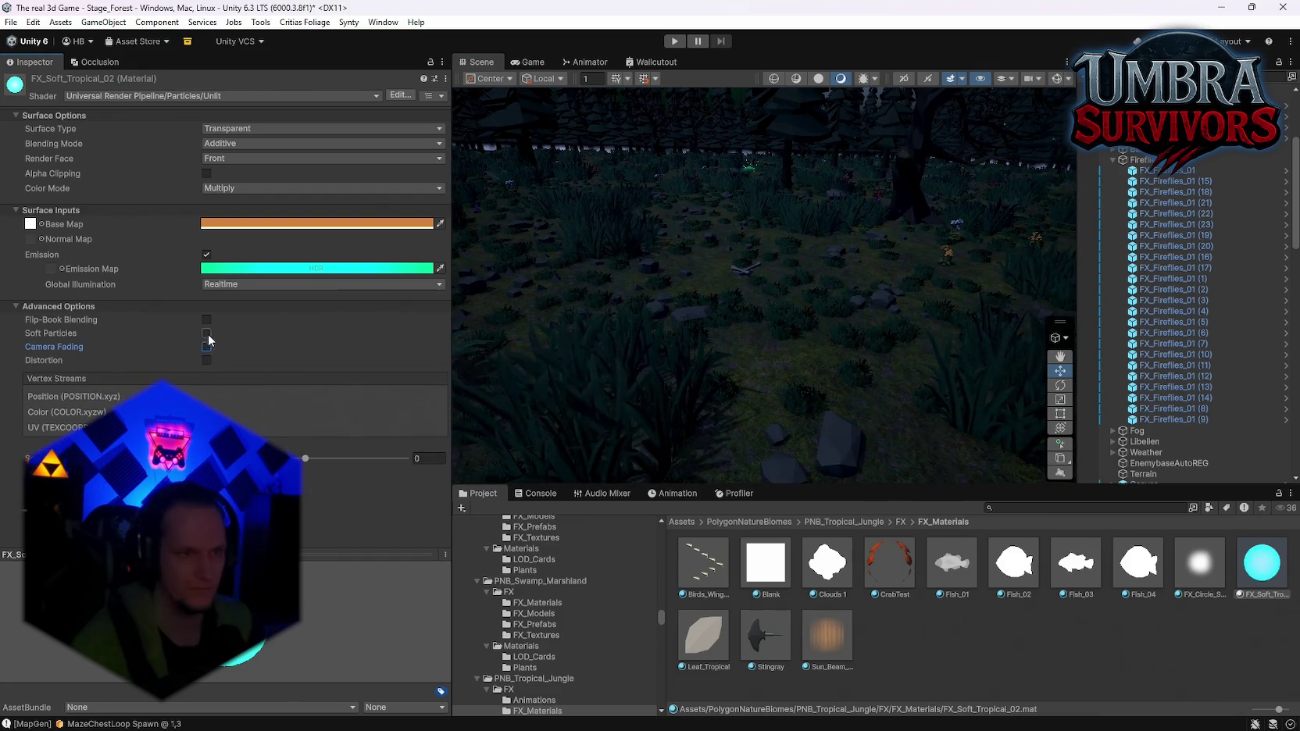
click(207, 333)
drag(747, 323, 735, 336)
mouse_move(312, 353)
mouse_down()
mouse_move(1260, 341)
mouse_move(1004, 317)
mouse_up()
click(204, 335)
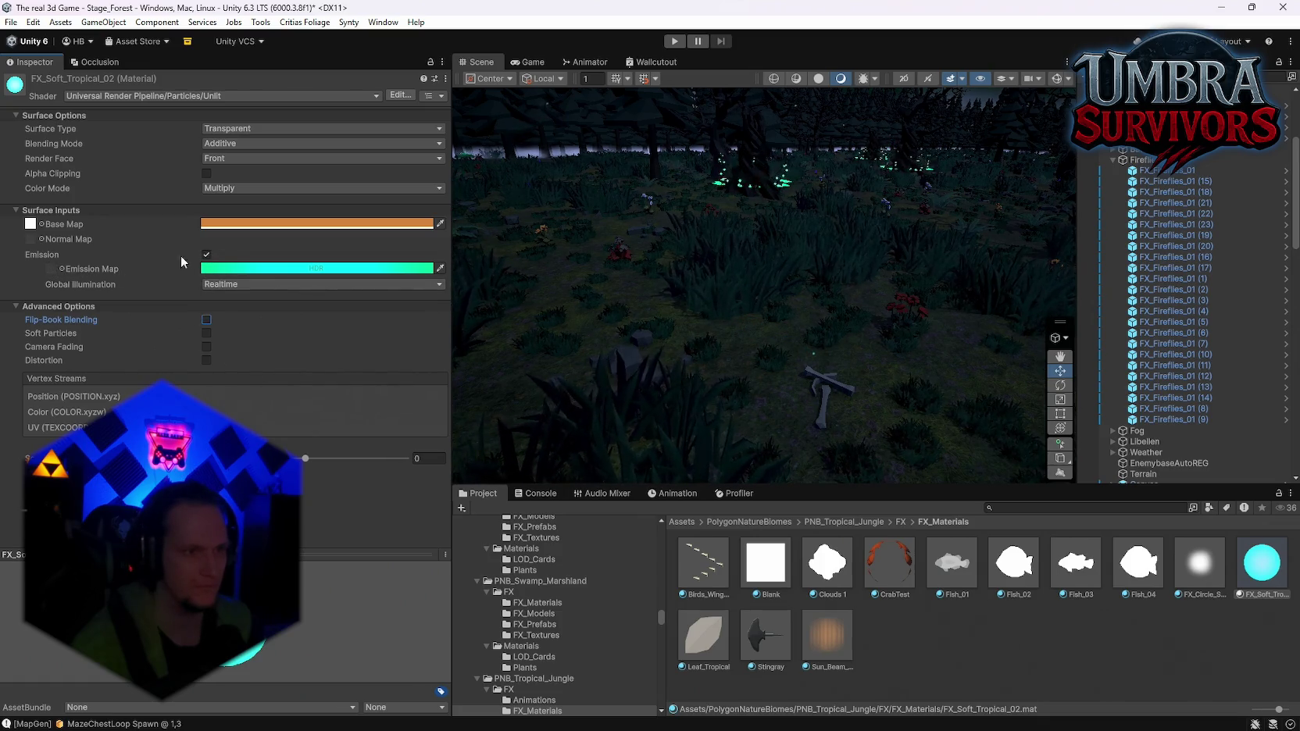
click(206, 255)
click(207, 254)
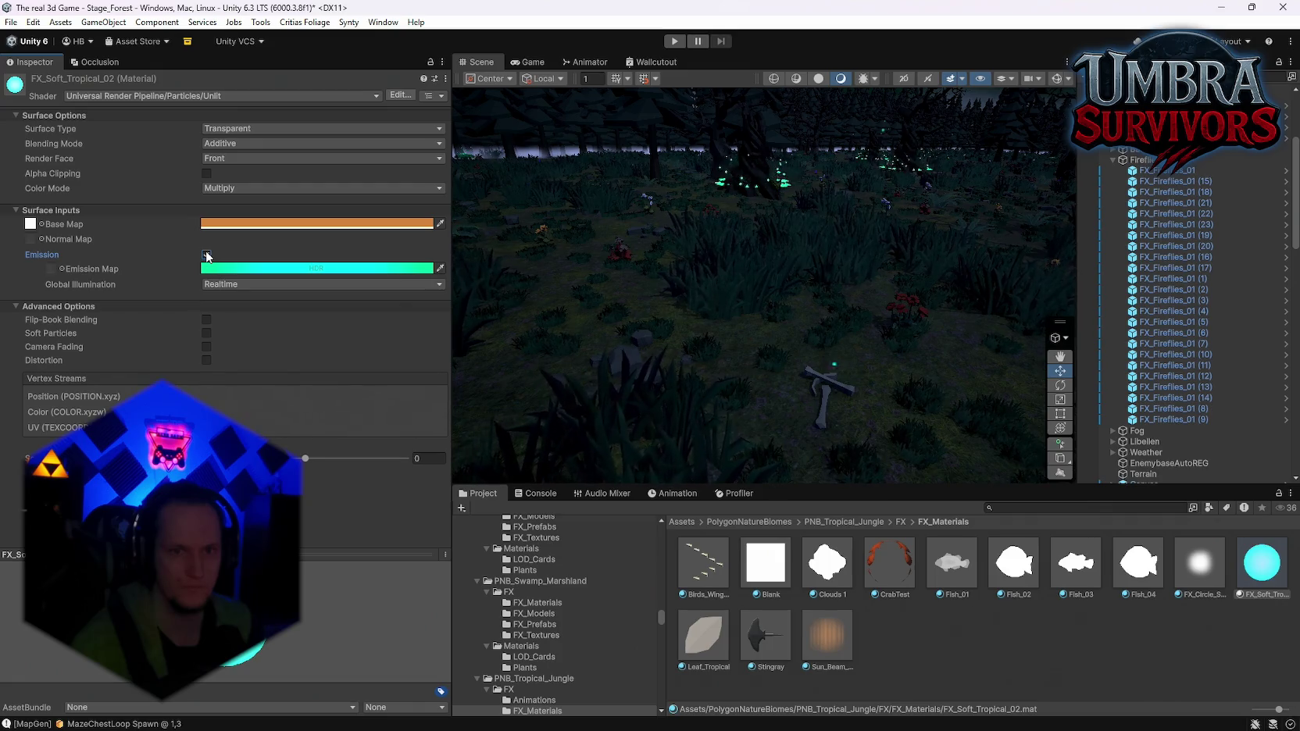
Locate the Base Map texture and tint the base colour white
mouse_move(561, 310)
mouse_down()
mouse_move(691, 318)
mouse_move(695, 348)
mouse_move(644, 325)
mouse_move(745, 342)
mouse_move(749, 360)
mouse_move(645, 331)
mouse_up()
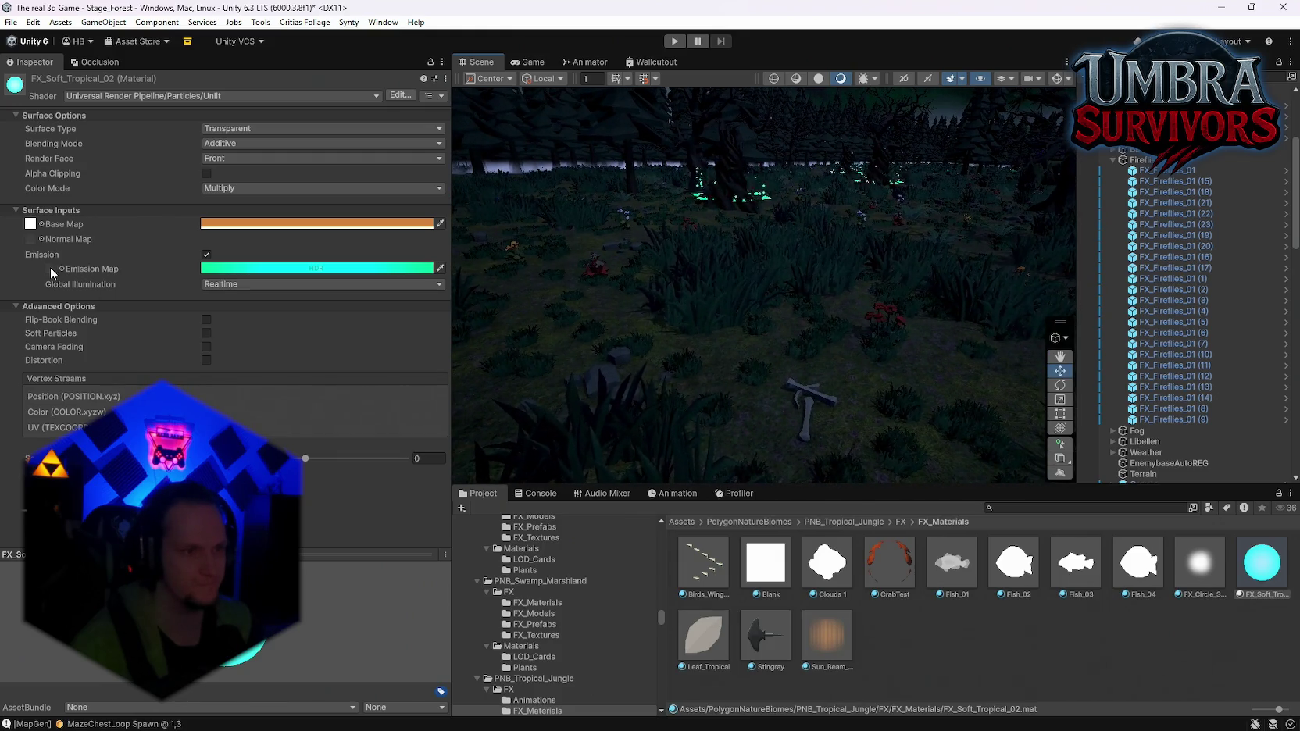
mouse_move(29, 225)
mouse_down()
mouse_move(73, 242)
mouse_move(161, 323)
mouse_up()
mouse_move(468, 328)
mouse_down()
mouse_move(516, 363)
mouse_move(426, 330)
mouse_move(304, 326)
mouse_move(250, 300)
mouse_up()
drag(157, 287, 378, 333)
click(225, 224)
mouse_move(297, 325)
mouse_down()
mouse_move(381, 239)
mouse_move(155, 246)
mouse_up()
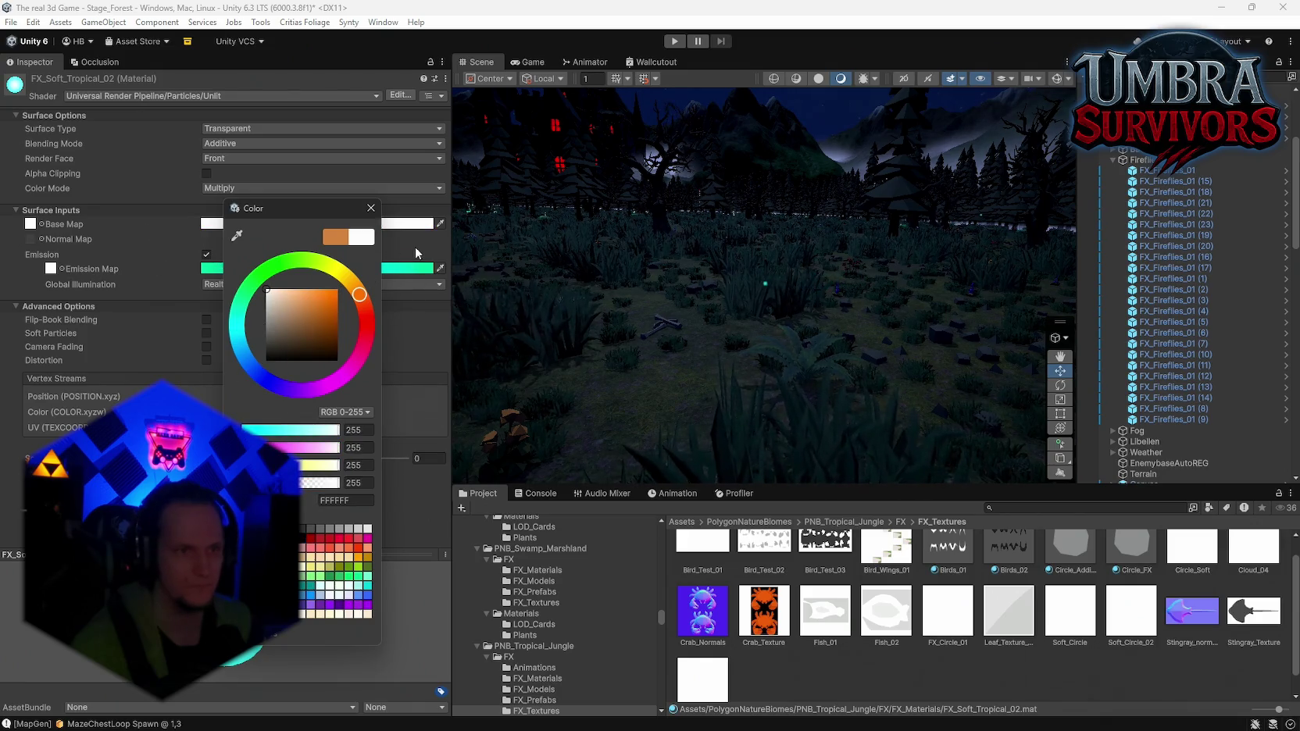
Keep the white base colour and set Color Mode to Color after trying Difference
click(371, 214)
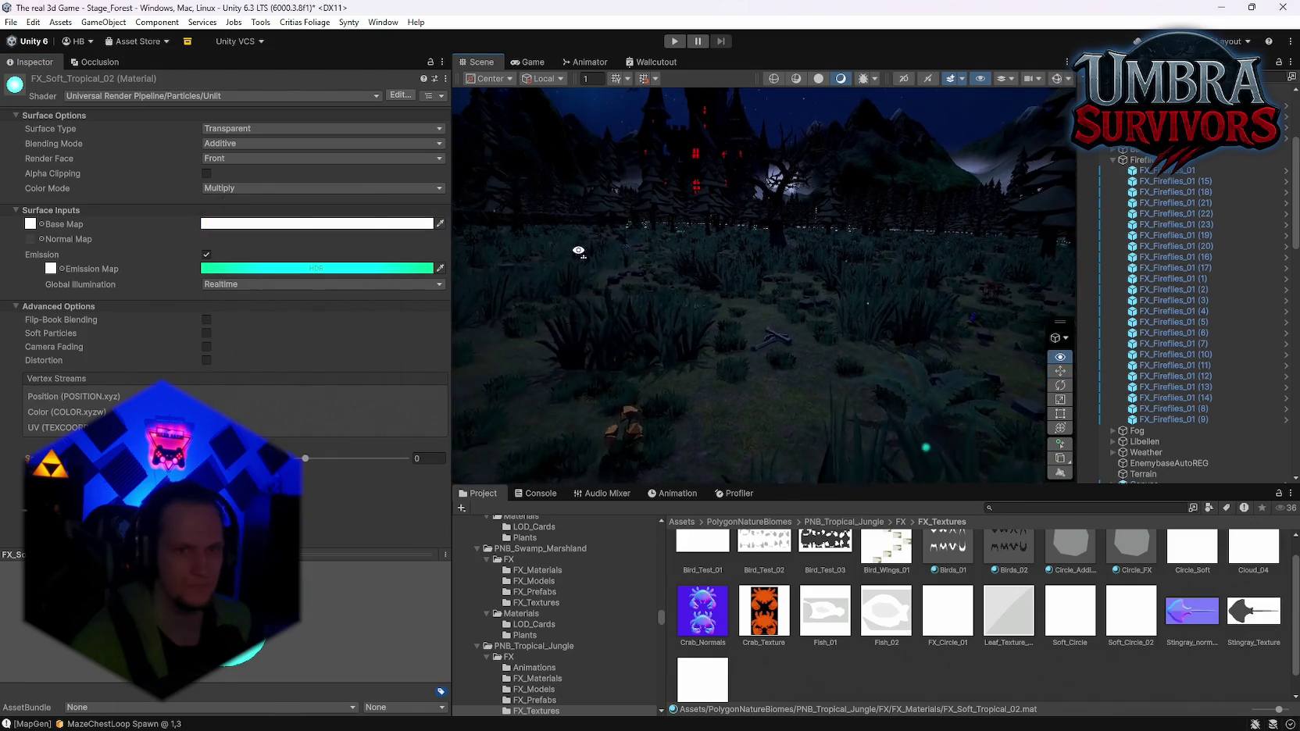
click(246, 188)
click(247, 265)
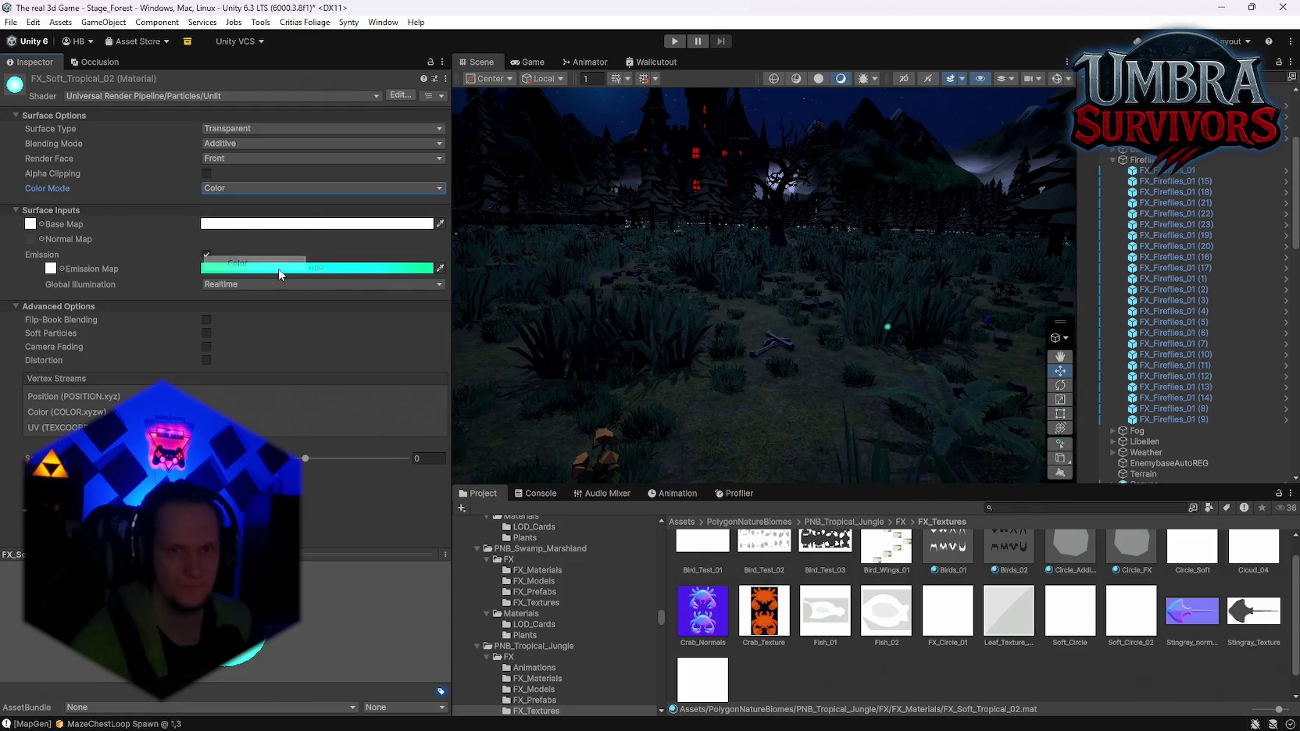
click(240, 192)
click(246, 278)
click(226, 188)
click(238, 235)
click(226, 187)
click(238, 263)
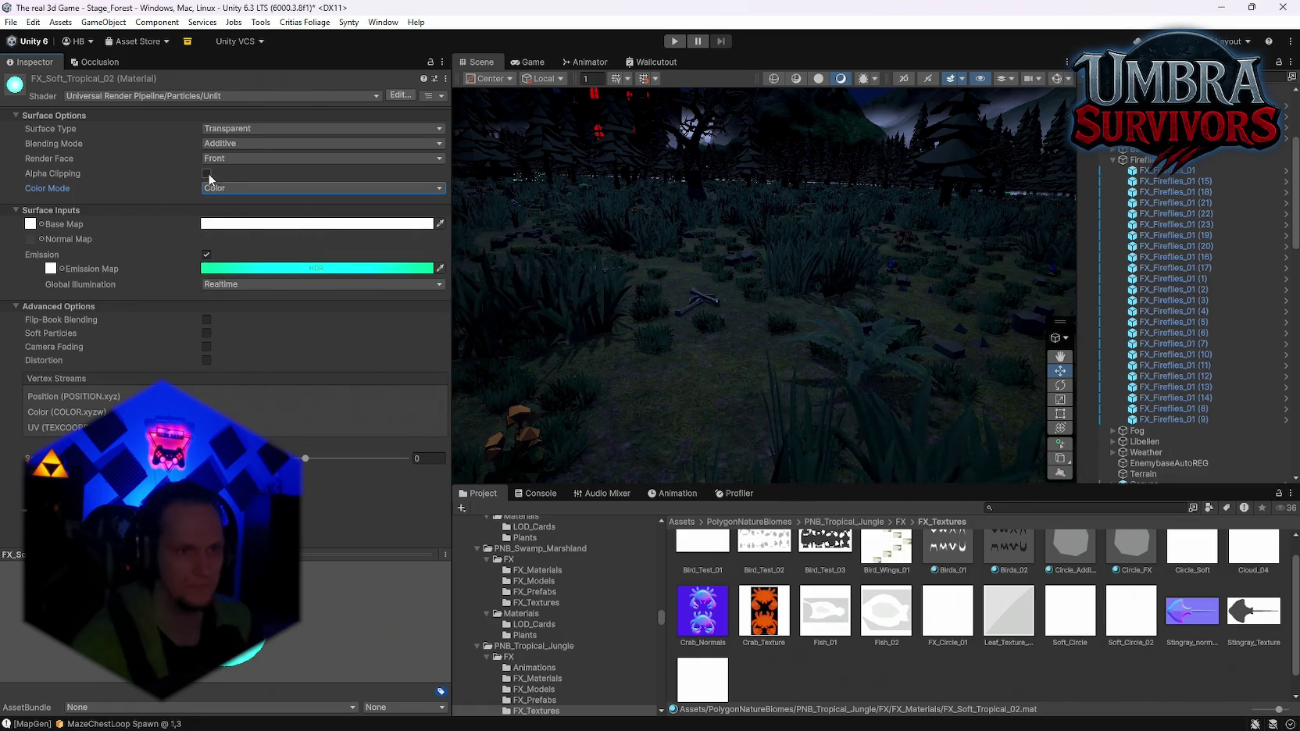
Enable Alpha Clipping at threshold 0.5 and set Render Face to Both
click(207, 174)
mouse_move(610, 336)
mouse_down()
mouse_move(628, 248)
mouse_move(798, 293)
mouse_move(896, 290)
mouse_move(755, 299)
mouse_up()
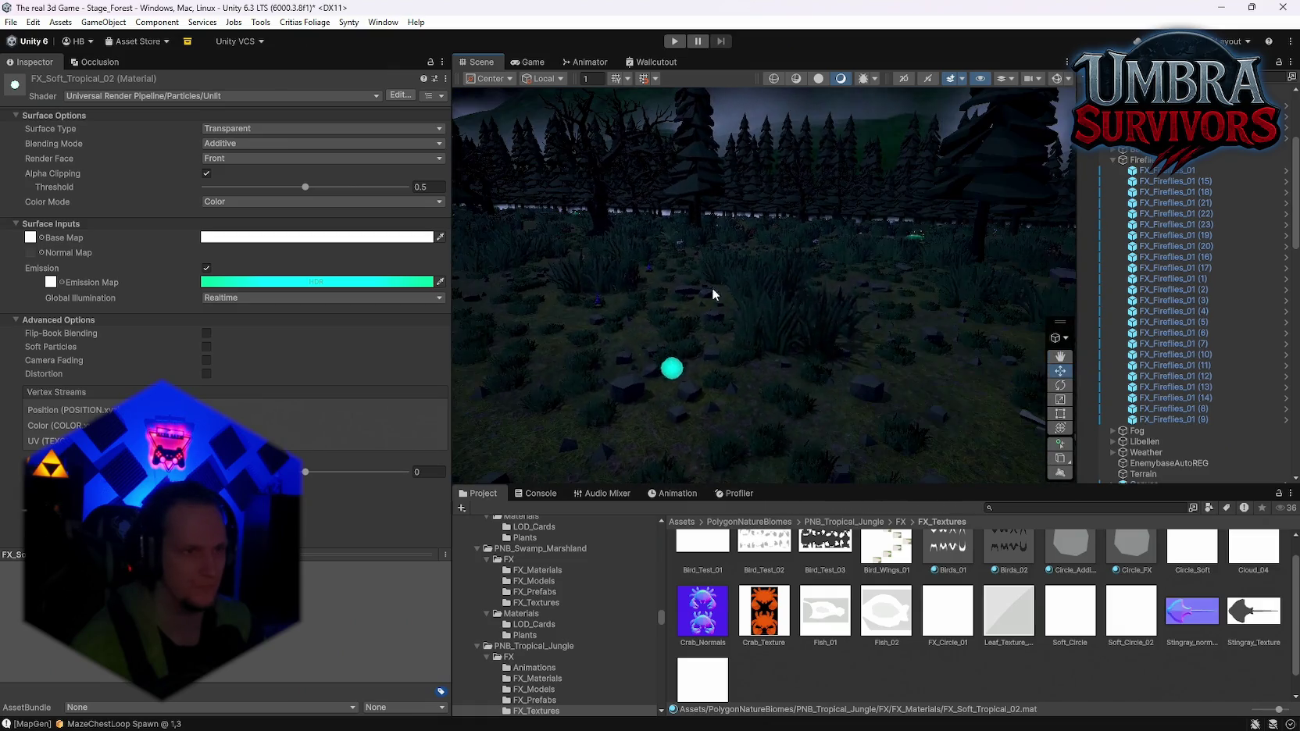
click(220, 157)
click(223, 172)
mouse_move(774, 364)
mouse_down()
mouse_move(869, 370)
mouse_move(620, 278)
mouse_up()
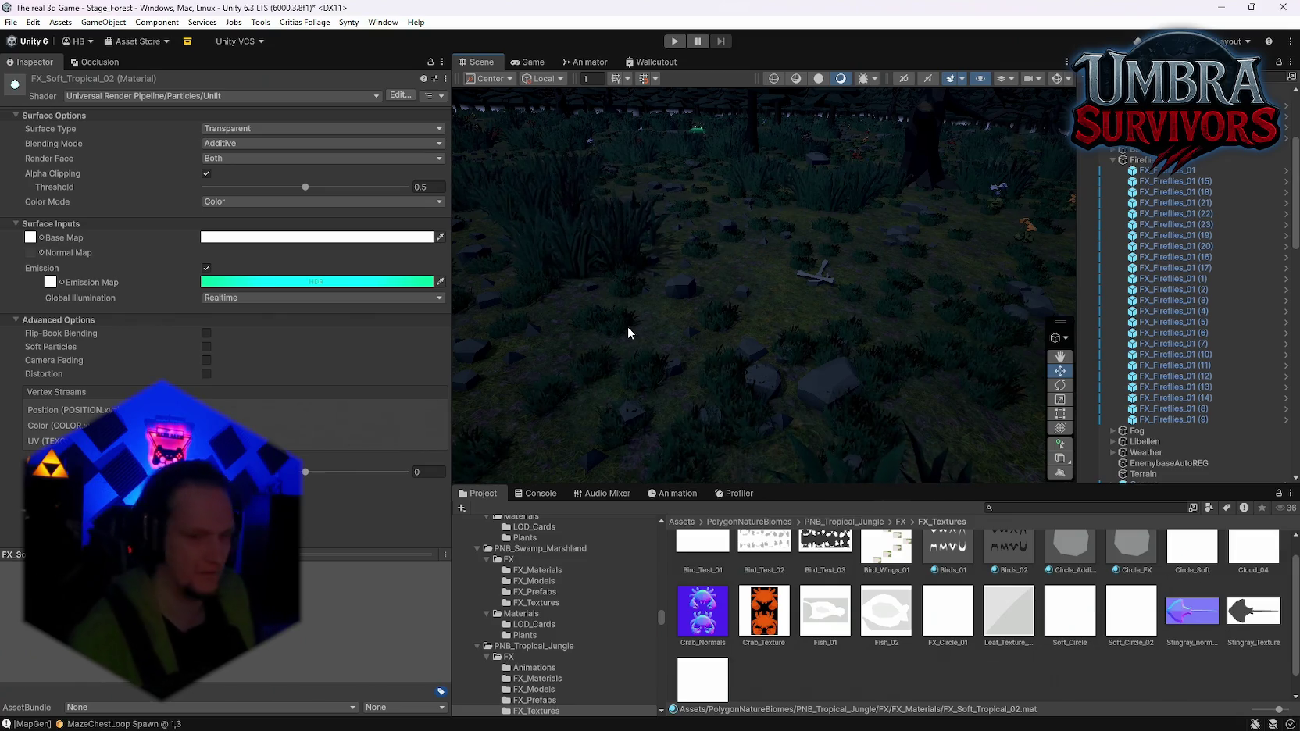
mouse_move(734, 315)
mouse_down()
mouse_move(1249, 264)
mouse_move(1204, 285)
mouse_up()
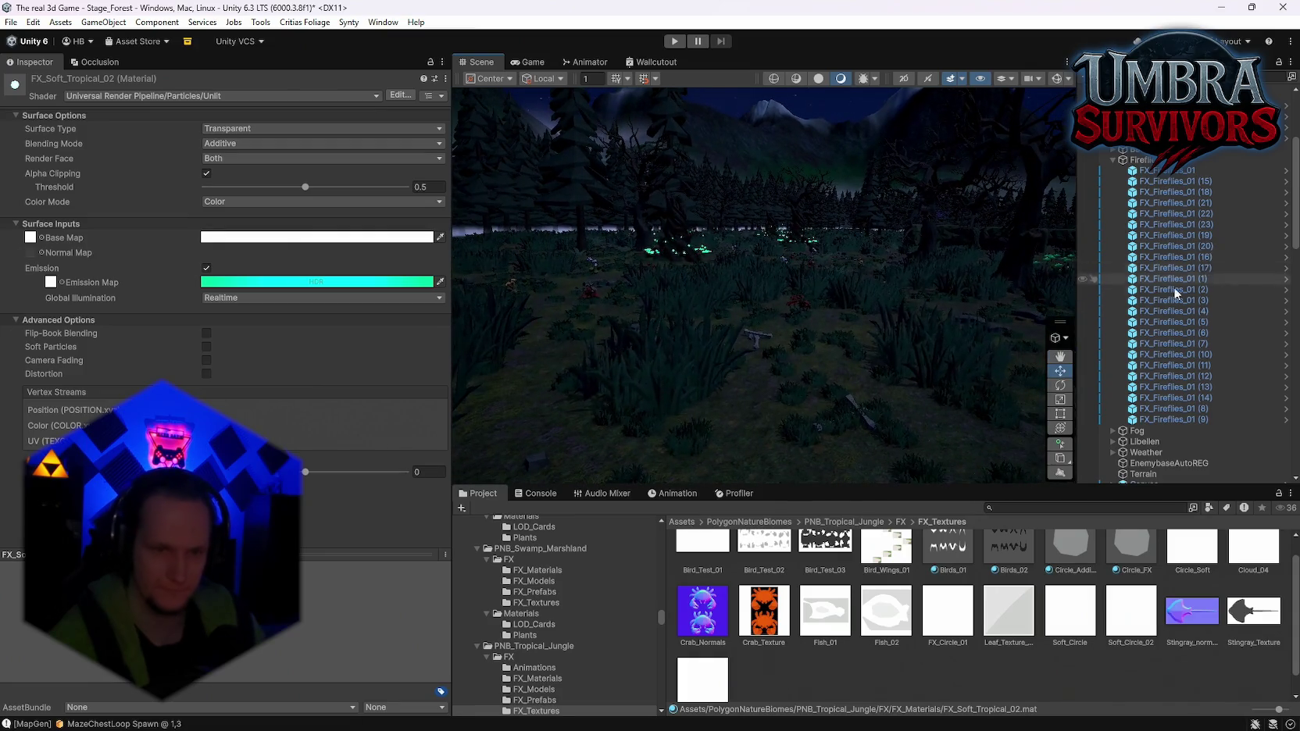
click(670, 226)
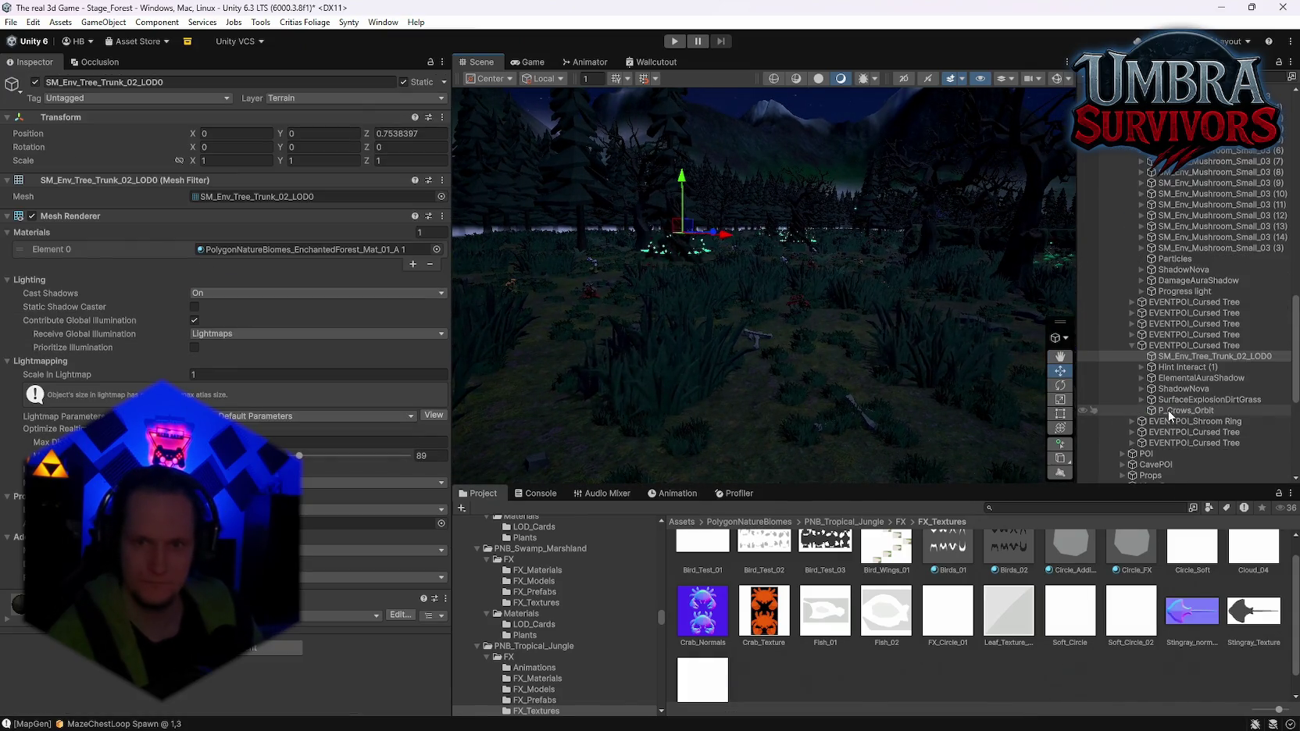
Select SurfaceExplosionDirtGrass and open its PolySolidGlow material
click(1183, 400)
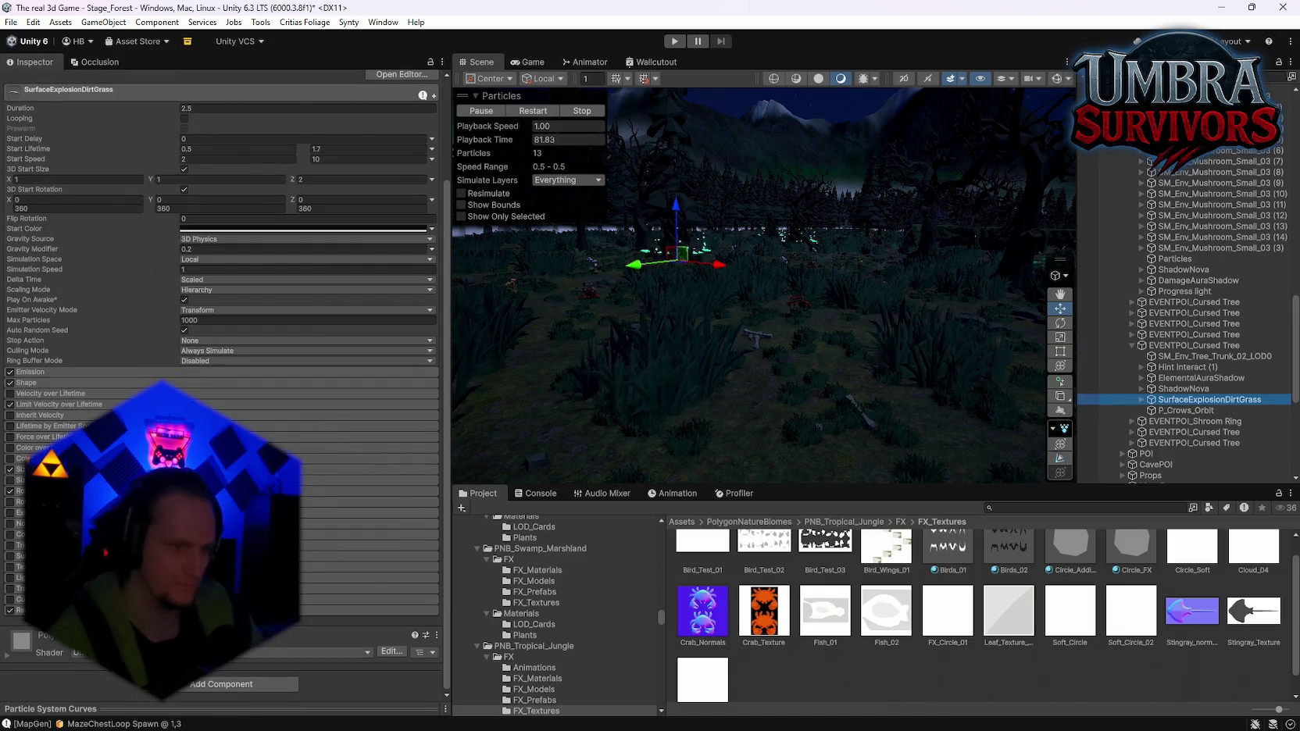
scroll(221, 351, down, 2)
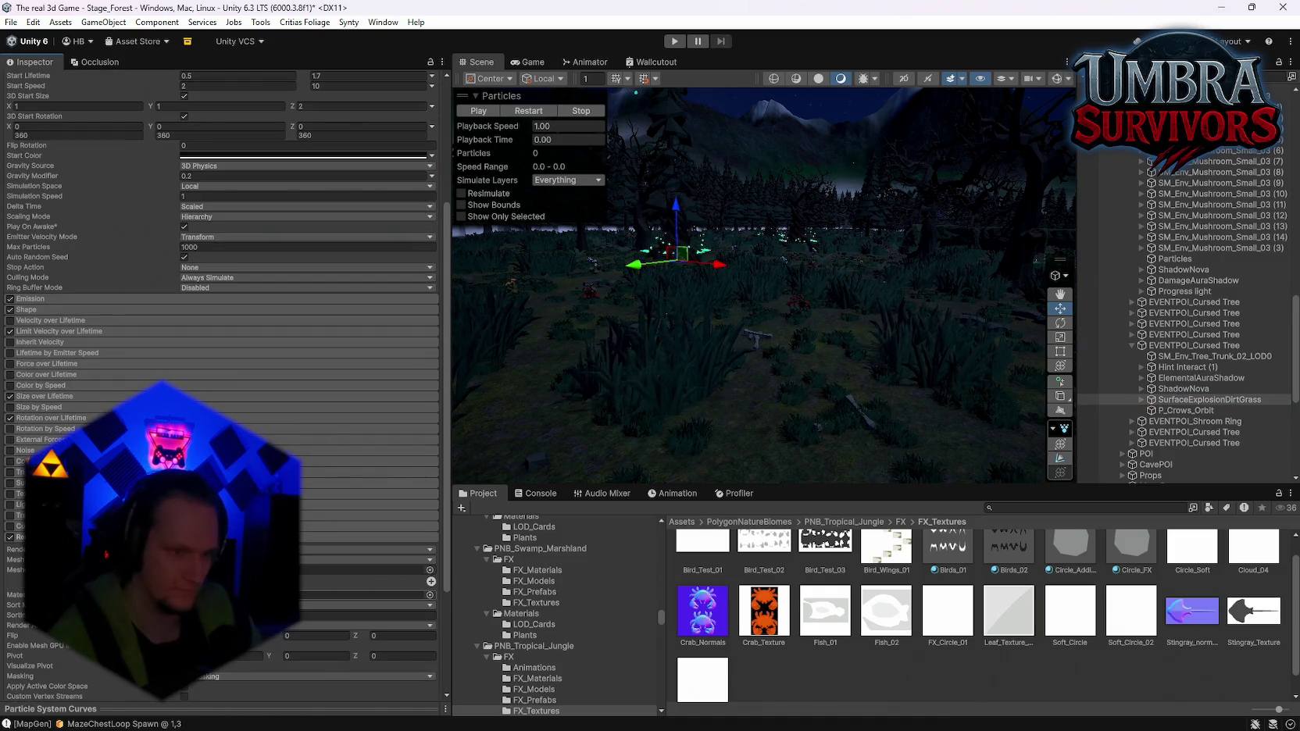
scroll(136, 391, down, 4)
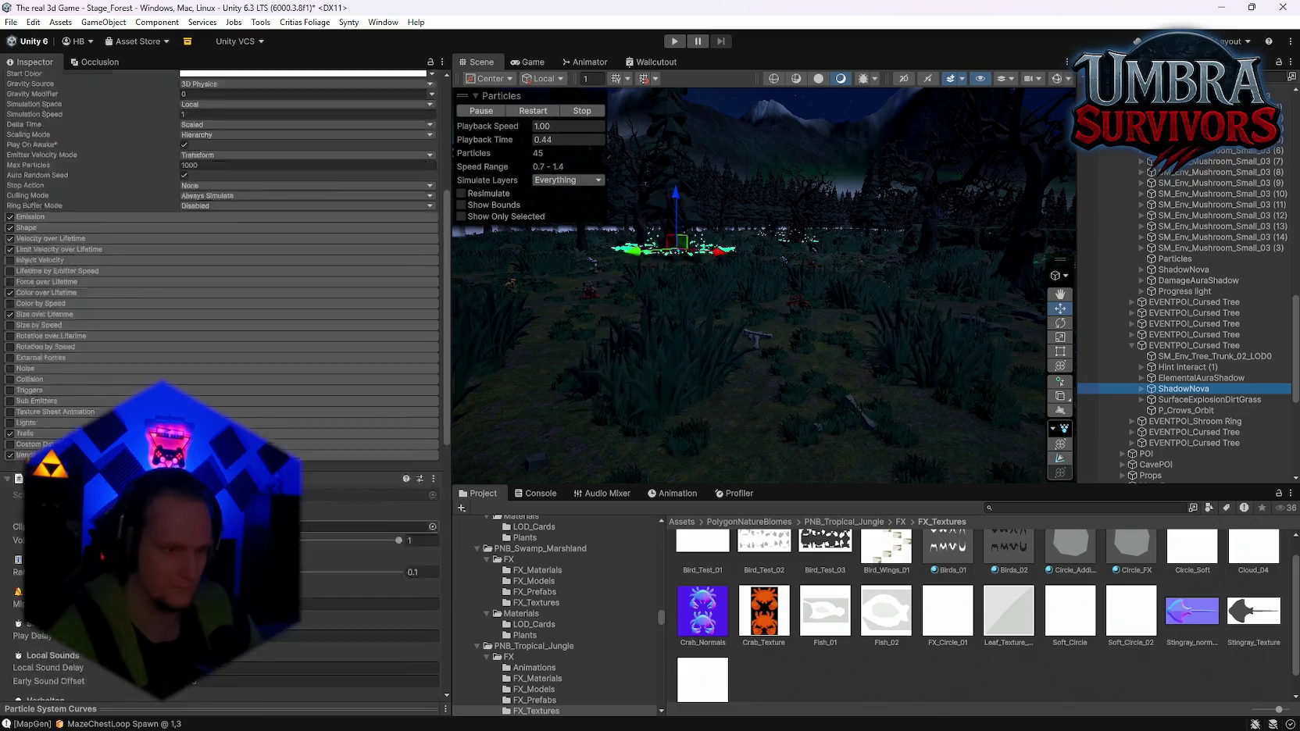
click(352, 440)
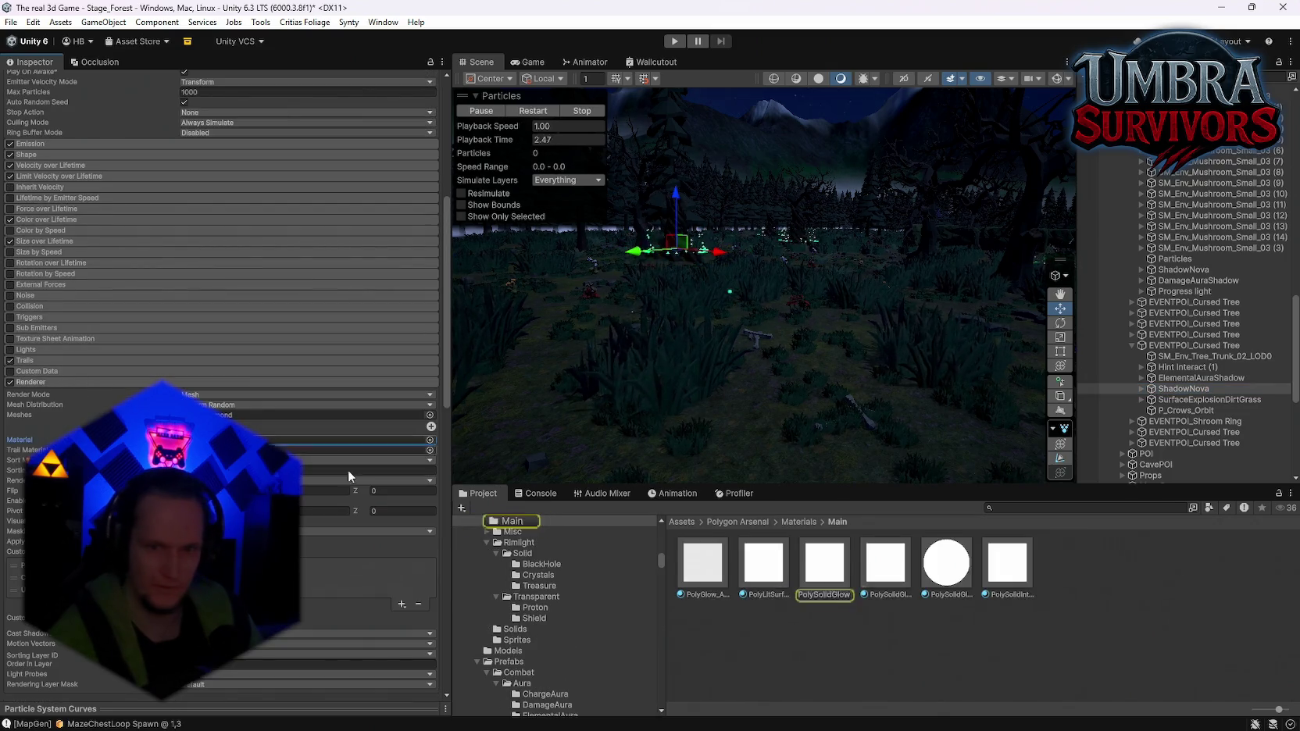
click(809, 564)
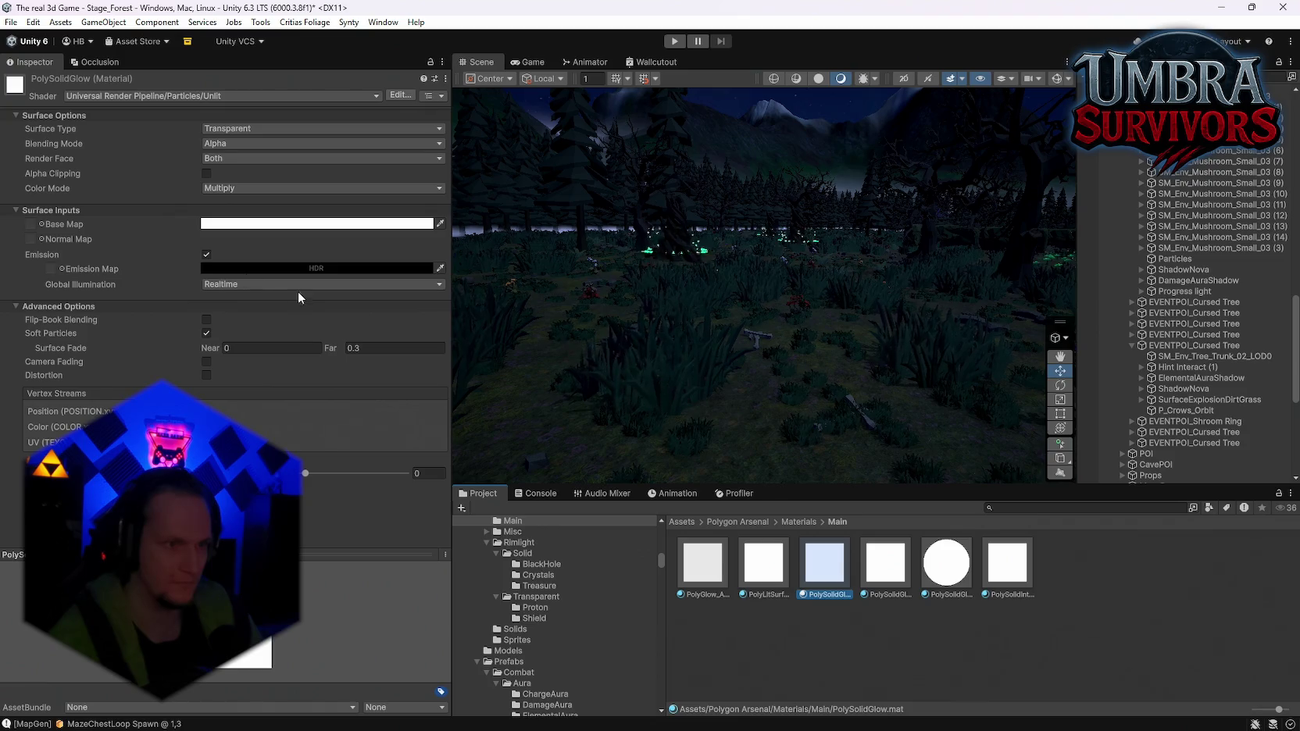
Select an FX_Fireflies_01 particle system in the Hierarchy
drag(754, 305, 968, 305)
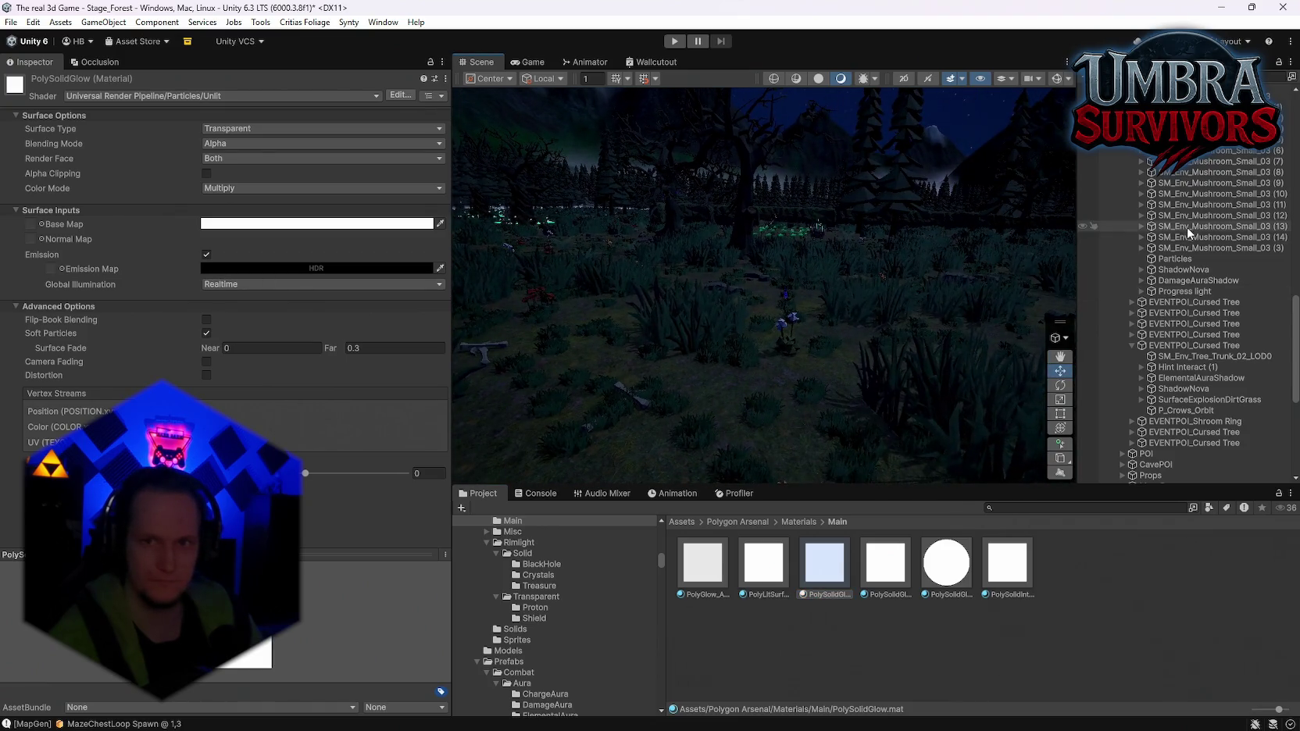
scroll(1214, 320, down, 10)
click(1180, 298)
mouse_move(674, 351)
mouse_down()
mouse_move(595, 348)
mouse_move(635, 340)
mouse_move(697, 391)
mouse_move(563, 337)
mouse_move(593, 344)
mouse_up()
Duplicate the PolySolidGlowIntense material to create PolySolidGlowIntense 1
click(878, 574)
click(963, 554)
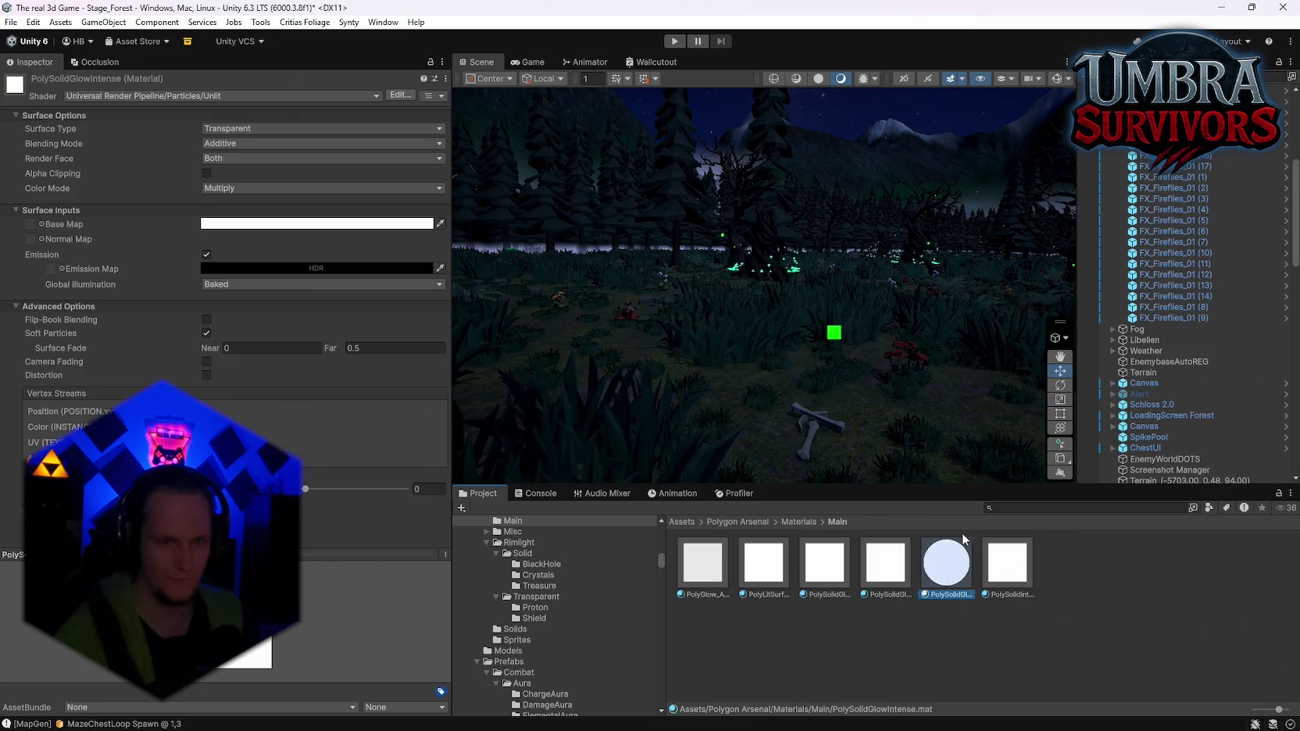
scroll(1180, 328, up, 3)
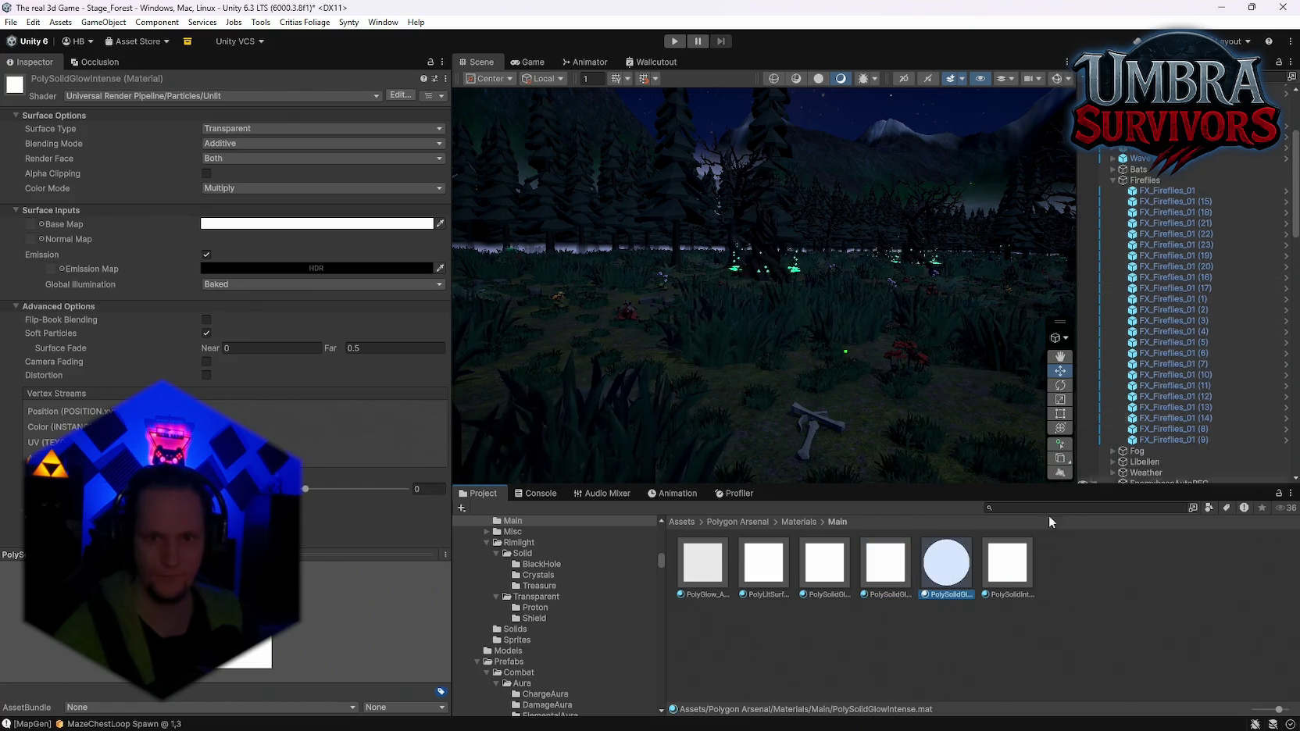
key(ctrl+d)
Select every FX_Fireflies_01 system and assign PolySolidGlowIntense 1 as their Renderer material
click(1167, 191)
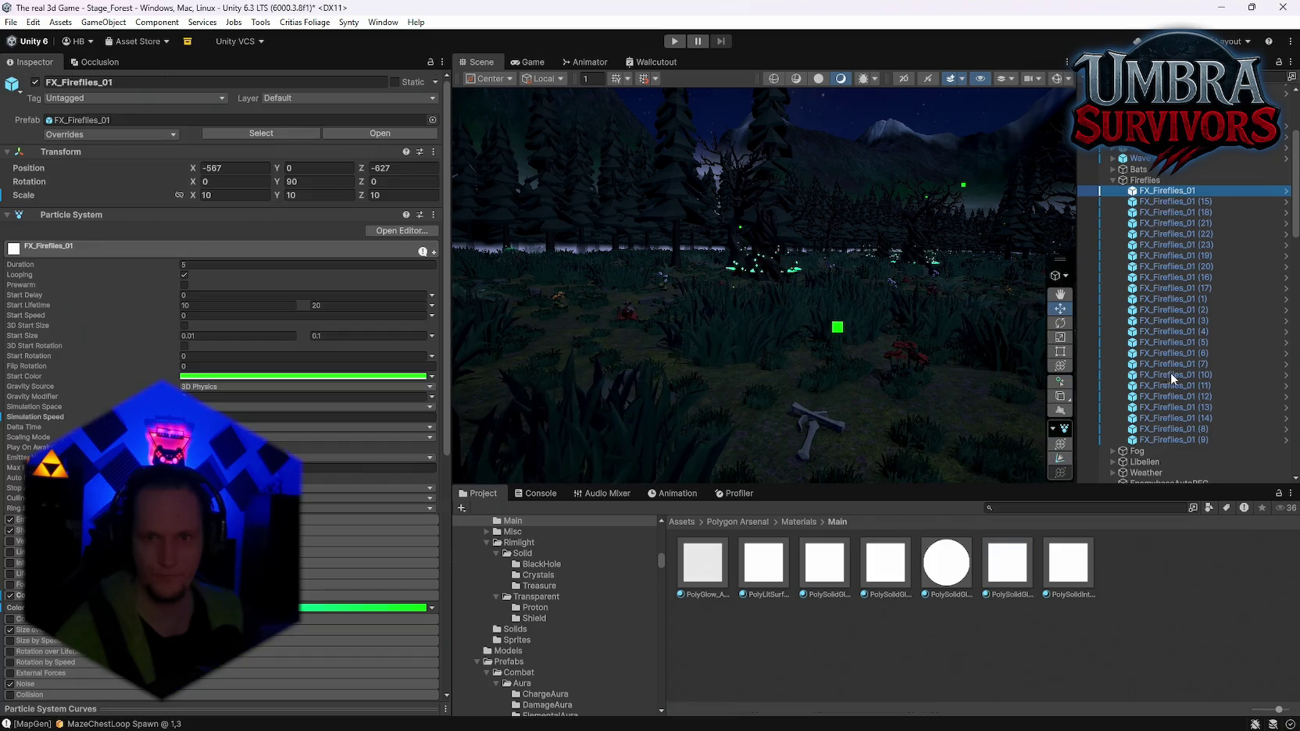
shift+click(1179, 439)
scroll(390, 483, down, 8)
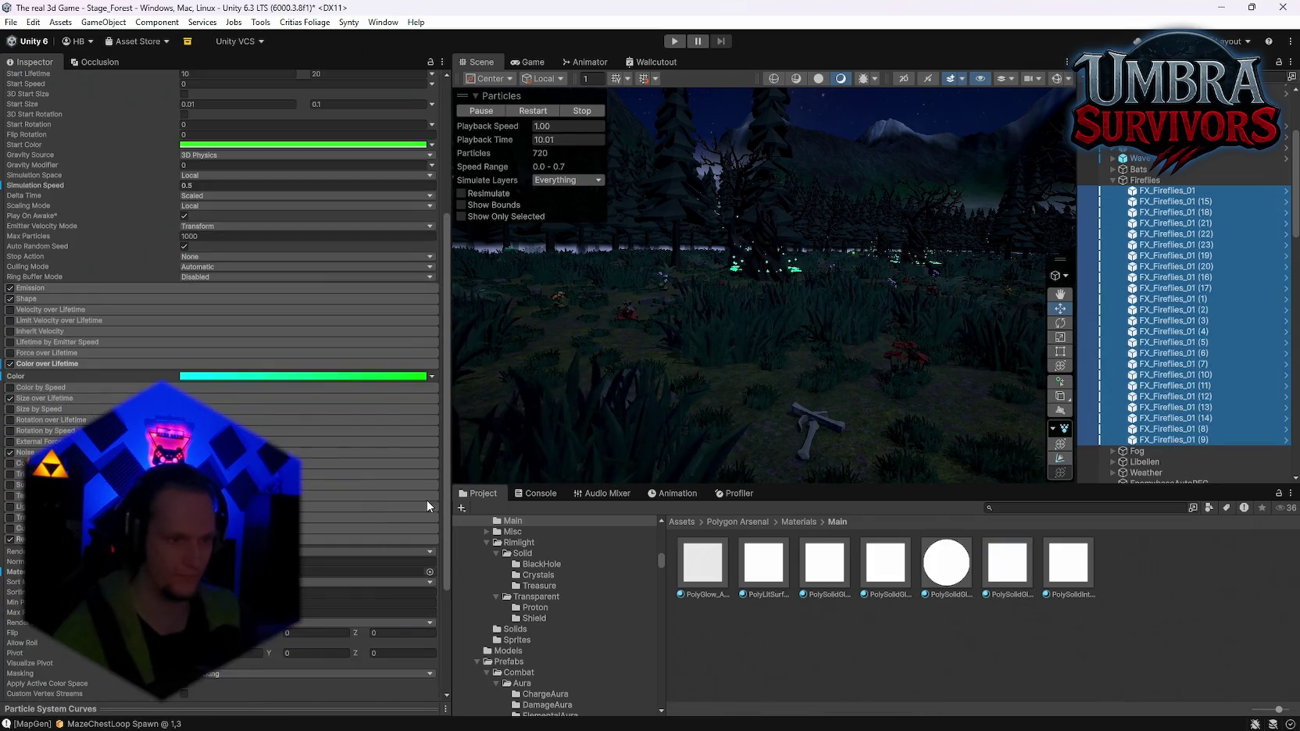
mouse_move(896, 564)
mouse_down()
mouse_move(898, 584)
mouse_move(413, 515)
mouse_up()
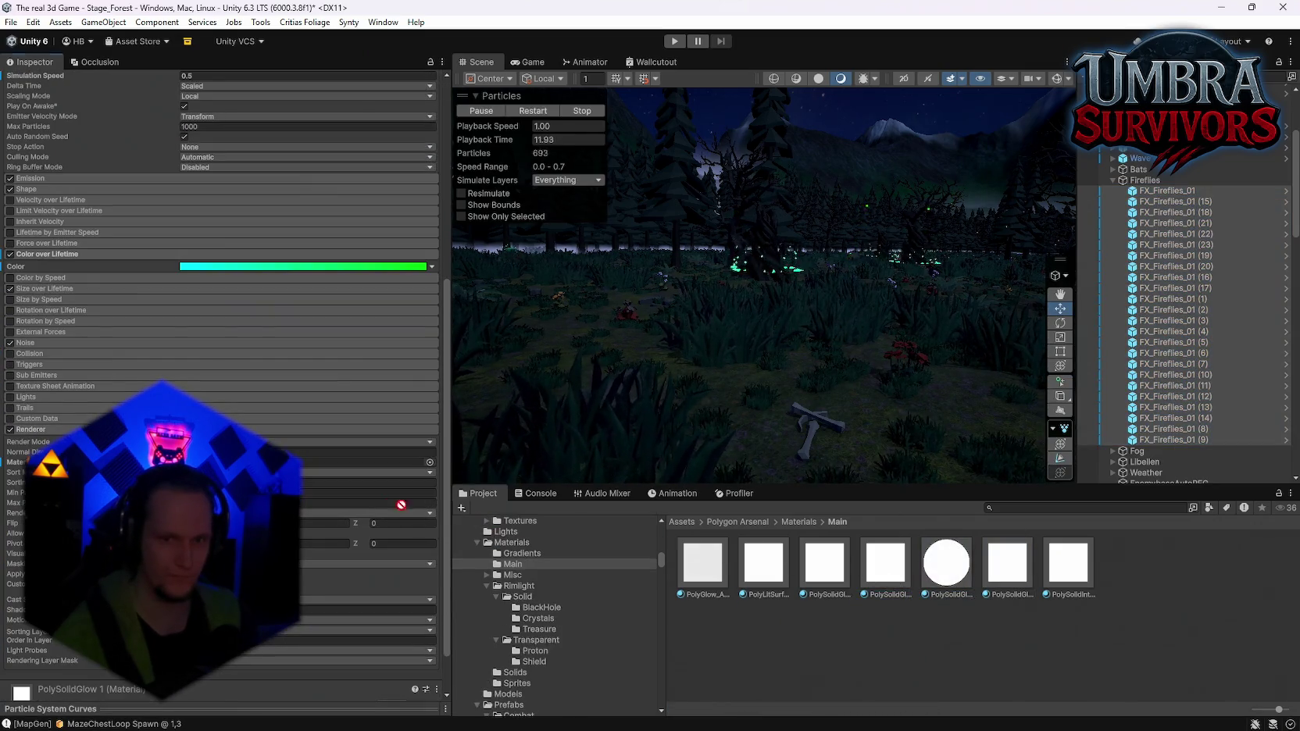
drag(415, 461, 414, 462)
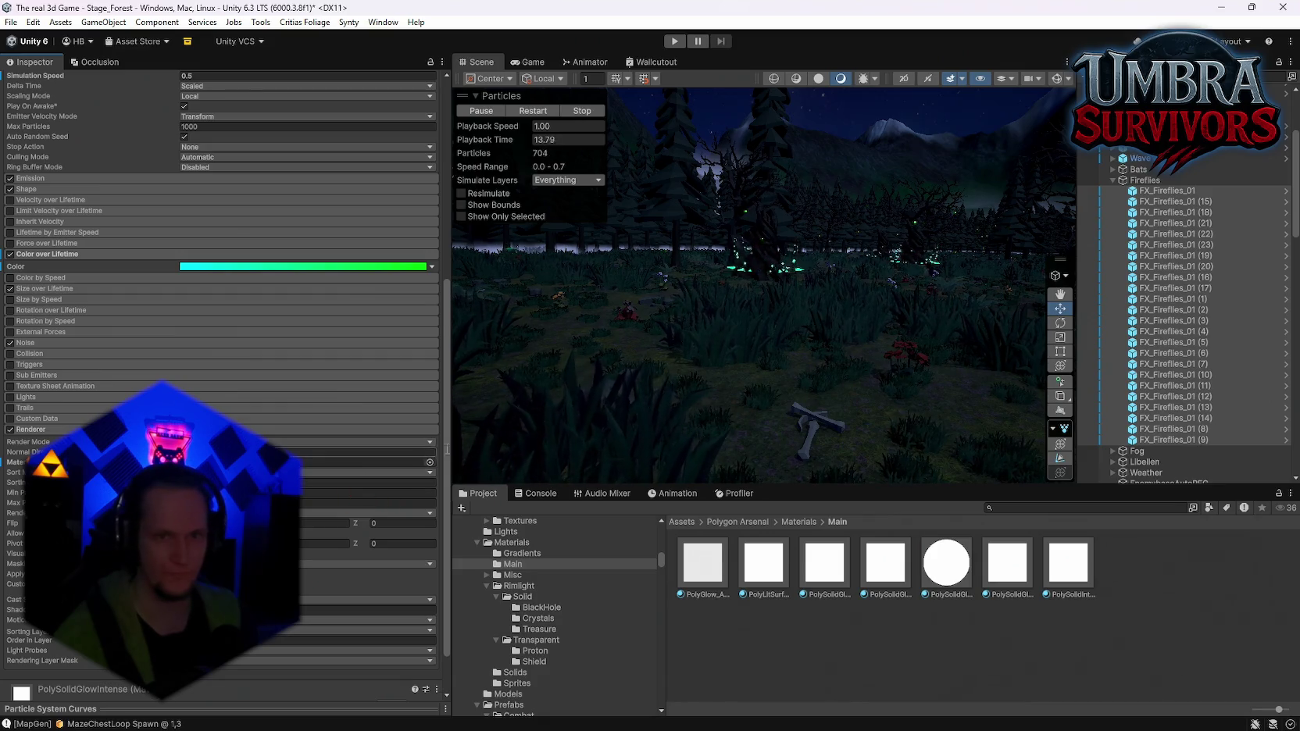
mouse_move(820, 379)
mouse_down()
mouse_move(848, 391)
mouse_move(1001, 349)
mouse_move(958, 348)
mouse_move(1072, 371)
mouse_move(1025, 370)
mouse_up()
mouse_move(998, 573)
mouse_down()
mouse_move(547, 531)
mouse_move(234, 462)
mouse_up()
drag(834, 435, 959, 453)
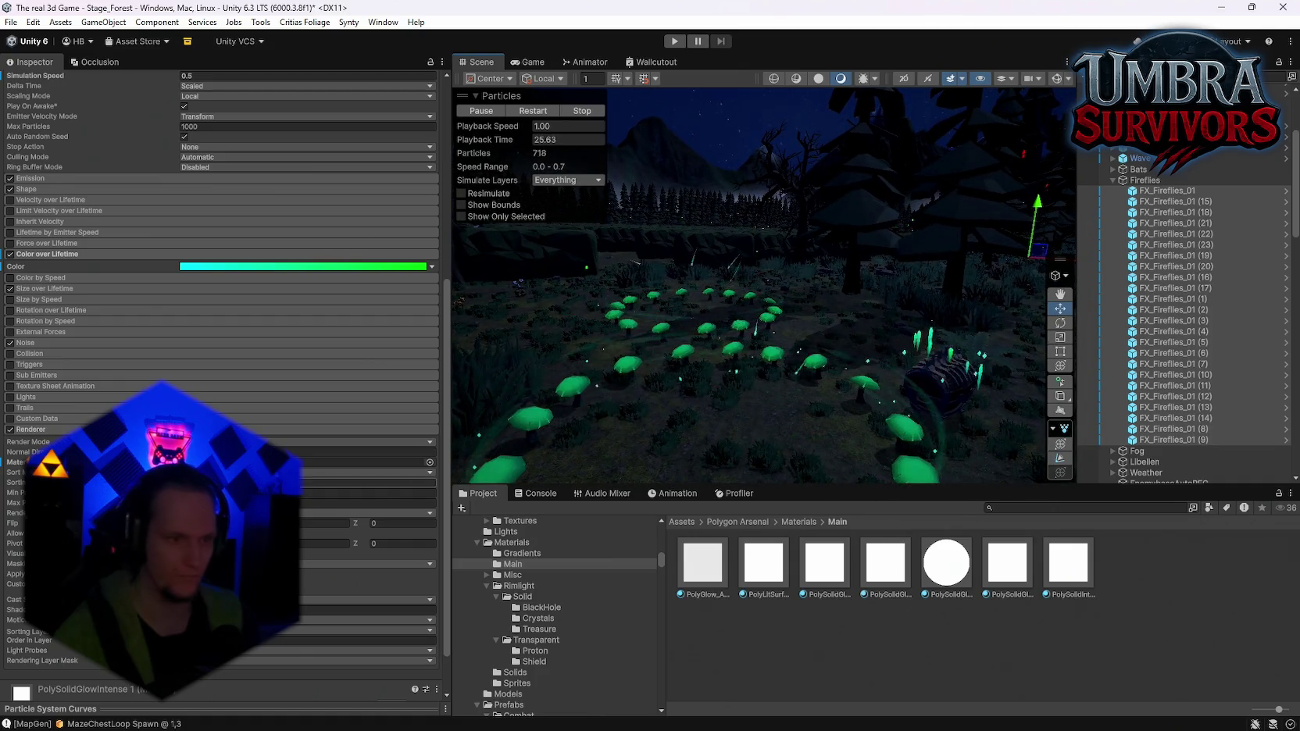
click(1007, 563)
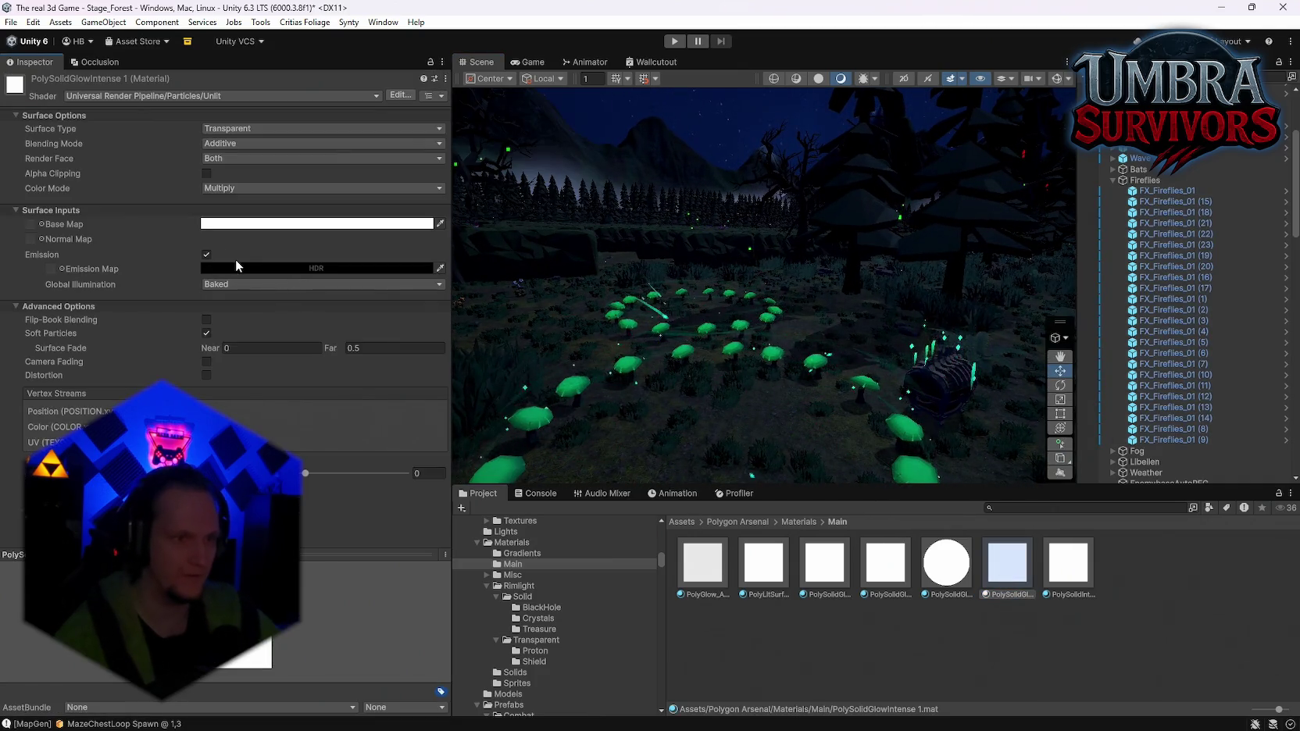
Change the PolySolidGlowIntense 1 emission Global Illumination from Baked to Realtime
click(237, 267)
click(384, 259)
click(273, 285)
click(232, 297)
Recheck the emission colour, then bring up the Global Volume post-processing settings
click(312, 268)
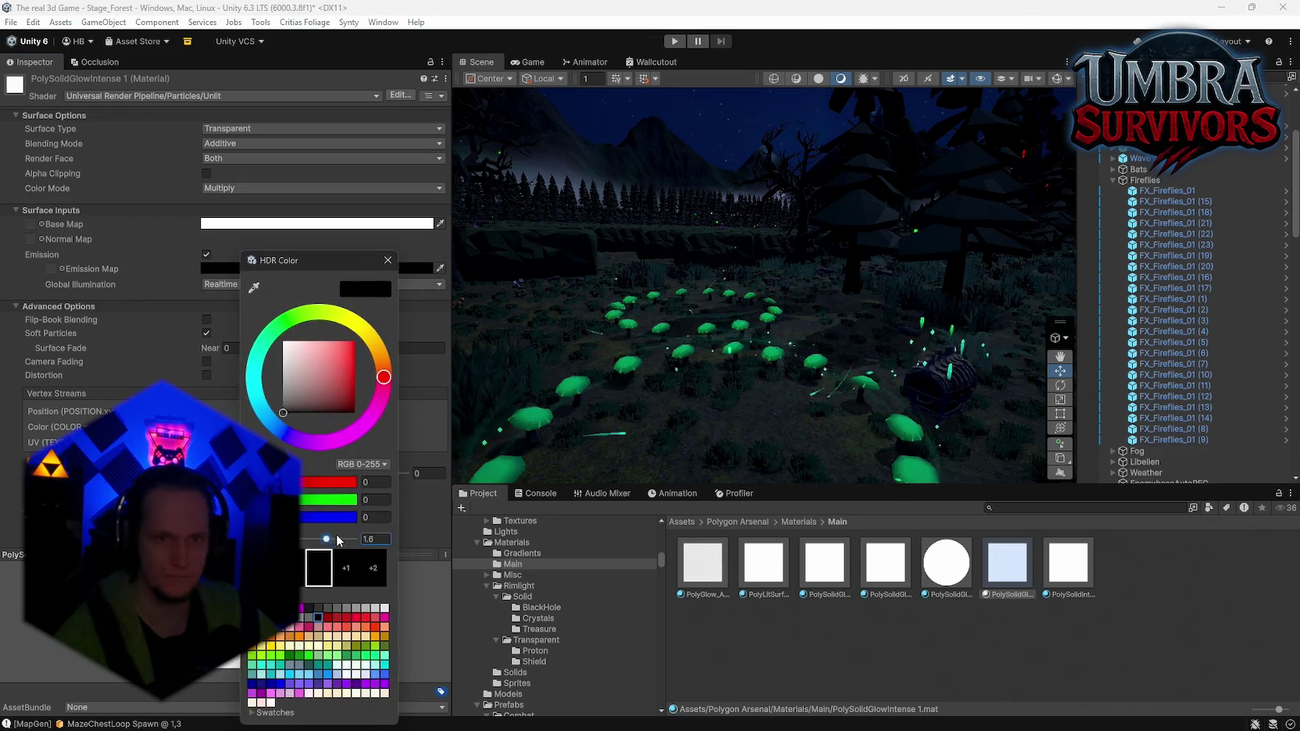
mouse_move(914, 344)
mouse_down()
mouse_move(949, 351)
mouse_move(894, 342)
mouse_move(764, 371)
mouse_move(804, 401)
mouse_move(928, 342)
mouse_move(899, 279)
mouse_move(682, 419)
mouse_move(1109, 429)
mouse_move(1036, 418)
mouse_up()
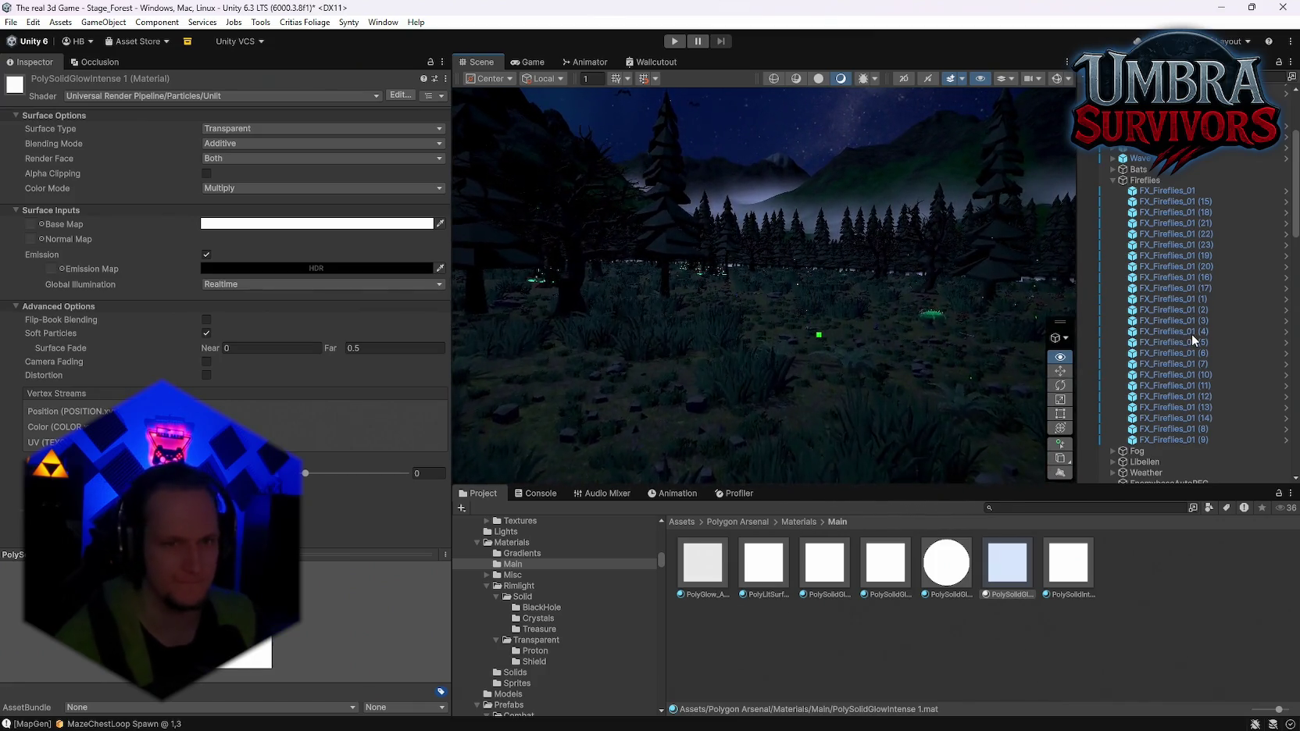
scroll(1186, 308, up, 5)
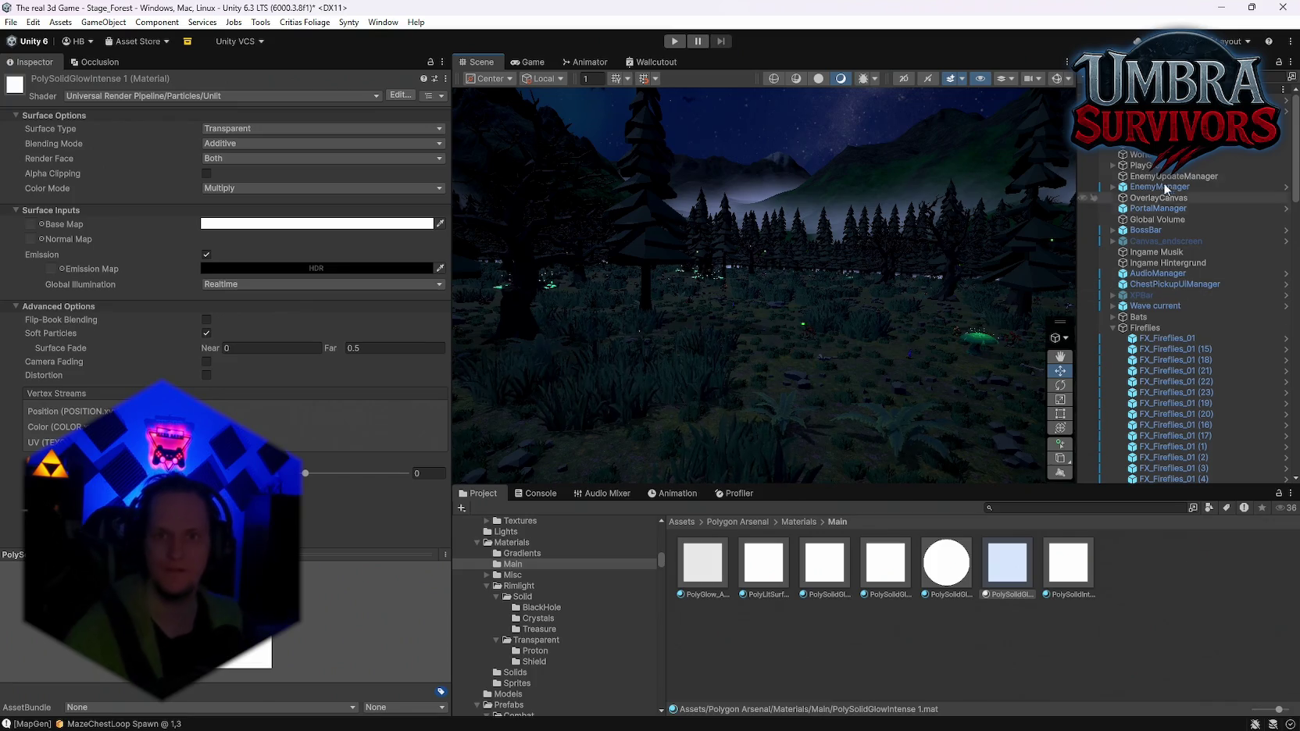
click(1159, 219)
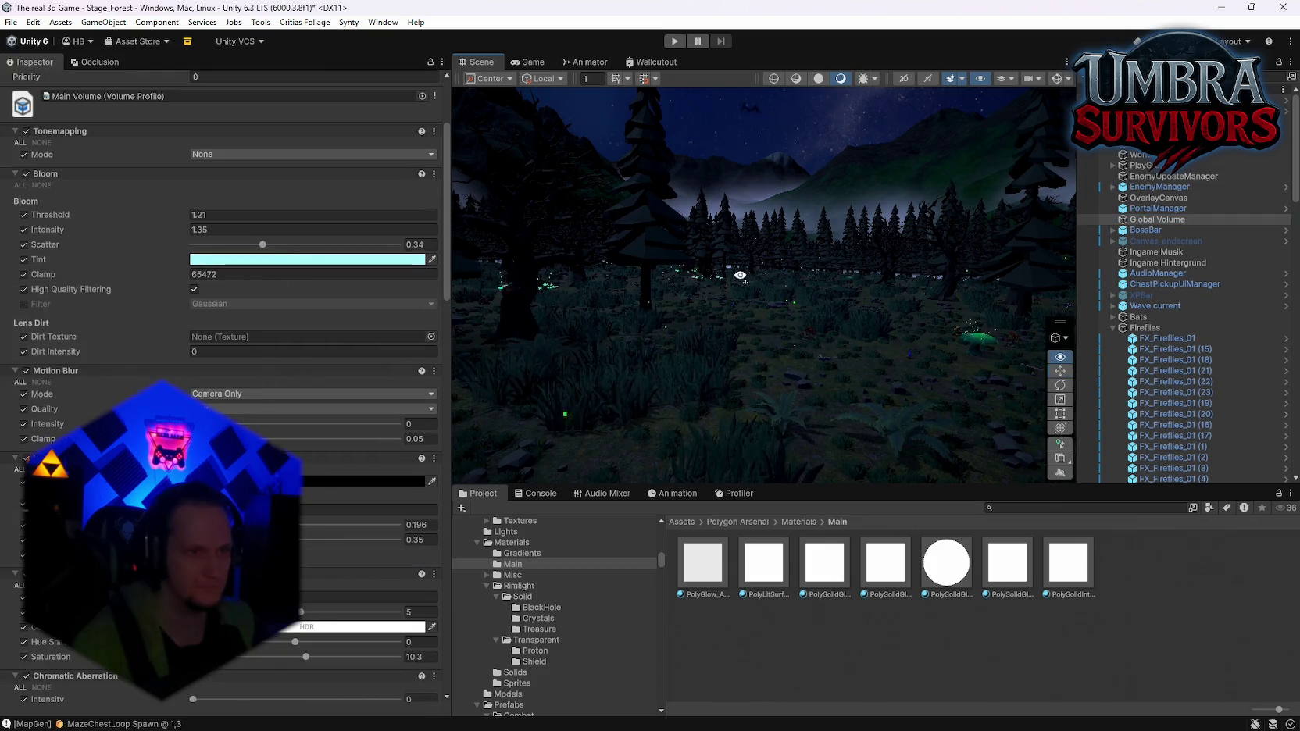
click(184, 212)
drag(183, 211, 282, 209)
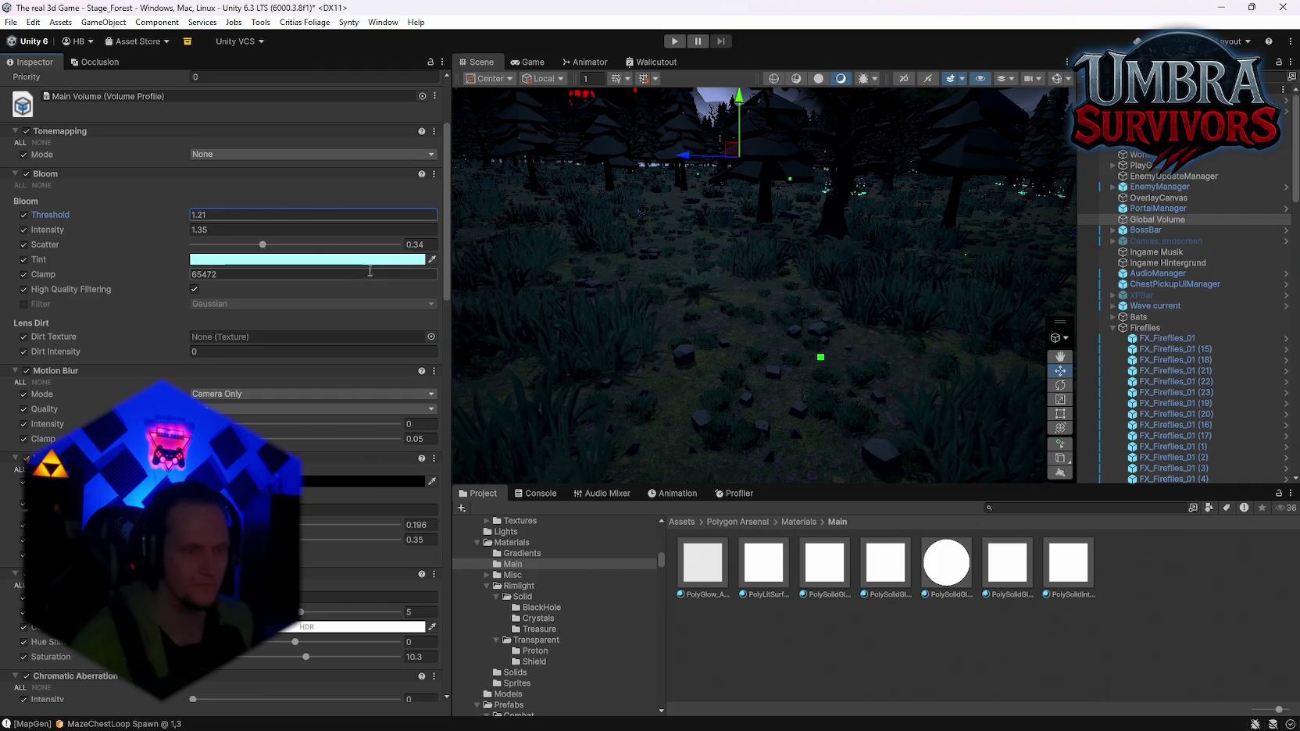
drag(176, 231, 397, 224)
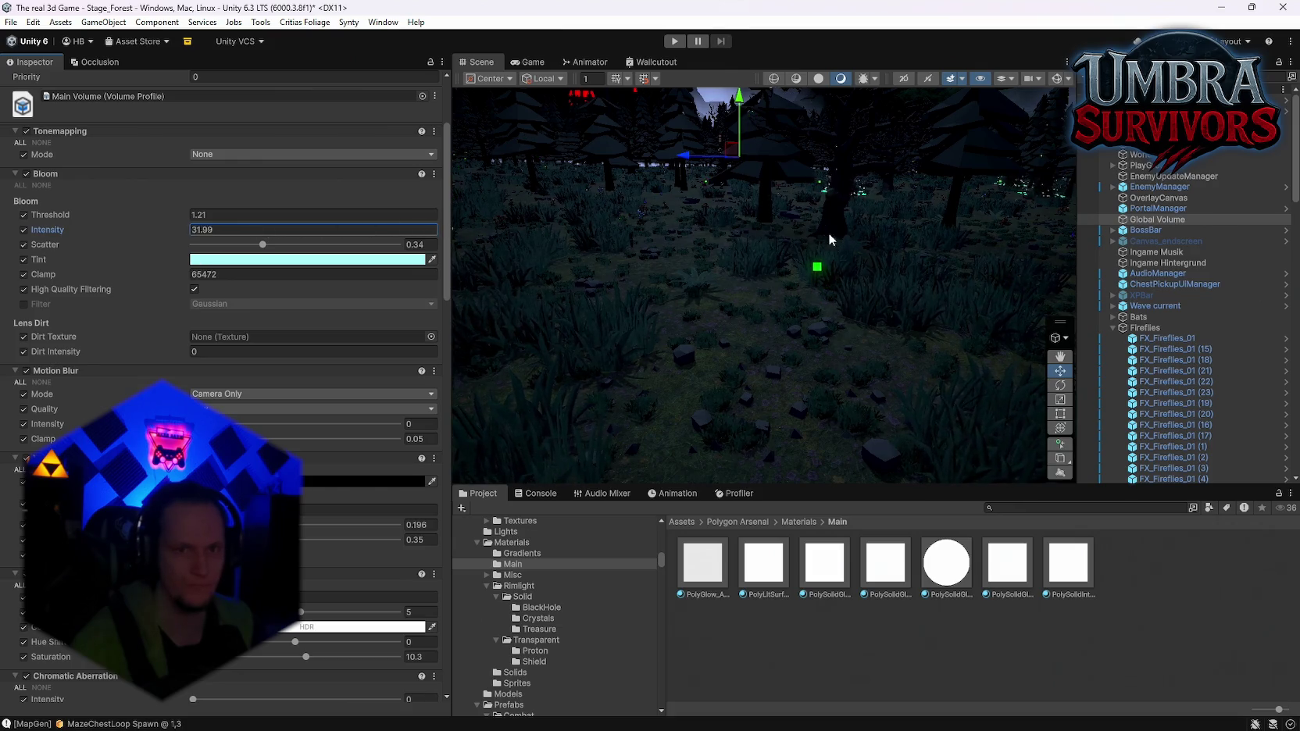
key(ctrl+z)
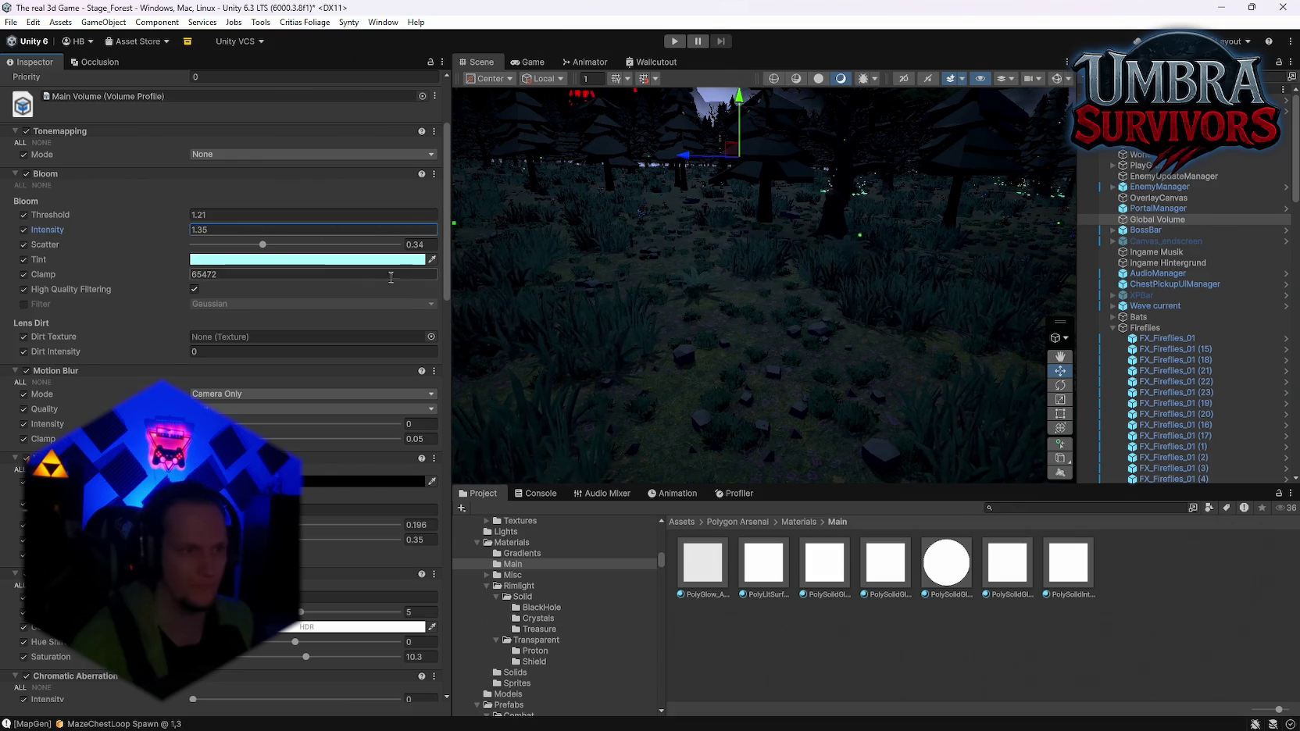
click(257, 246)
key(ctrl+z)
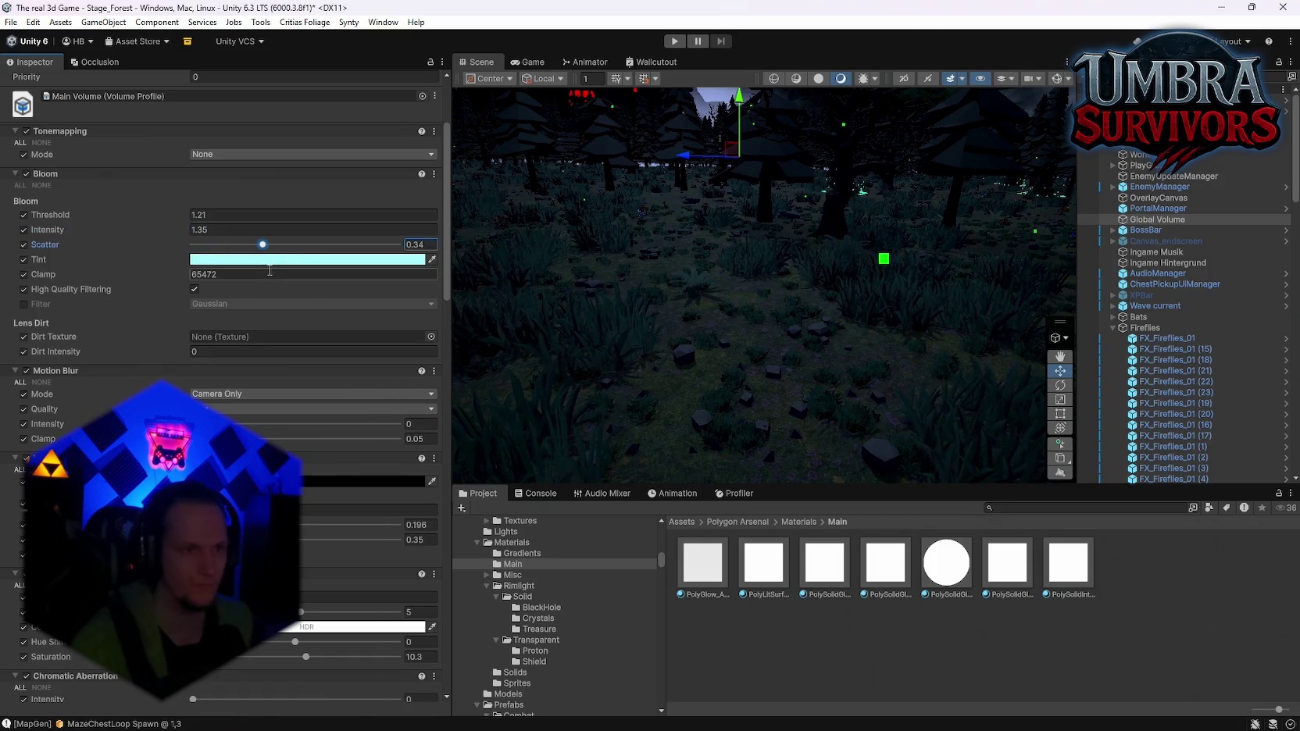
drag(181, 223, 135, 220)
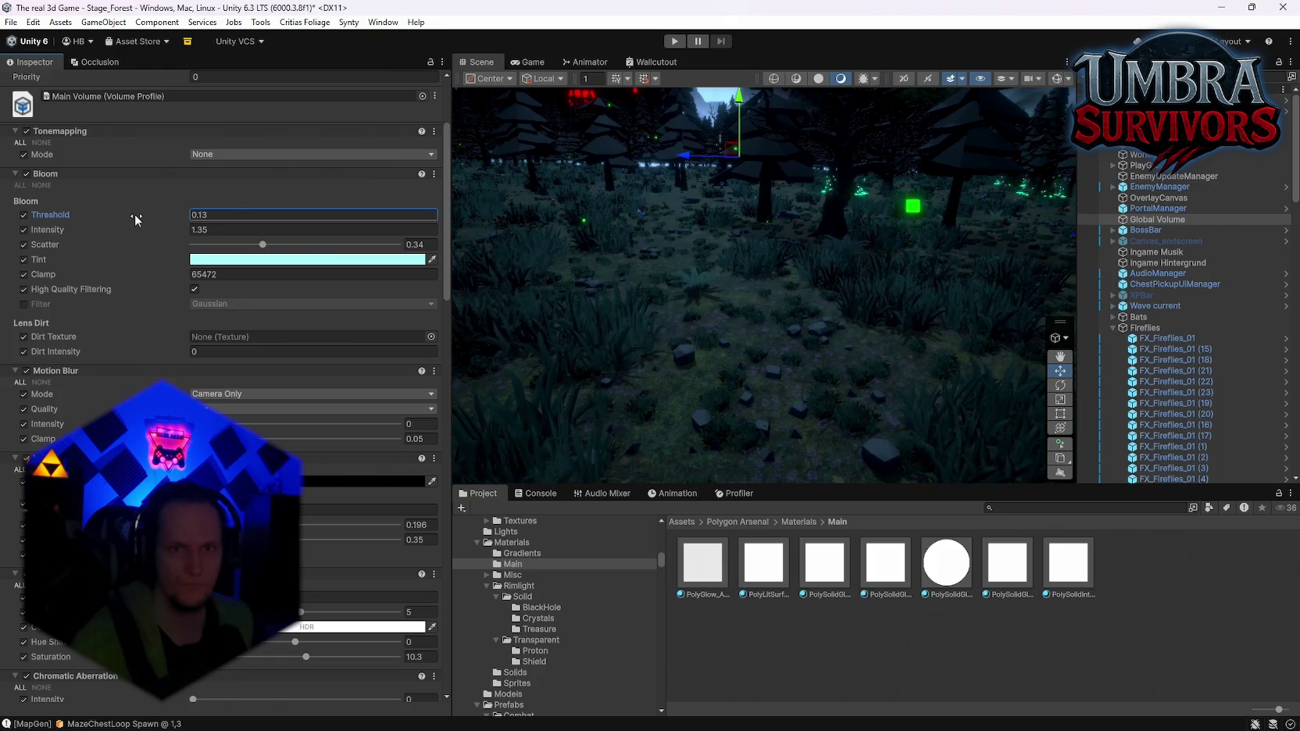
key(ctrl+z)
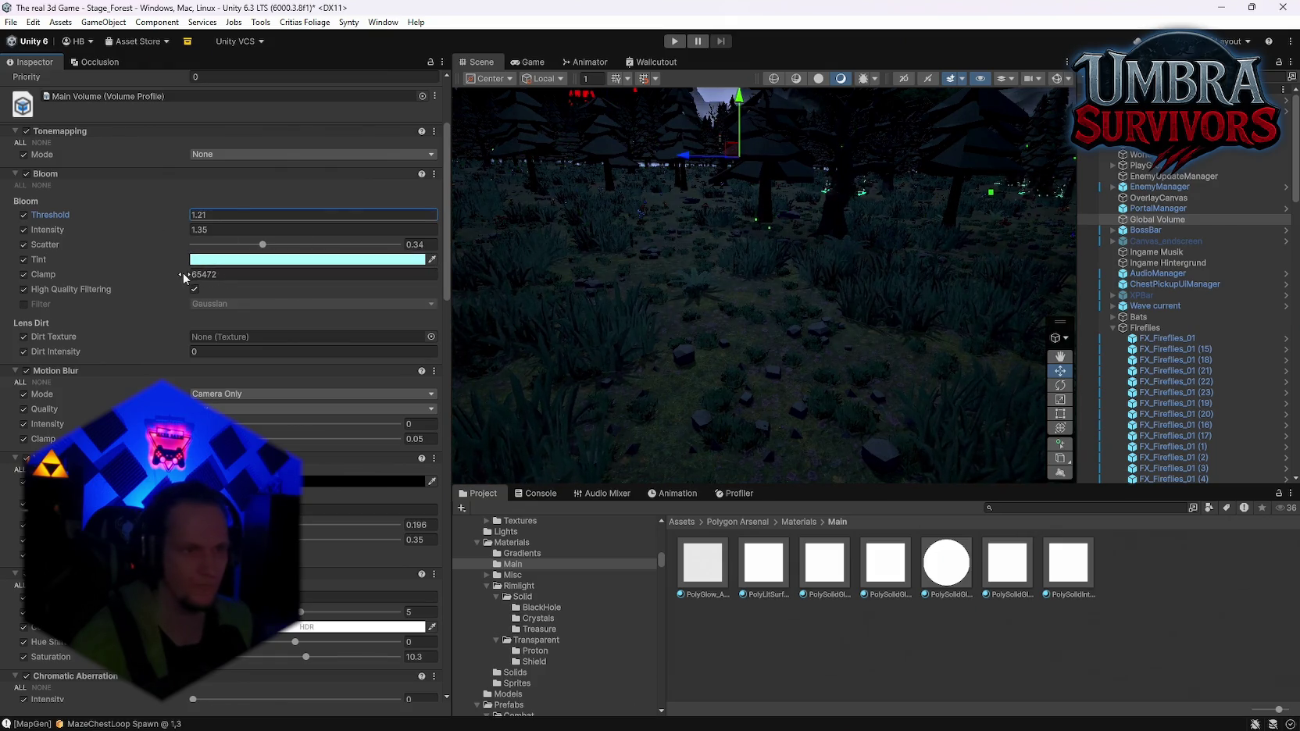
drag(181, 271, 109, 269)
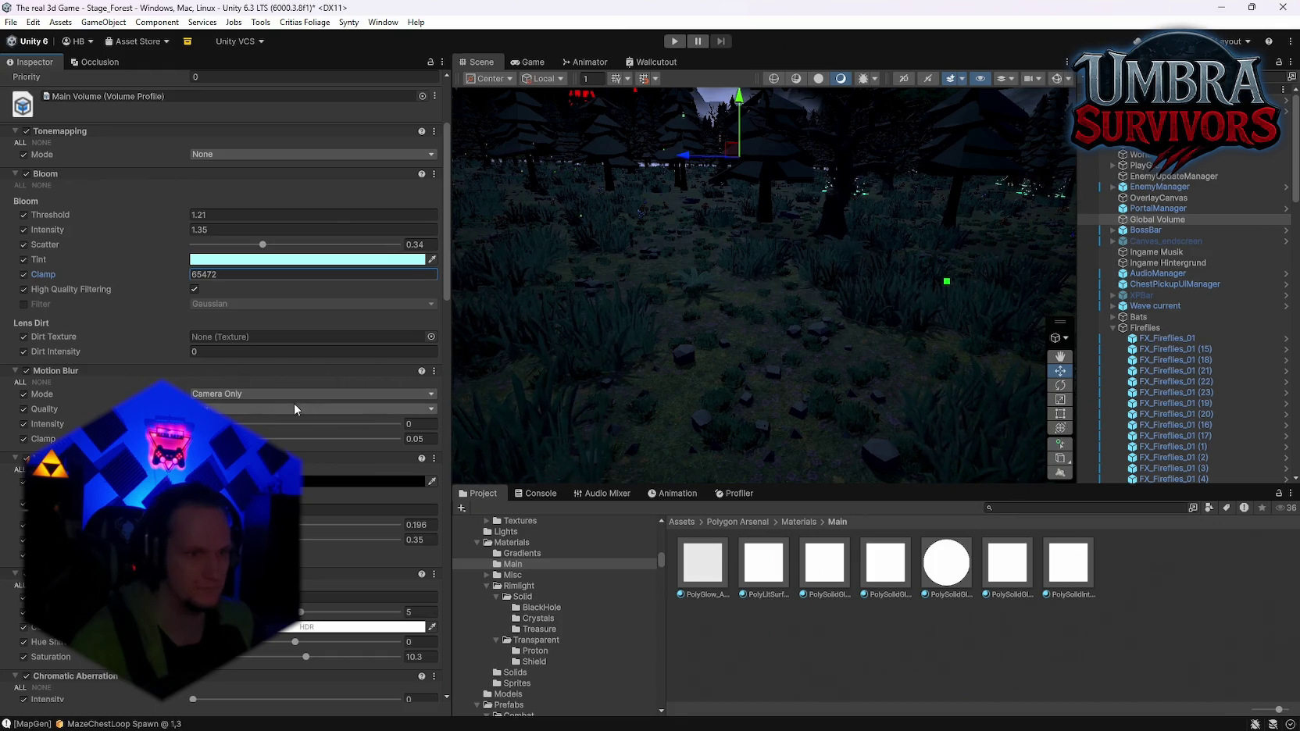
drag(649, 340, 726, 312)
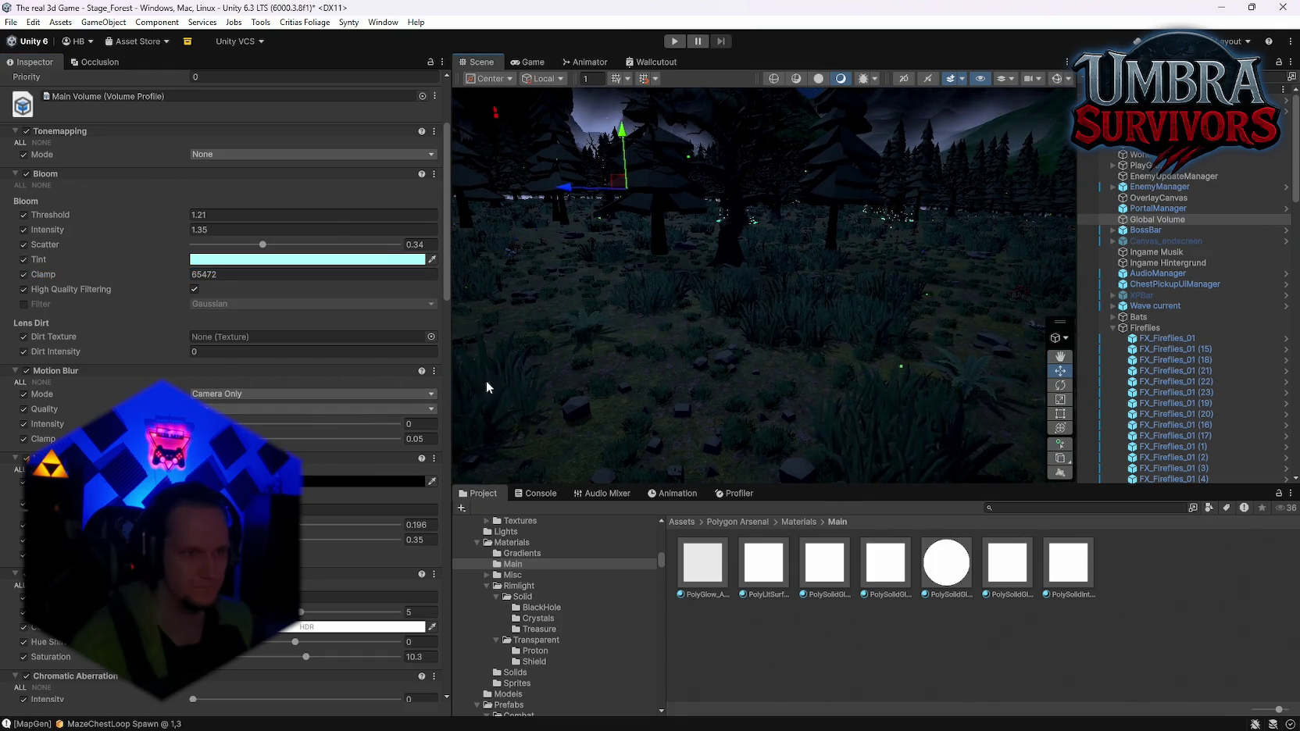
click(234, 434)
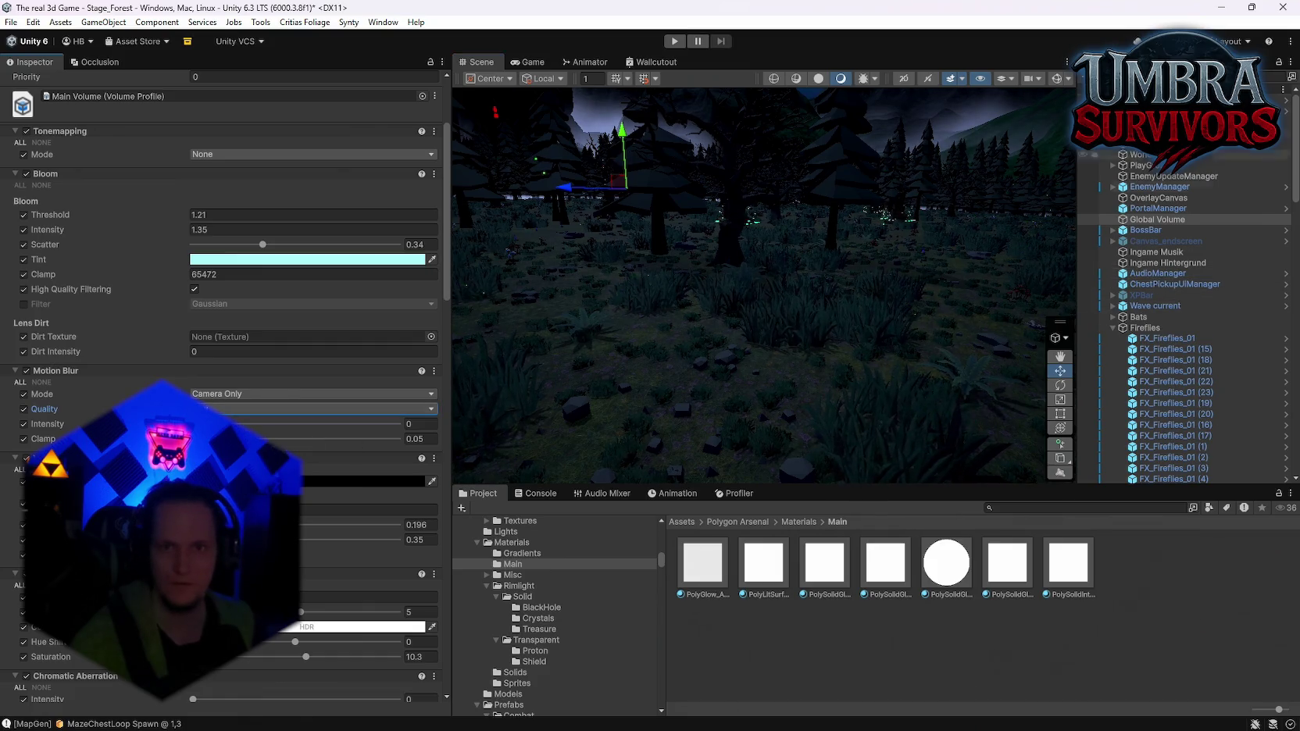
scroll(1176, 322, down, 10)
scroll(1176, 324, up, 4)
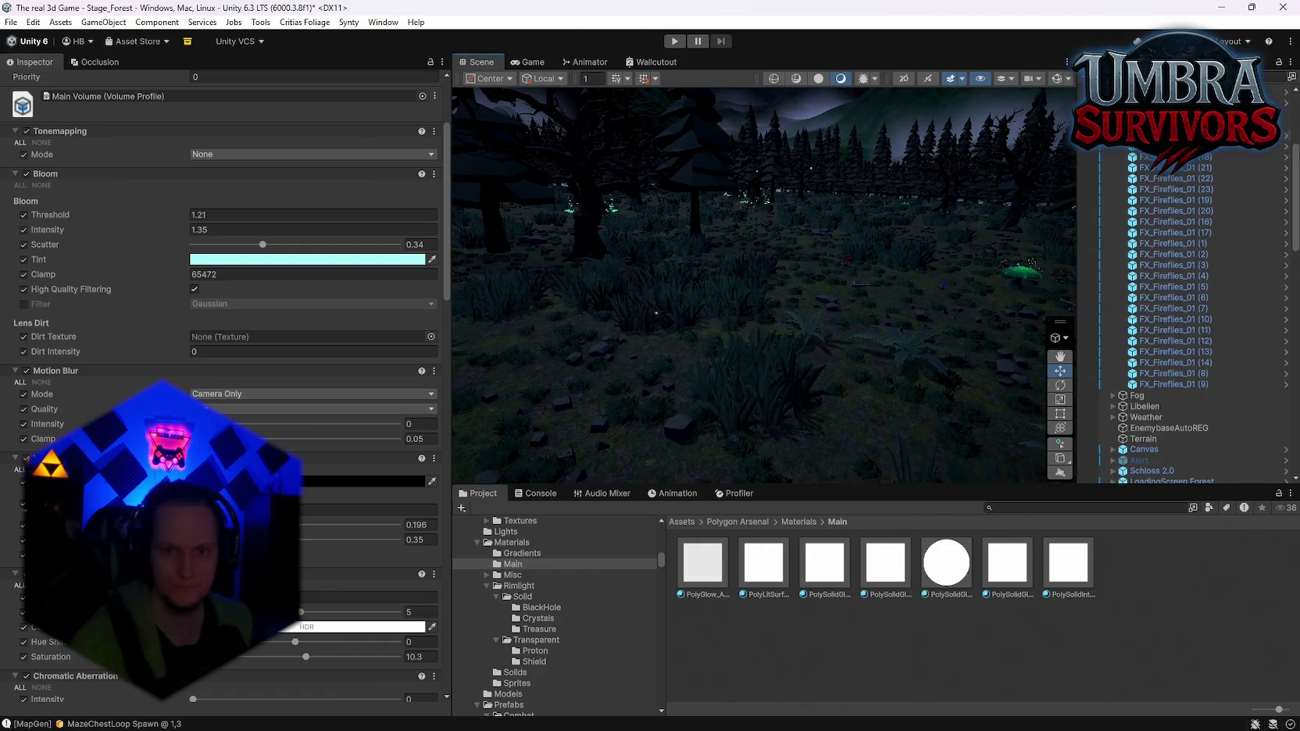
Step back through selection history with Ctrl+Z to reach FX_Soft_Tropical_02, then open its emission colour
key(ctrl+z)
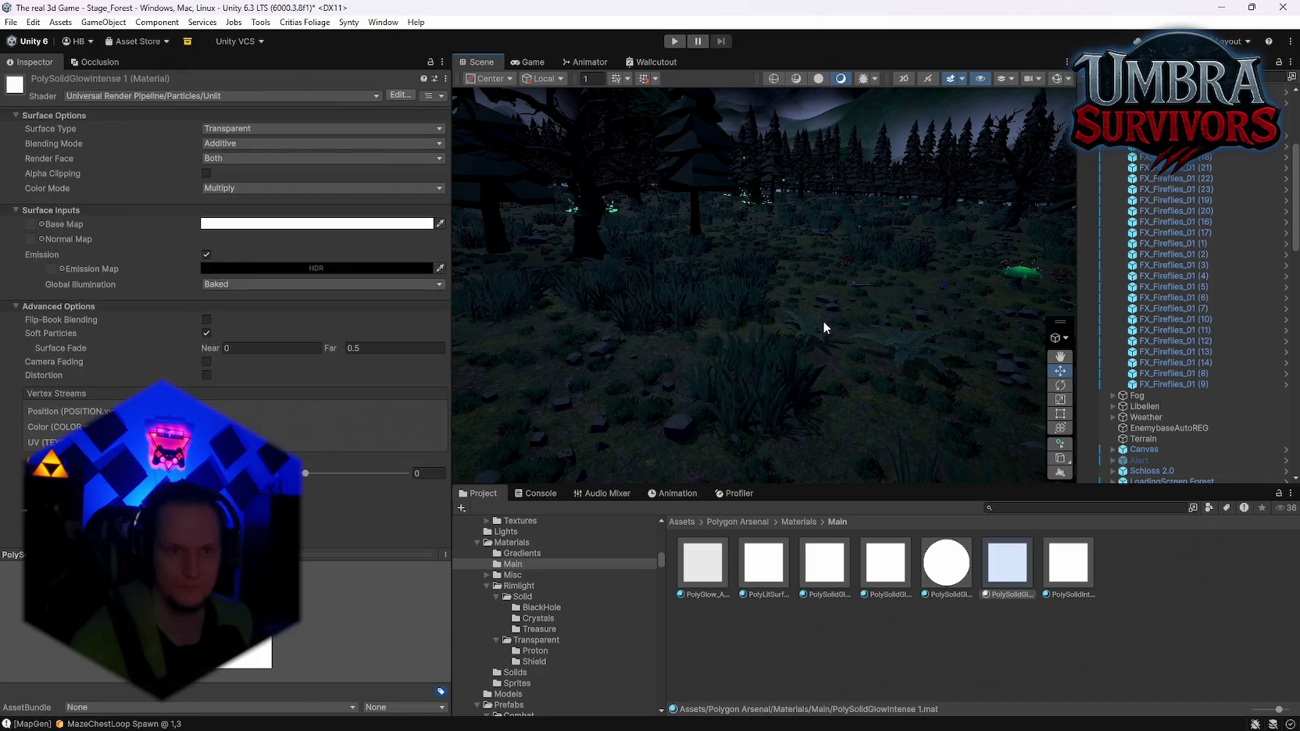
key(ctrl+z)
key(ctrl+z)
key(ctrl+z)
key(ctrl+z)
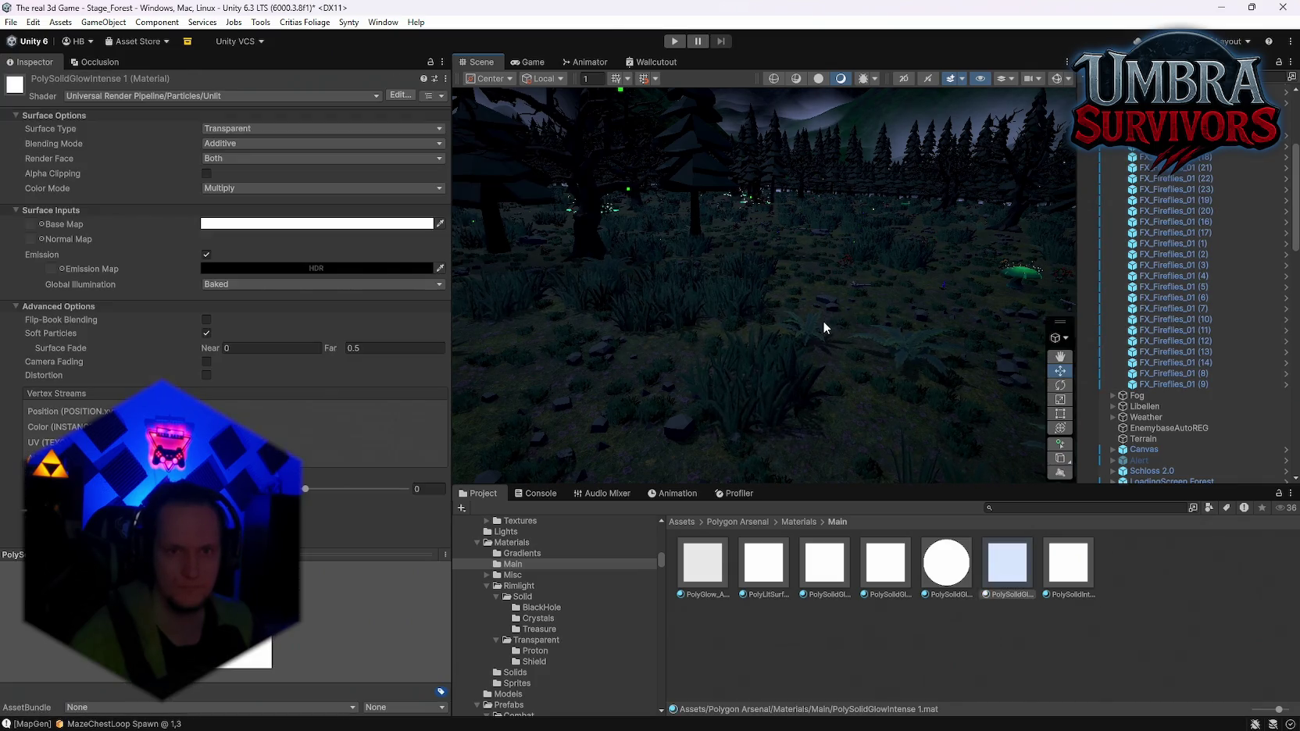
key(ctrl+z)
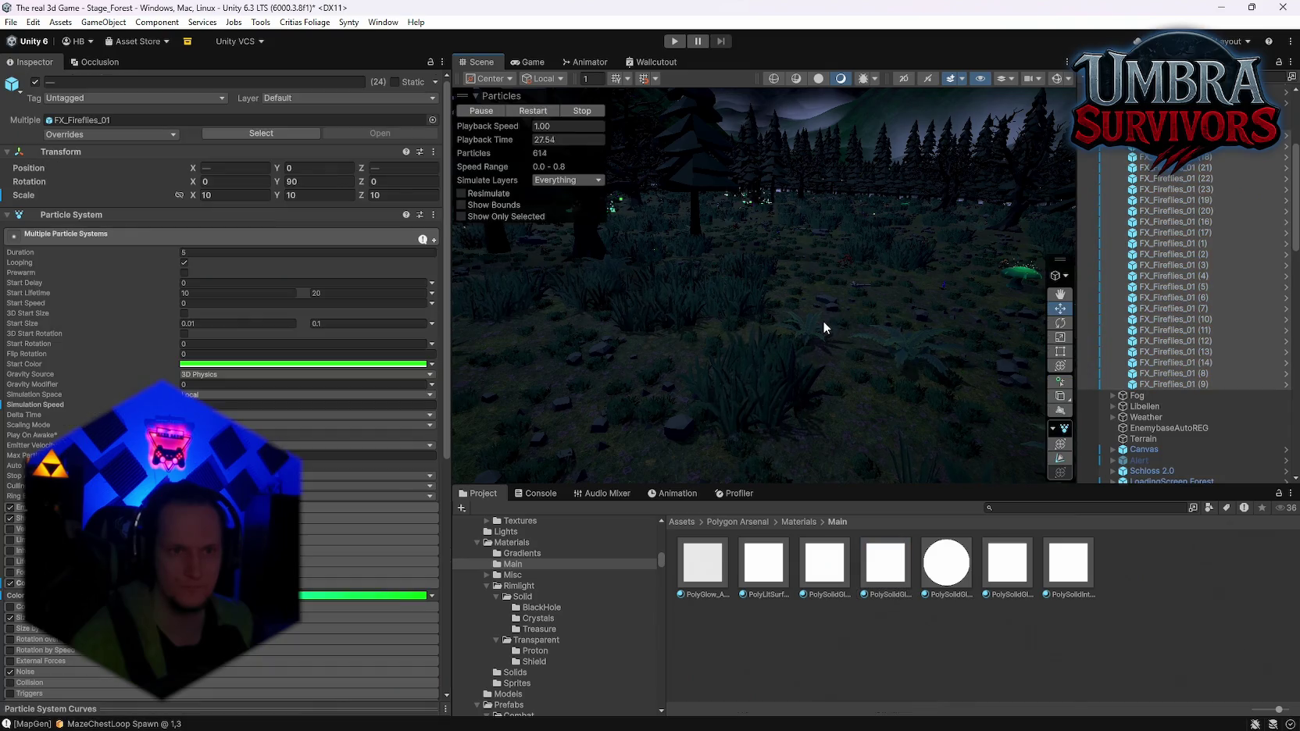
key(ctrl+z)
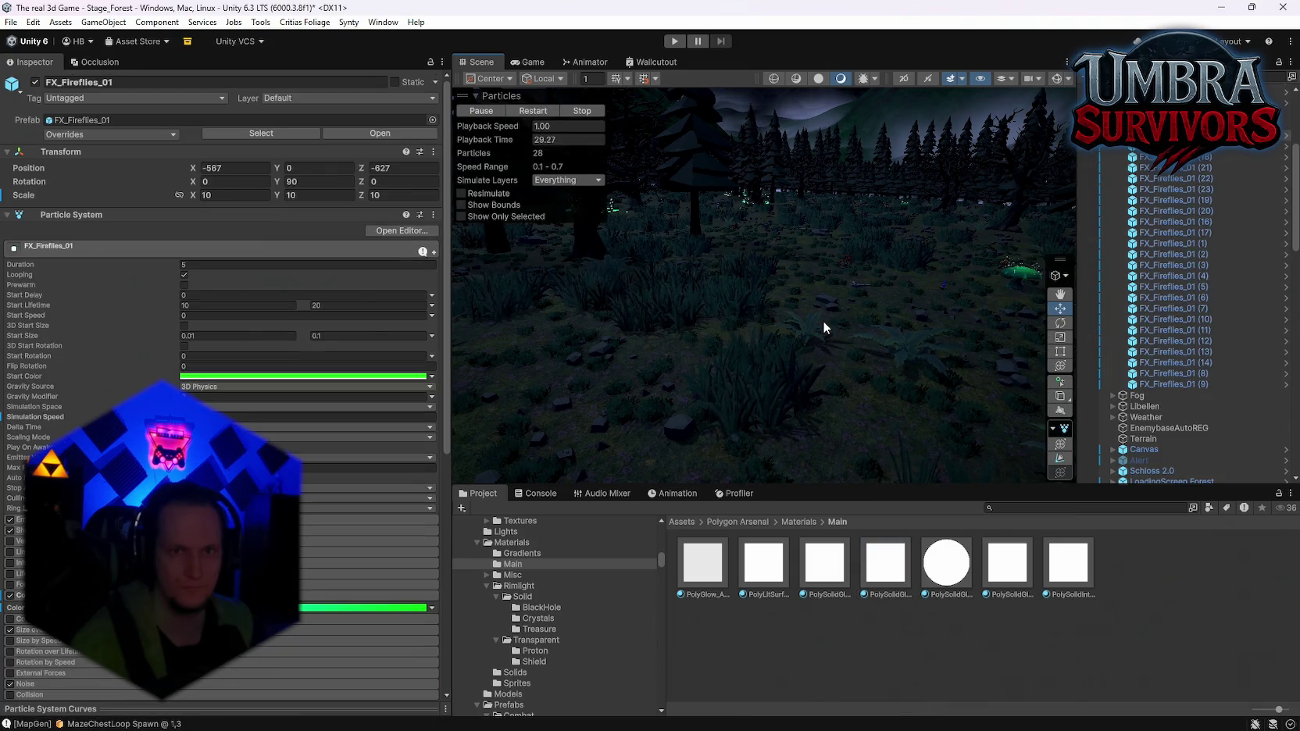
drag(823, 321, 969, 291)
key(ctrl+z)
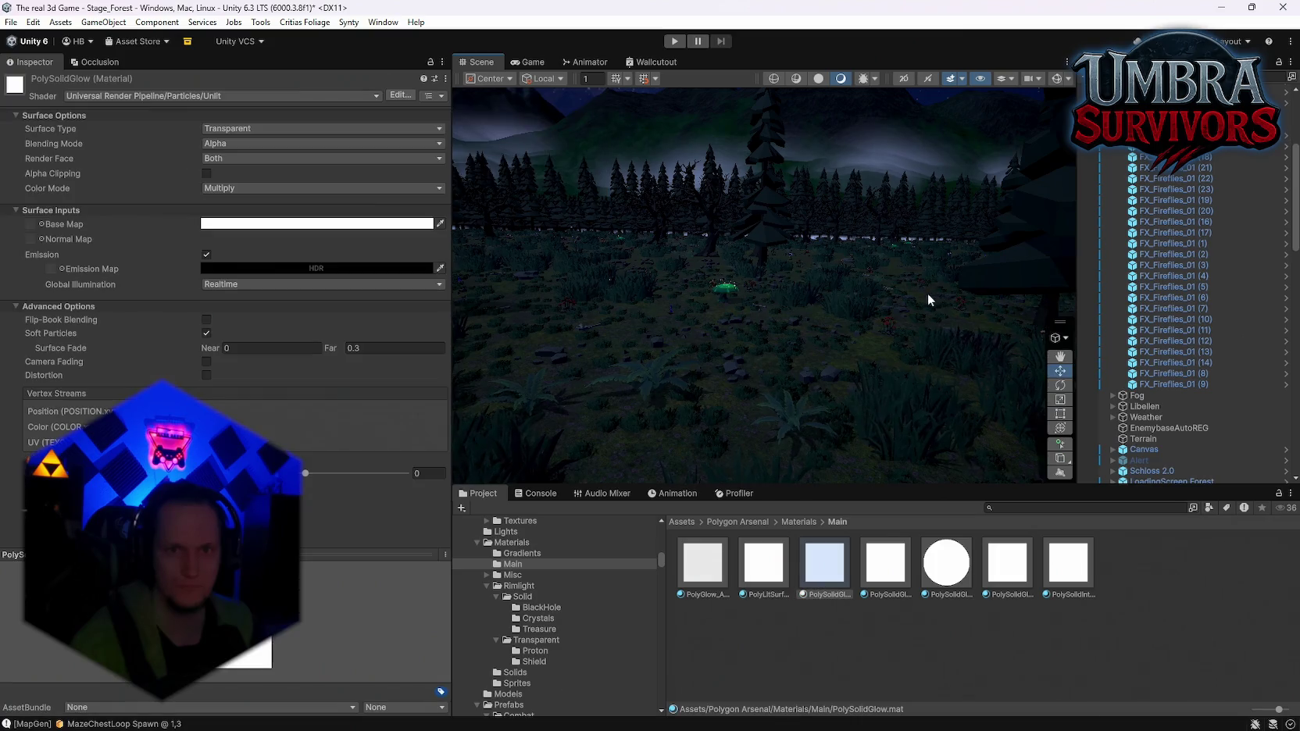
key(ctrl+z)
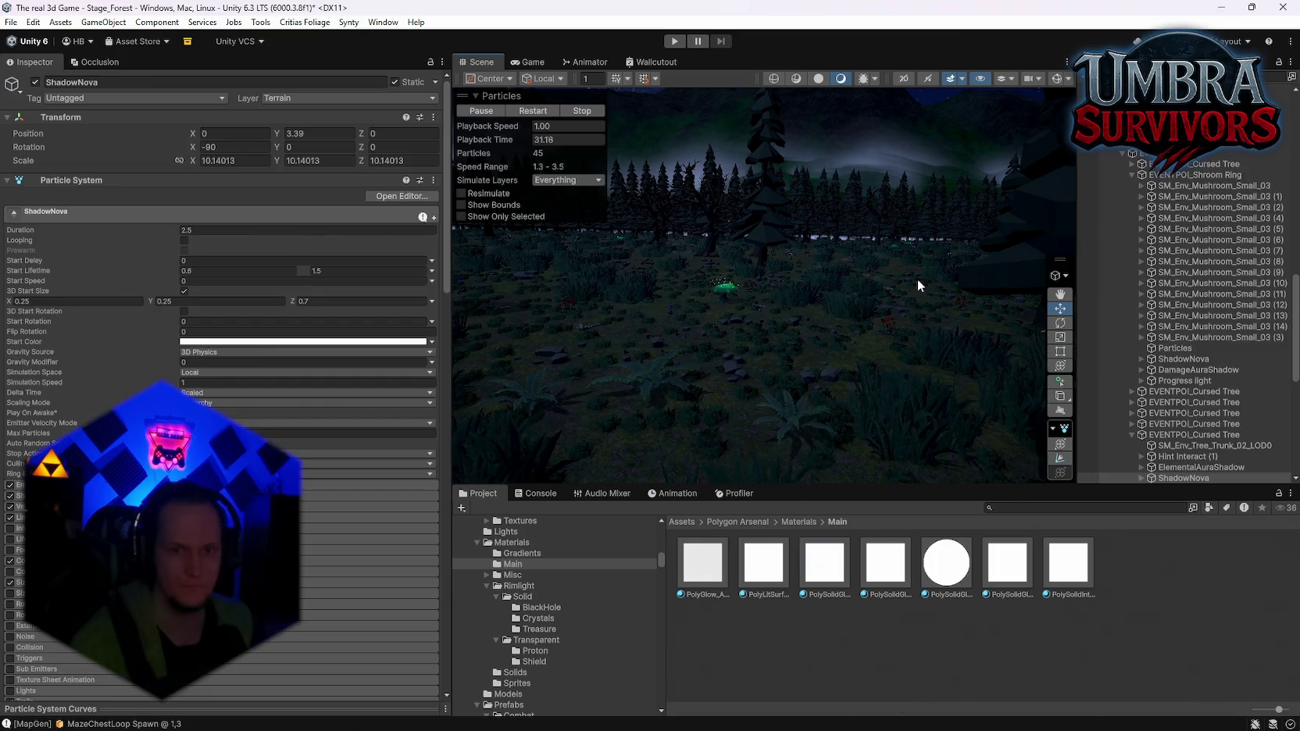
key(ctrl+z)
mouse_move(917, 280)
mouse_down()
mouse_move(890, 287)
mouse_move(1032, 285)
mouse_move(862, 275)
mouse_move(1276, 311)
mouse_move(63, 320)
mouse_move(206, 326)
mouse_move(101, 301)
mouse_move(216, 323)
mouse_move(204, 381)
mouse_move(119, 382)
mouse_up()
key(ctrl+z)
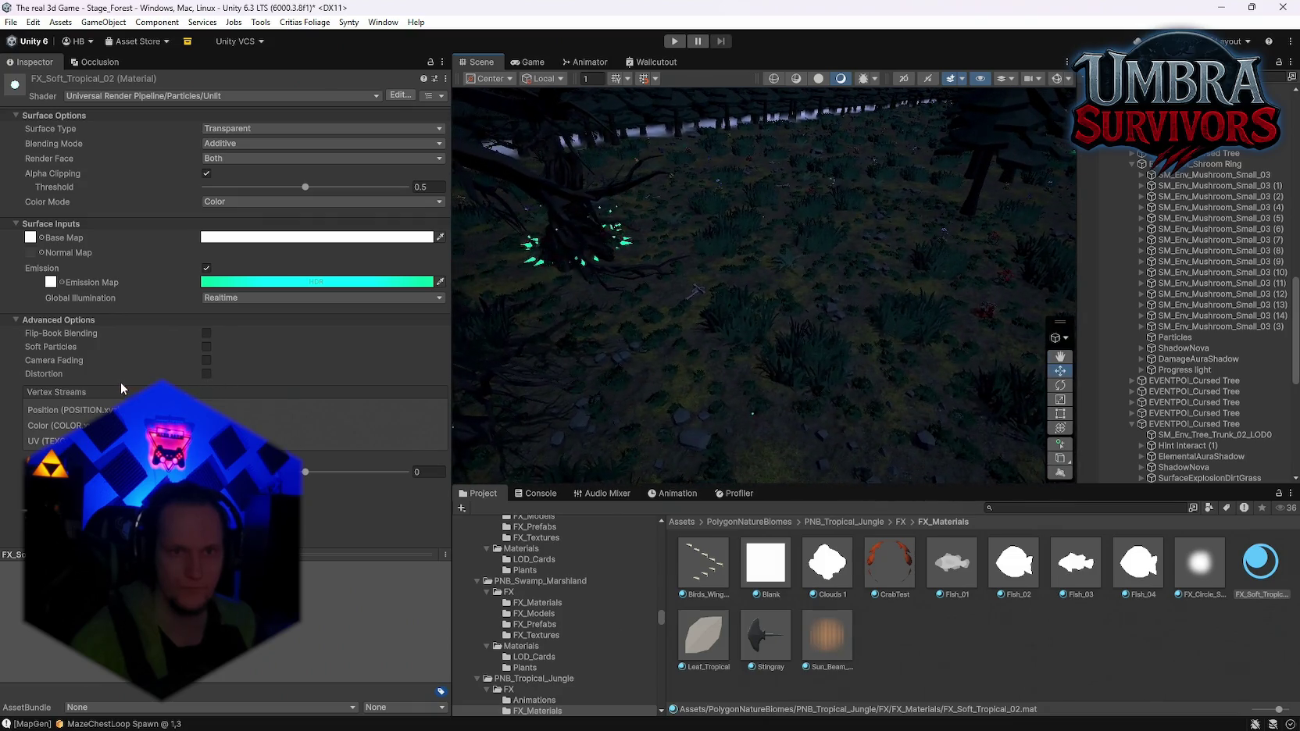
click(232, 283)
Set the FX_Soft_Tropical_02 emission colour to cyan (0/223/255) and close the picker
mouse_move(255, 361)
mouse_down()
mouse_move(243, 400)
mouse_move(264, 434)
mouse_move(373, 443)
mouse_up()
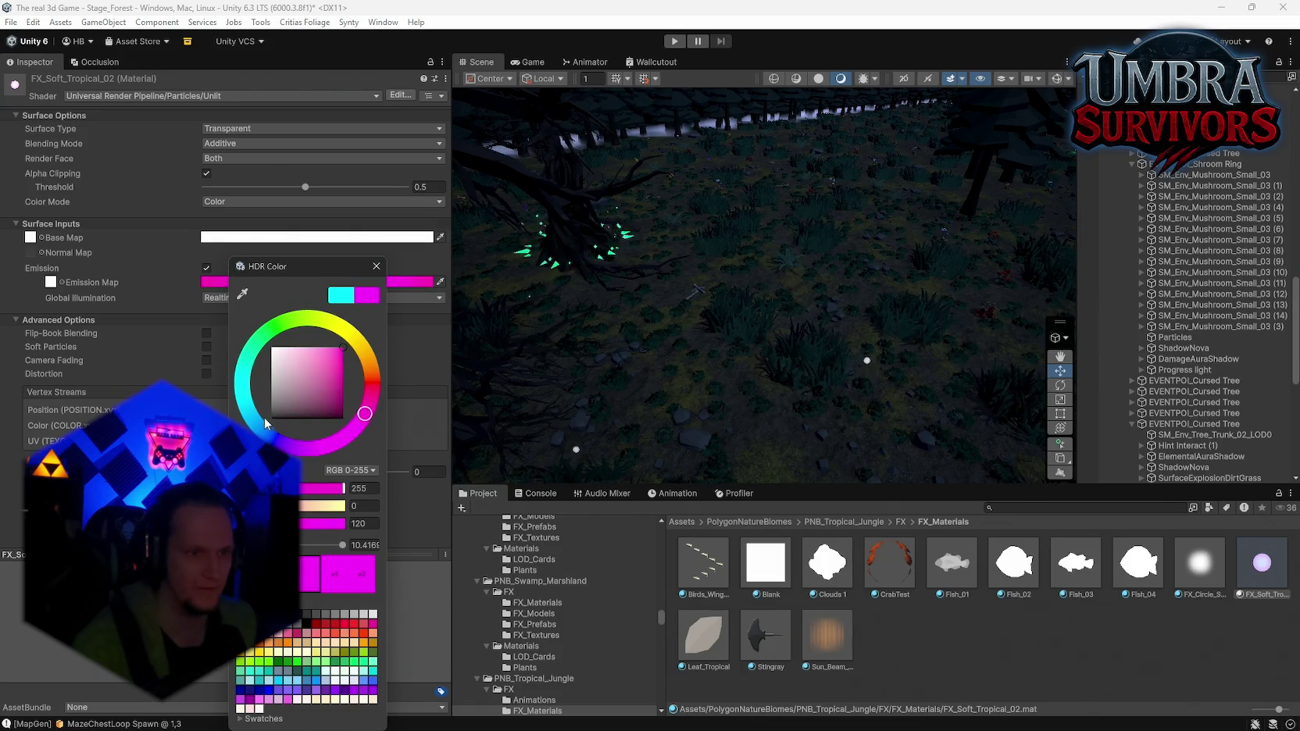
click(244, 383)
mouse_move(235, 397)
mouse_down()
mouse_move(224, 373)
mouse_move(221, 390)
mouse_move(247, 329)
mouse_up()
drag(309, 373, 378, 406)
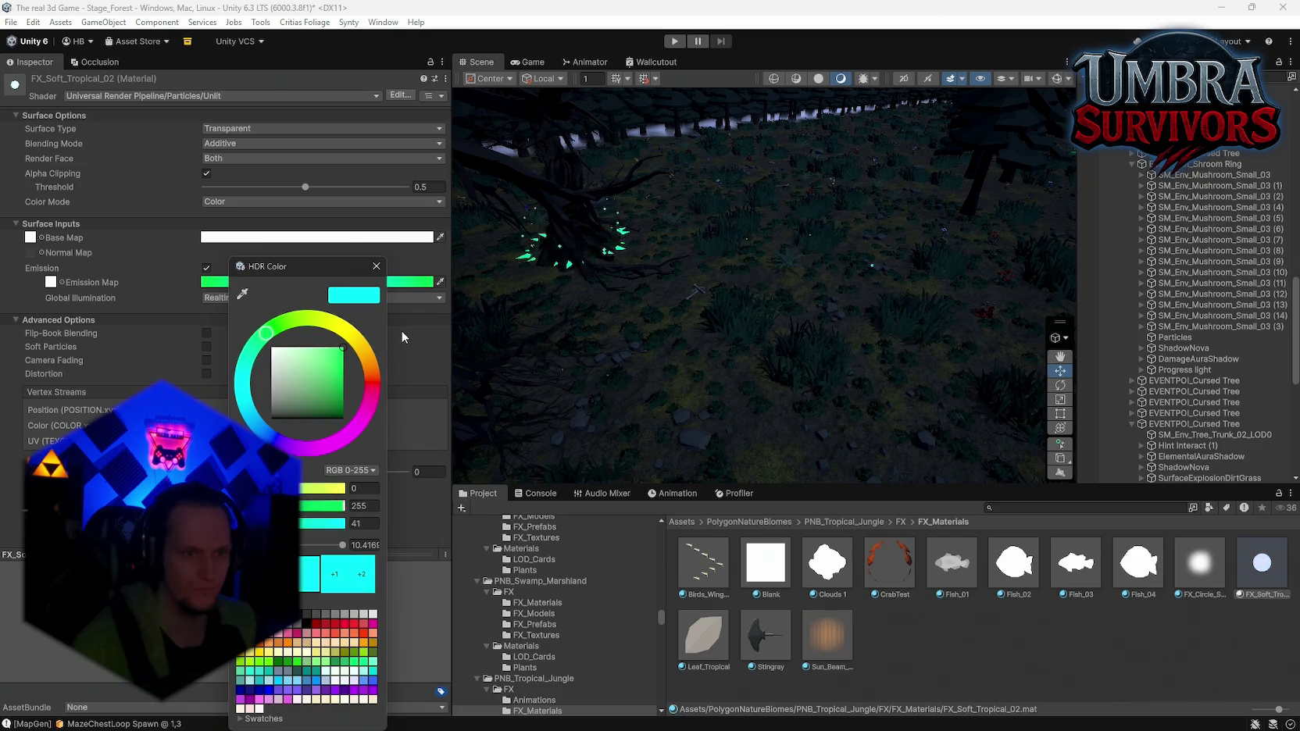
double_click(364, 523)
text(0)
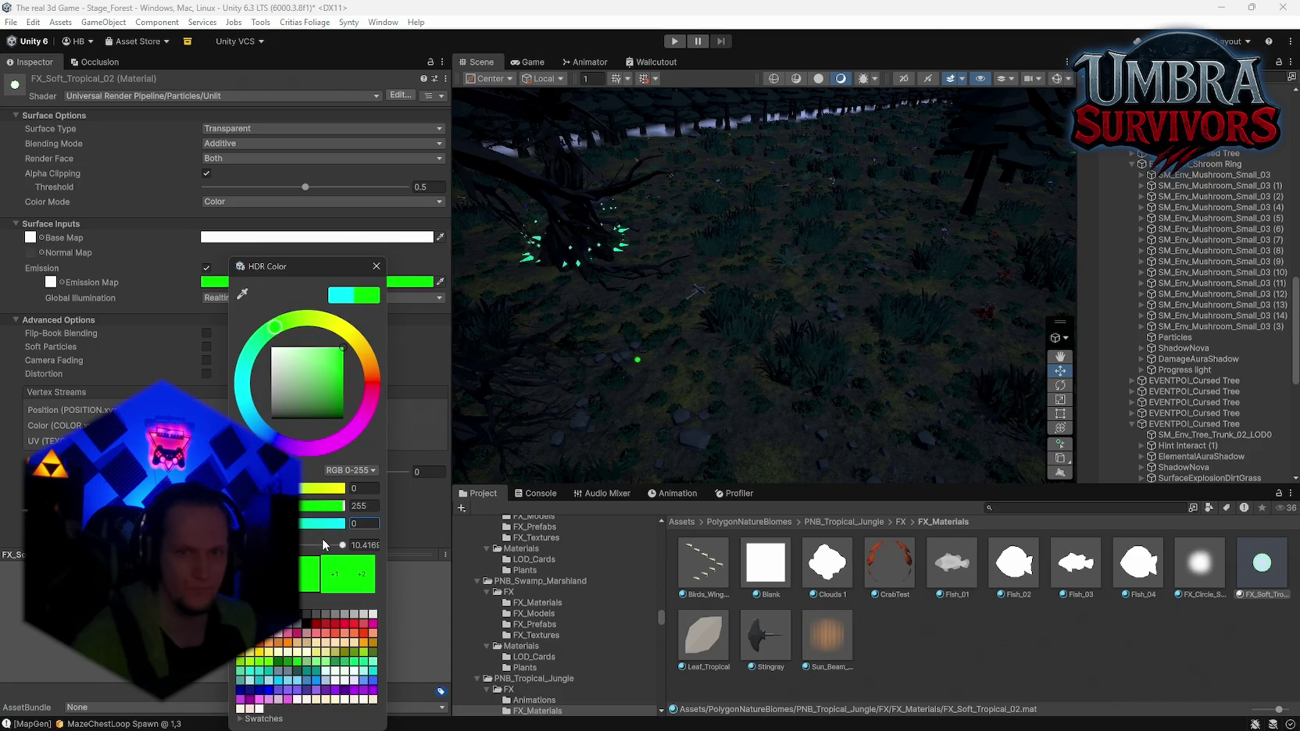
click(241, 397)
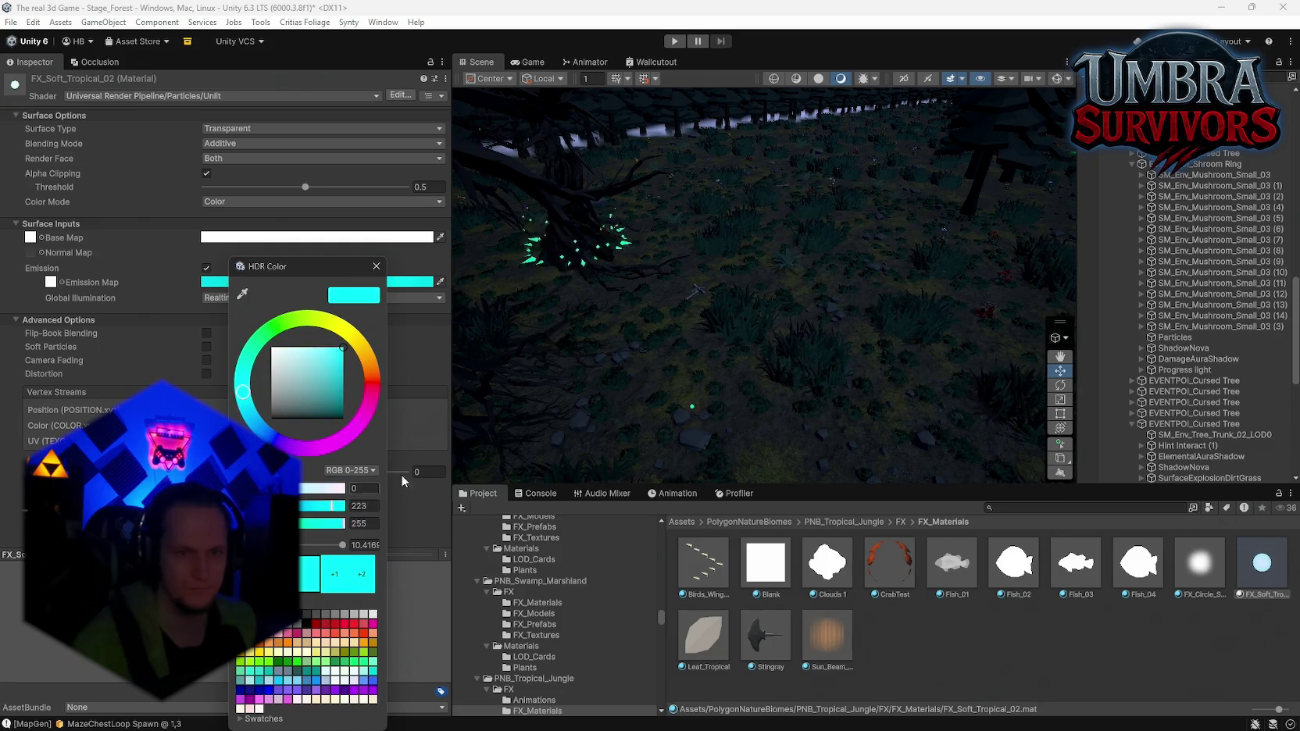
click(763, 382)
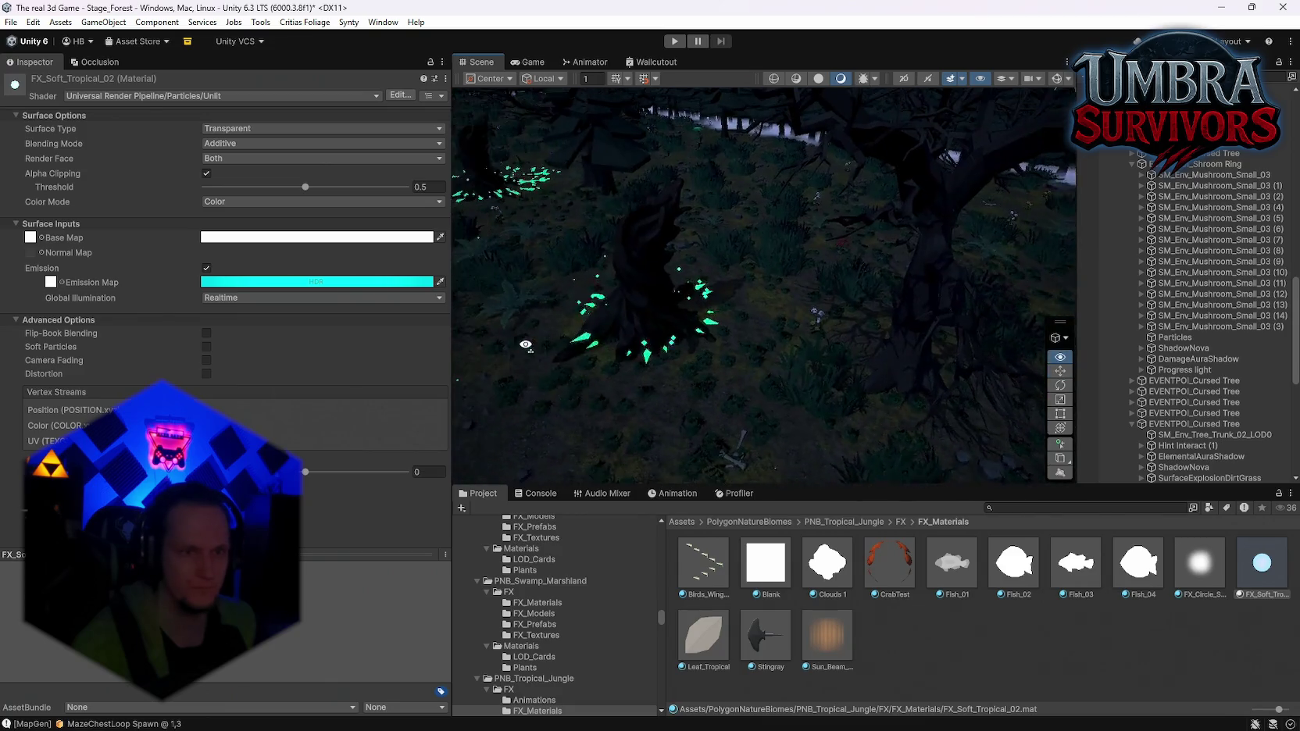
Reselect all 24 FX_Fireflies_01 emitters, then switch to a Discord direct-message conversation
scroll(1156, 336, up, 10)
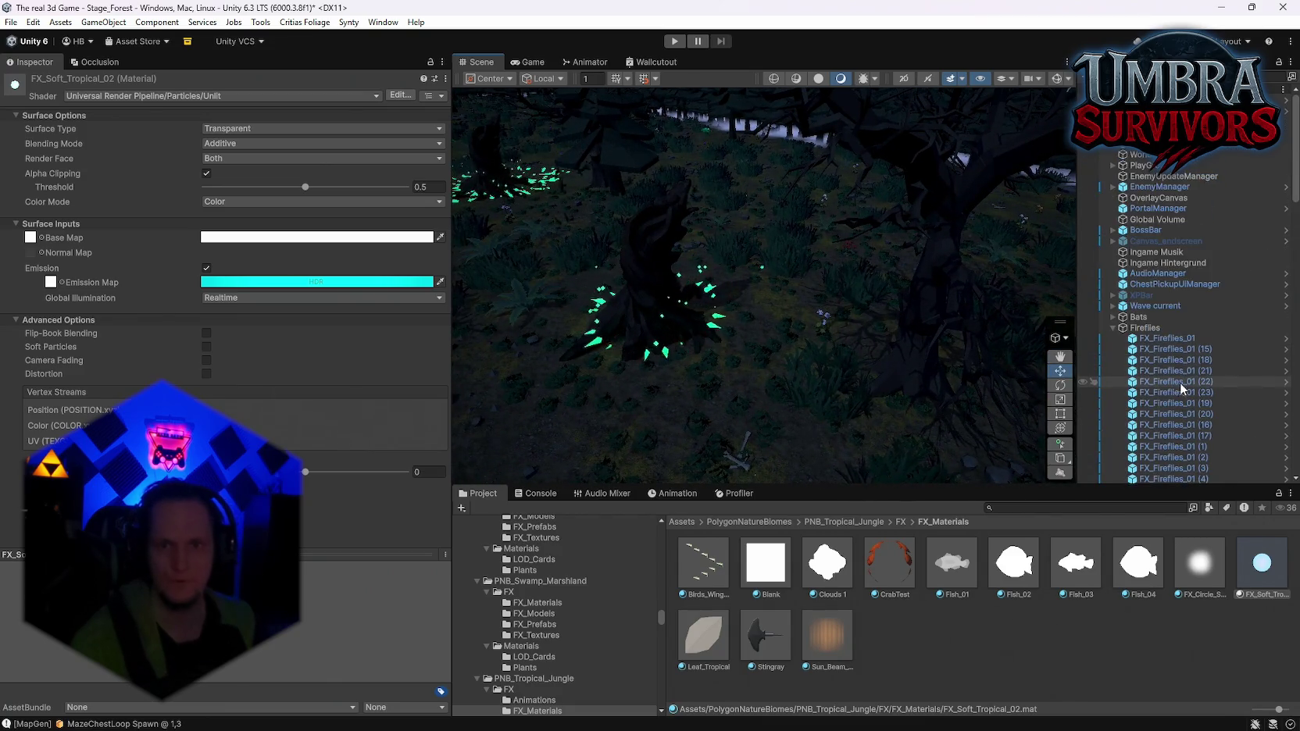
click(1163, 339)
scroll(1168, 373, down, 5)
shift+click(1162, 383)
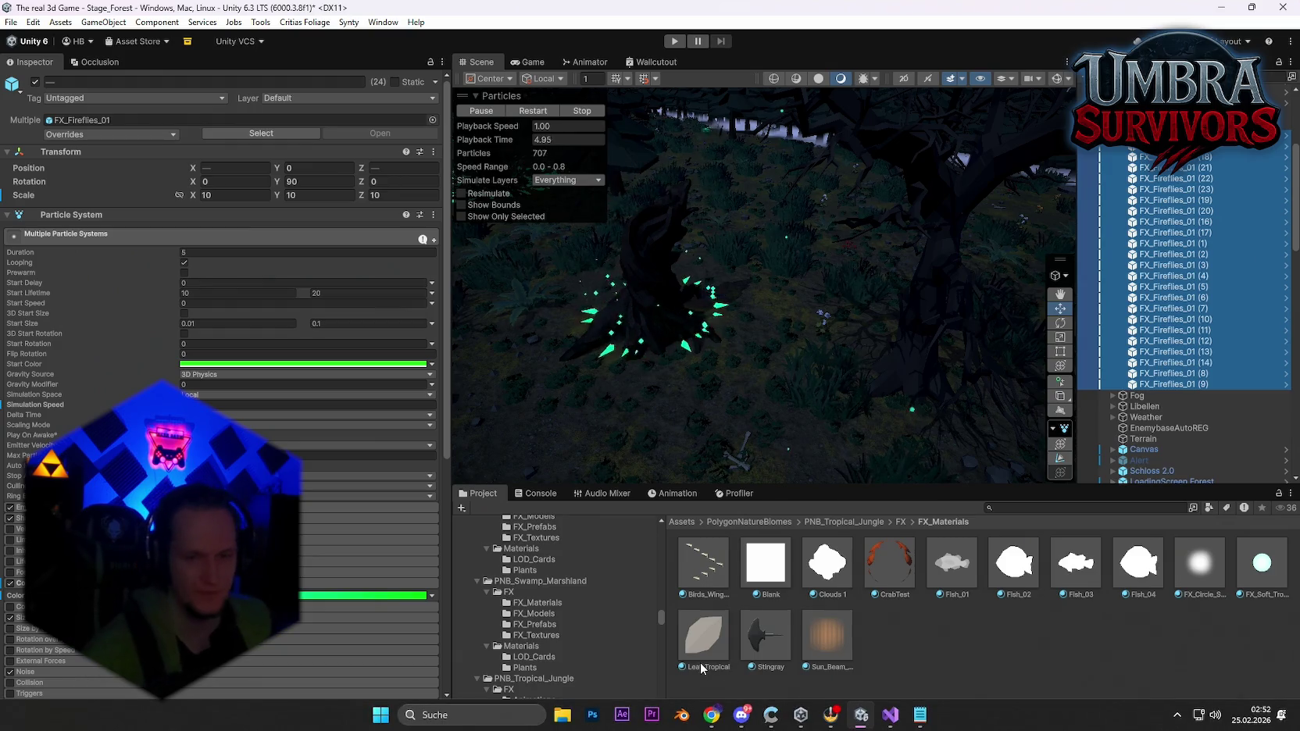
click(741, 721)
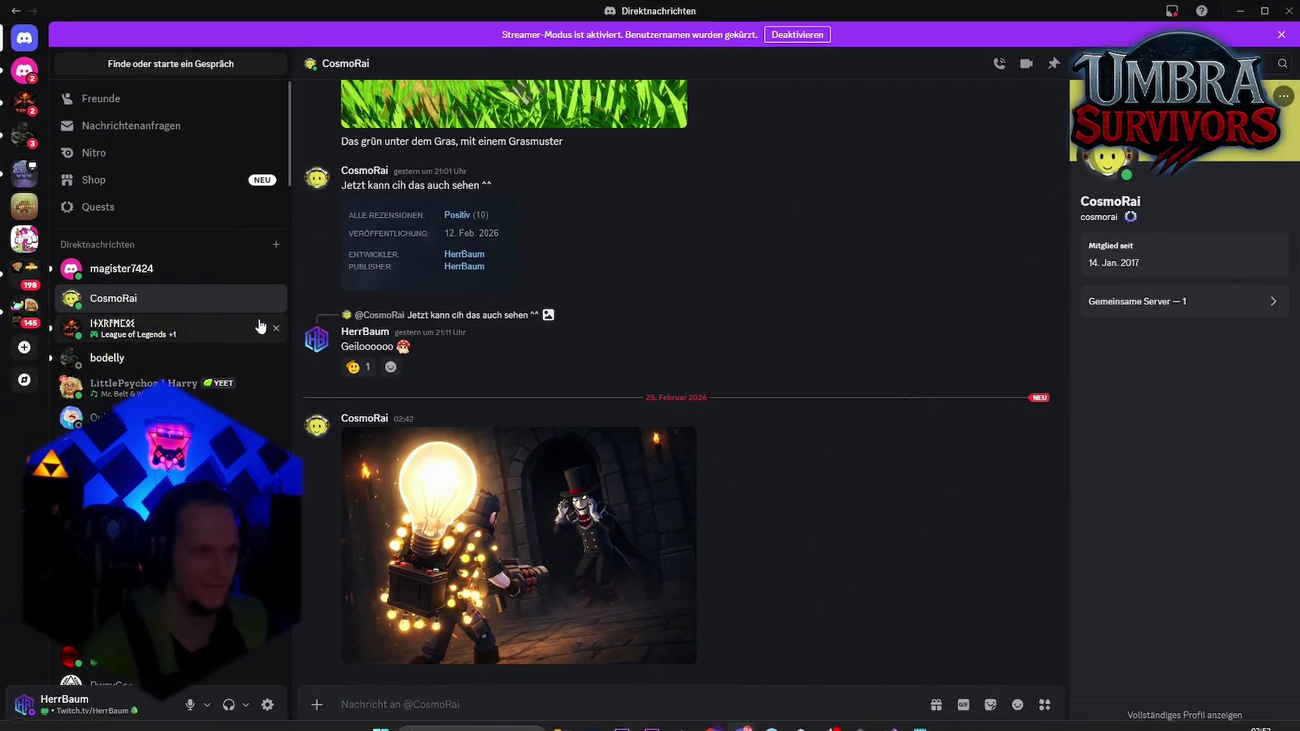
click(161, 270)
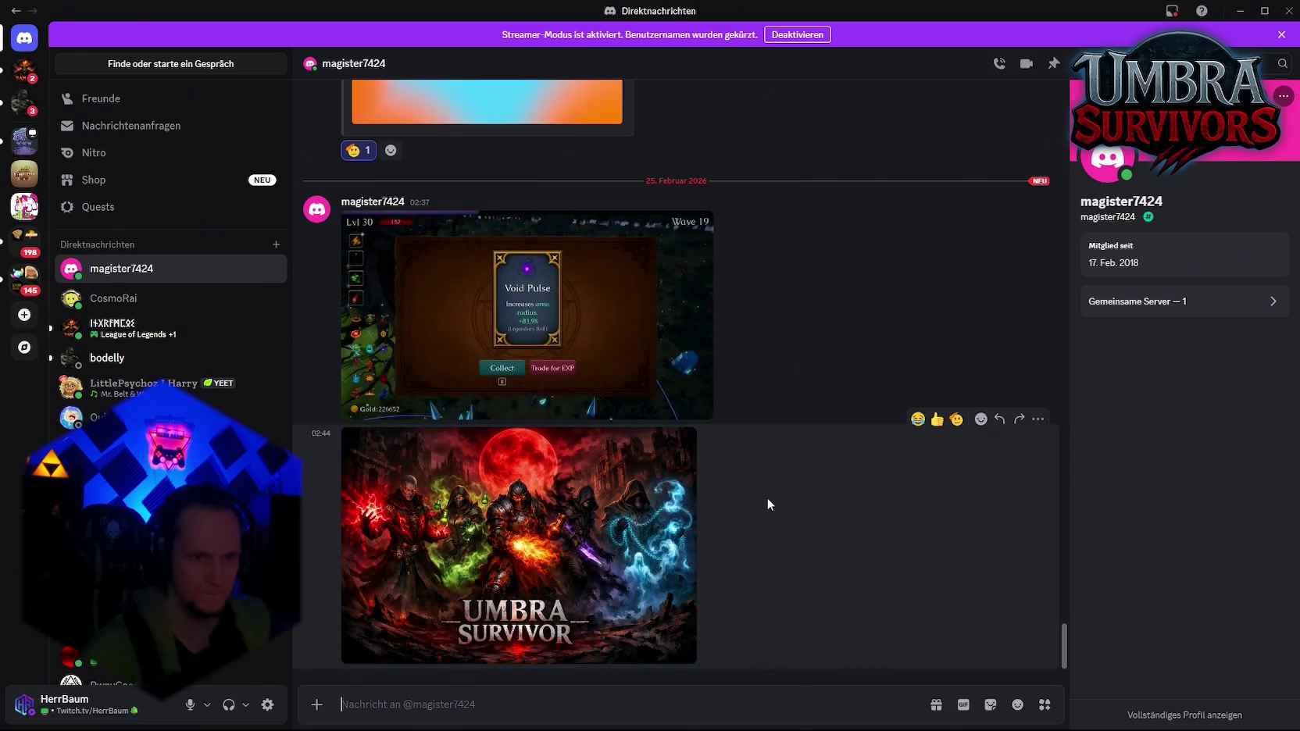
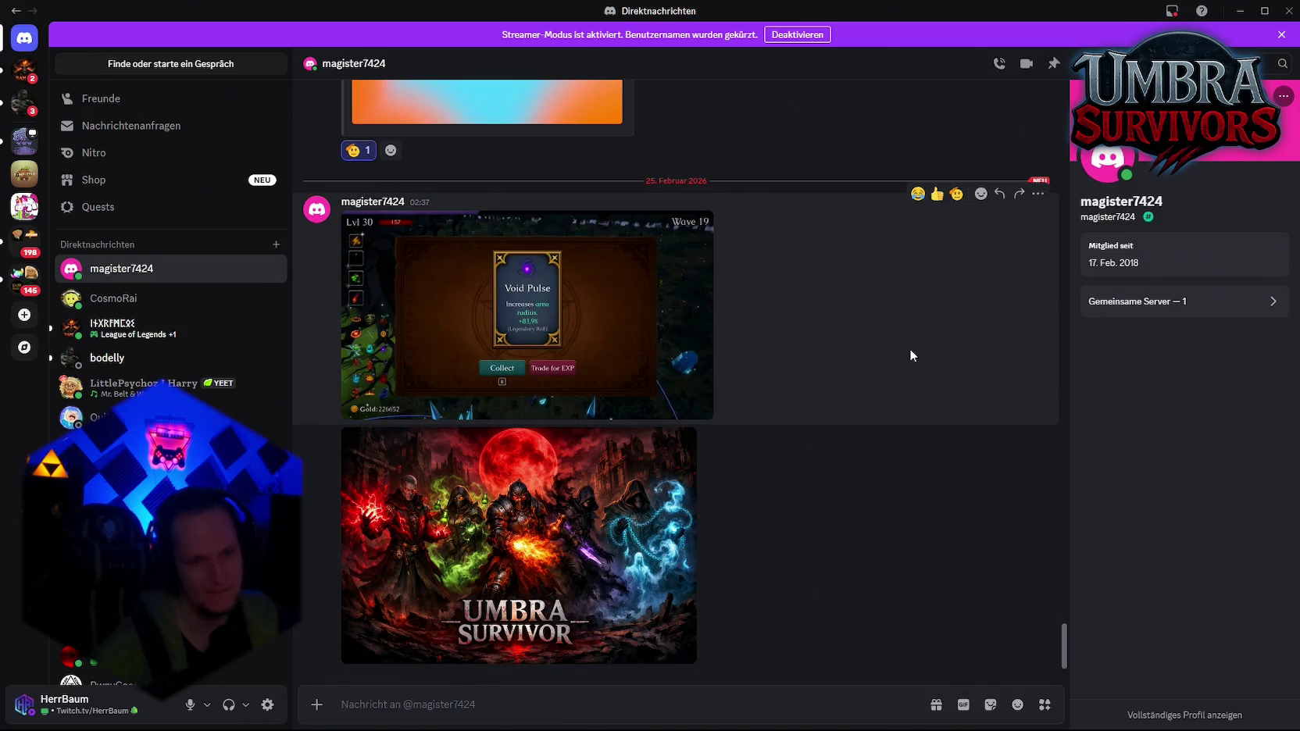
Minimize the Discord window to reveal Unity's Stage_Forest scene
click(1244, 10)
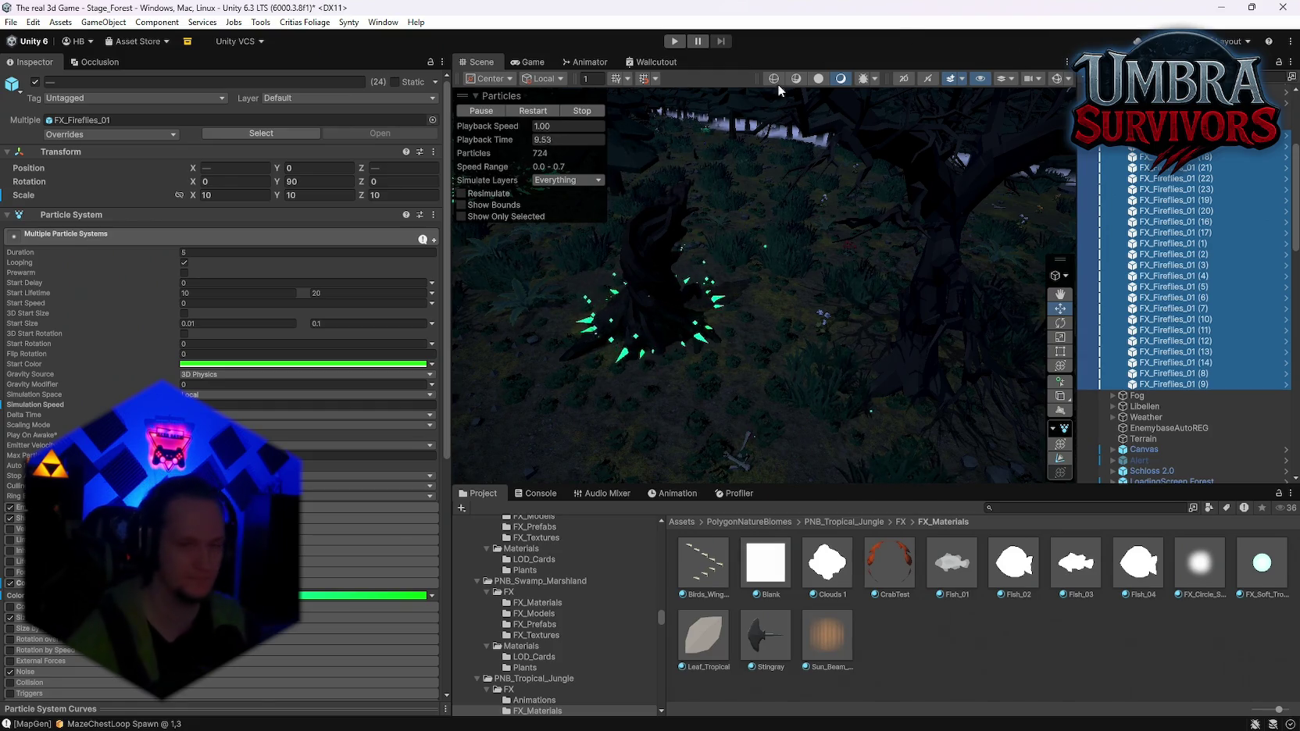
scroll(346, 421, down, 5)
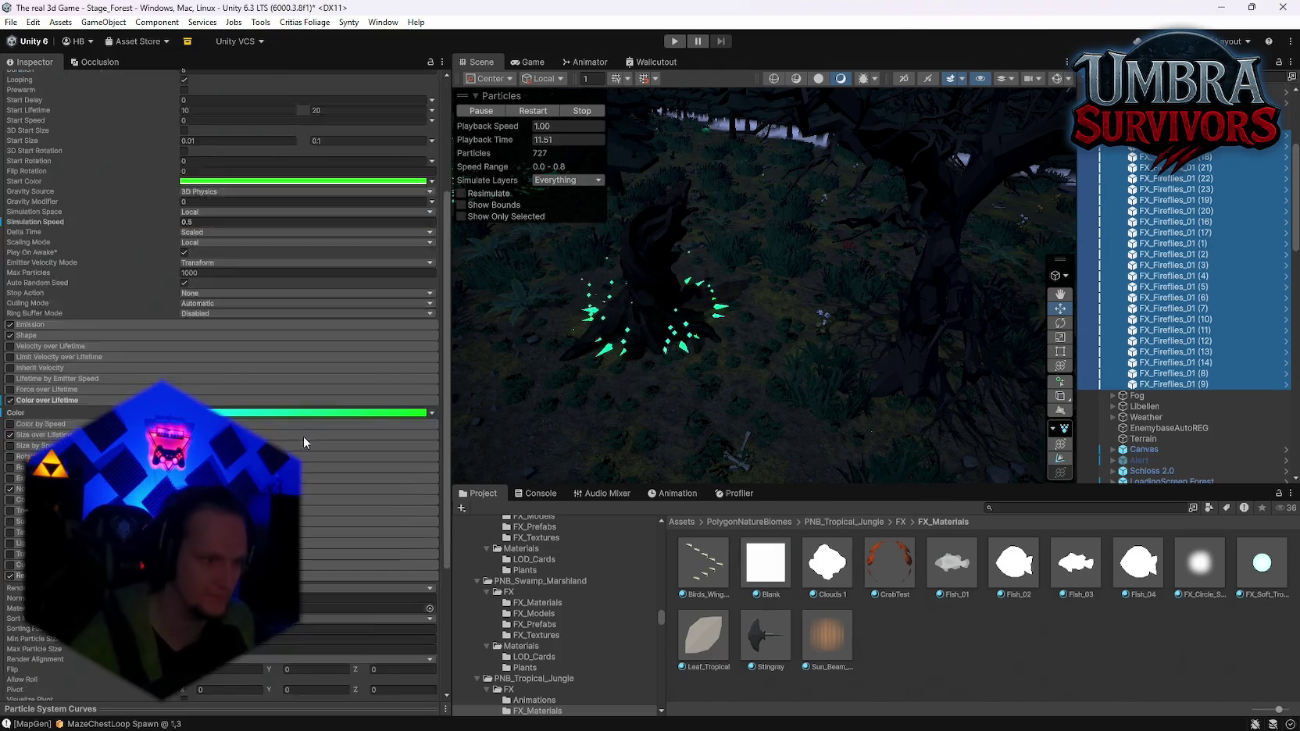
scroll(221, 390, down, 2)
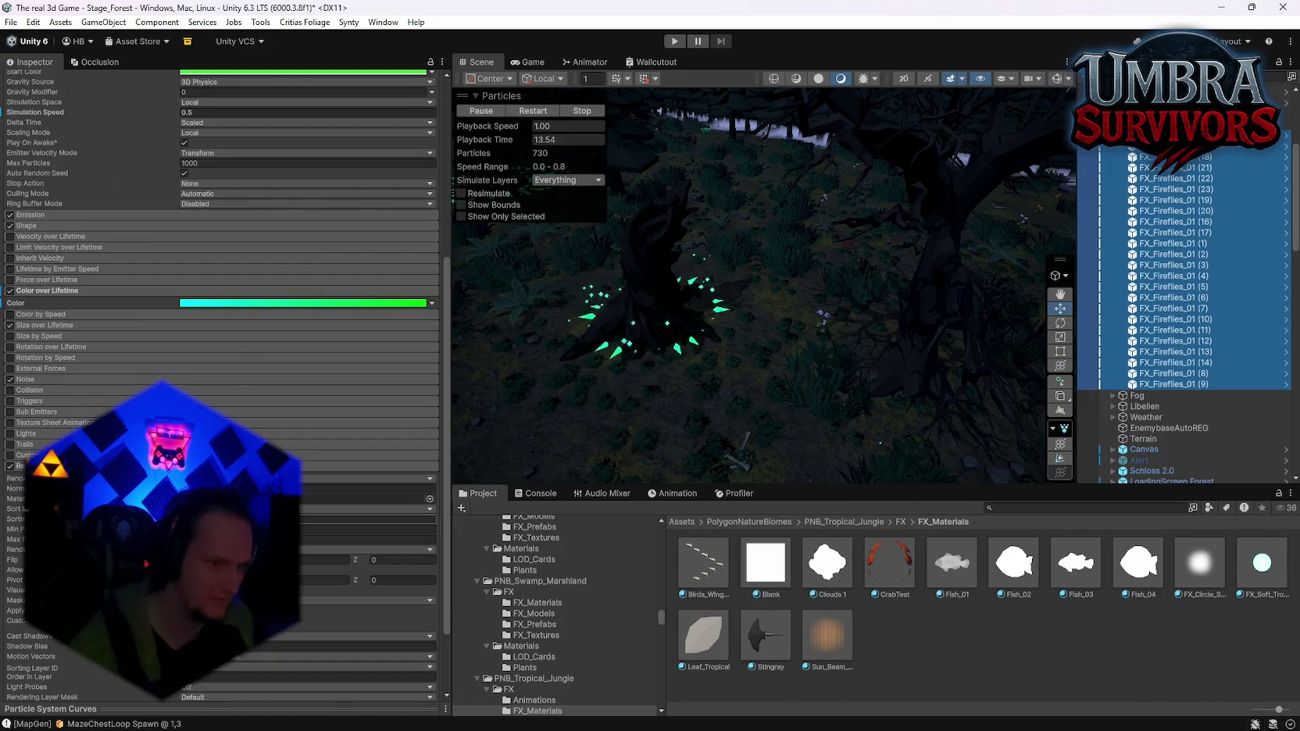
scroll(221, 391, down, 1)
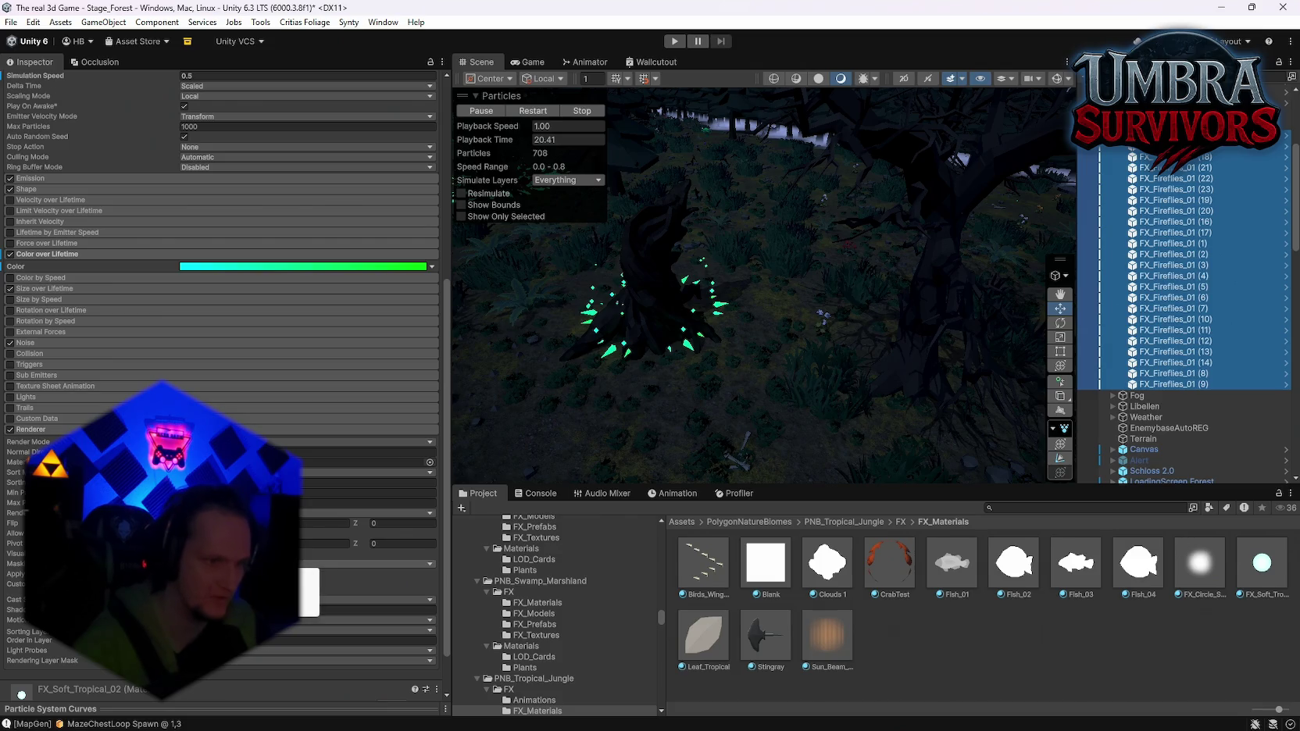
click(368, 563)
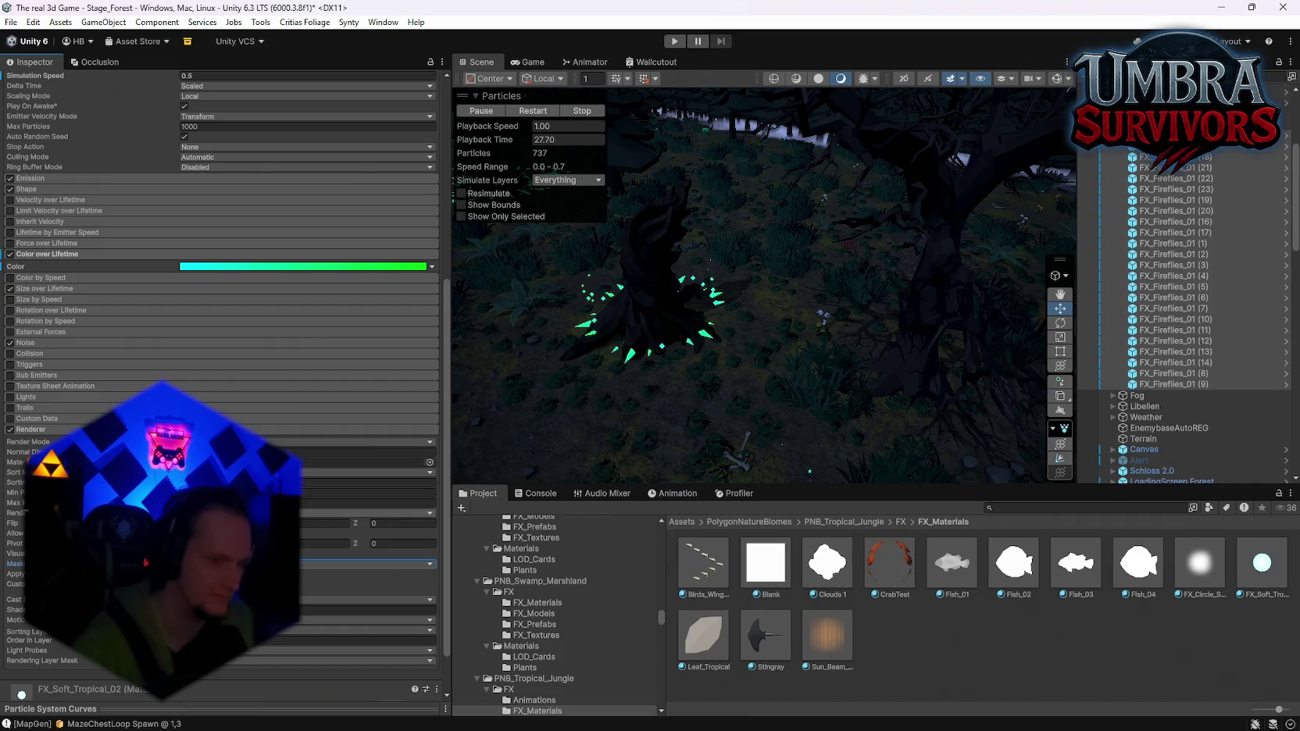
click(367, 513)
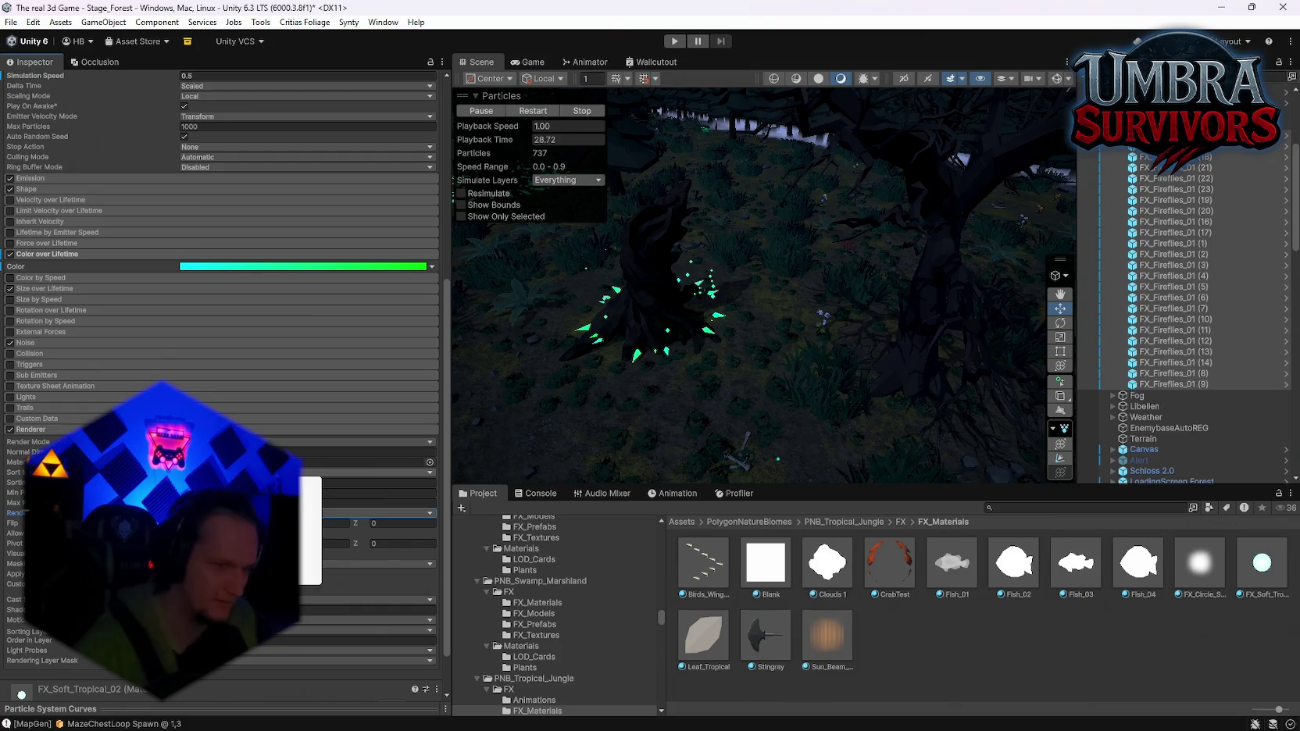
mouse_move(578, 305)
mouse_down()
mouse_move(632, 340)
mouse_move(631, 368)
mouse_up()
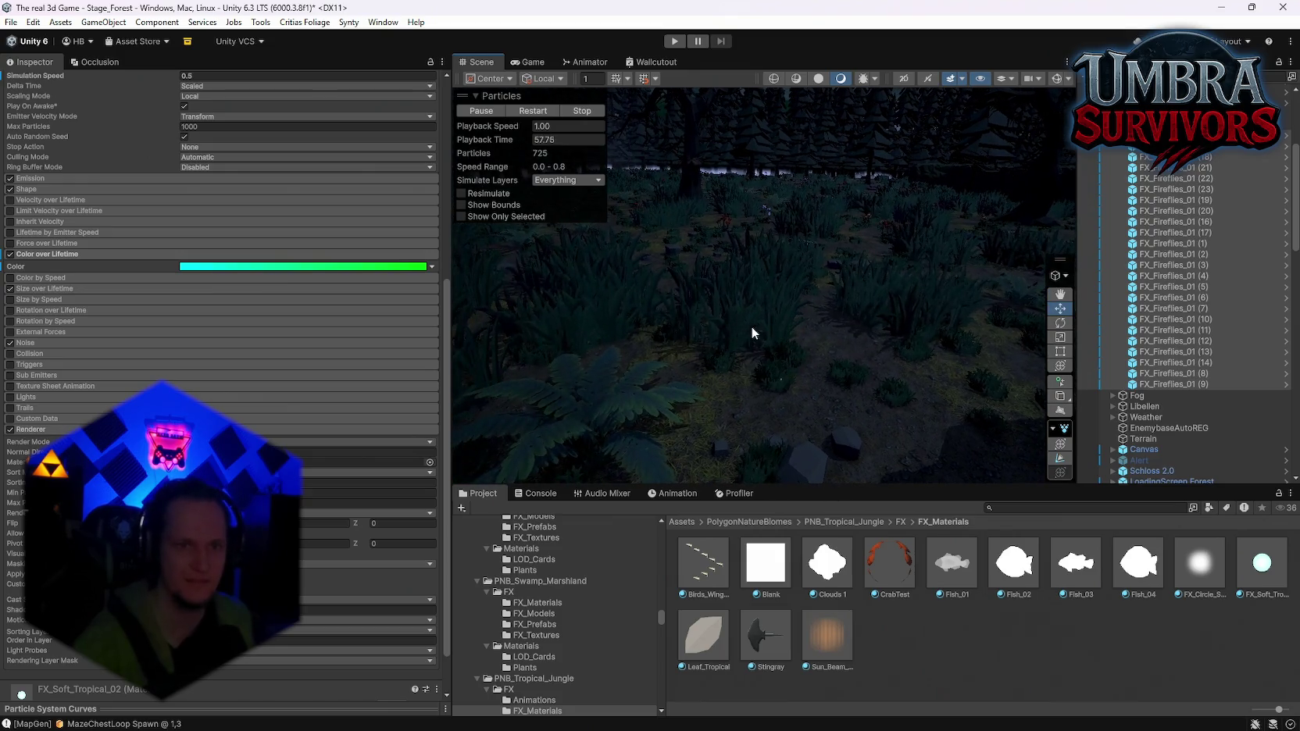
scroll(312, 457, down, 1)
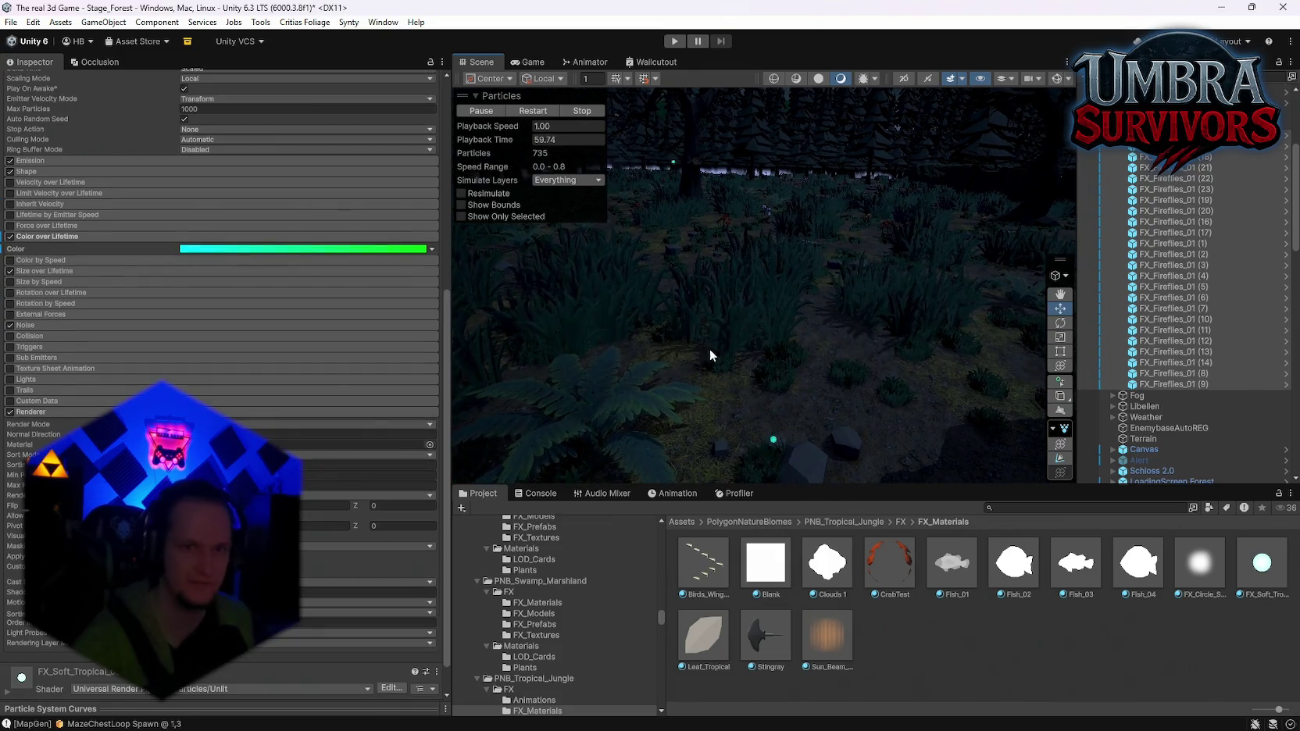
mouse_move(727, 381)
mouse_down()
mouse_move(943, 386)
mouse_move(1096, 409)
mouse_move(778, 408)
mouse_move(893, 354)
mouse_move(1047, 323)
mouse_up()
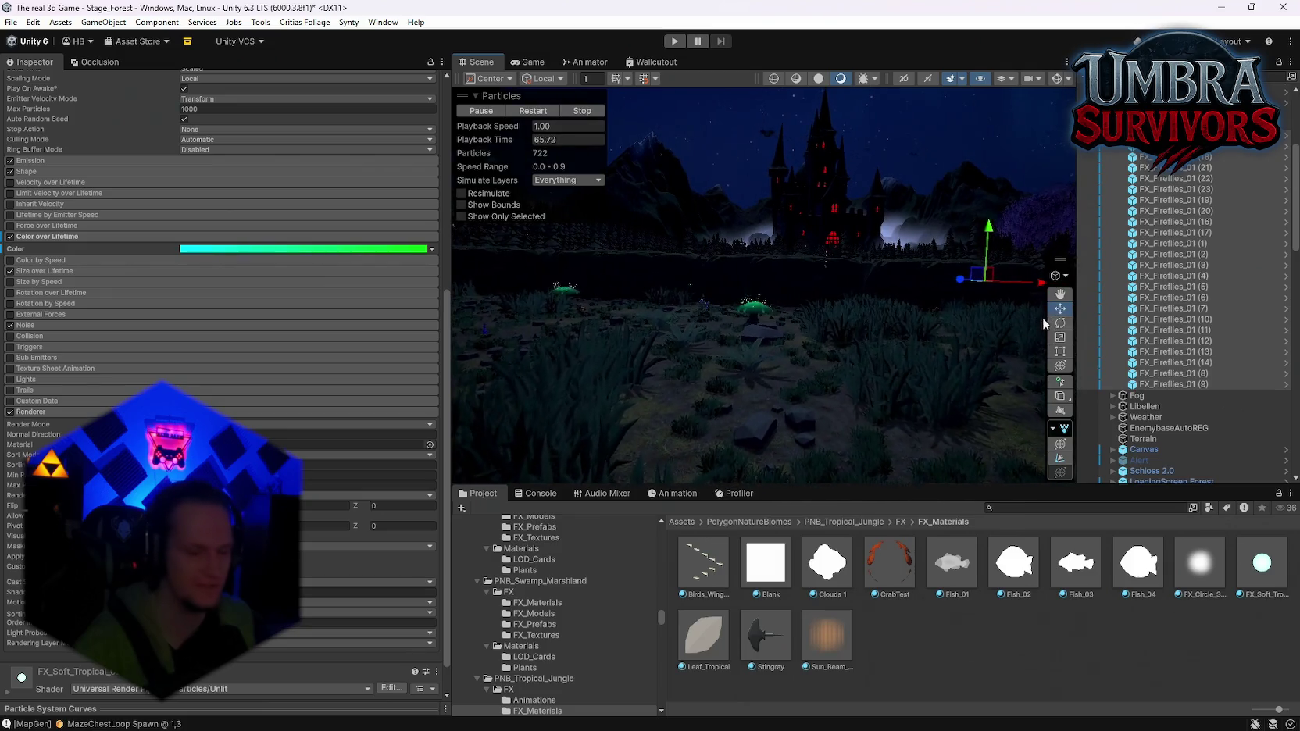
drag(871, 362, 817, 381)
scroll(338, 485, down, 2)
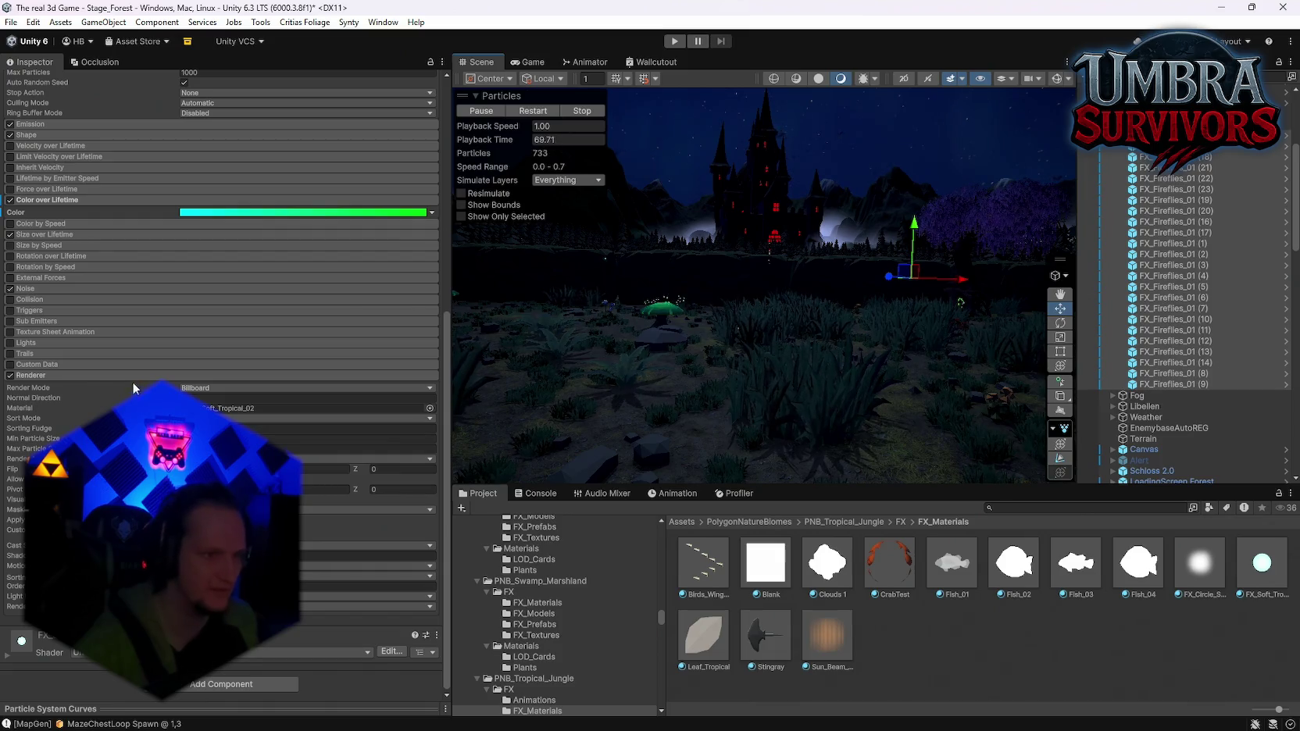
drag(701, 391, 770, 391)
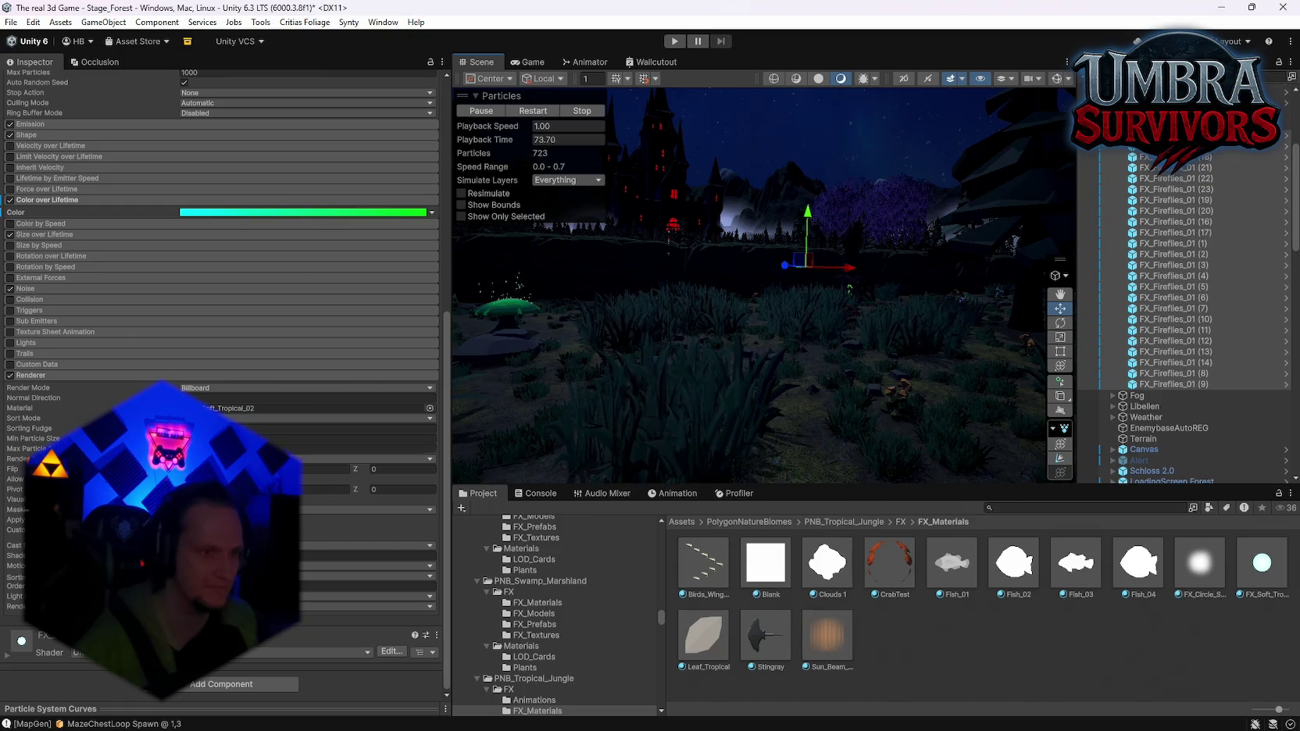
scroll(106, 307, up, 8)
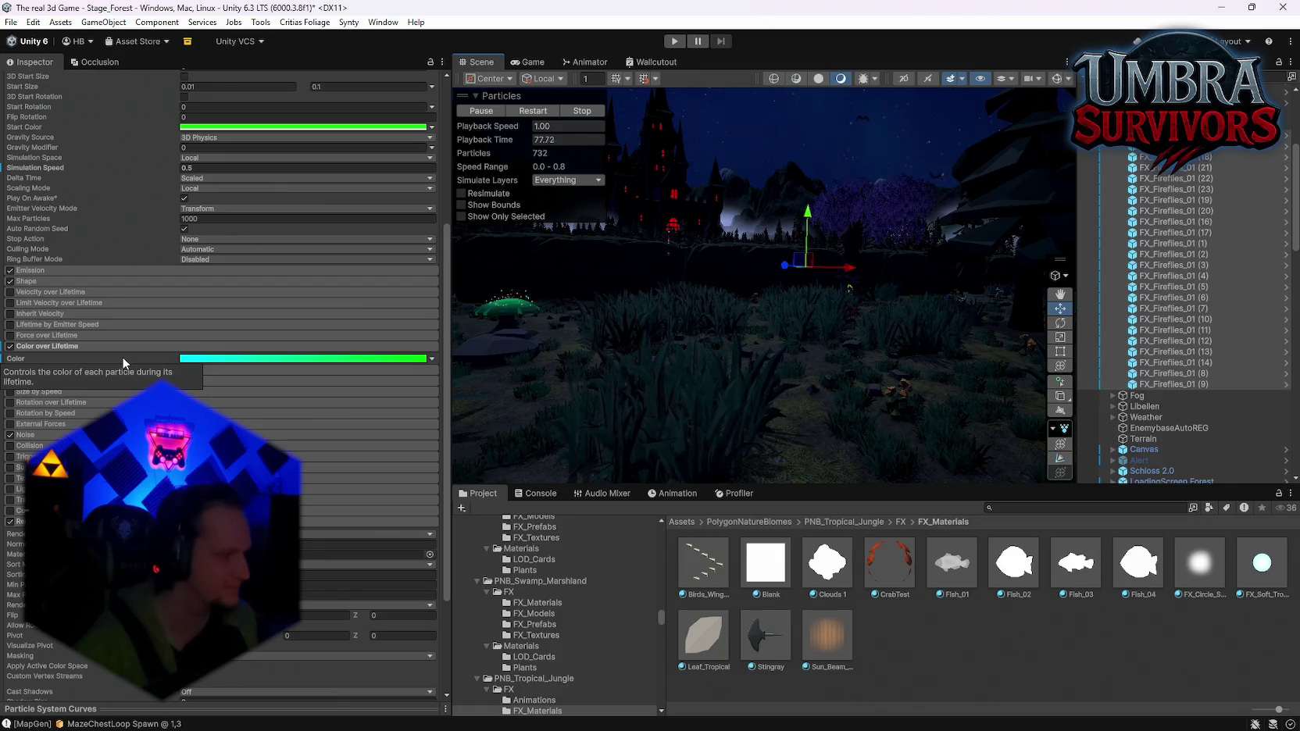
mouse_move(766, 282)
mouse_down()
mouse_move(680, 296)
mouse_move(687, 325)
mouse_move(763, 350)
mouse_move(696, 276)
mouse_move(325, 312)
mouse_move(1249, 394)
mouse_move(524, 344)
mouse_up()
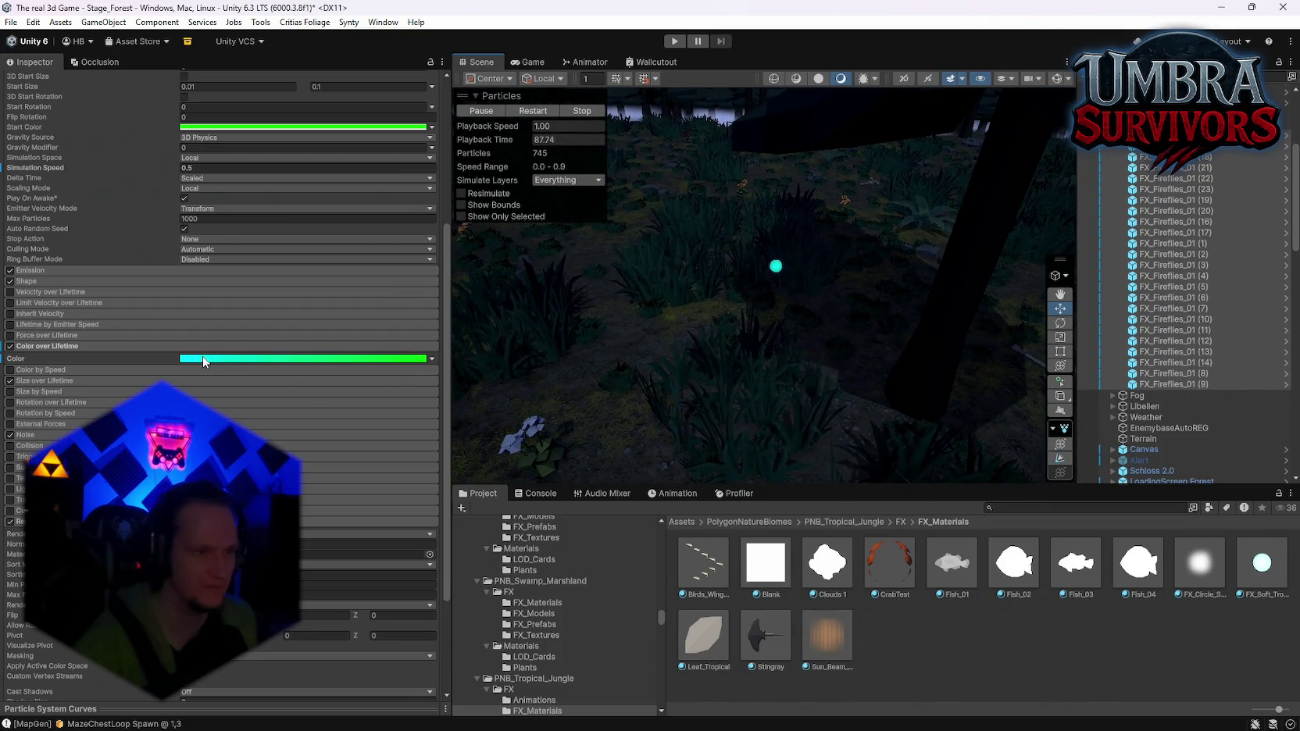
Expand the Emission module and set the fireflies' Start Color to white
click(28, 280)
click(28, 279)
click(41, 267)
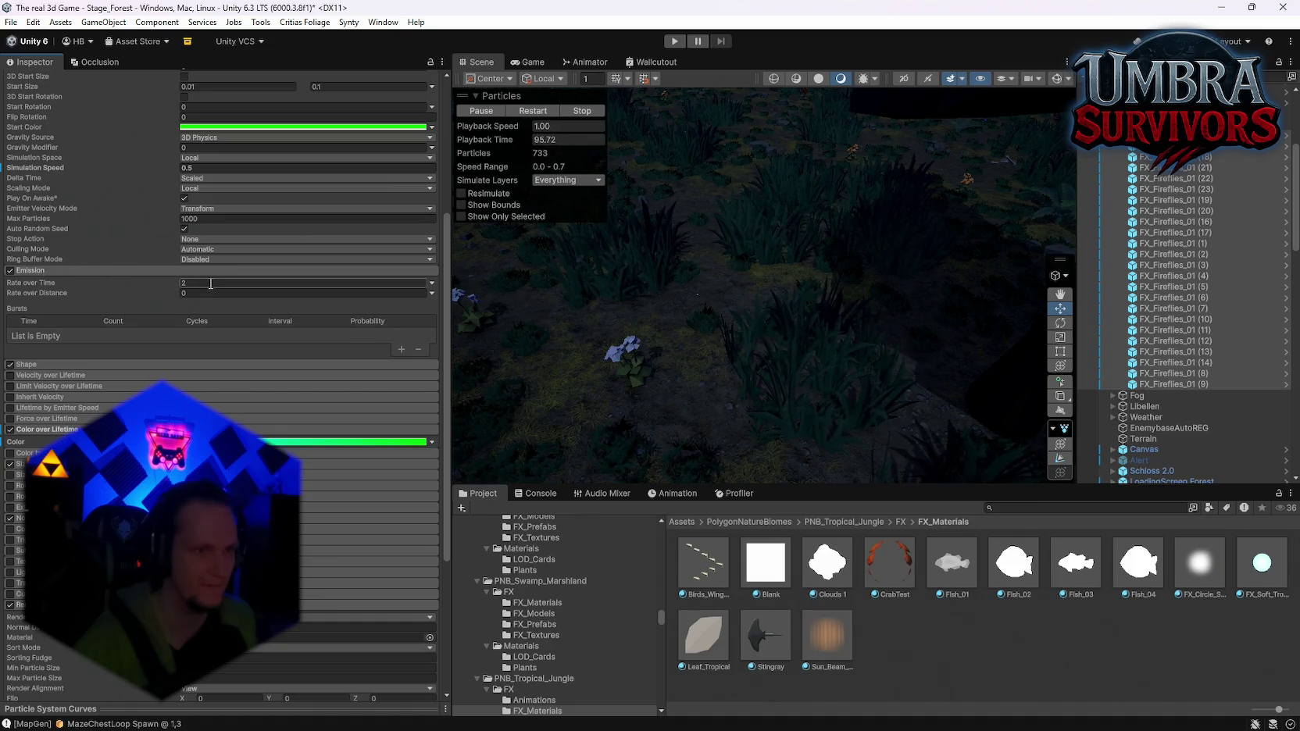
scroll(213, 328, up, 3)
scroll(208, 313, up, 2)
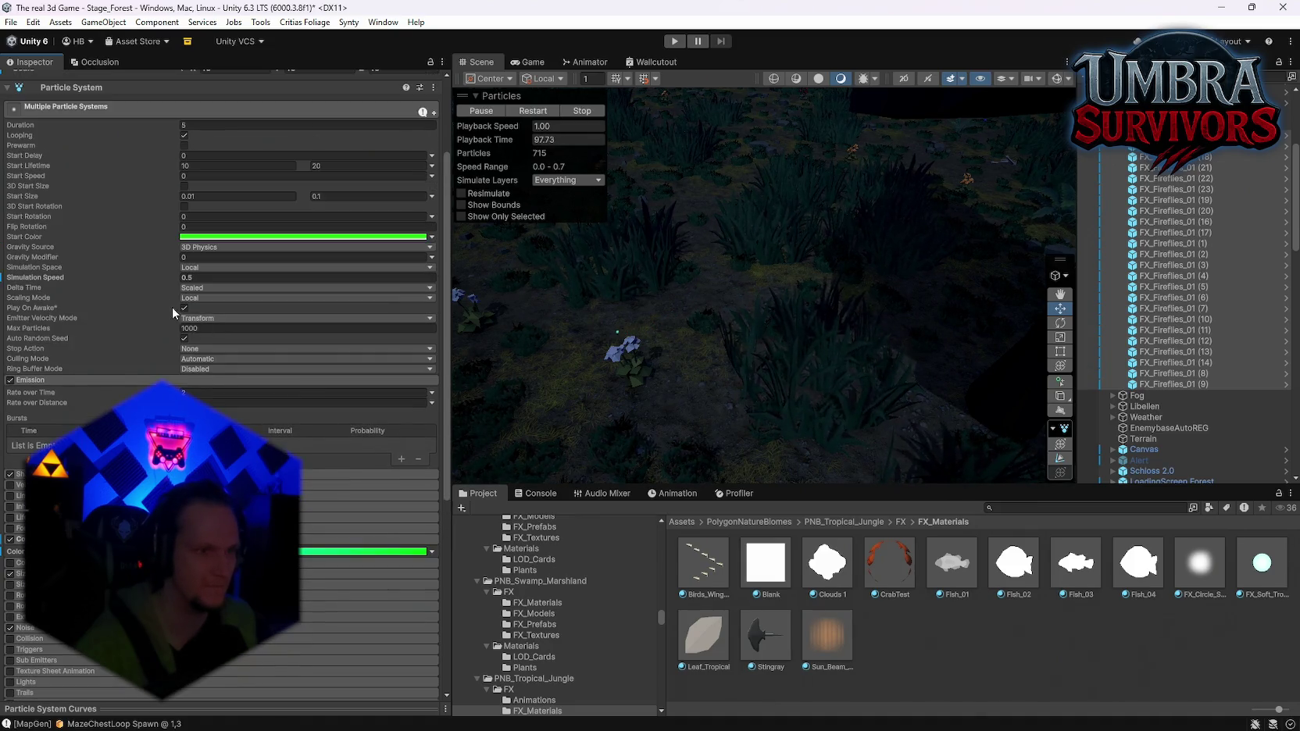
click(205, 237)
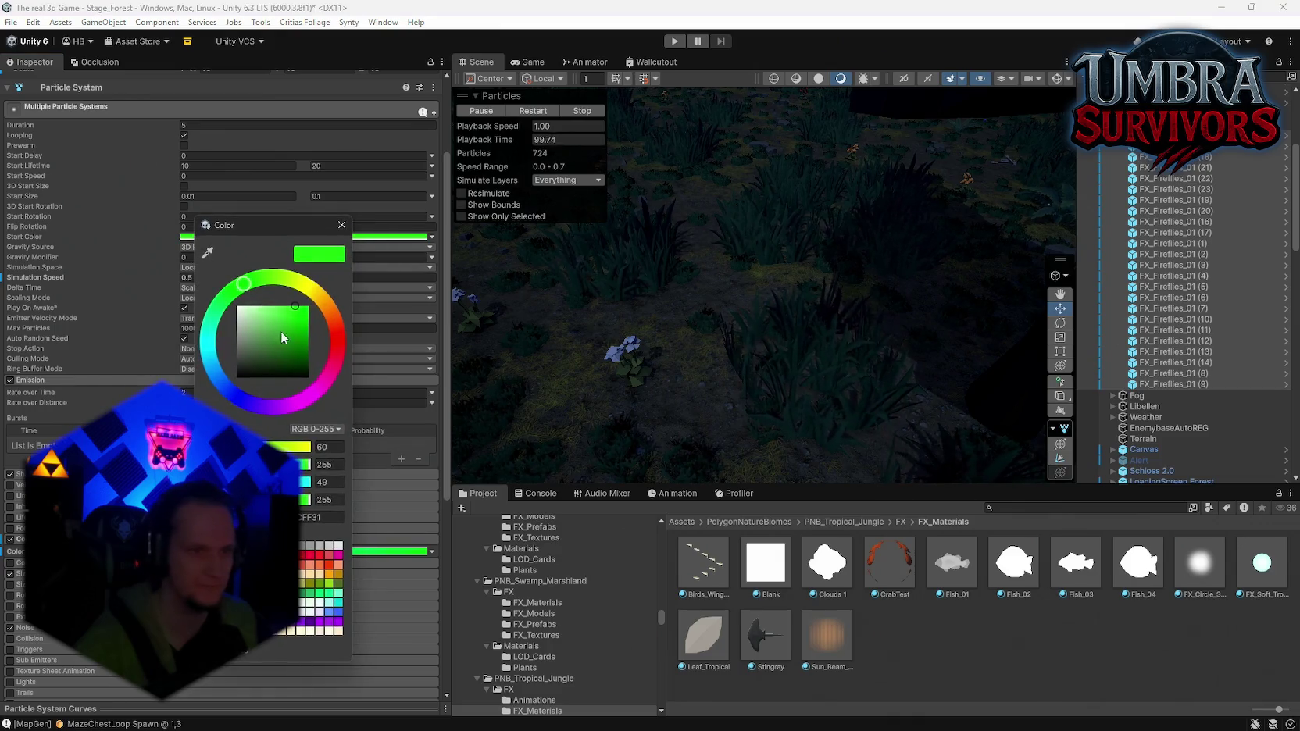
drag(280, 328, 244, 313)
mouse_move(625, 274)
mouse_down()
mouse_move(482, 248)
mouse_move(508, 250)
mouse_move(500, 238)
mouse_move(541, 221)
mouse_move(500, 226)
mouse_up()
Frame the fireflies and orbit the view low over the forest
key(f)
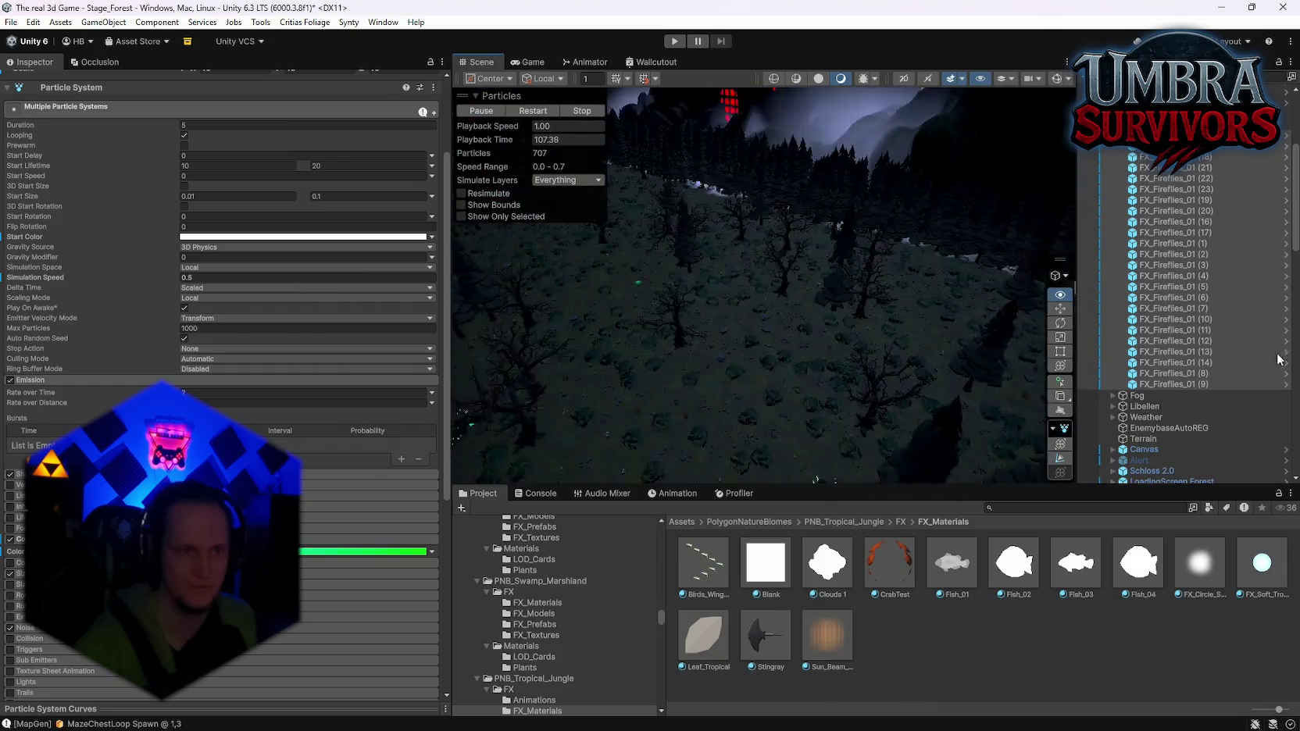
drag(625, 312, 1191, 338)
mouse_move(1104, 336)
mouse_down()
mouse_move(1260, 325)
mouse_move(1248, 335)
mouse_move(1150, 265)
mouse_move(1183, 228)
mouse_move(1082, 228)
mouse_move(311, 356)
mouse_move(282, 387)
mouse_move(223, 404)
mouse_move(172, 468)
mouse_move(238, 384)
mouse_move(303, 484)
mouse_move(408, 472)
mouse_move(1085, 283)
mouse_move(930, 139)
mouse_up()
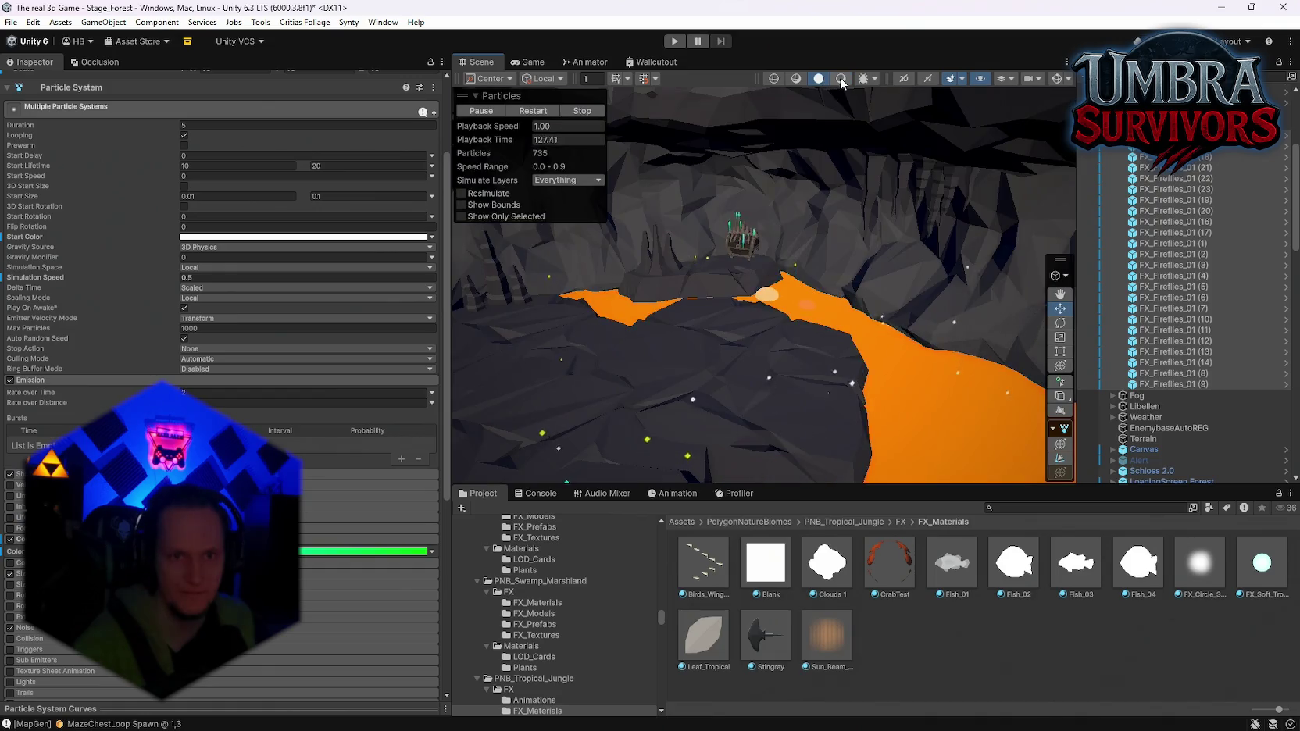
Swing the view from the lava pit to the campfire and open the File menu
mouse_move(841, 91)
mouse_down()
mouse_move(476, 269)
mouse_move(377, 207)
mouse_move(449, 145)
mouse_move(305, 201)
mouse_up()
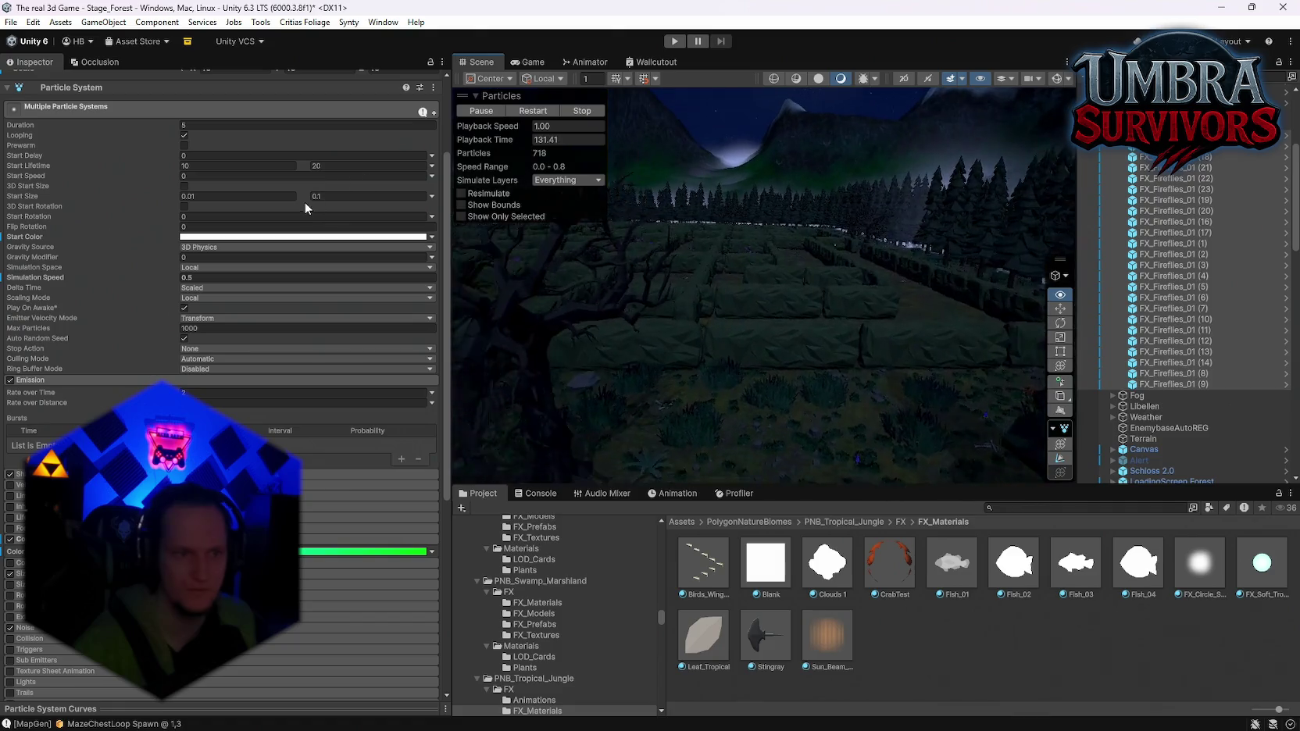
click(12, 22)
Open Stage_Hub from recent scenes, saving the forest scene, and enter play mode
mouse_move(58, 69)
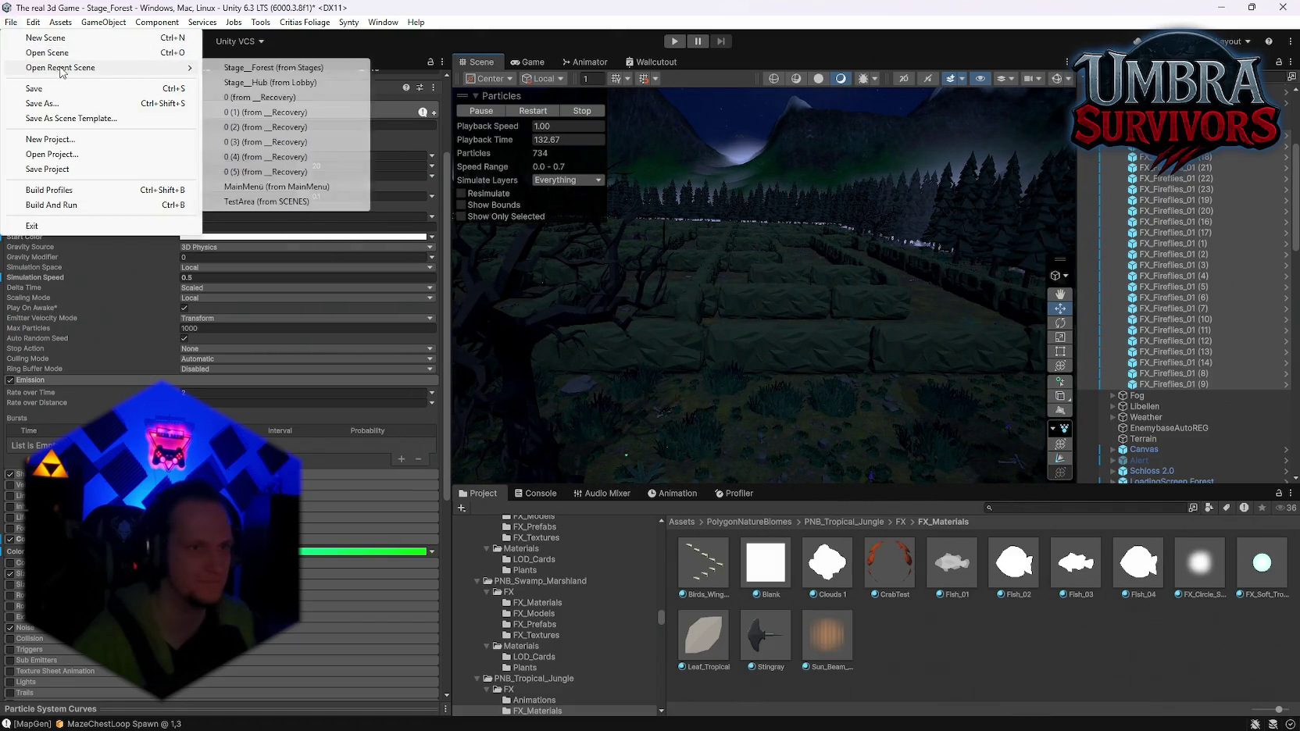
click(289, 84)
click(615, 402)
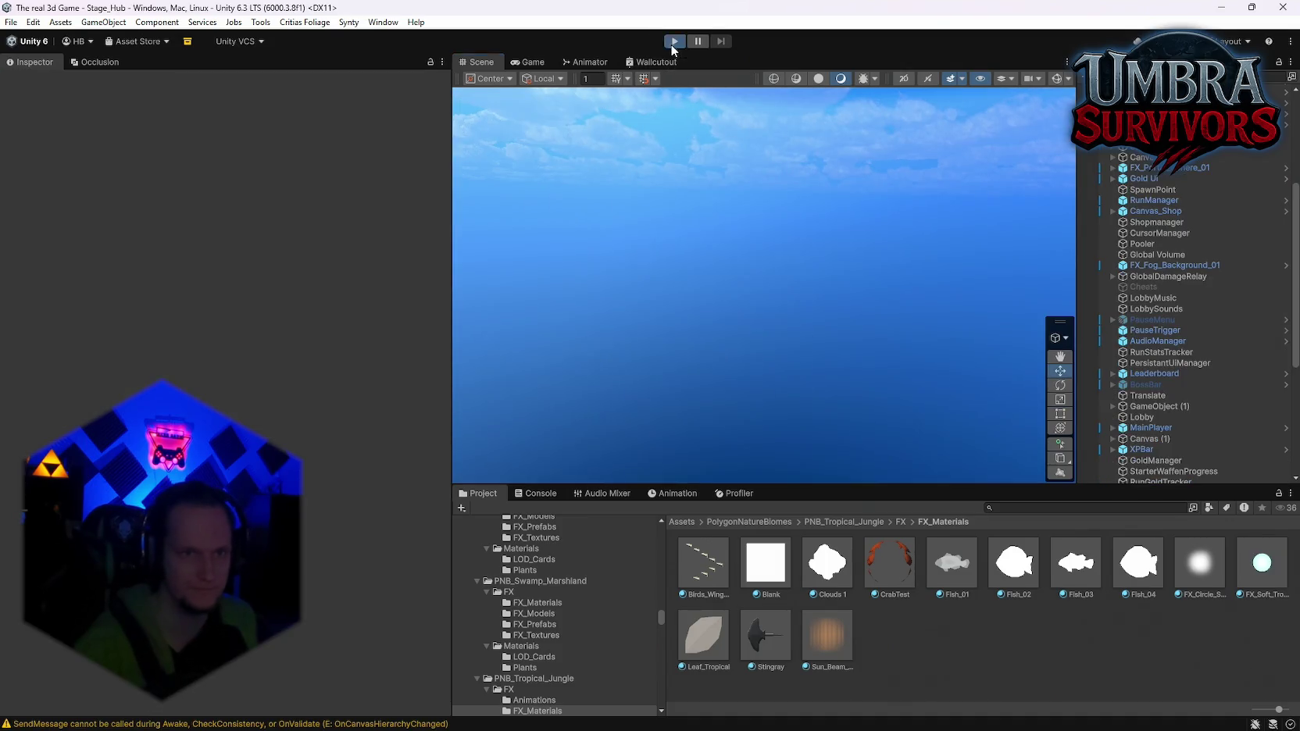
click(672, 42)
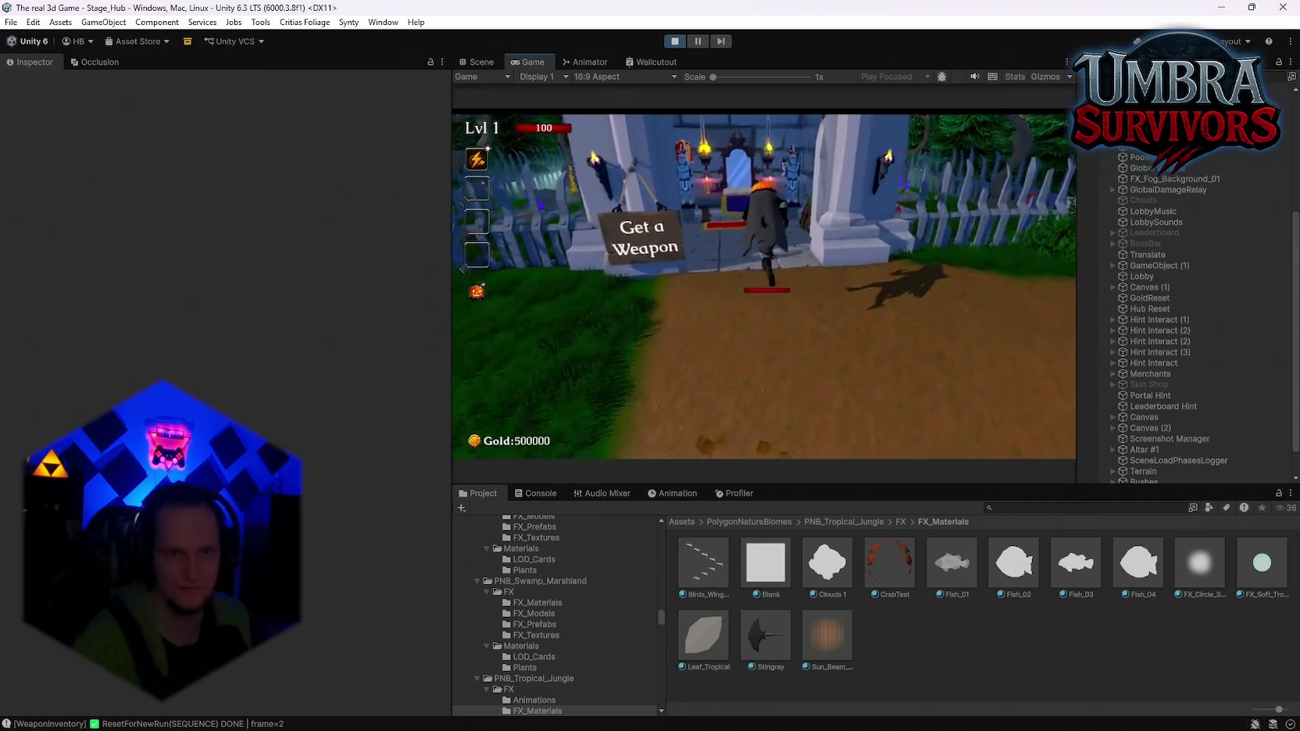
Equip the Fire Staff from the altar's weapon book
key(e)
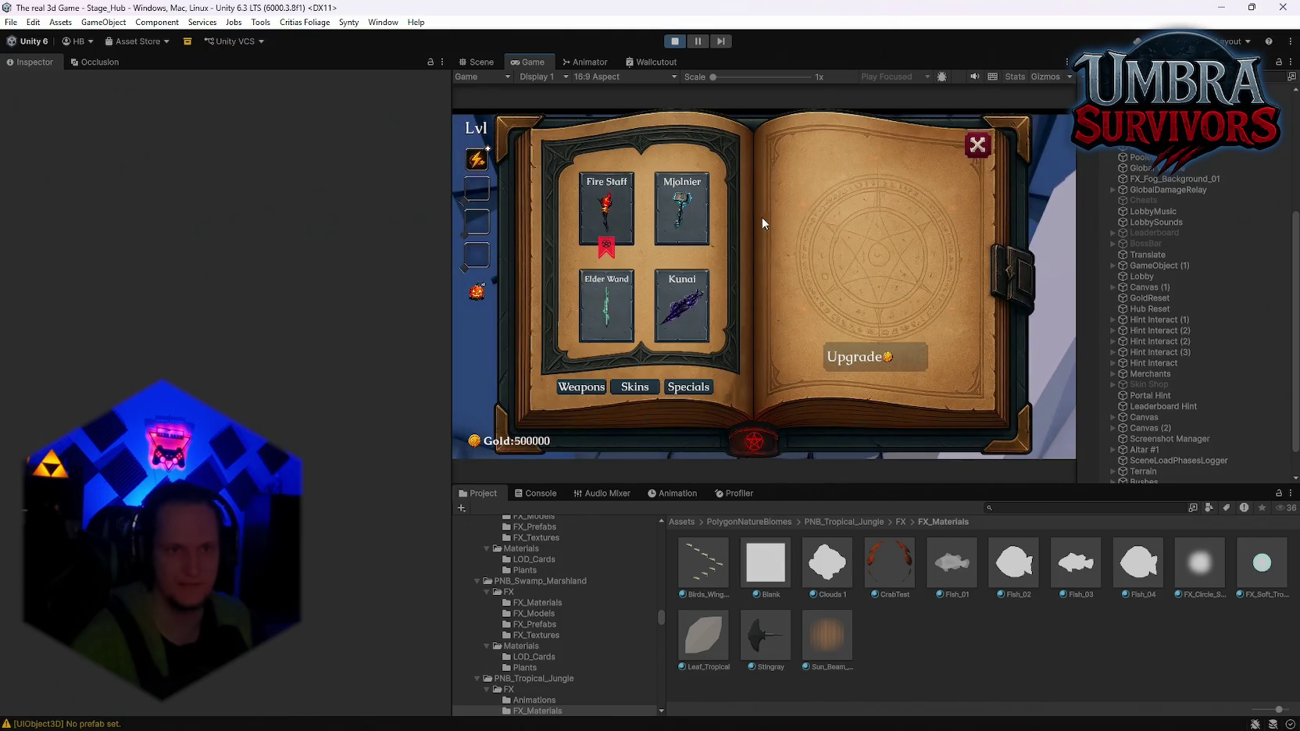
click(604, 242)
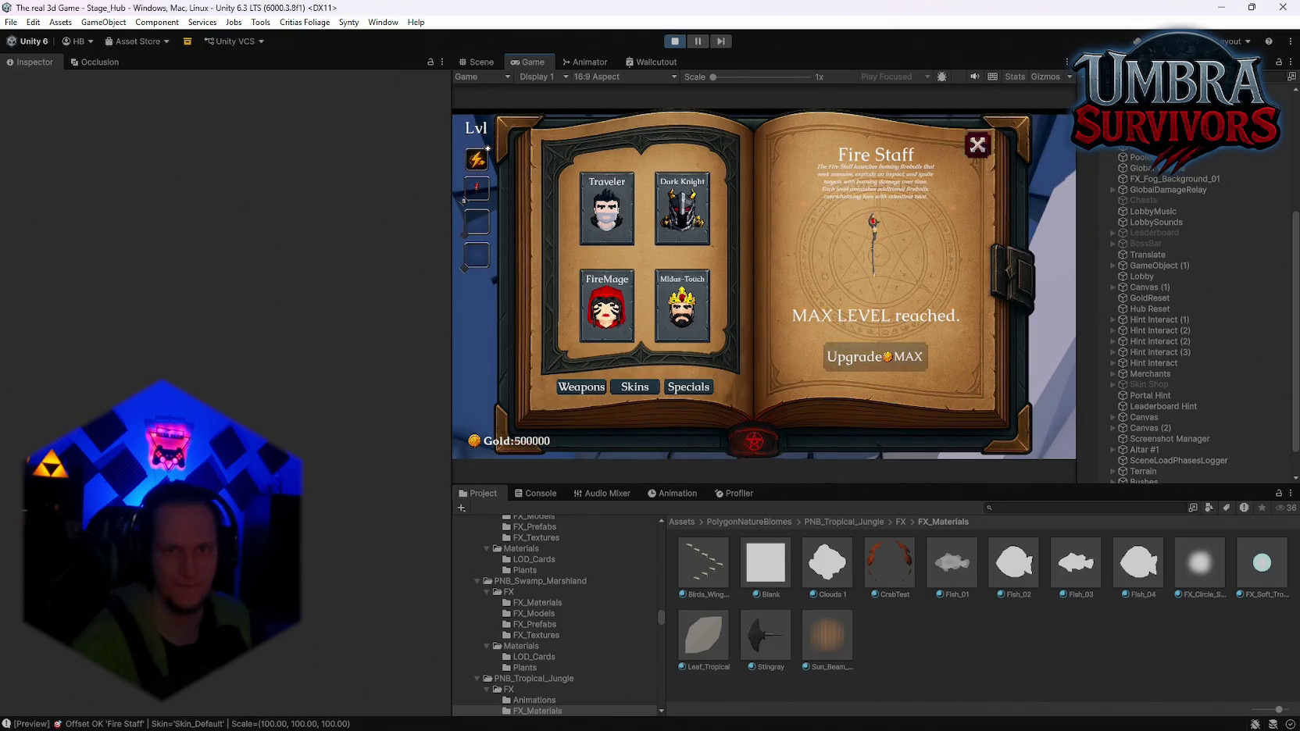
click(978, 145)
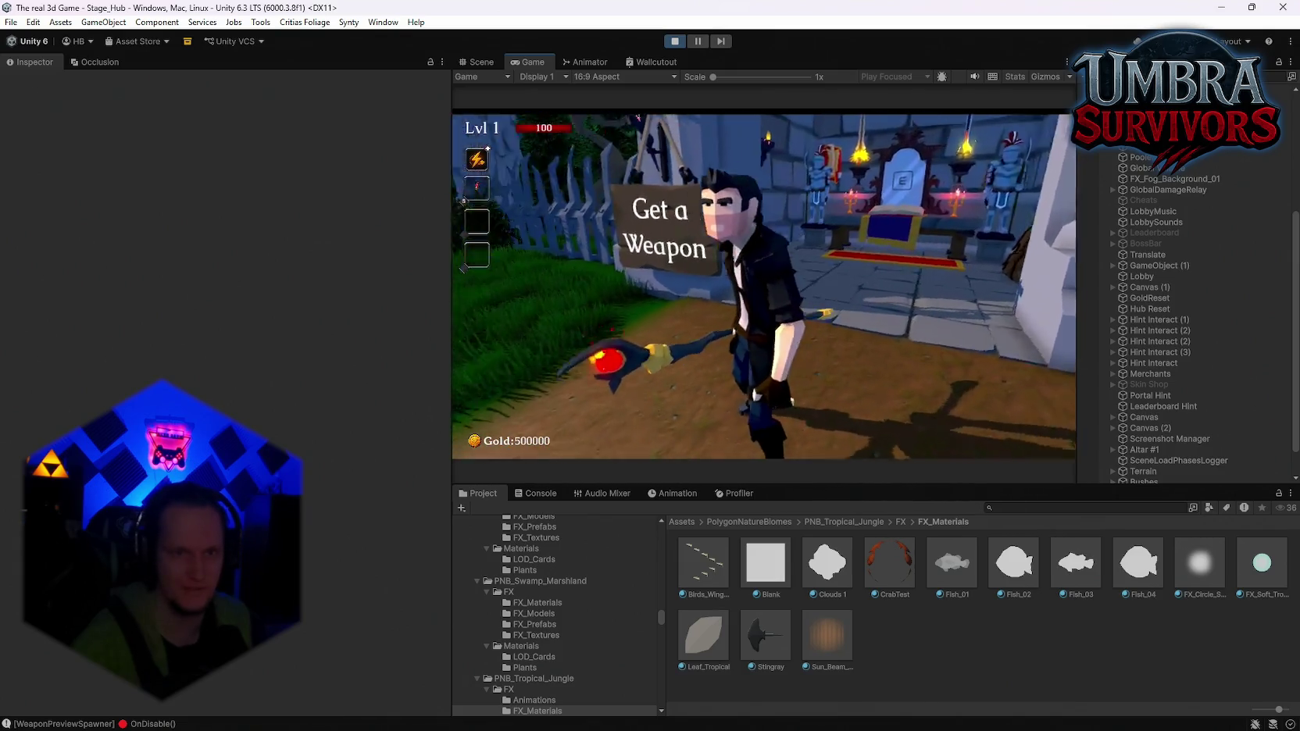
Visit the throne's upgrade book, then run out to the village portal
key(w)
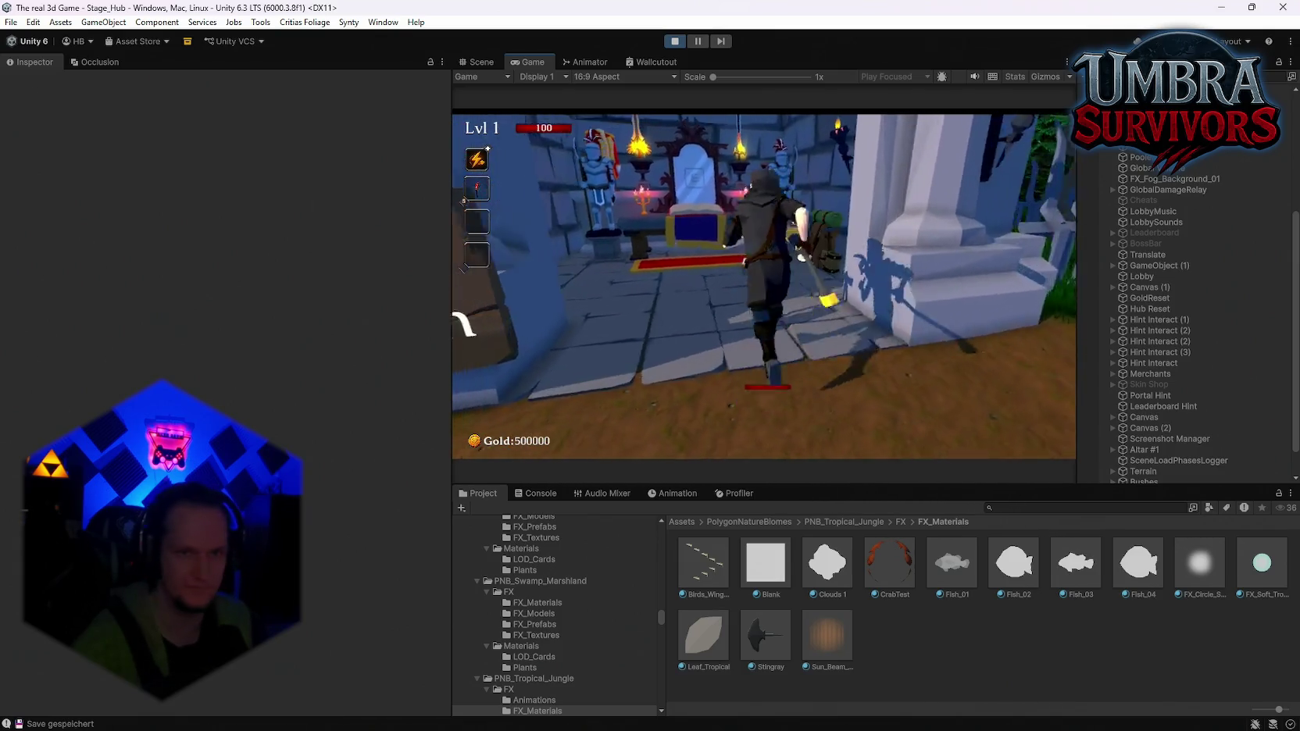
key(e)
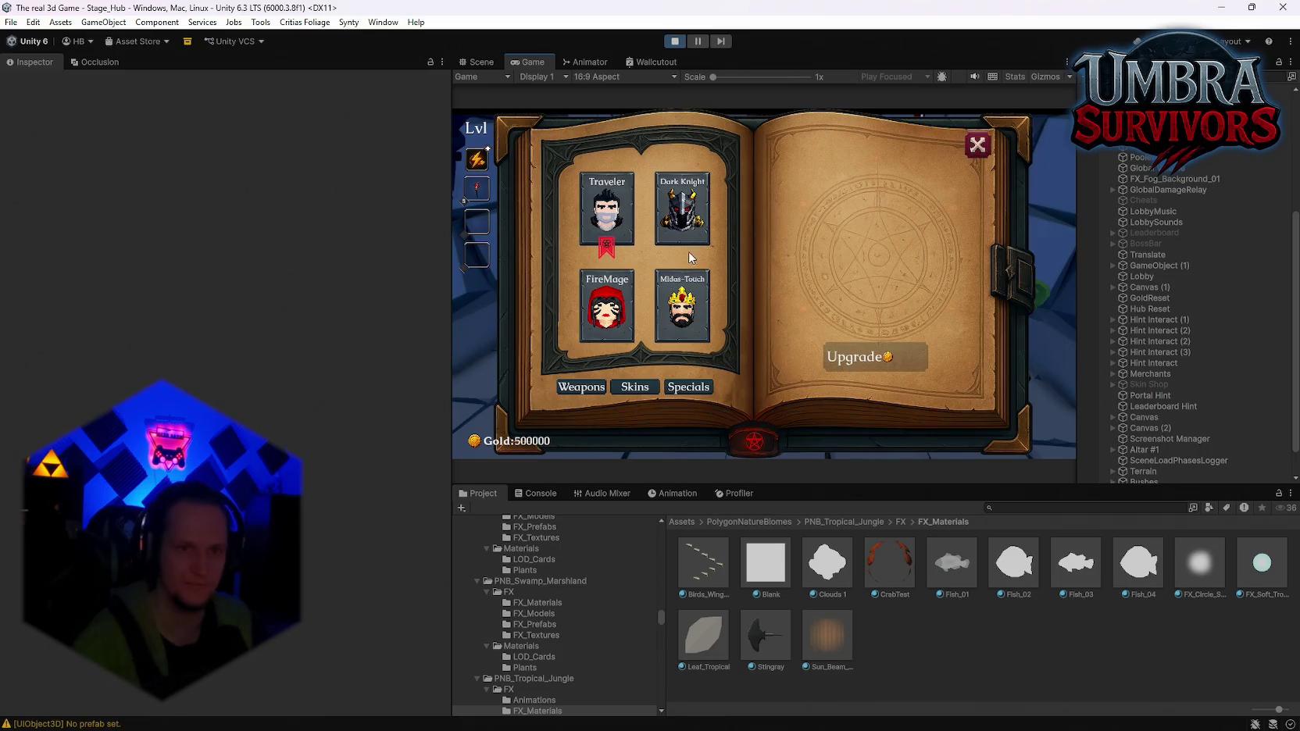
click(978, 145)
key(w)
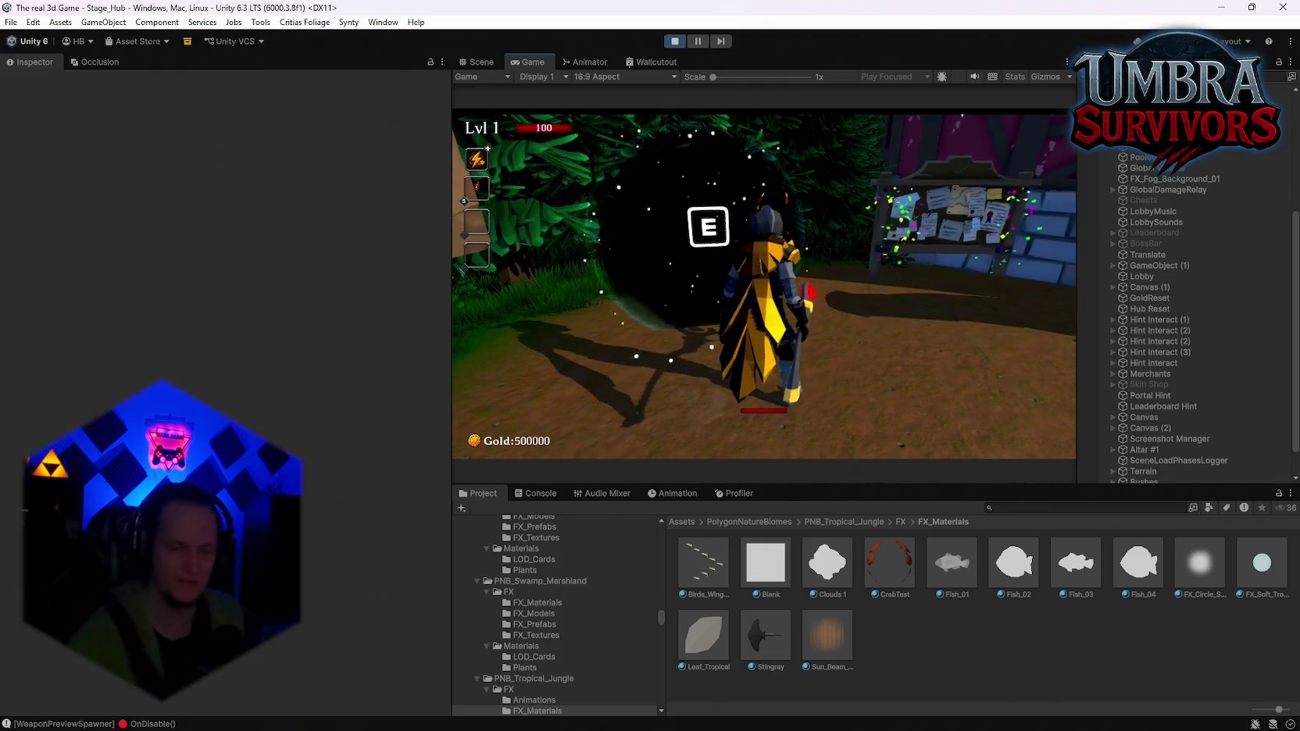
Enter the portal to Stage 1 and run through the forest, then pause
key(e)
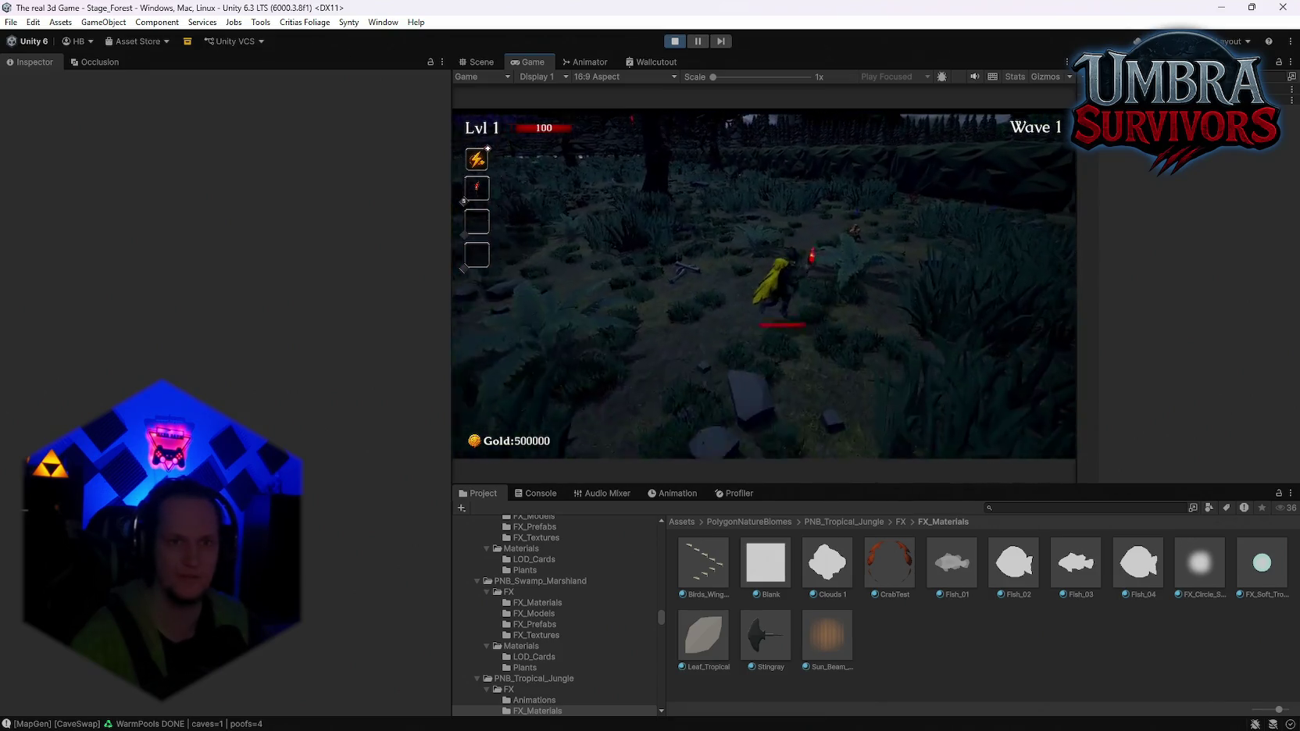
key(w)
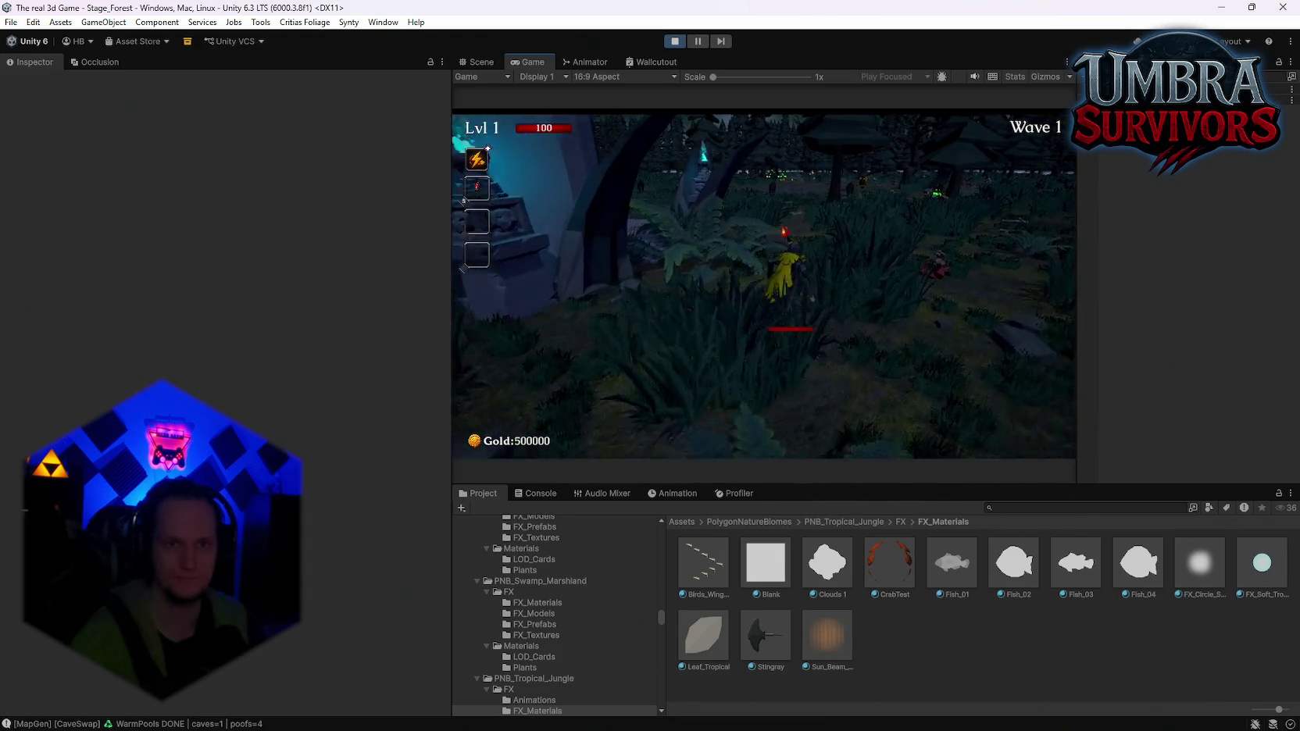
key(w)
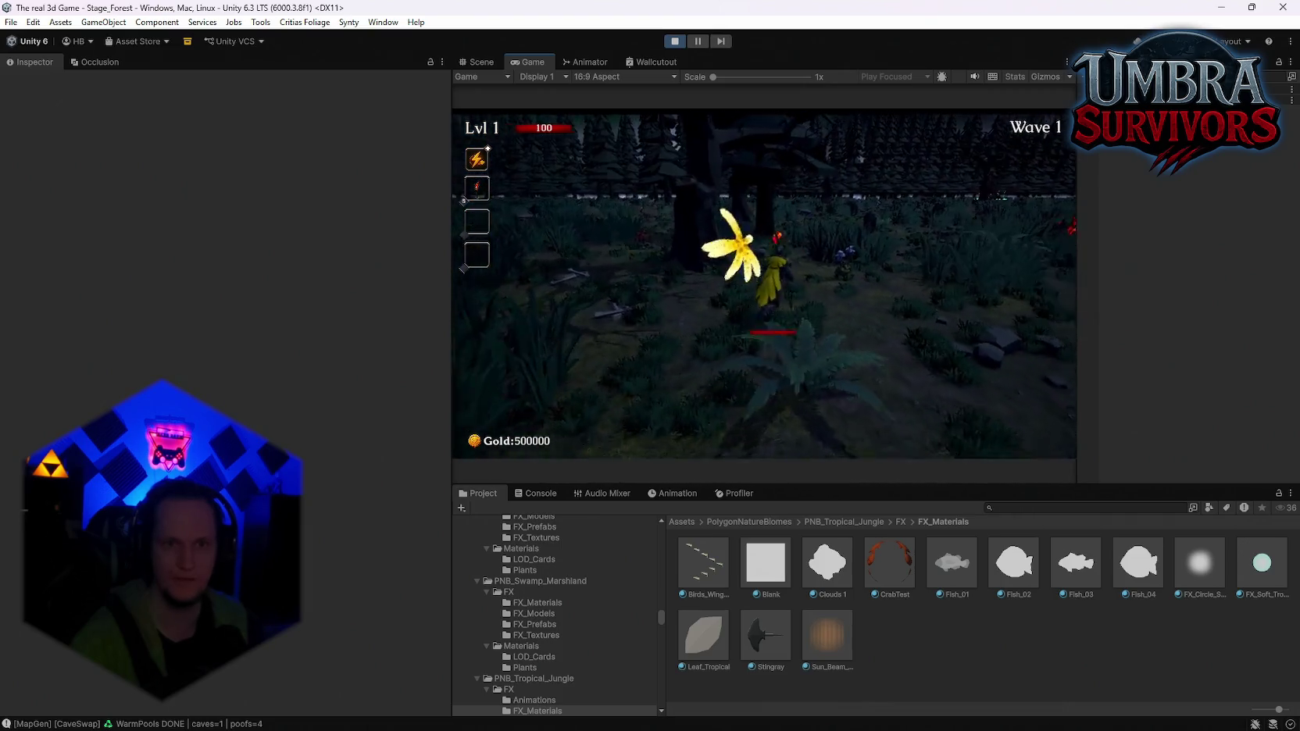
key(w)
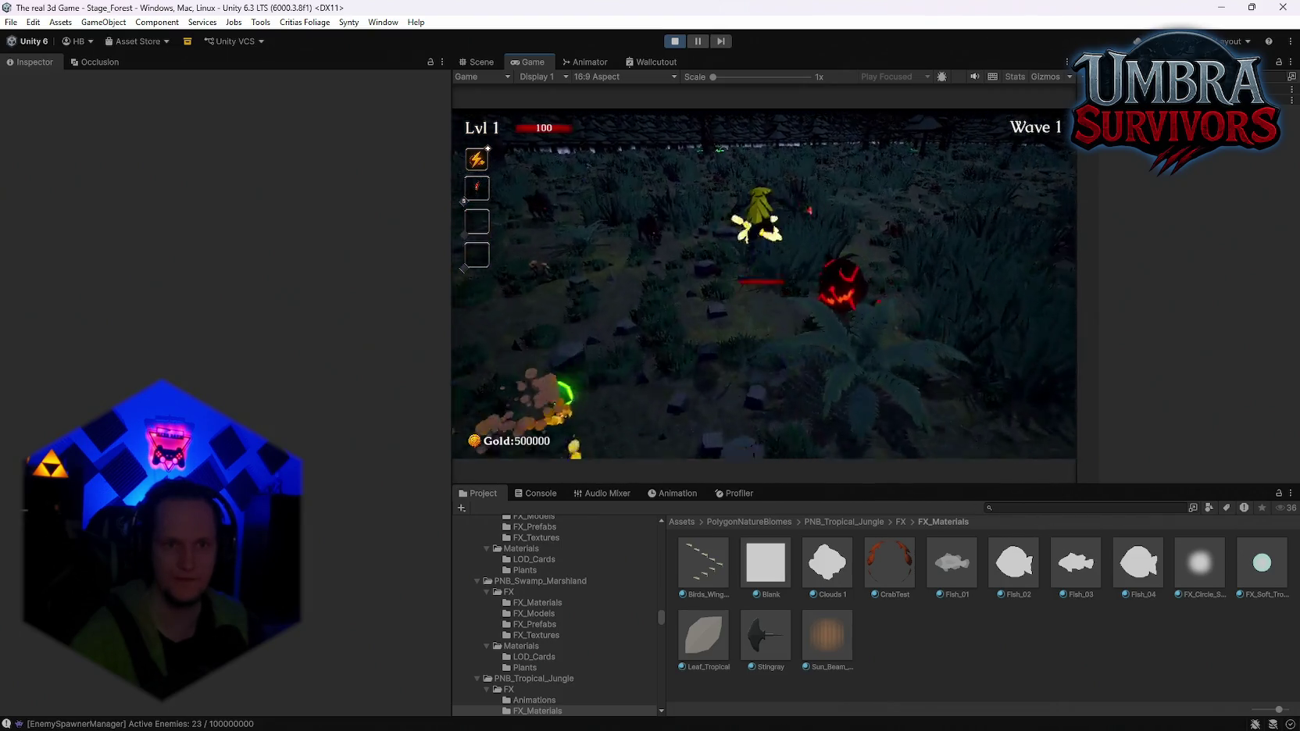
key(w)
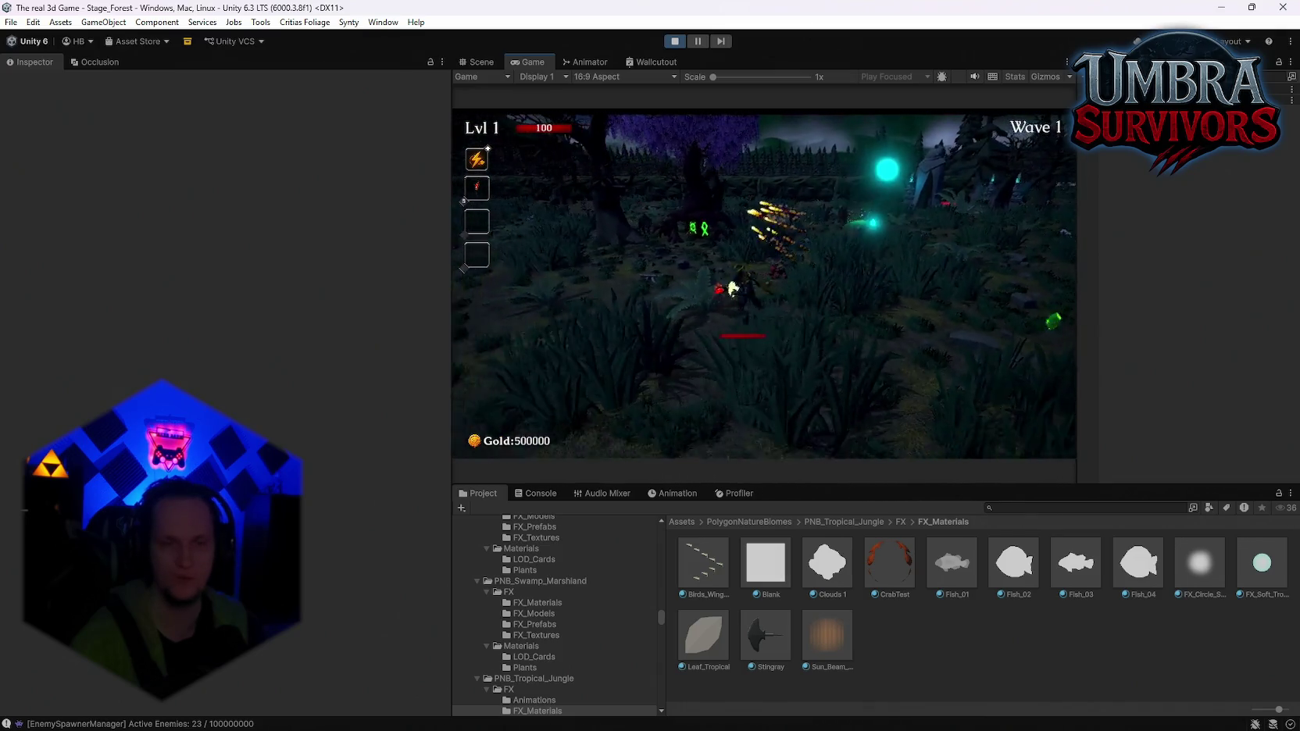
key(Escape)
key(Escape)
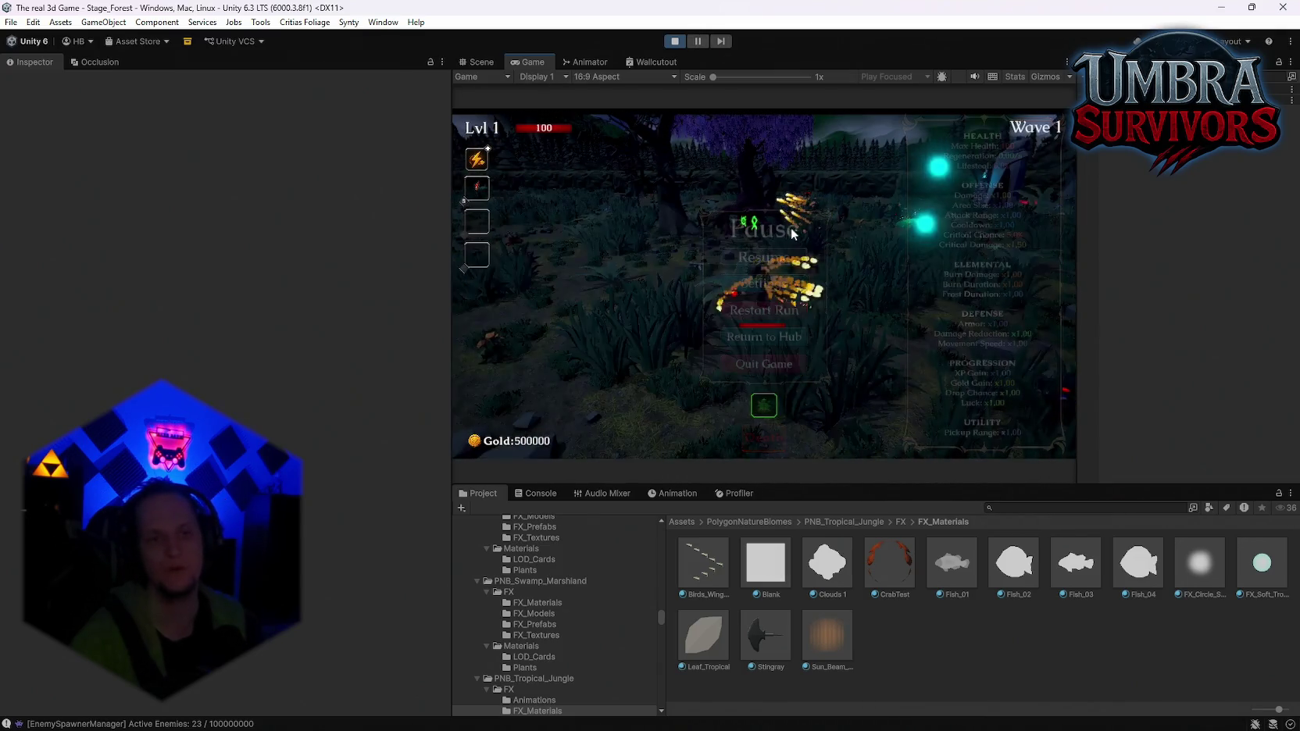
Move the player across more terrain, pause the game, and switch to the Scene view
key(w)
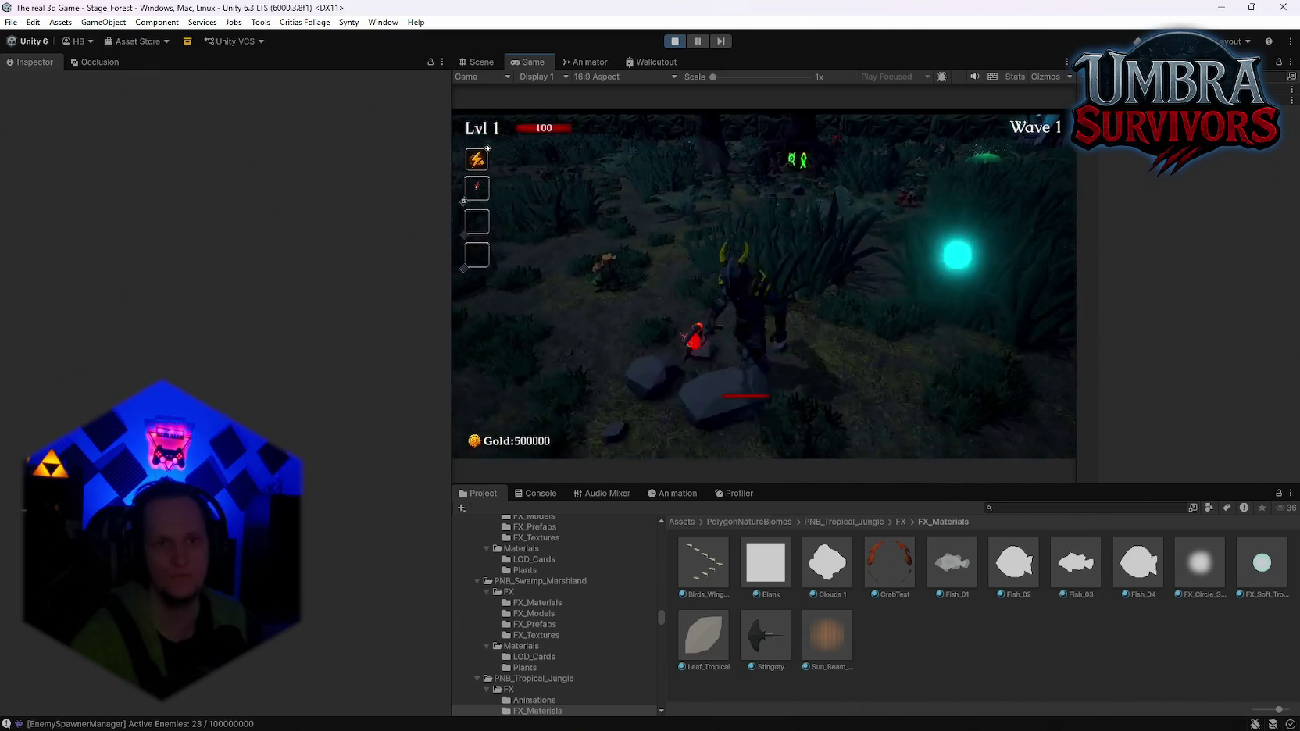
key(w)
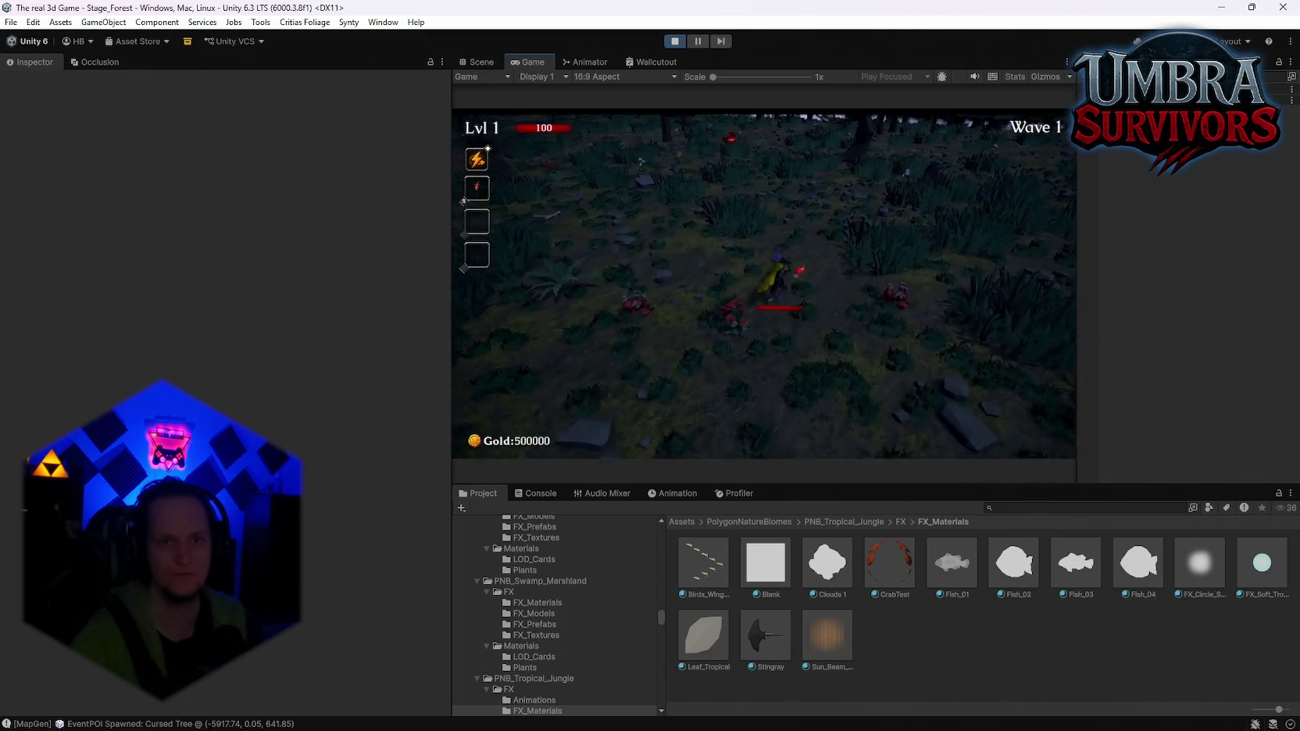
key(w)
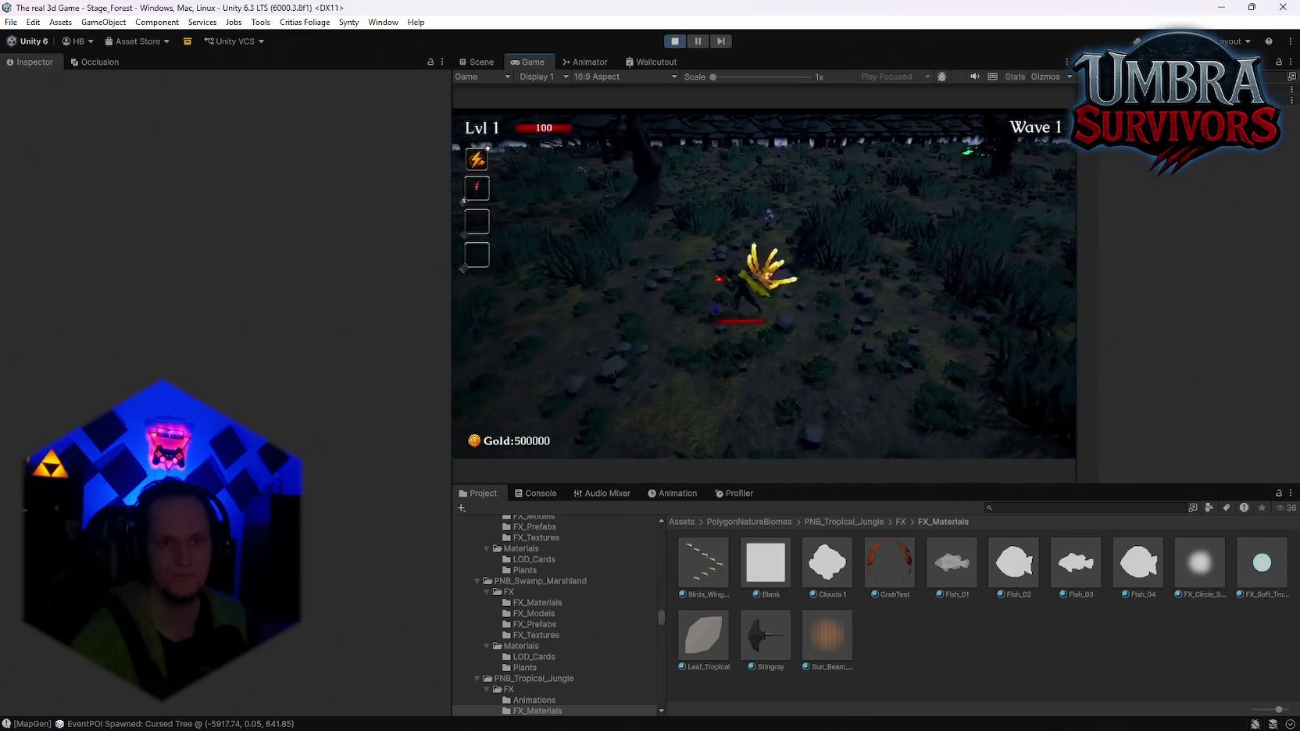
key(w)
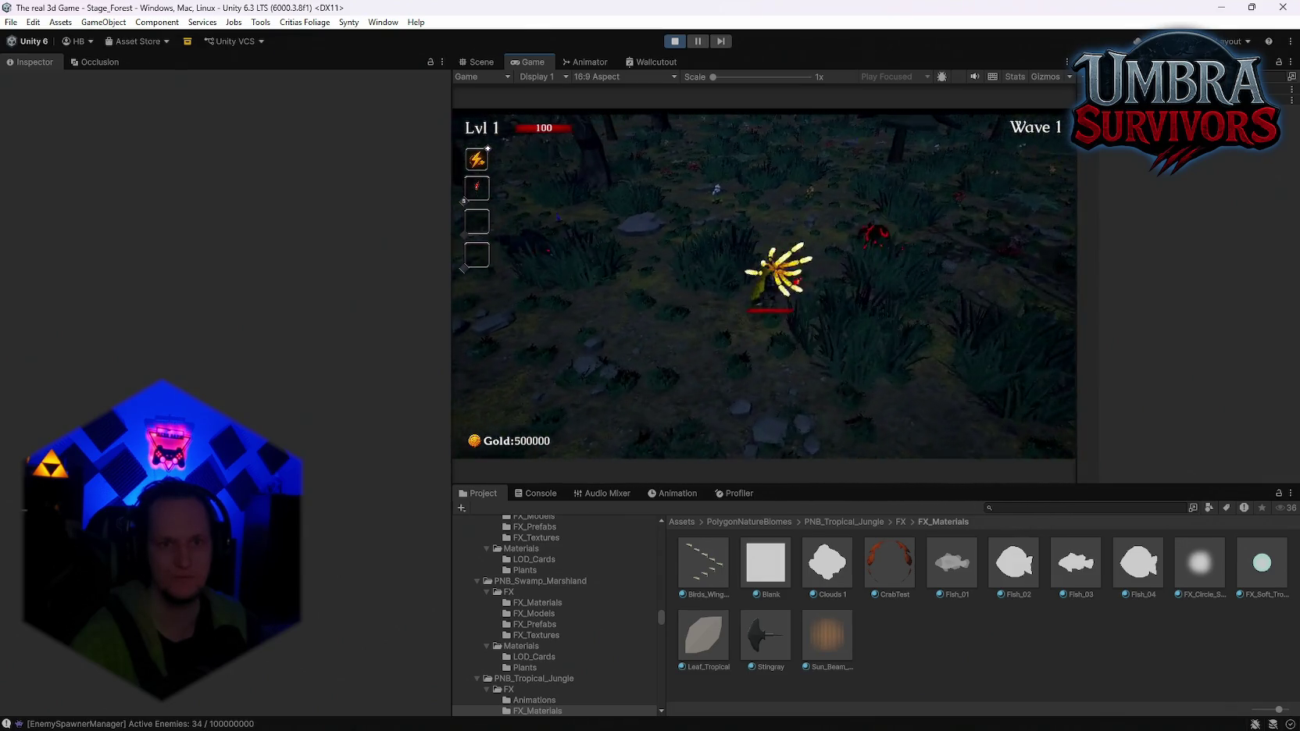
key(Escape)
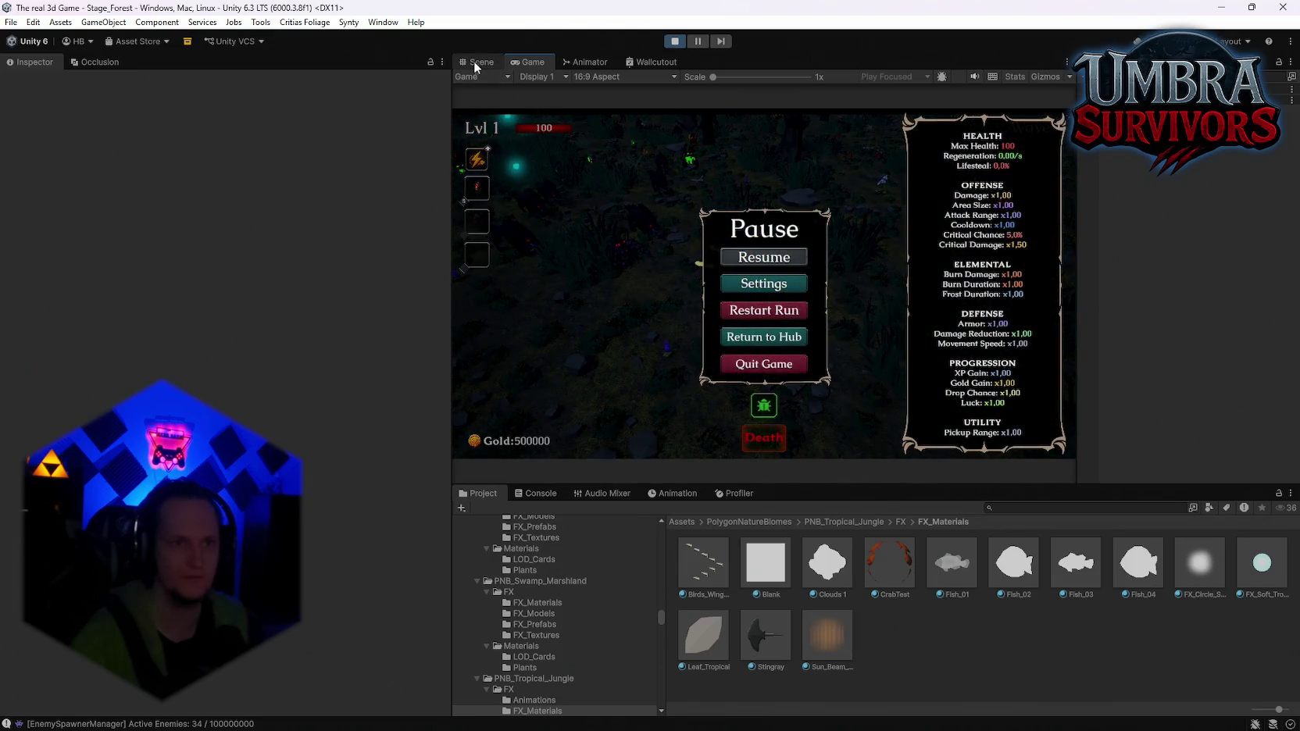
click(474, 63)
scroll(860, 283, up, 3)
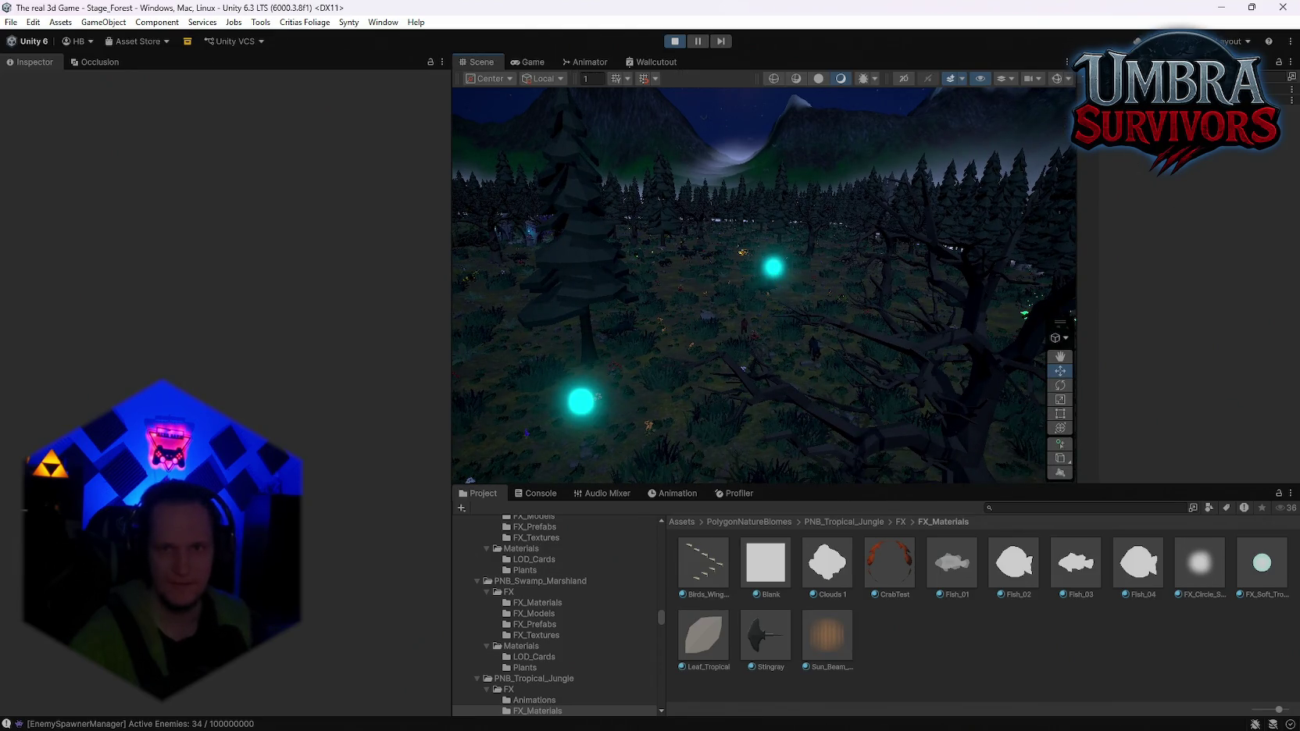
Lower FX_Soft_Tropical_02's Emission Map intensity to 4.4
click(1242, 571)
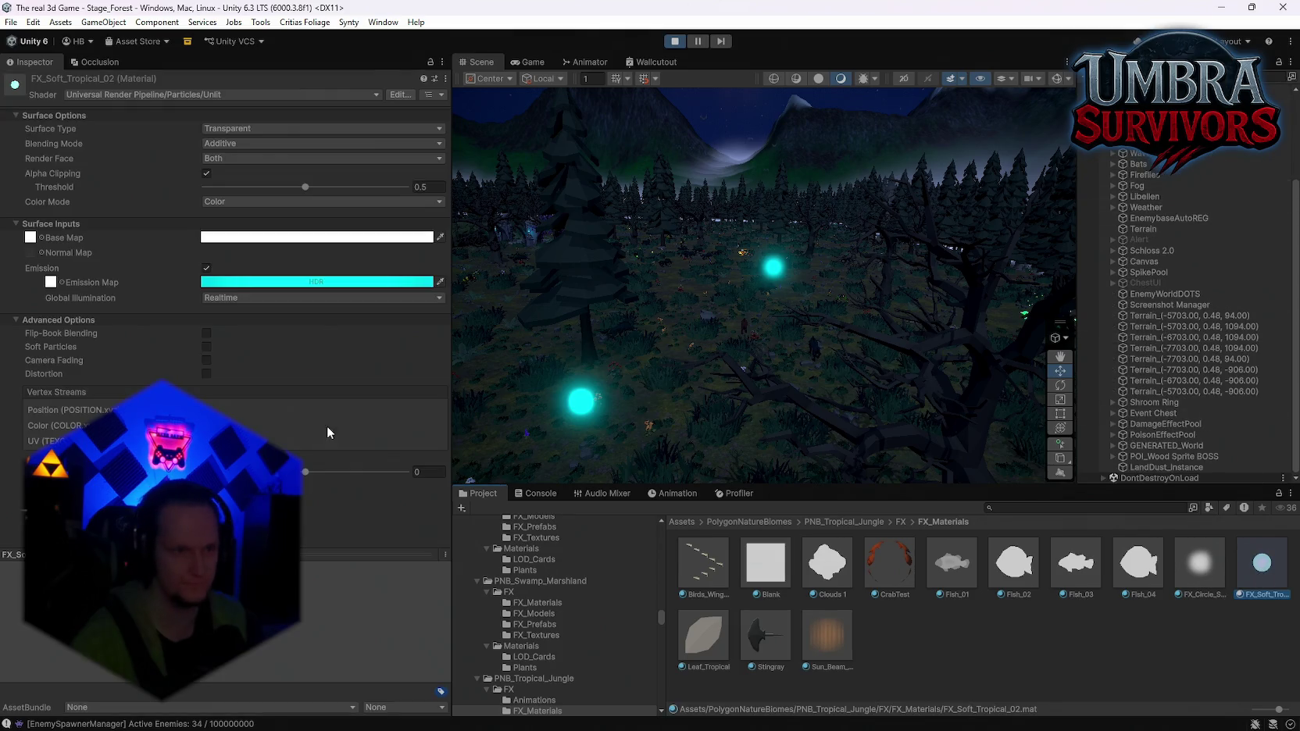
click(258, 285)
drag(378, 547, 356, 554)
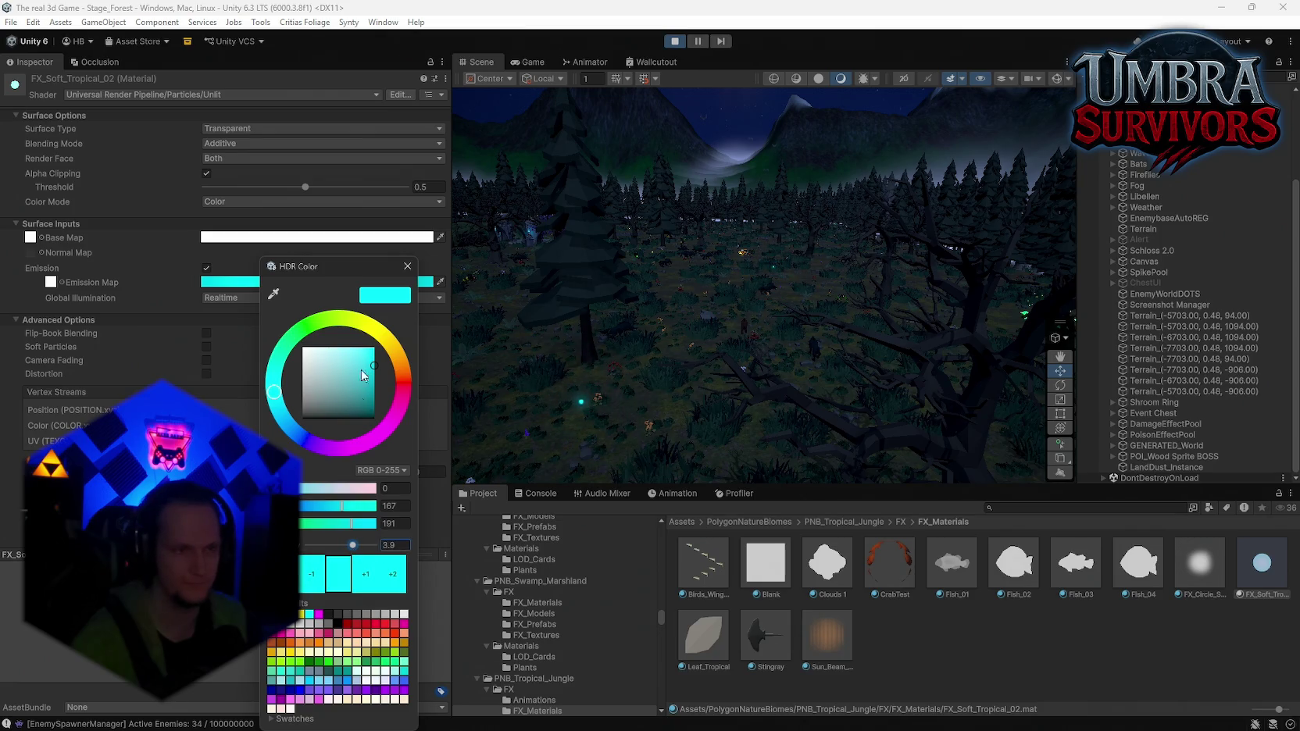
click(404, 267)
click(523, 343)
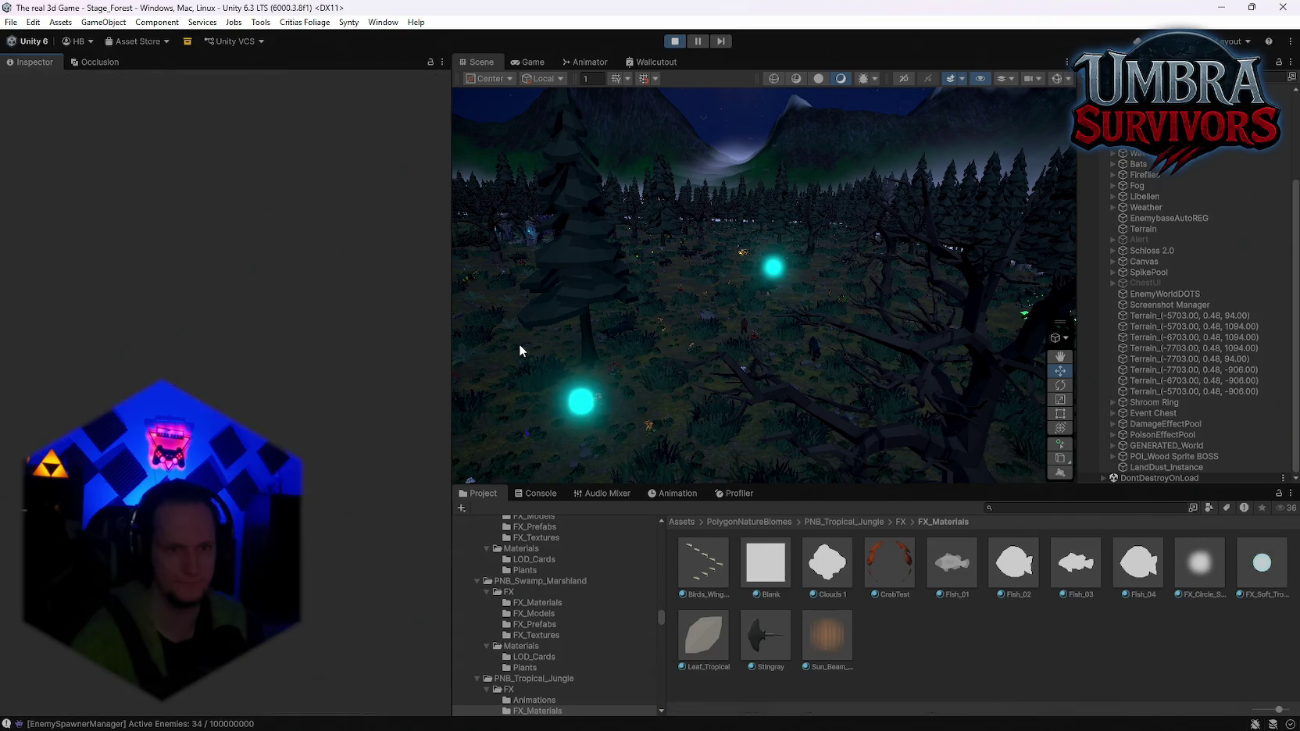
Reselect FX_Soft_Tropical_02 and set its emission intensity to 5.3
click(1262, 563)
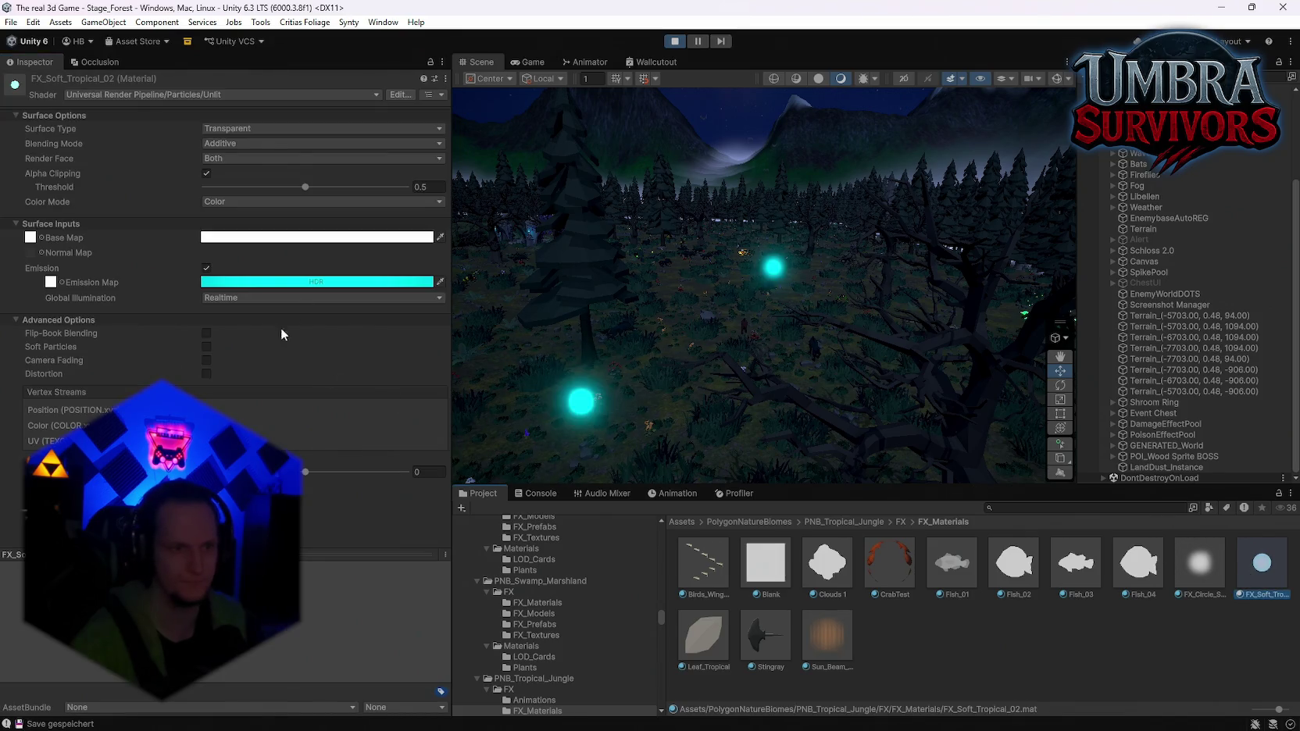
click(250, 283)
drag(386, 545, 374, 552)
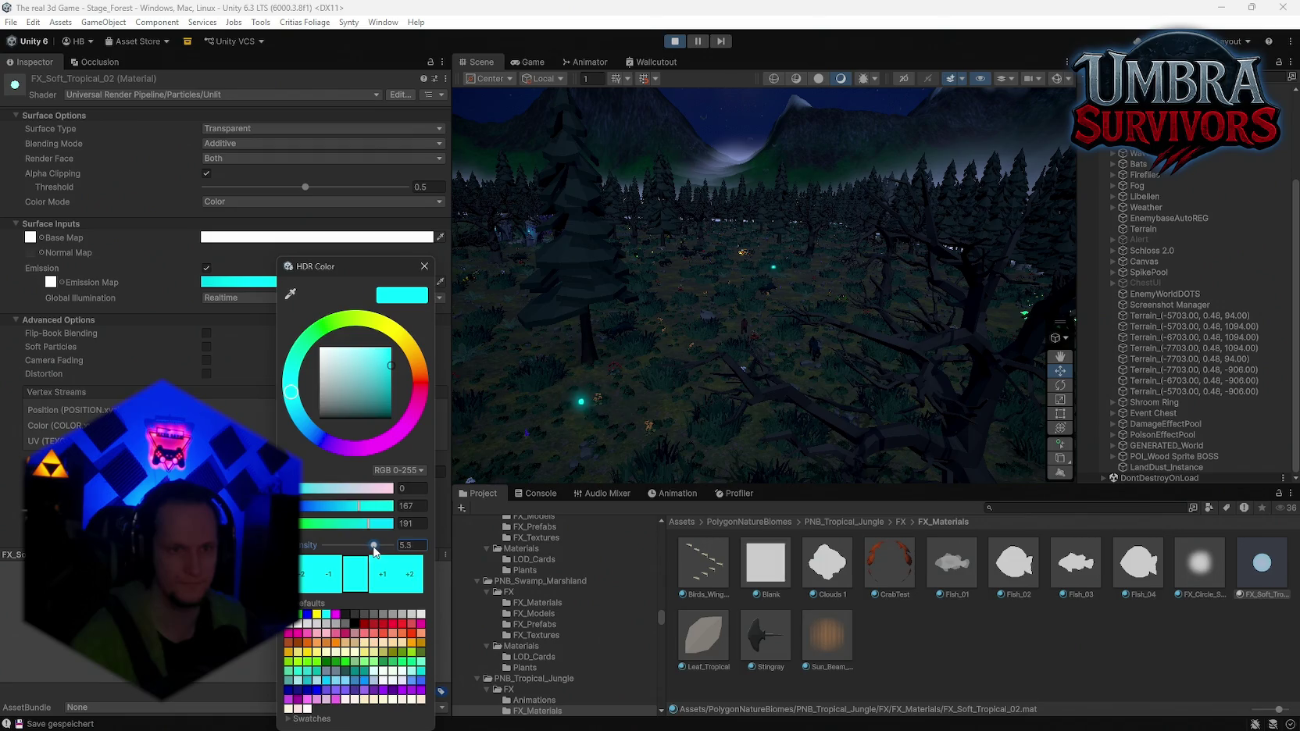
click(423, 263)
Orbit the Scene view toward the horizon and select the FireTrail effect
mouse_move(586, 391)
mouse_down()
mouse_move(322, 378)
mouse_move(244, 398)
mouse_move(691, 422)
mouse_move(655, 442)
mouse_move(626, 406)
mouse_move(641, 391)
mouse_up()
mouse_move(769, 406)
mouse_down()
mouse_move(767, 311)
mouse_move(763, 336)
mouse_up()
click(774, 312)
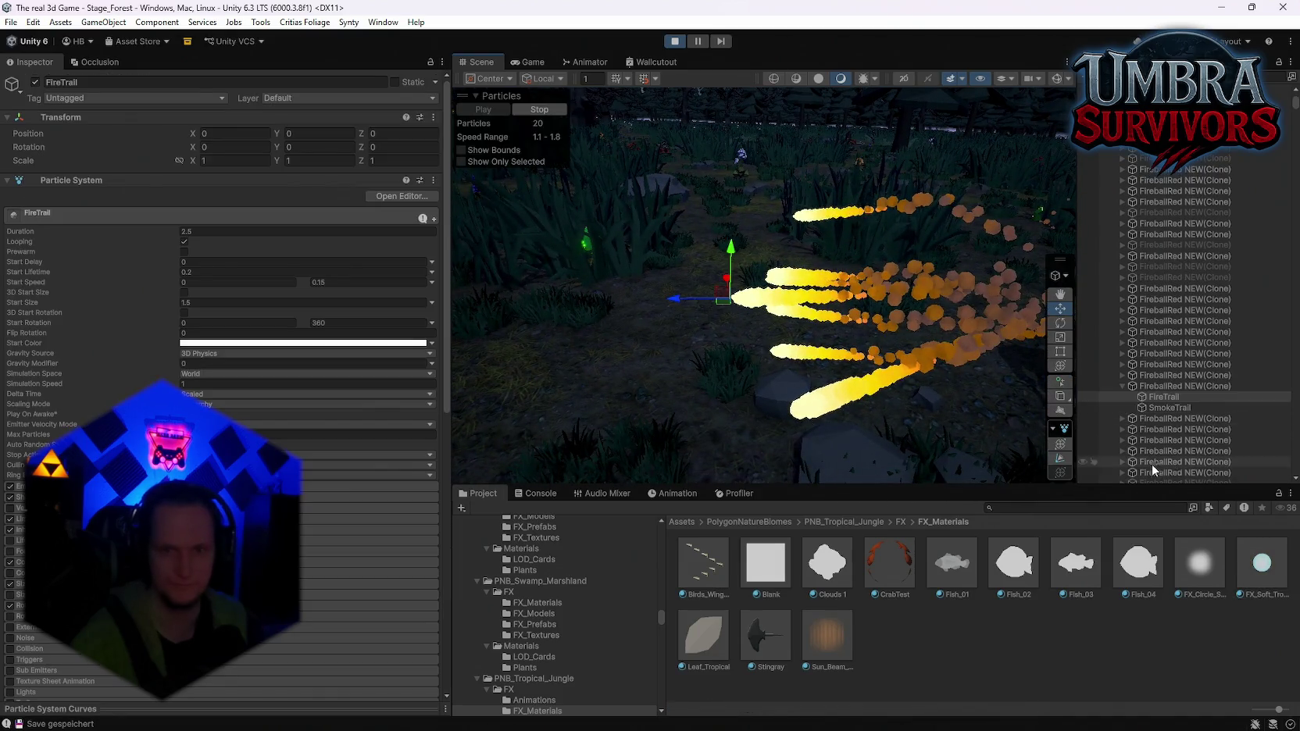
Set the trail material's emission colour to black and raise its intensity
scroll(1176, 438, down, 3)
scroll(218, 469, down, 8)
scroll(227, 508, down, 2)
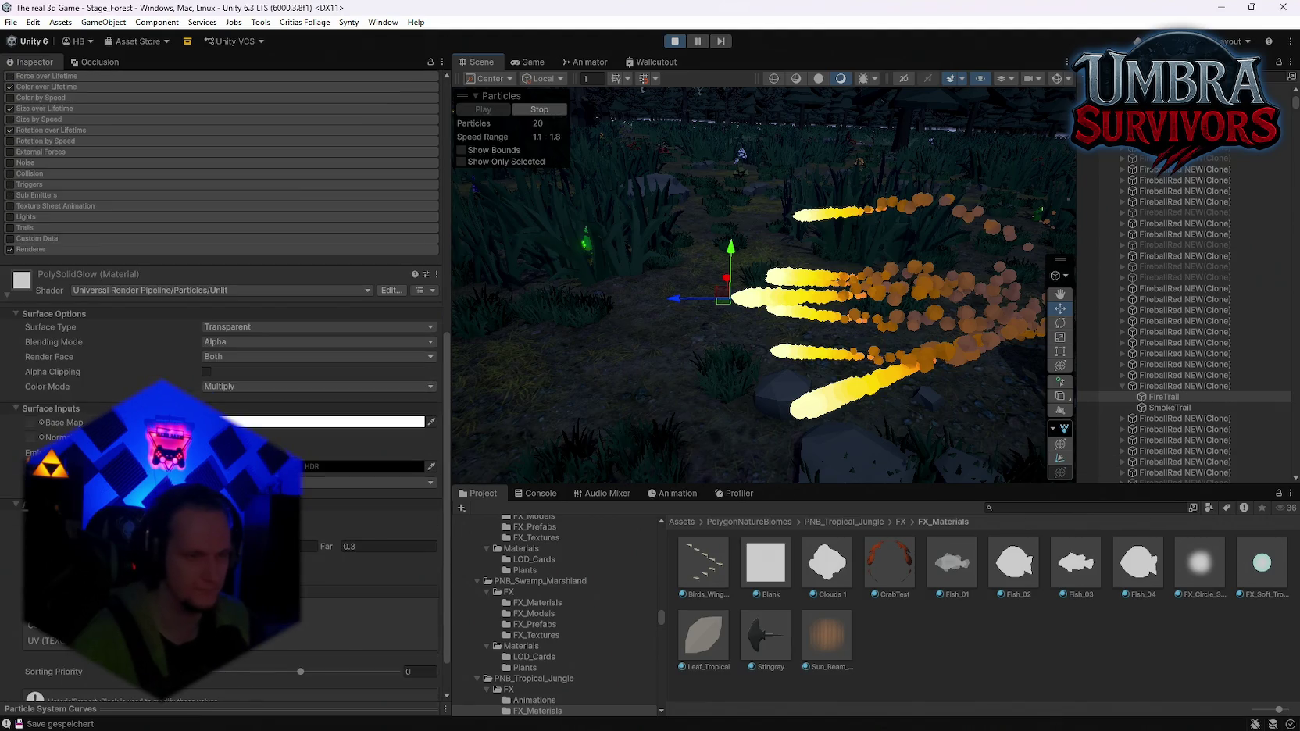
click(363, 466)
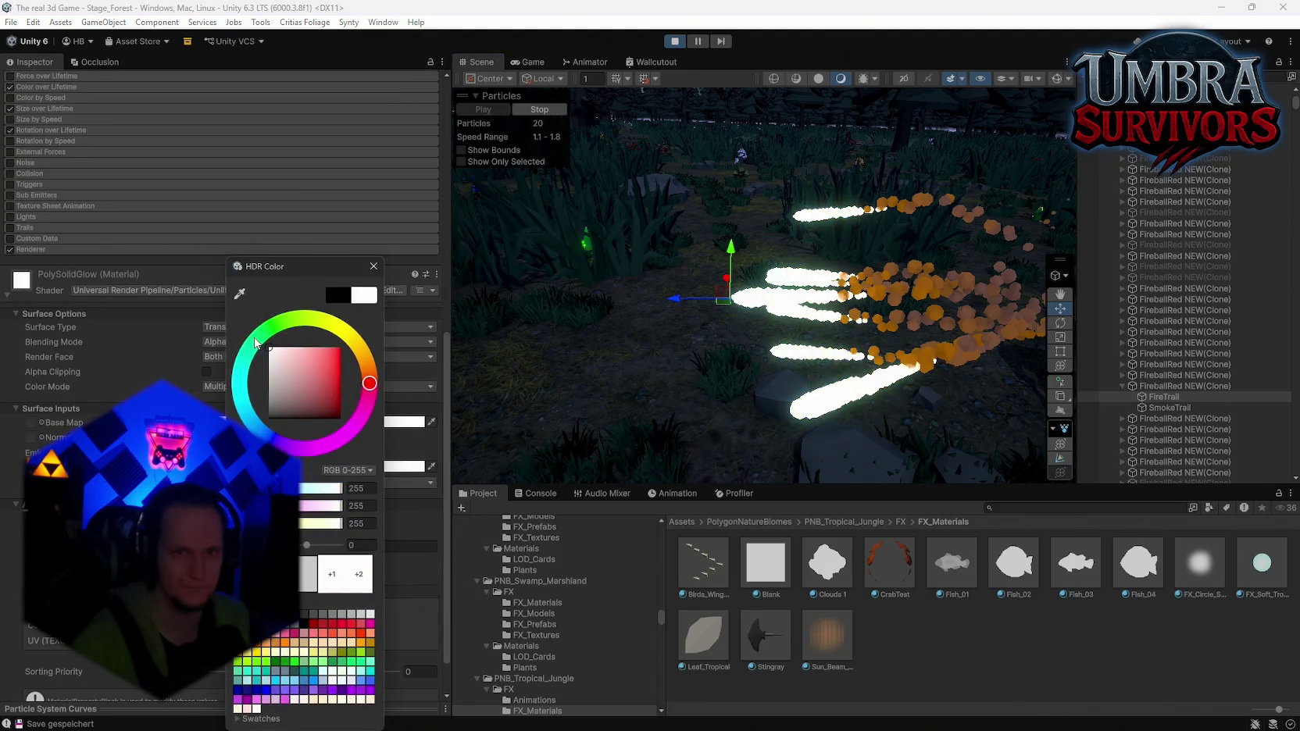
click(269, 419)
drag(307, 545, 326, 545)
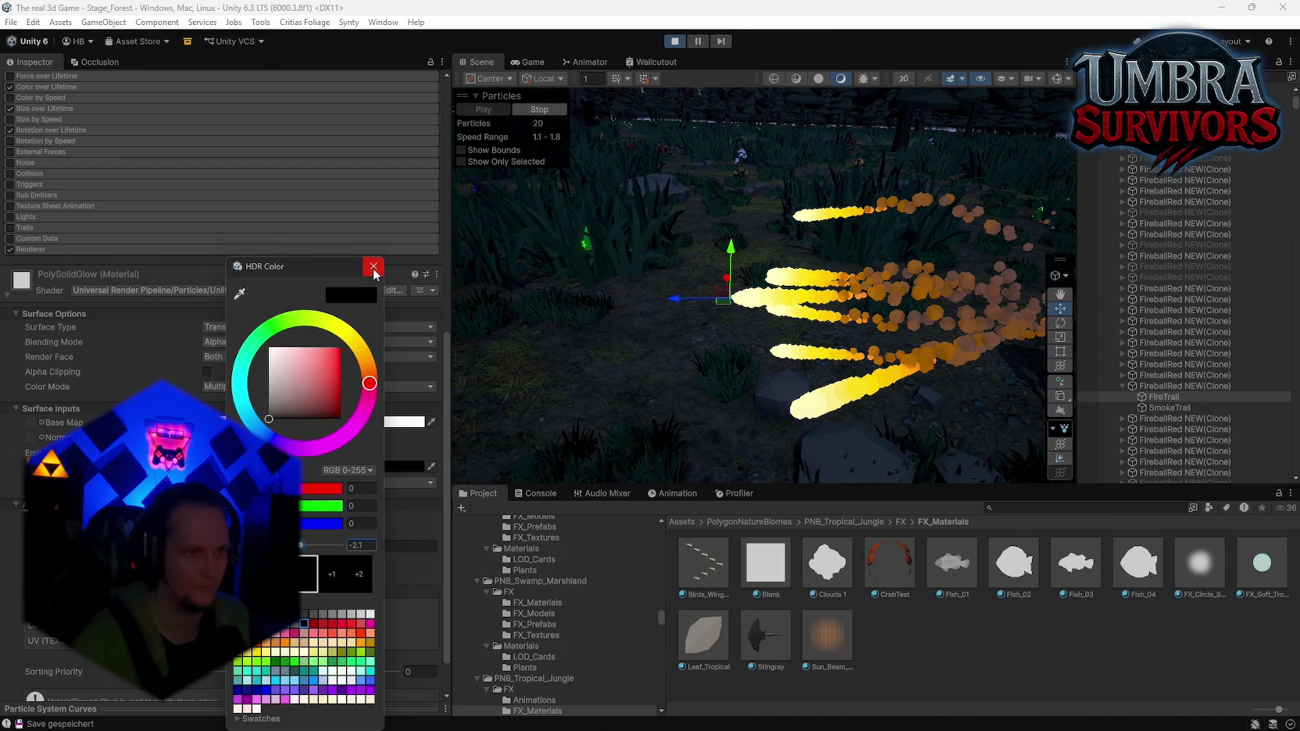
click(372, 268)
Change the trail material's emission colour to white
scroll(307, 361, up, 10)
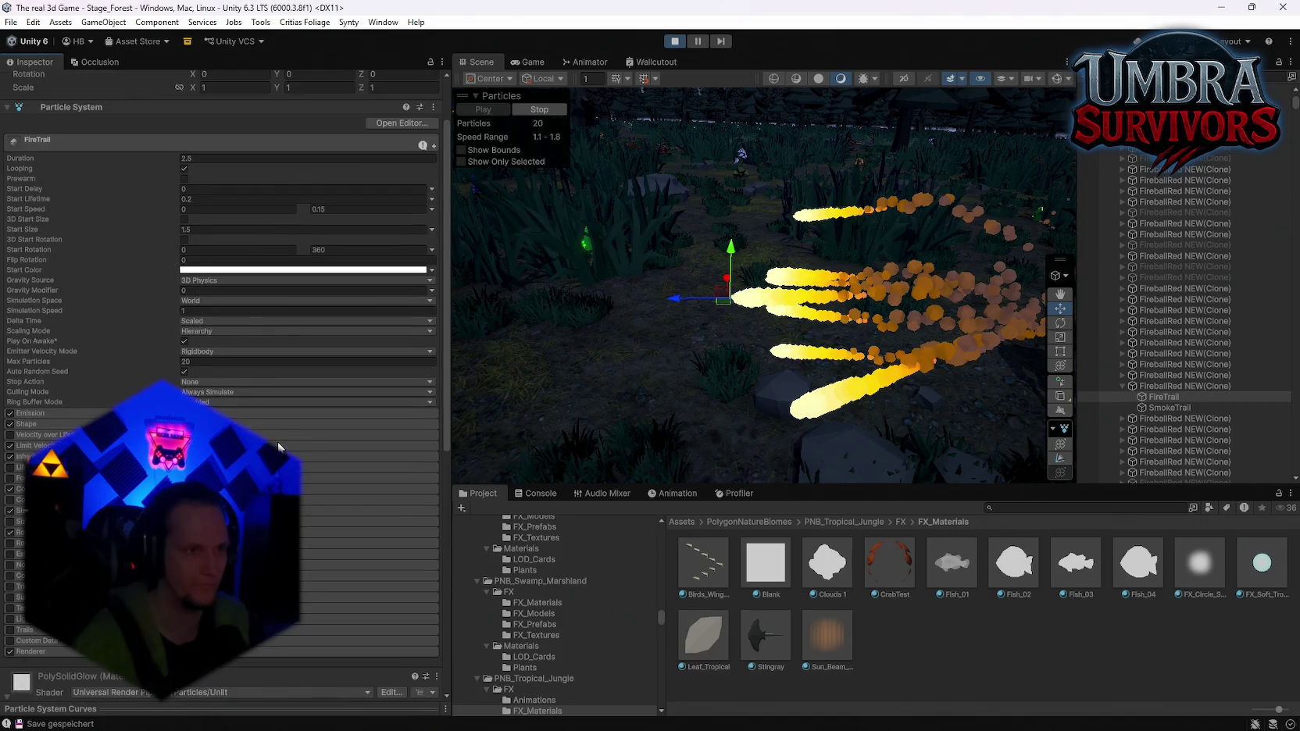
scroll(279, 446, down, 8)
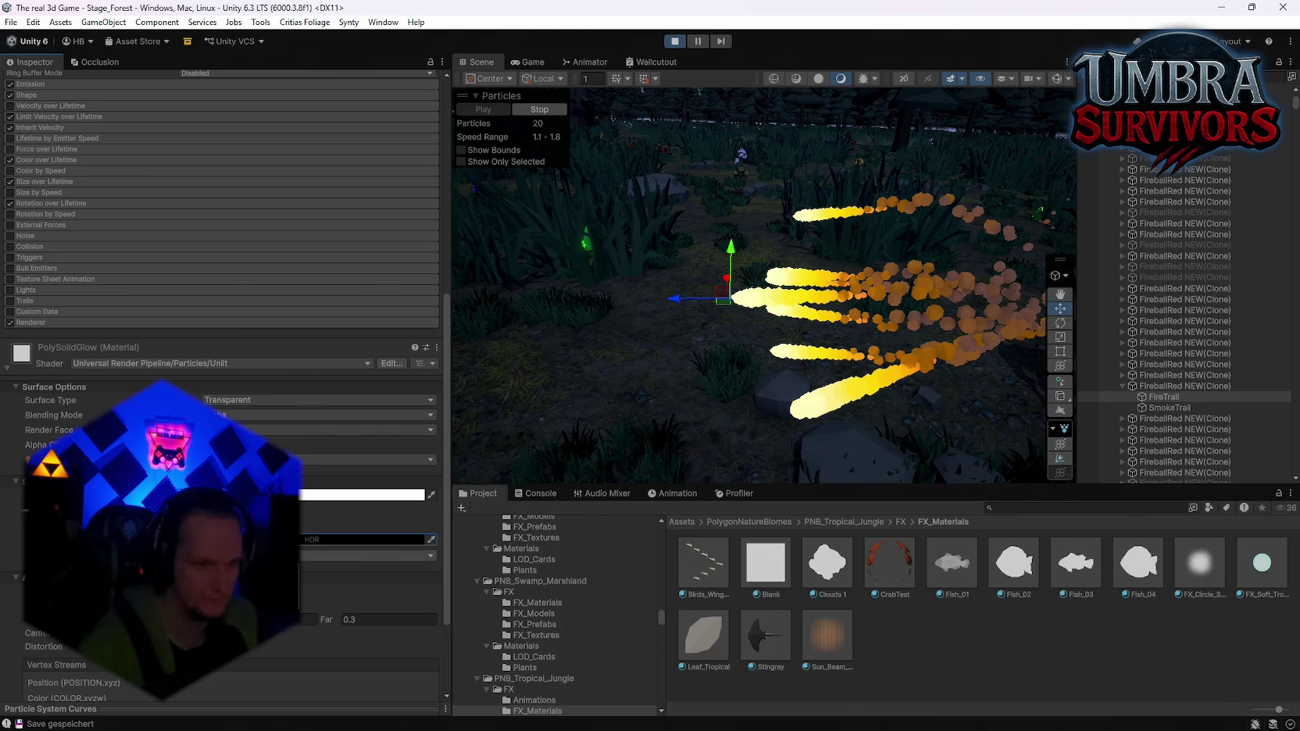
click(359, 540)
drag(266, 360, 243, 338)
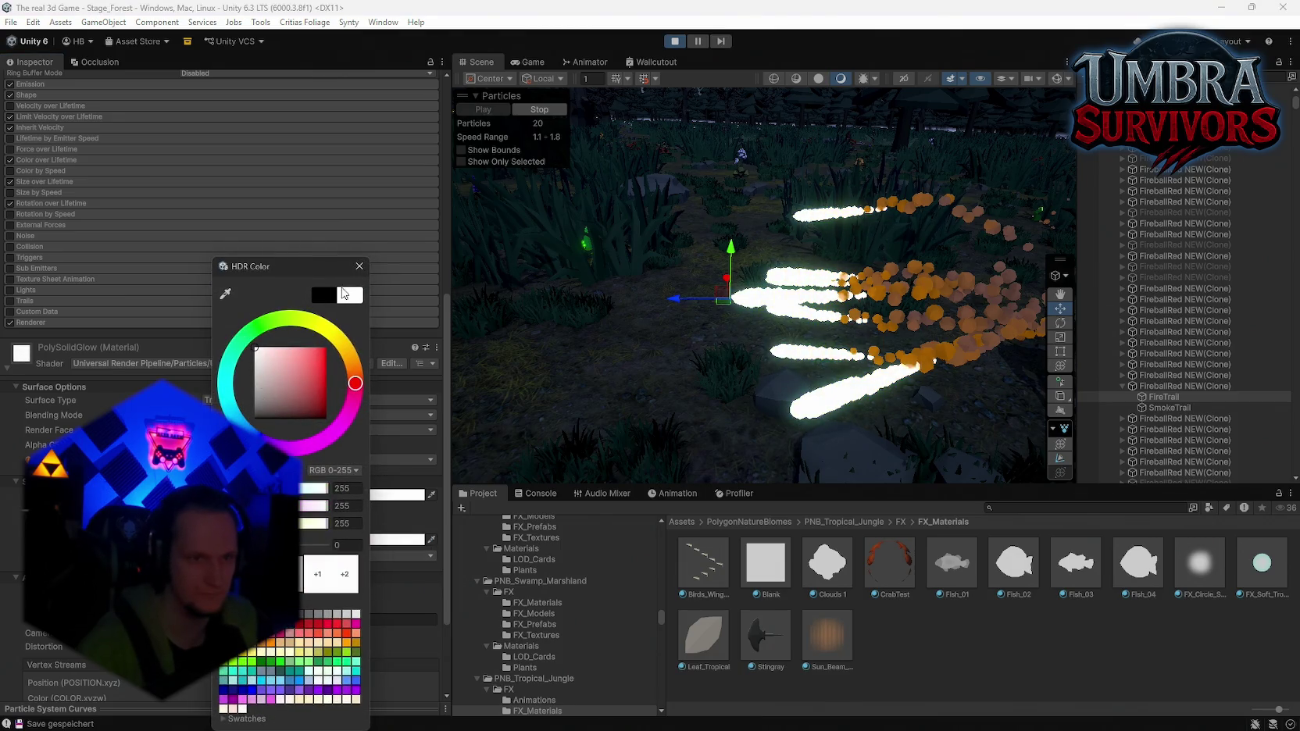
click(360, 266)
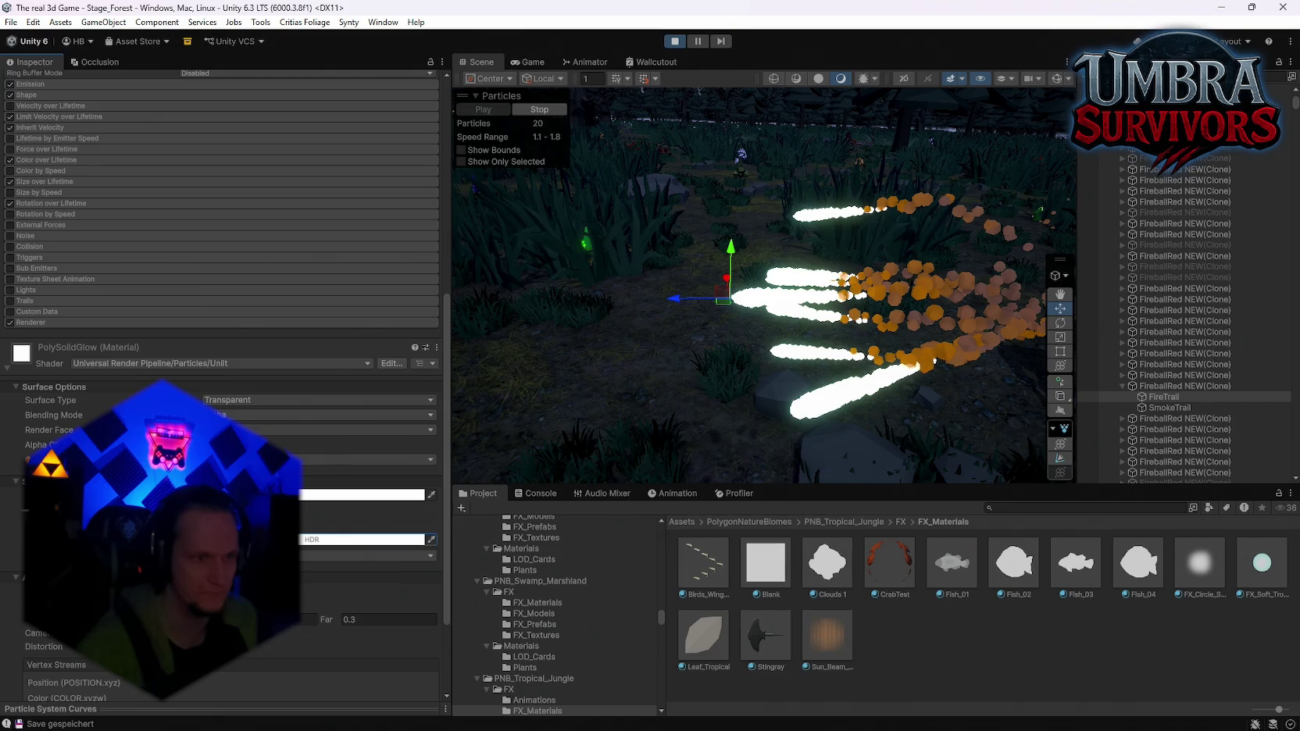
Try a yellow-orange base colour, then undo it back to white
click(313, 493)
click(365, 267)
click(410, 495)
click(361, 371)
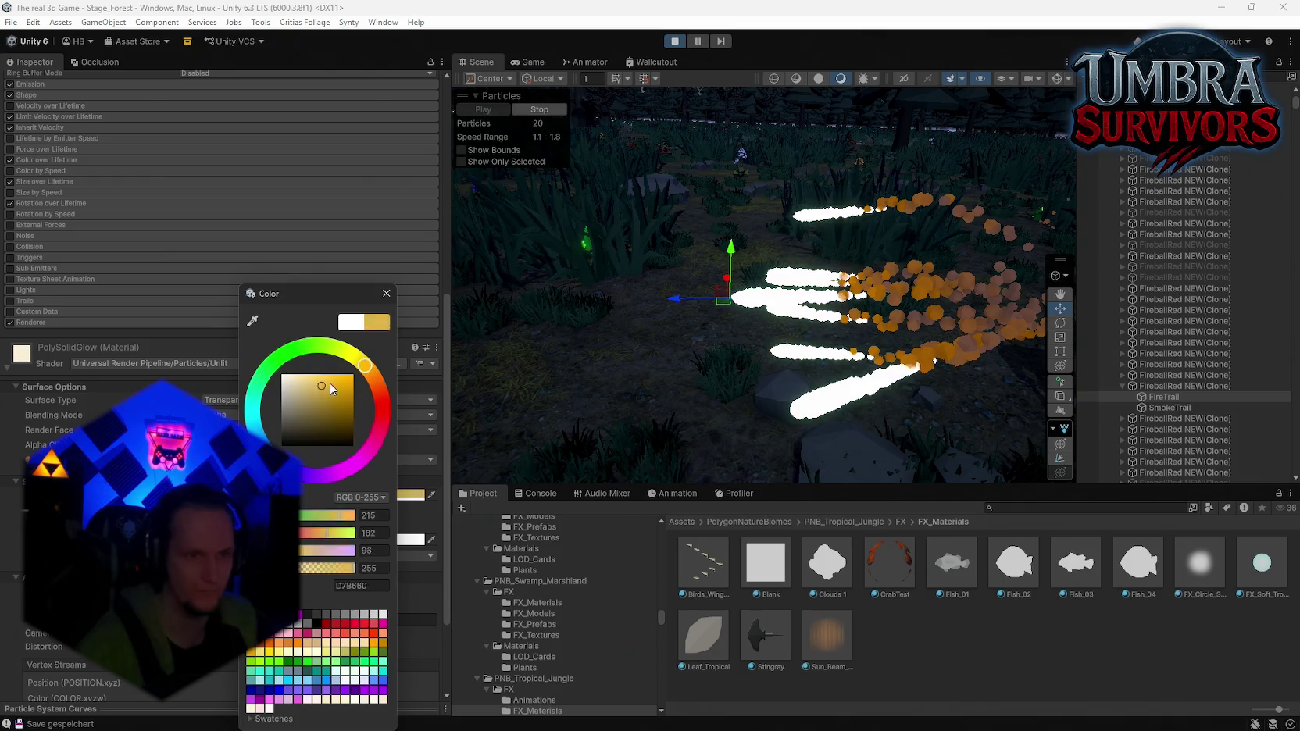
key(ctrl+z)
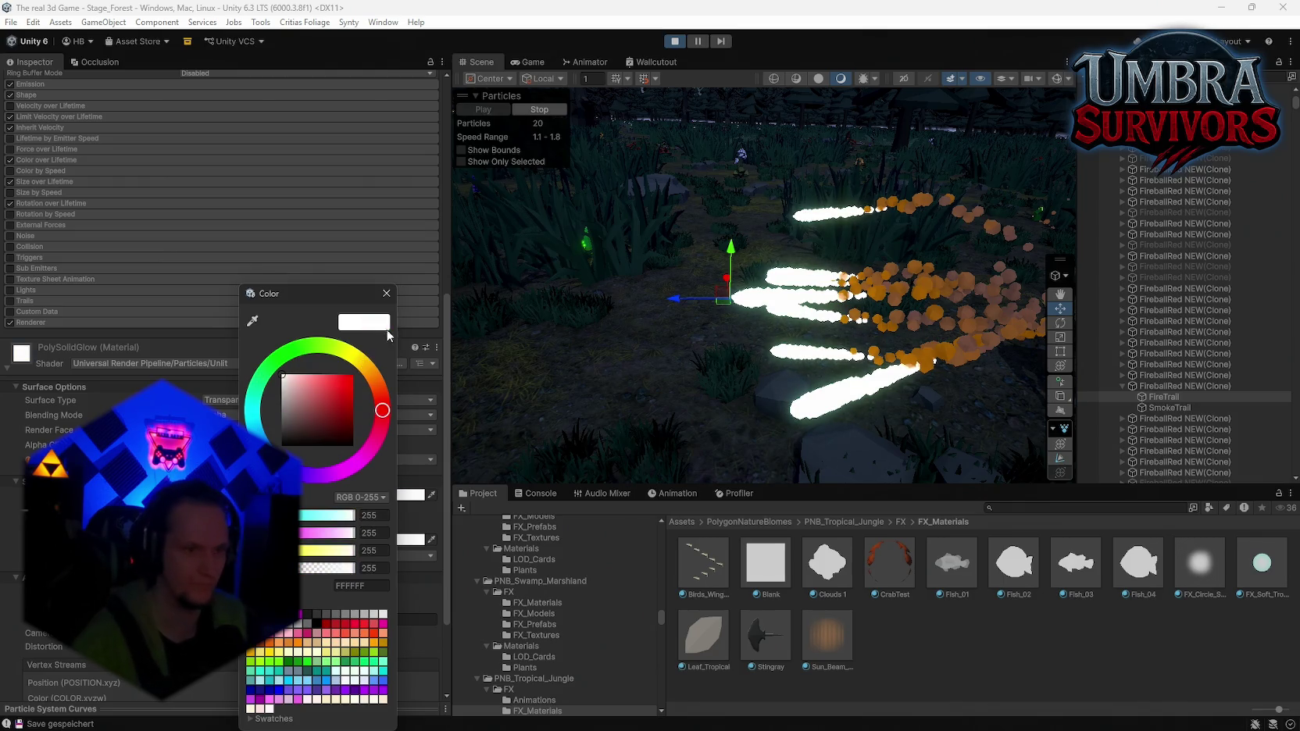
click(386, 295)
Reselect FireTrail and expand its Color over Lifetime settings
scroll(234, 234, up, 6)
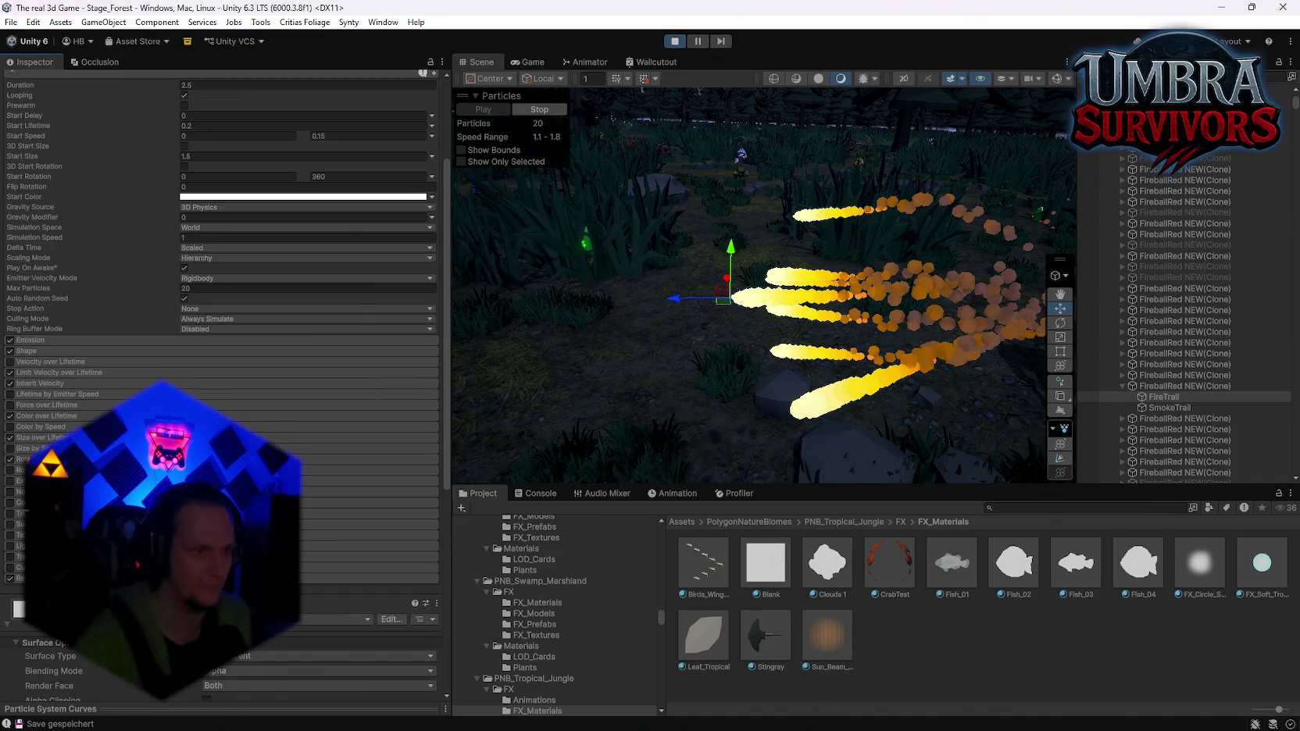
scroll(107, 399, up, 5)
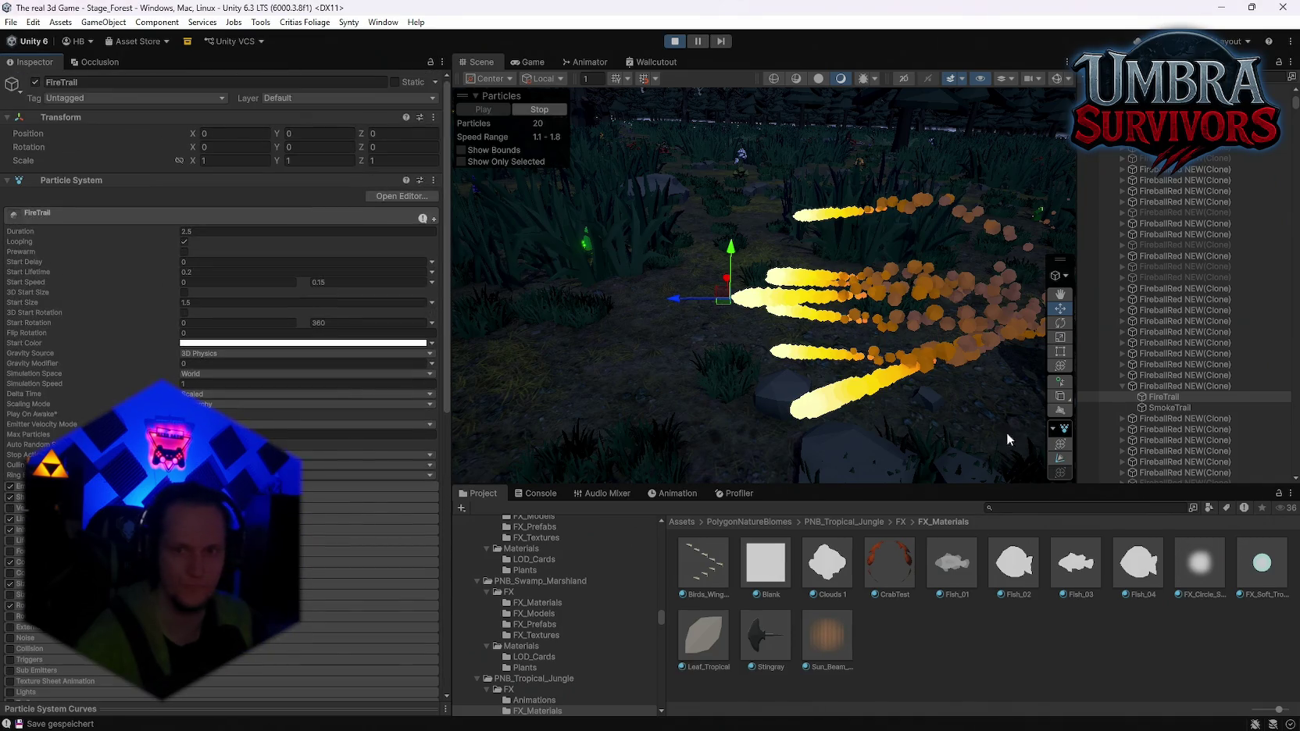
click(1186, 386)
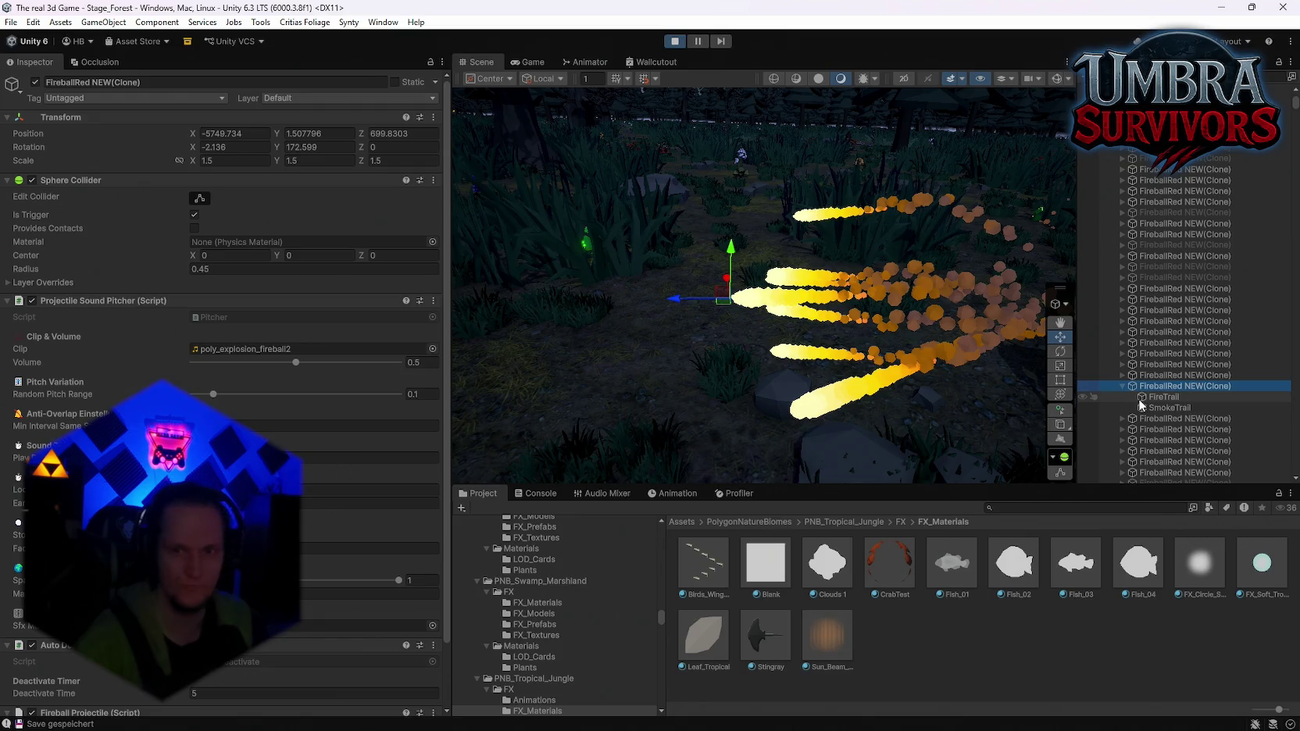
click(1159, 397)
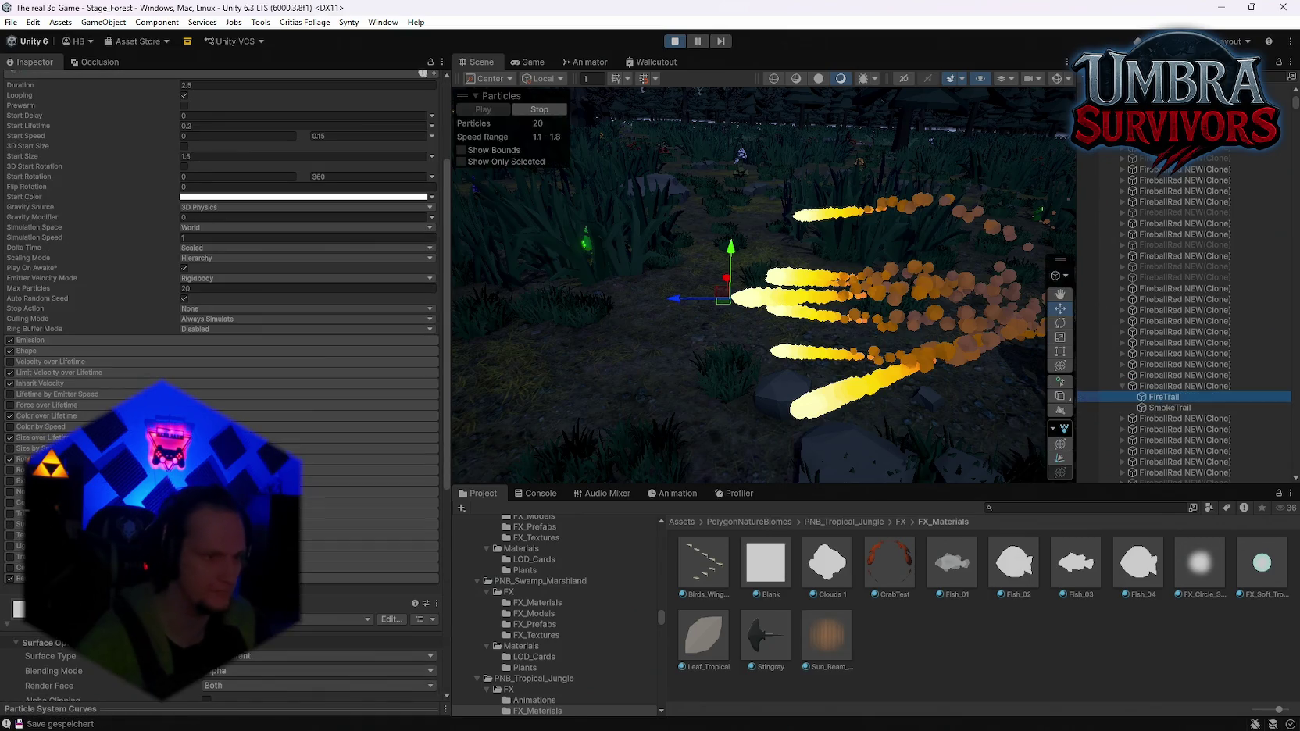
click(49, 416)
Add an orange key to the FireTrail gradient, pull red to about 40%, yellow to the start
click(336, 429)
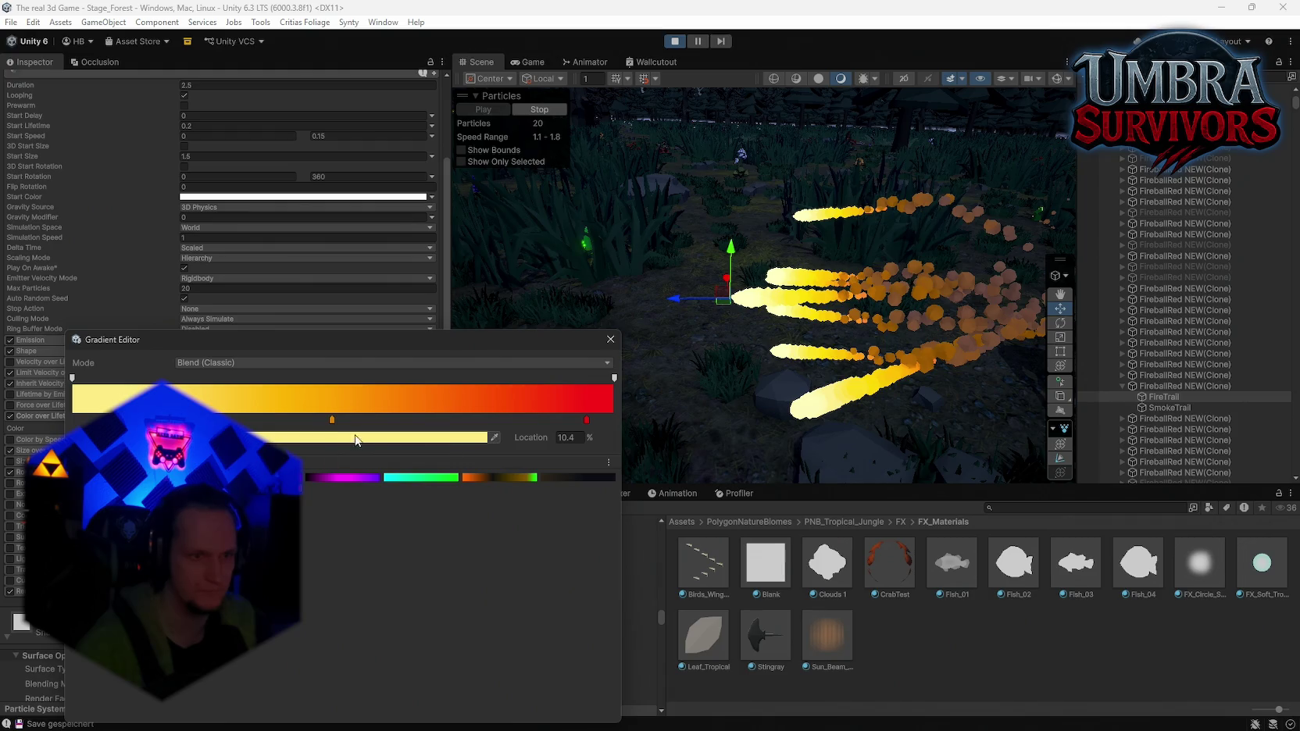
mouse_move(336, 426)
mouse_down()
mouse_move(129, 423)
mouse_move(195, 423)
mouse_up()
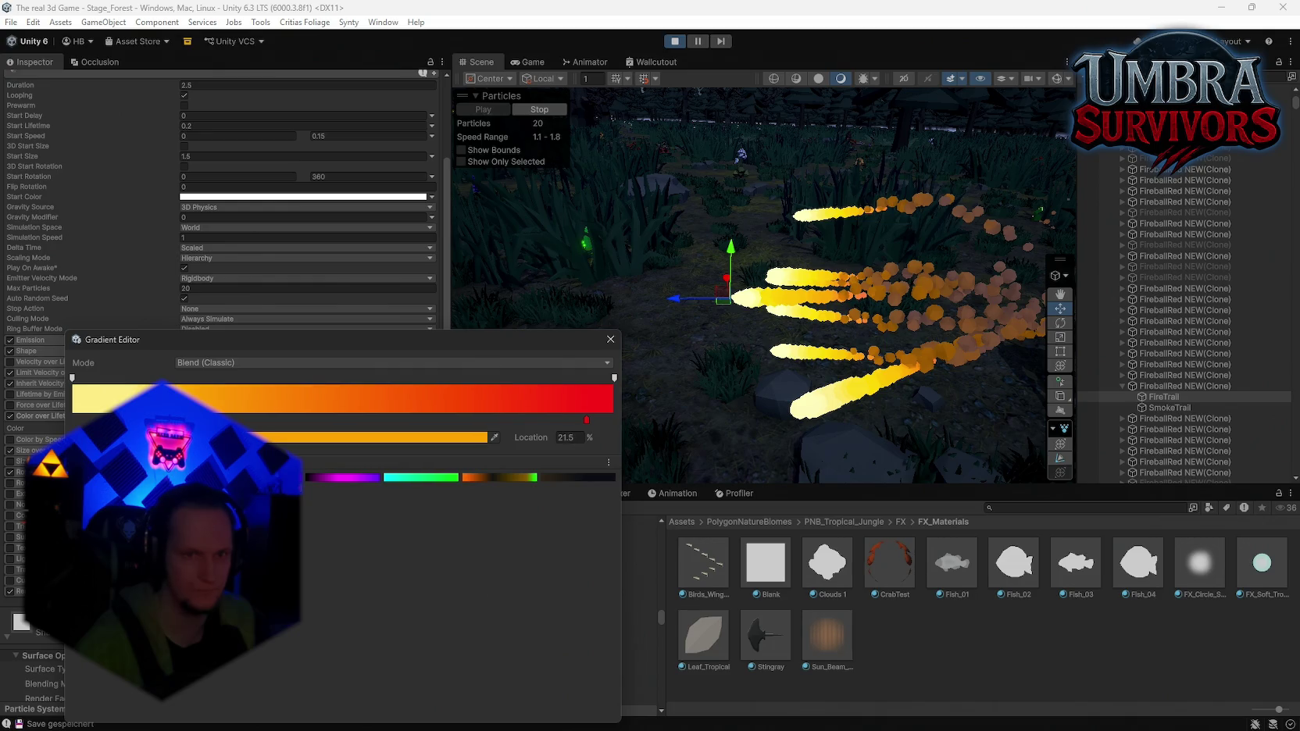
click(84, 420)
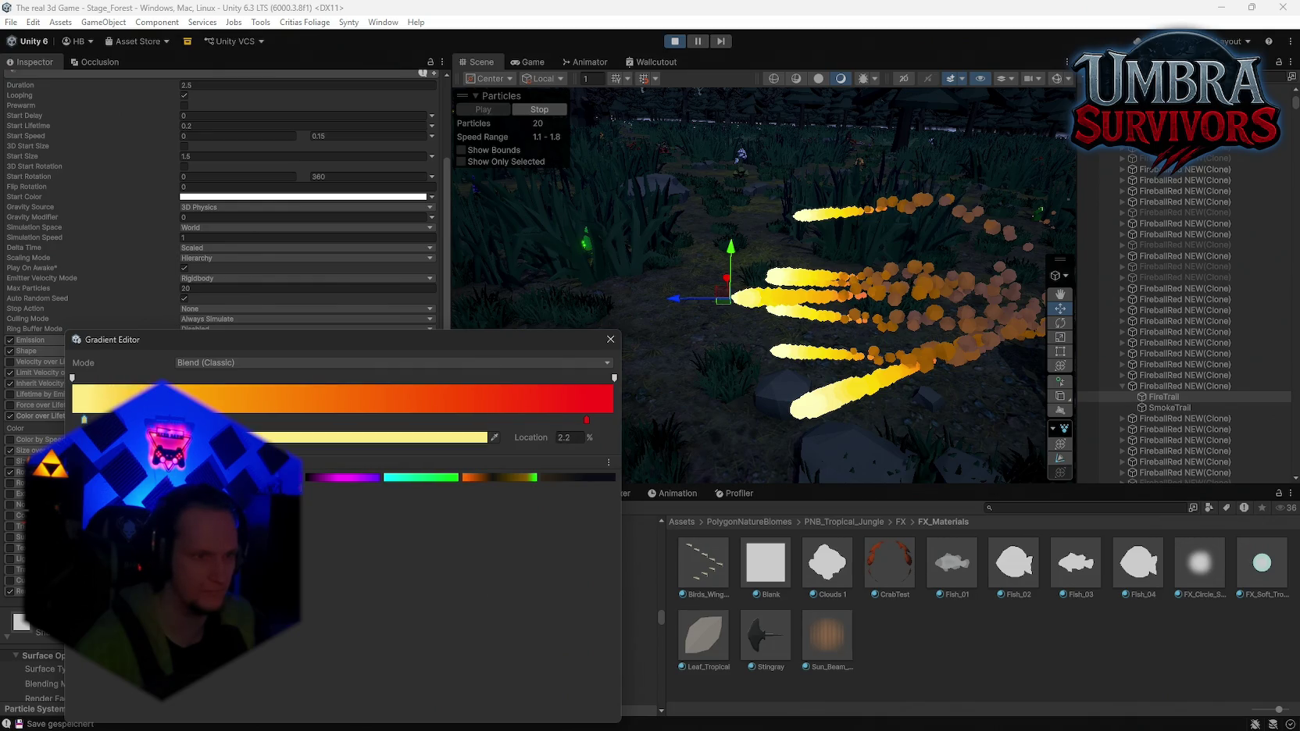
click(116, 420)
mouse_move(585, 422)
mouse_down()
mouse_move(234, 427)
mouse_move(295, 429)
mouse_up()
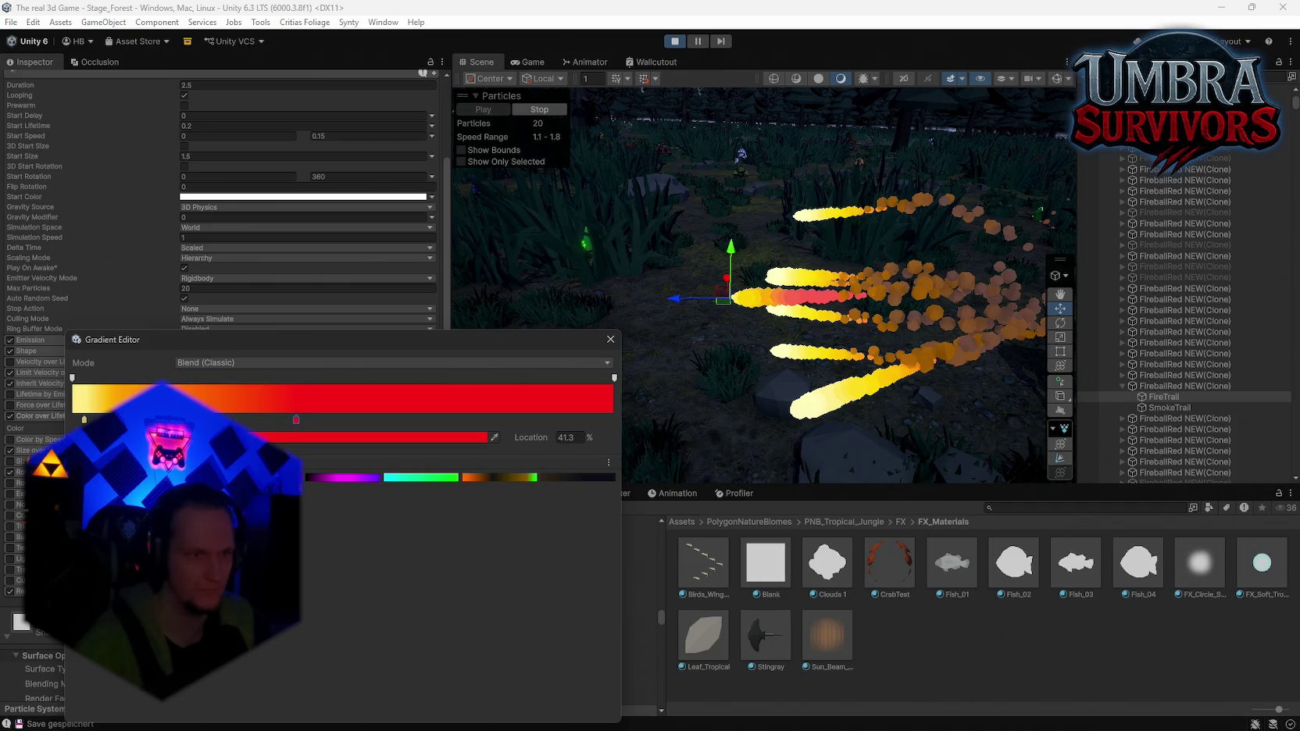
drag(84, 421, 76, 423)
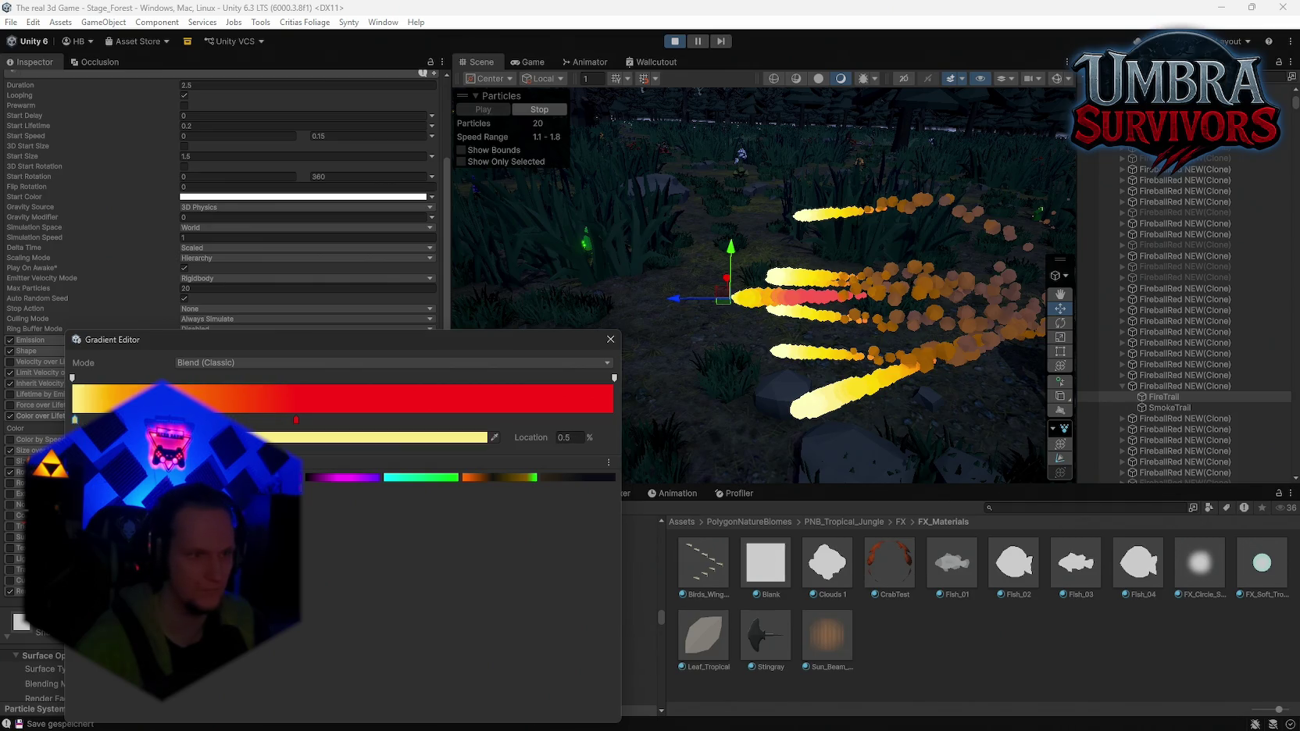
Add another orange key at about 4% and move the red key to about 88%
click(92, 420)
mouse_move(298, 423)
mouse_down()
mouse_move(259, 424)
mouse_move(434, 427)
mouse_up()
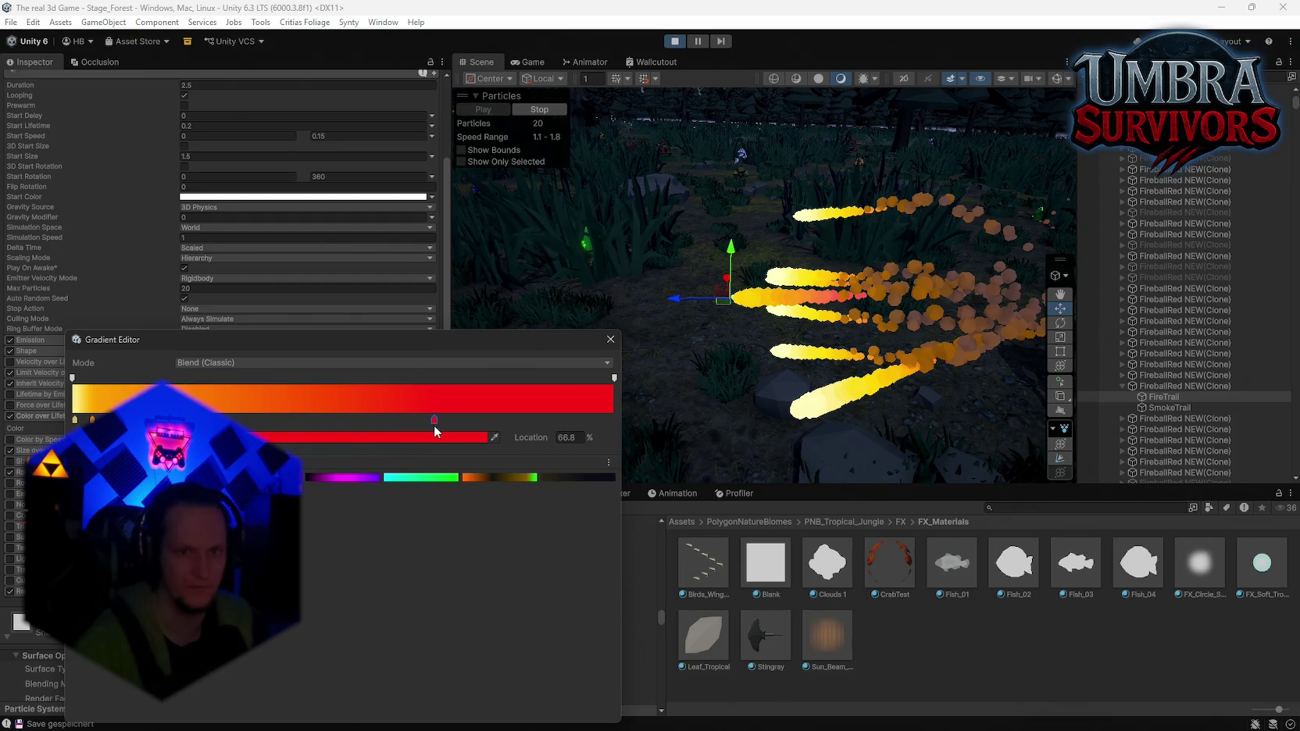
click(74, 421)
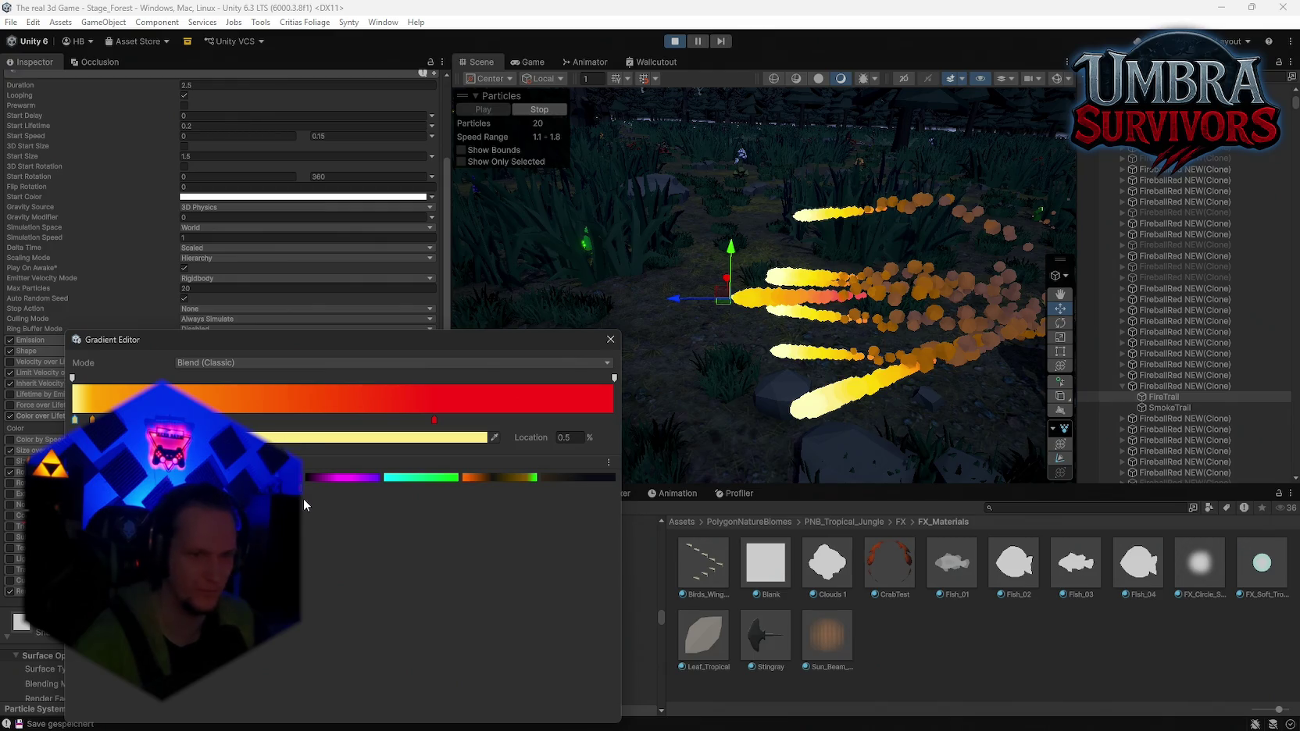
drag(433, 422, 551, 428)
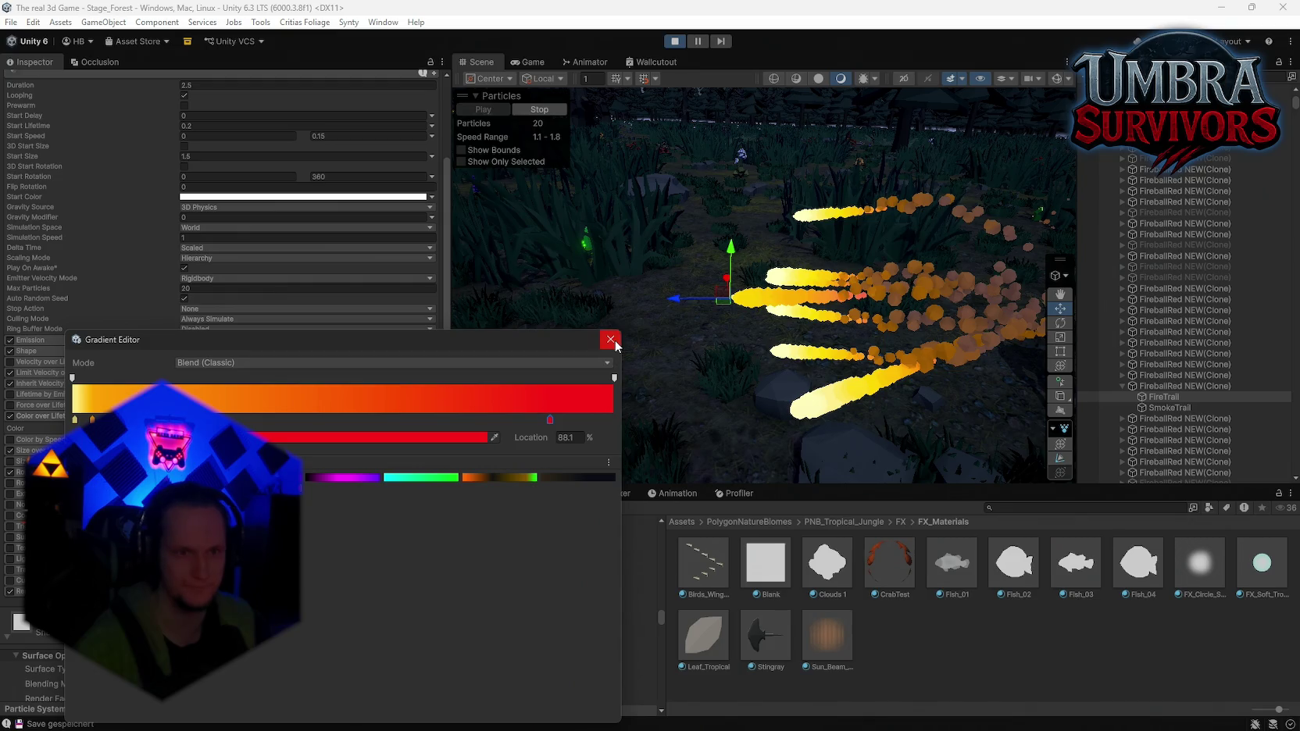
click(611, 339)
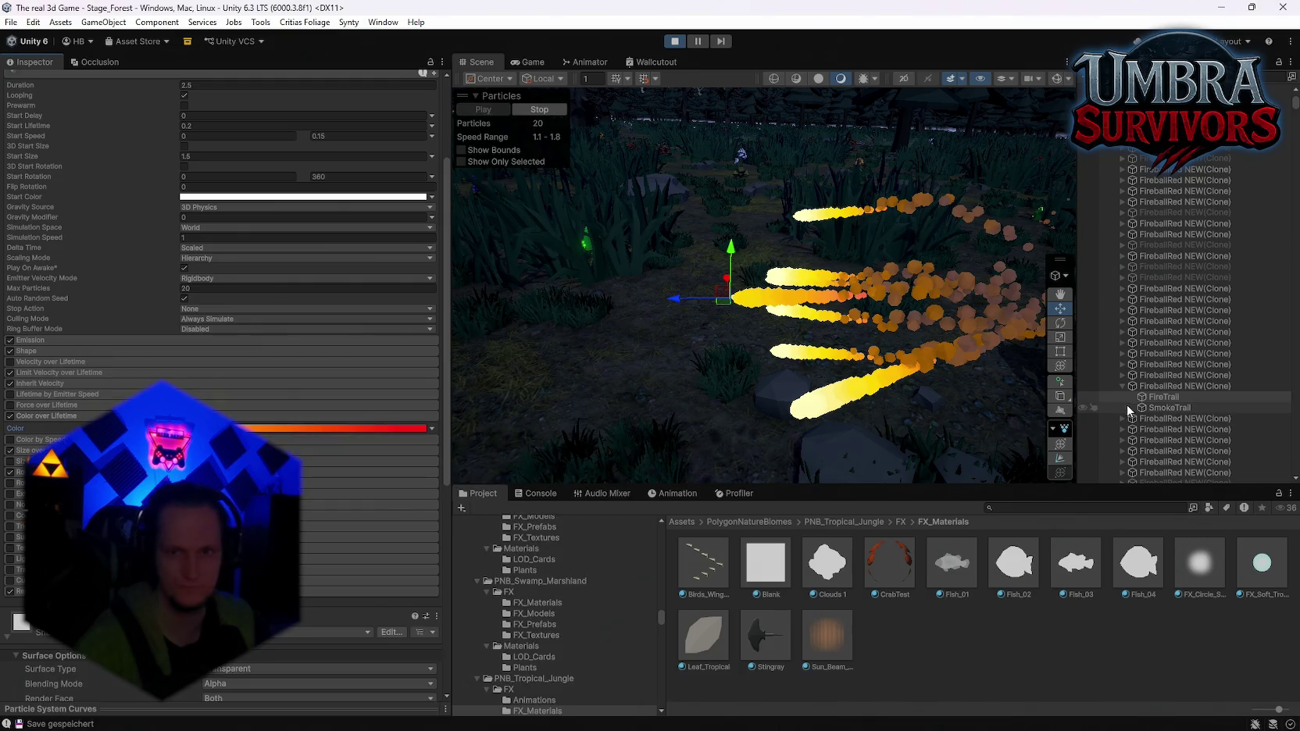
click(1164, 408)
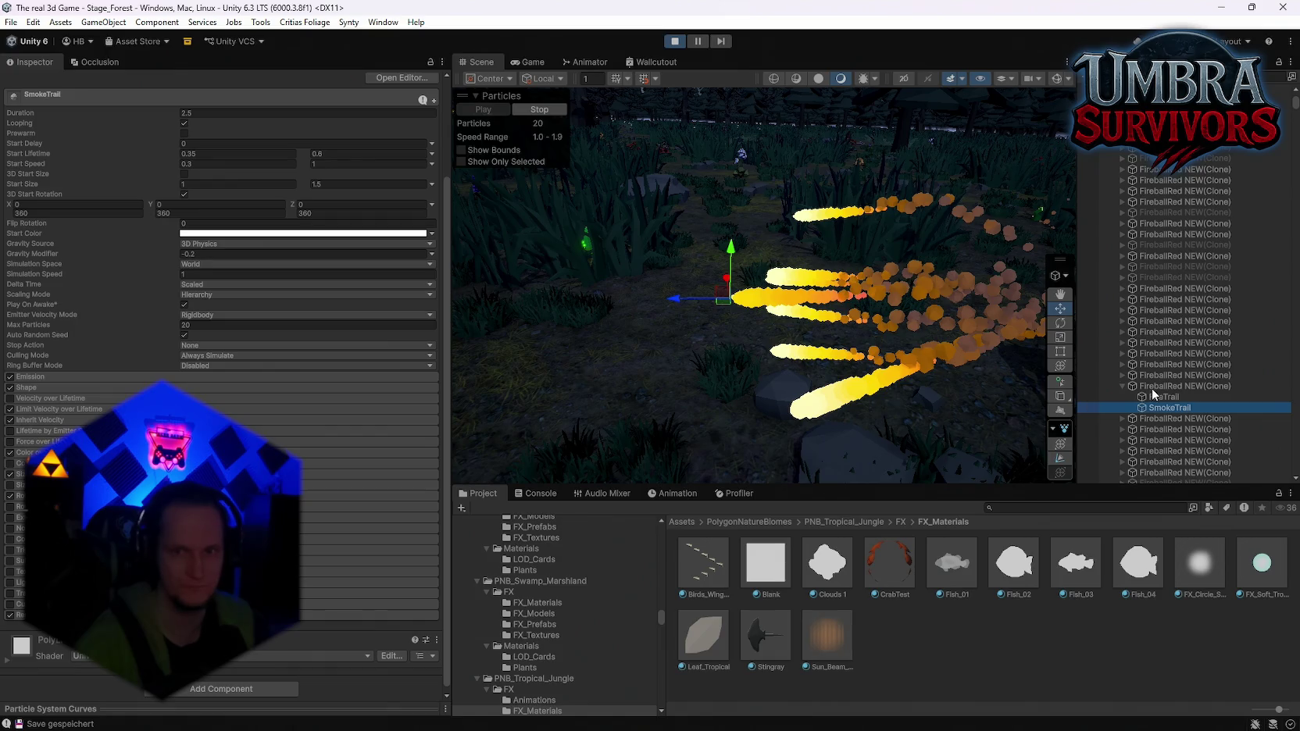
Review FireTrail's colour-over-lifetime gradient once more
click(1154, 397)
click(359, 456)
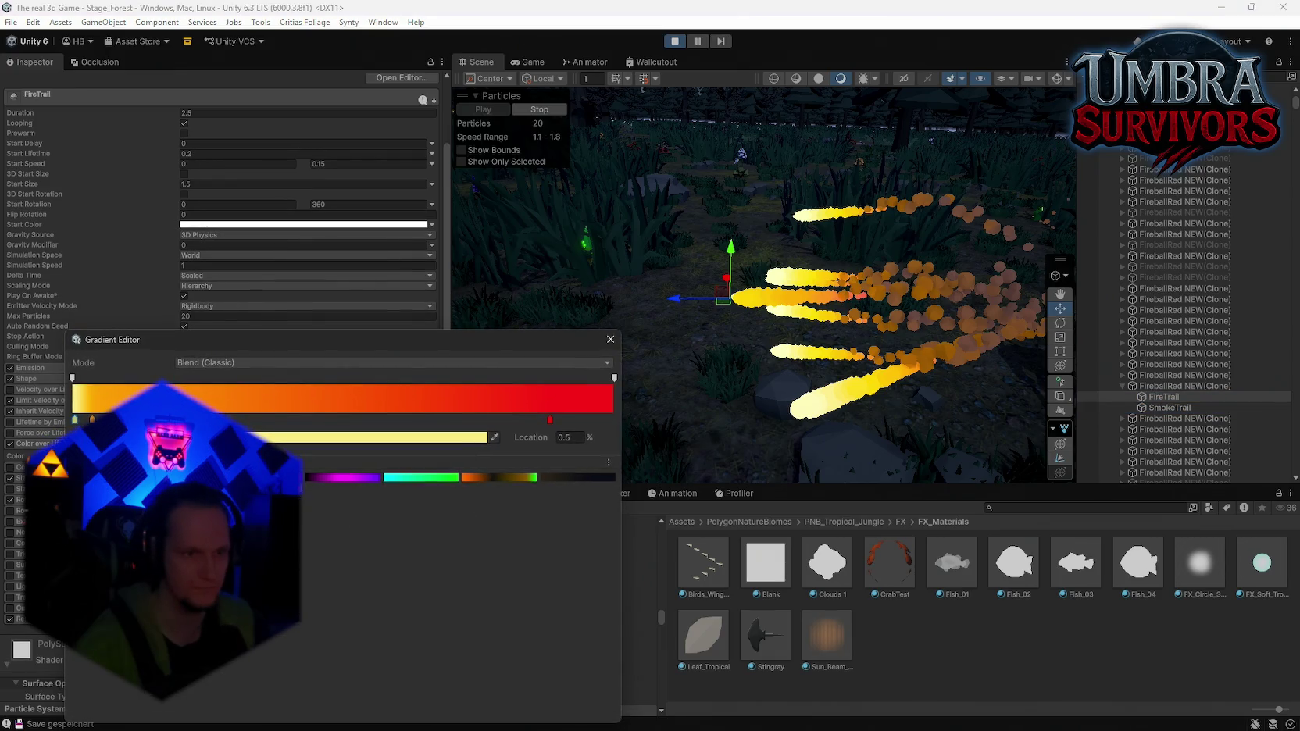
click(610, 339)
Move SmokeTrail's dark gradient key earlier to about 29%
click(1168, 407)
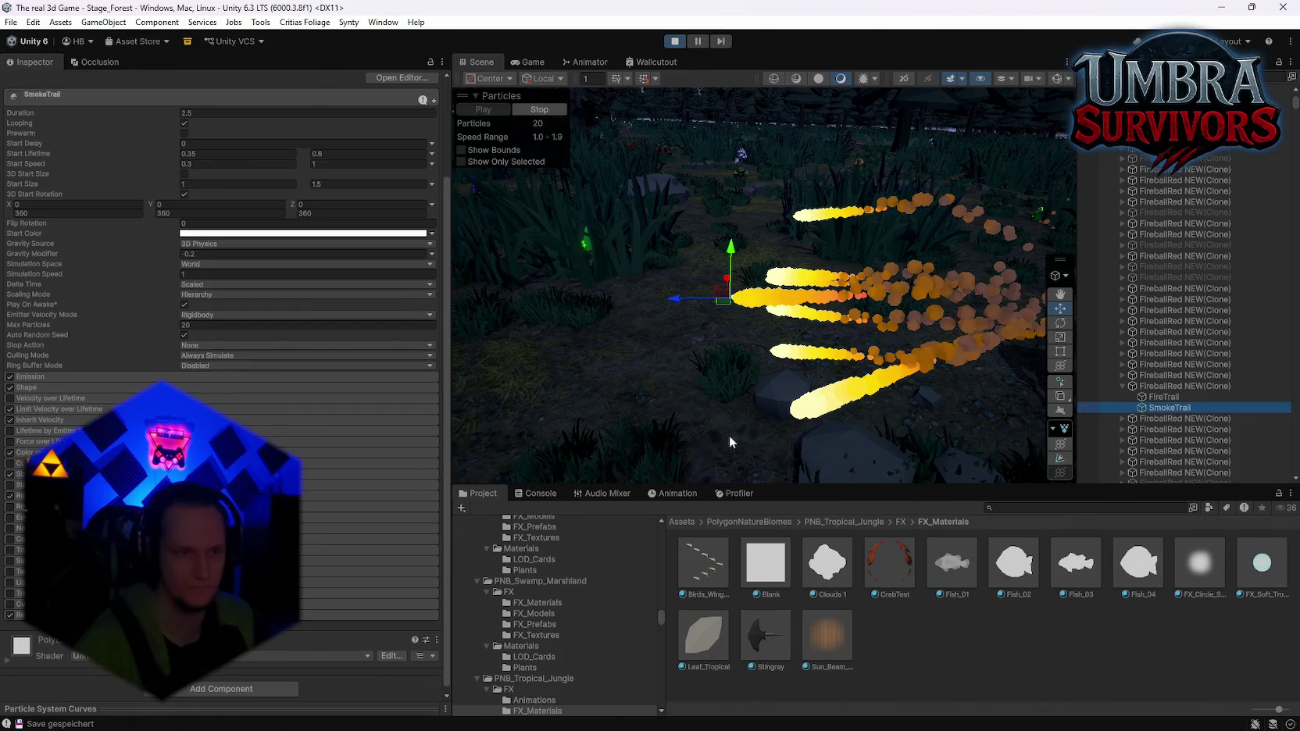
click(380, 453)
click(380, 465)
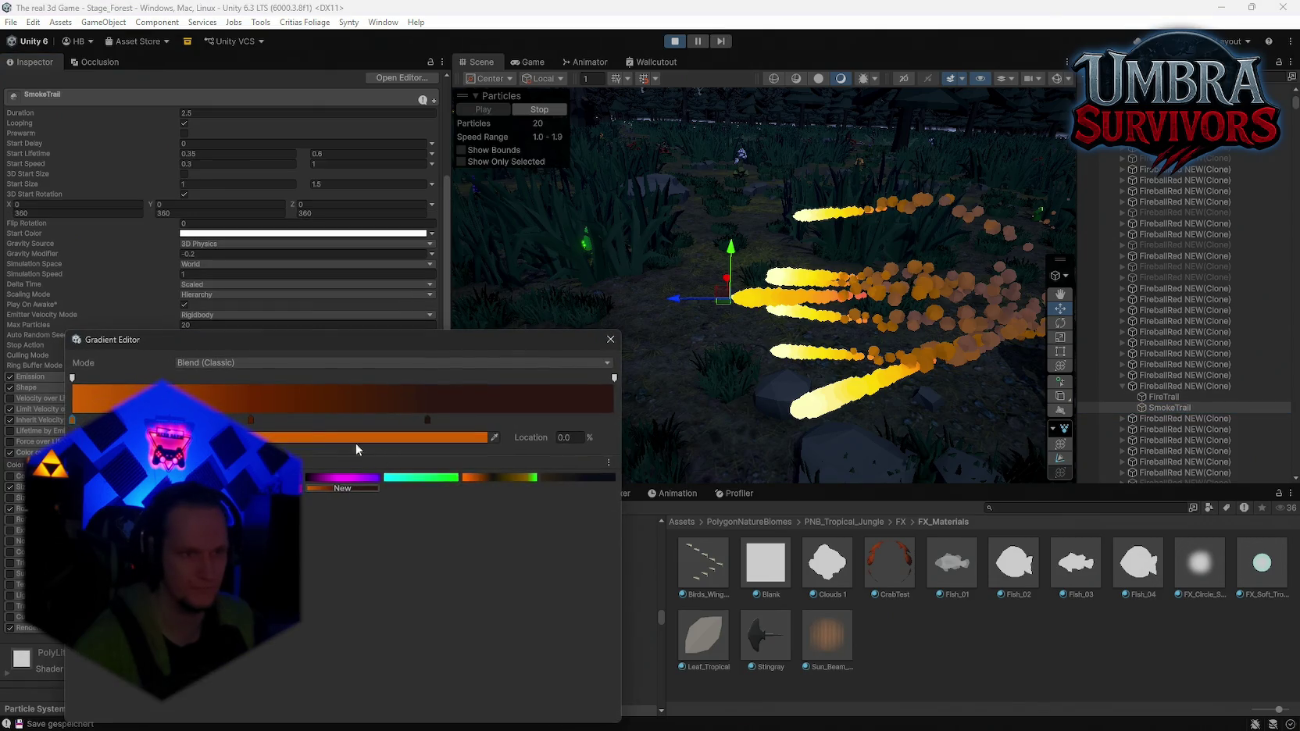
drag(250, 420, 229, 419)
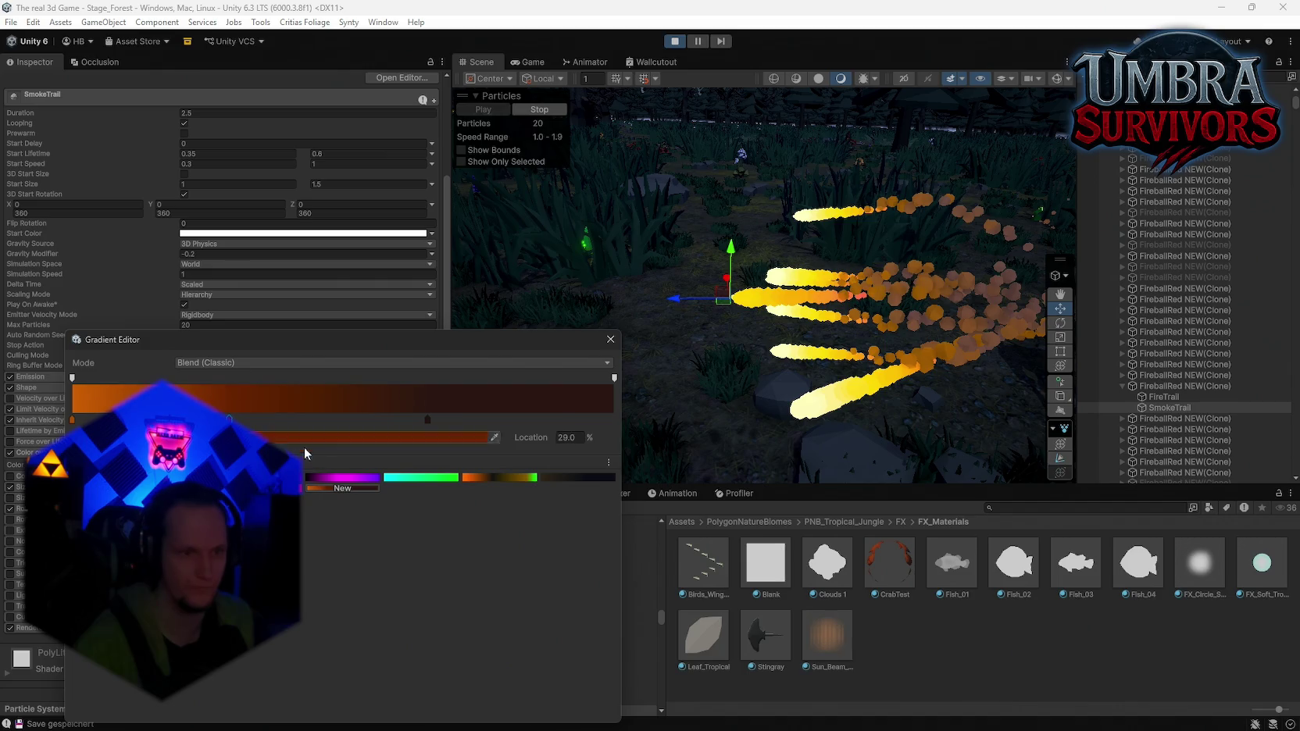
click(610, 339)
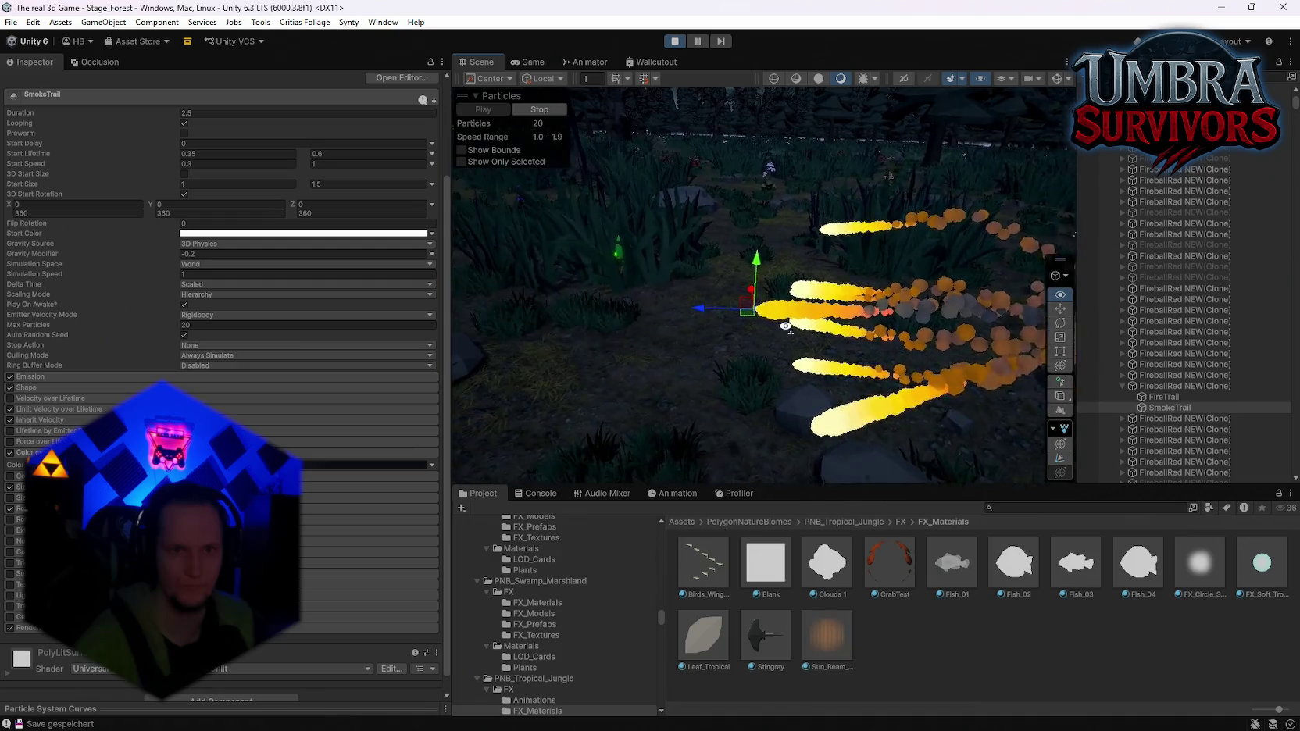
Select FireTrail and shift its Color over Lifetime gradient keys to about 14% and 8%
click(1165, 397)
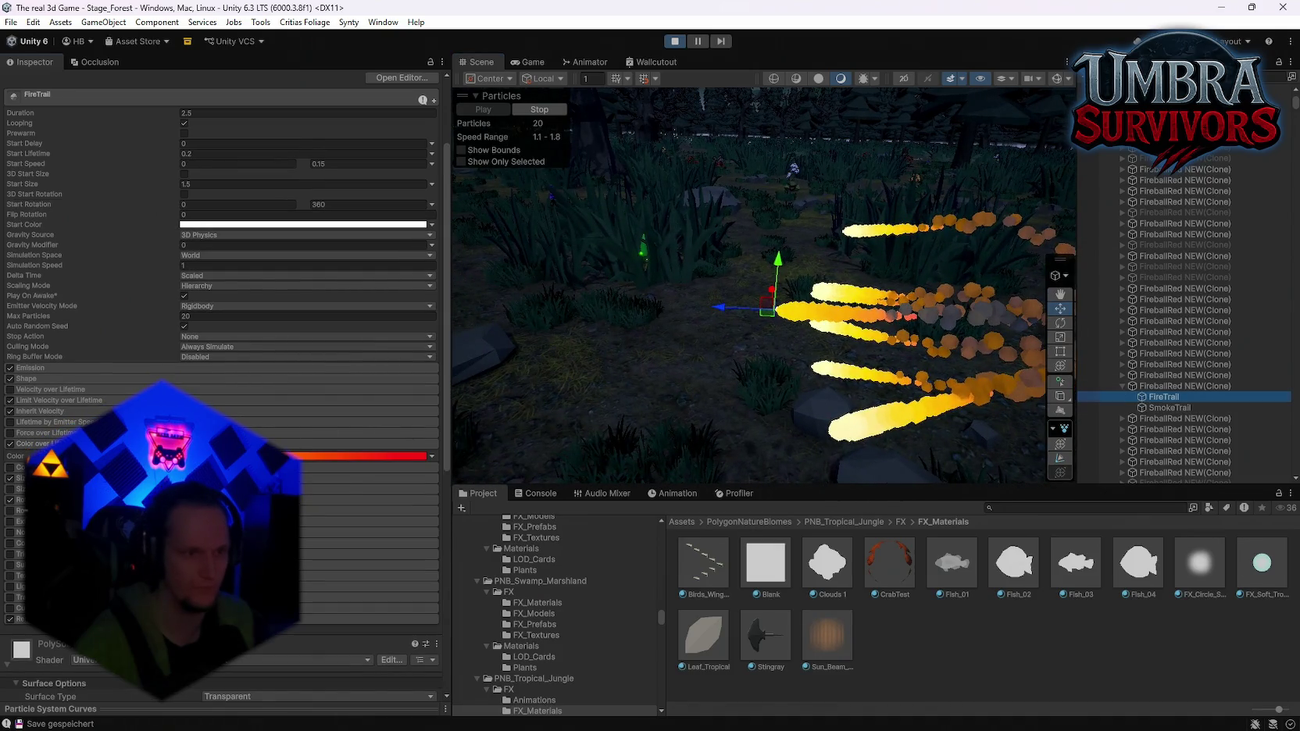
click(352, 454)
click(351, 438)
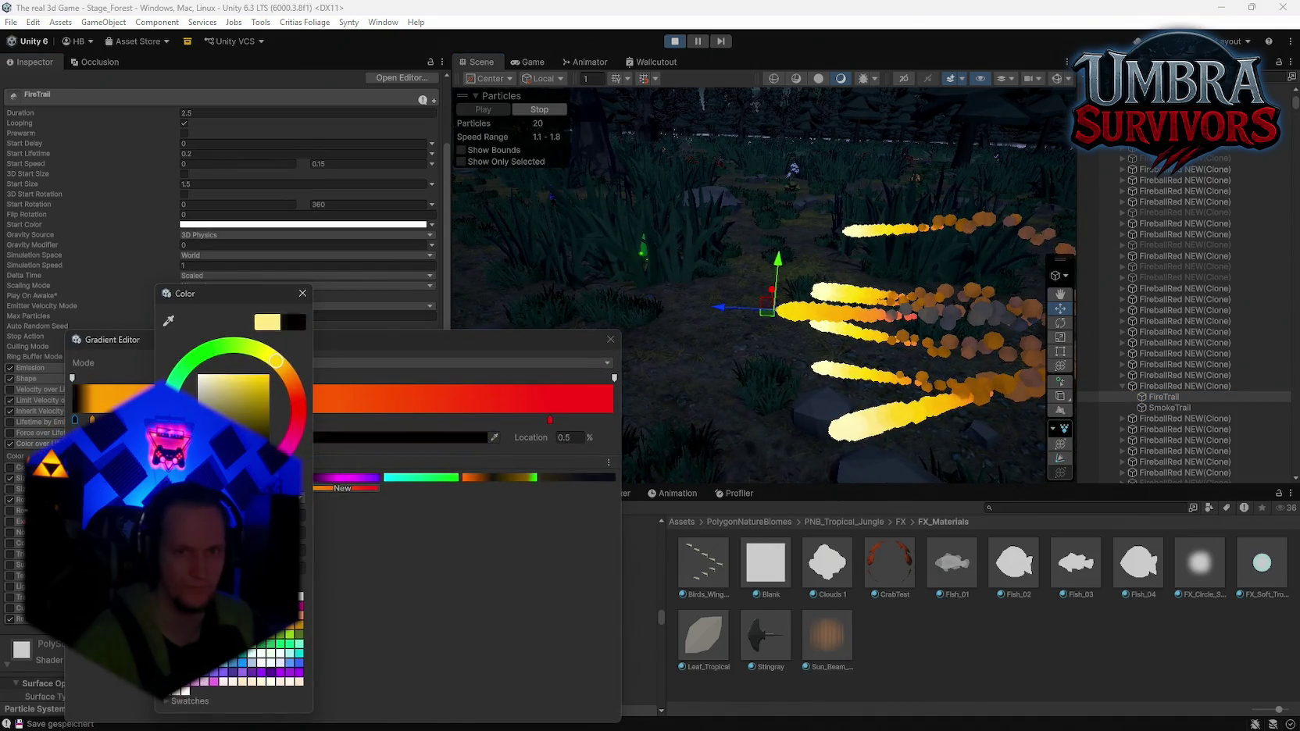
click(302, 293)
drag(92, 420, 148, 420)
click(72, 421)
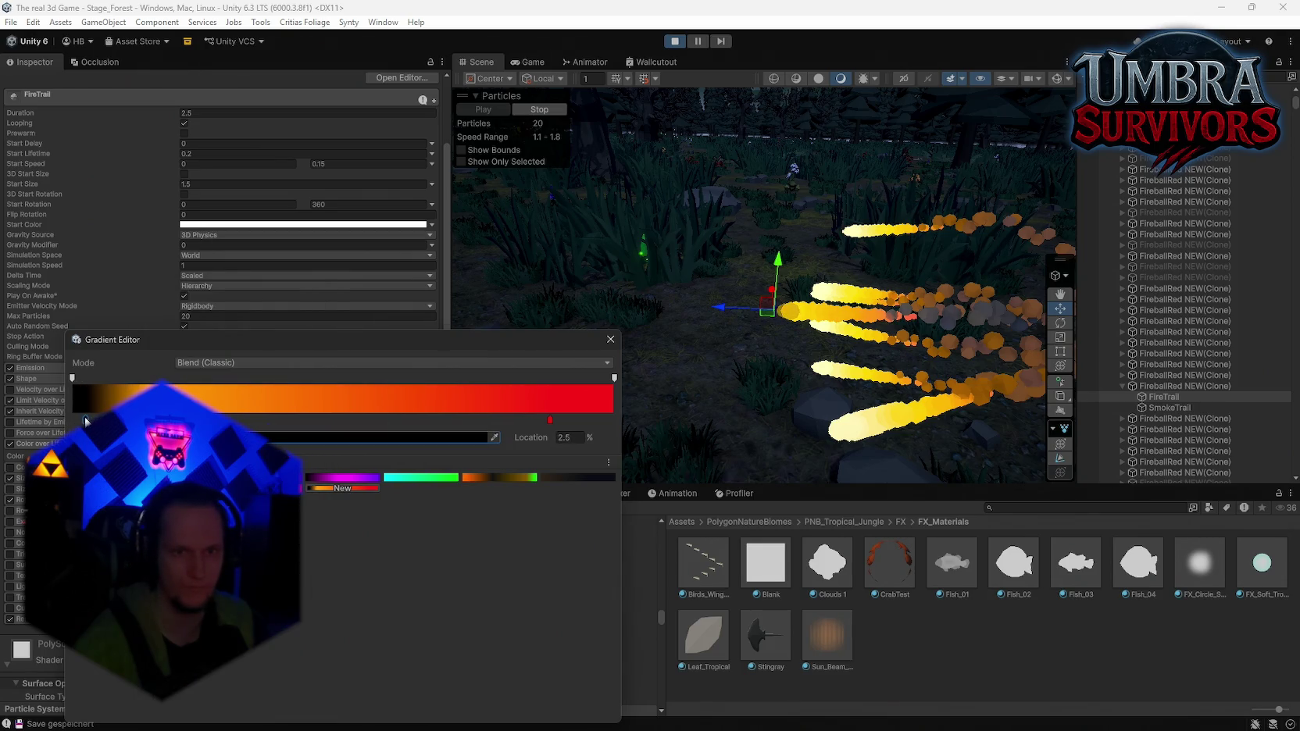
drag(66, 421, 116, 420)
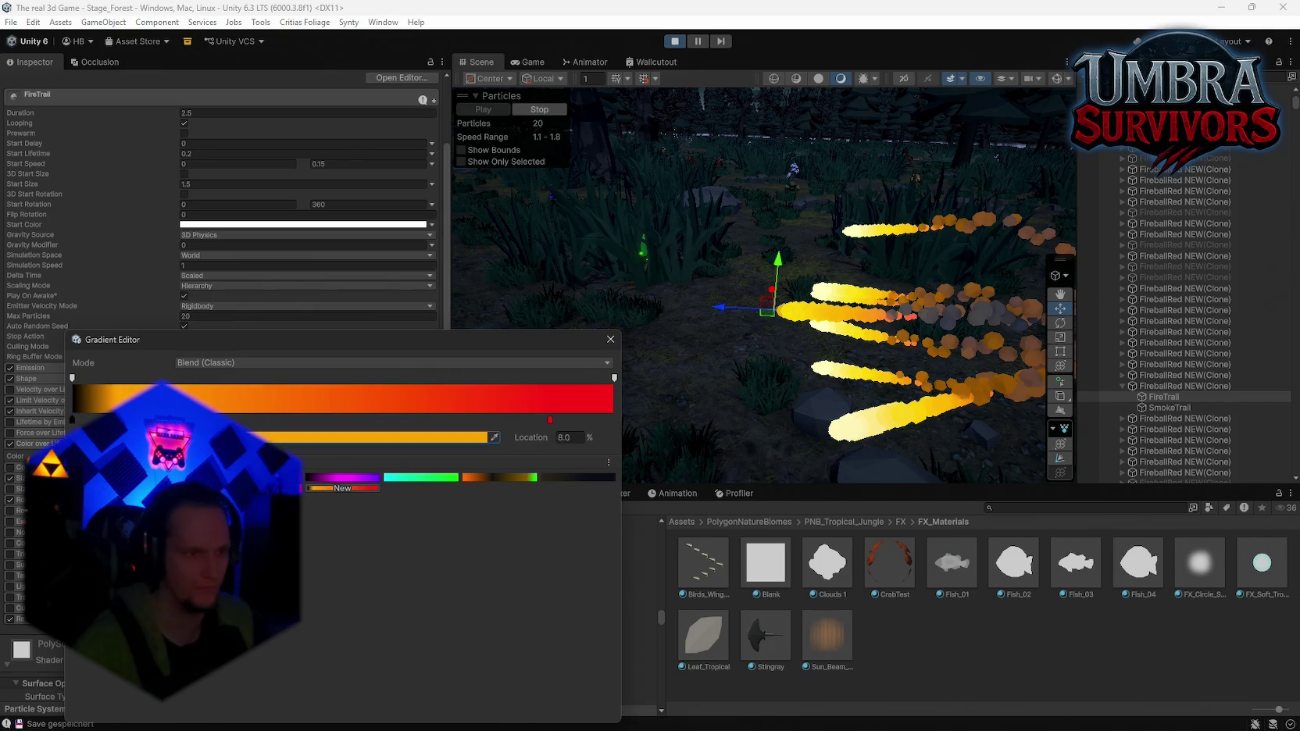
Turn the gradient's start key red and make the gradient start partly transparent
click(72, 422)
click(195, 437)
click(273, 401)
drag(273, 400, 286, 415)
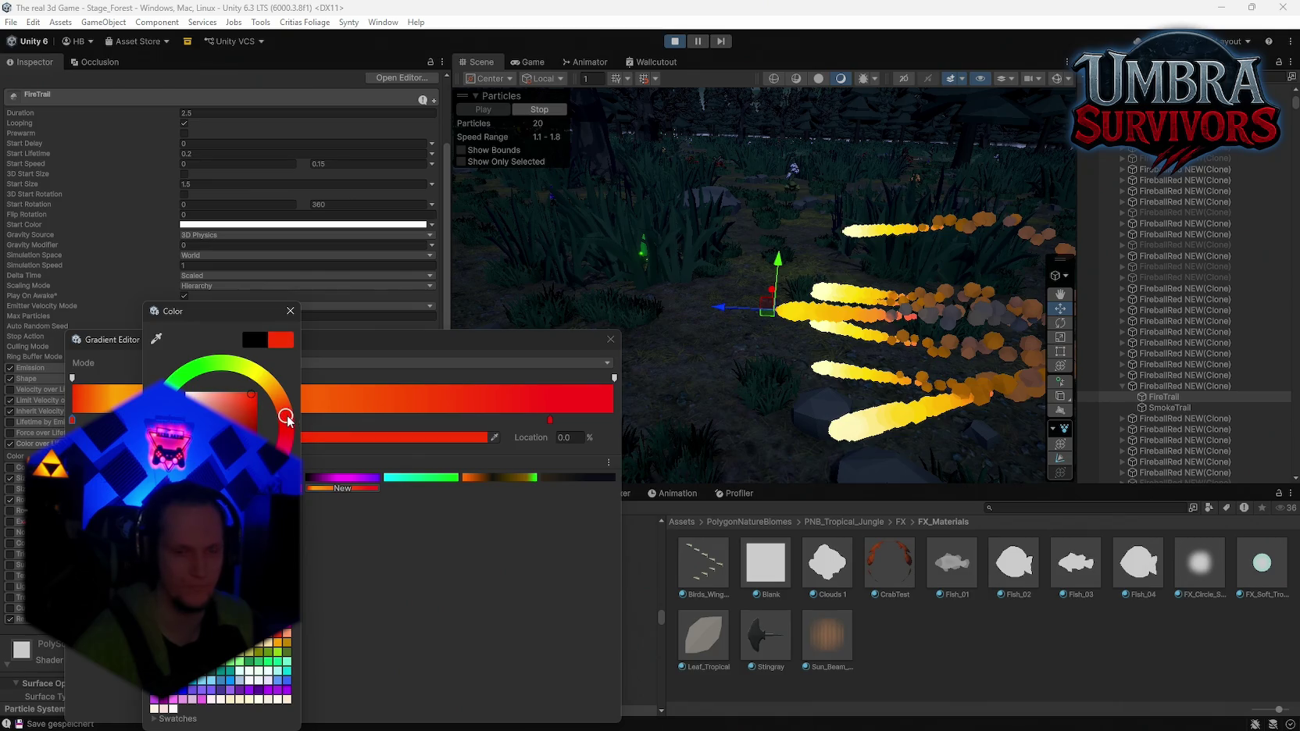
click(295, 368)
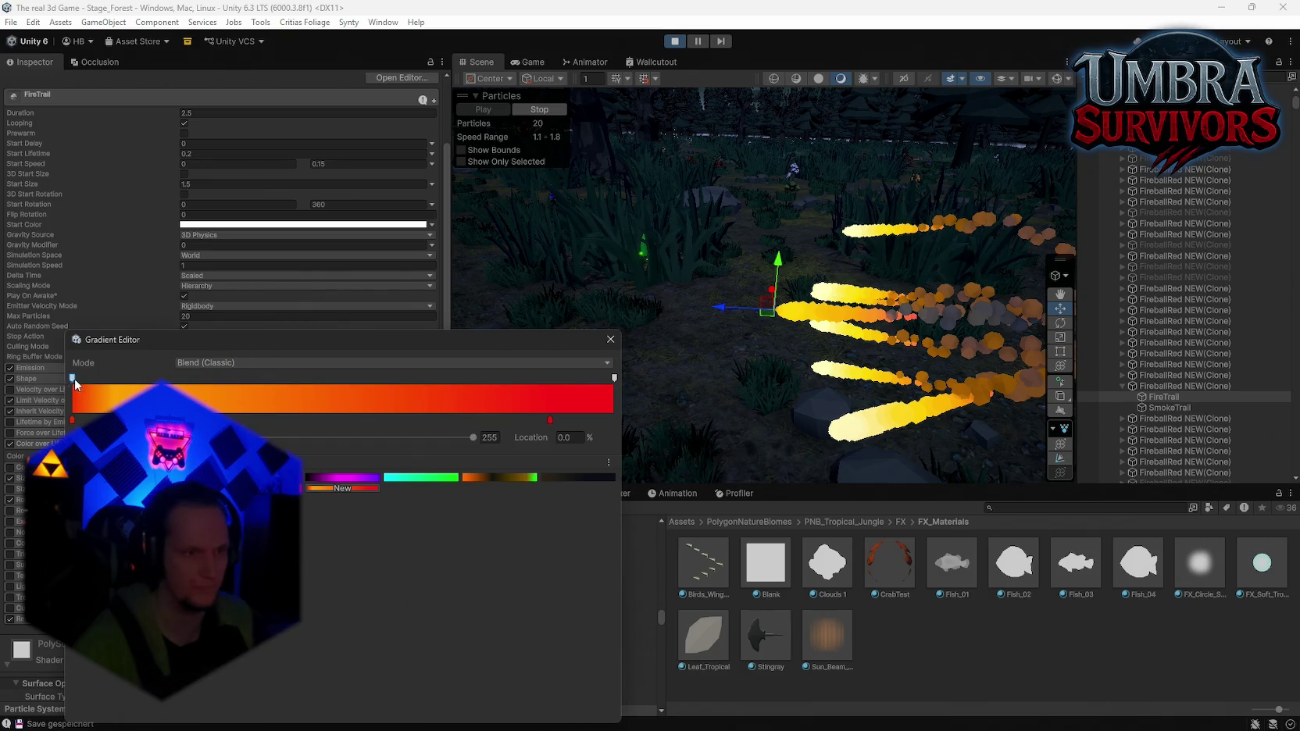
mouse_move(473, 436)
mouse_down()
mouse_move(284, 437)
mouse_move(341, 439)
mouse_up()
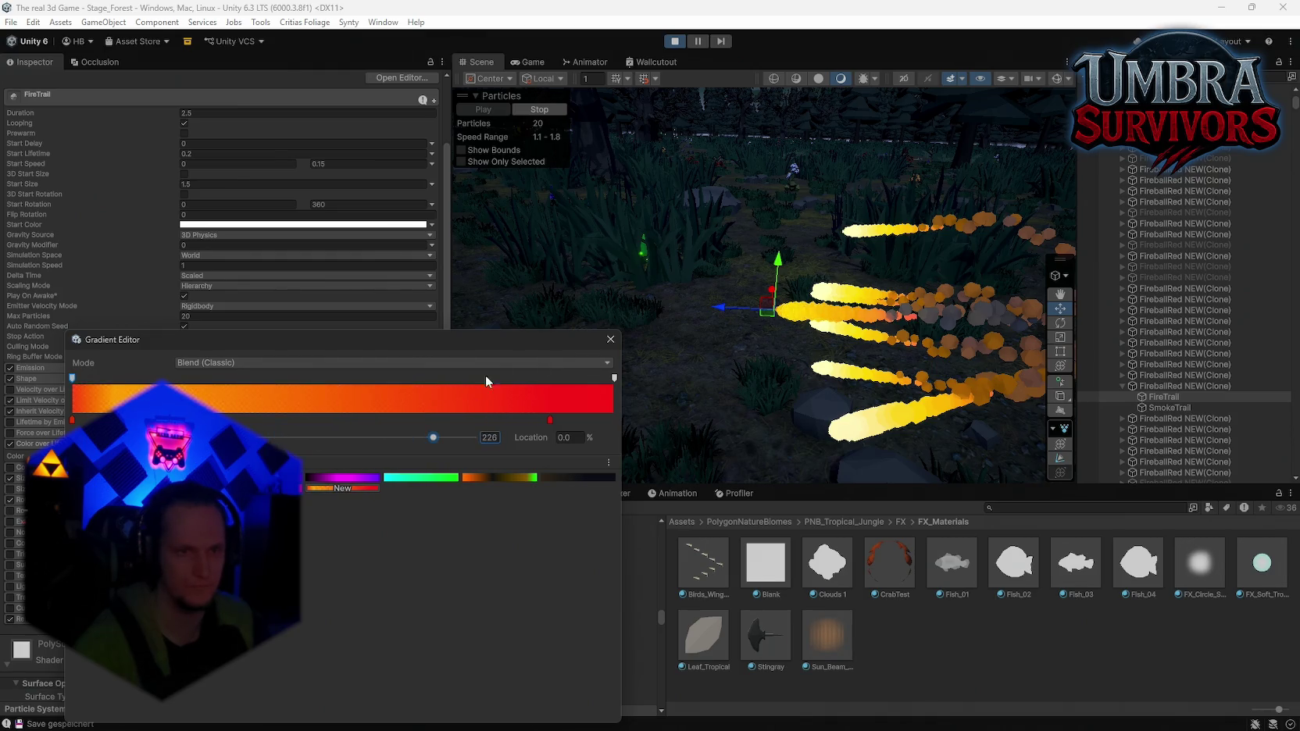
click(610, 339)
Orbit the scene, recheck the FireTrail gradient, and bring up the paused Game view
mouse_move(860, 329)
mouse_down()
mouse_move(1084, 285)
mouse_move(739, 289)
mouse_move(1016, 305)
mouse_move(988, 308)
mouse_up()
click(367, 456)
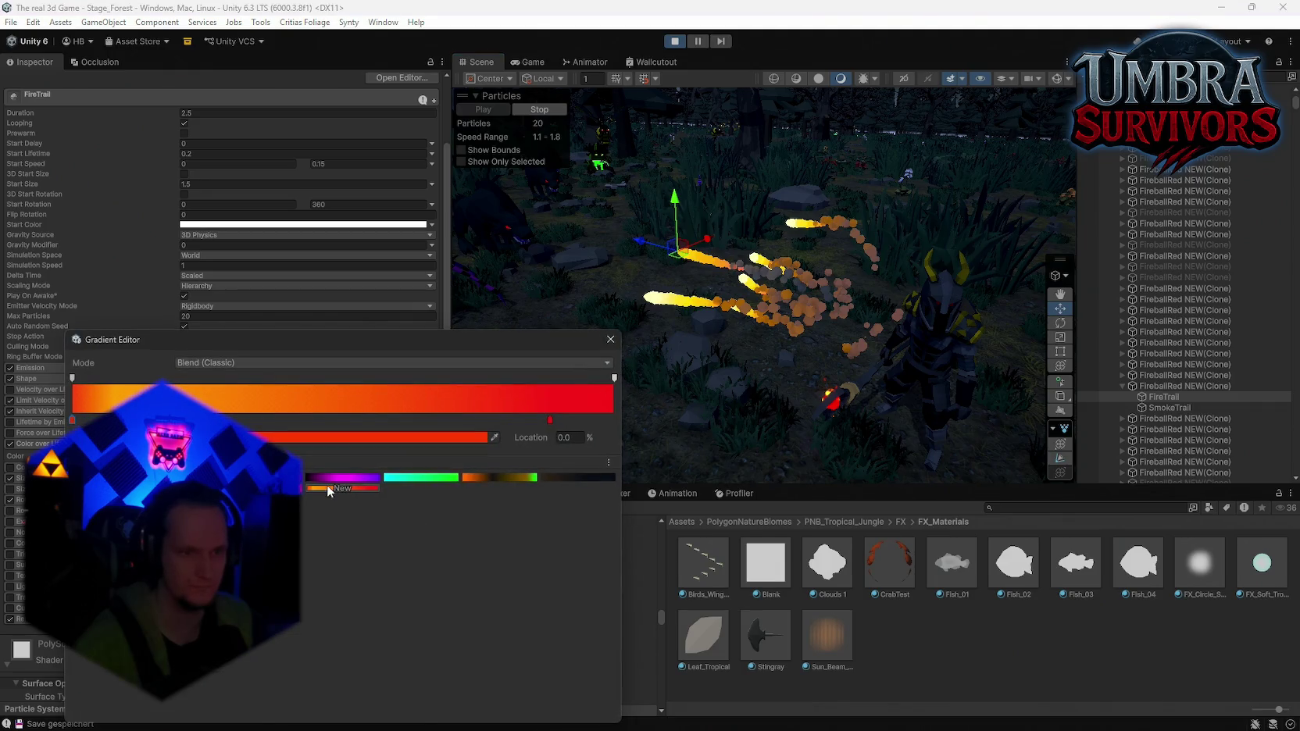
click(610, 339)
click(528, 61)
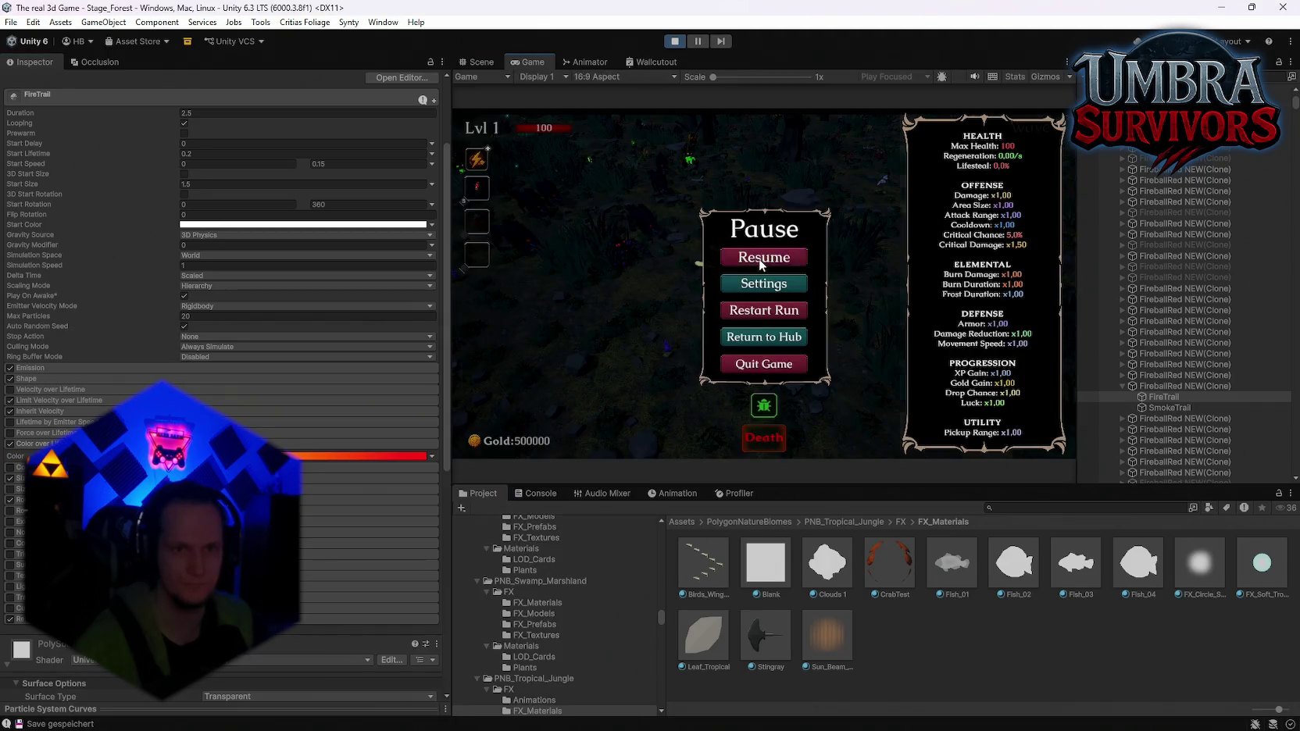
Resume the game to test the fire trail, pause it, then exit play mode with Ctrl+P
click(759, 261)
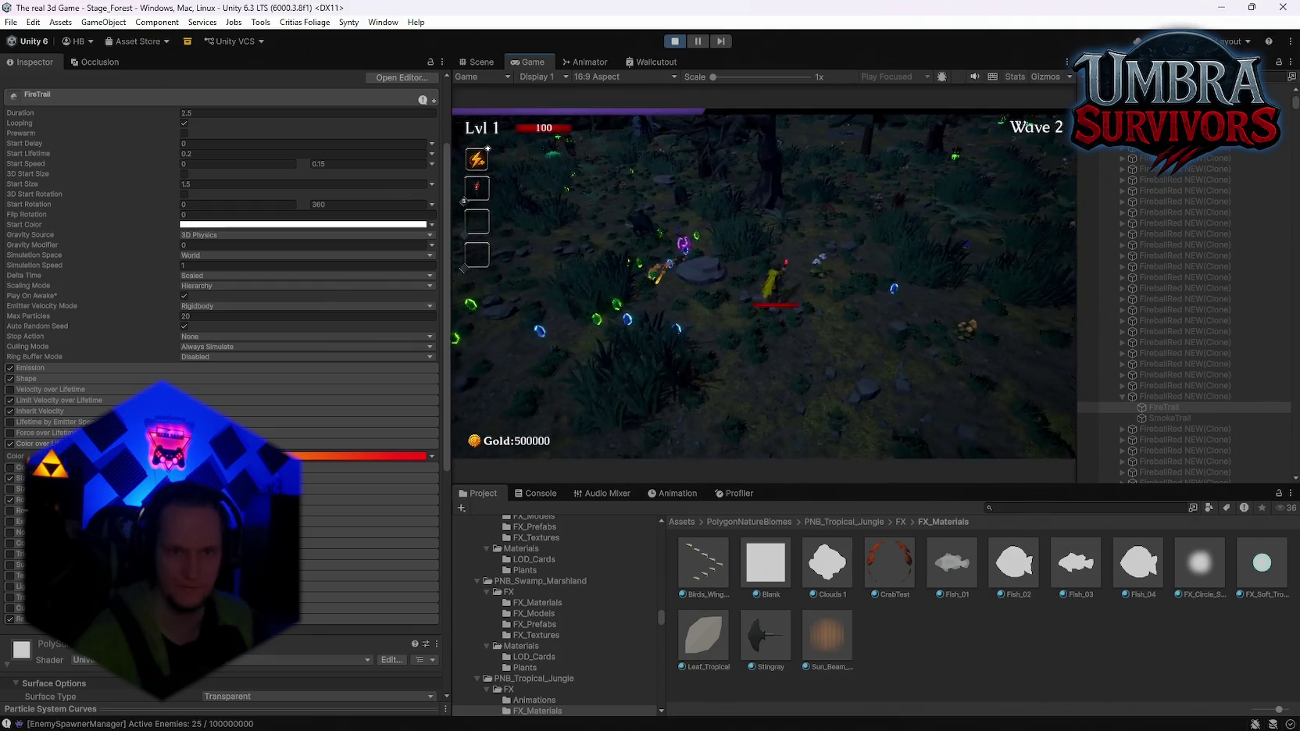
key(Escape)
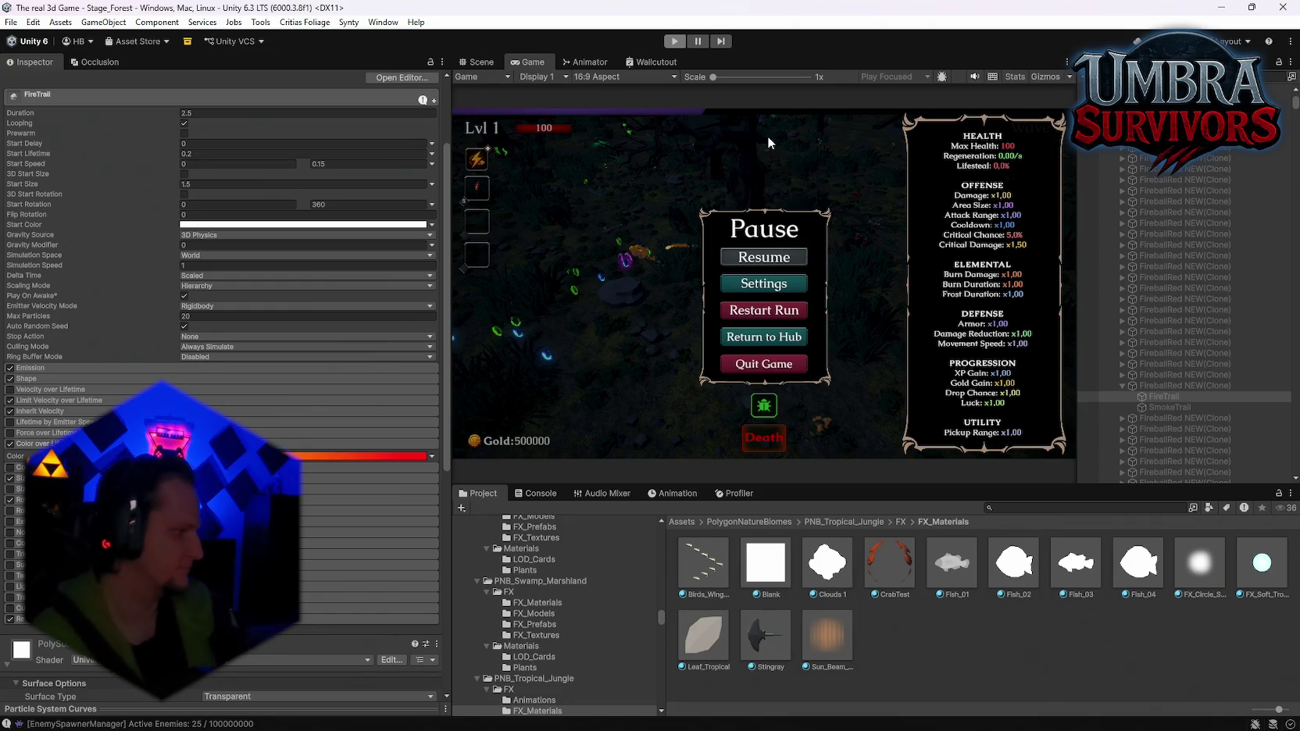
key(ctrl+p)
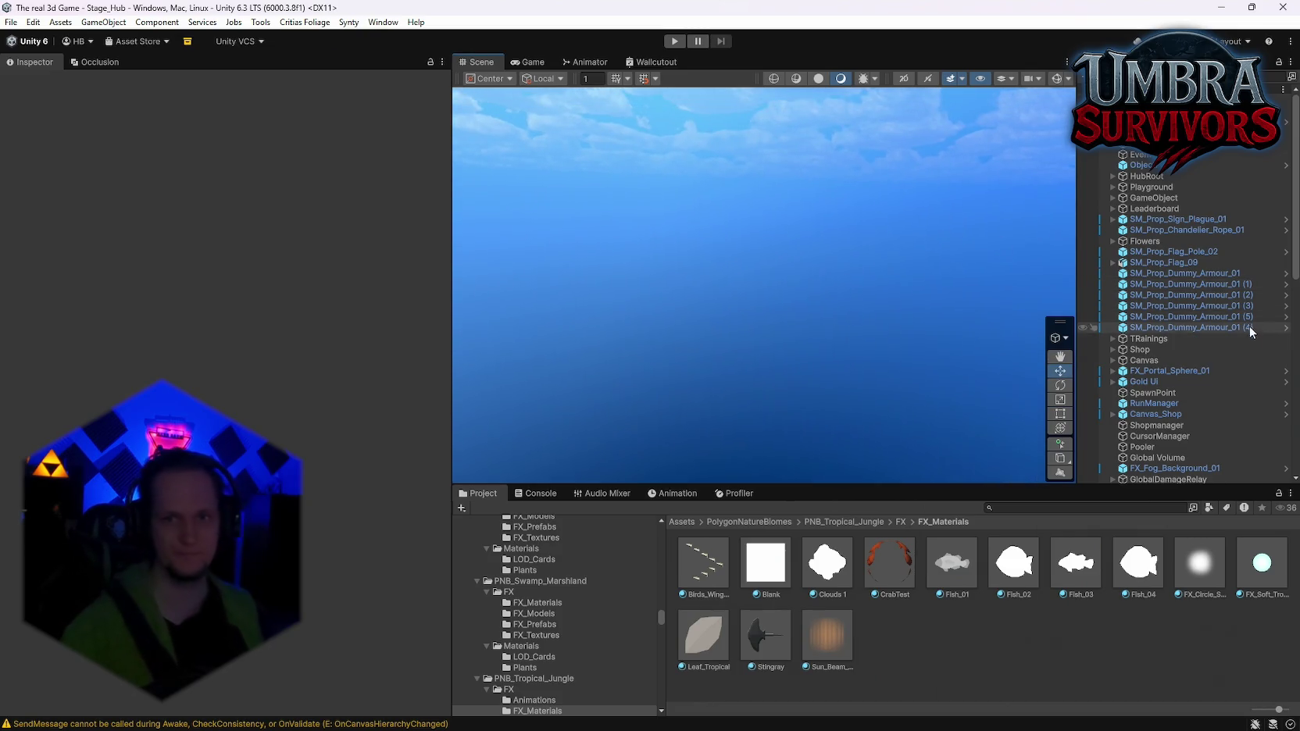
scroll(1237, 348, down, 4)
scroll(1237, 348, down, 3)
scroll(1226, 362, up, 3)
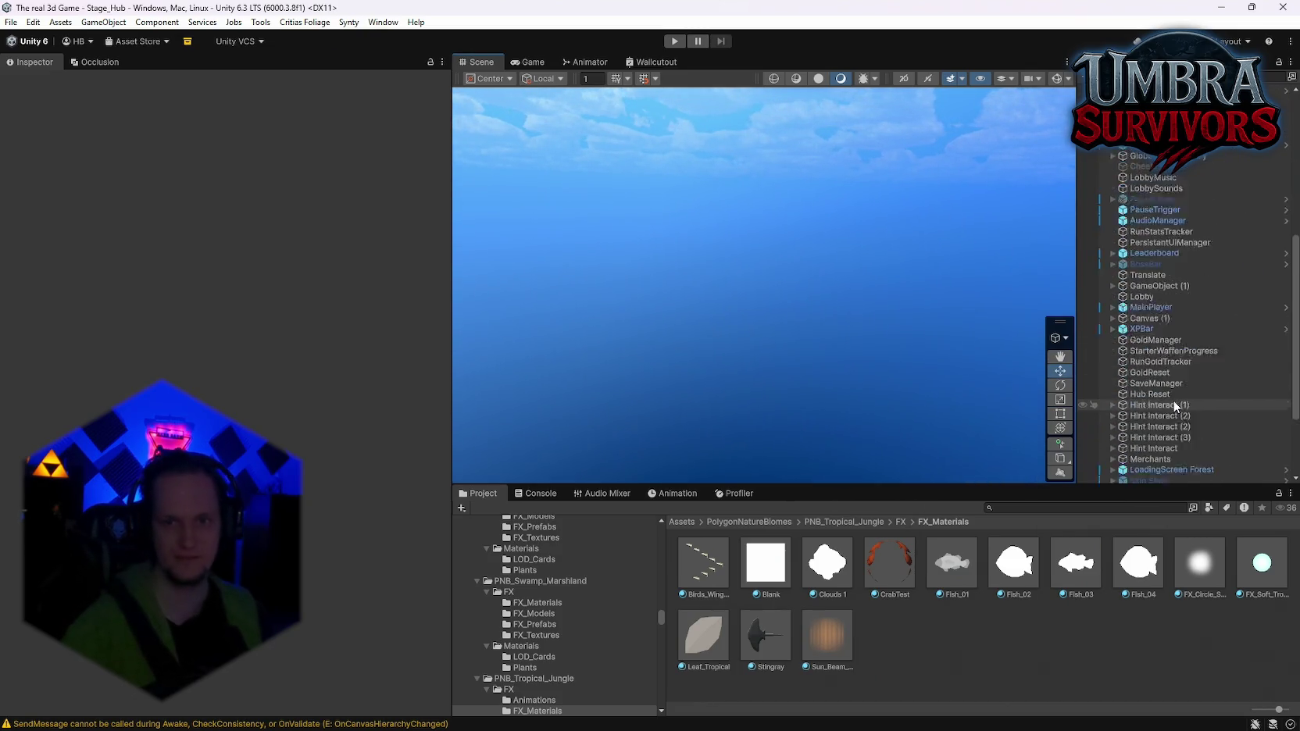
scroll(1175, 398, up, 3)
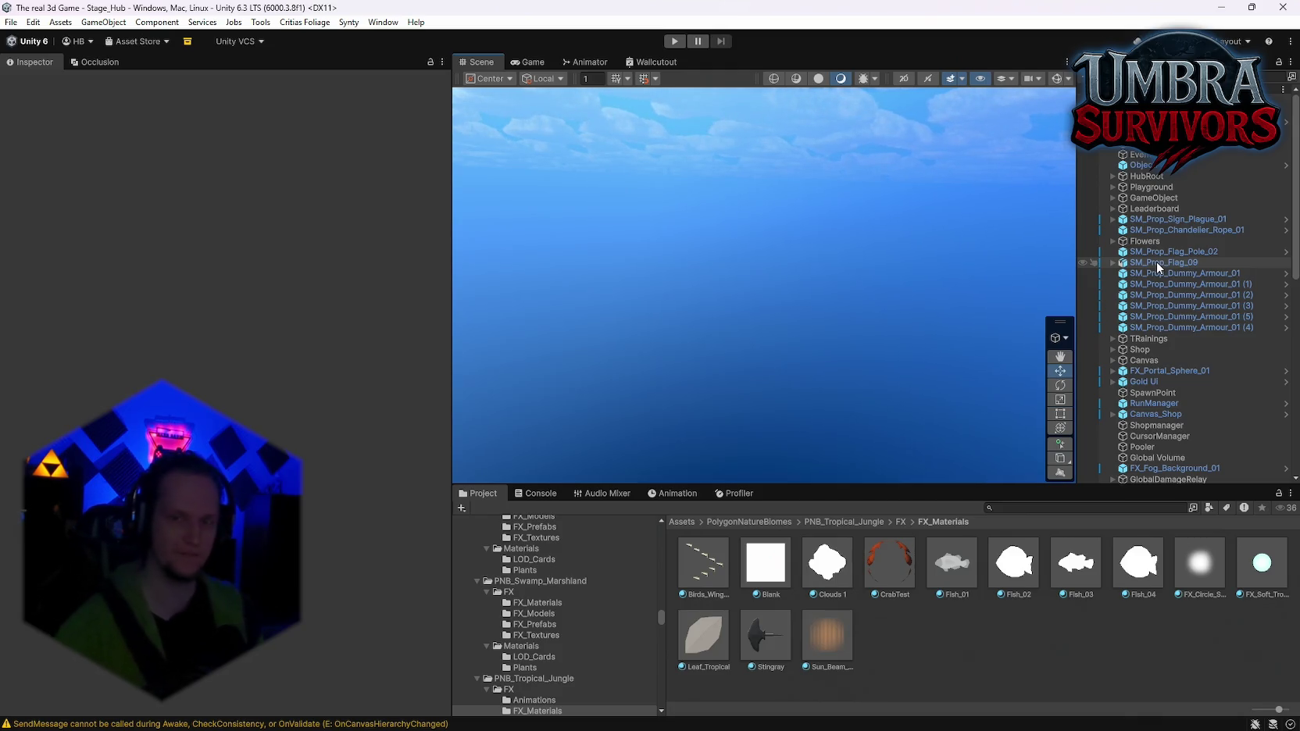
scroll(1165, 300, down, 10)
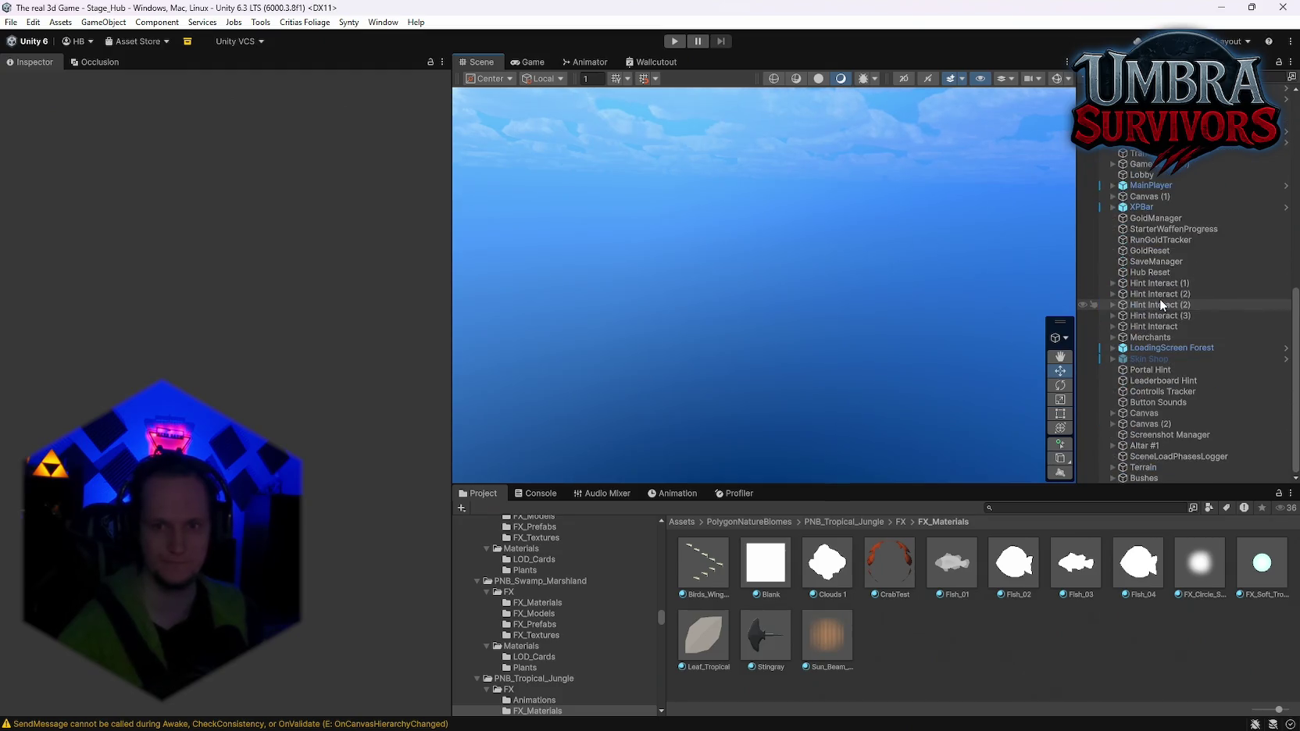
scroll(1143, 359, up, 10)
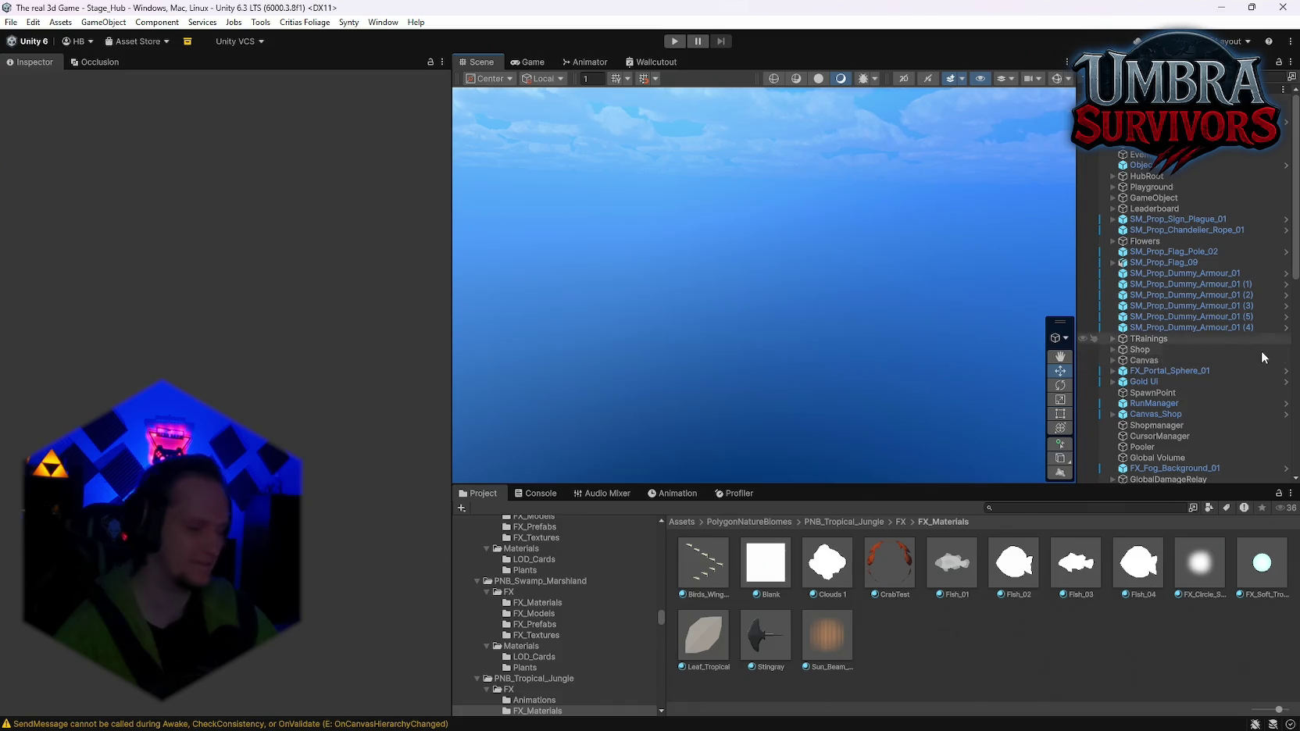
scroll(1169, 266, down, 10)
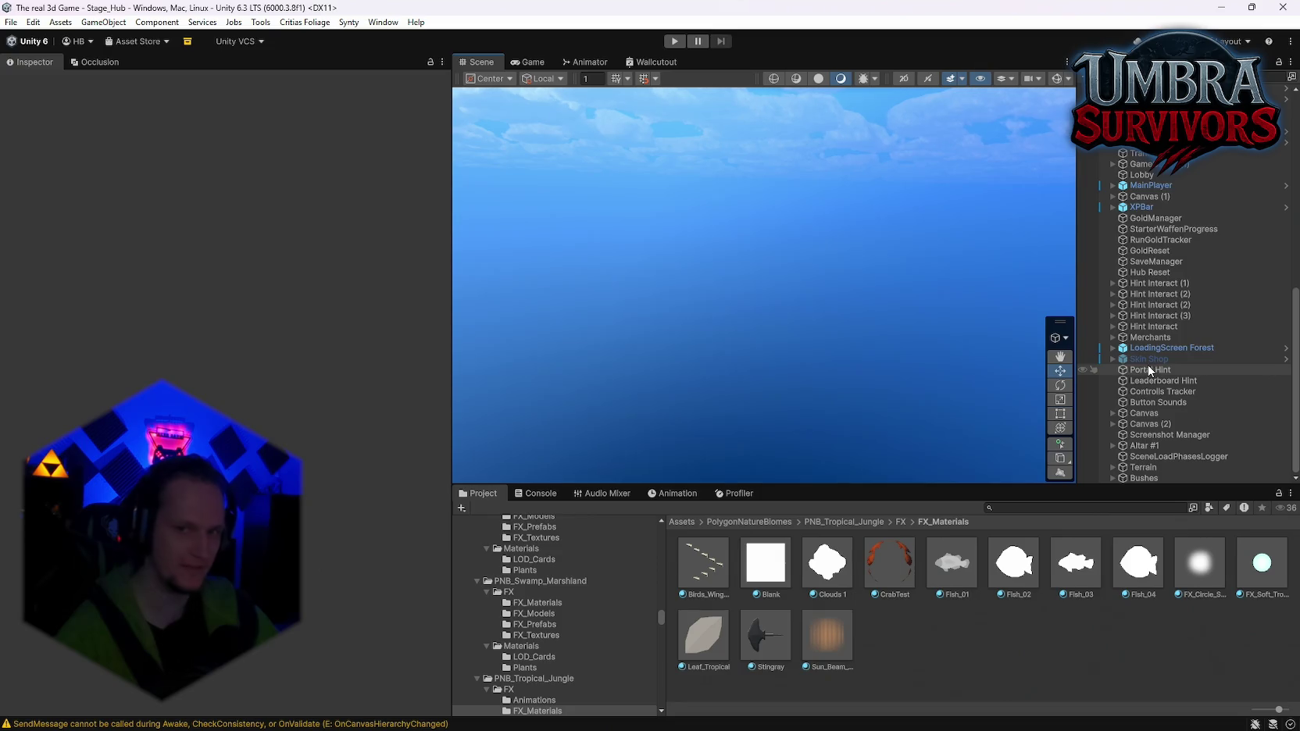
Select LoadingScreen Forest and review its controller settings: spinner rotation speed 260, fade speed 2
click(1143, 359)
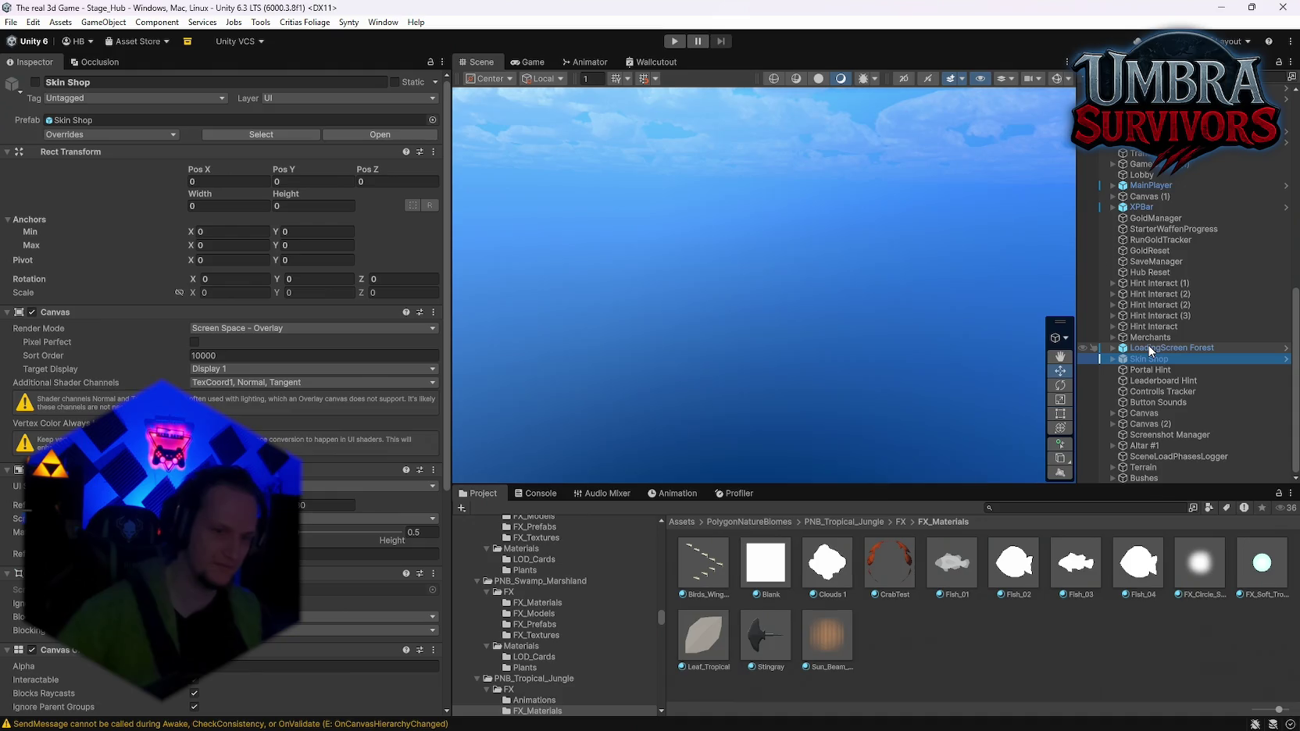
scroll(263, 426, down, 10)
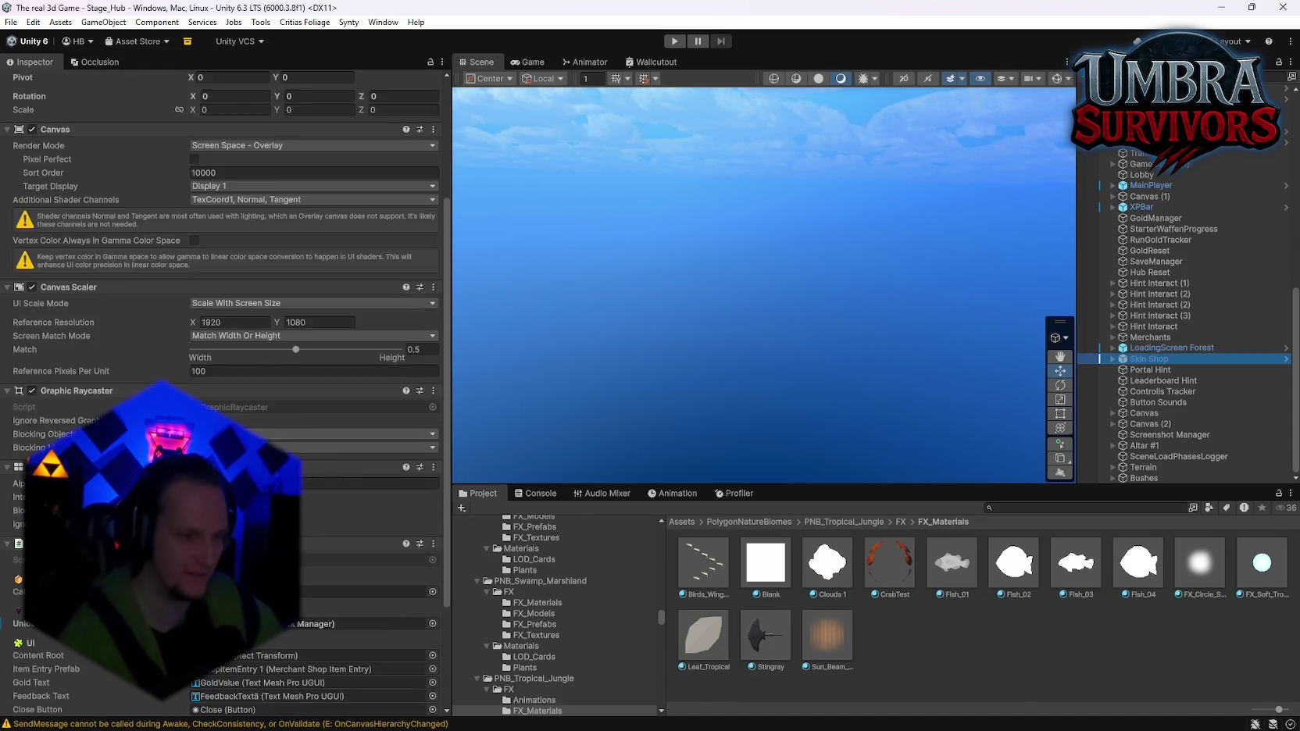
click(1145, 349)
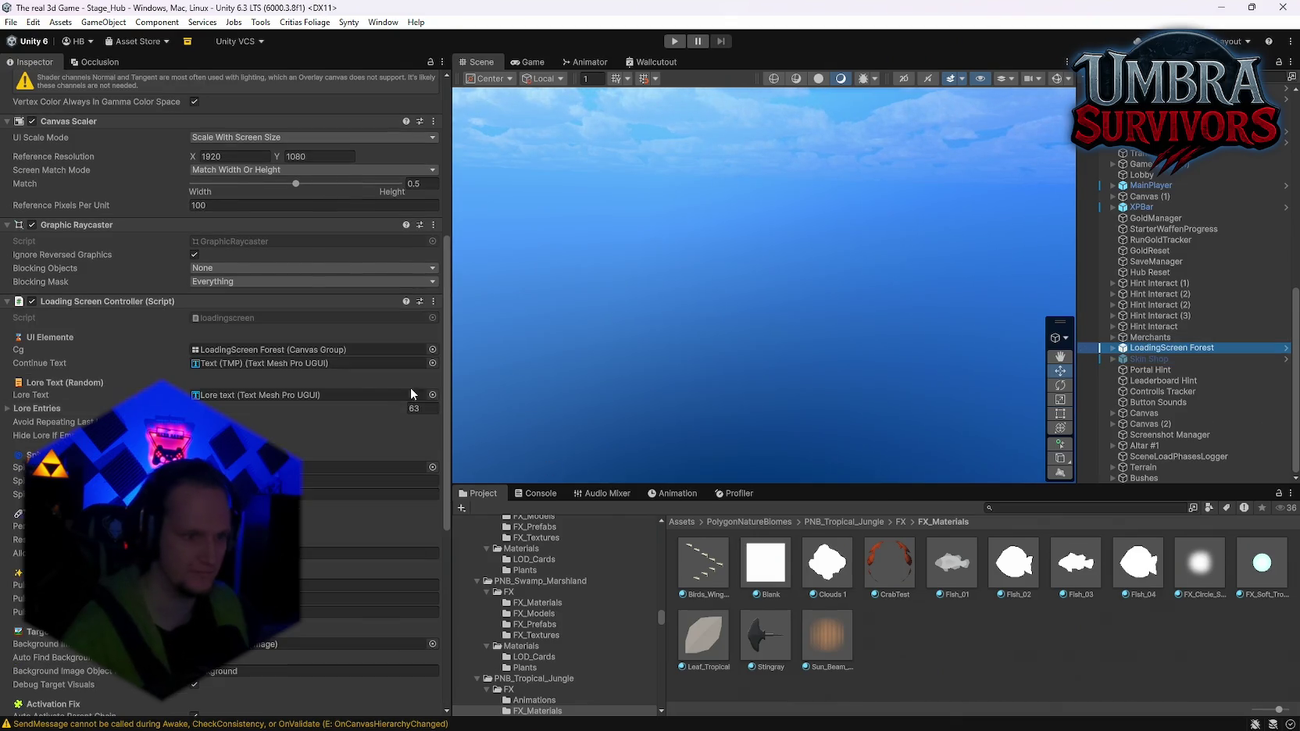
scroll(409, 391, down, 8)
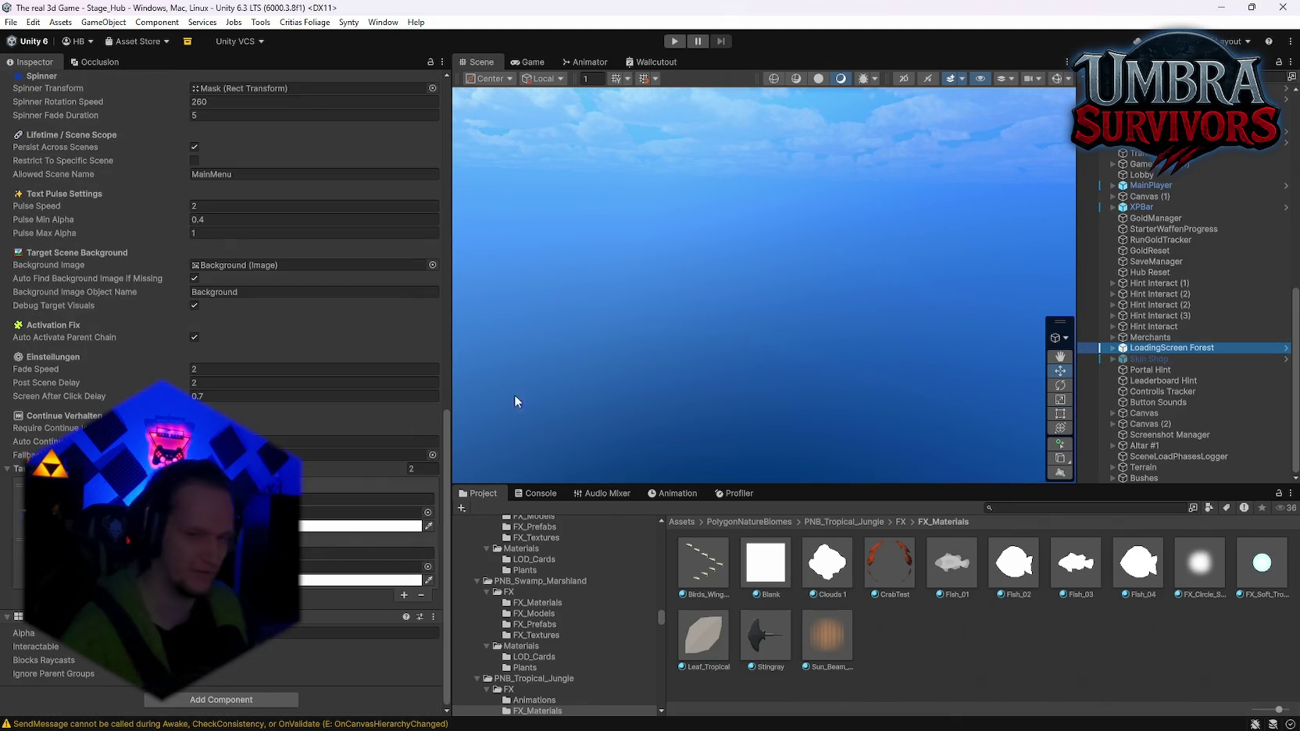
scroll(1142, 382, up, 10)
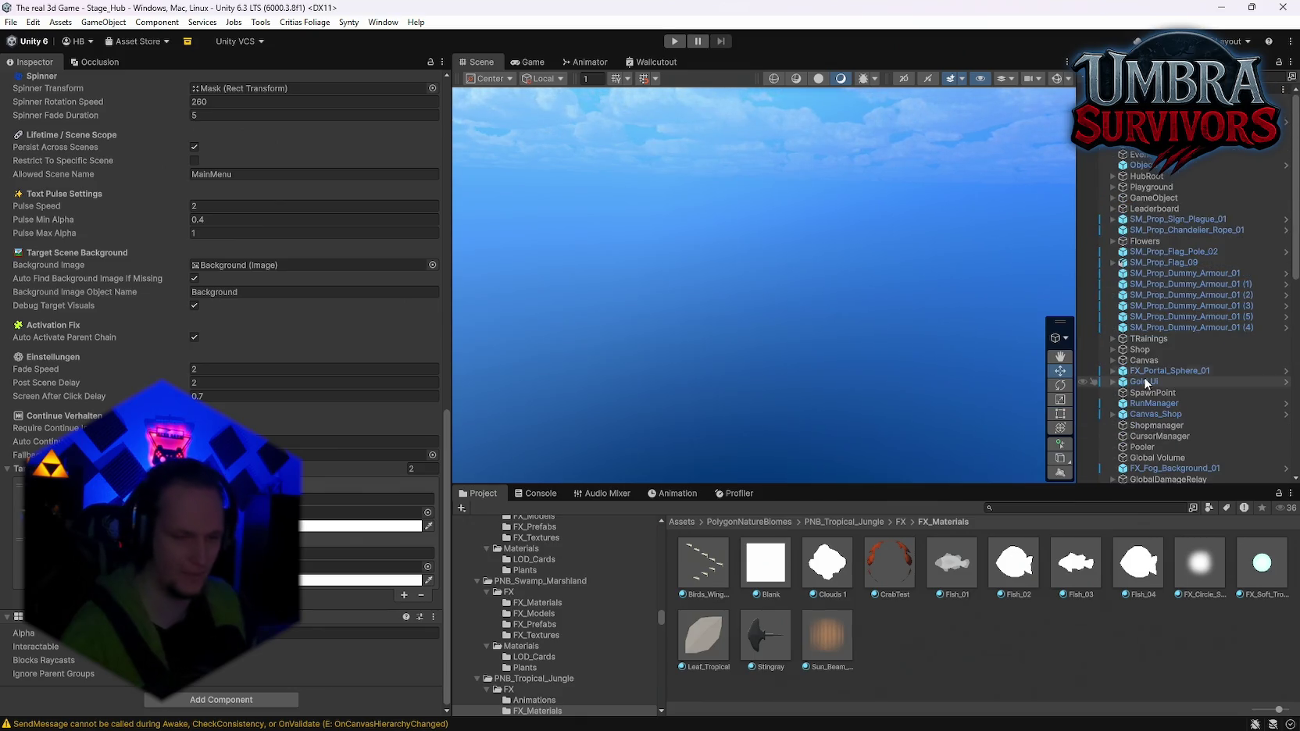
scroll(1175, 293, down, 9)
scroll(245, 404, up, 6)
scroll(284, 414, up, 6)
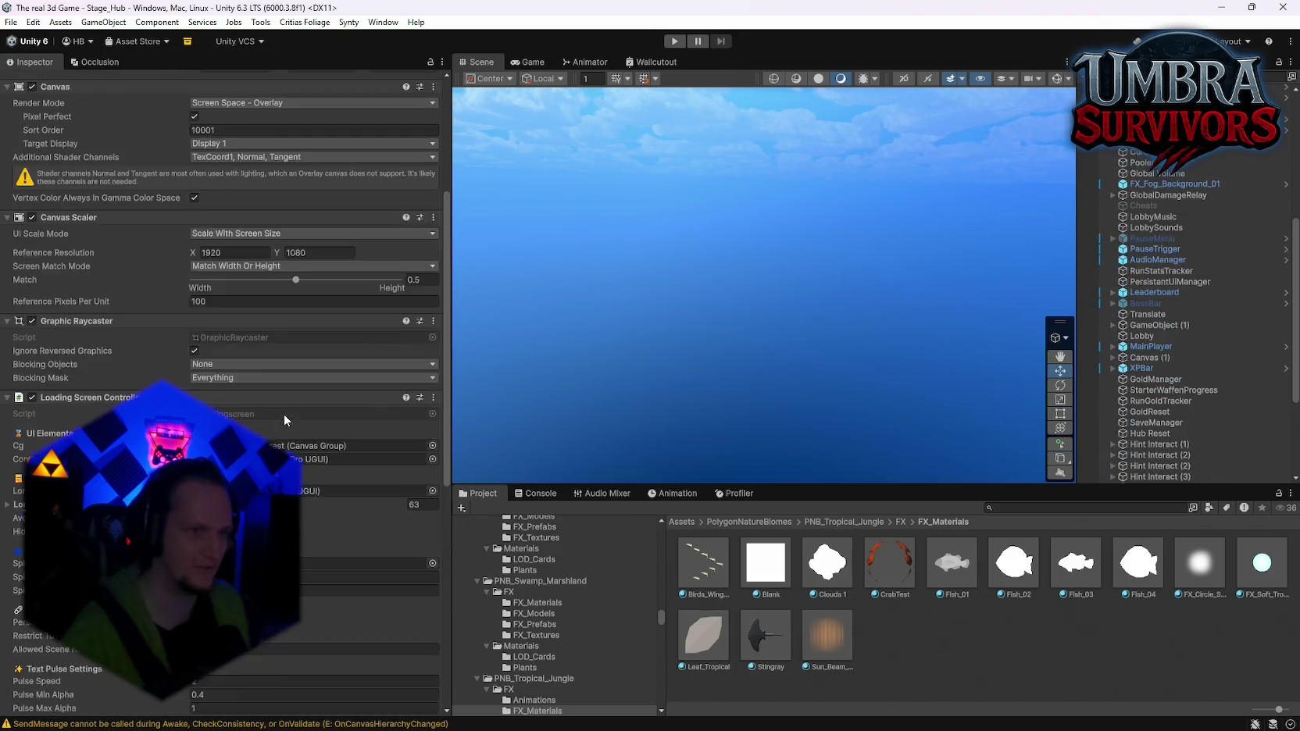
scroll(284, 415, down, 12)
scroll(1219, 391, down, 5)
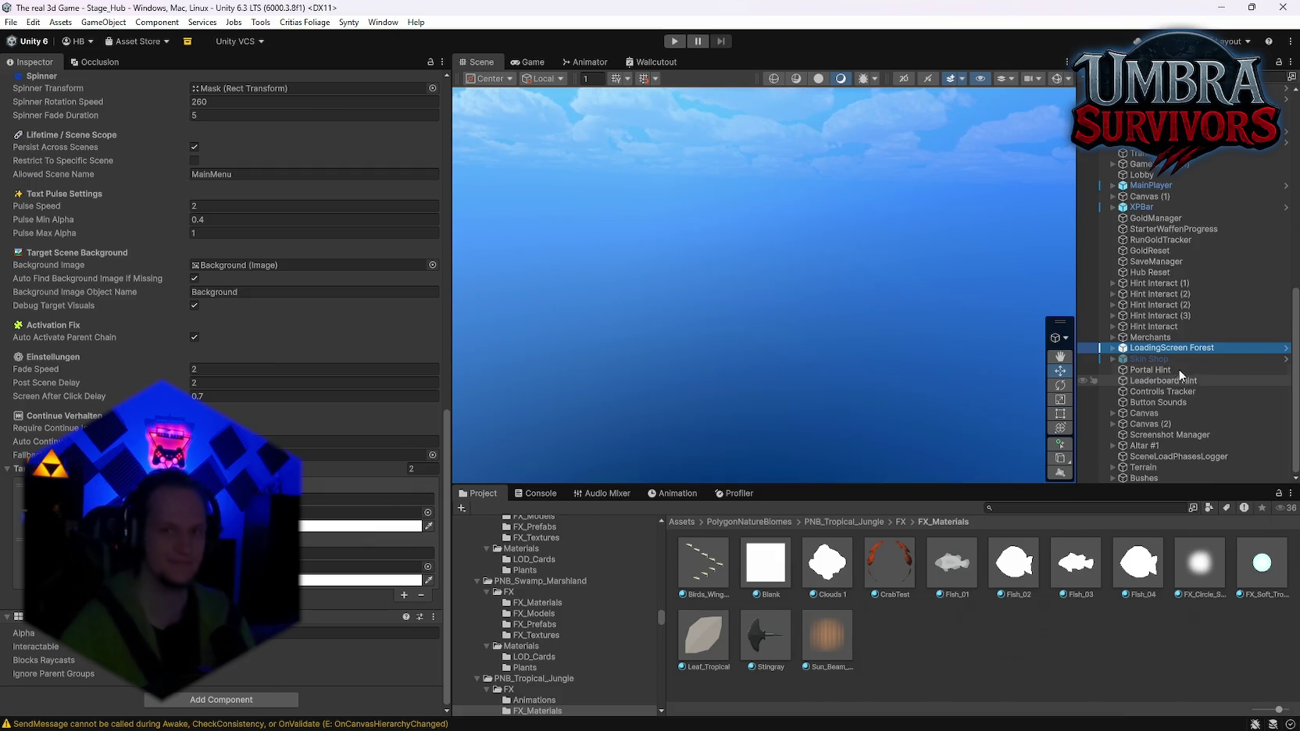
scroll(1188, 380, up, 10)
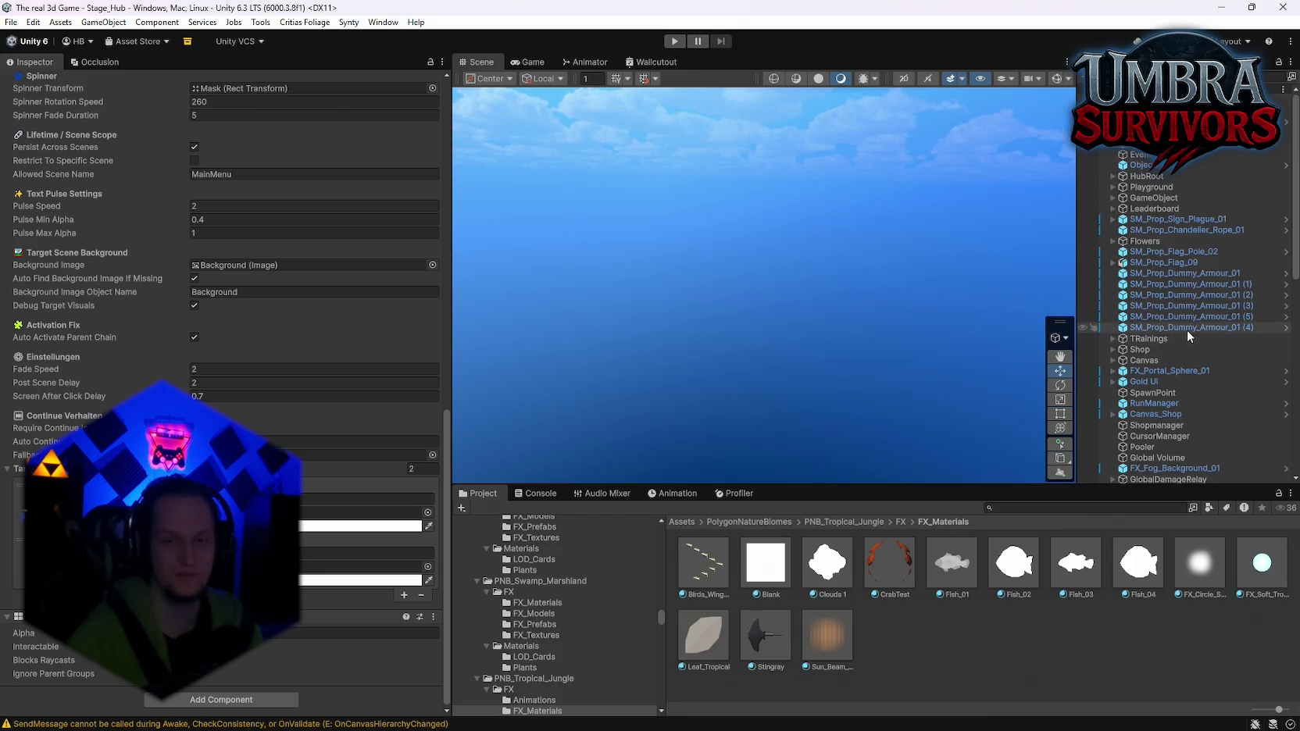
scroll(1186, 330, down, 9)
scroll(1189, 330, down, 5)
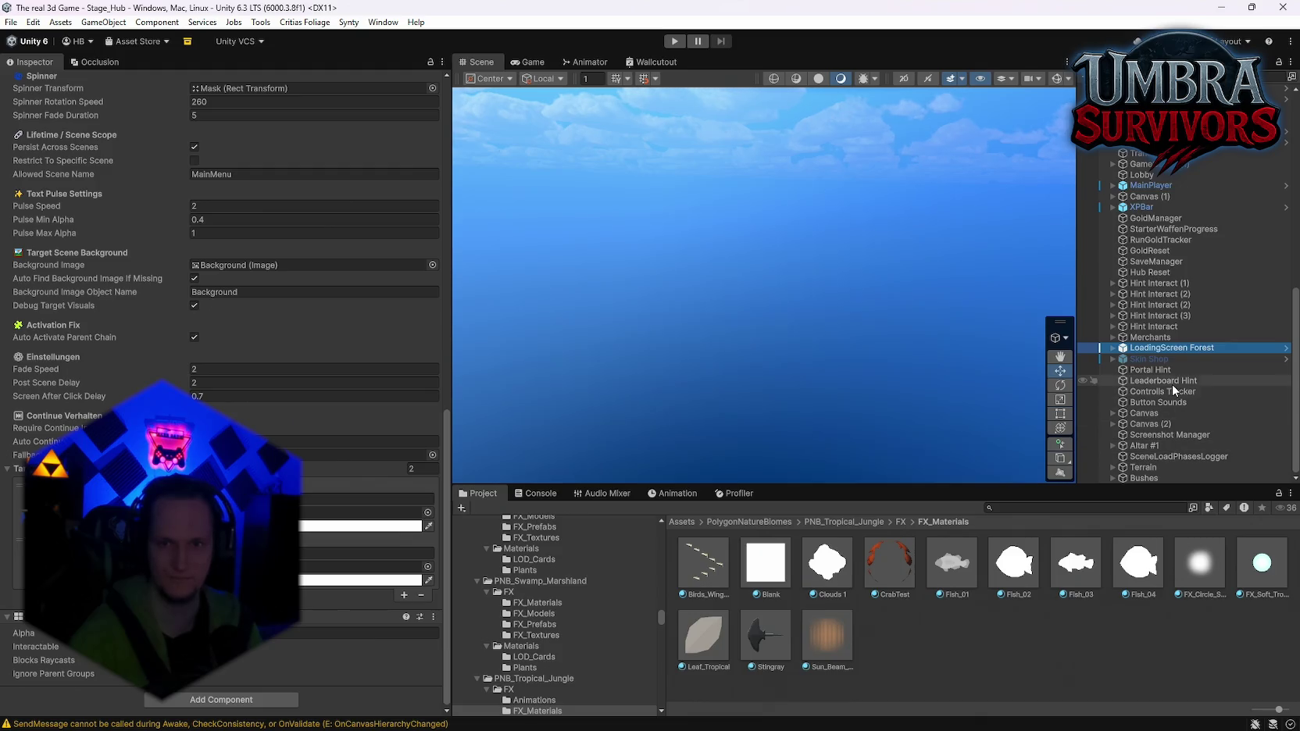
scroll(446, 526, up, 15)
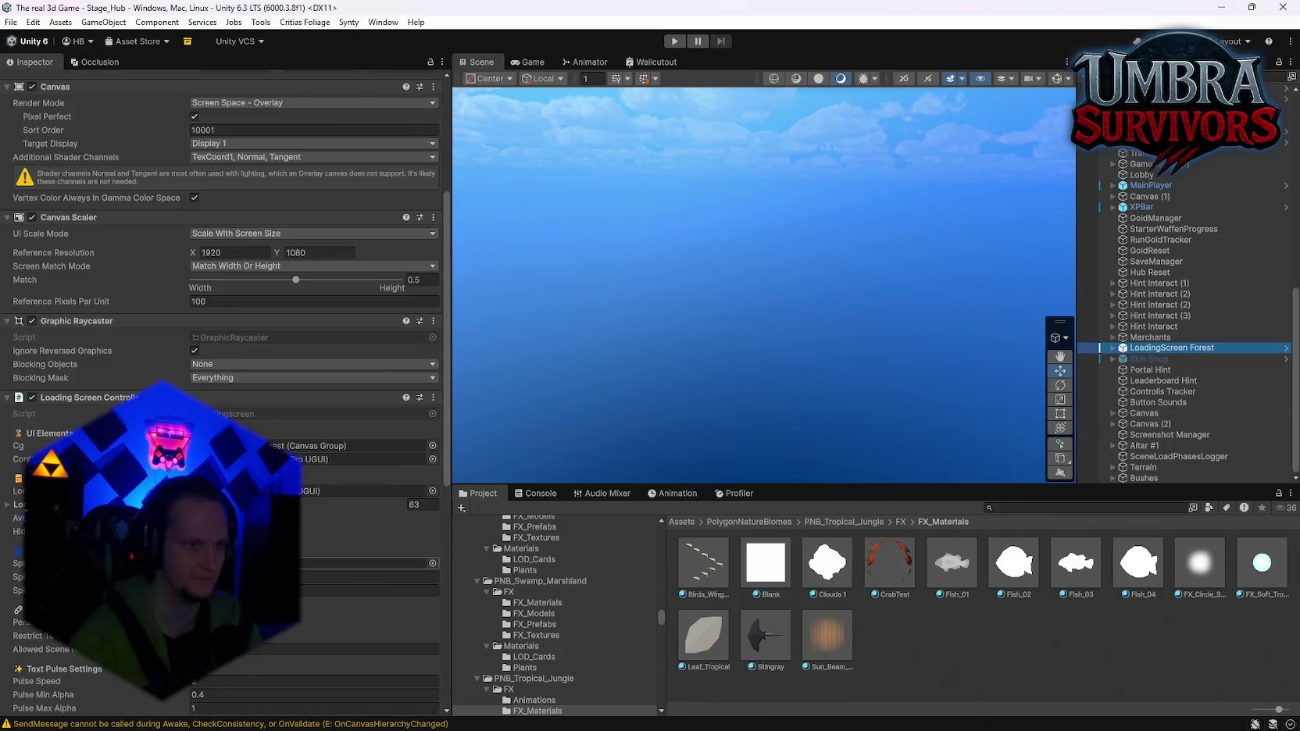
scroll(1179, 422, up, 15)
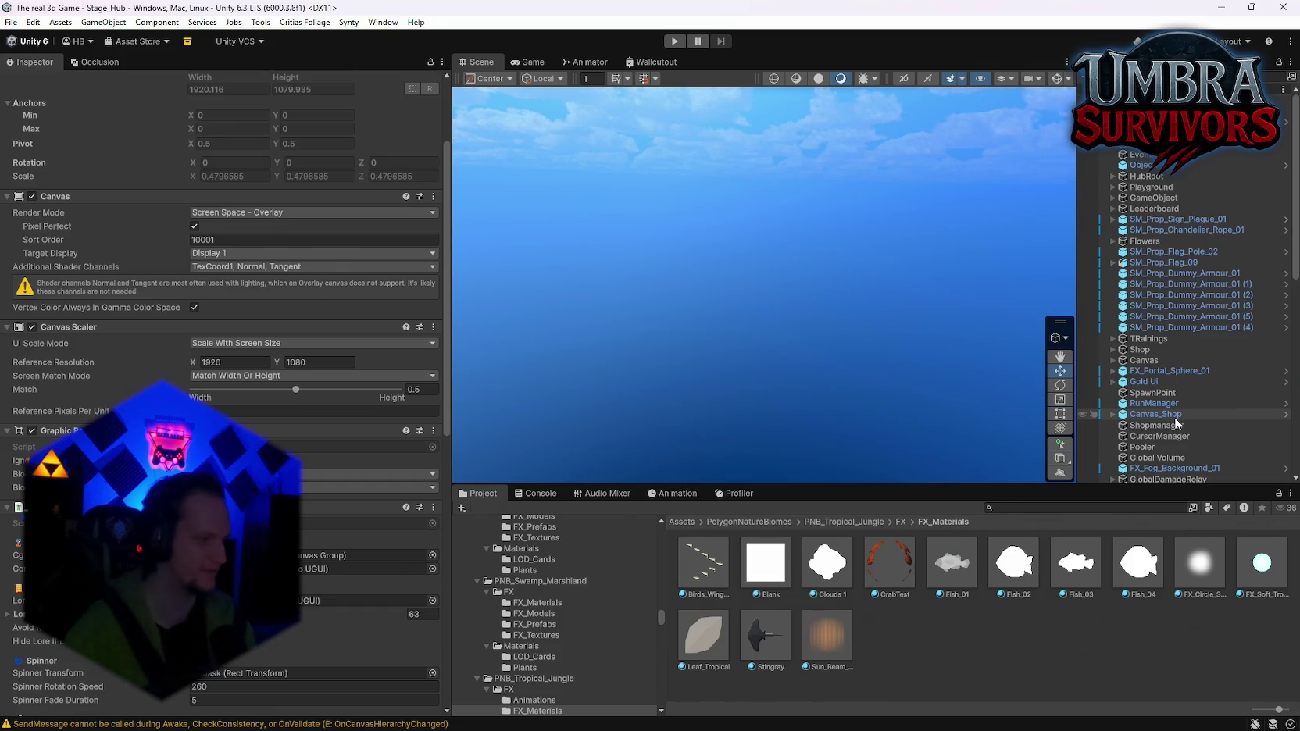
scroll(1168, 375, down, 5)
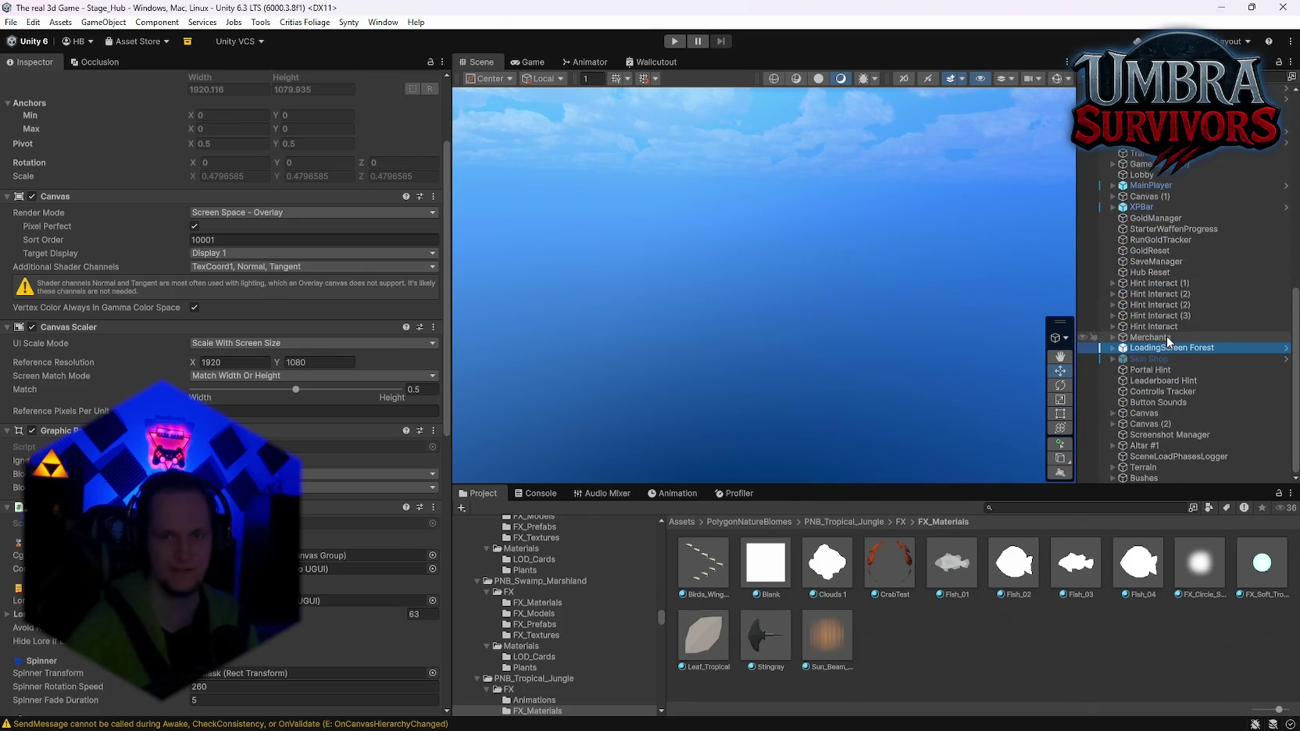
scroll(1174, 374, up, 7)
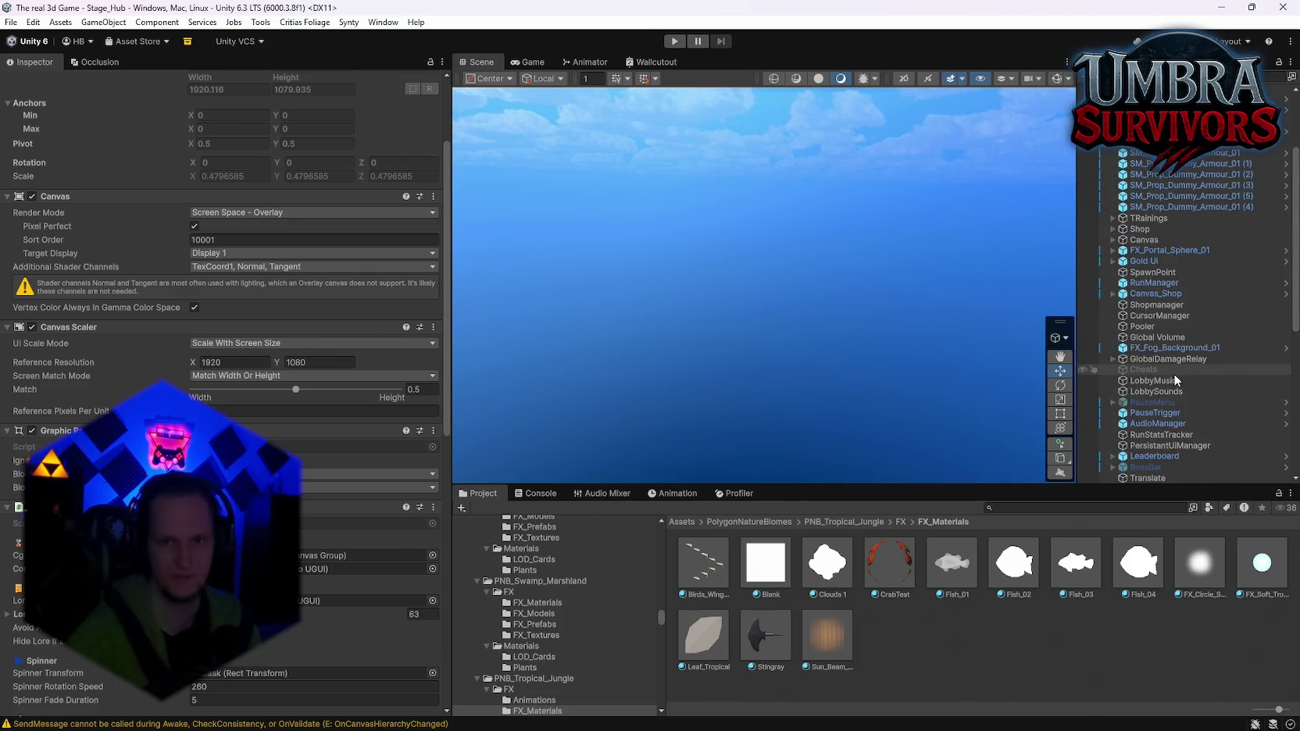
scroll(1173, 374, up, 3)
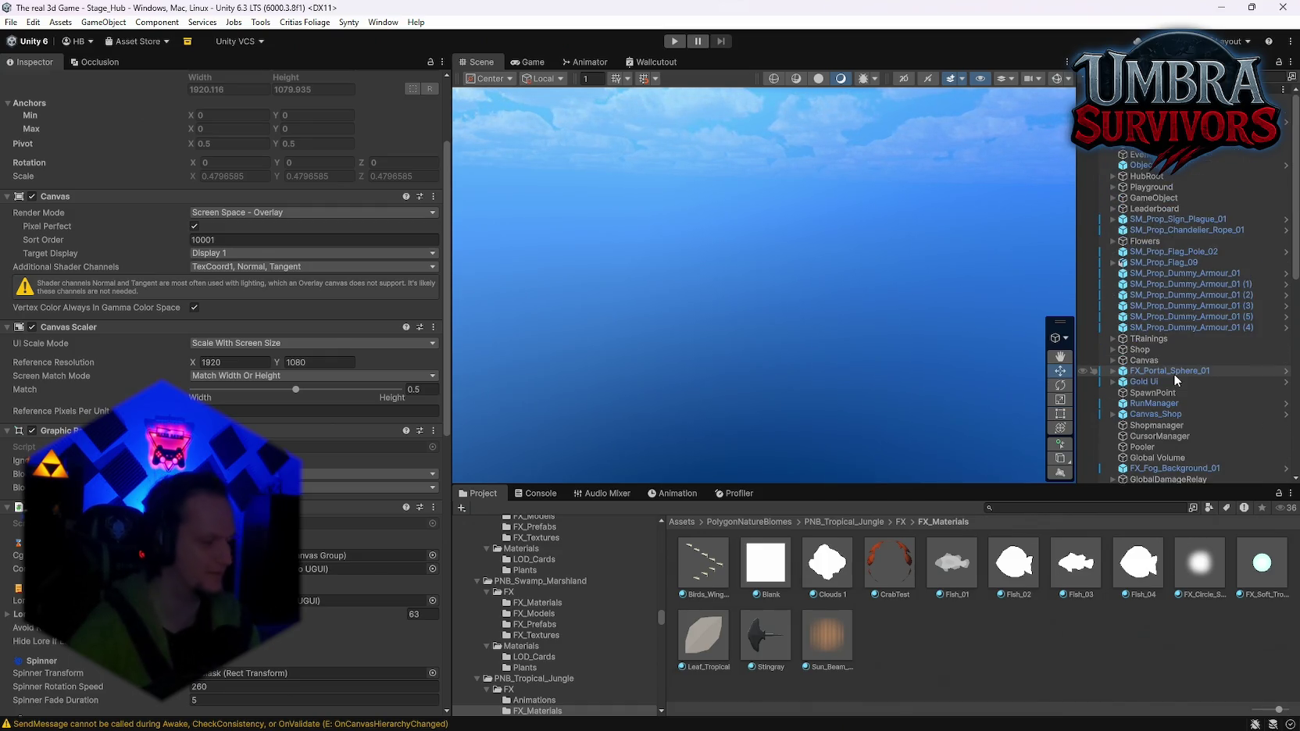
scroll(1176, 344, down, 10)
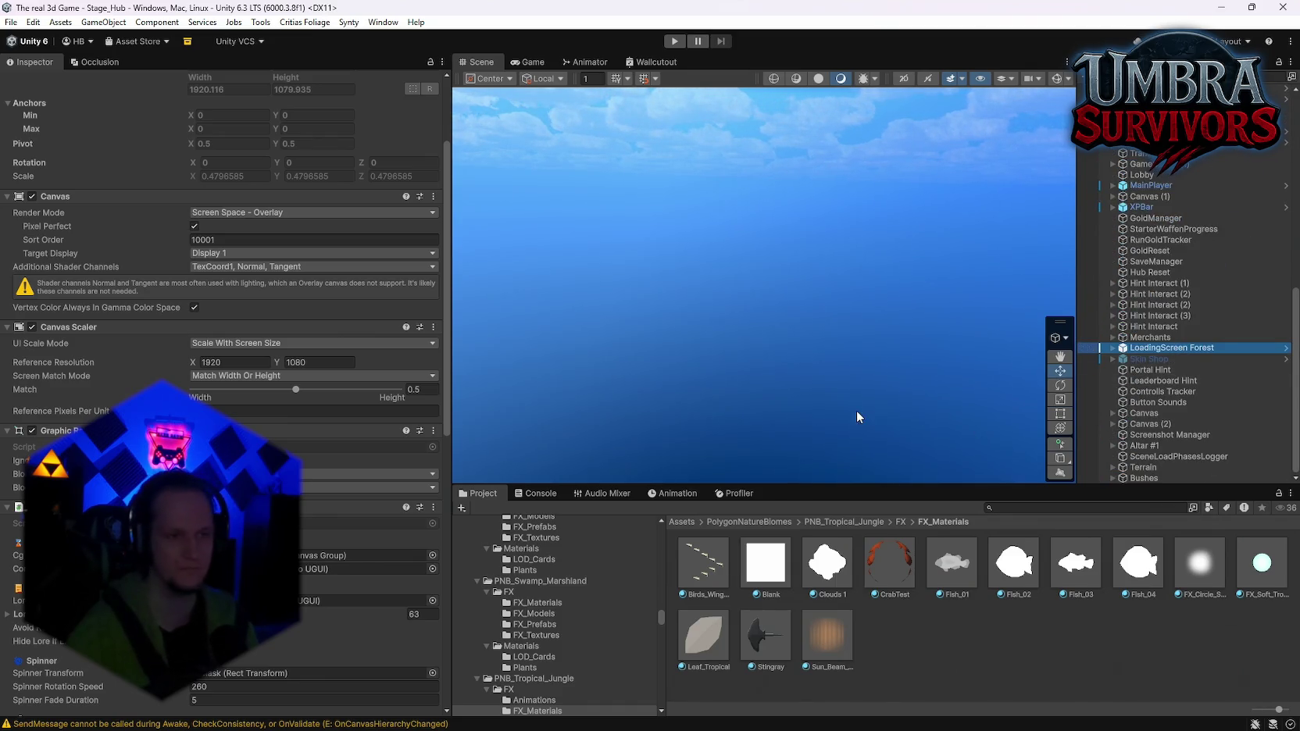
scroll(300, 461, down, 3)
scroll(300, 454, down, 7)
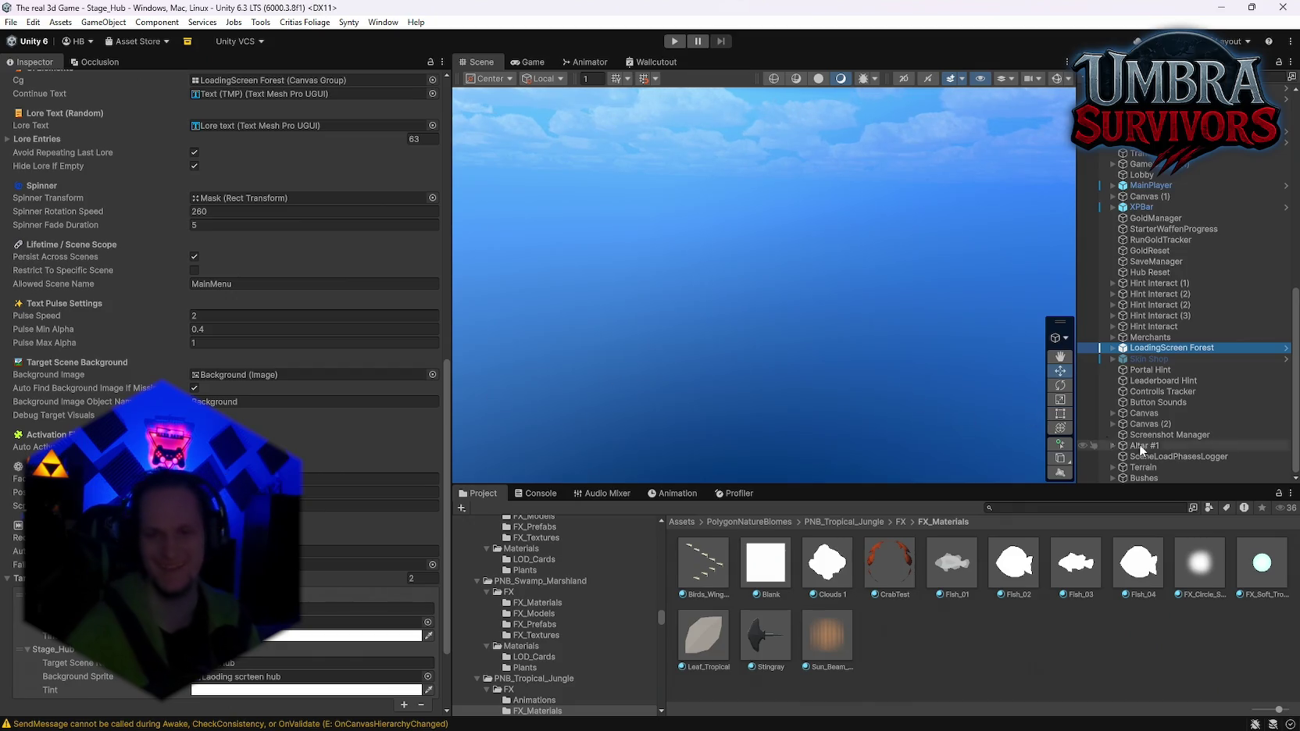
click(1261, 563)
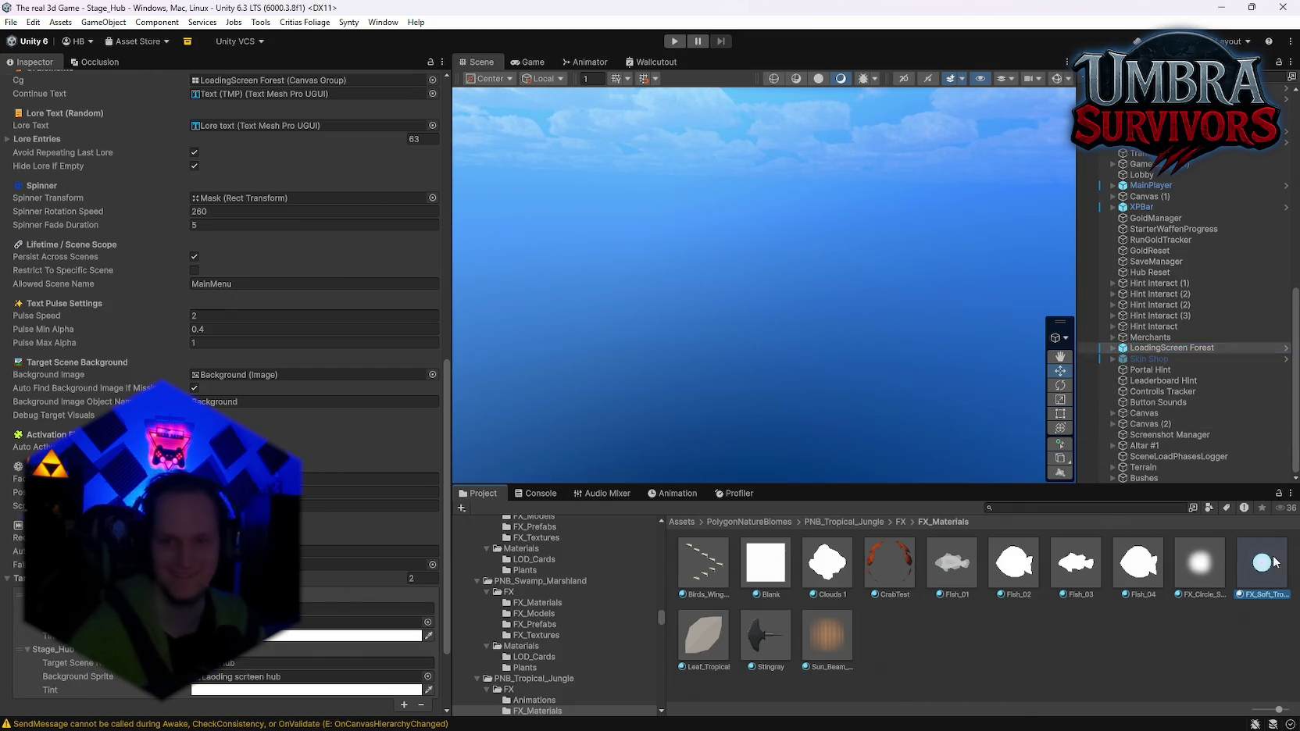
Reselect FX_Soft_Tropical_02 and lower its emission intensity to about 5.1
click(281, 281)
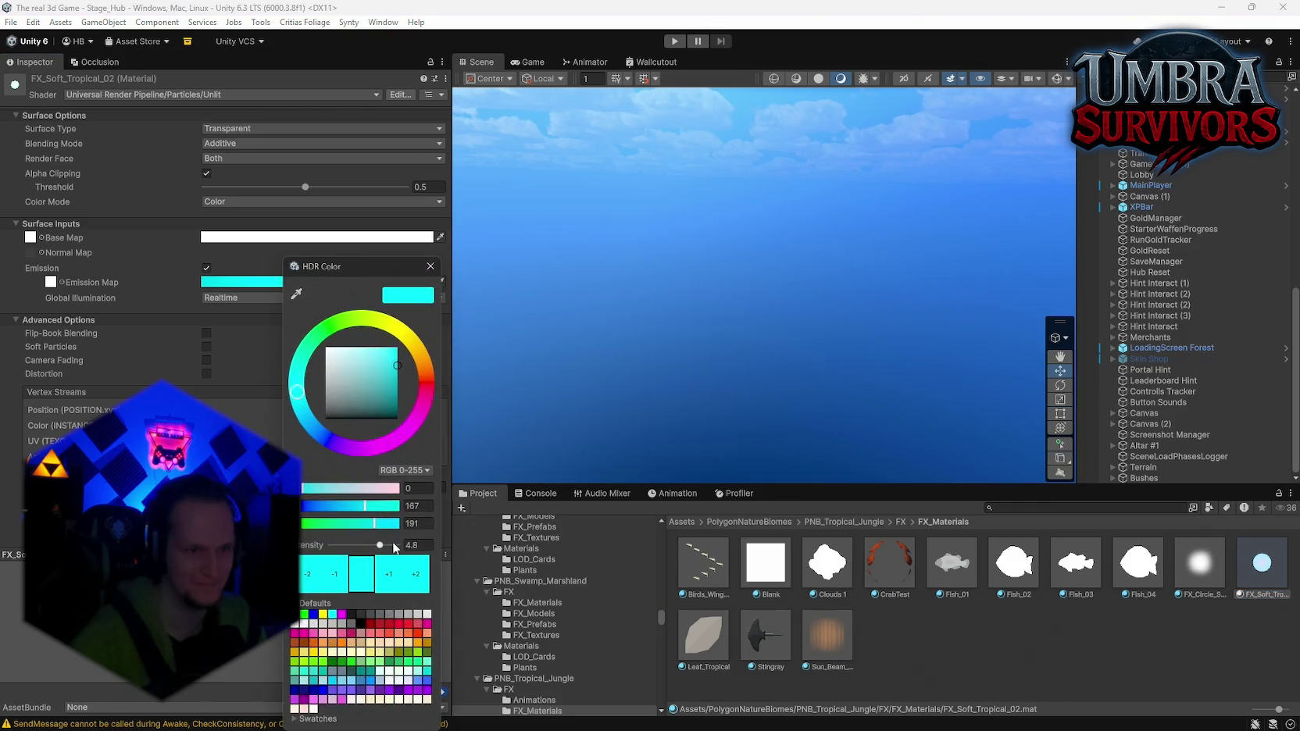
click(430, 265)
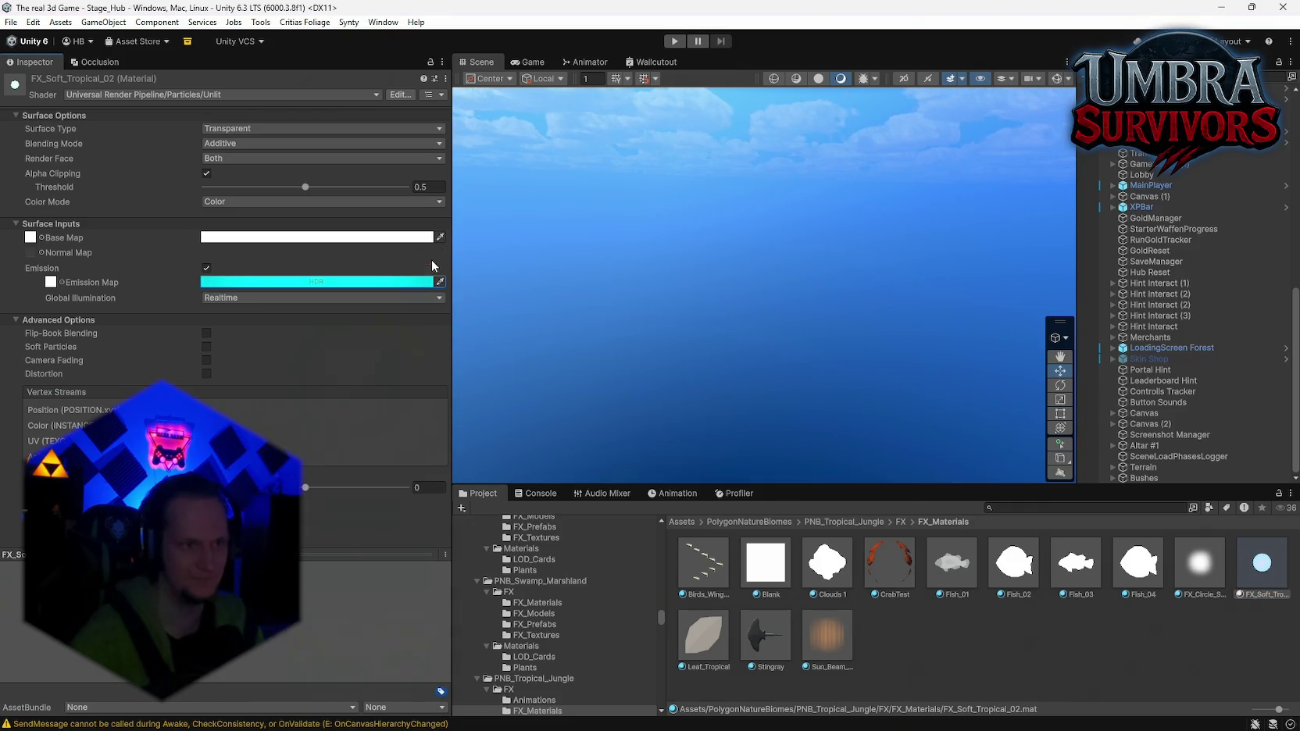
click(504, 358)
click(516, 380)
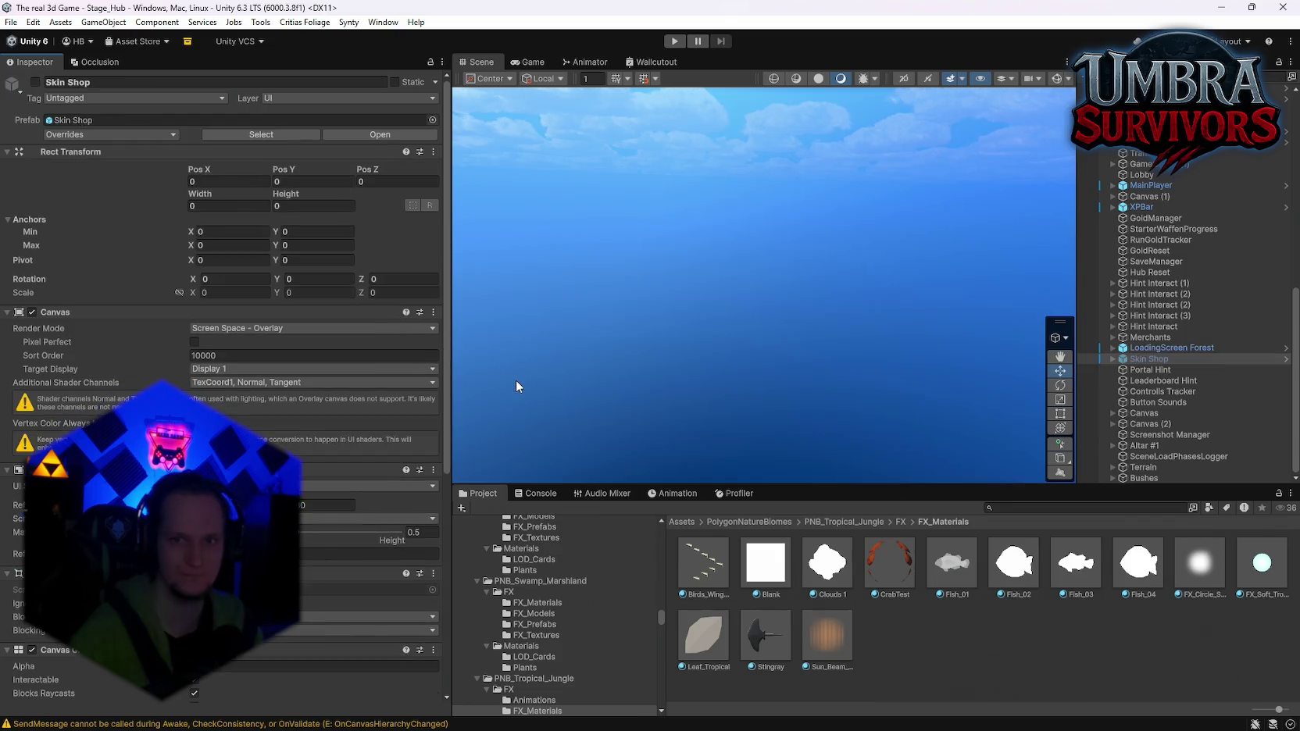
key(ctrl+z)
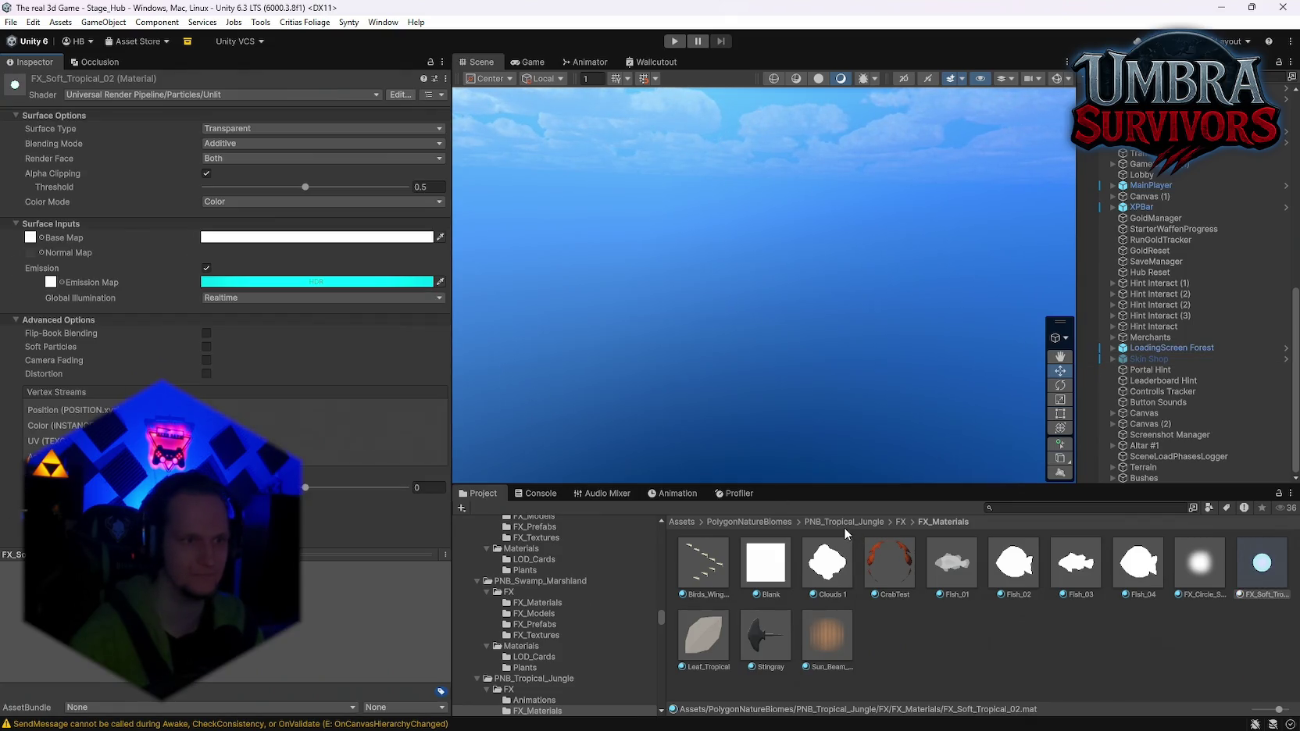
click(328, 281)
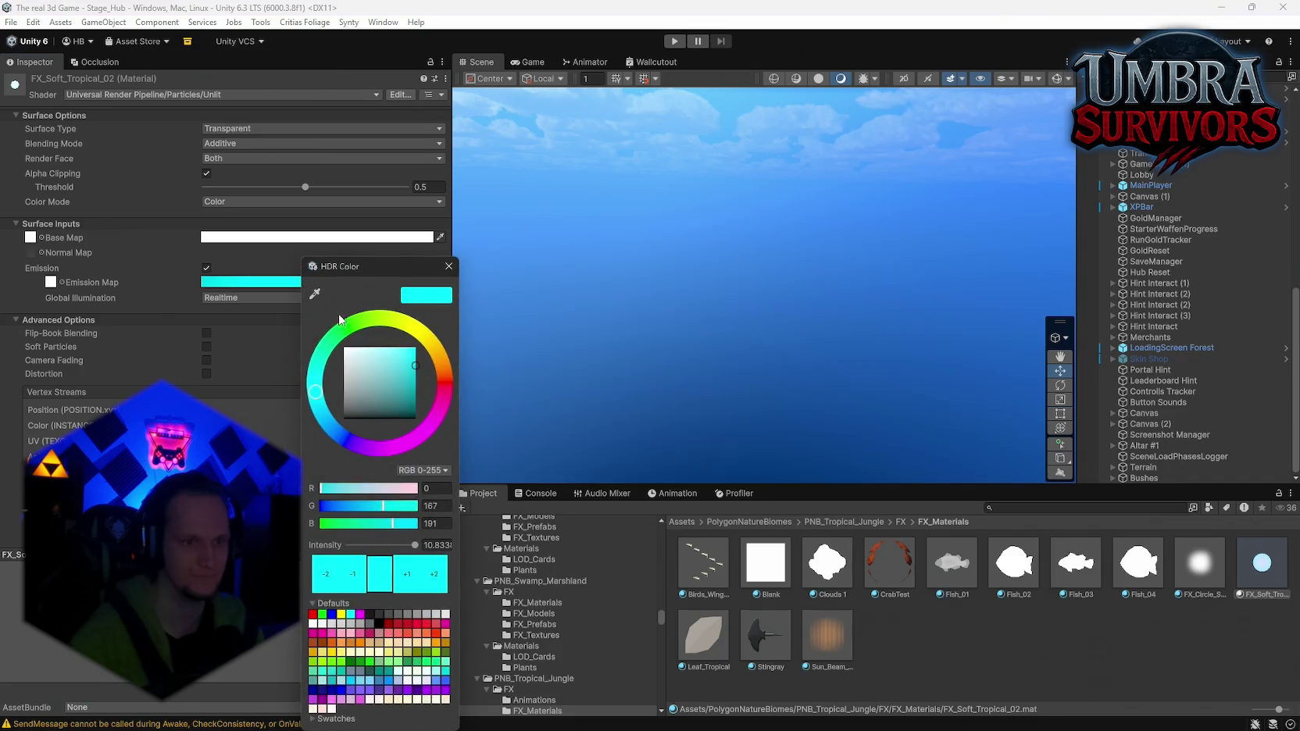
drag(415, 546, 399, 547)
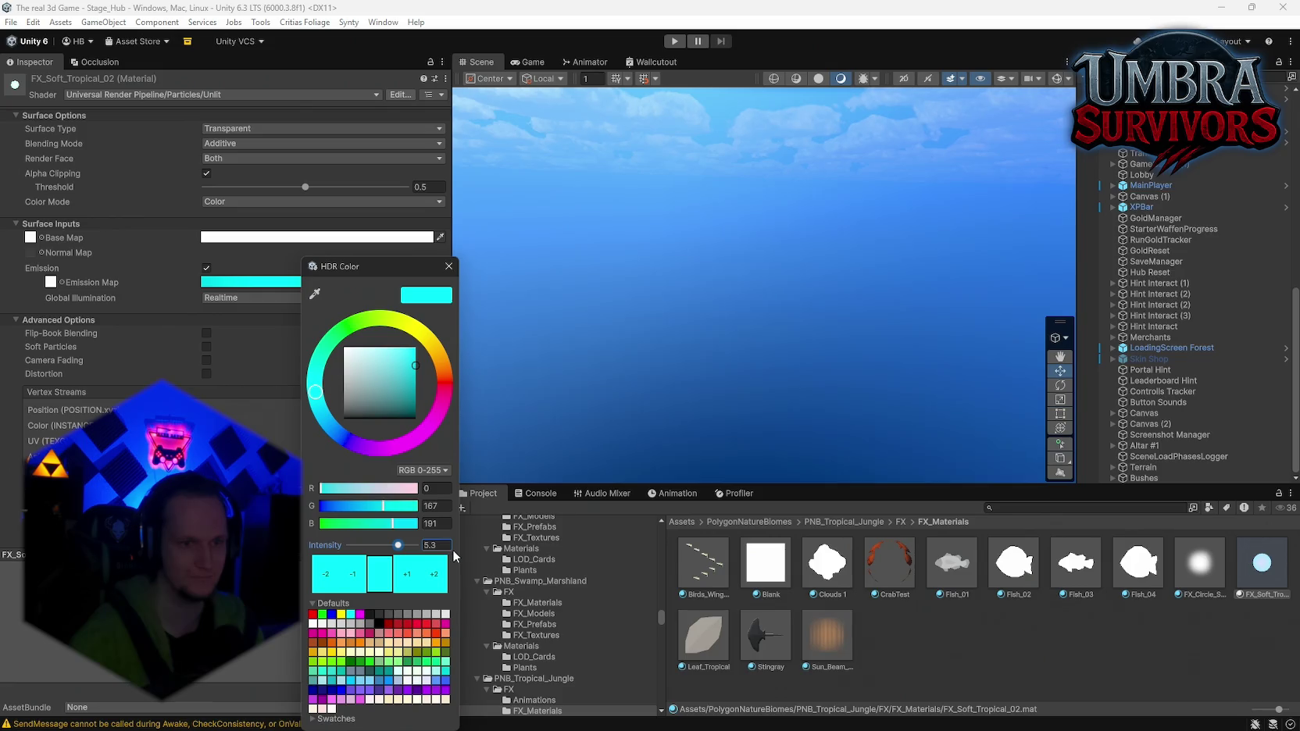
drag(399, 545, 397, 547)
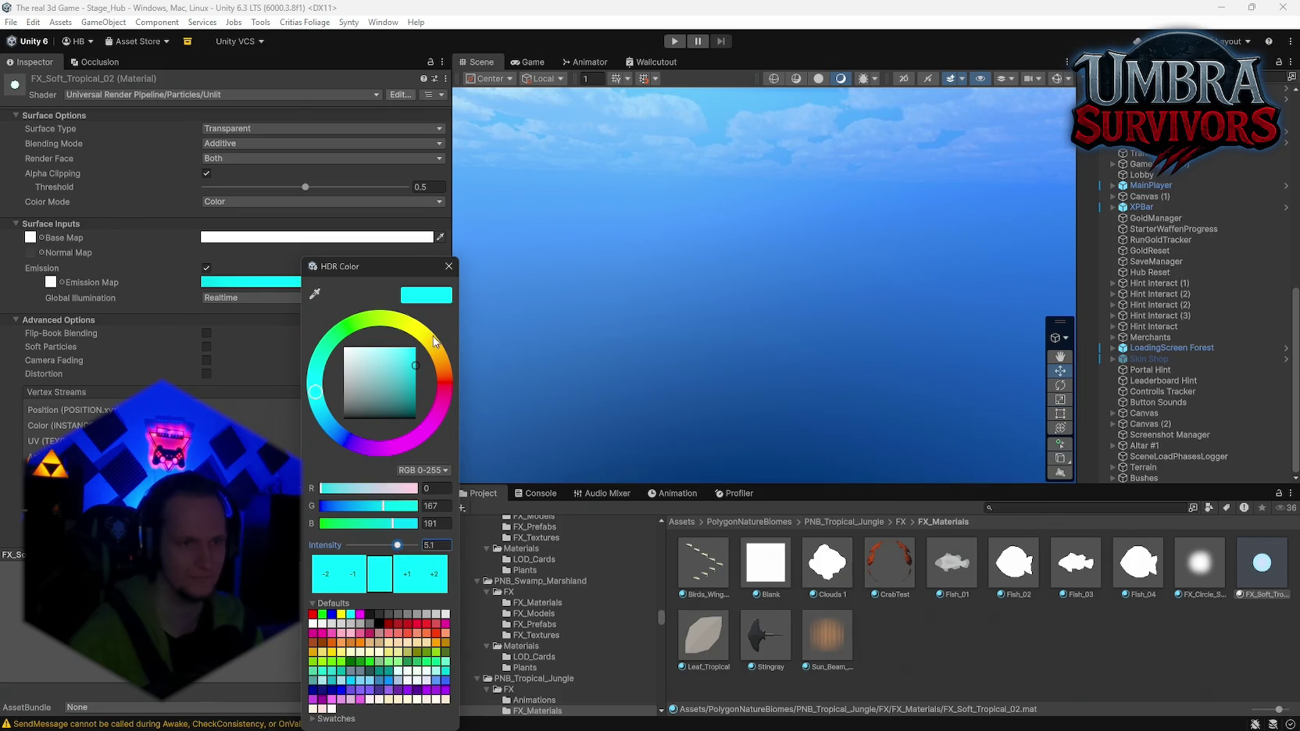
click(449, 266)
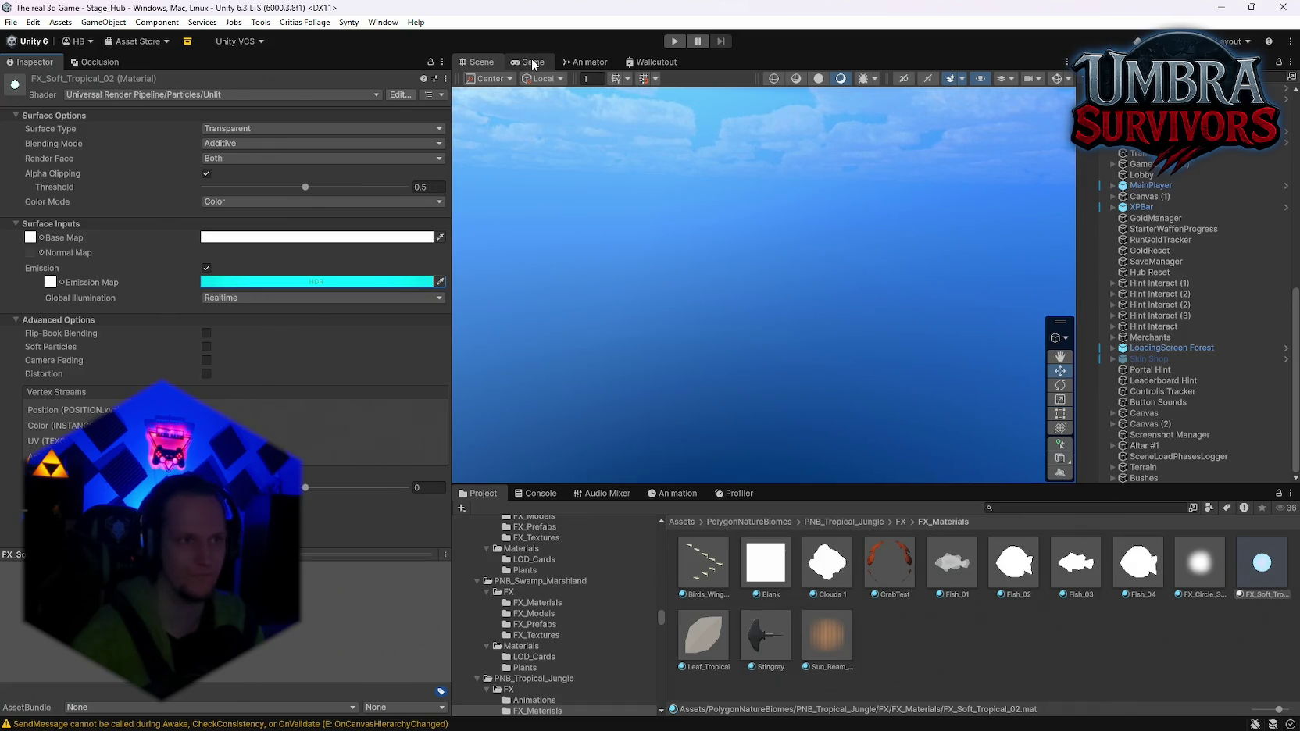
Set the emission colour to white, then to black, and locate the emission texture in the FX_Textures folder
click(305, 284)
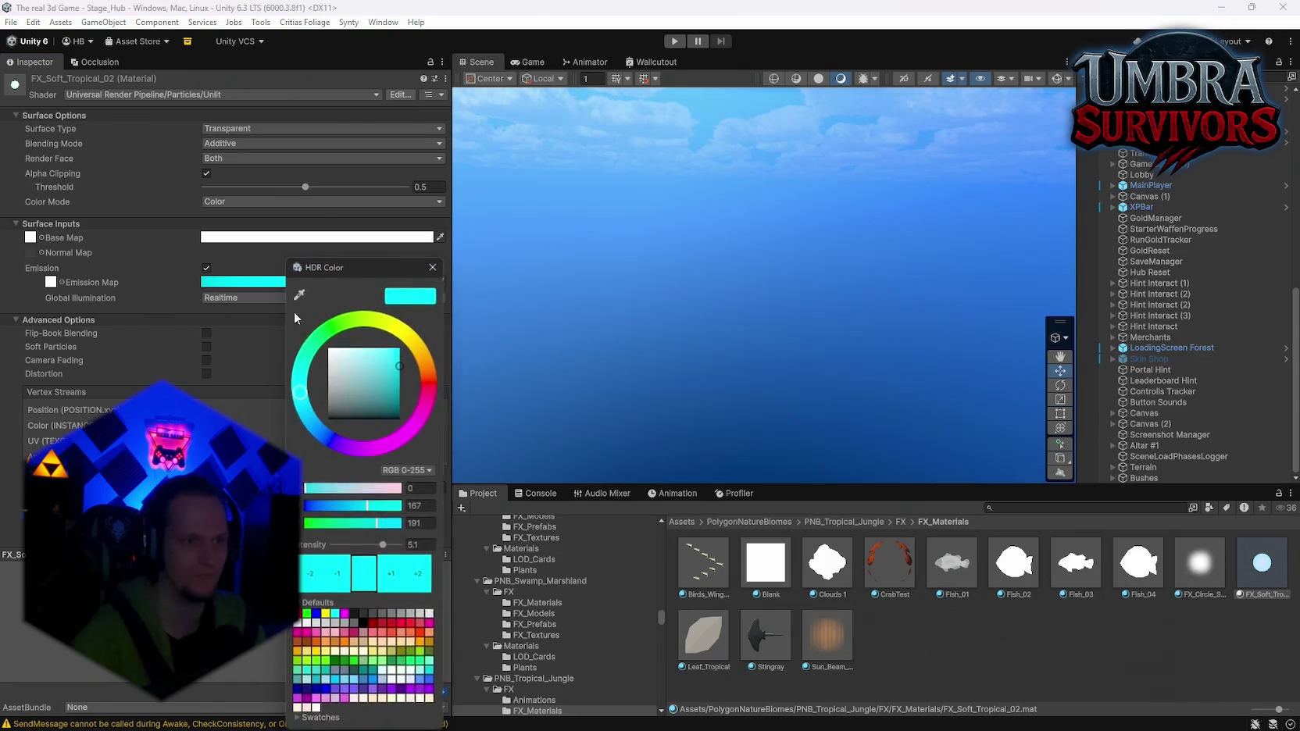
drag(345, 379, 319, 343)
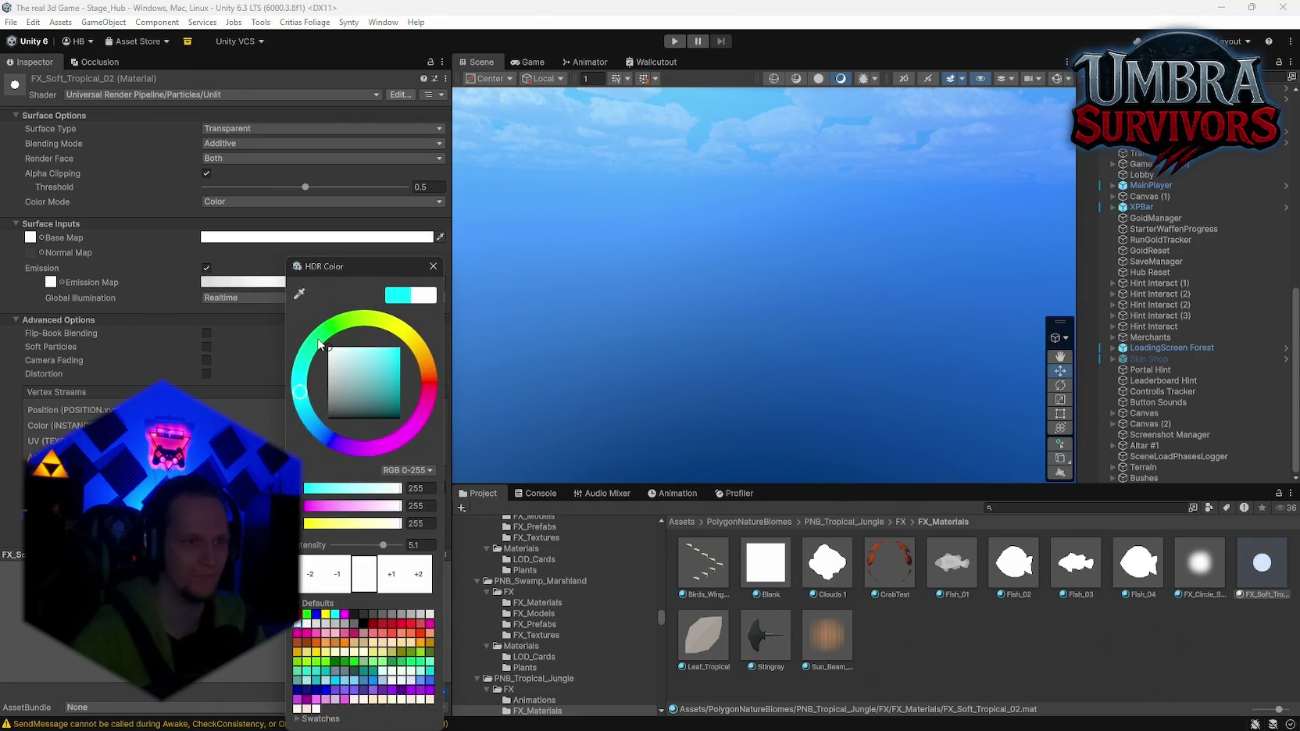
click(433, 267)
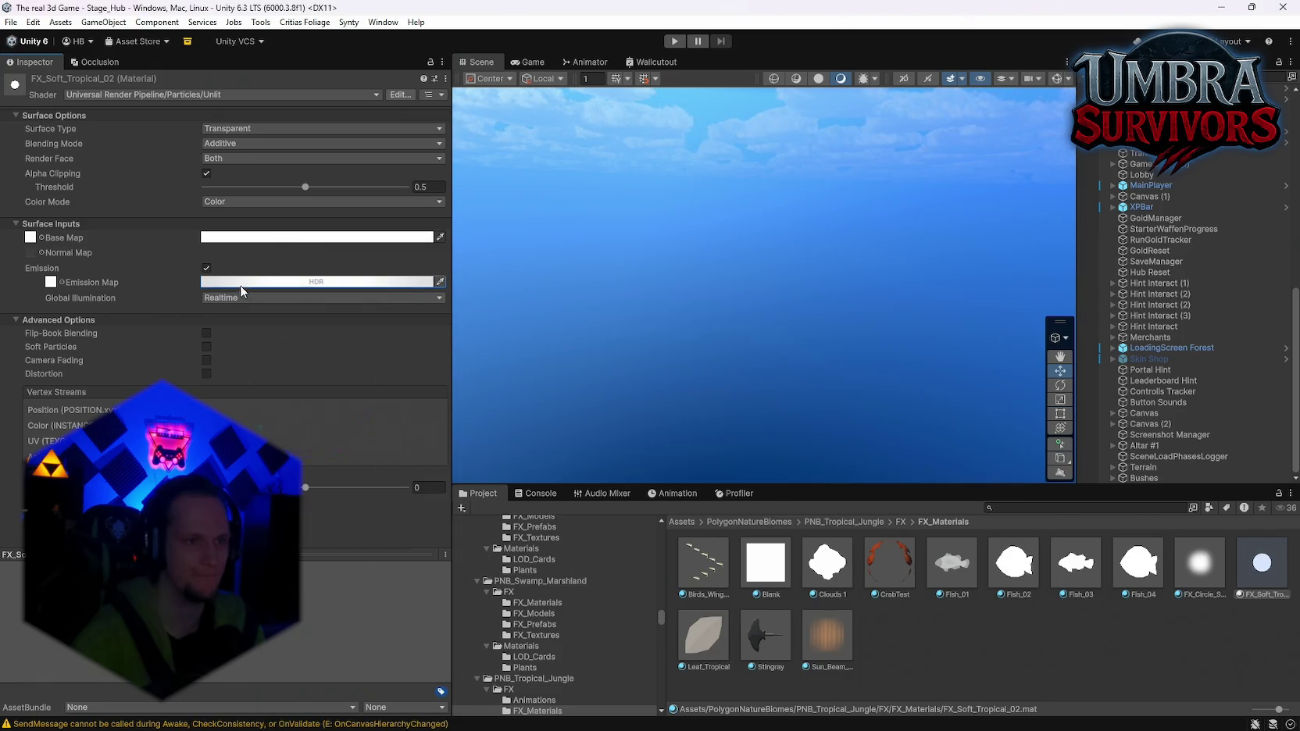
click(240, 281)
click(348, 406)
click(433, 268)
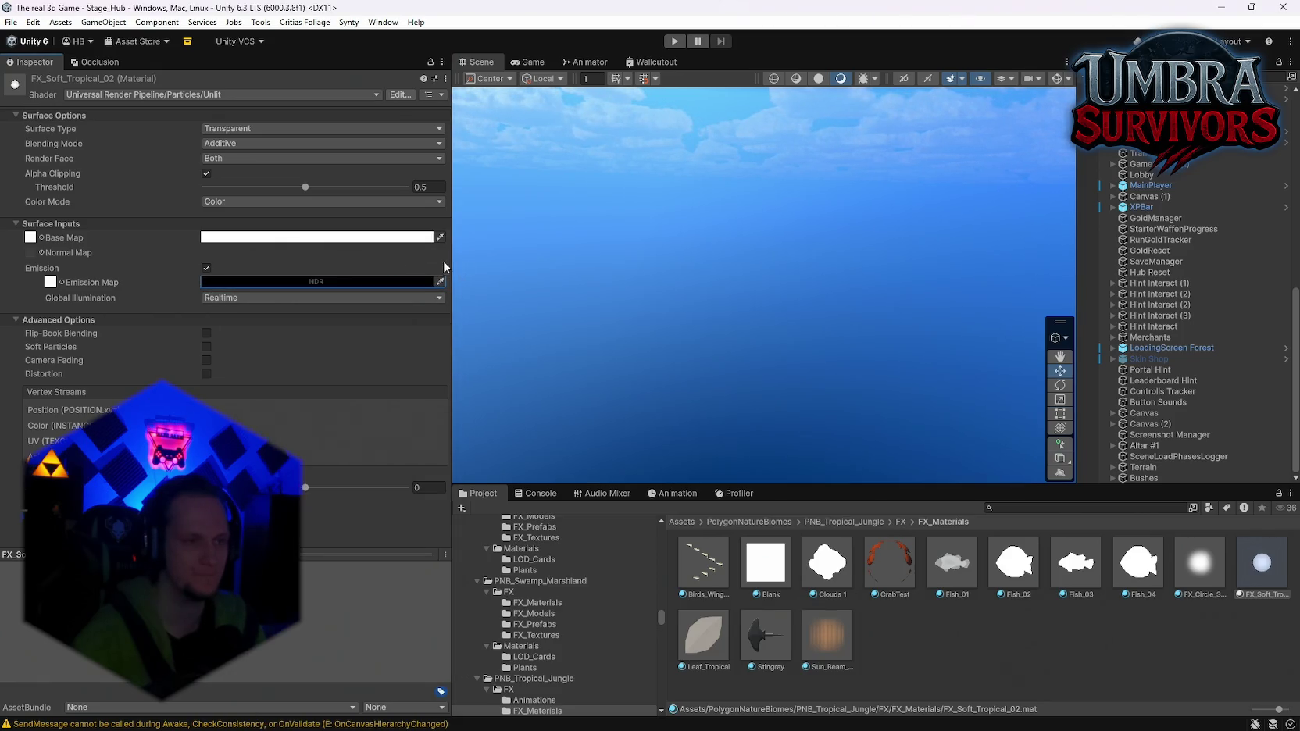
click(50, 283)
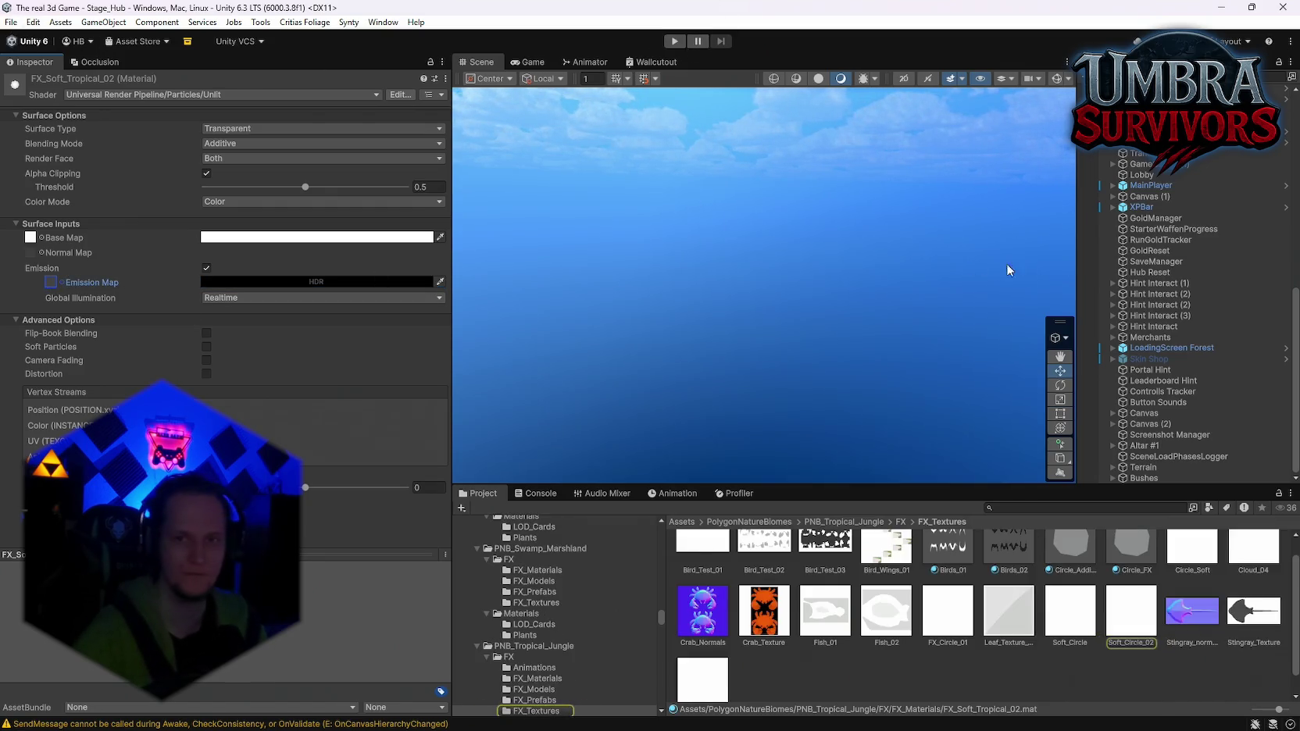
scroll(1181, 289, up, 5)
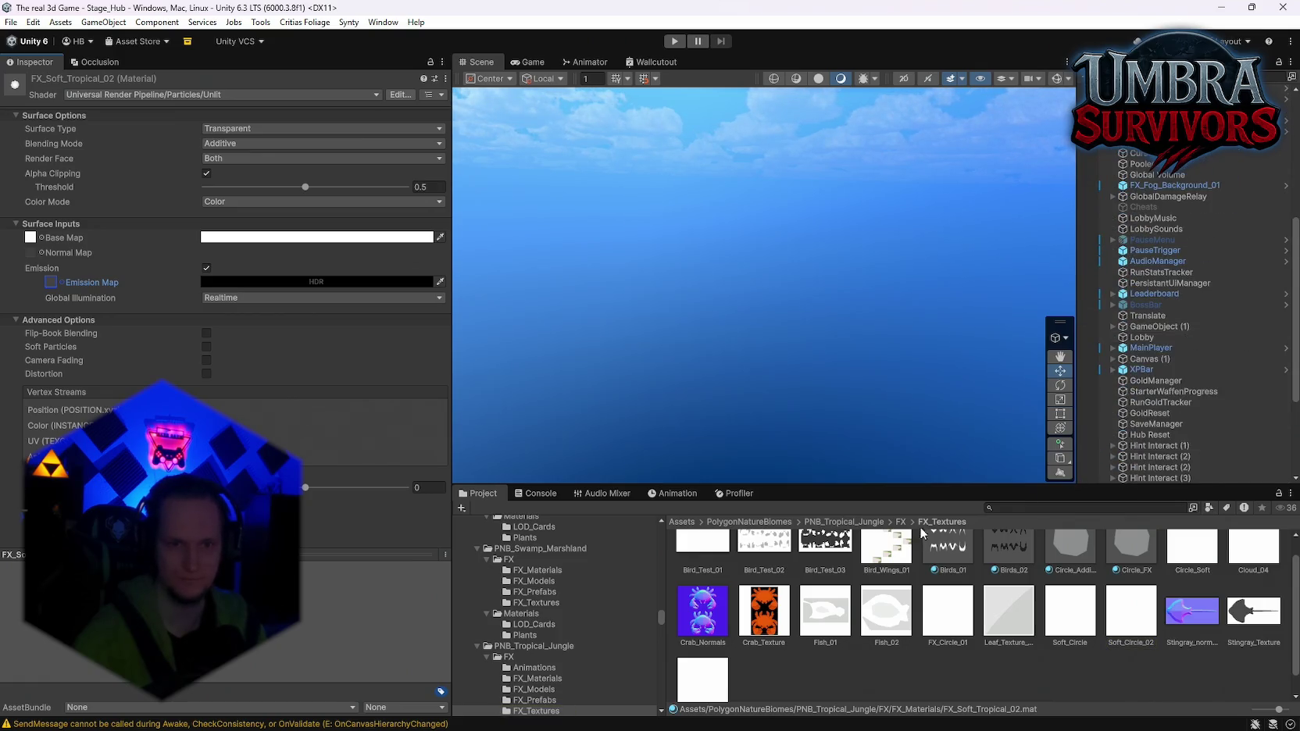
scroll(521, 661, down, 15)
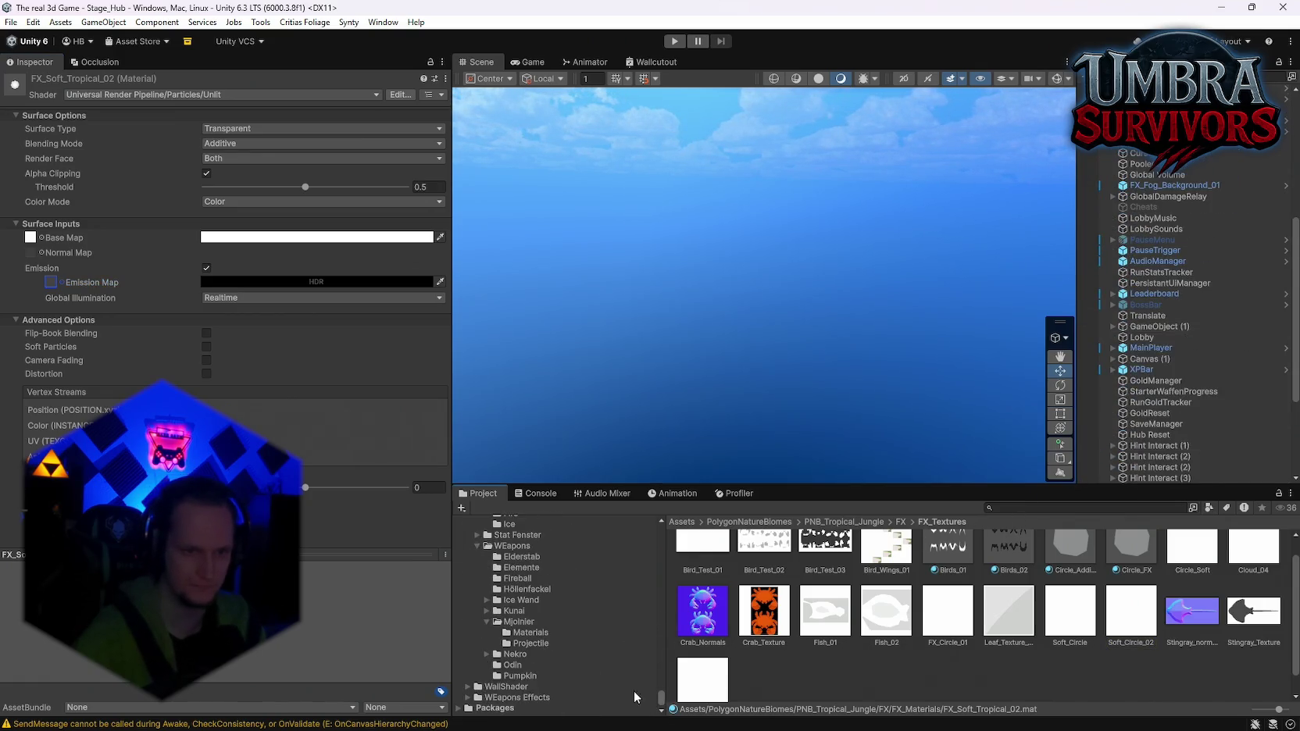
Open the FireballRed NEW prefab and apply the orange-red preset to FireTrail's Color over Lifetime
click(519, 659)
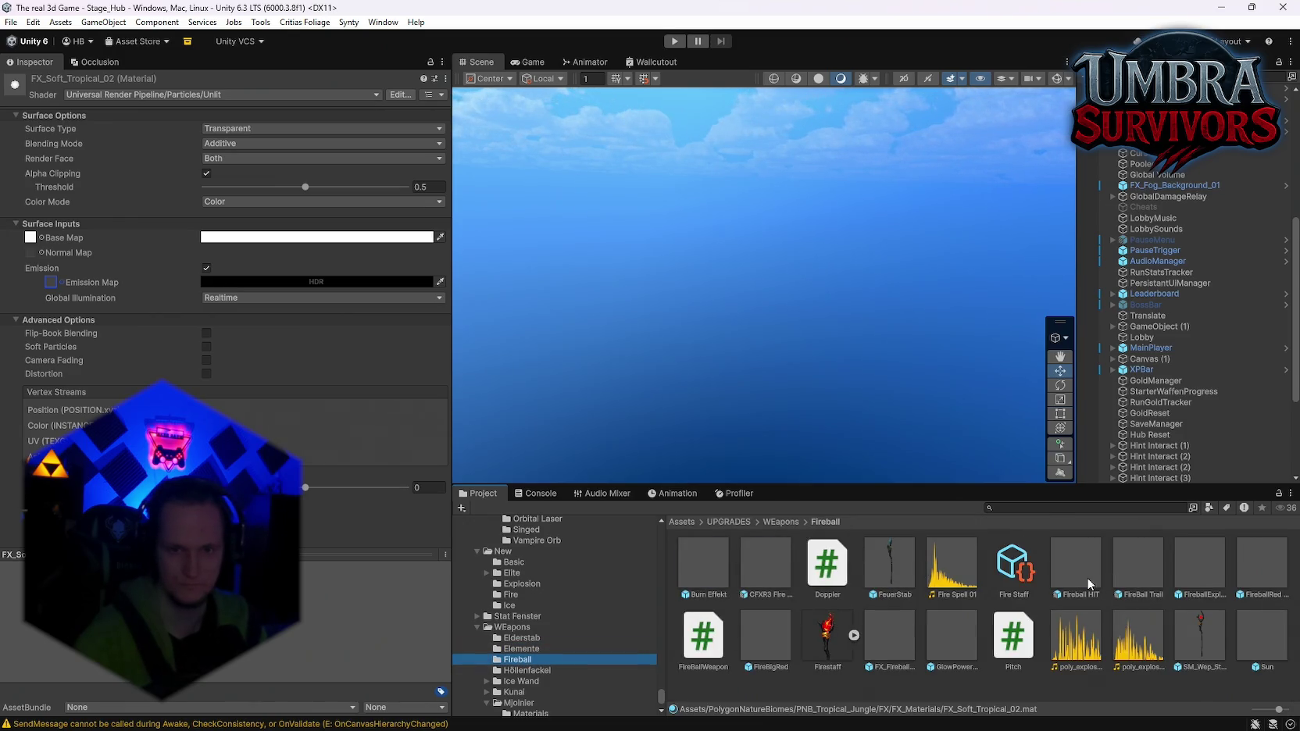
click(1208, 576)
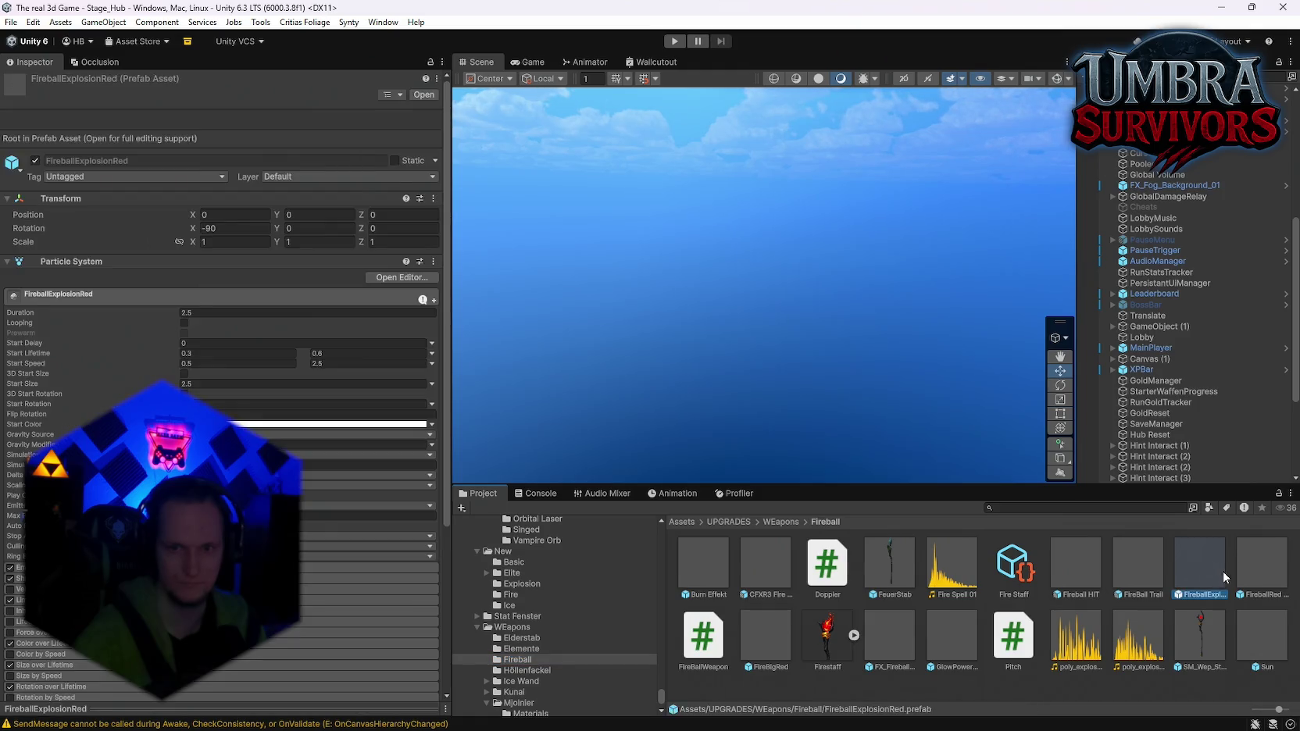
double_click(1251, 578)
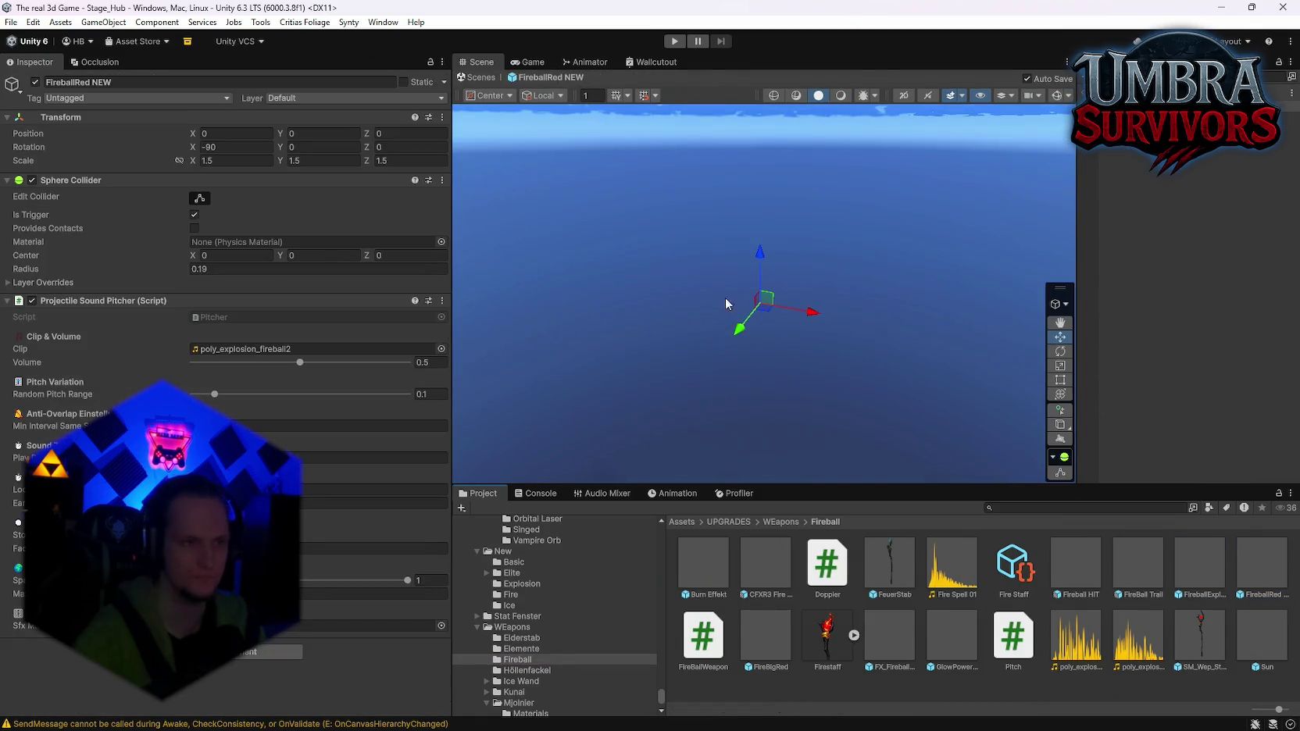
click(698, 309)
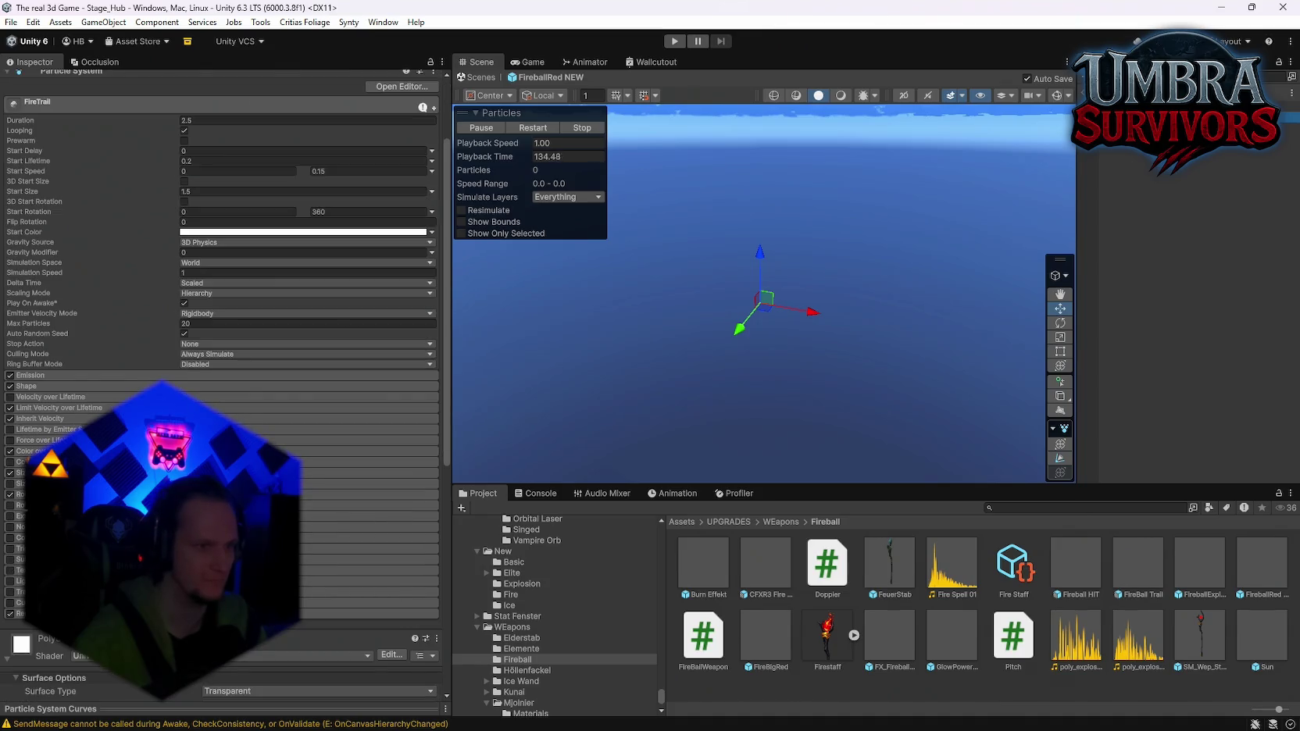
click(35, 451)
click(351, 464)
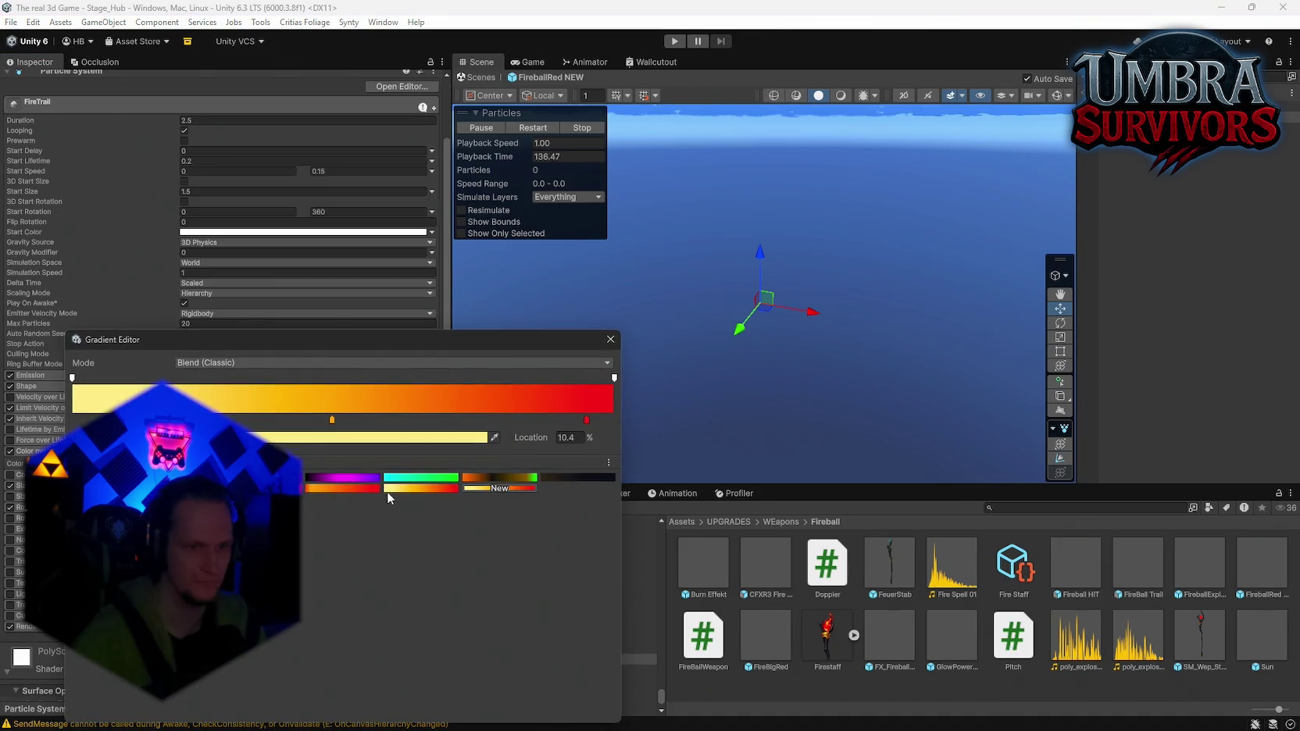
click(353, 485)
click(611, 339)
Check the SmokeTrail gradient, test-move the fireball and undo, then exit prefab mode and play
click(1084, 193)
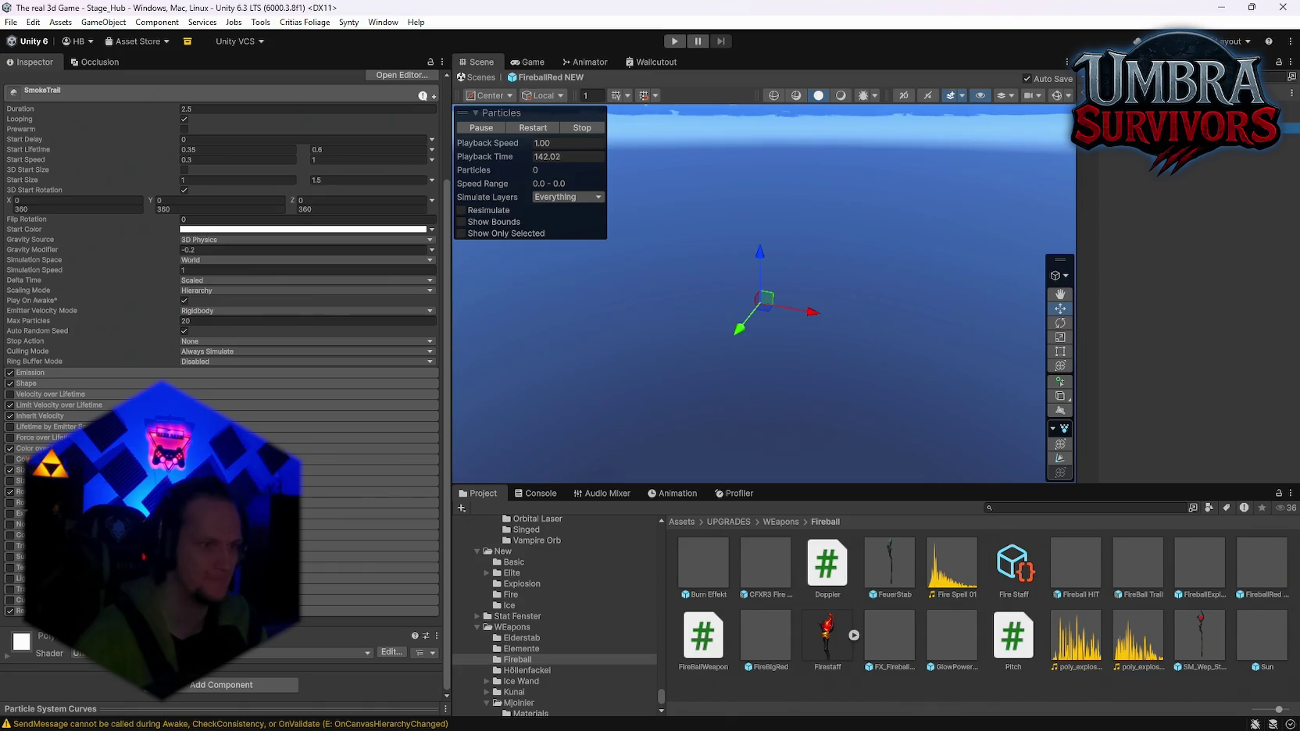
click(367, 460)
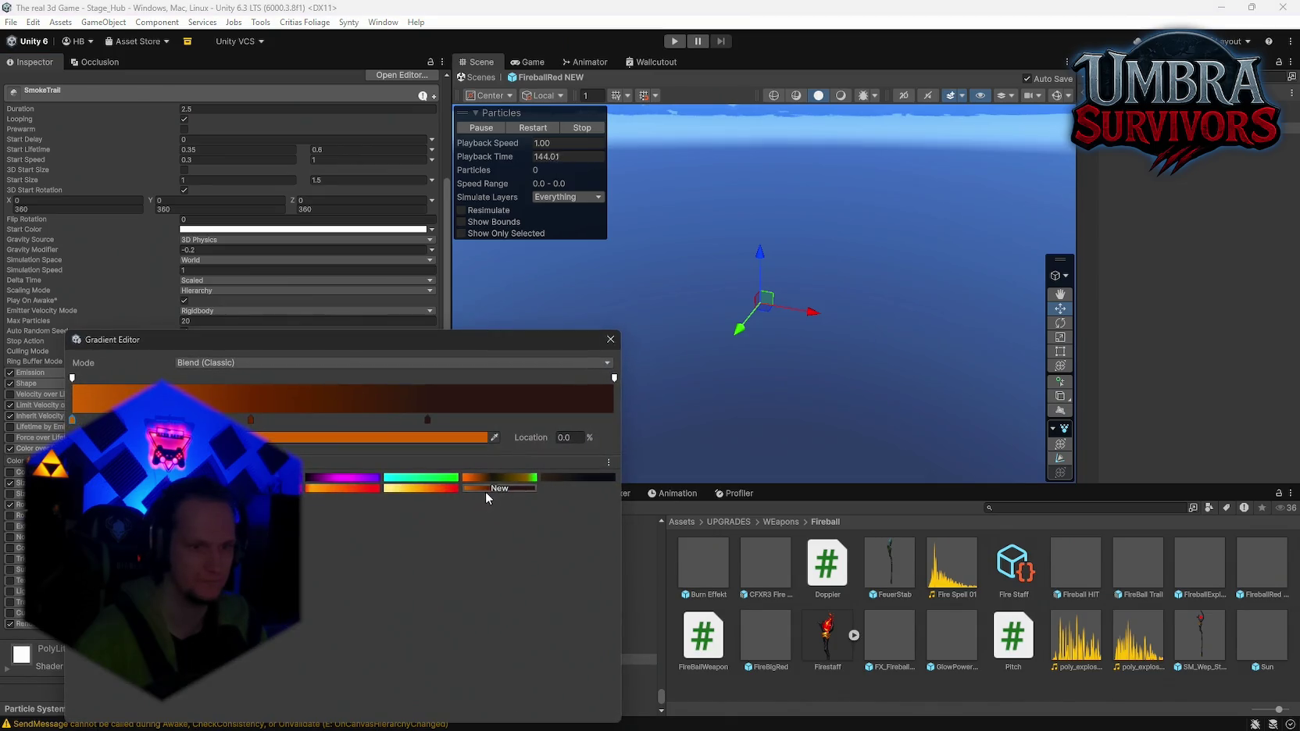
click(610, 339)
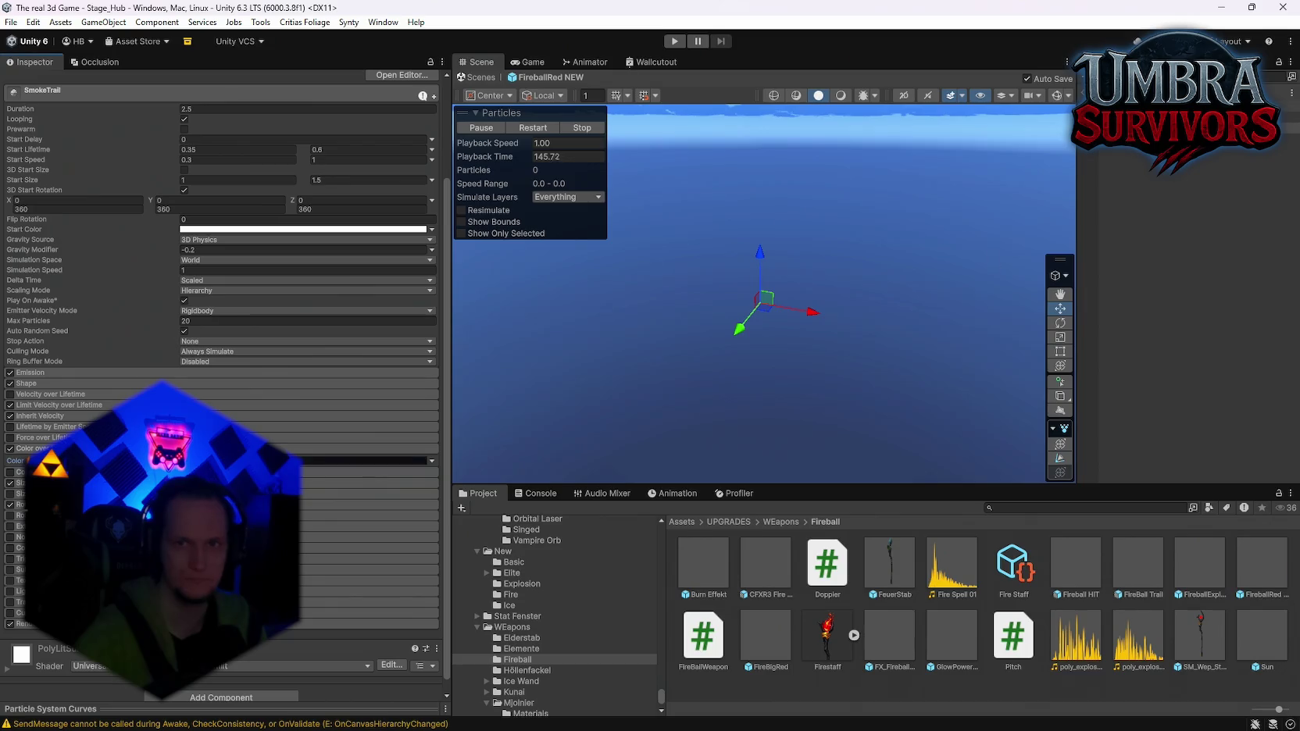
click(785, 304)
mouse_move(785, 307)
mouse_down()
mouse_move(782, 281)
mouse_move(733, 268)
mouse_move(625, 312)
mouse_up()
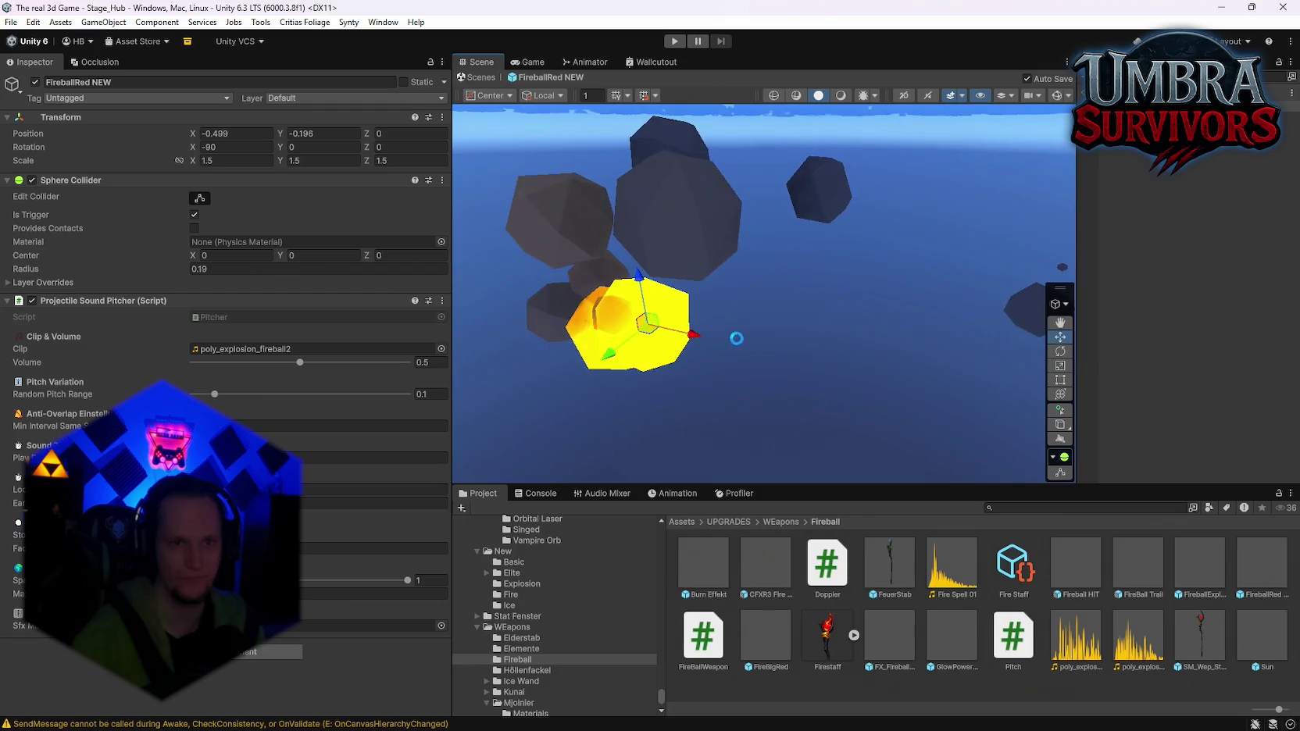
key(ctrl+z)
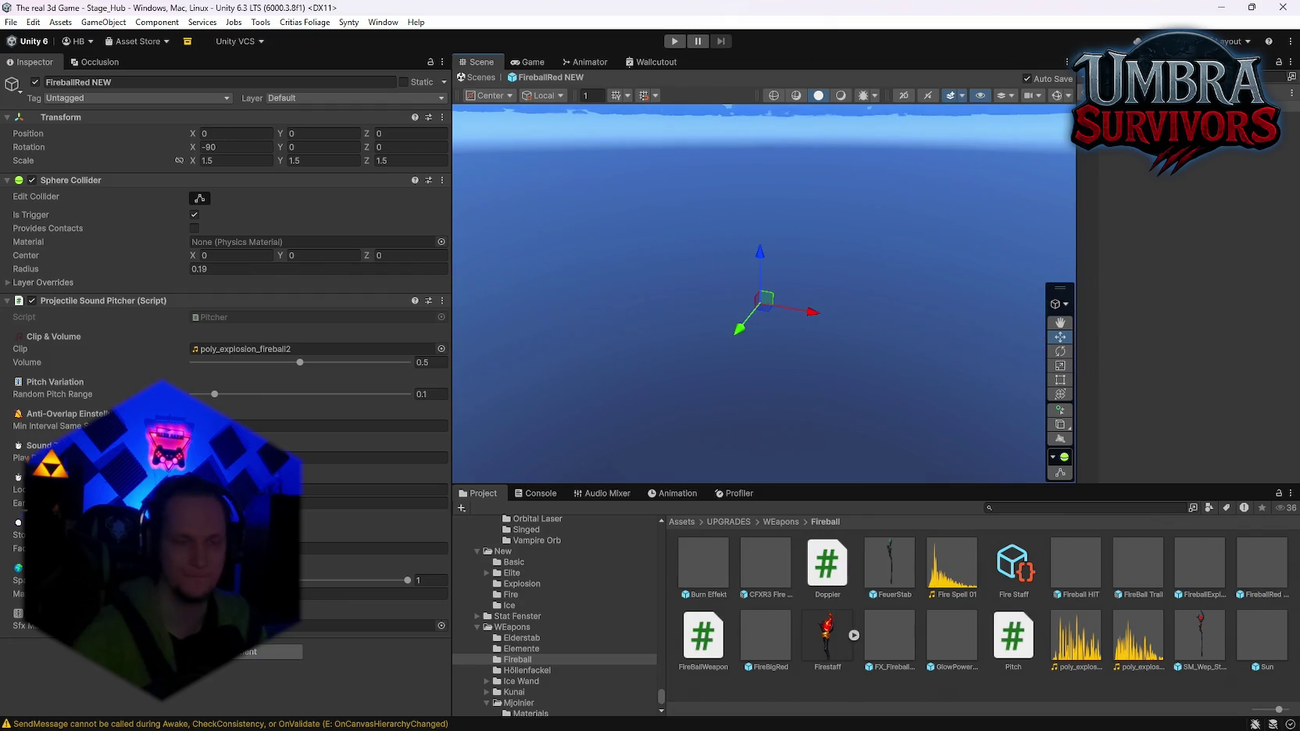
click(675, 41)
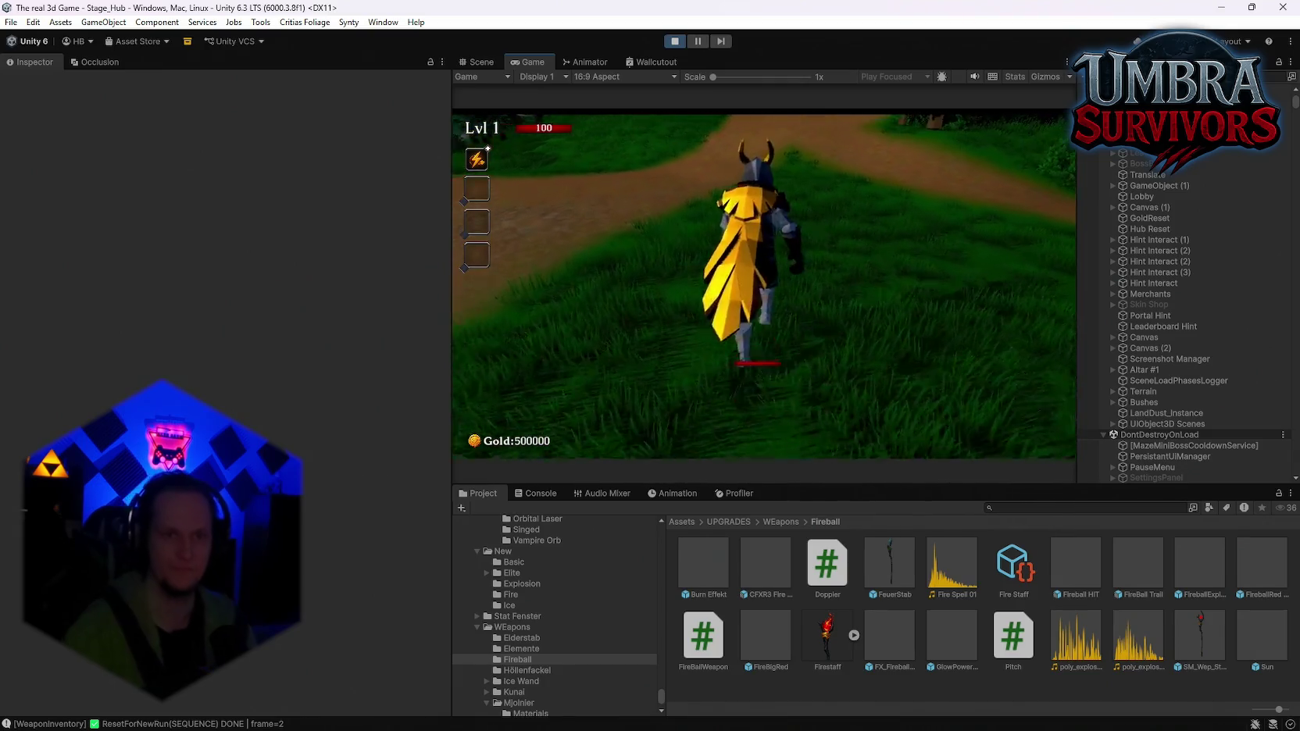
Walk to the weapon altar and choose the Fire Staff in the weapon book
key(w)
key(w)
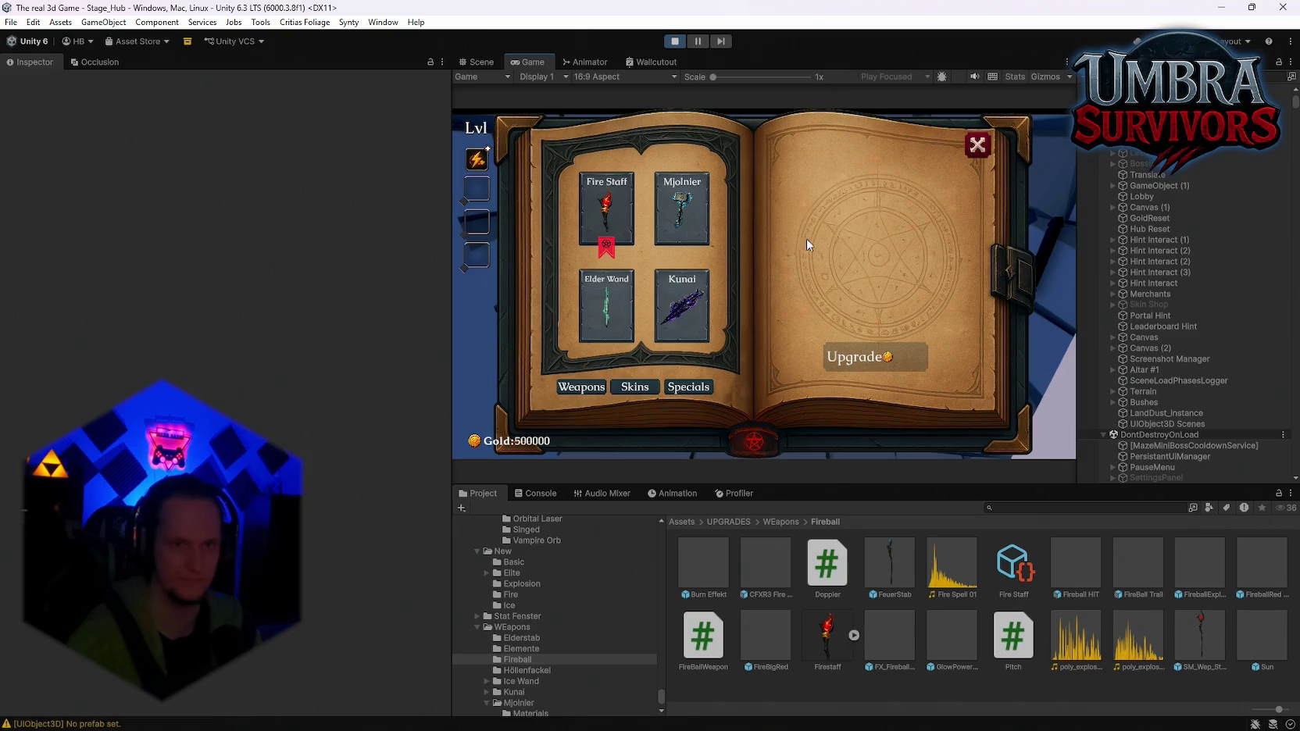
key(Escape)
key(w)
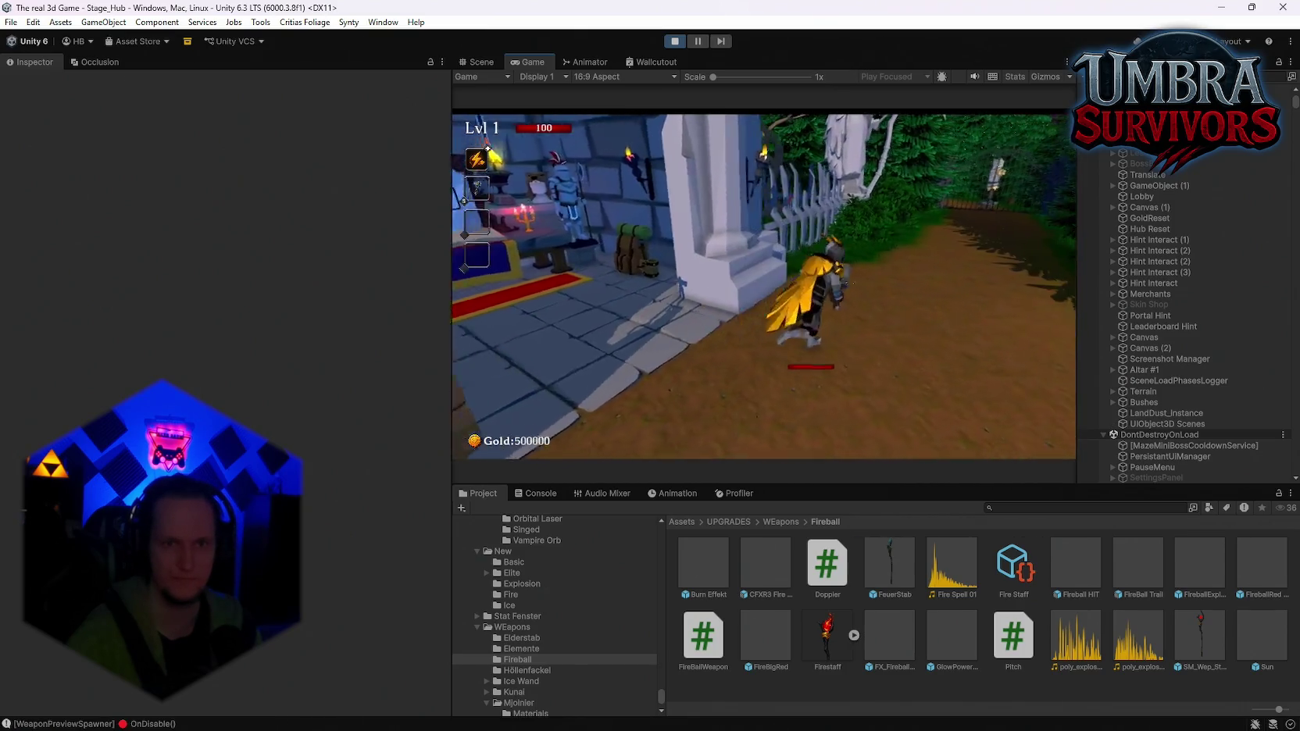
key(w)
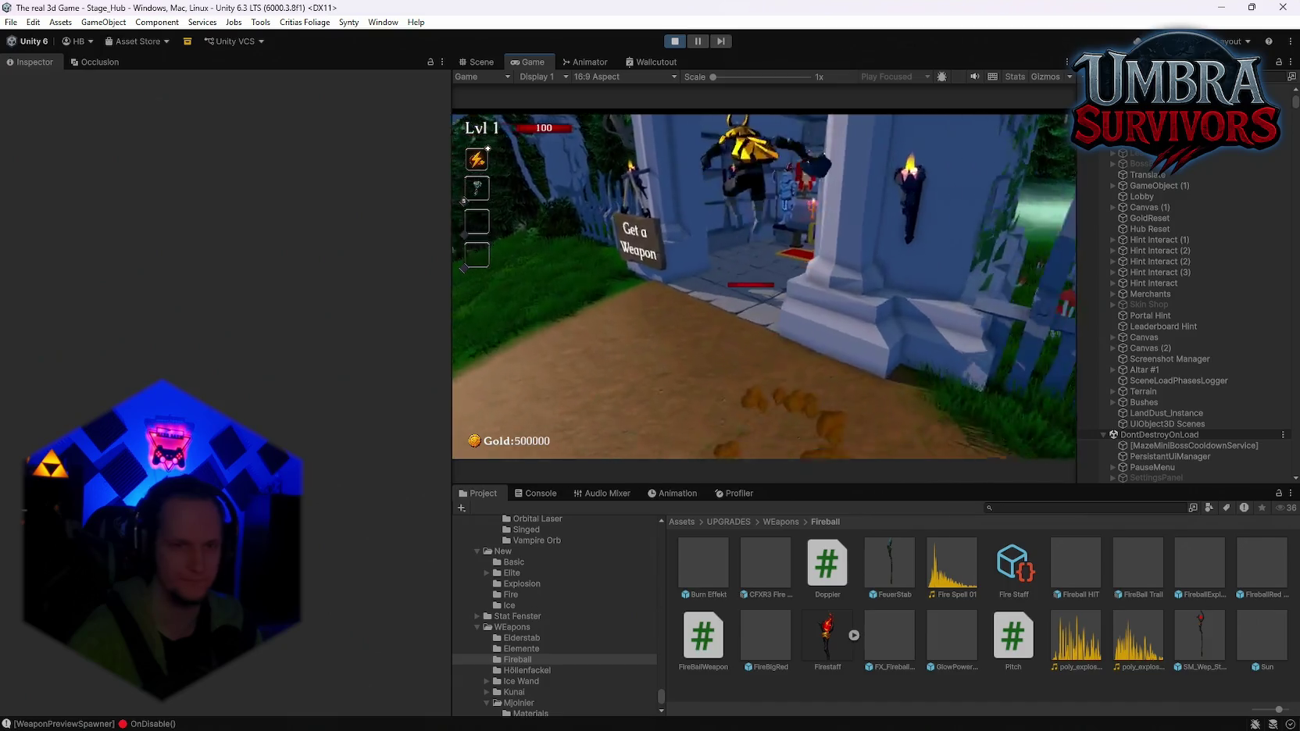
key(w)
key(e)
key(Escape)
Walk down the forest path to the Start Run sign and start the run into Stage 1
key(w)
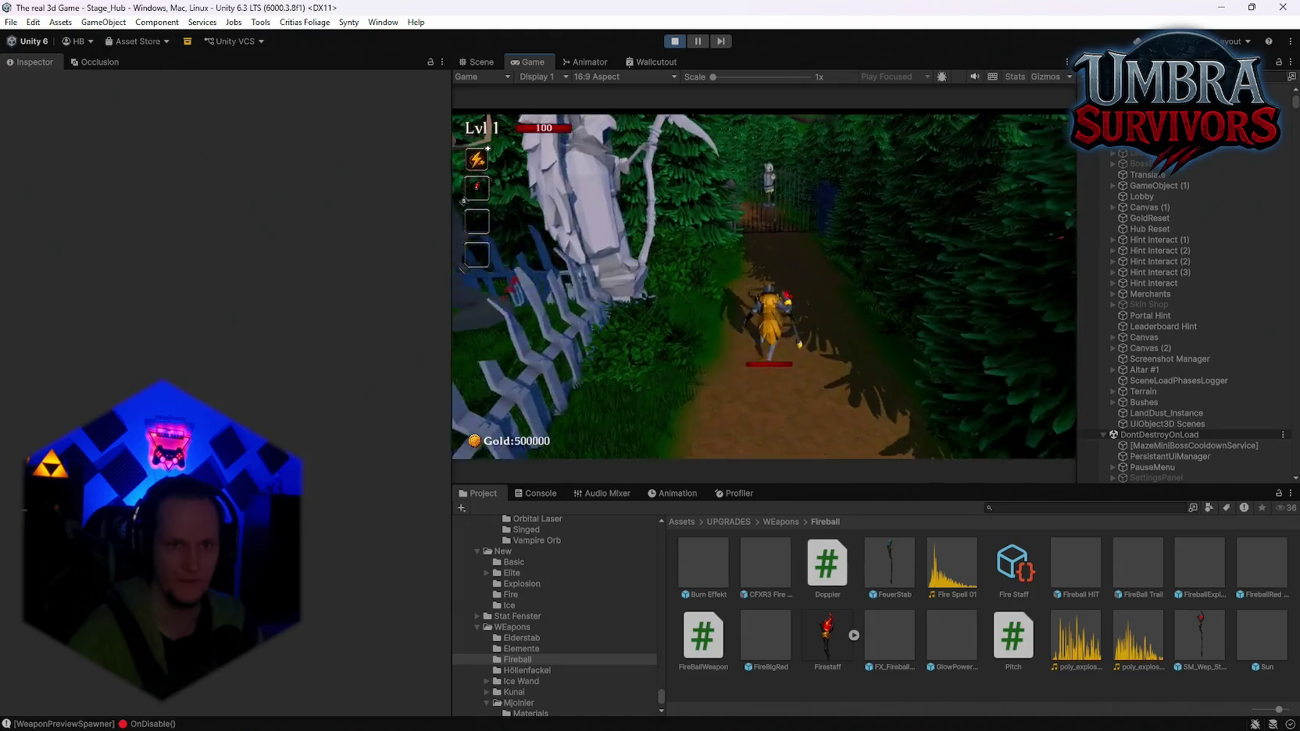
key(w)
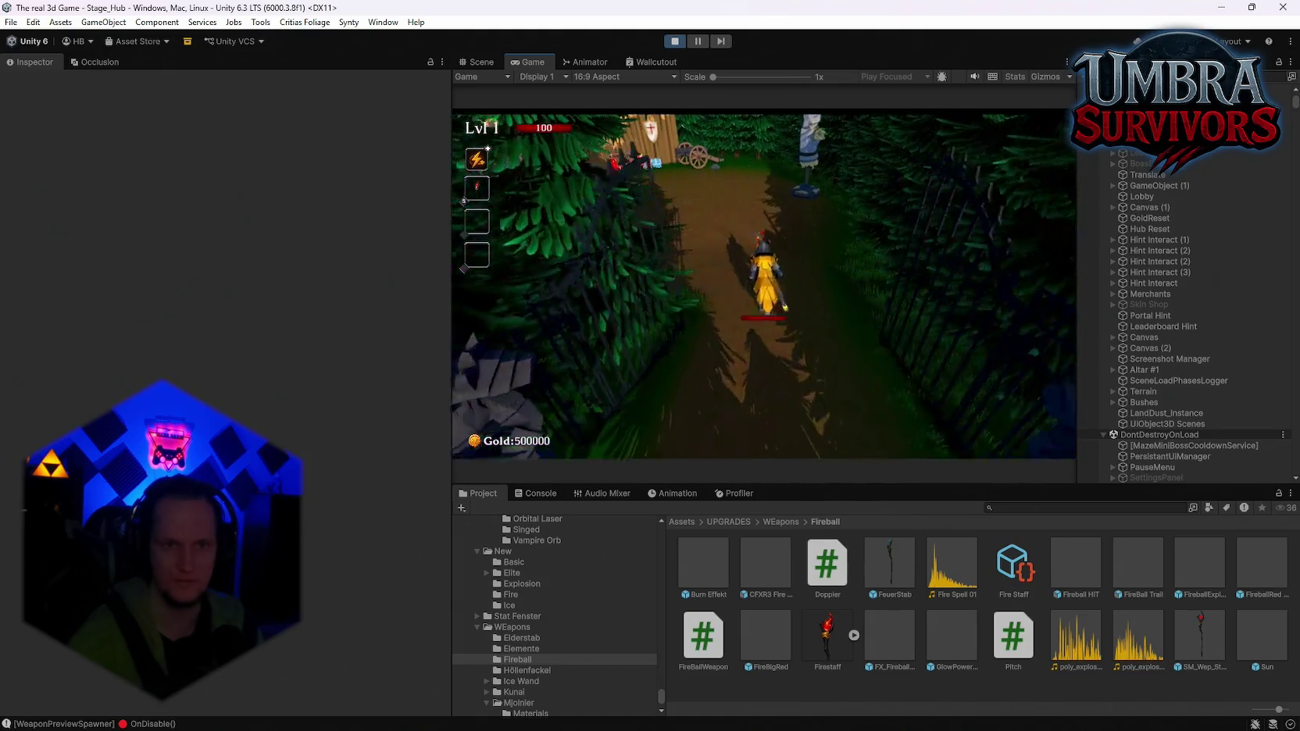
key(w)
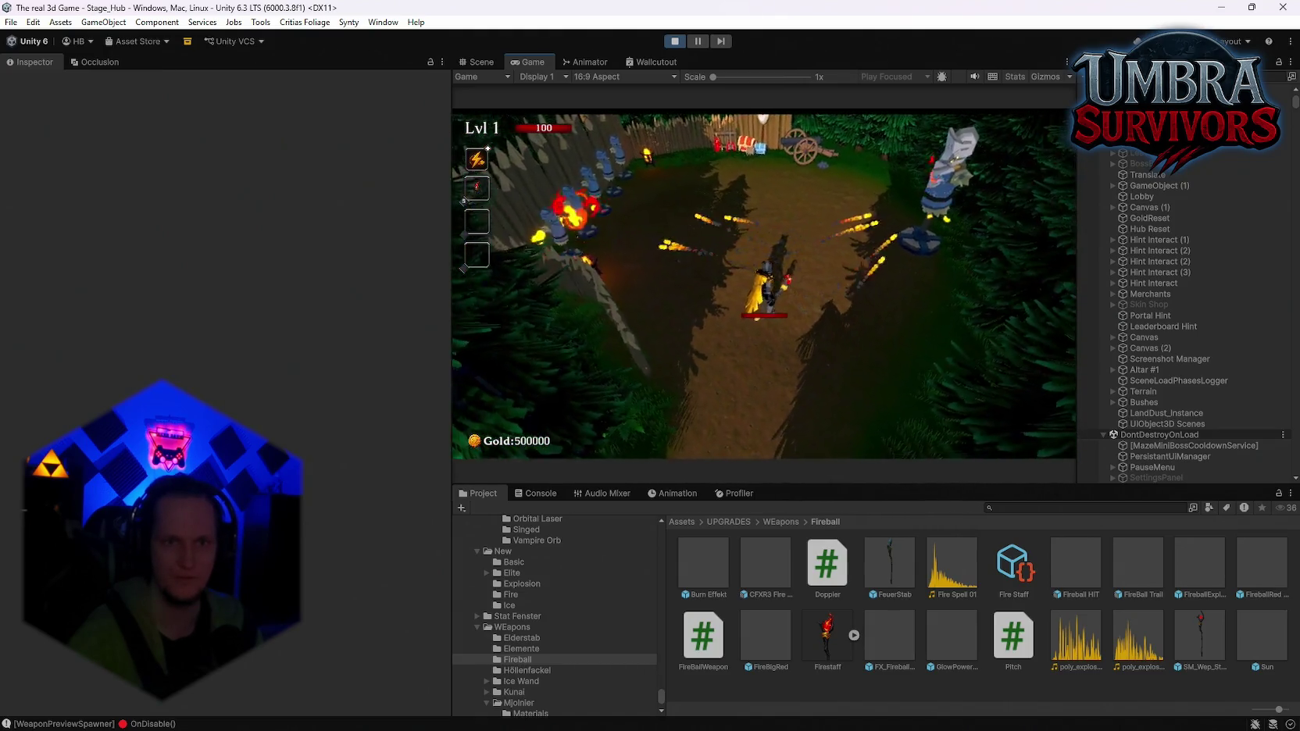
key(w)
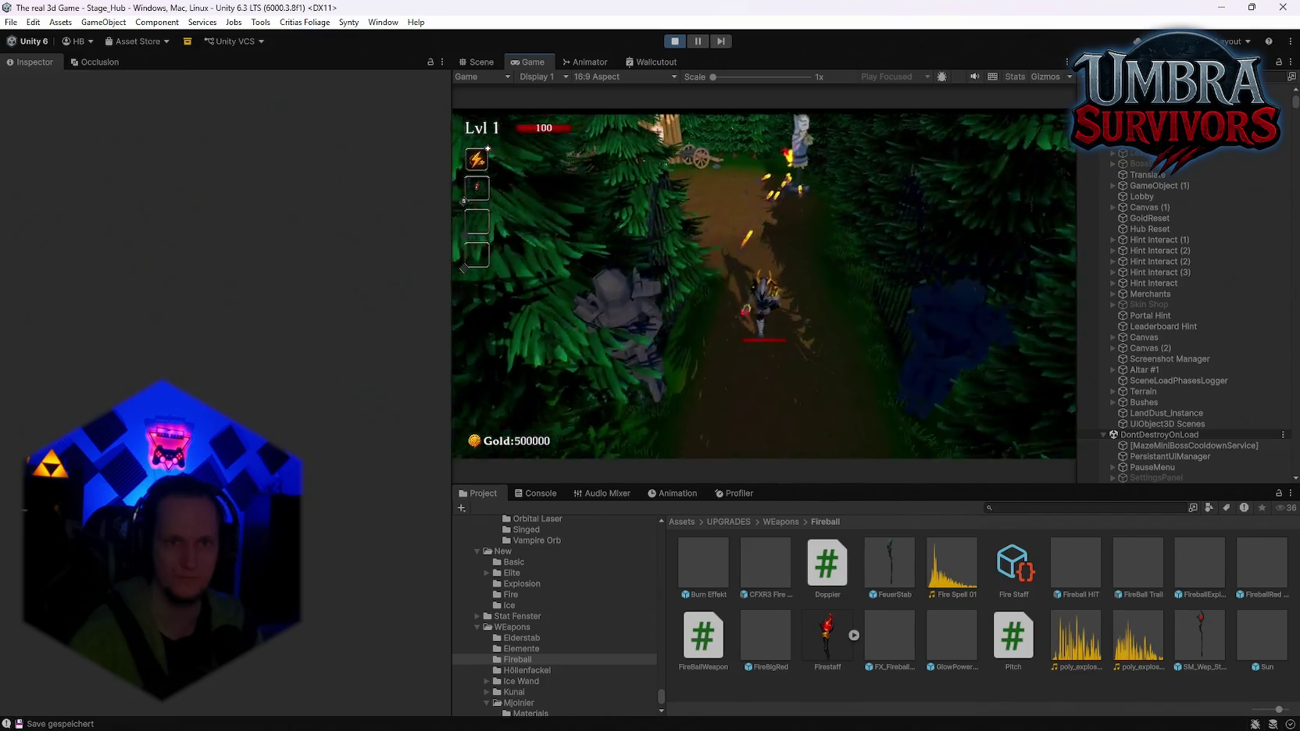
key(w)
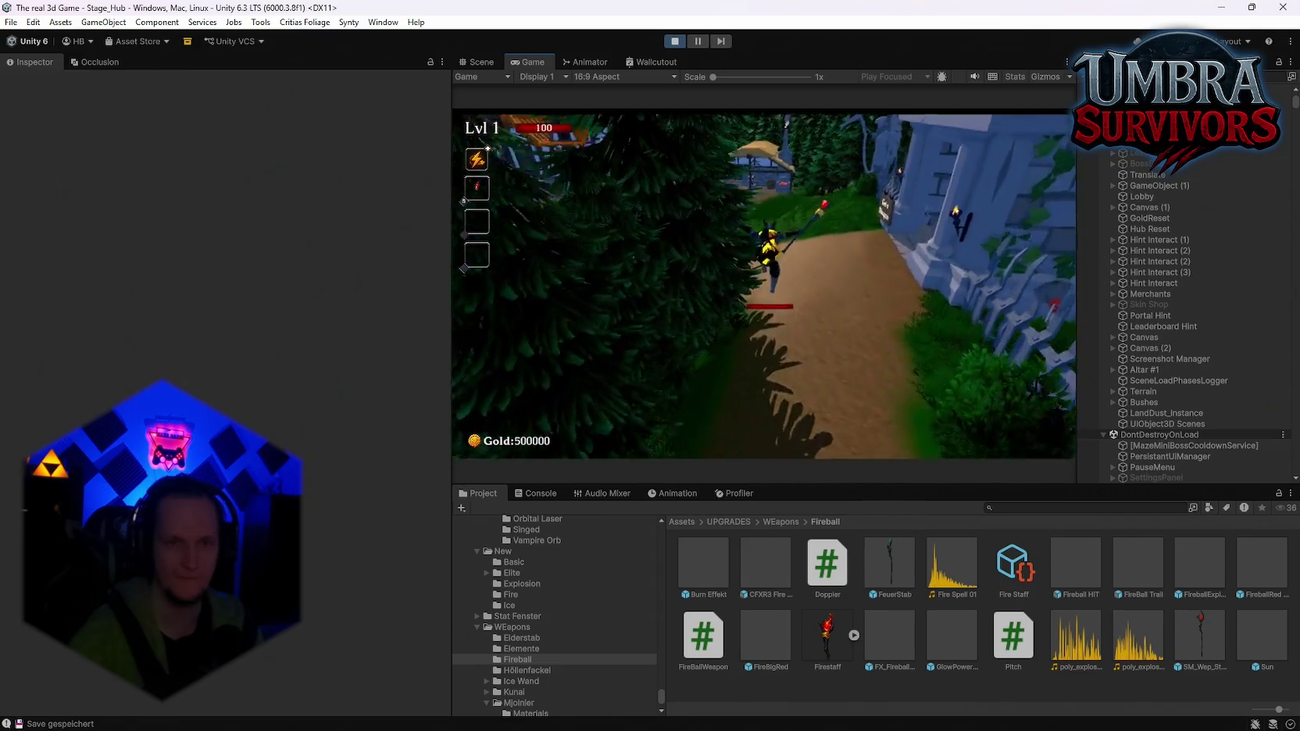
key(w)
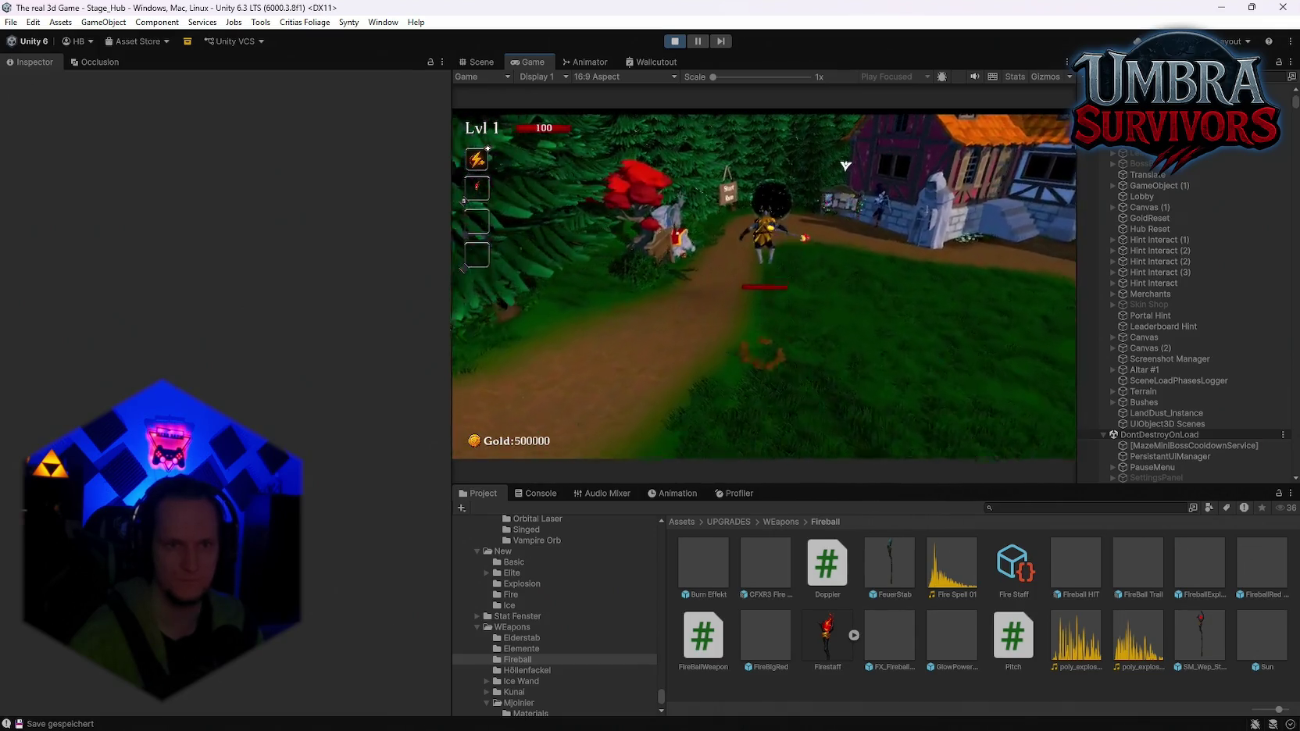
key(w)
key(e)
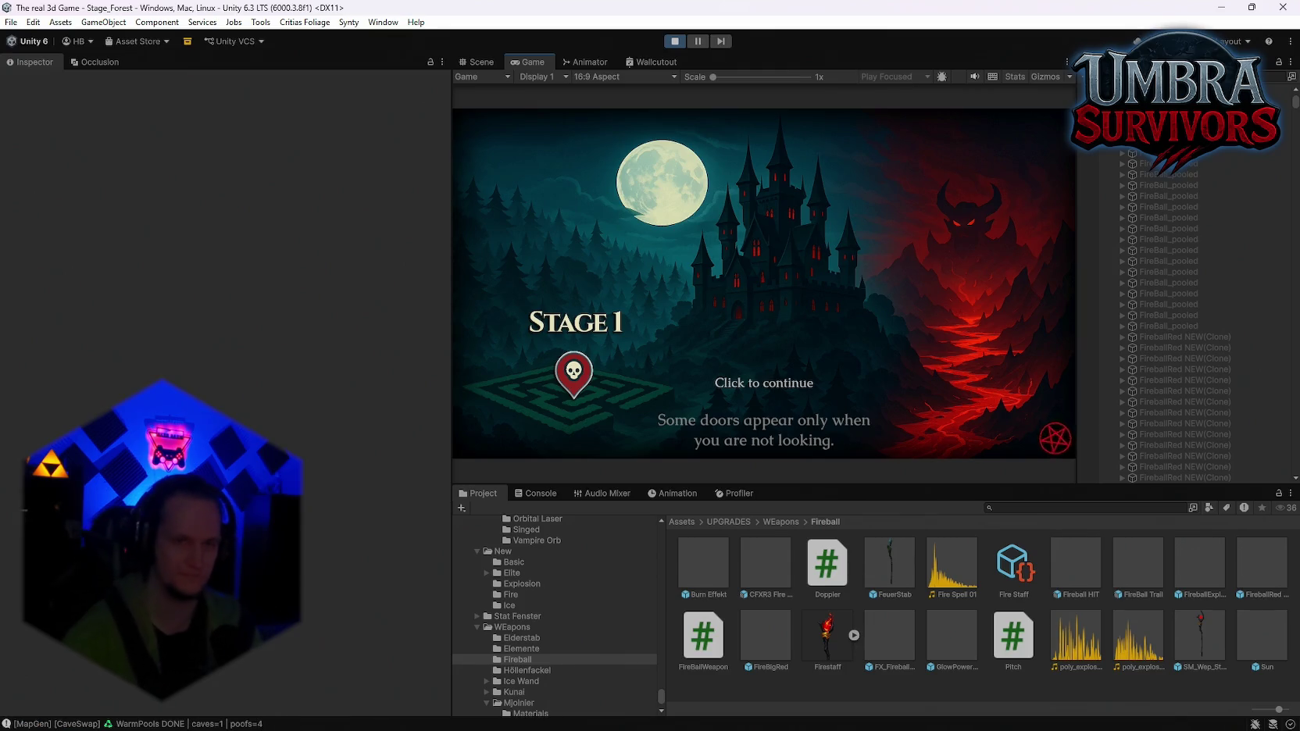
Move through the Stage 1 forest past enemies while fireballs auto-fire, then pause with Escape
key(w)
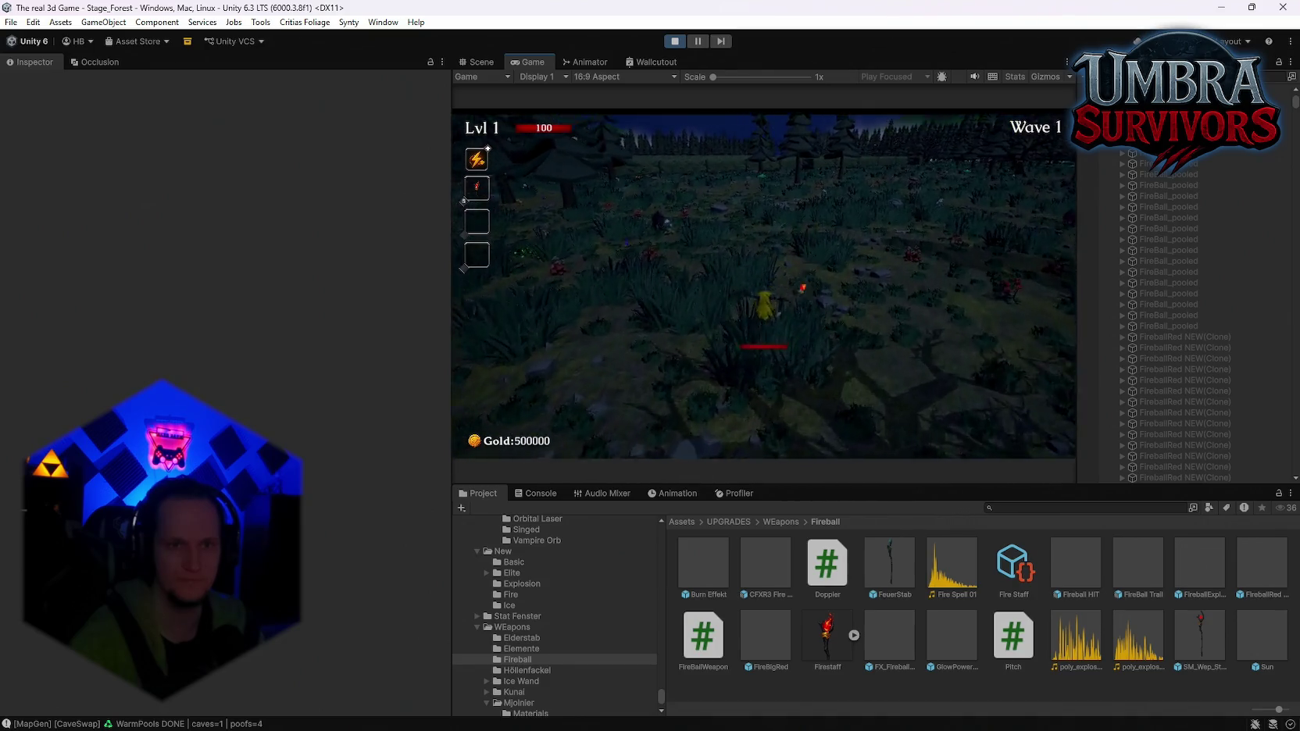
key(s)
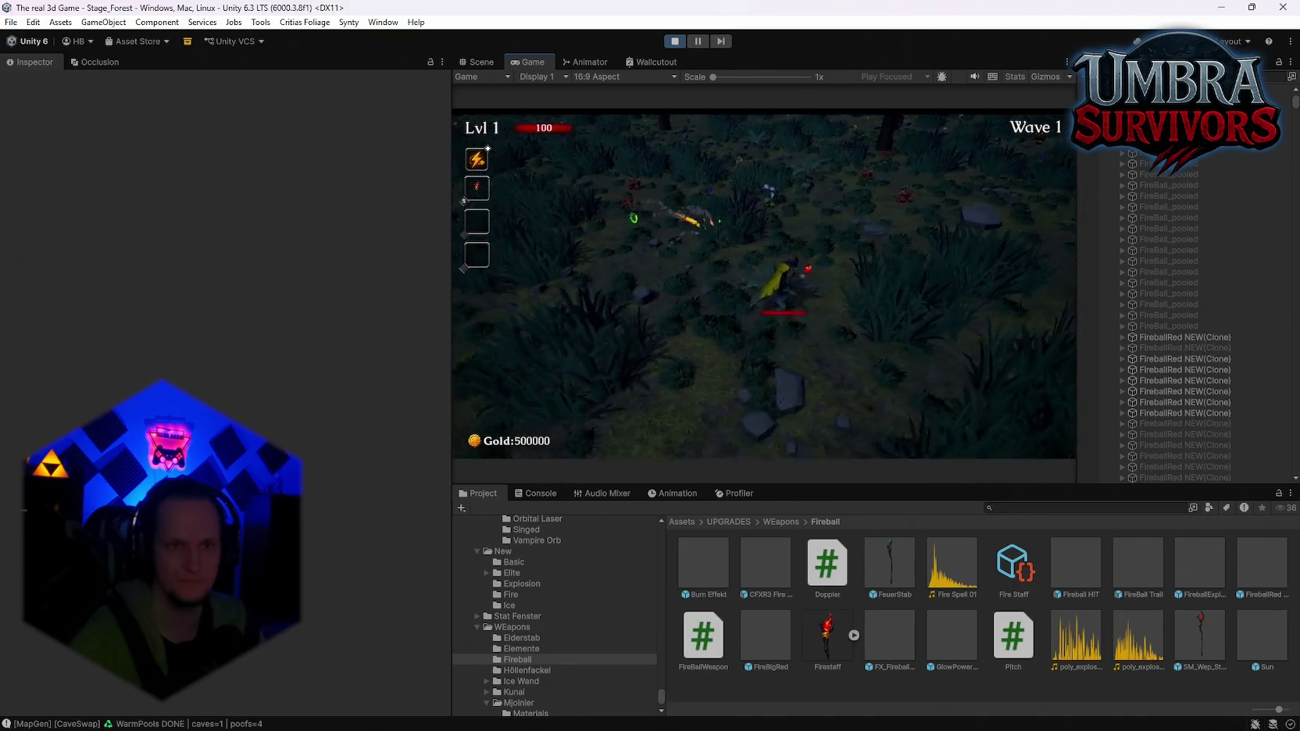
key(w)
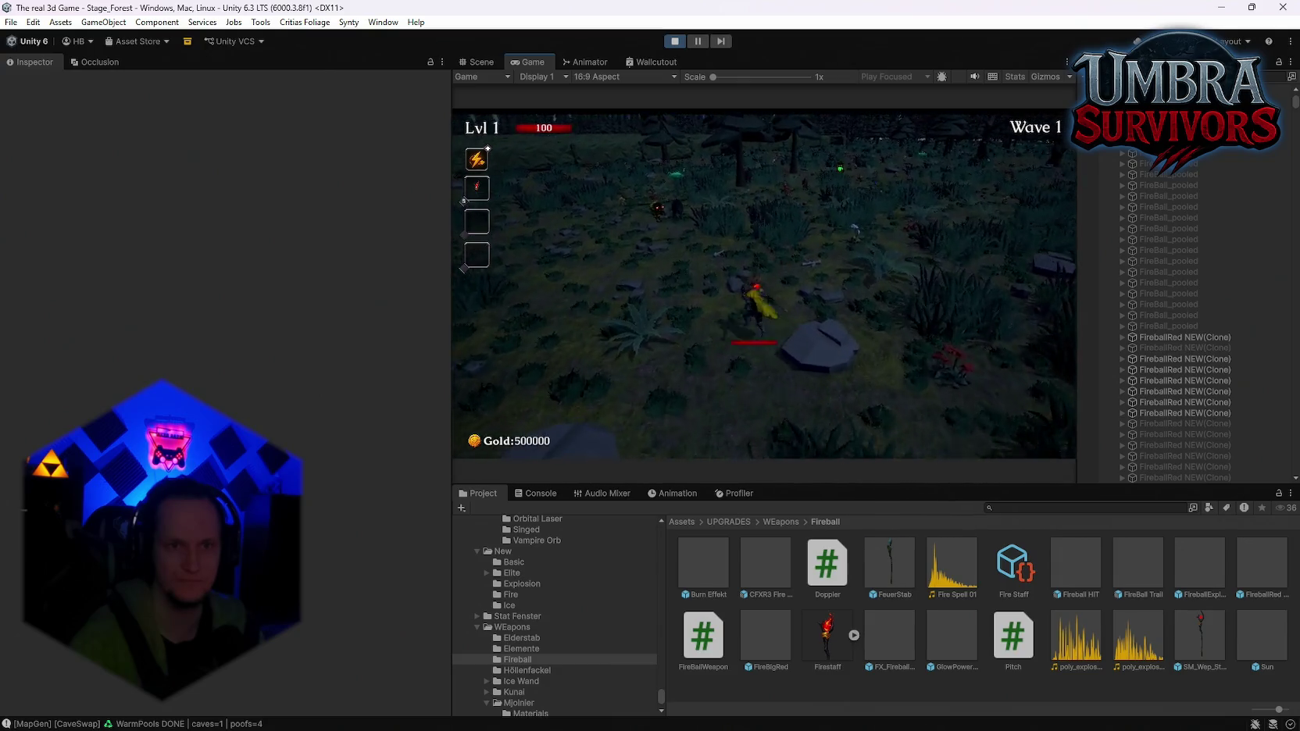
key(w)
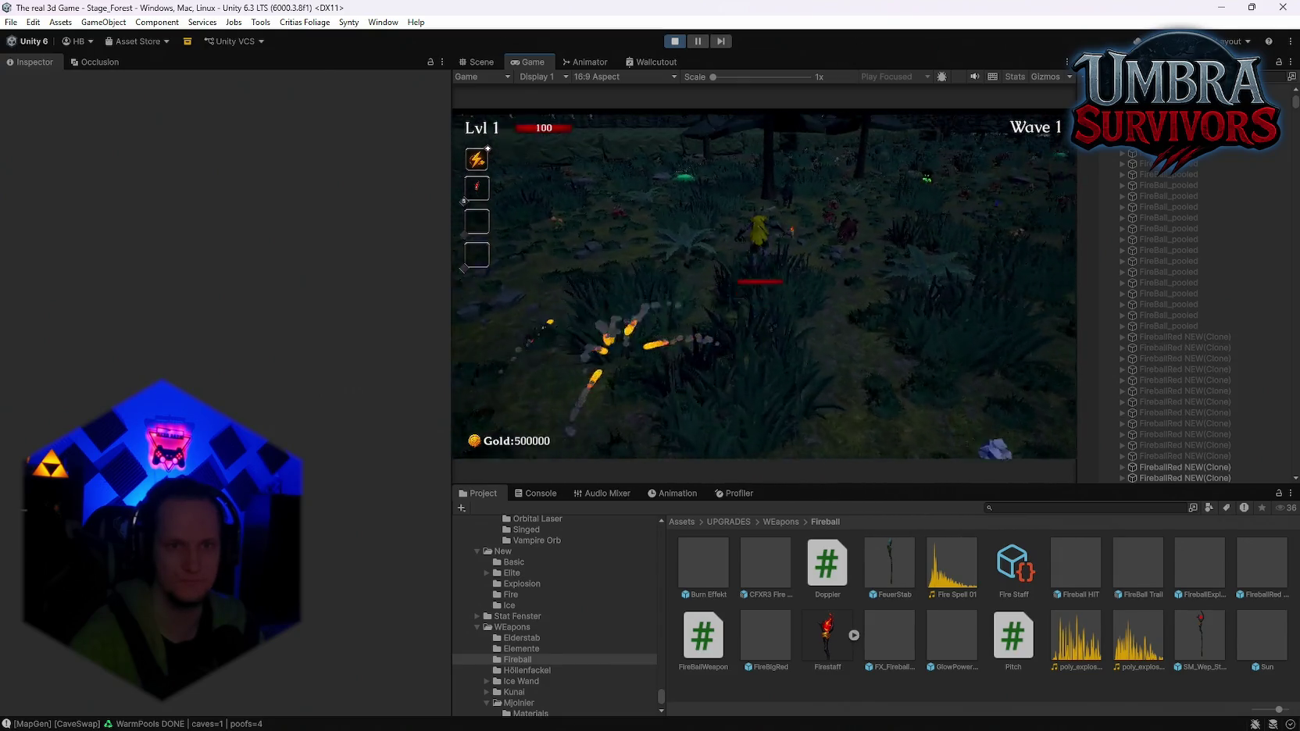
key(w)
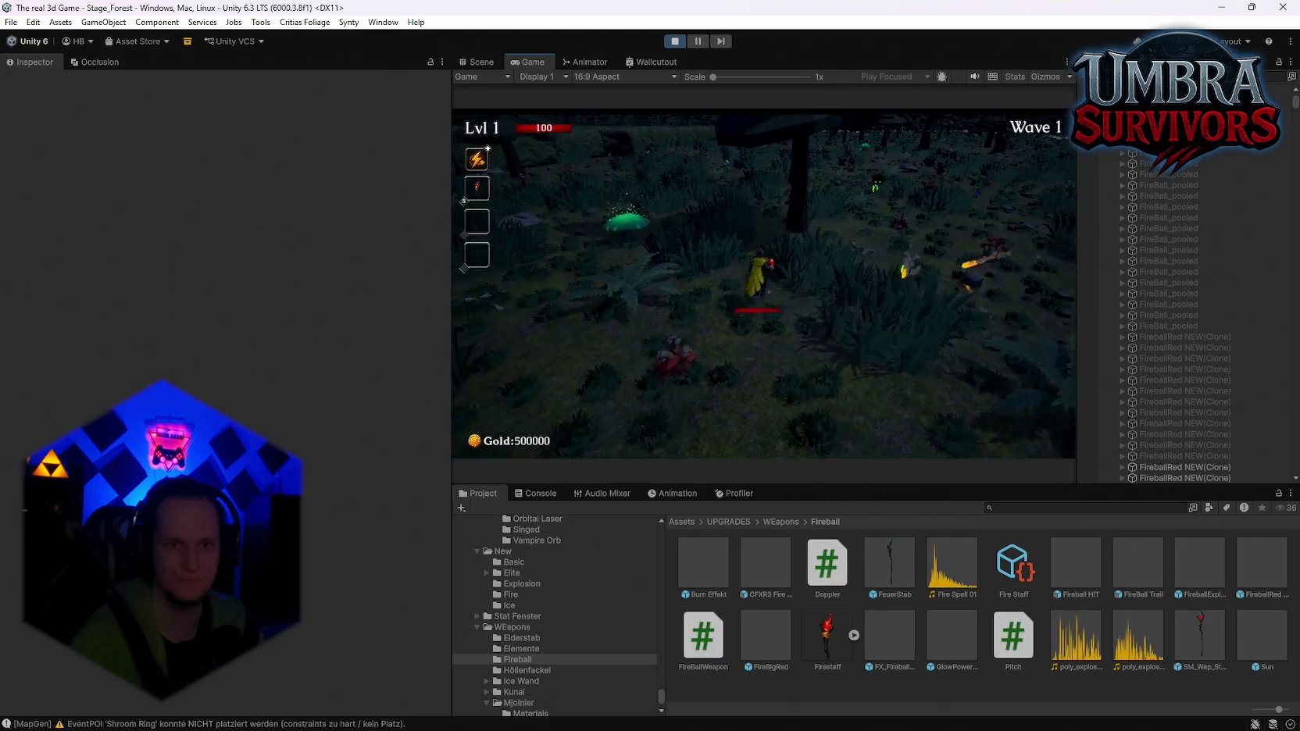
key(w)
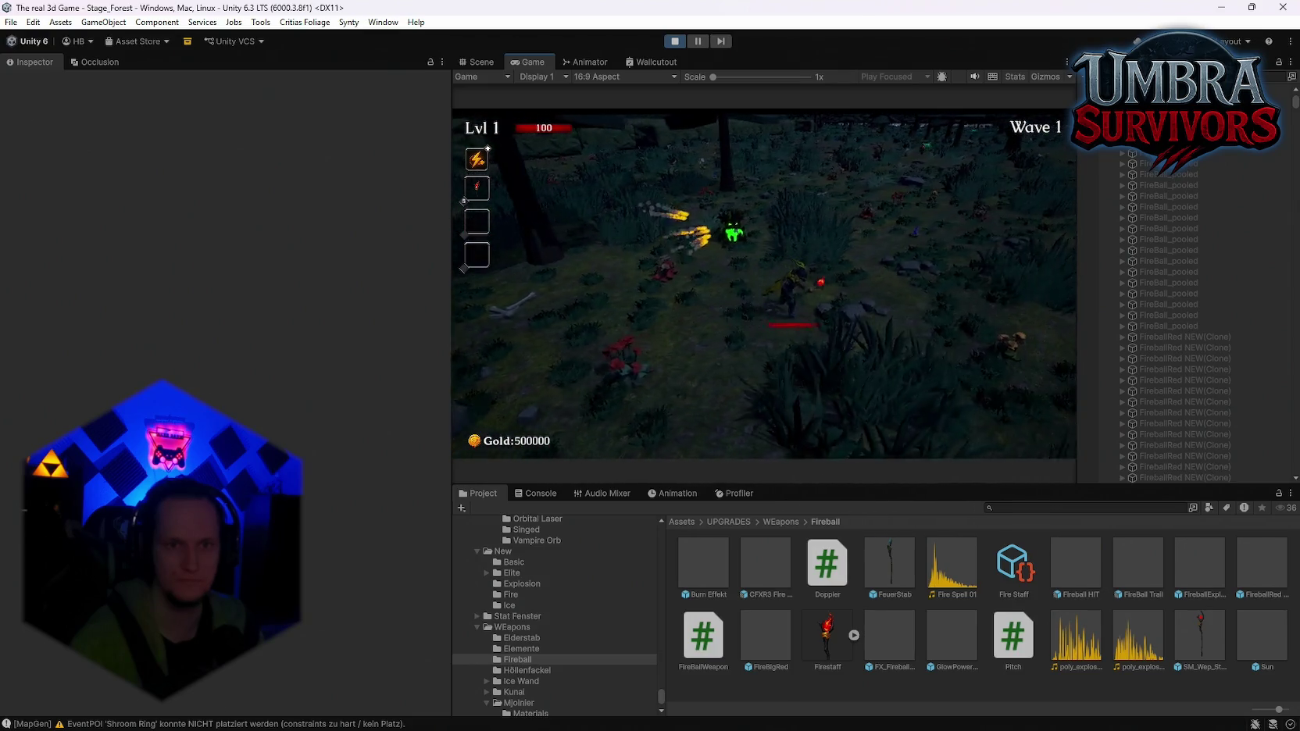
key(w)
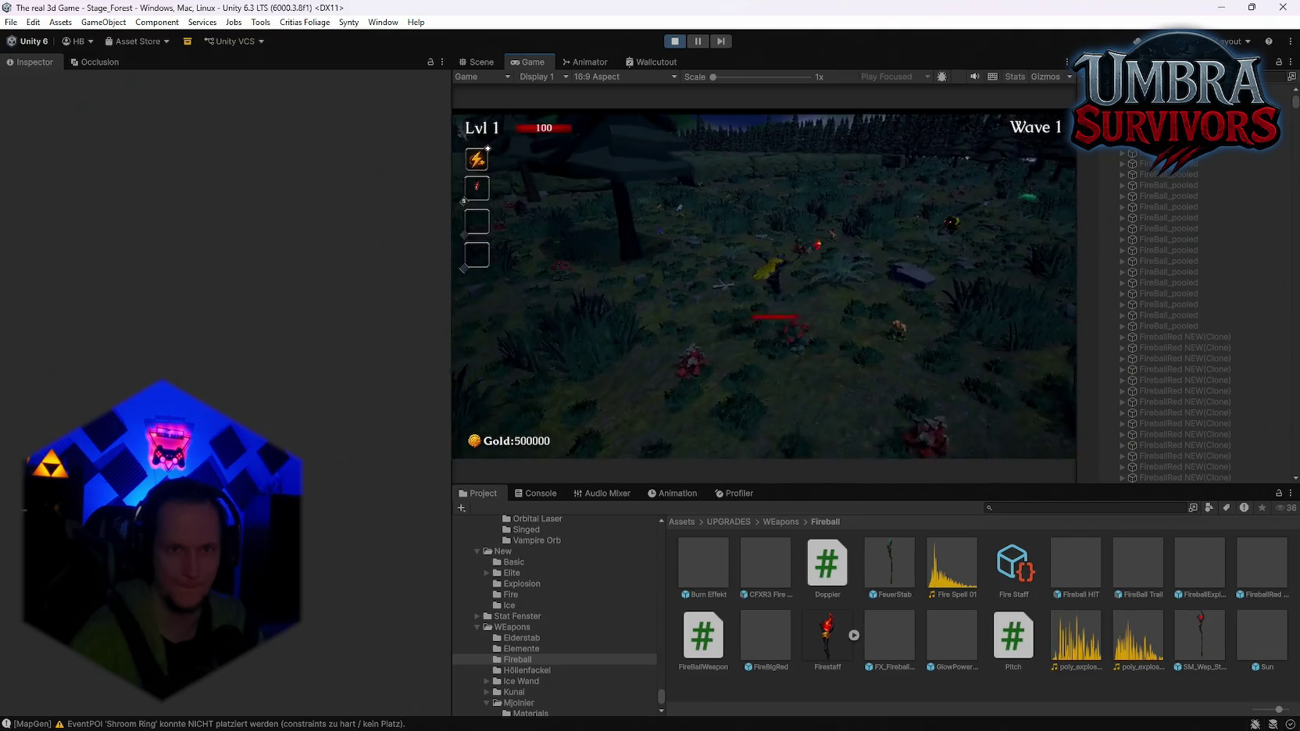
key(w)
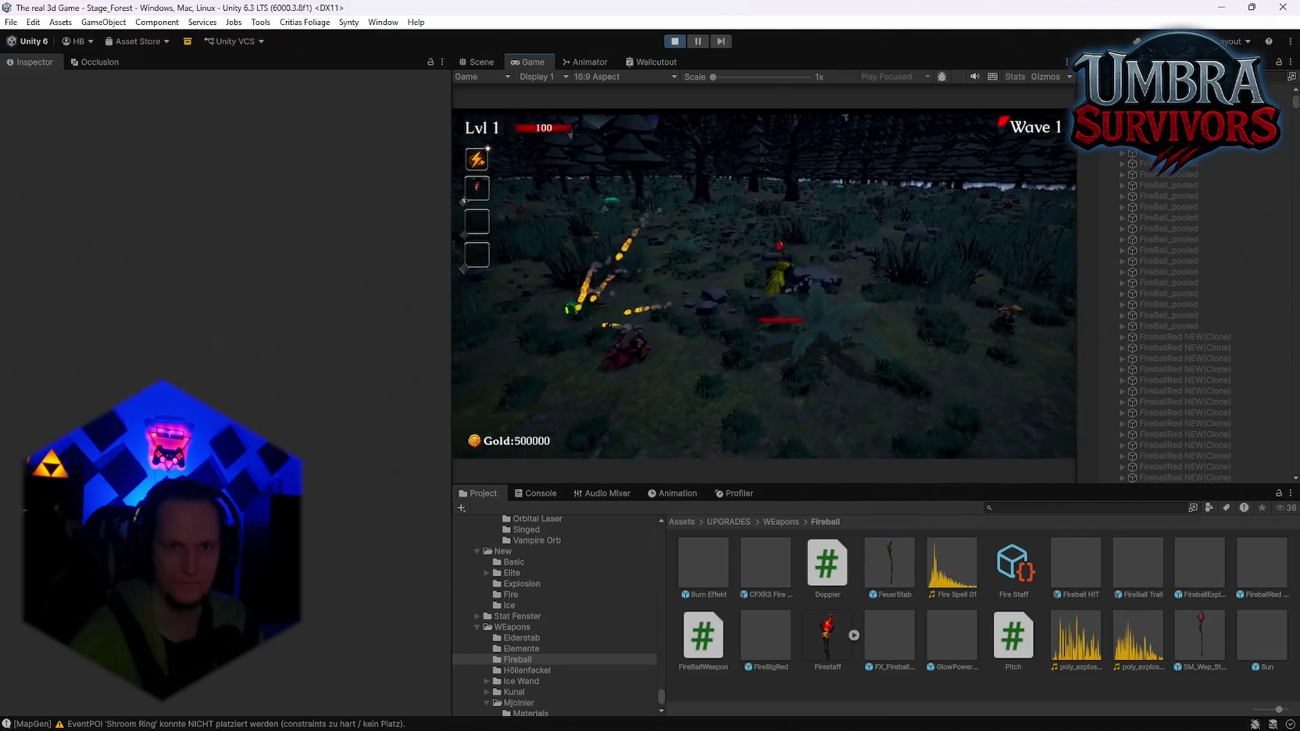
key(Escape)
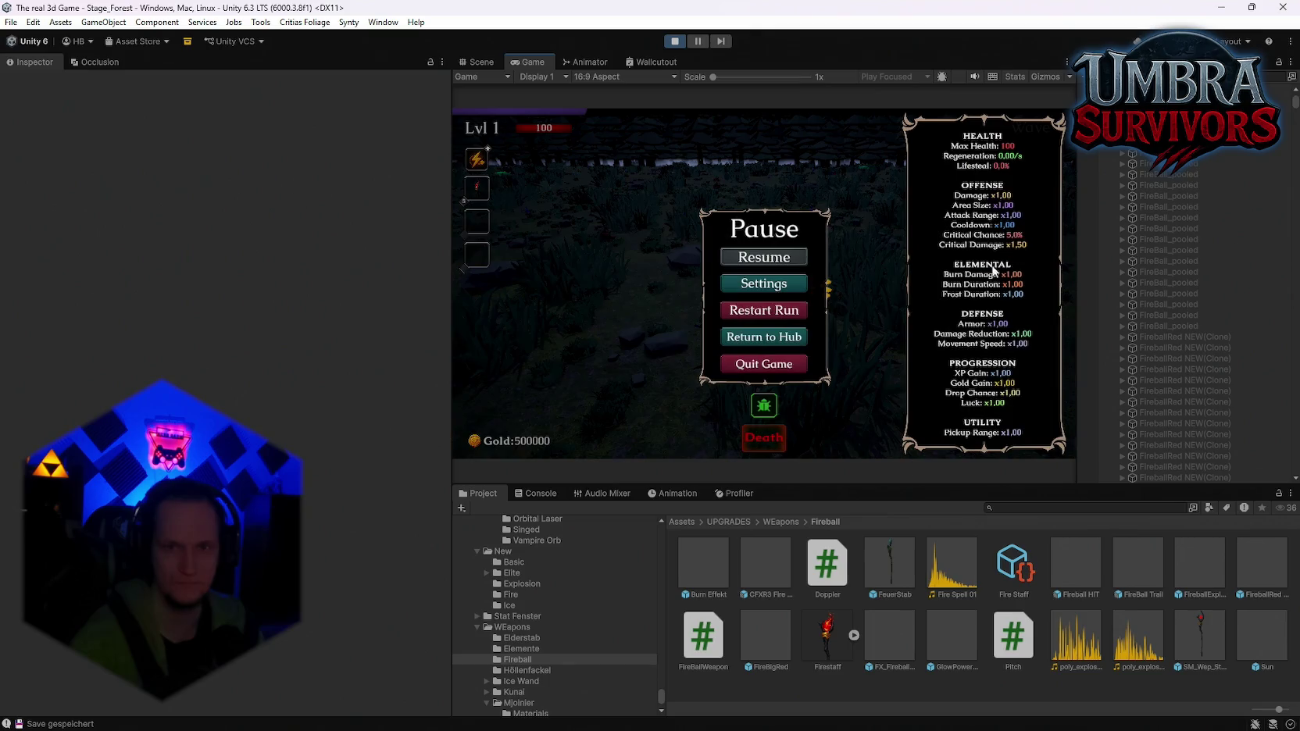
Select a firefly and open its FX_Soft_Tropical_02 material, keeping the white emission colour
scroll(1168, 308, up, 3)
scroll(1190, 282, up, 10)
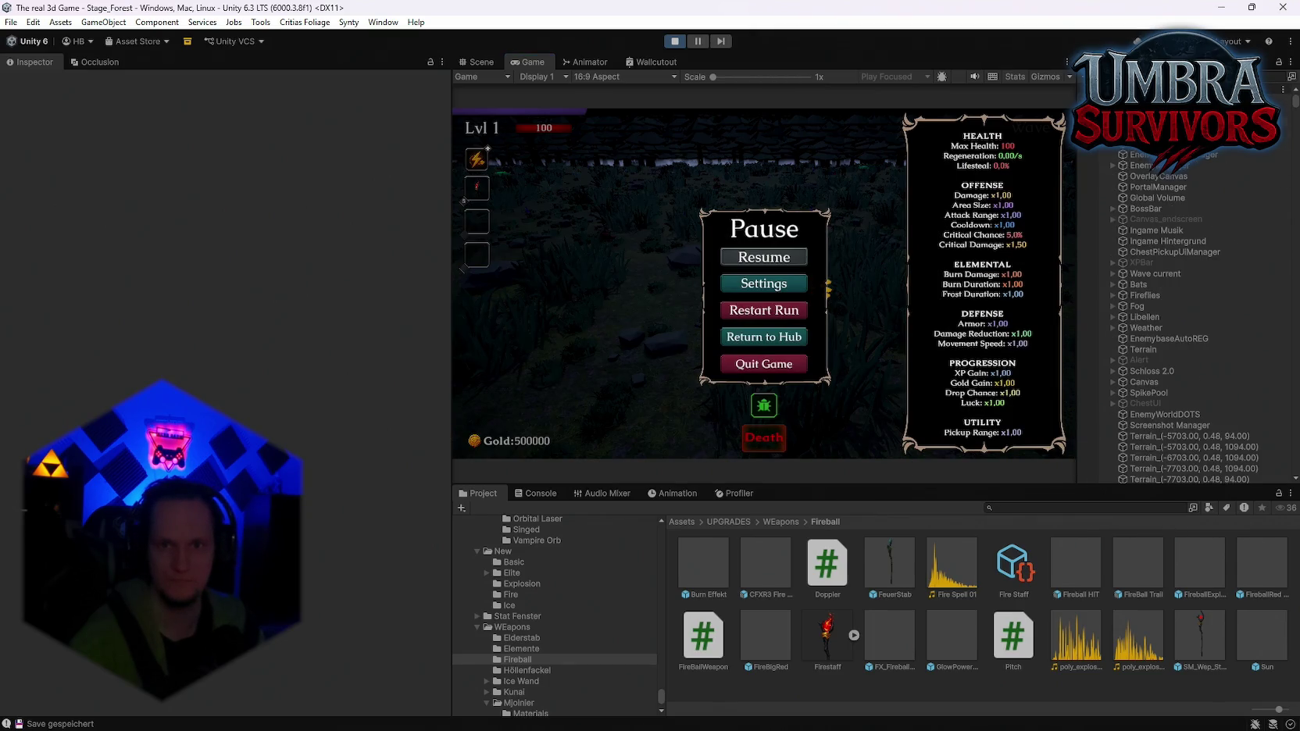
click(1113, 295)
click(1106, 316)
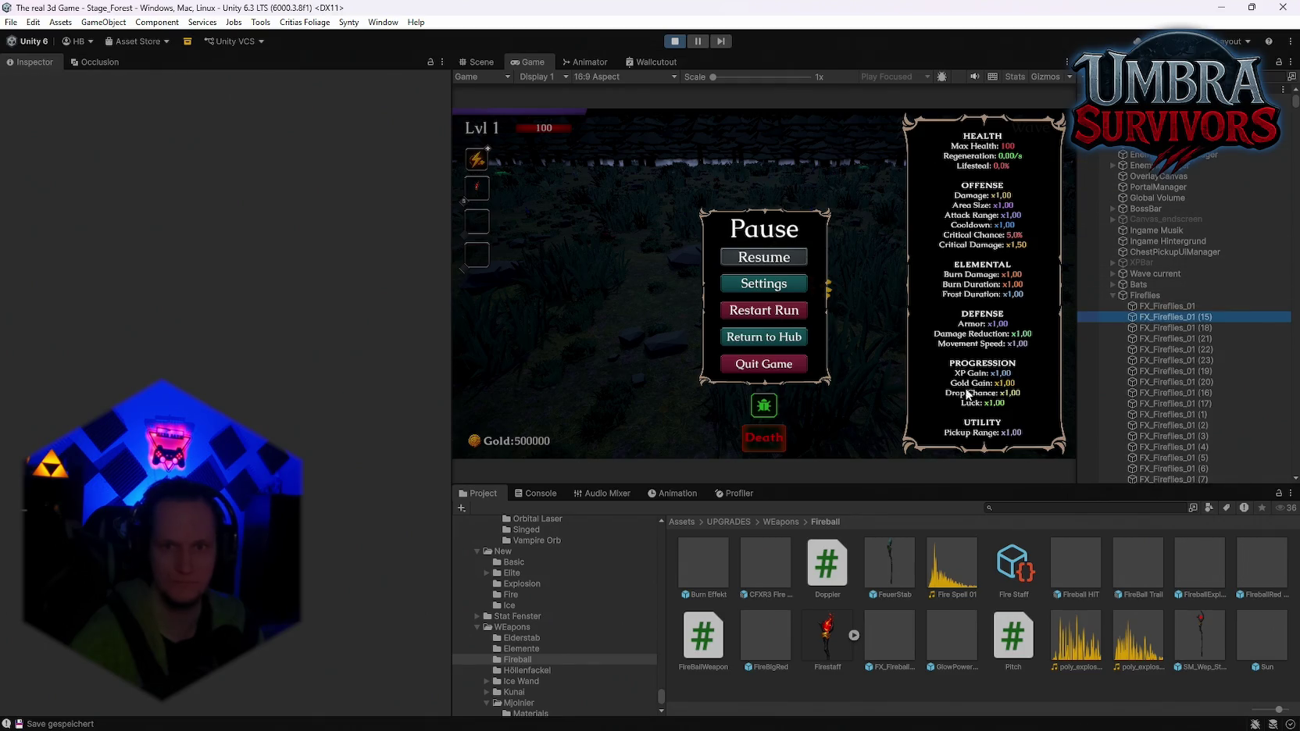
click(1055, 354)
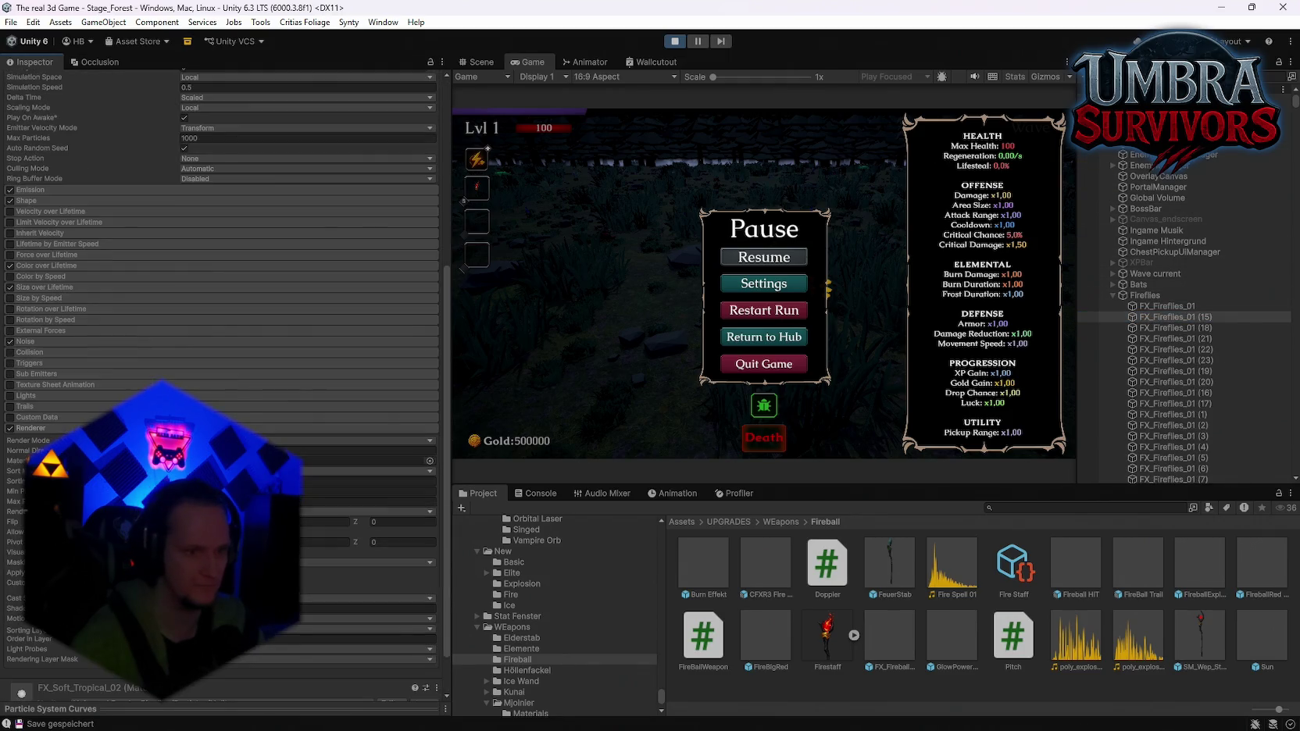
click(352, 461)
click(1262, 563)
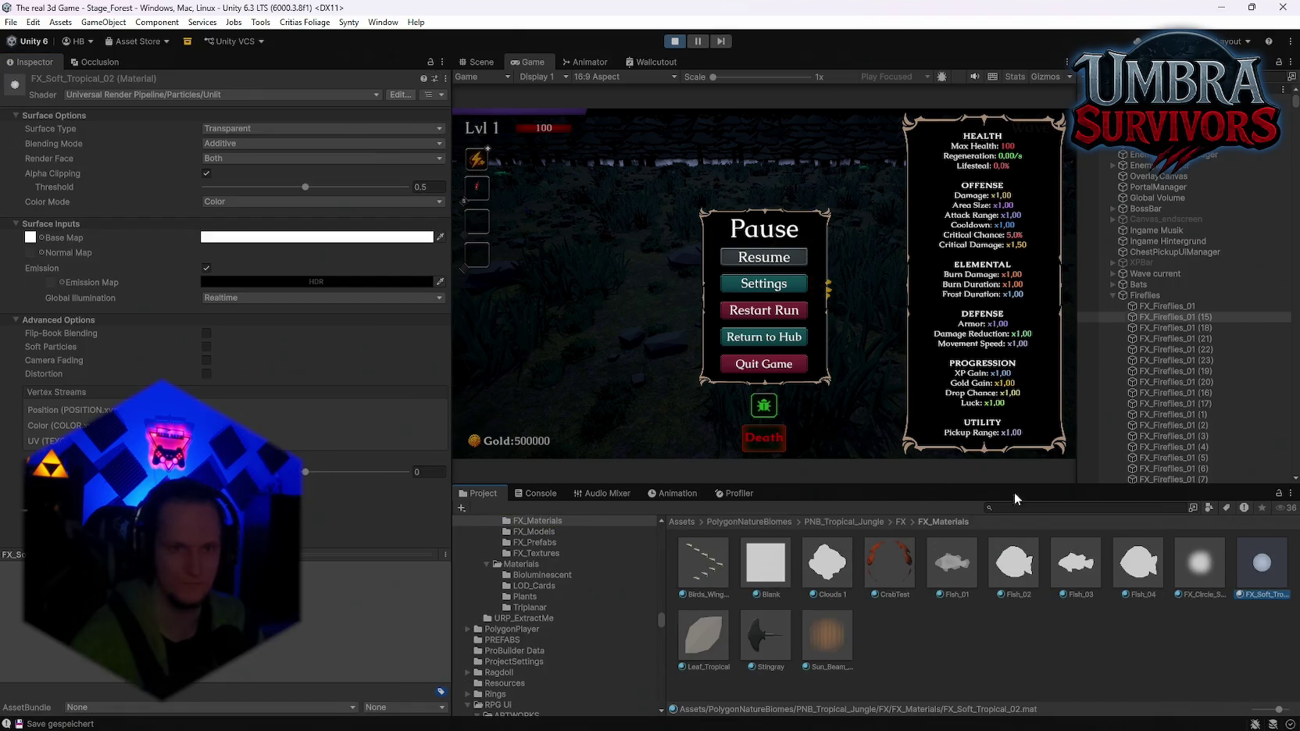
click(266, 282)
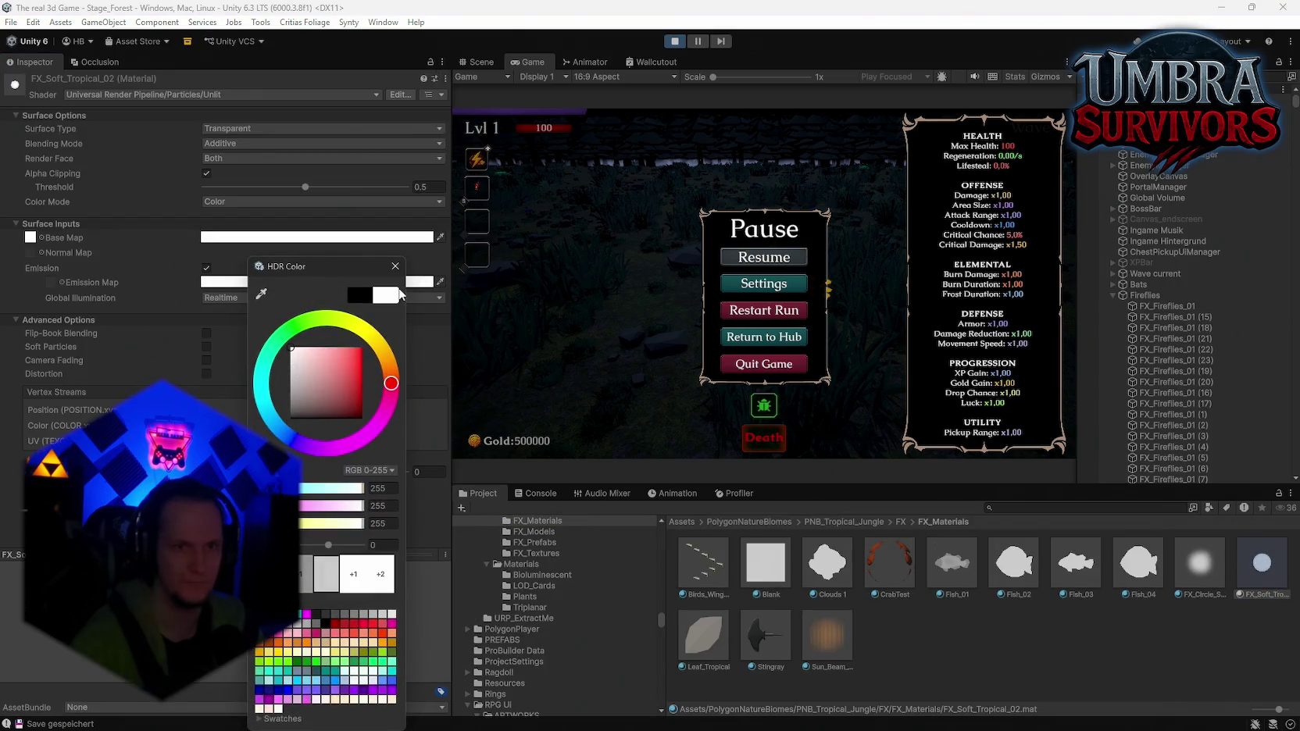
click(395, 266)
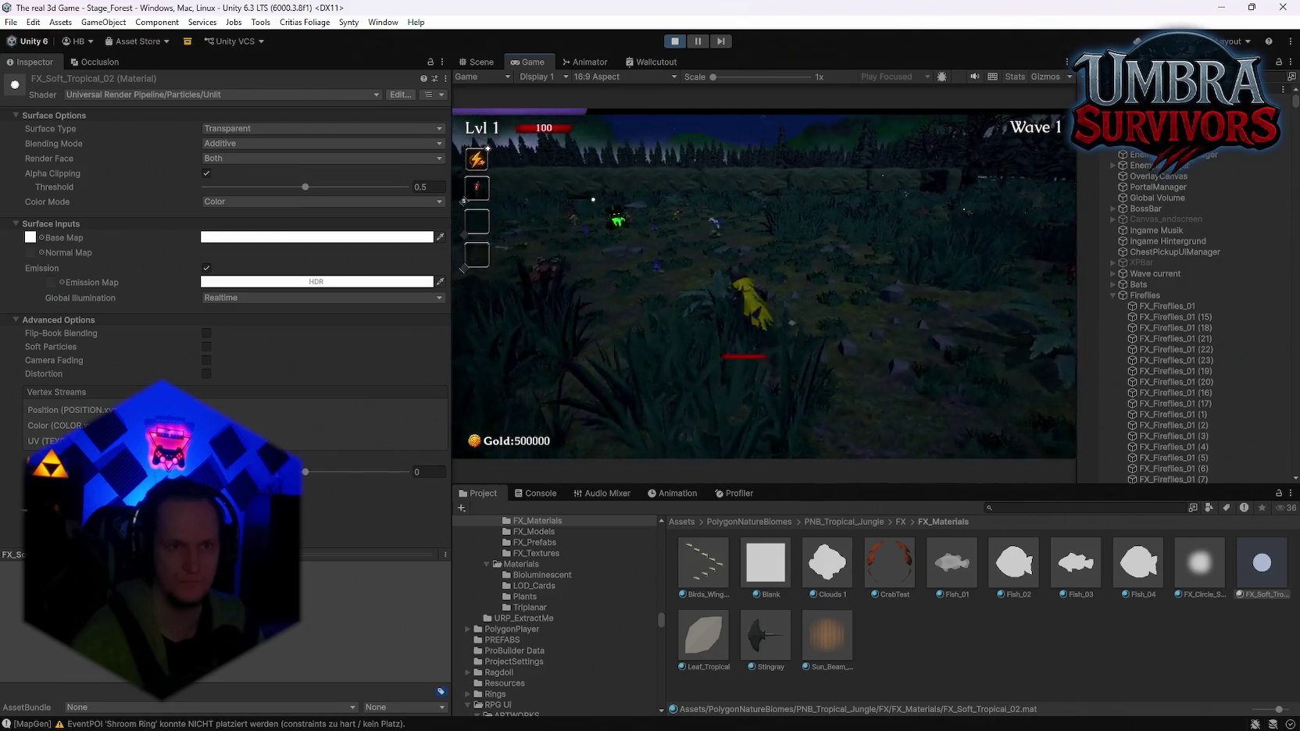
Raise the material's emission intensity to 3.3 and pause the game
click(251, 284)
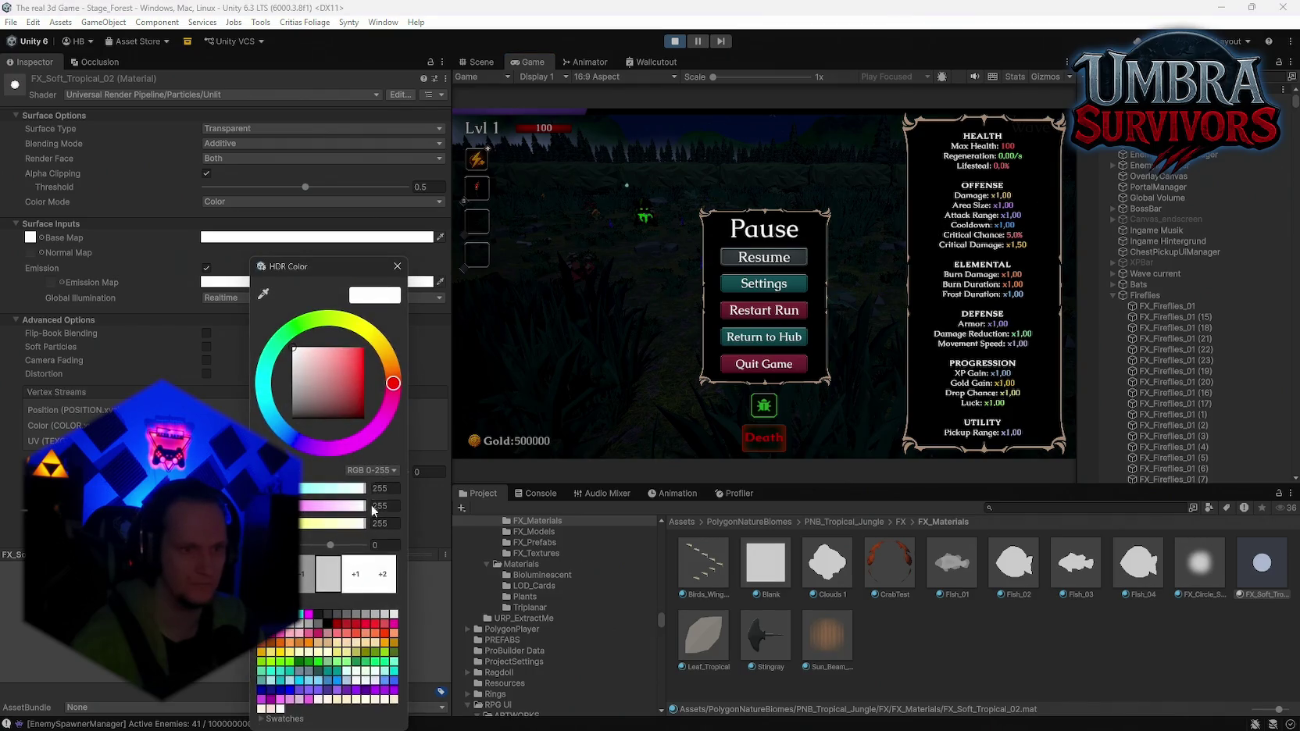
drag(332, 545, 344, 548)
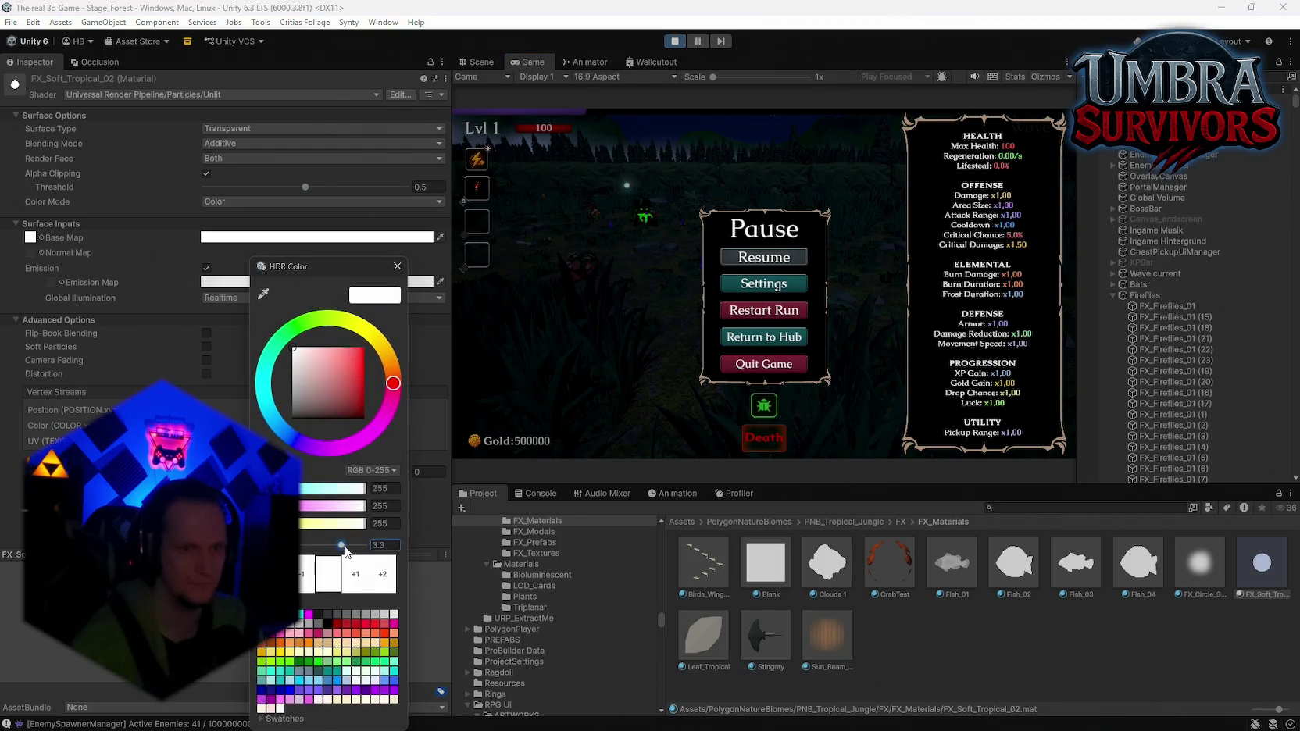
click(397, 266)
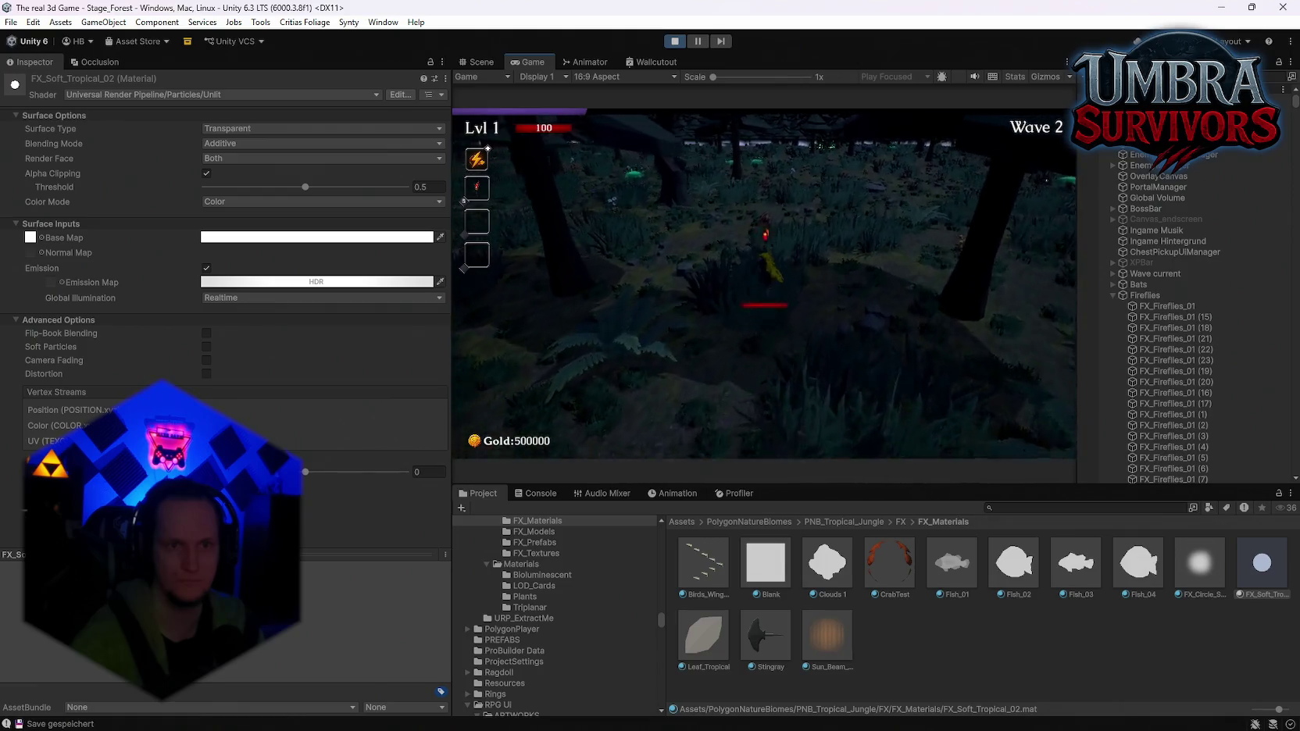
key(Escape)
Shift the emission hue to cyan, lower its blue component, then stop play mode with Ctrl+P
click(211, 282)
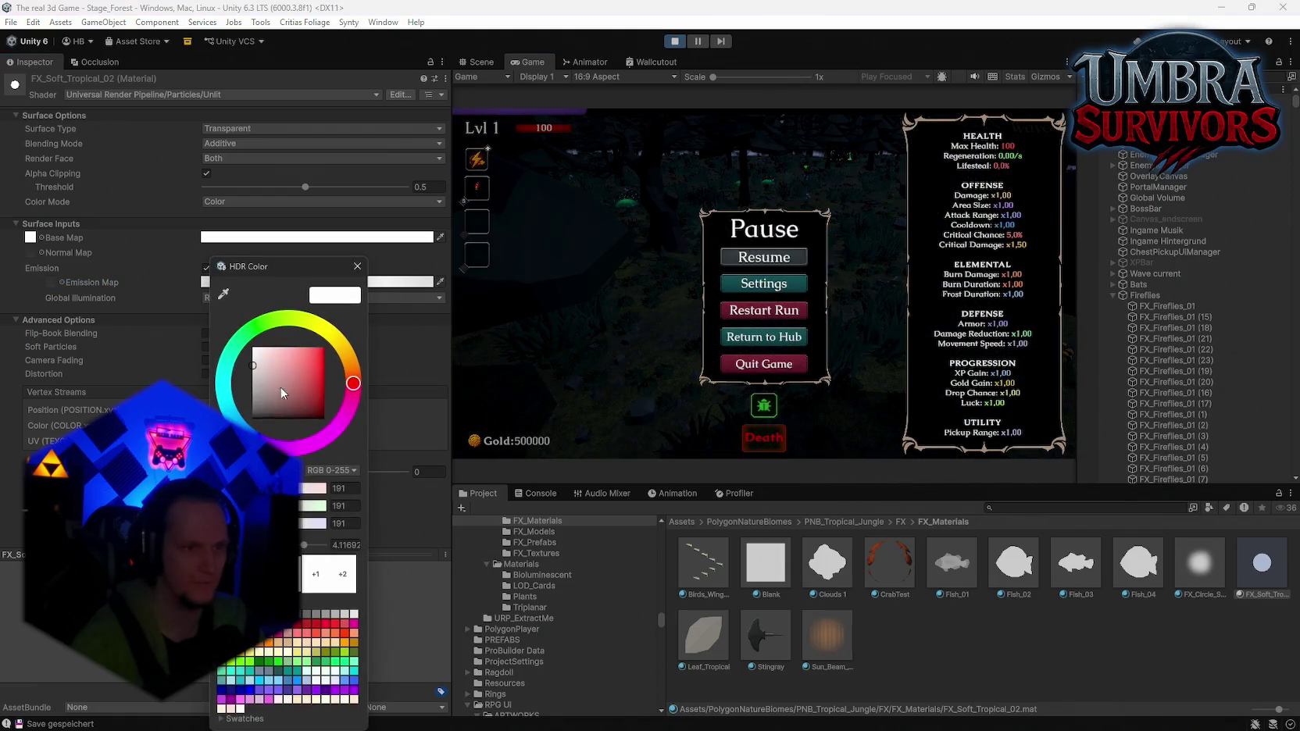
drag(223, 367, 228, 383)
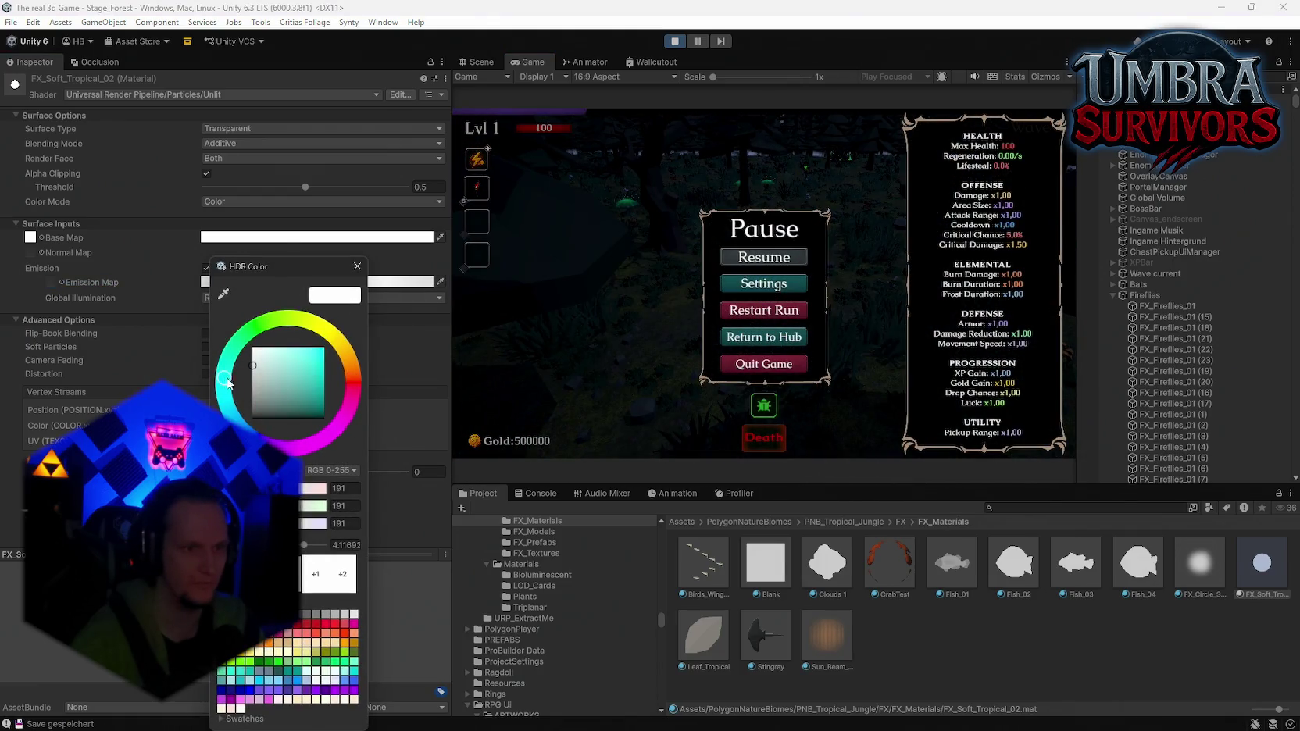
click(357, 266)
click(755, 258)
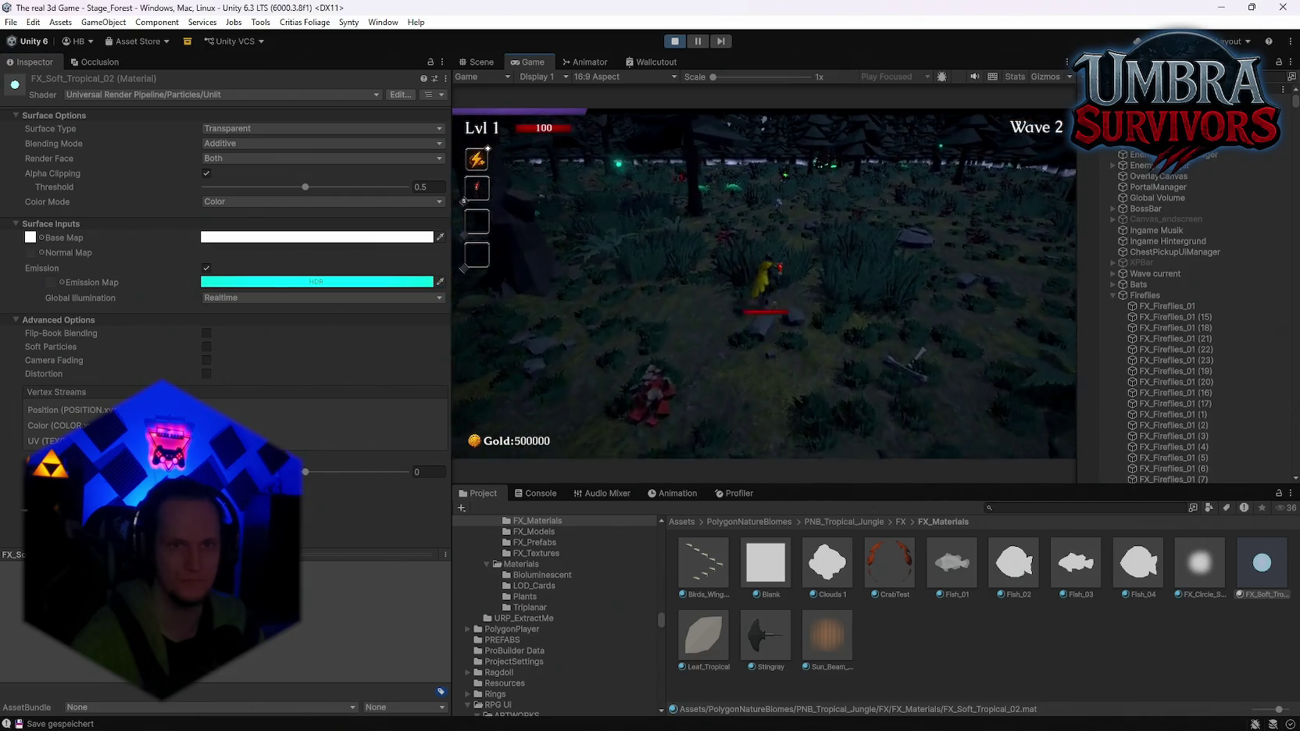
click(294, 279)
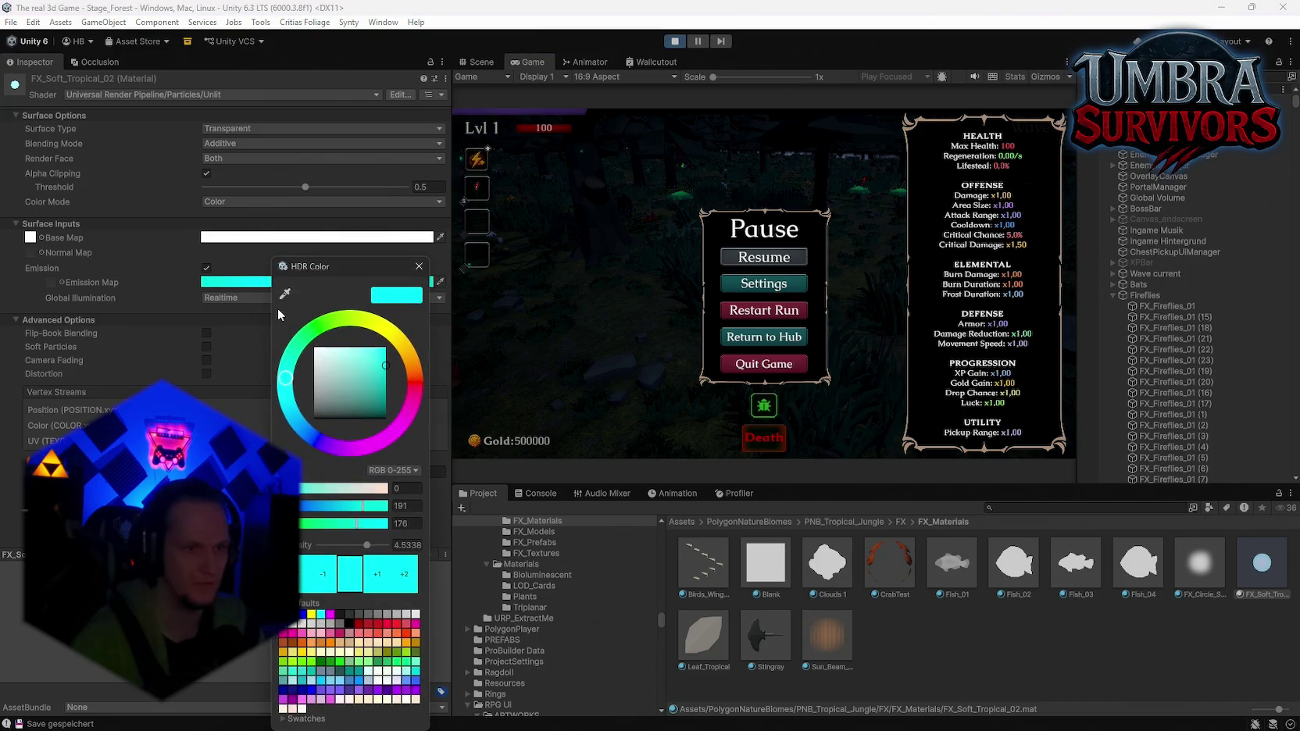
drag(352, 526, 337, 525)
key(ctrl+p)
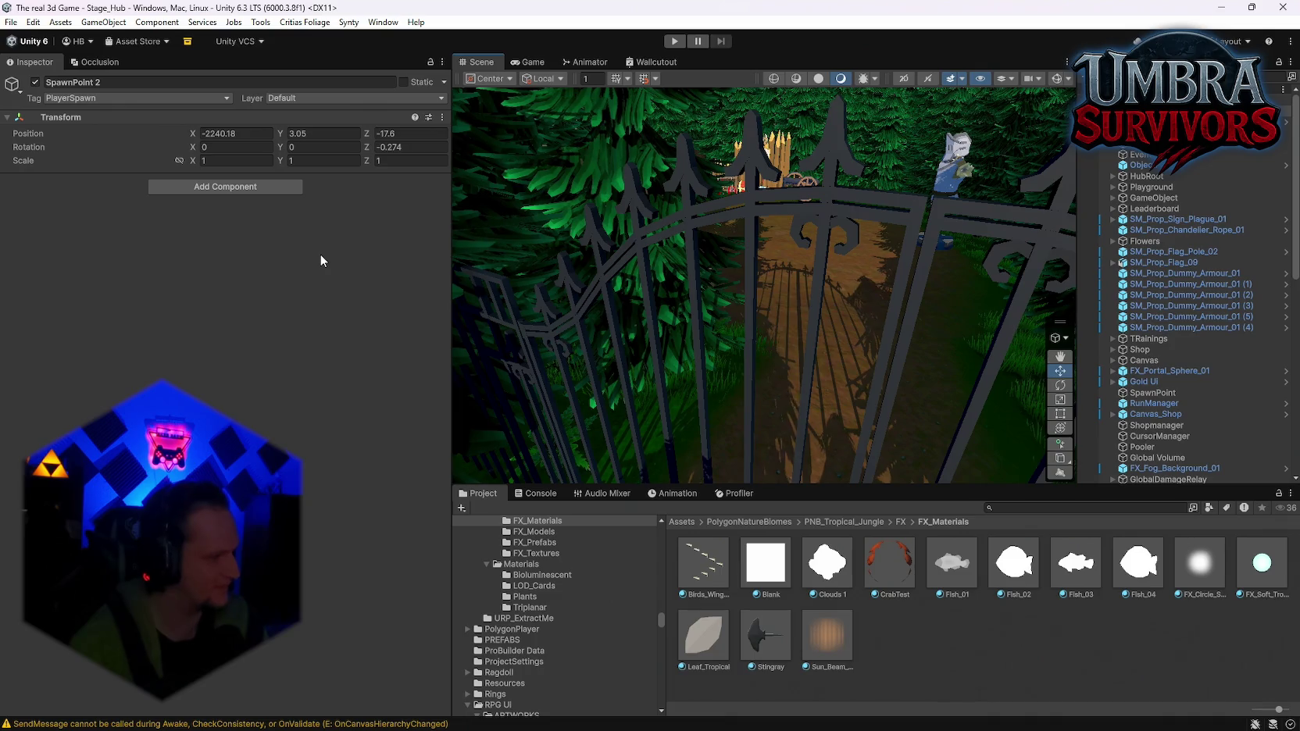
Save the Stage_Hub scene and then the whole project from the File menu
mouse_move(625, 281)
mouse_down()
mouse_move(703, 297)
mouse_move(1170, 277)
mouse_move(101, 261)
mouse_move(1251, 299)
mouse_move(235, 300)
mouse_move(1250, 301)
mouse_move(109, 303)
mouse_move(127, 299)
mouse_move(91, 300)
mouse_move(82, 316)
mouse_move(461, 291)
mouse_move(442, 292)
mouse_up()
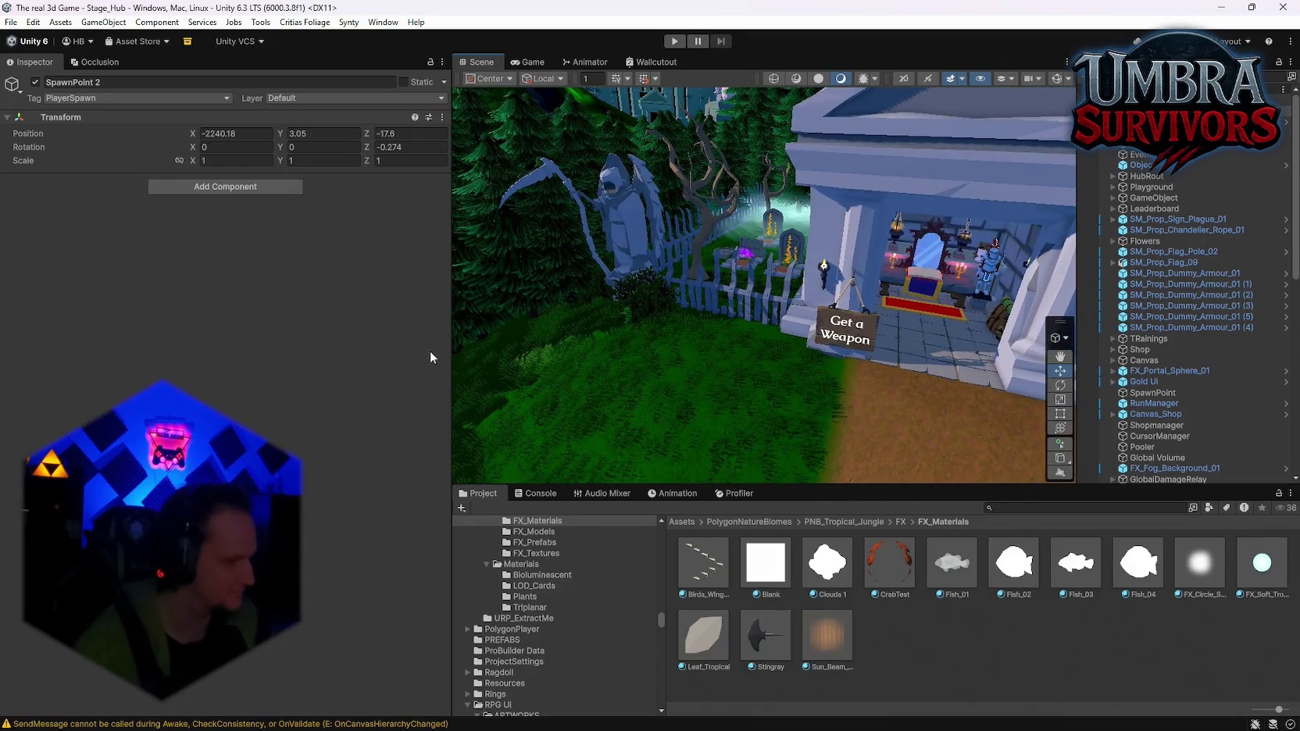
key(alt+f)
click(35, 91)
click(11, 22)
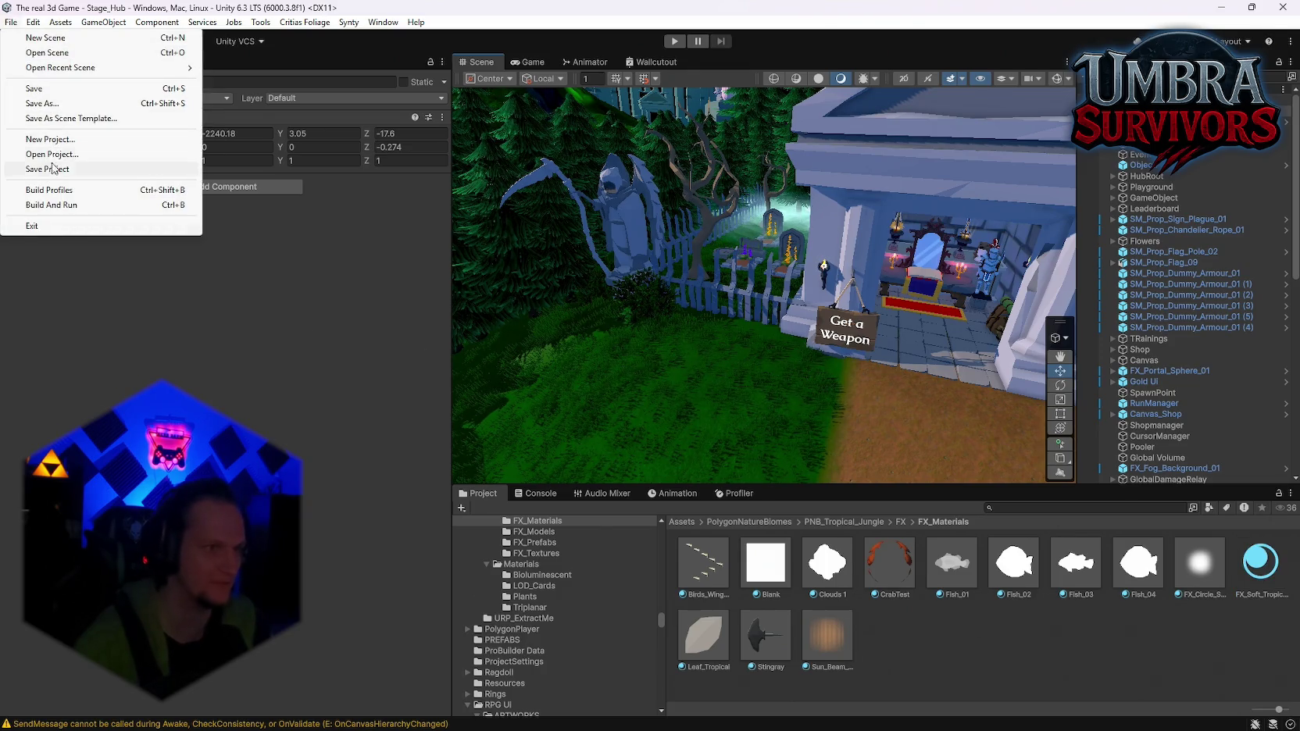
click(52, 173)
mouse_move(781, 257)
mouse_down()
mouse_move(1133, 246)
mouse_move(18, 236)
mouse_move(157, 217)
mouse_move(135, 142)
mouse_move(1250, 196)
mouse_move(1211, 234)
mouse_move(1144, 264)
mouse_move(743, 300)
mouse_move(840, 308)
mouse_up()
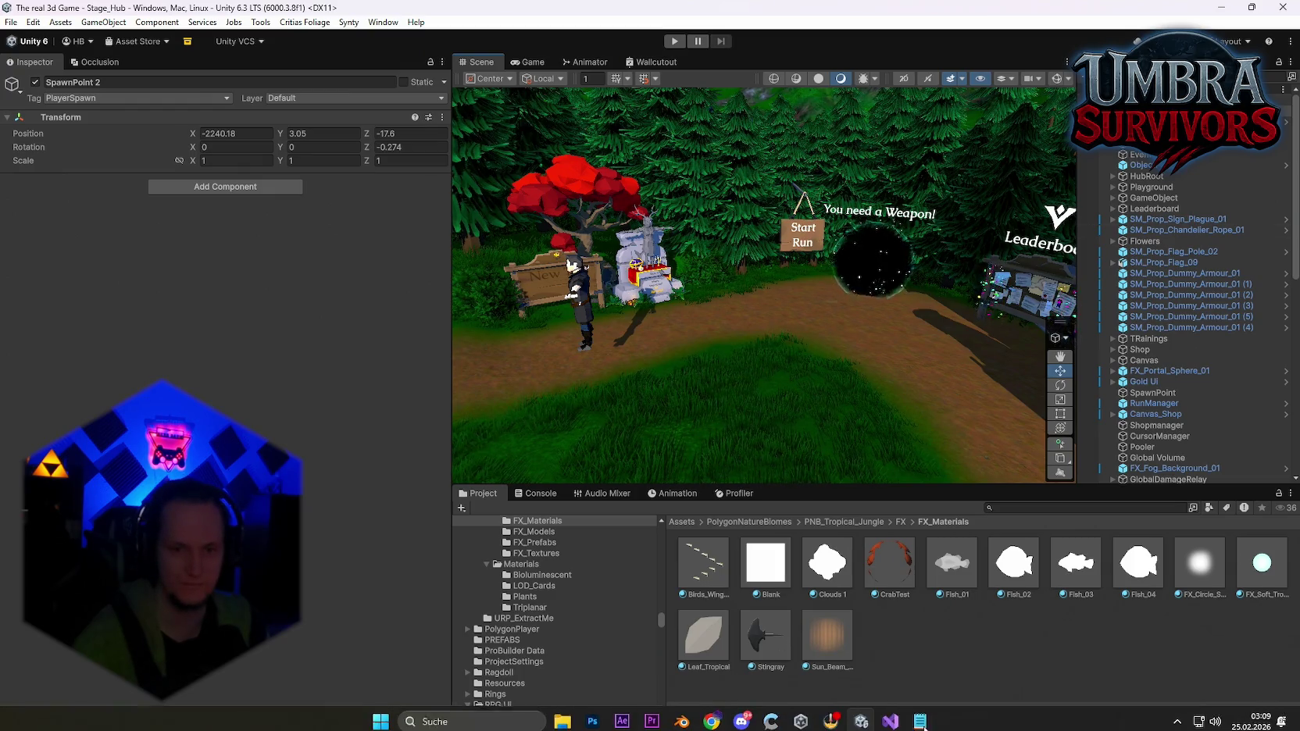
In Notepad, remove 'blom' from the last to-do line, then return to Unity
click(797, 717)
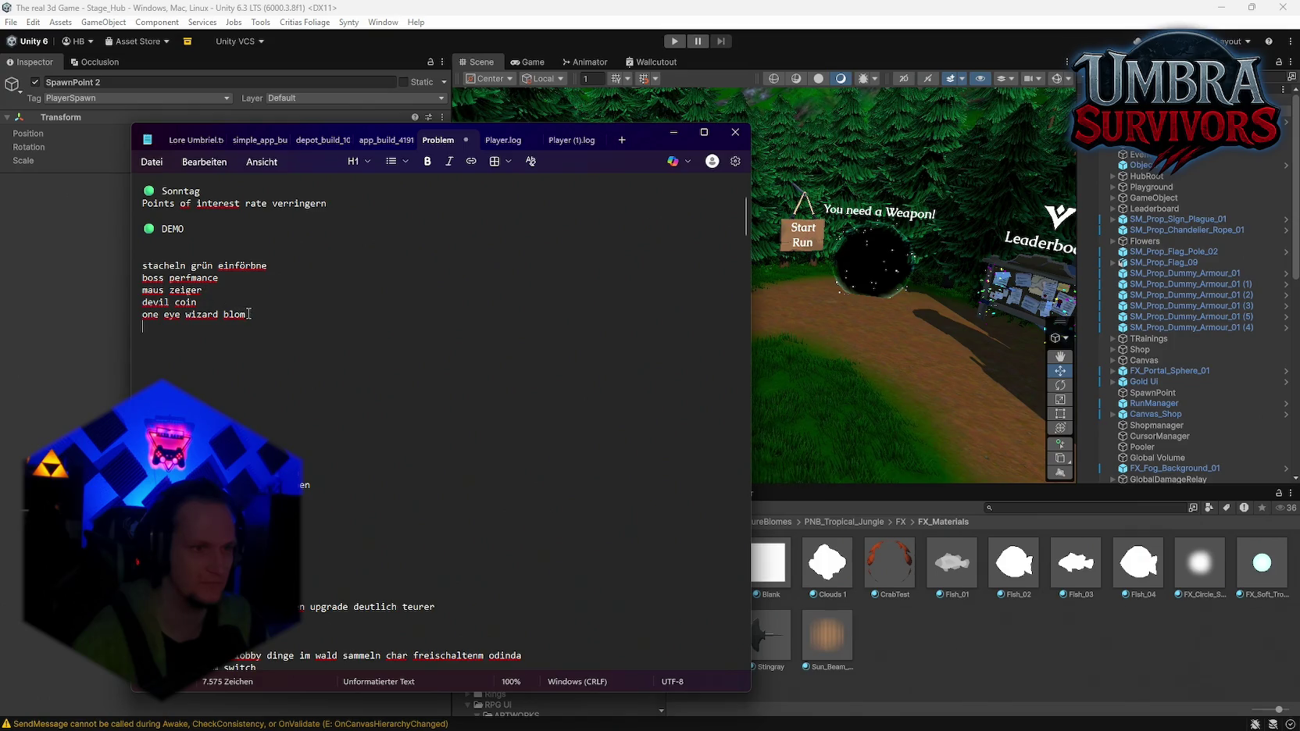
drag(248, 313, 159, 314)
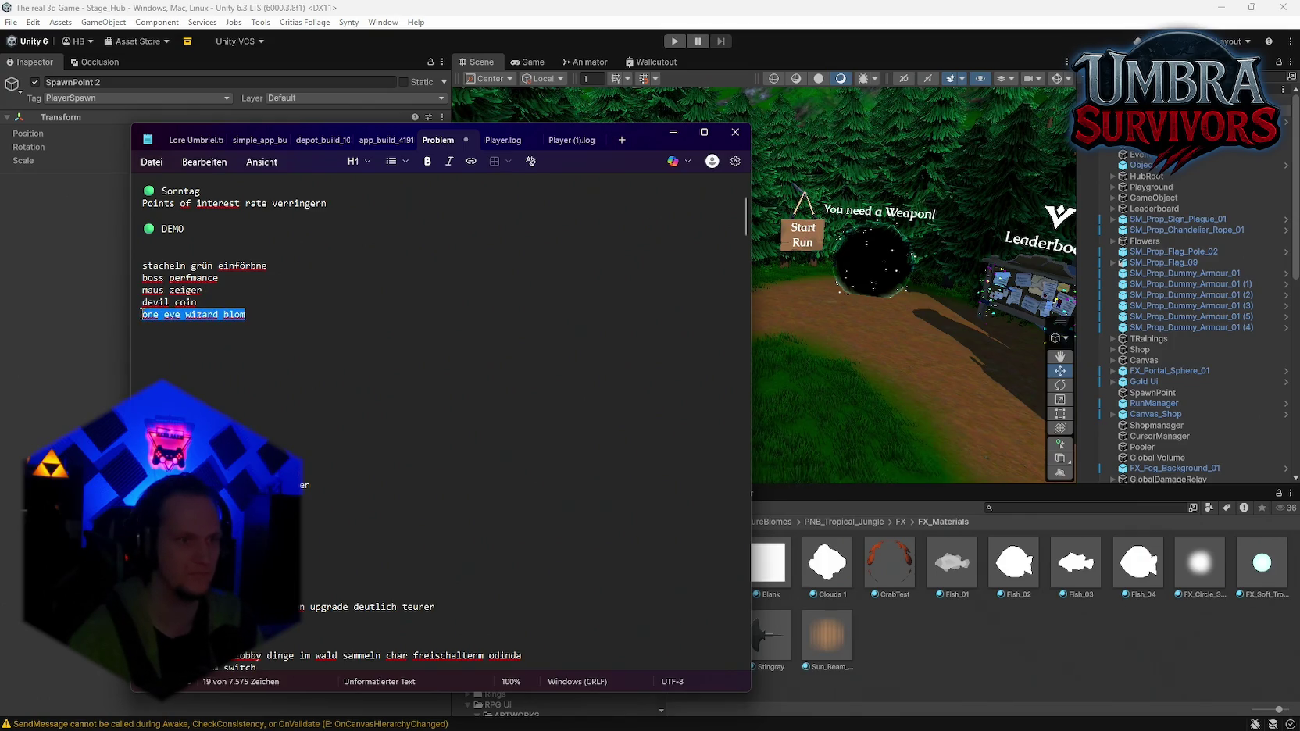
key(ctrl+z)
click(829, 29)
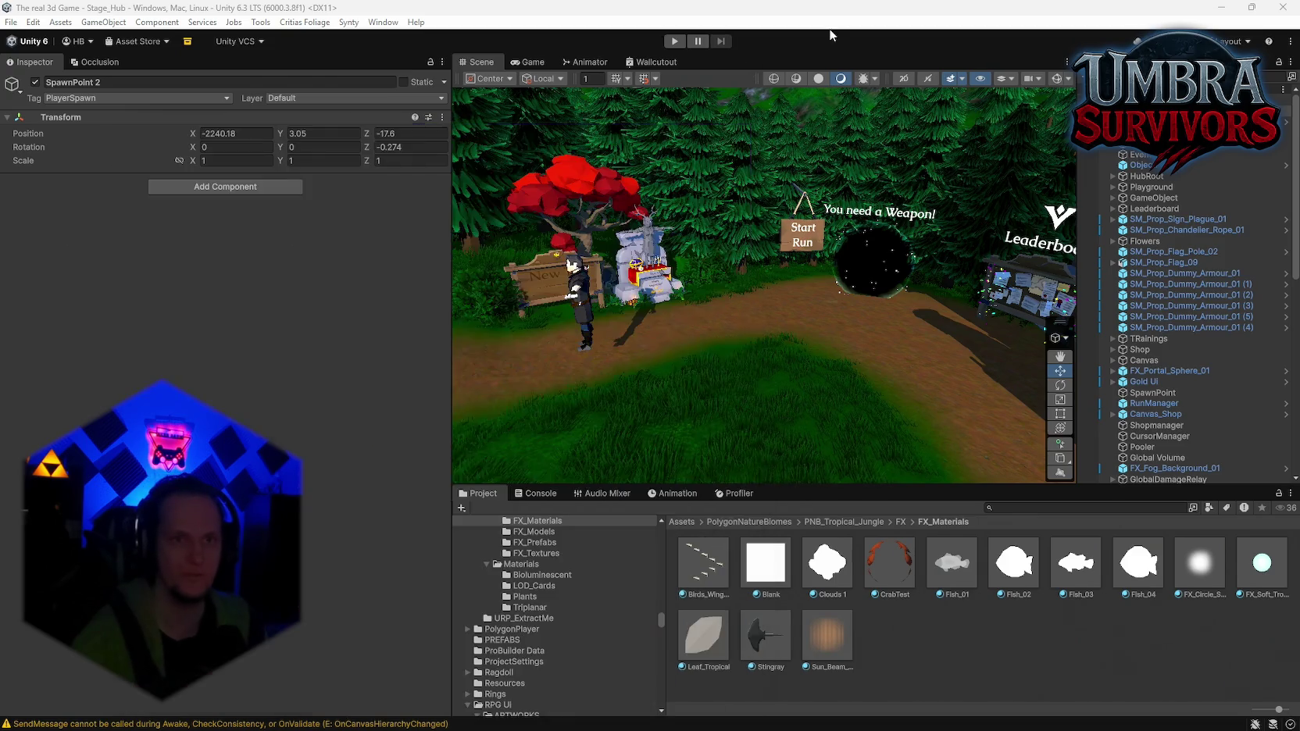
click(11, 21)
Open the Stage_Forest scene from the recent scenes list and orbit over the forest
mouse_move(118, 68)
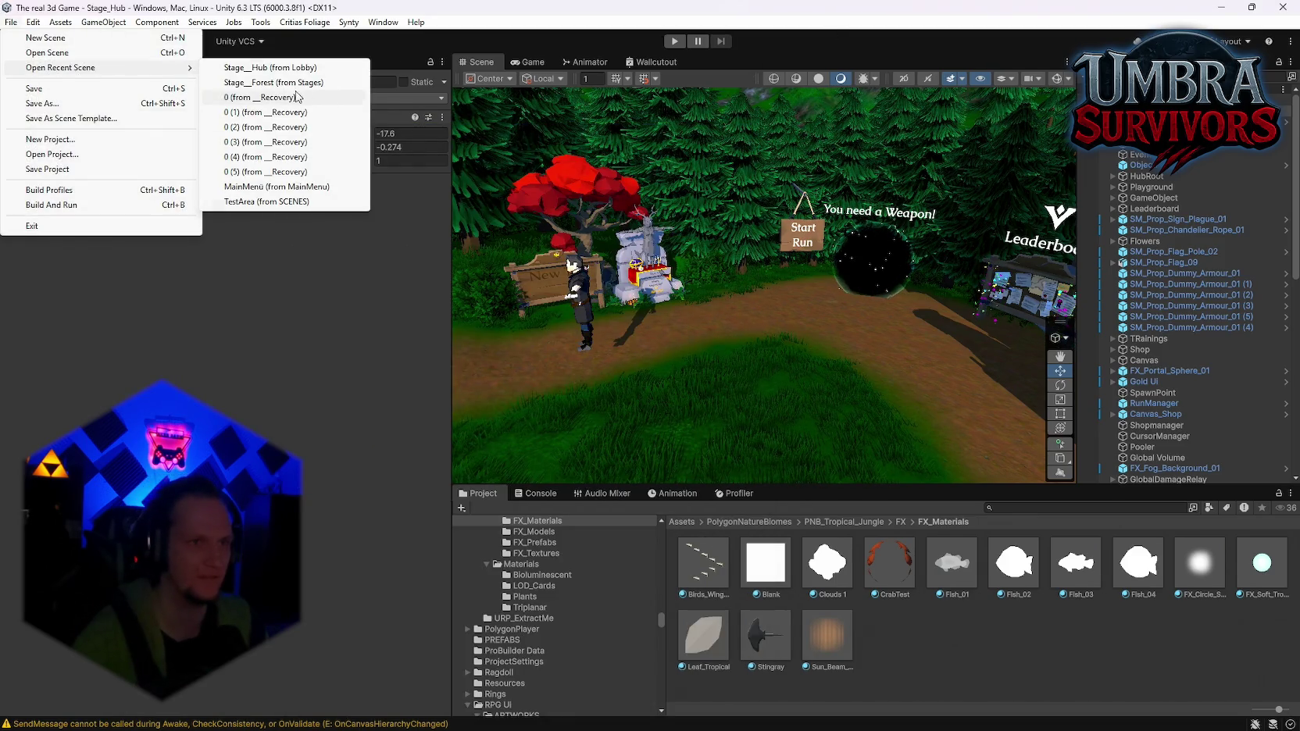
click(300, 97)
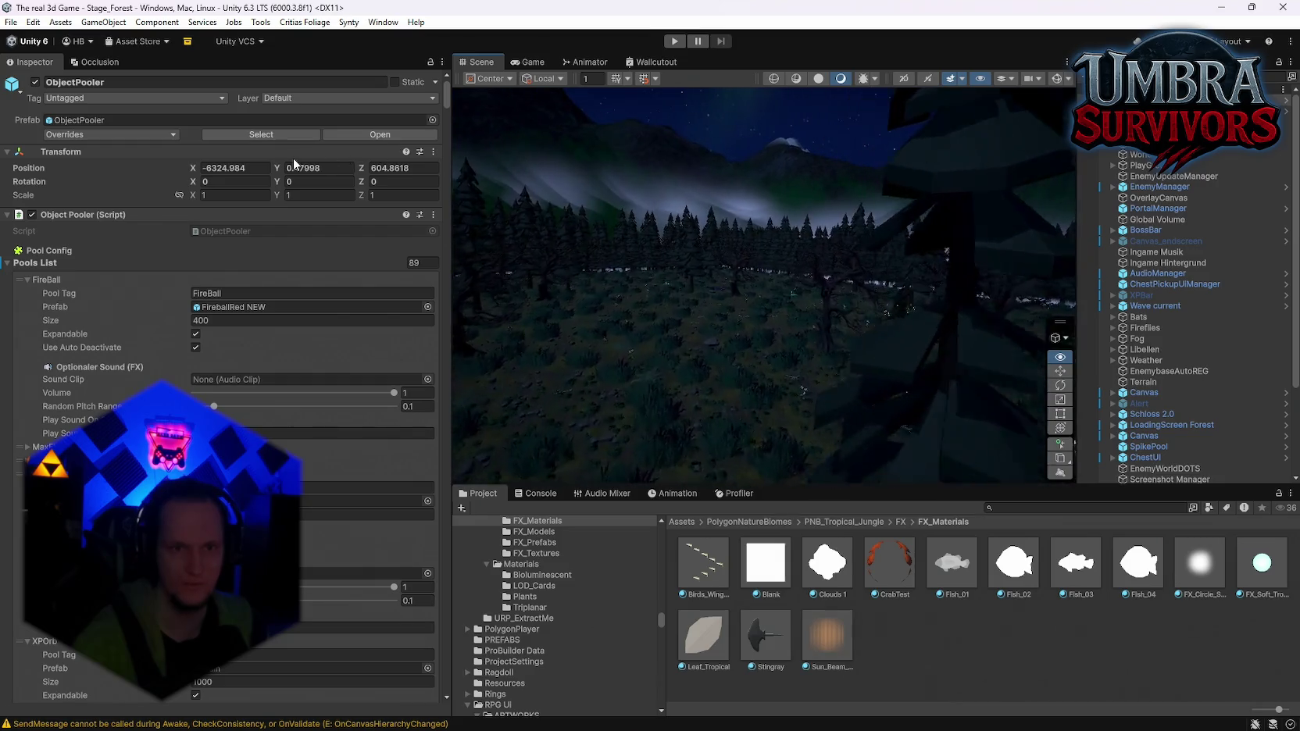
drag(747, 152, 799, 184)
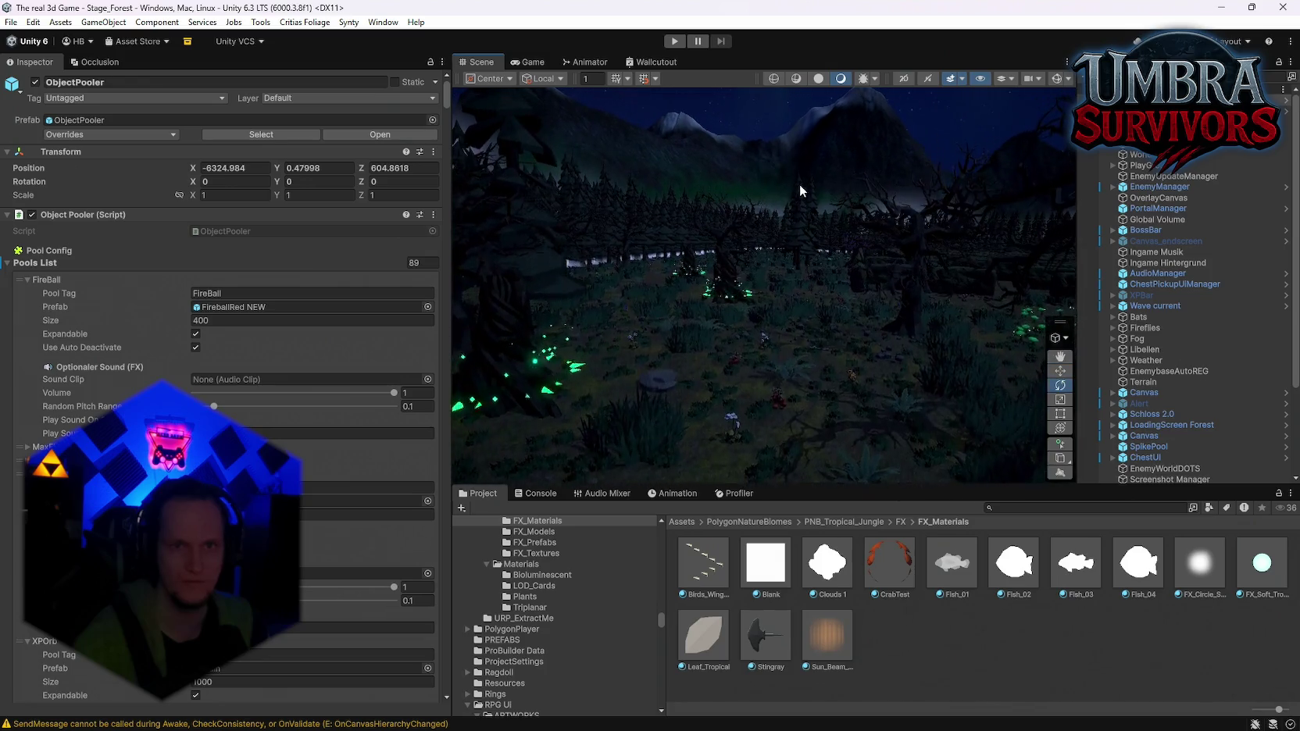
Toggle the scene overlay and hidden-object visibility buttons, then orbit across the forest
click(1057, 79)
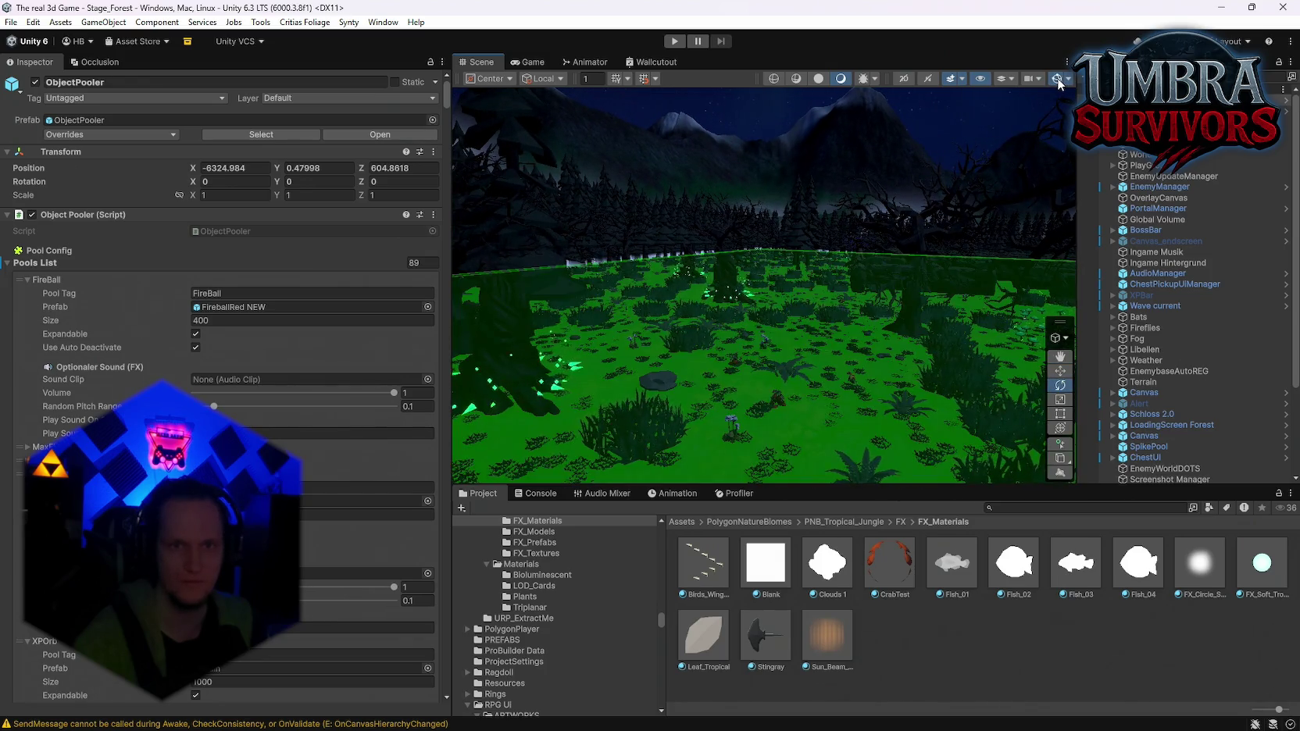
click(1057, 78)
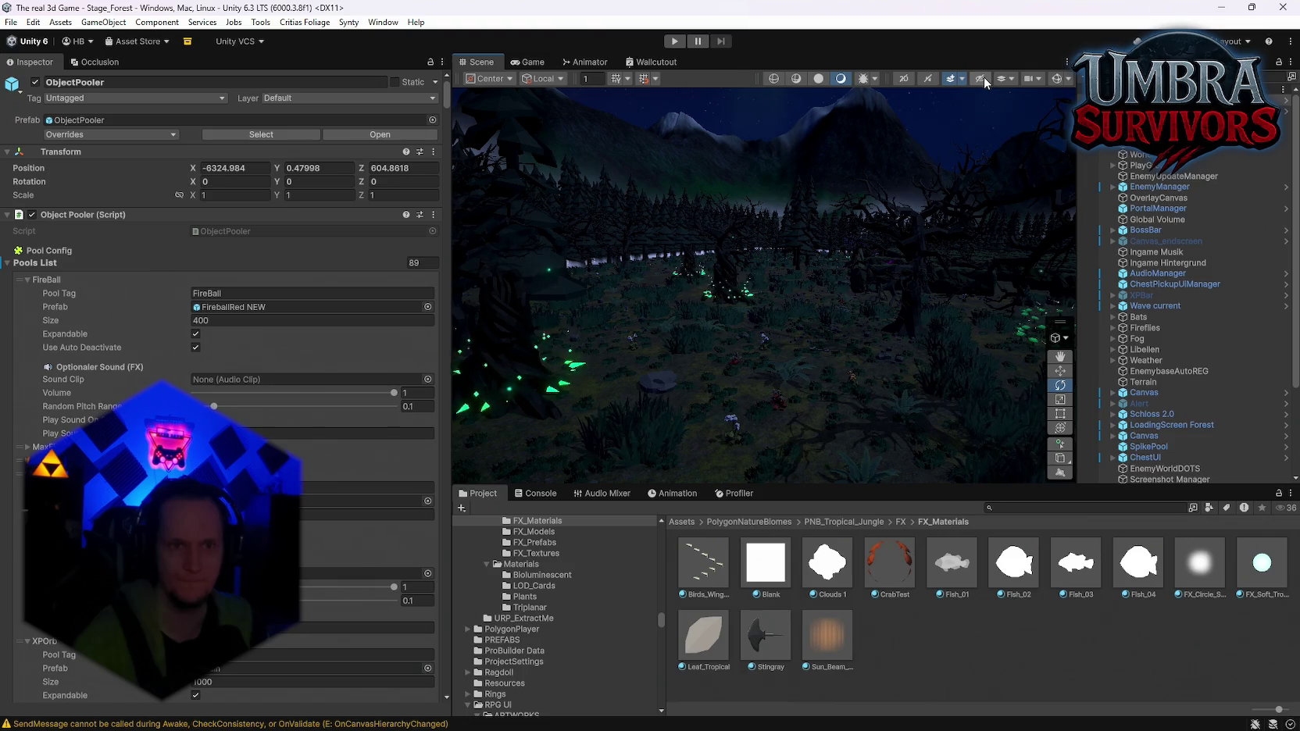
click(983, 76)
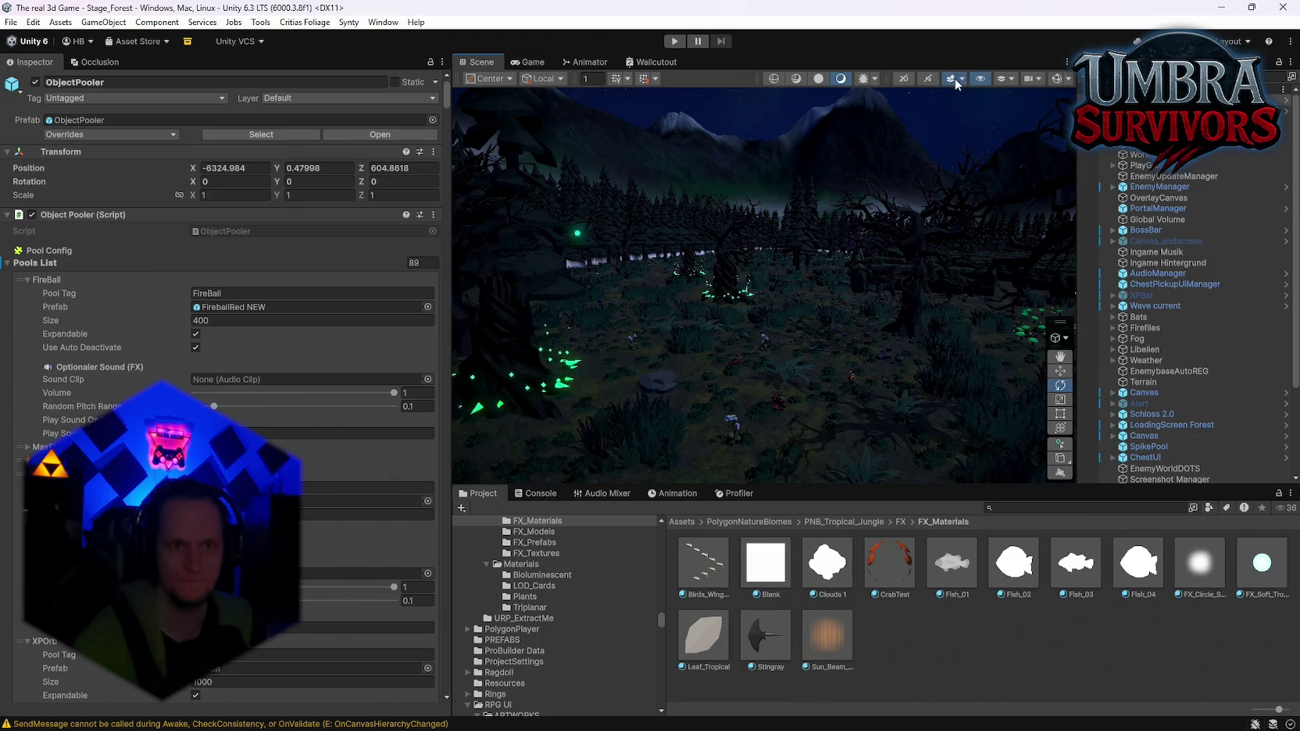
click(965, 79)
mouse_move(808, 188)
mouse_down()
mouse_move(609, 218)
mouse_move(1121, 272)
mouse_up()
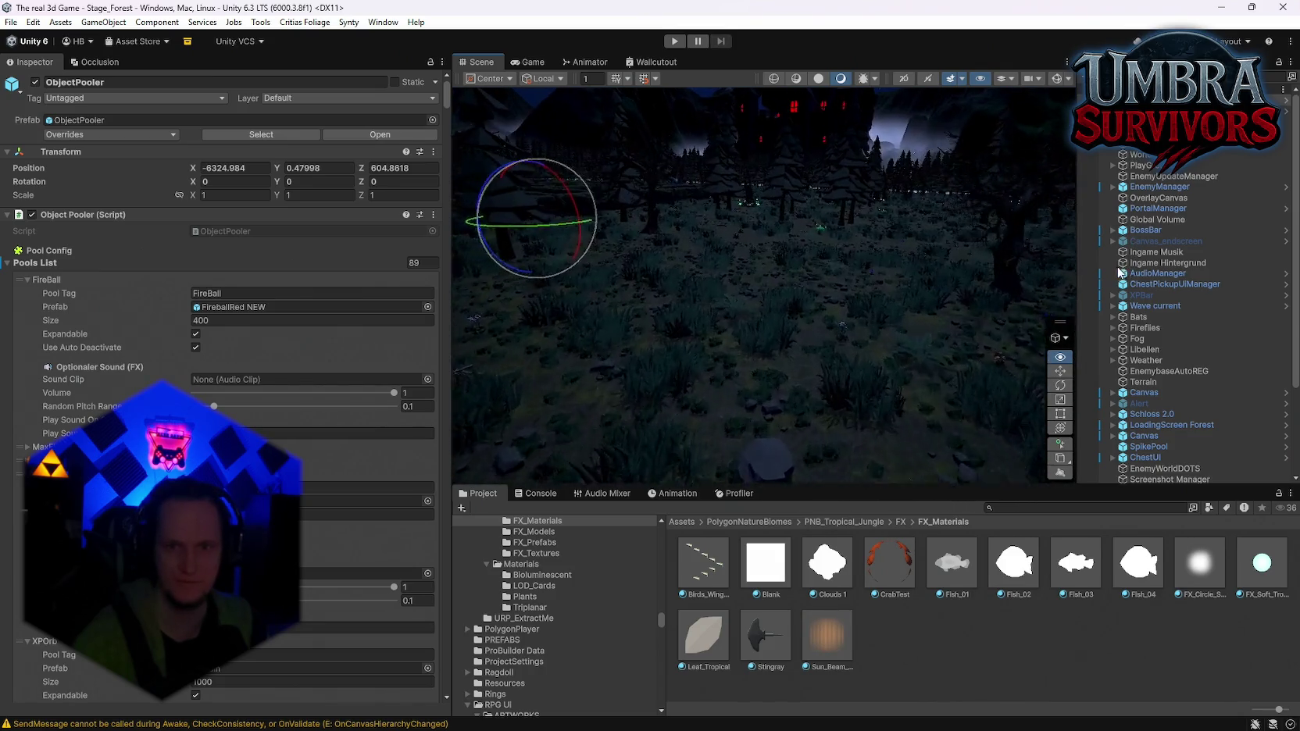
click(1013, 508)
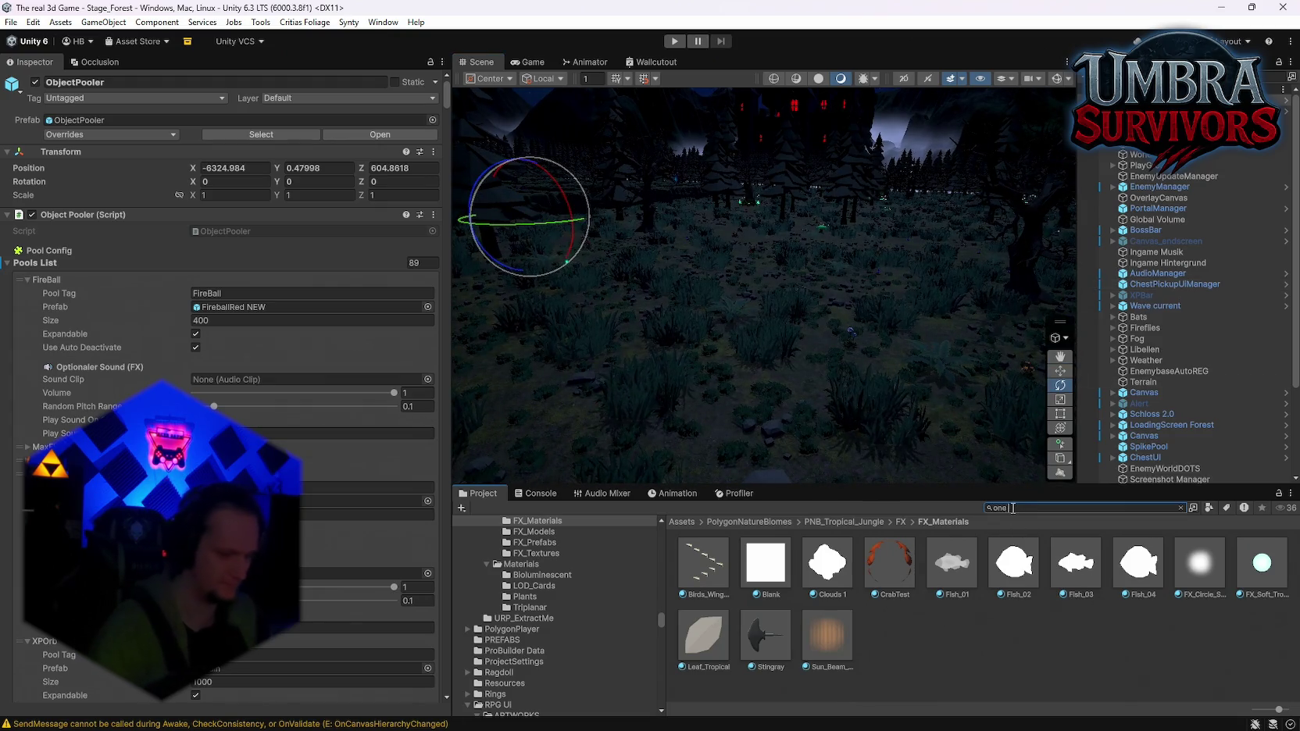
Find the One Eye Wizard prefab with 'eye', place it in the forest and move it beside the rock
text( eye)
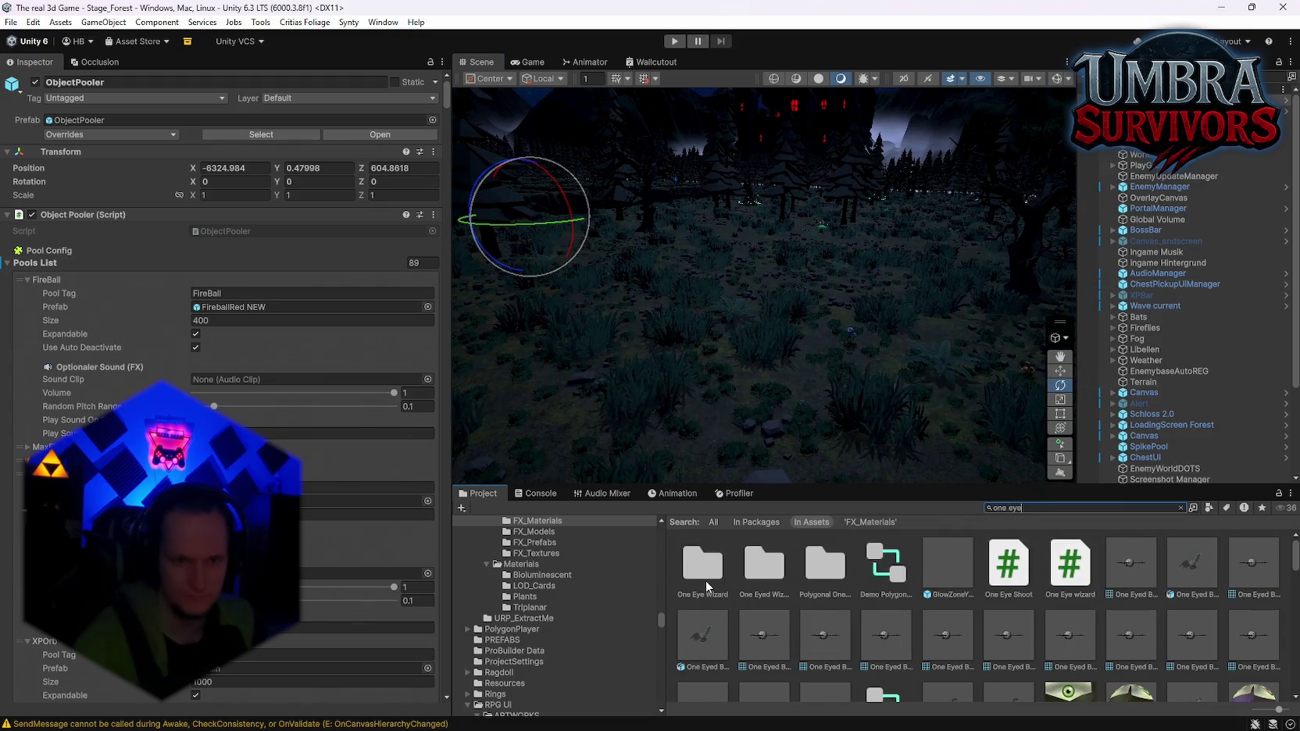
double_click(706, 584)
mouse_move(883, 413)
mouse_down()
mouse_move(769, 366)
mouse_move(891, 402)
mouse_move(1111, 409)
mouse_up()
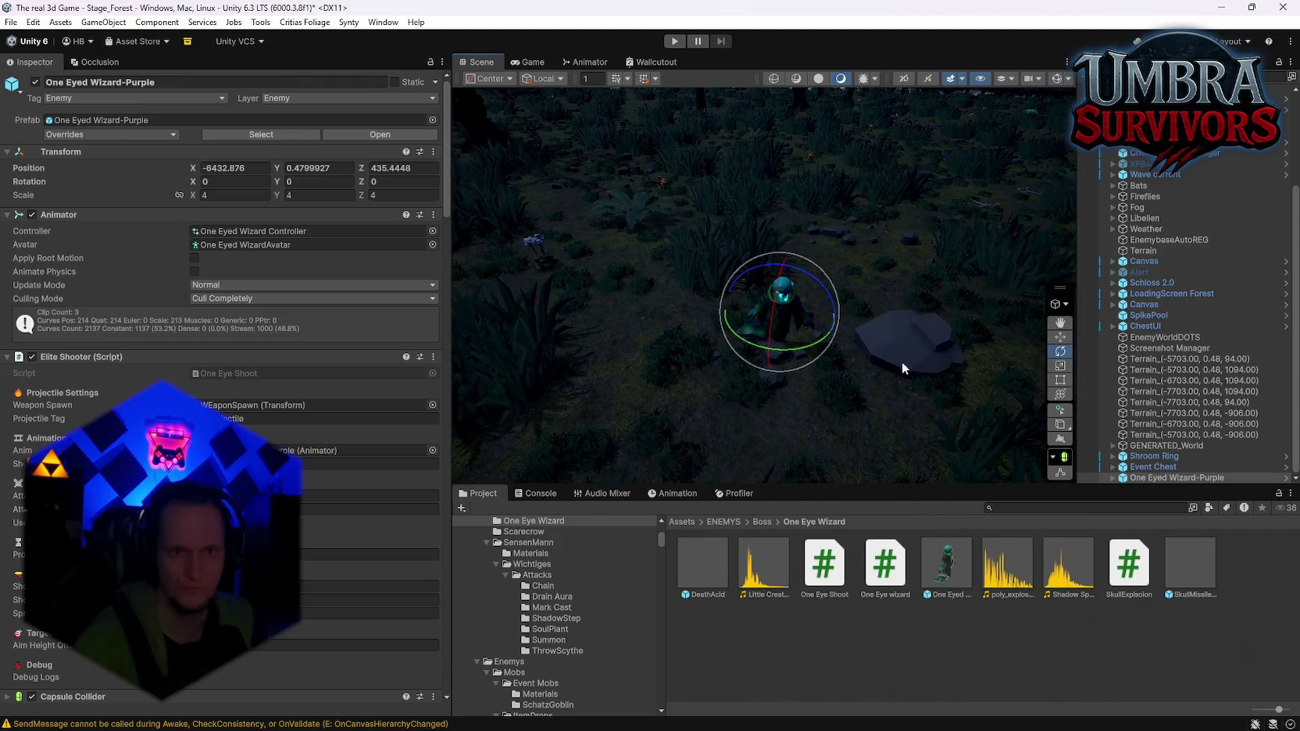
click(1060, 338)
mouse_move(783, 324)
mouse_down()
mouse_move(625, 307)
mouse_move(654, 278)
mouse_move(688, 336)
mouse_move(711, 327)
mouse_up()
Select the Event Chest and search the project assets for 'fire blue'
click(1146, 467)
scroll(727, 353, up, 5)
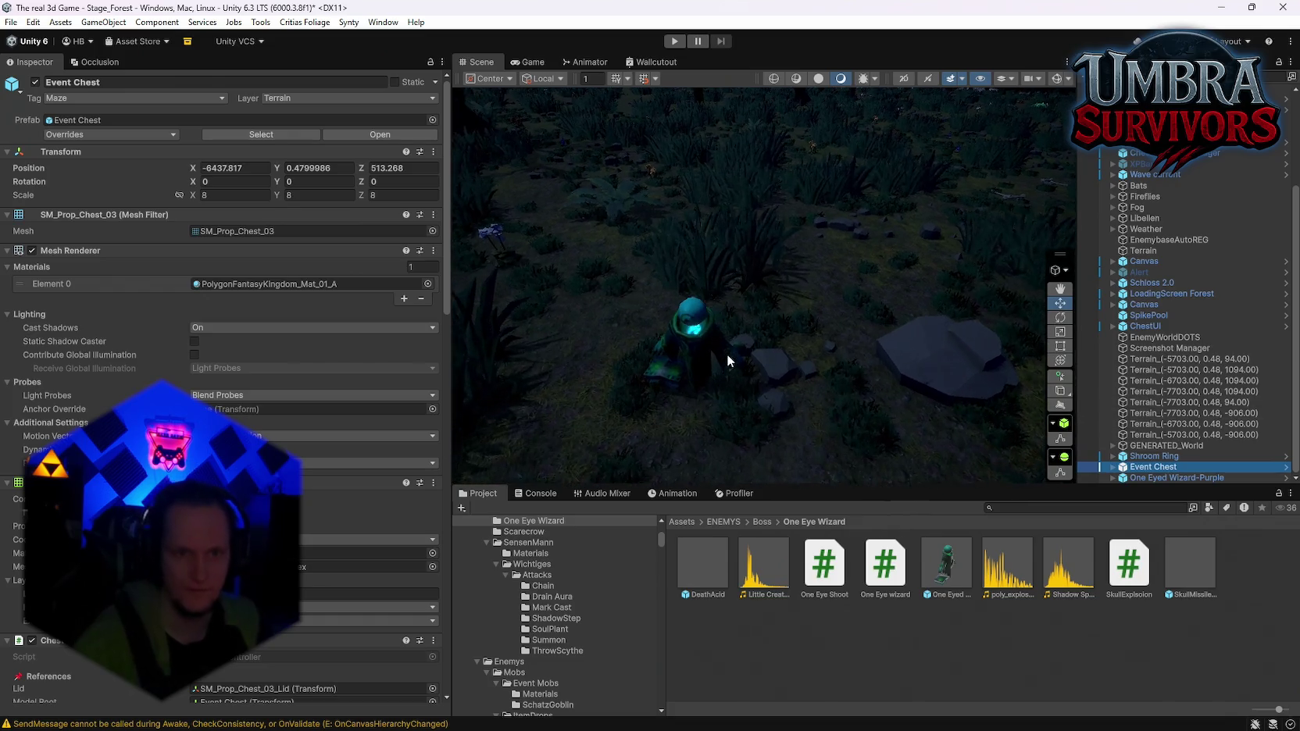
key(ctrl+f)
text(fire)
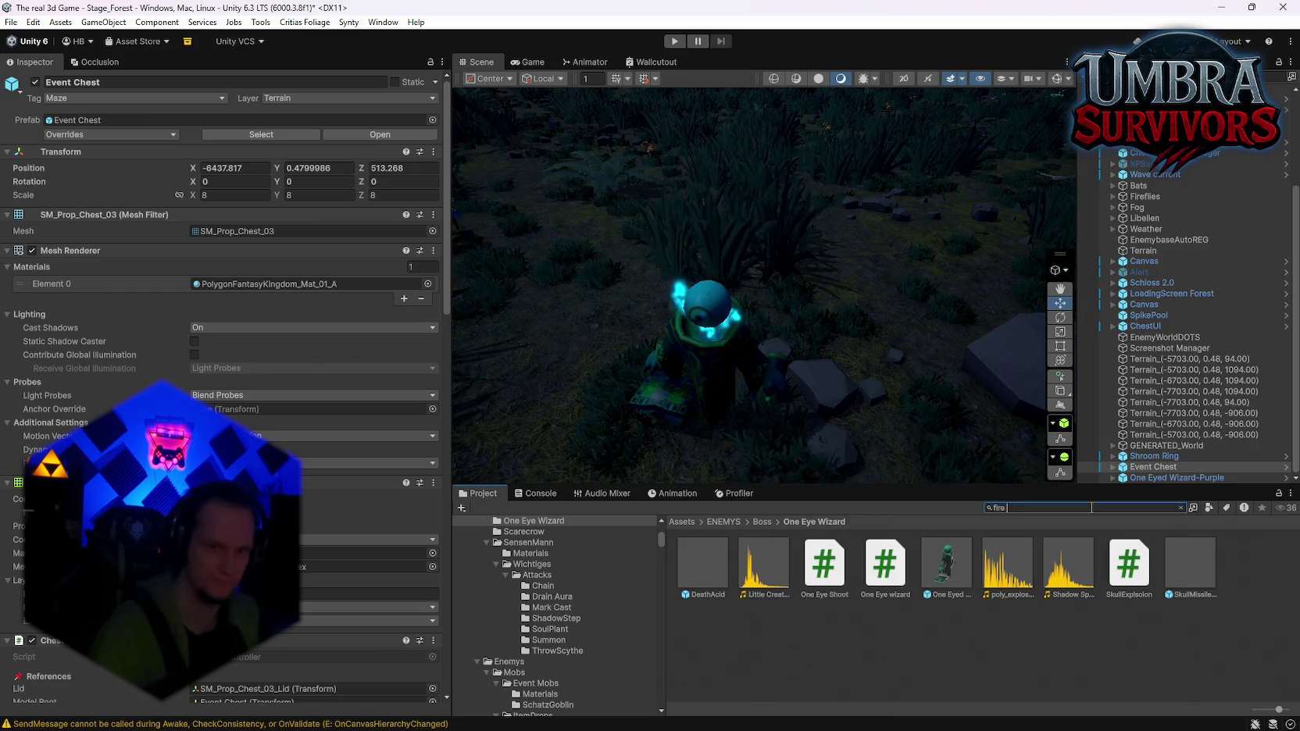
text( blue)
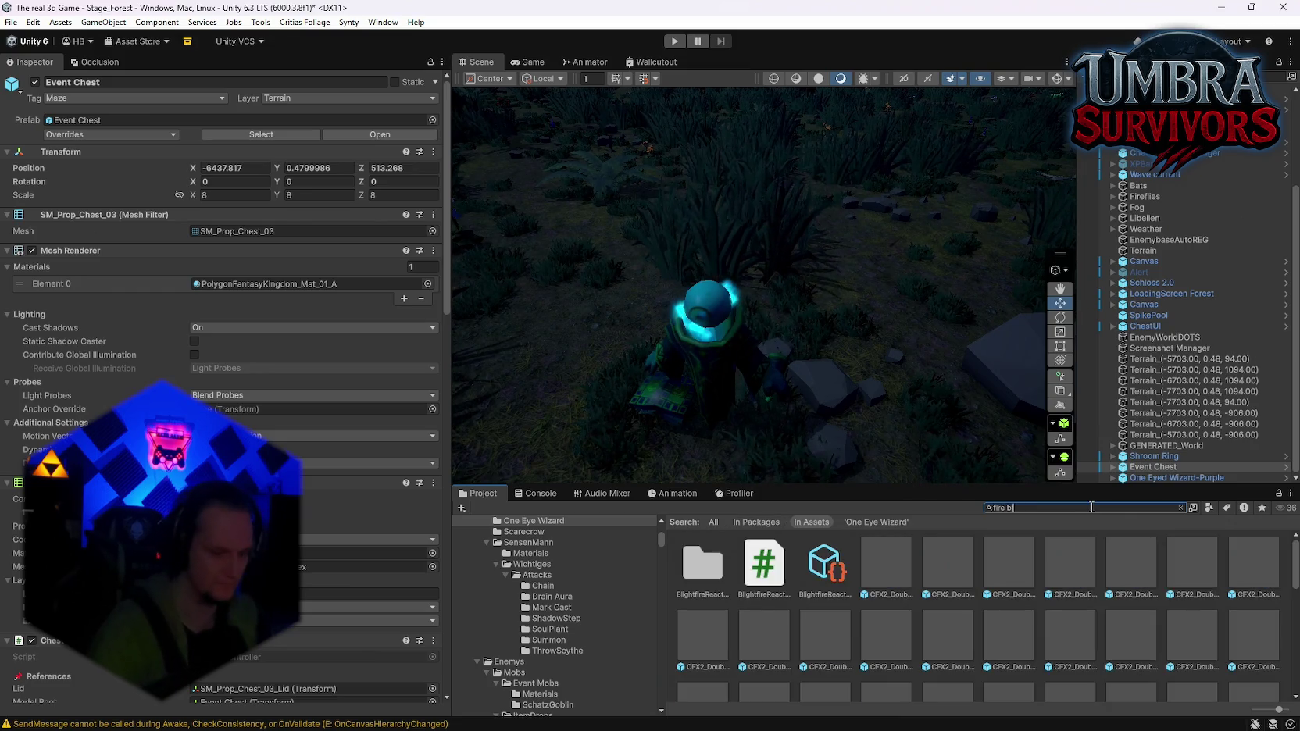
Preview the FireSmallBlue prefab, then drag it onto the One Eyed Wizard-Purple as a child
scroll(817, 569, down, 3)
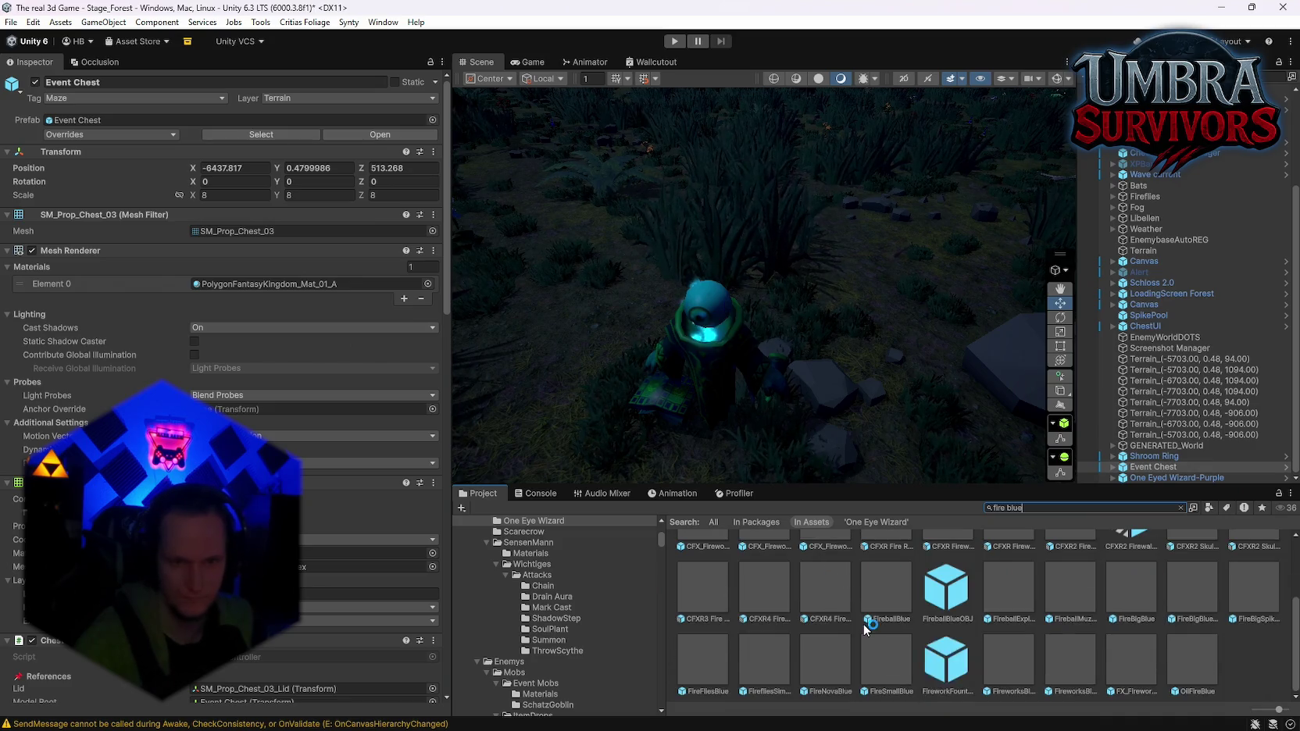
click(888, 668)
double_click(888, 668)
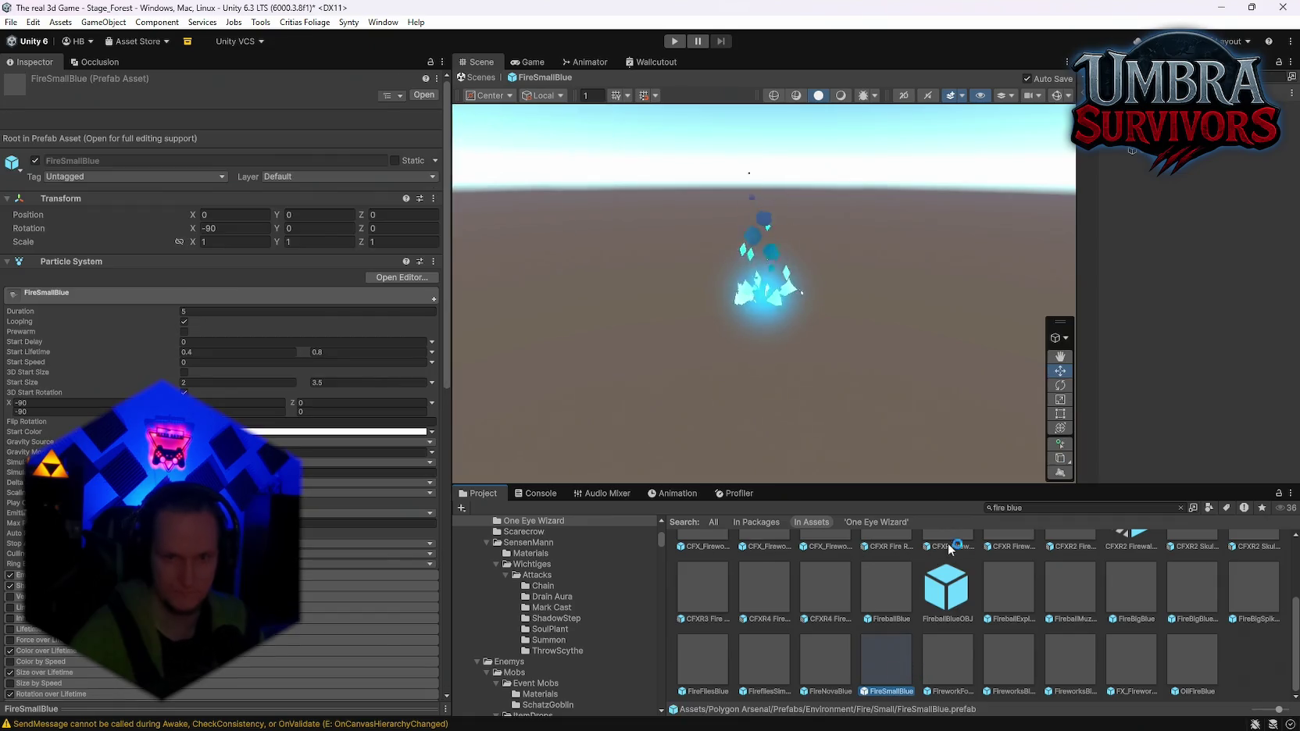
click(1086, 92)
click(1150, 476)
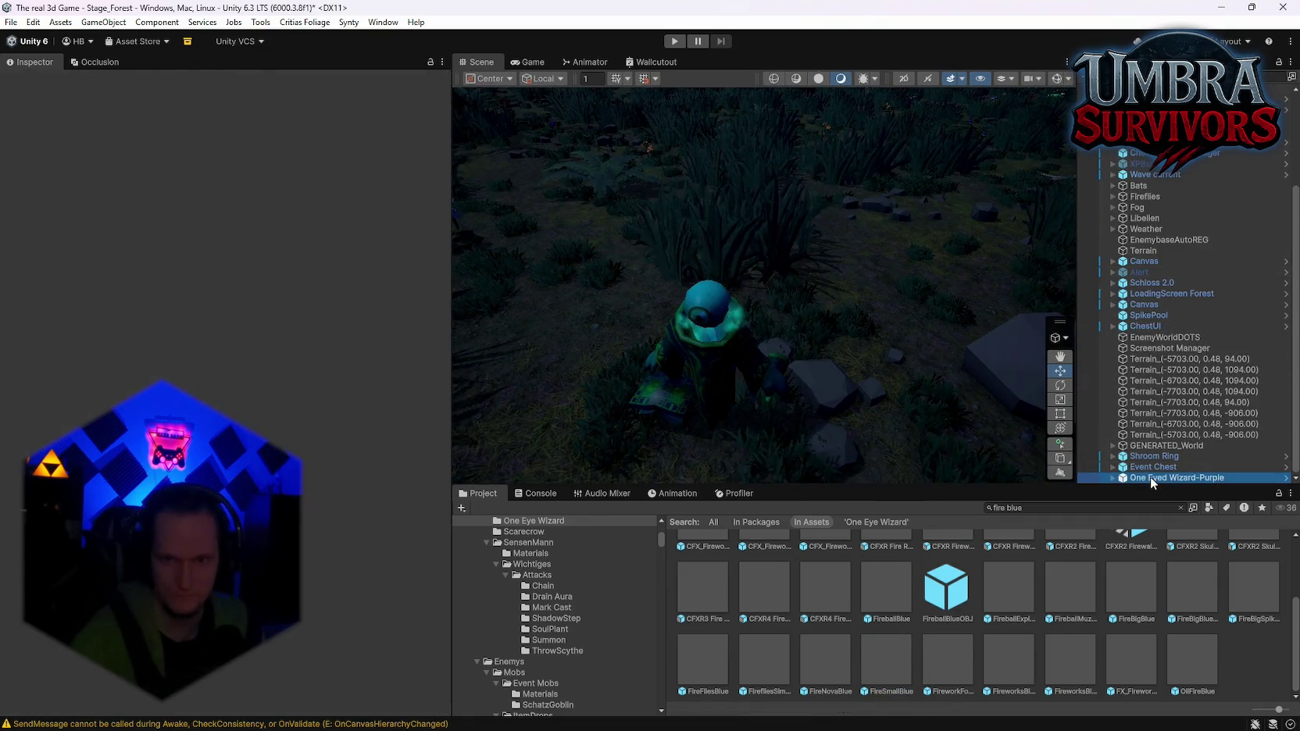
drag(880, 674, 1151, 478)
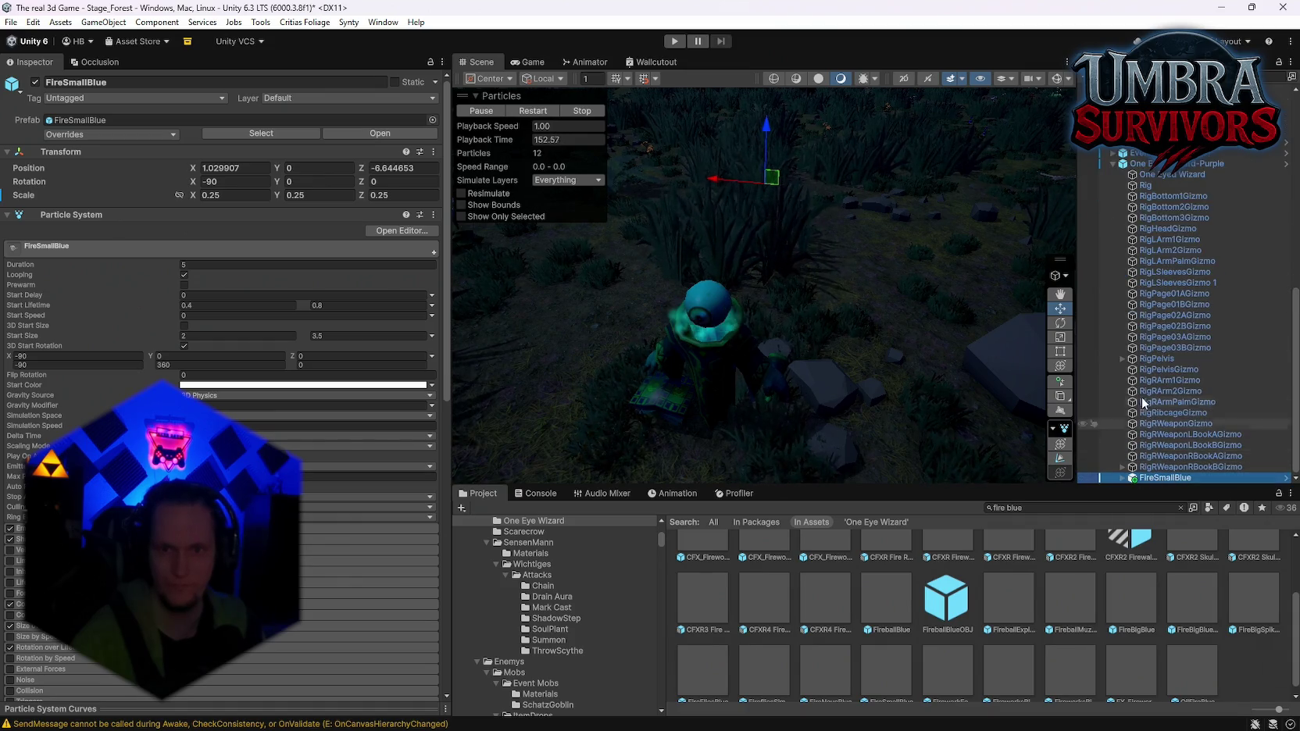
Find the wizard's old Aura effect under RigRibcage and disable it
click(1123, 359)
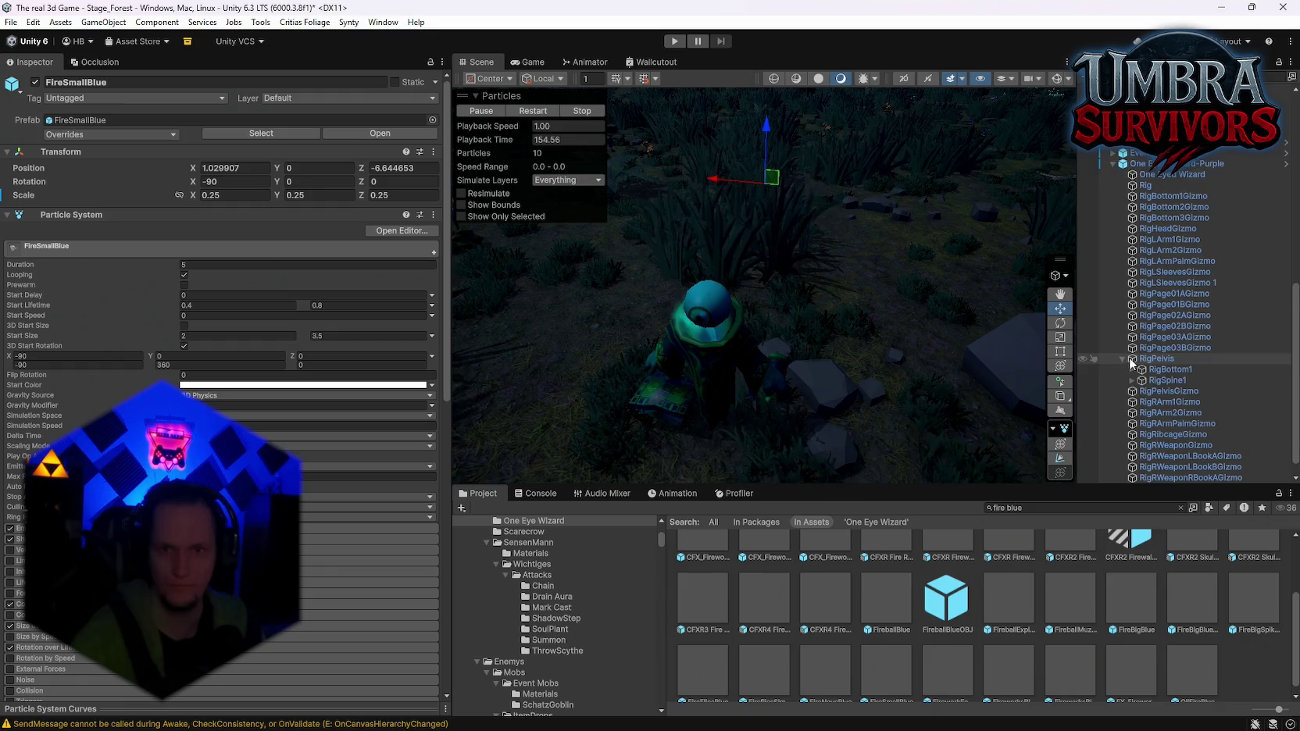
click(711, 343)
scroll(1141, 365, up, 1)
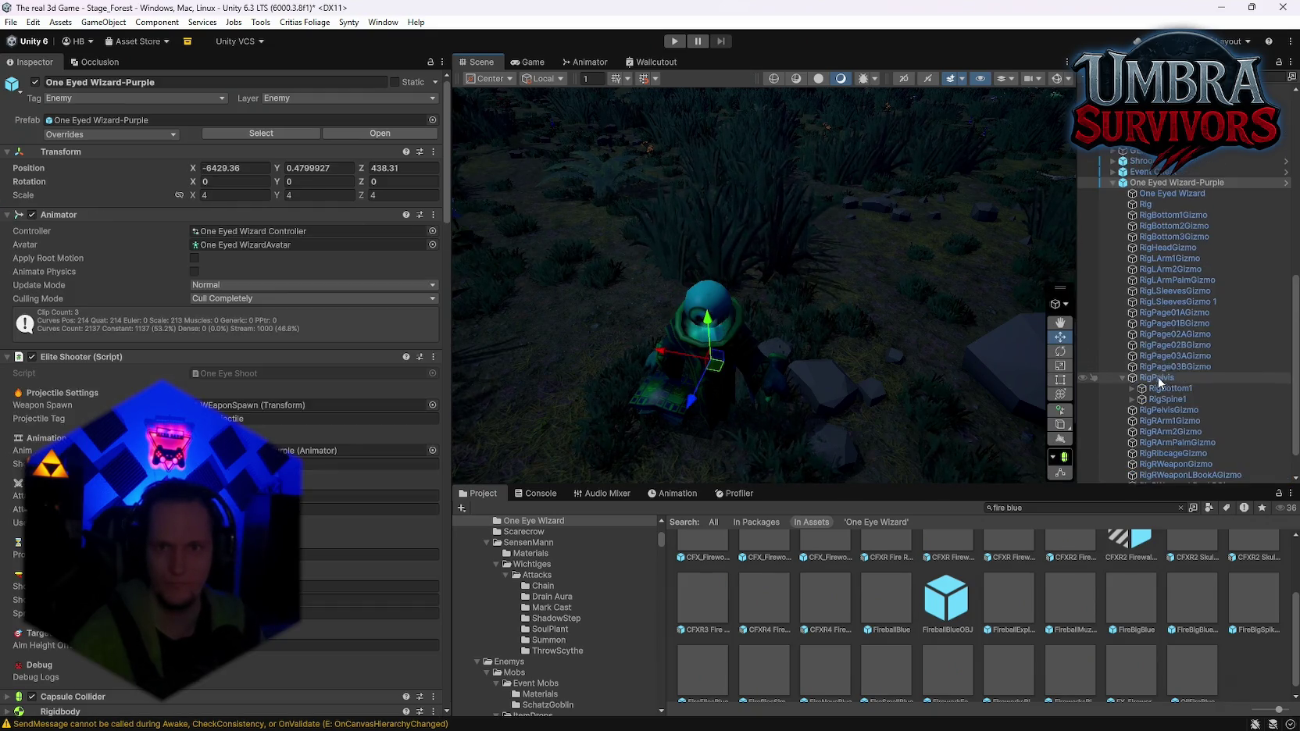
click(742, 329)
scroll(1202, 334, down, 5)
click(1201, 329)
mouse_move(1160, 484)
mouse_down()
mouse_move(1158, 332)
mouse_move(1187, 321)
mouse_up()
click(1185, 326)
click(36, 82)
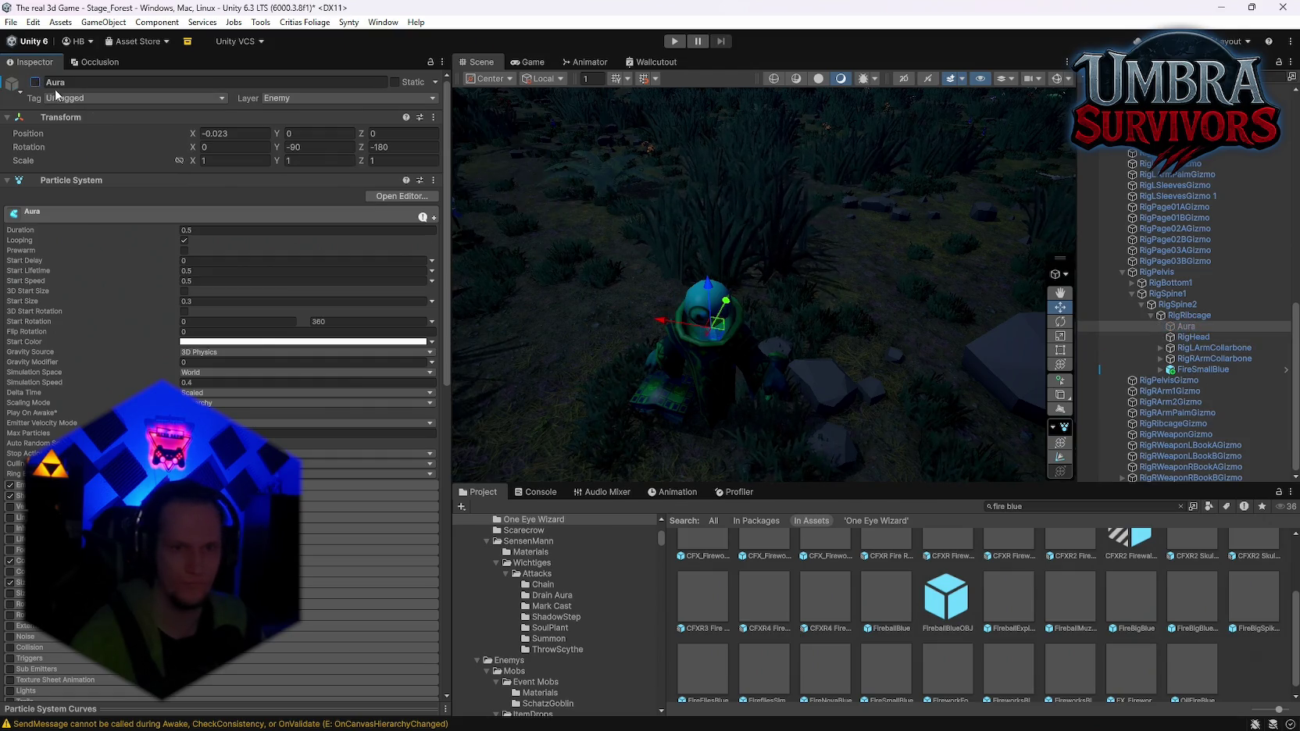
Set FireSmallBlue's X and Y position to 0
click(1153, 369)
click(227, 168)
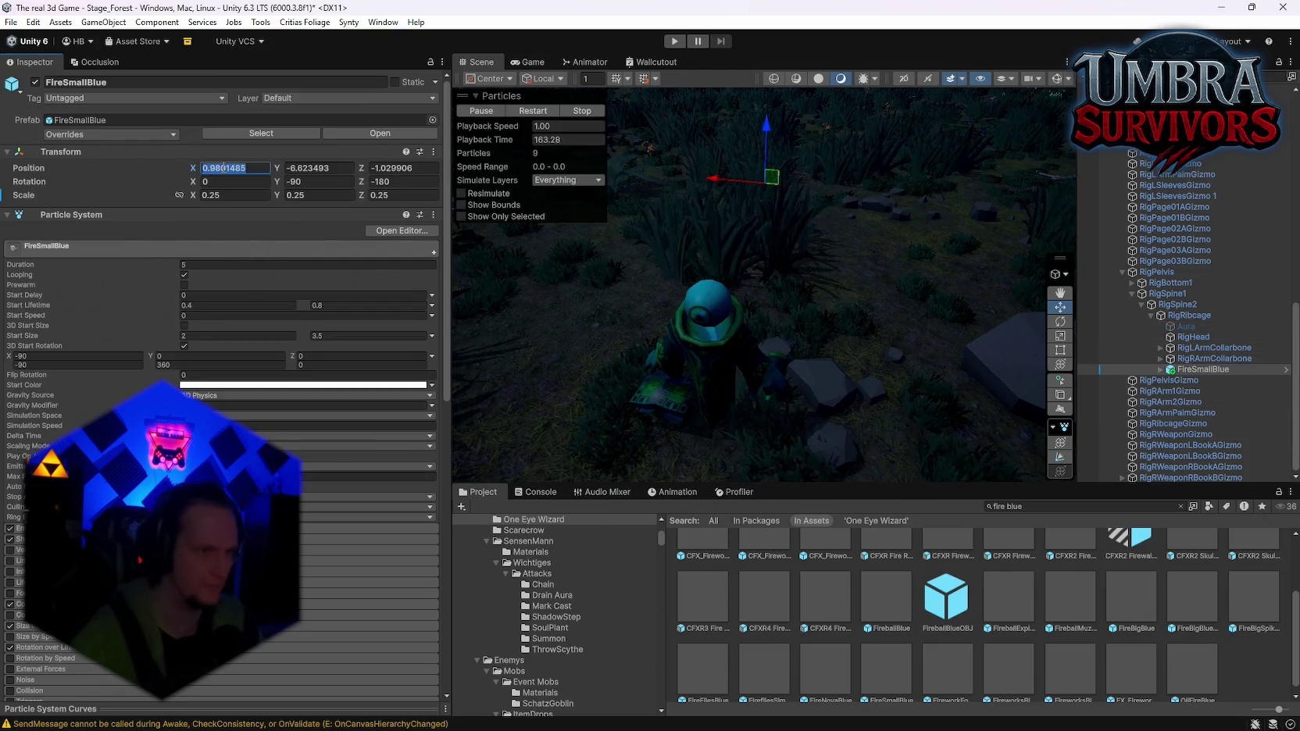
text(0)
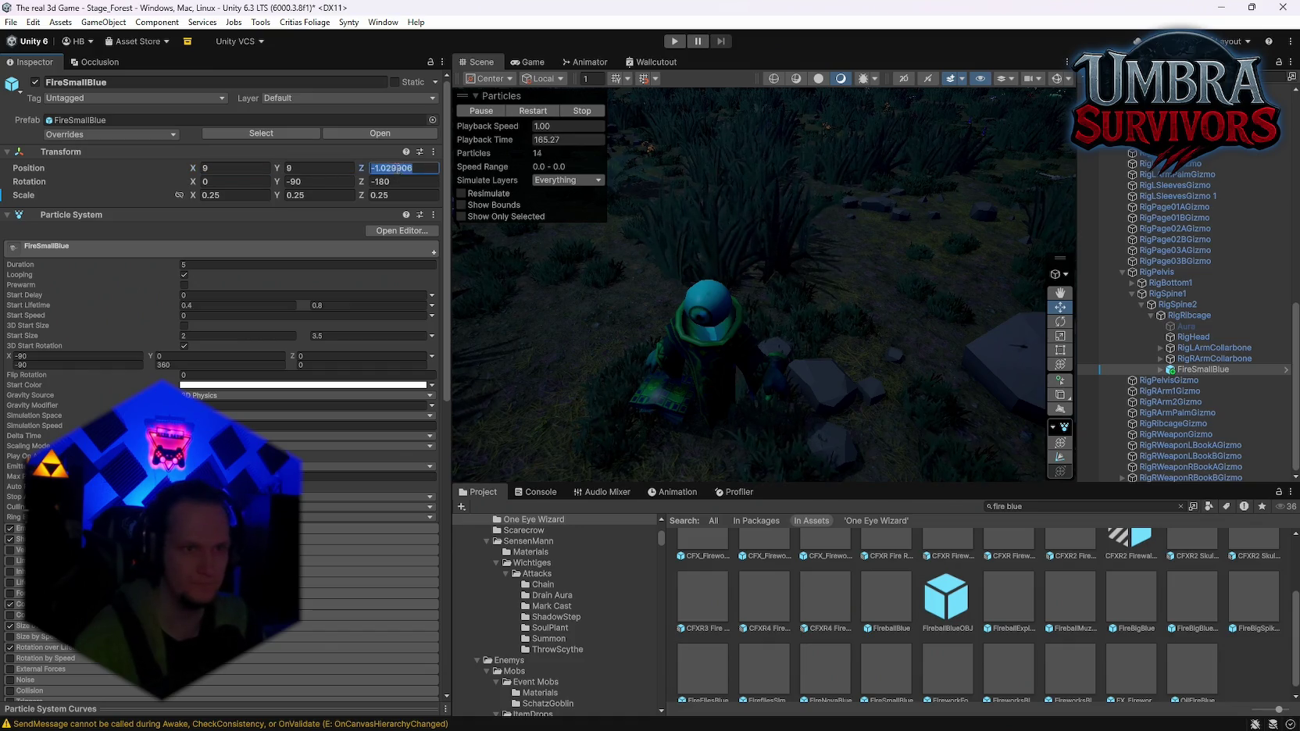
click(307, 168)
text(0)
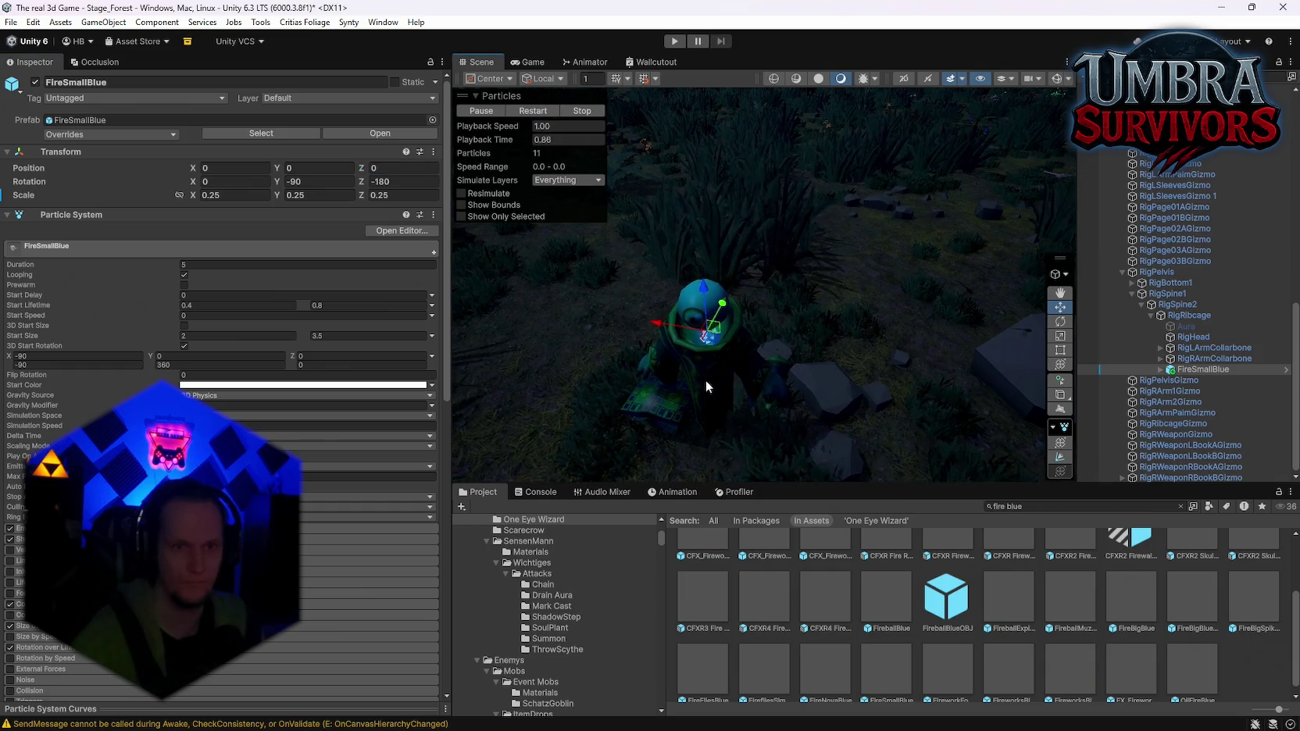
Set the PolySolidGlow material's emission colour to black
scroll(707, 379, up, 5)
drag(801, 331, 848, 210)
mouse_move(897, 403)
mouse_down()
mouse_move(784, 327)
mouse_move(764, 375)
mouse_up()
scroll(351, 416, down, 10)
scroll(723, 328, up, 6)
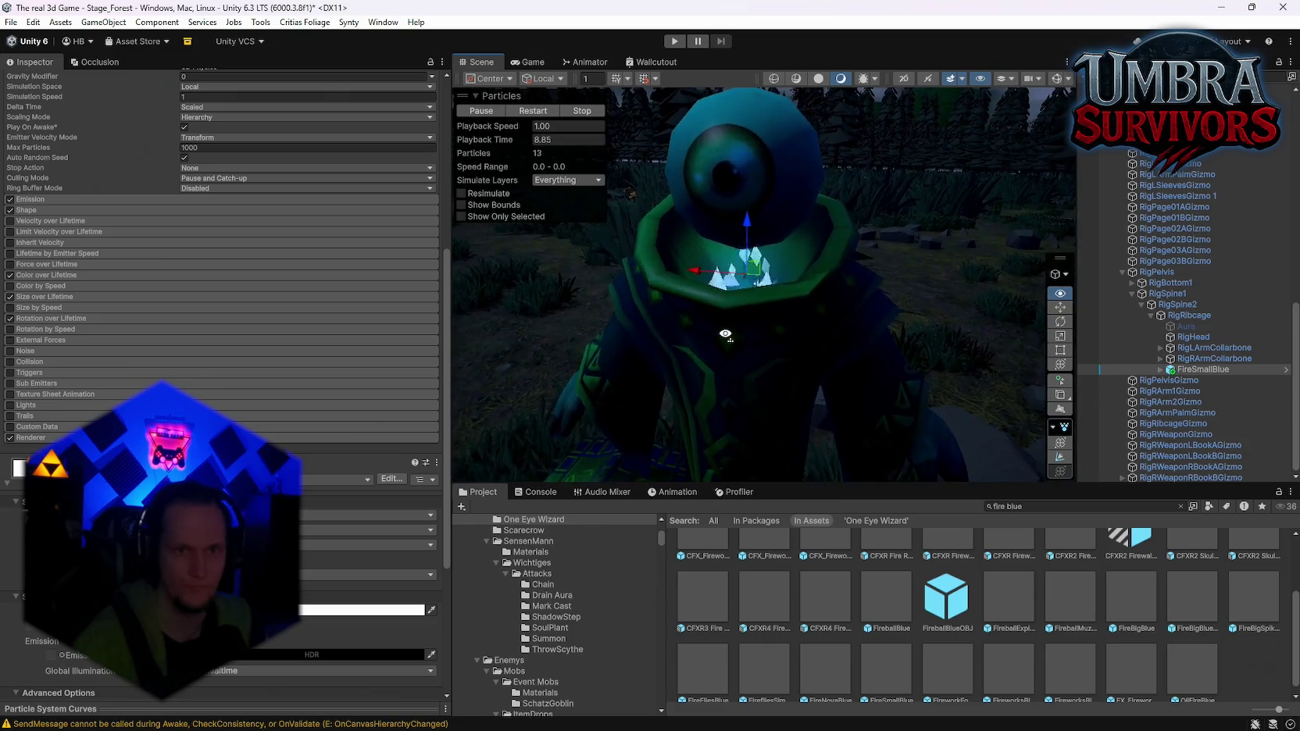
scroll(726, 335, down, 5)
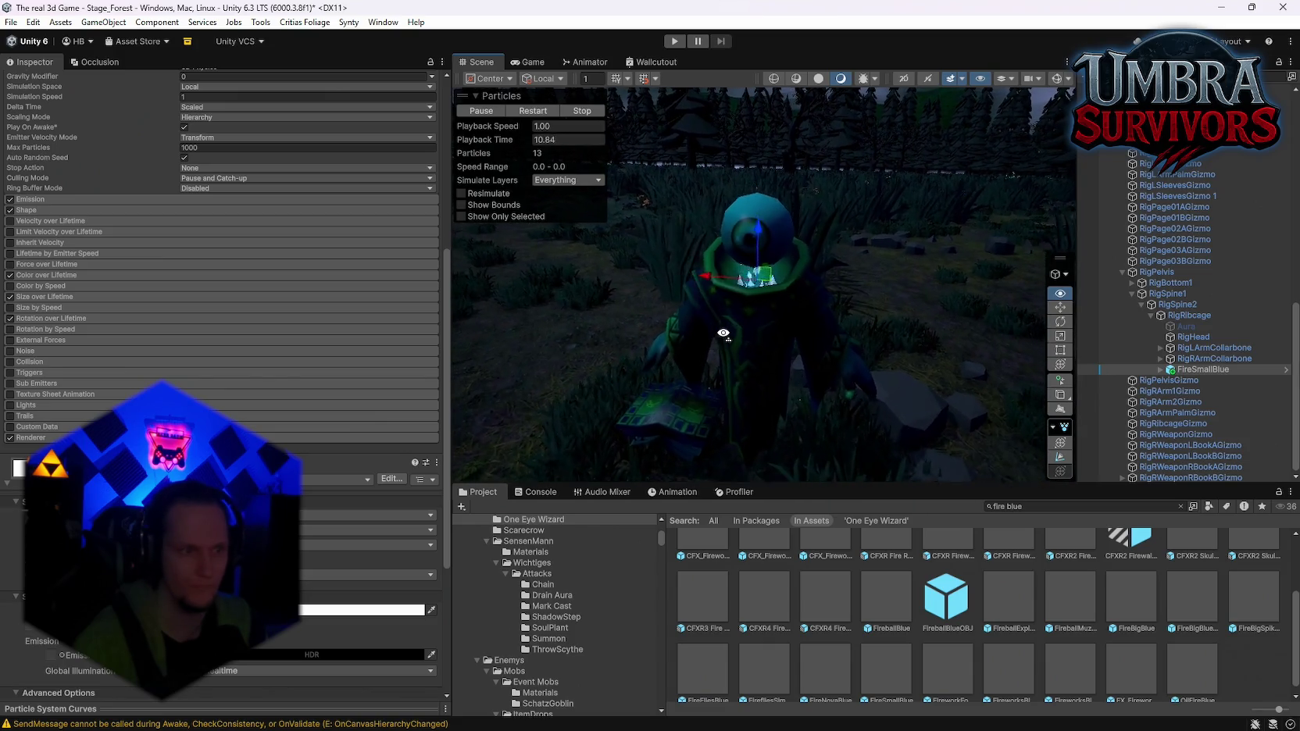
mouse_move(731, 330)
mouse_down()
mouse_move(769, 343)
mouse_move(775, 371)
mouse_move(744, 373)
mouse_move(966, 360)
mouse_move(664, 390)
mouse_move(471, 463)
mouse_up()
scroll(219, 234, down, 3)
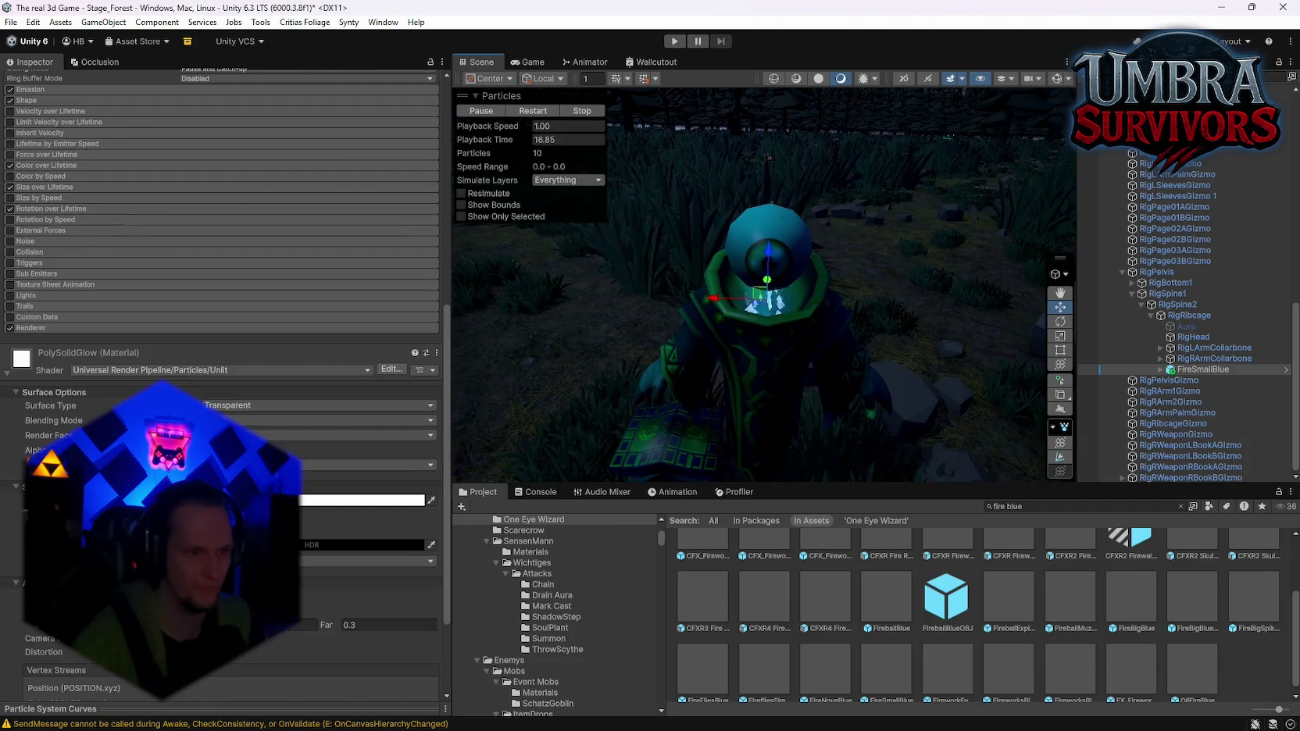
click(273, 545)
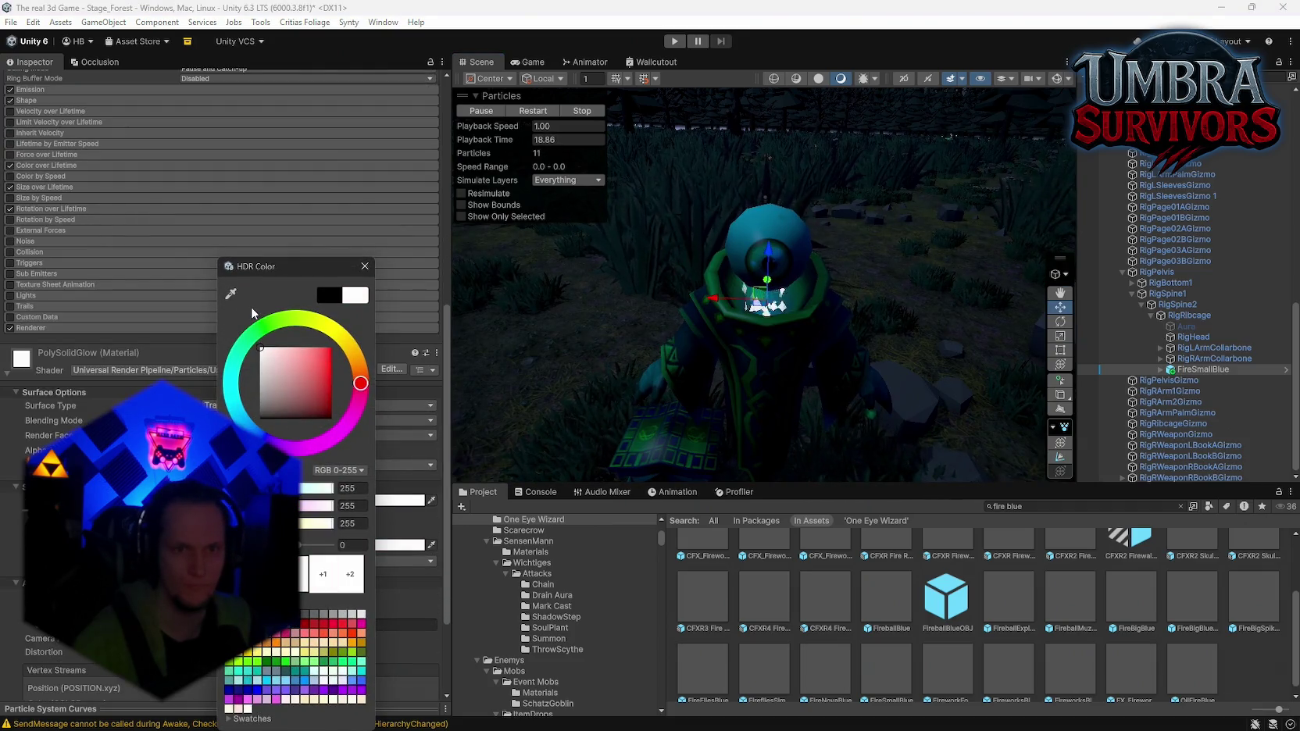
click(260, 418)
click(364, 266)
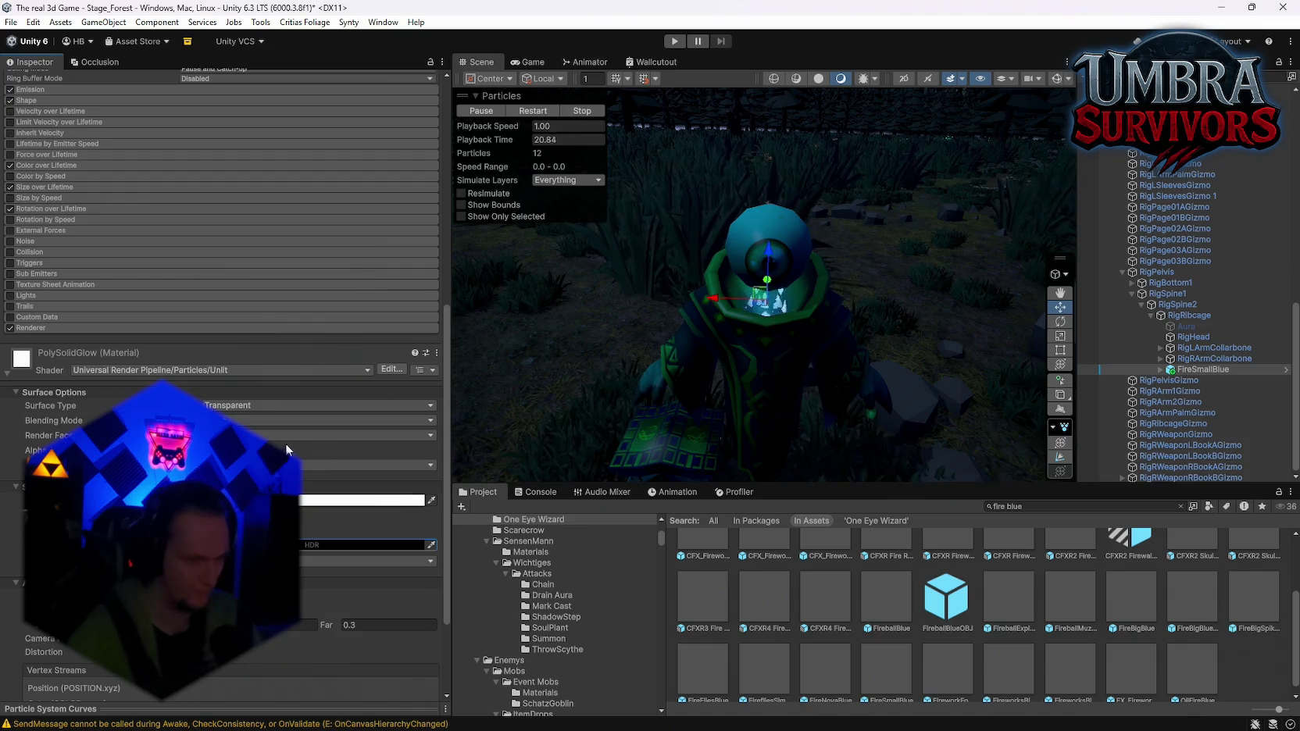
Frame the FireSmallBlue effect in the Scene view
mouse_move(661, 437)
mouse_down()
mouse_move(740, 415)
mouse_move(725, 403)
mouse_up()
drag(643, 443, 1058, 397)
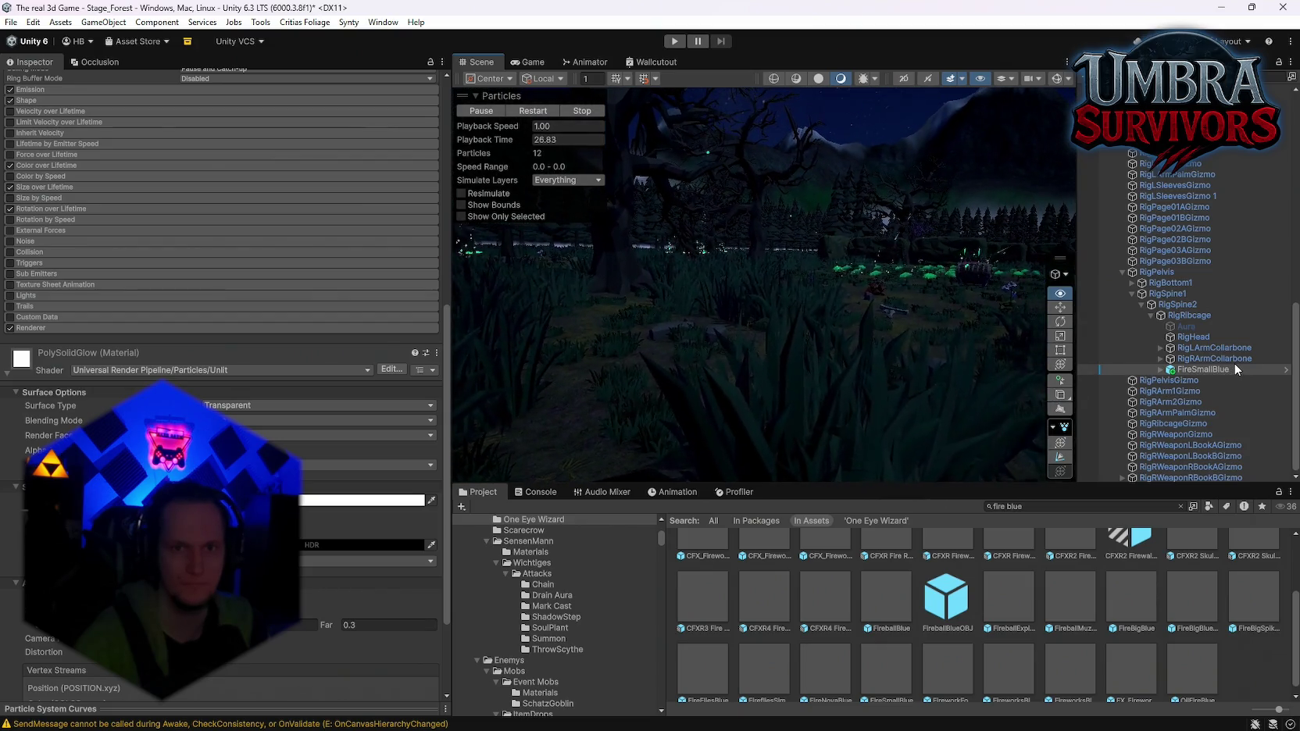
double_click(1178, 372)
drag(667, 412, 626, 436)
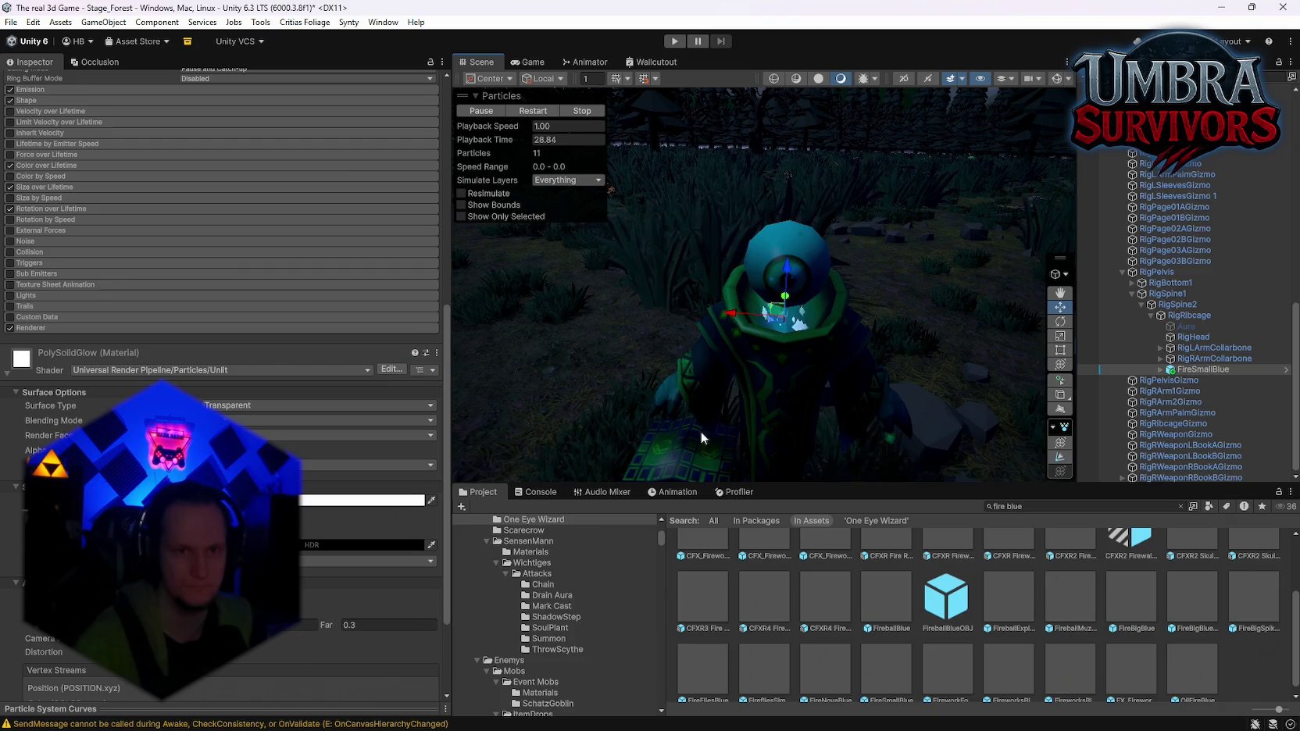
Search 'mimic', open the Mimic folder, and cancel an attempted chest monster placement
click(1036, 508)
text(mimic)
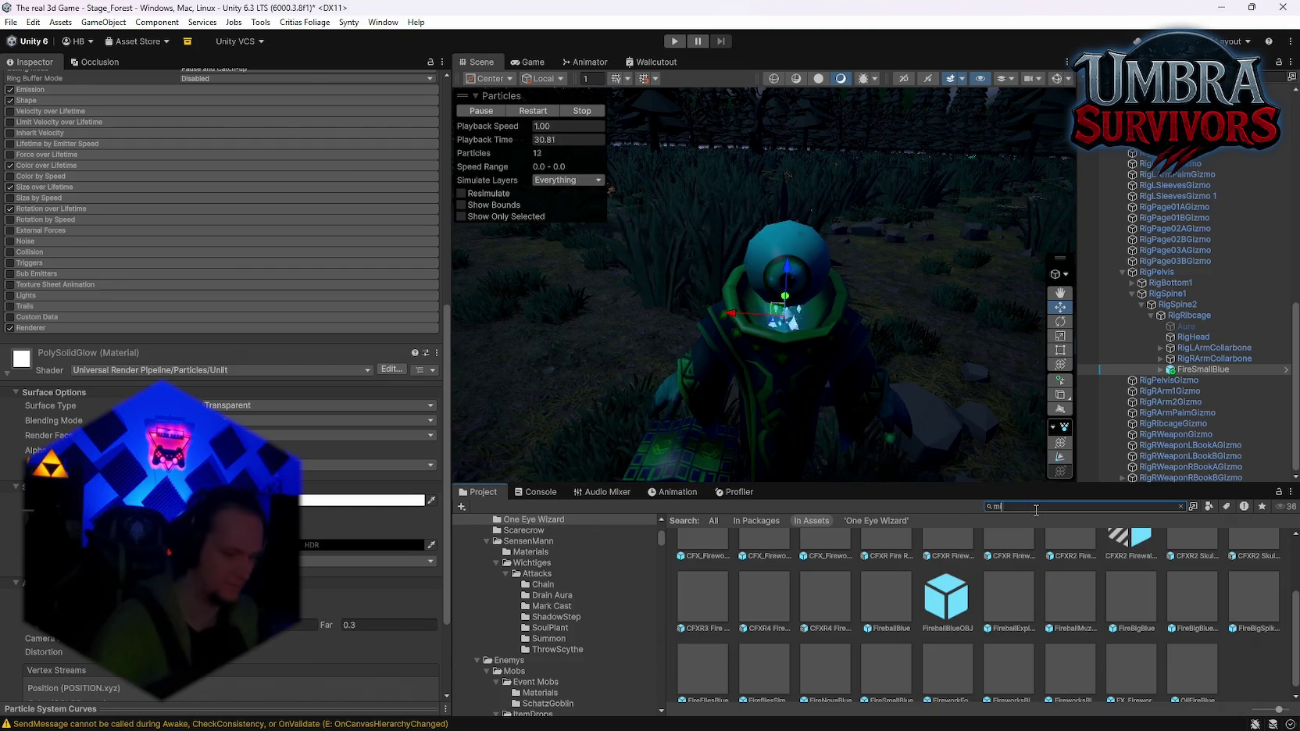
double_click(698, 574)
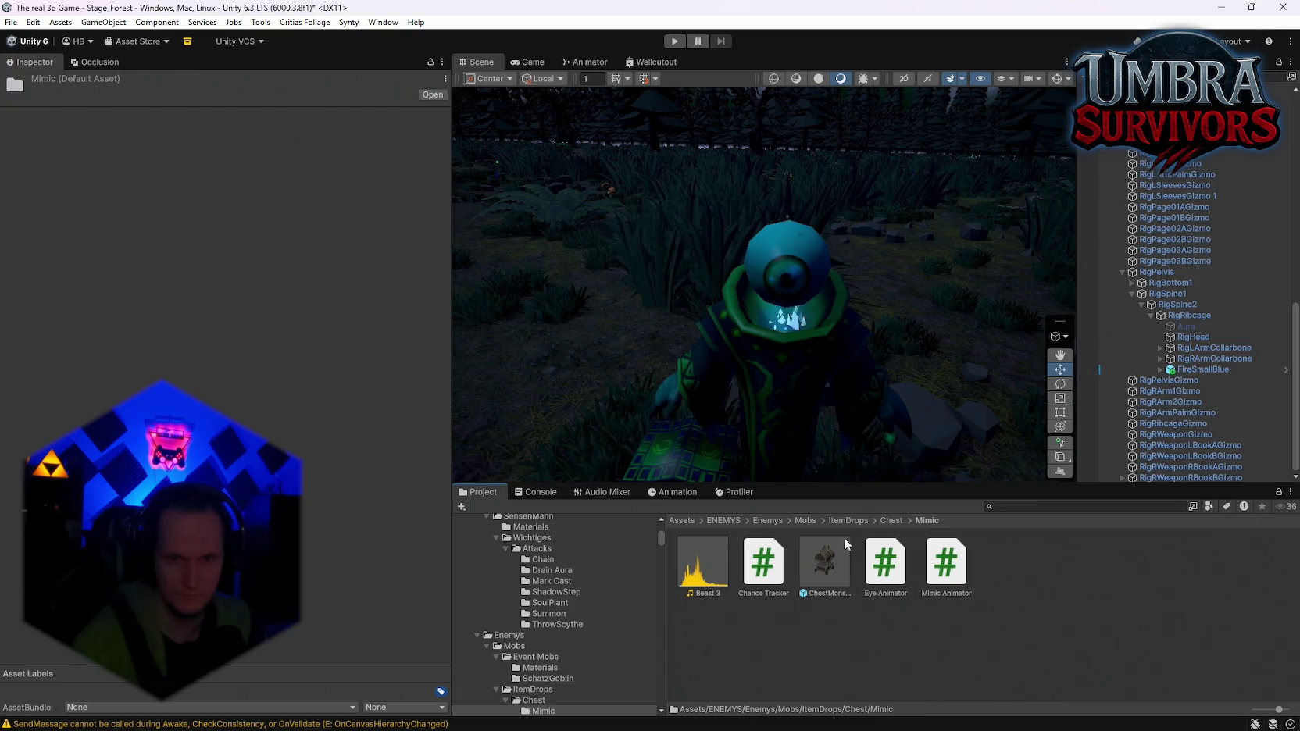
mouse_move(819, 568)
mouse_down()
mouse_move(581, 357)
mouse_move(650, 358)
mouse_up()
key(Escape)
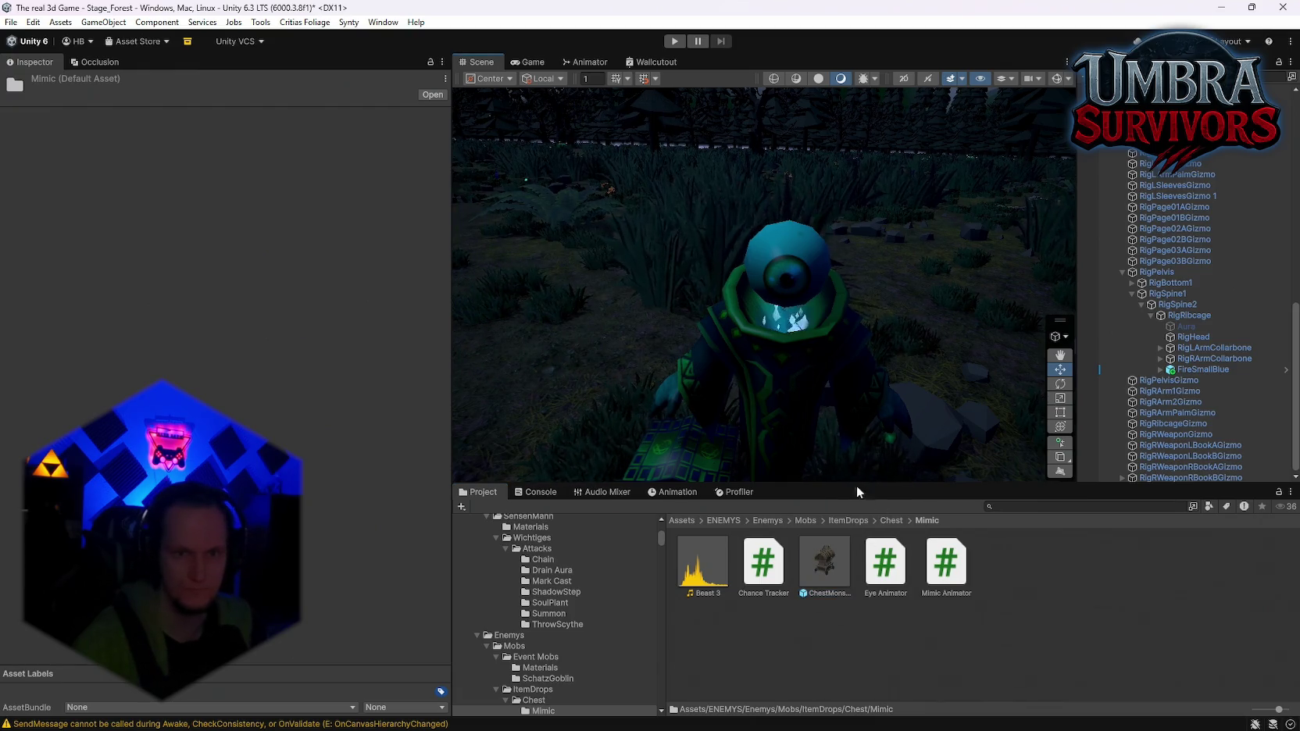
Reselect FireSmallBlue and orbit in close on the wizard's ribcage flame
click(1196, 369)
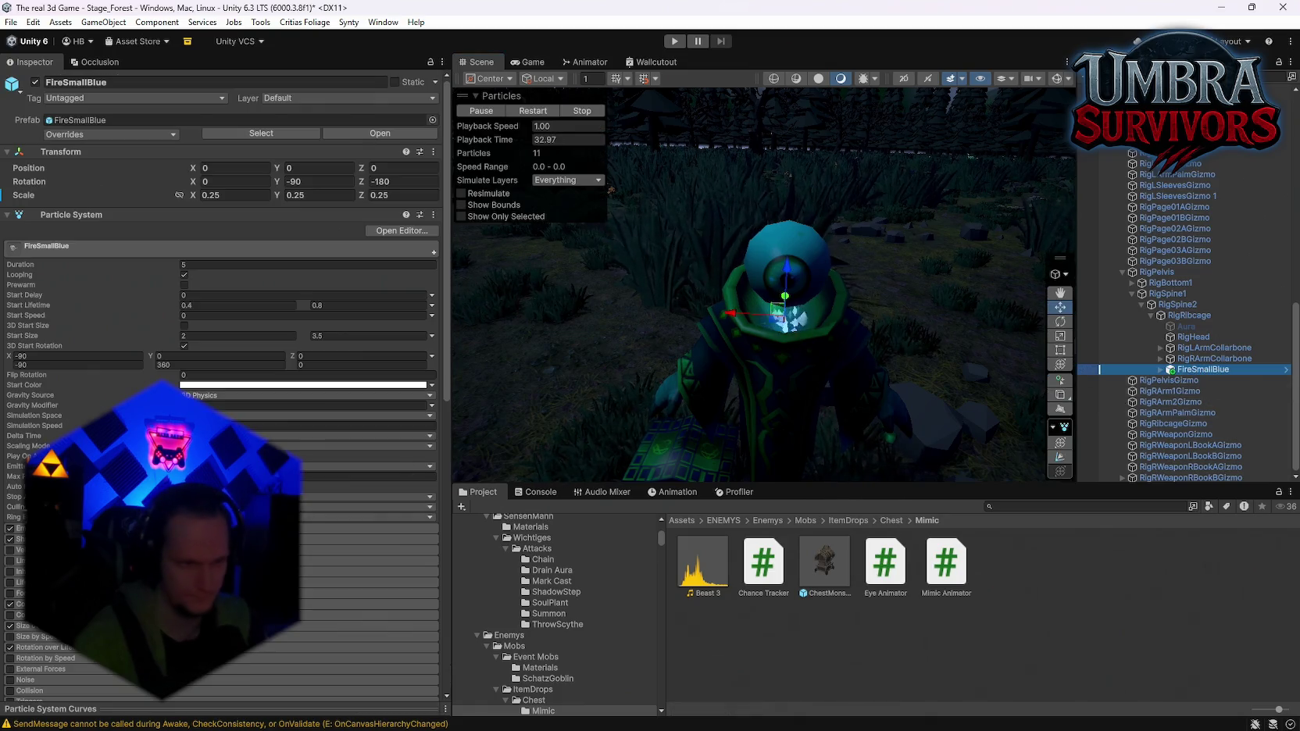
scroll(223, 258, down, 5)
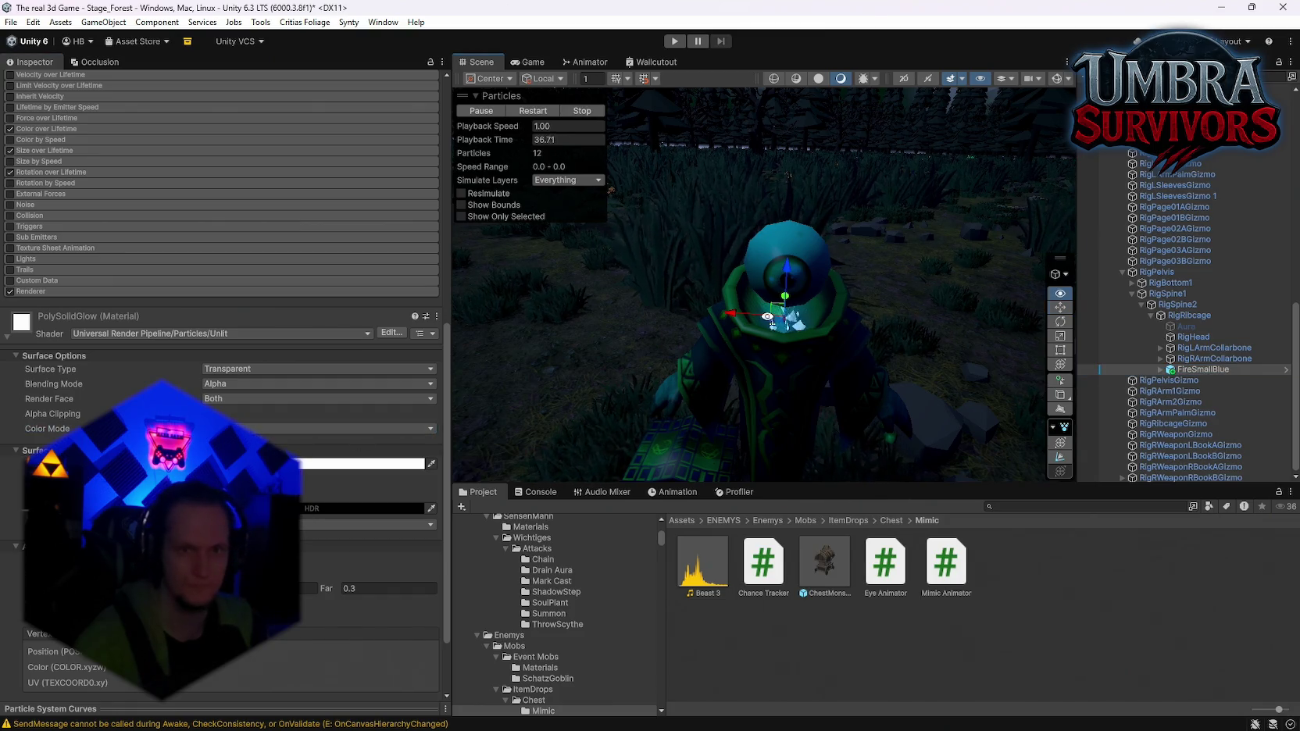
scroll(951, 226, down, 10)
drag(952, 226, 1121, 241)
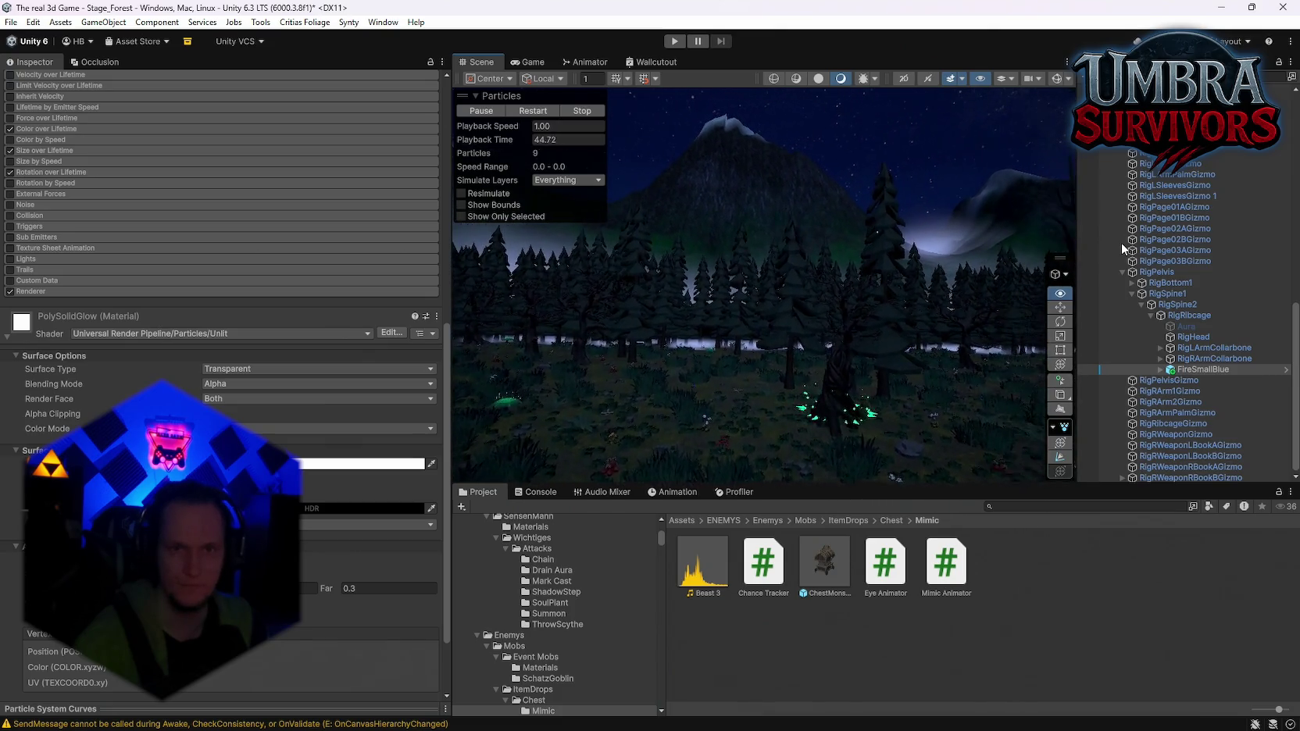
key(f)
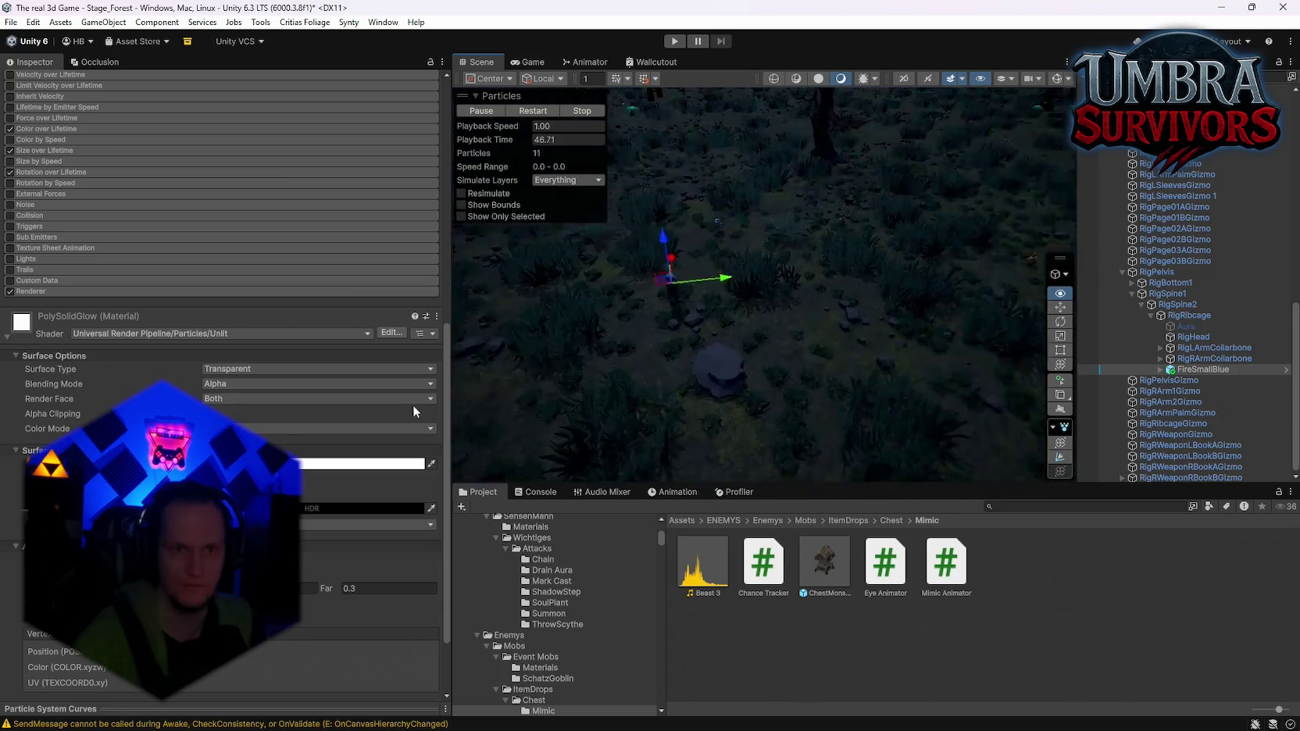
drag(487, 378, 738, 390)
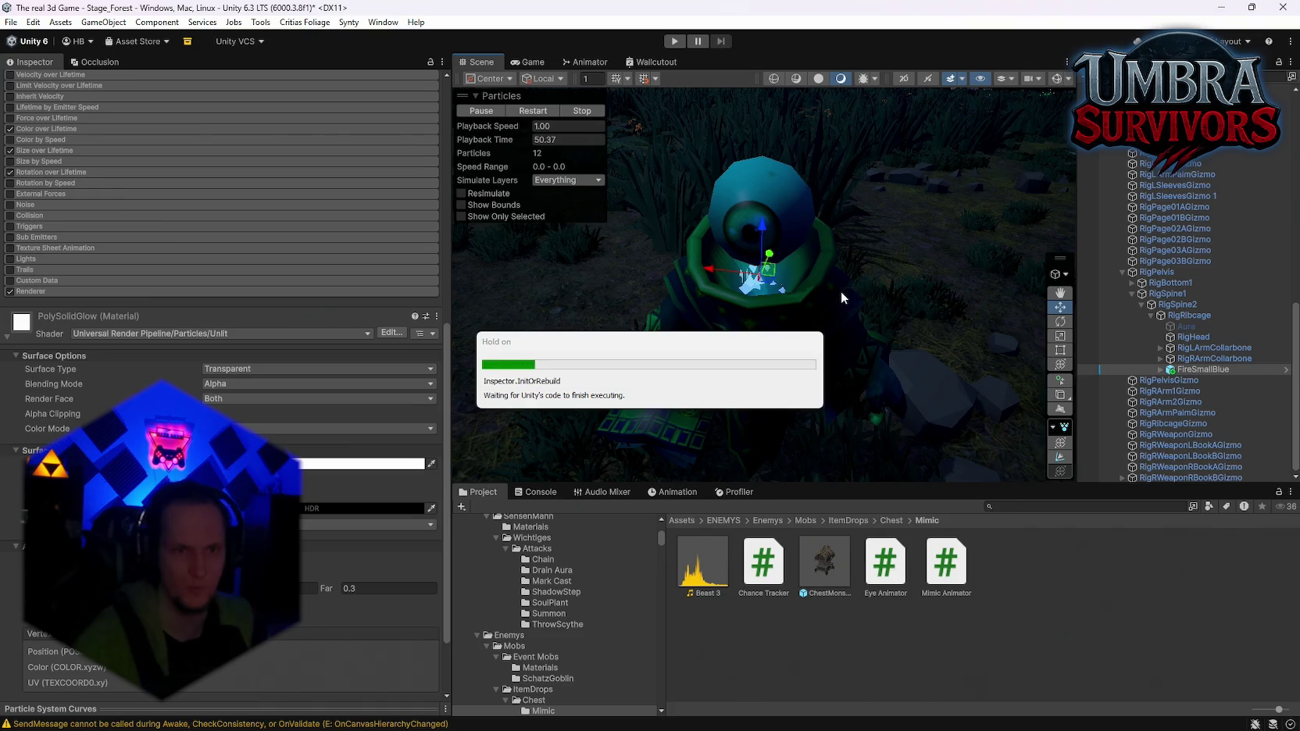
mouse_move(806, 252)
mouse_down()
mouse_move(1243, 148)
mouse_move(1213, 158)
mouse_up()
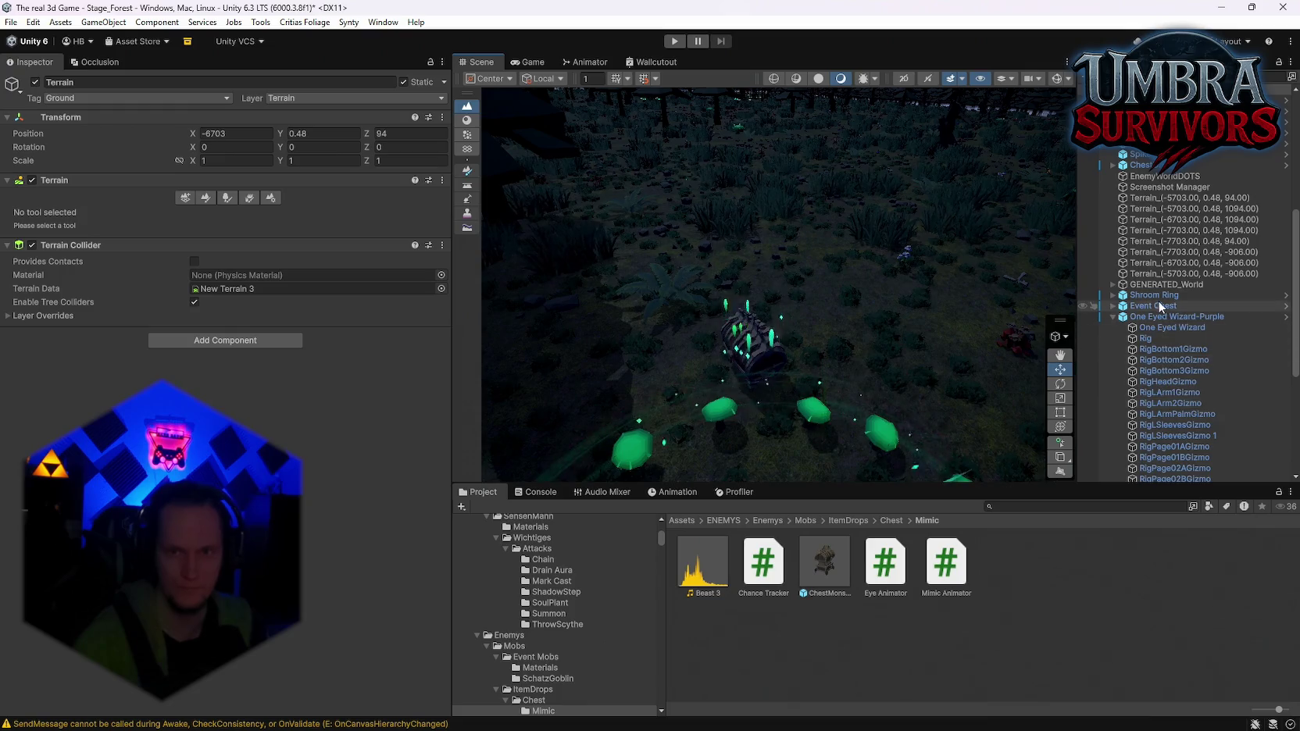
Apply all Shroom Ring prefab overrides, then delete it from the scene
click(1151, 297)
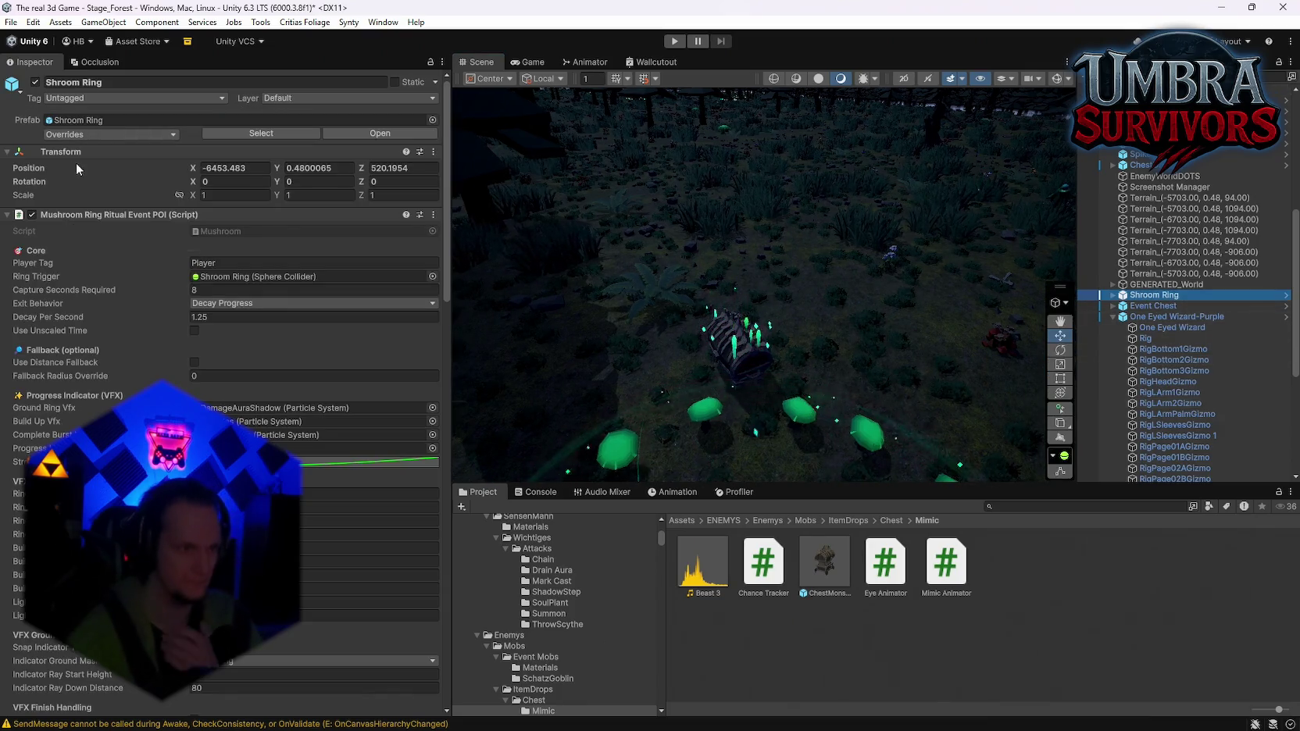
click(105, 135)
click(196, 277)
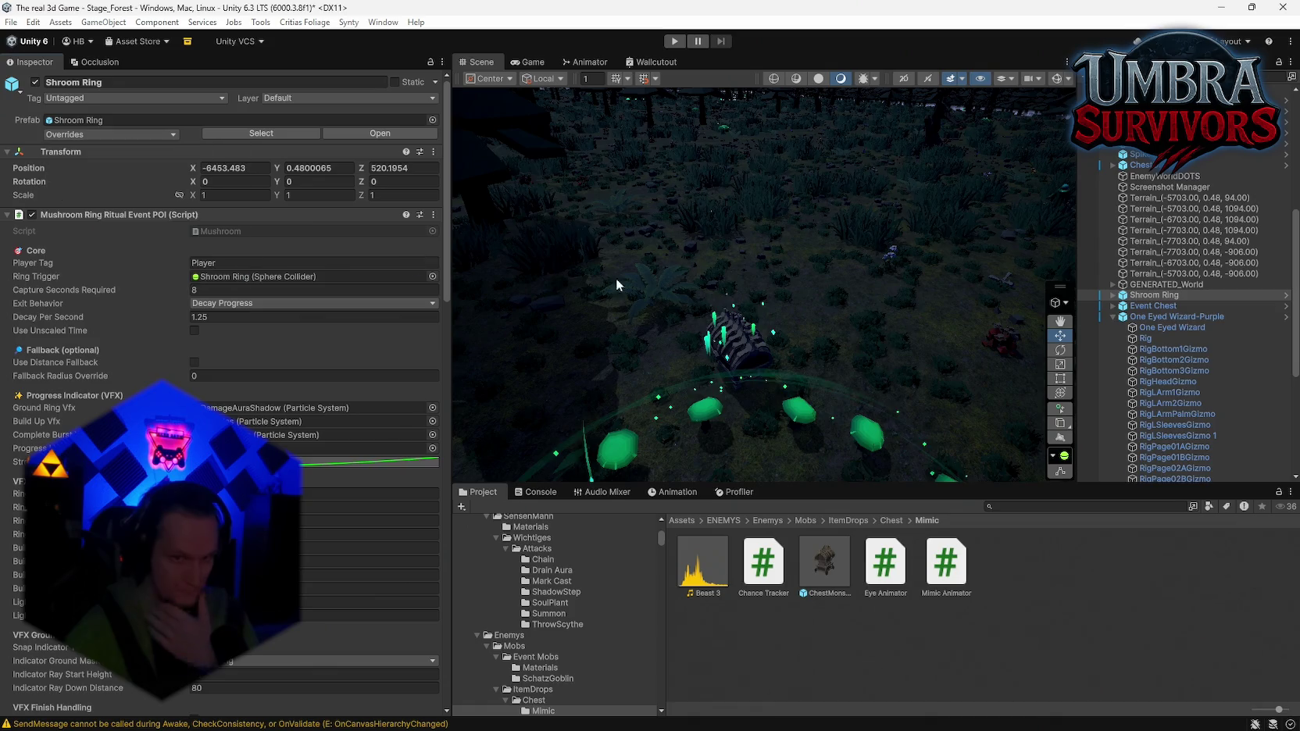
click(1163, 297)
key(Delete)
Apply the Event Chest's prefab overrides, delete it, and zoom toward the wizard
click(1163, 297)
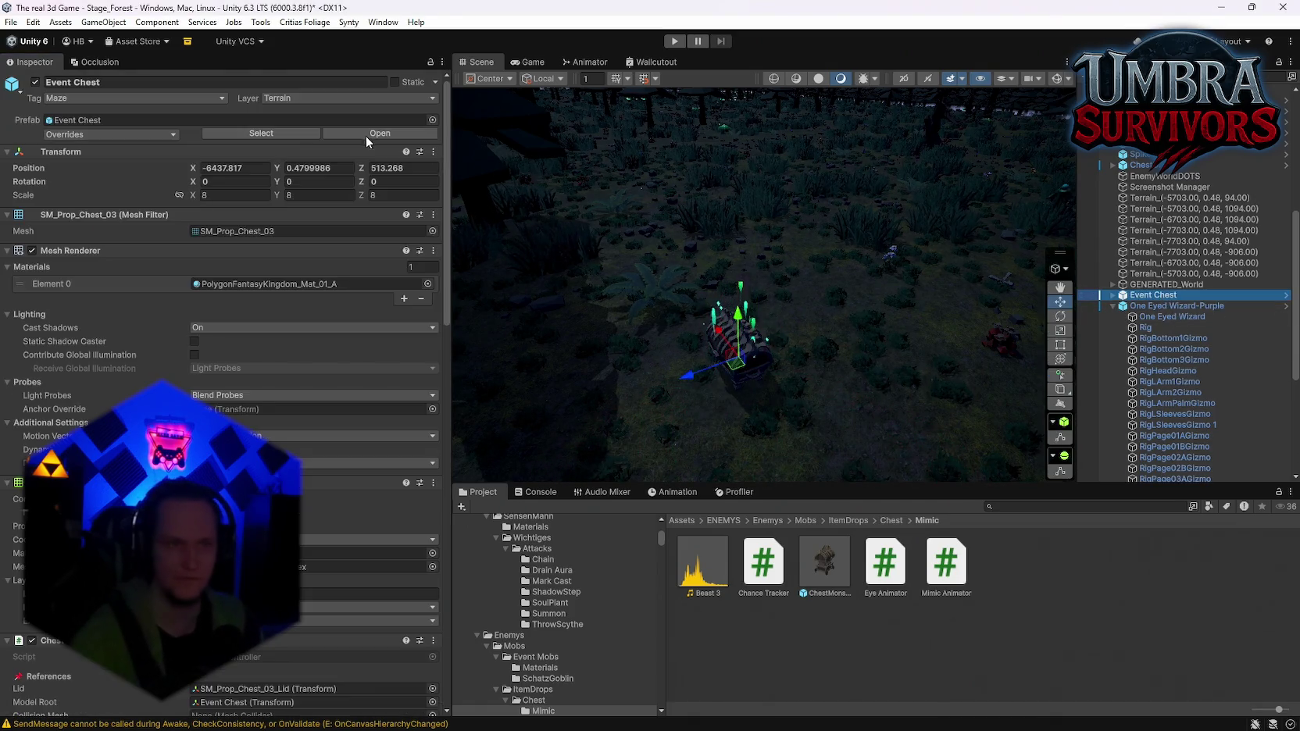
click(124, 139)
click(180, 243)
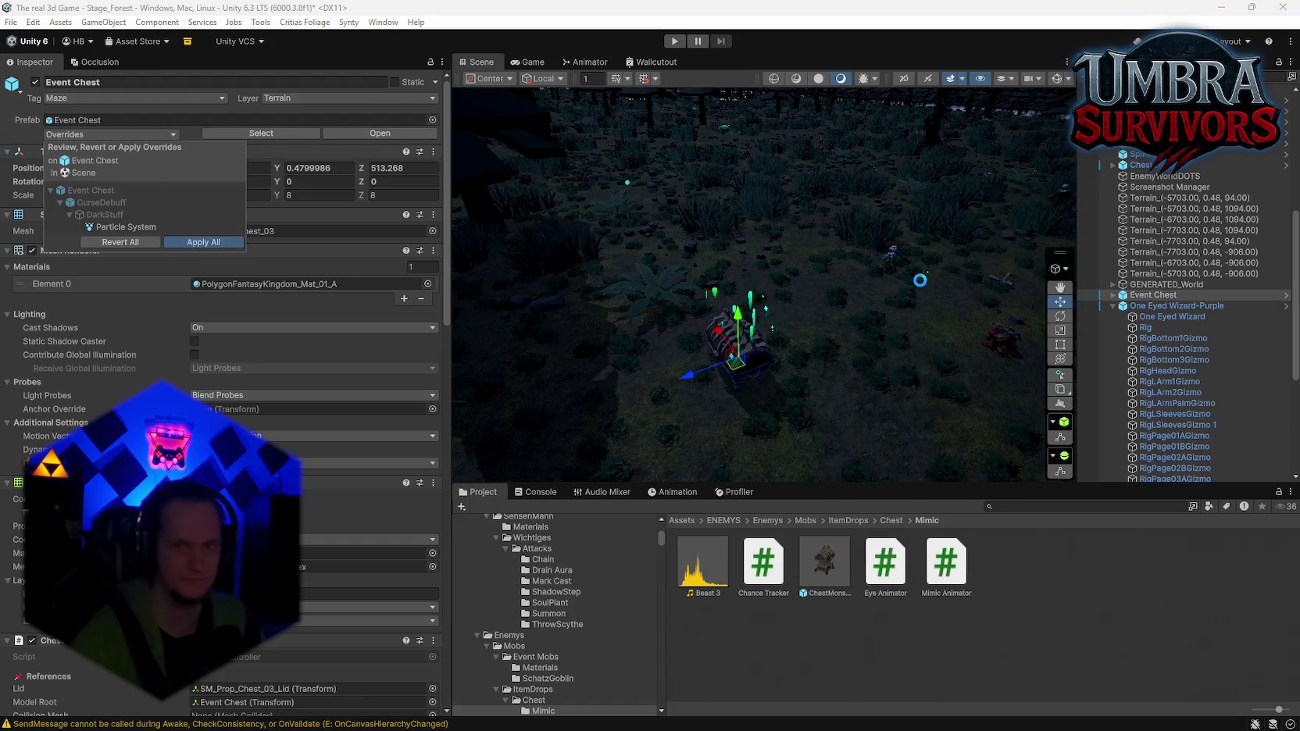
key(Delete)
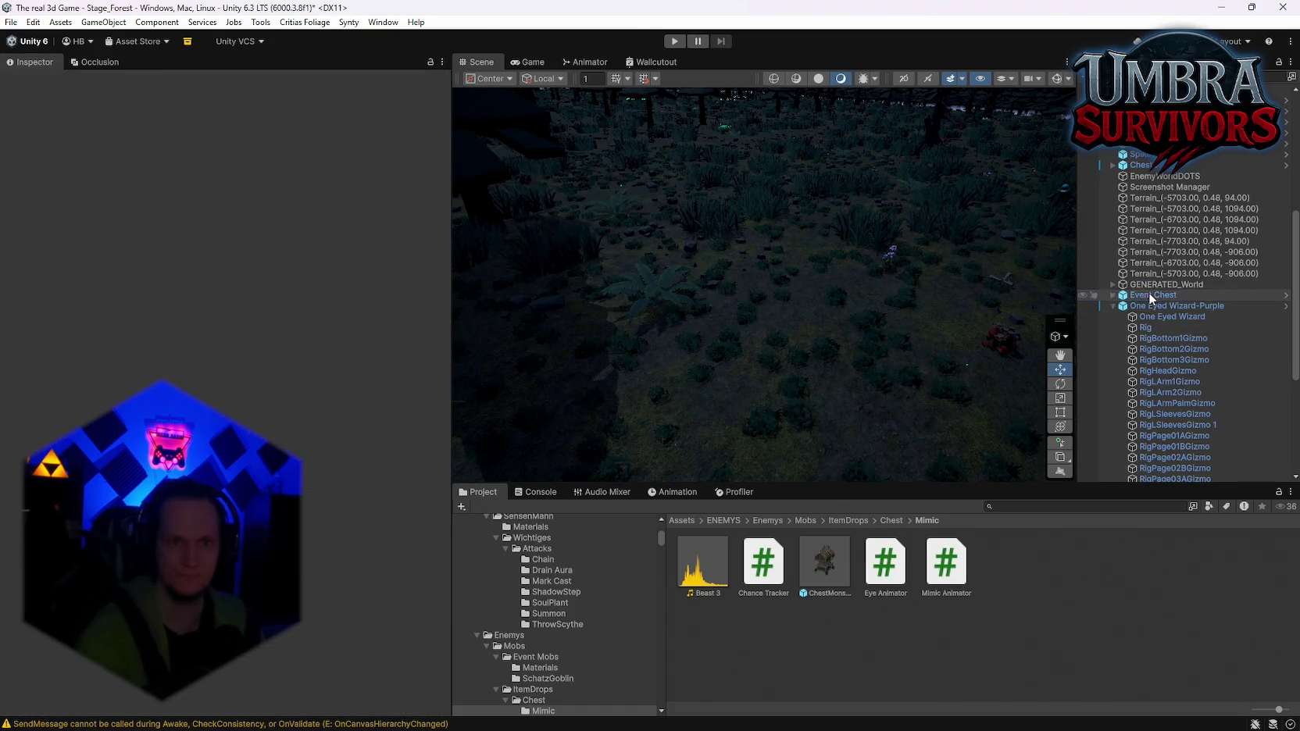
mouse_move(894, 251)
mouse_down()
mouse_move(1039, 189)
mouse_move(1038, 249)
mouse_move(966, 320)
mouse_move(920, 227)
mouse_move(1035, 245)
mouse_move(878, 261)
mouse_move(932, 252)
mouse_up()
scroll(1036, 245, up, 3)
scroll(1234, 336, down, 6)
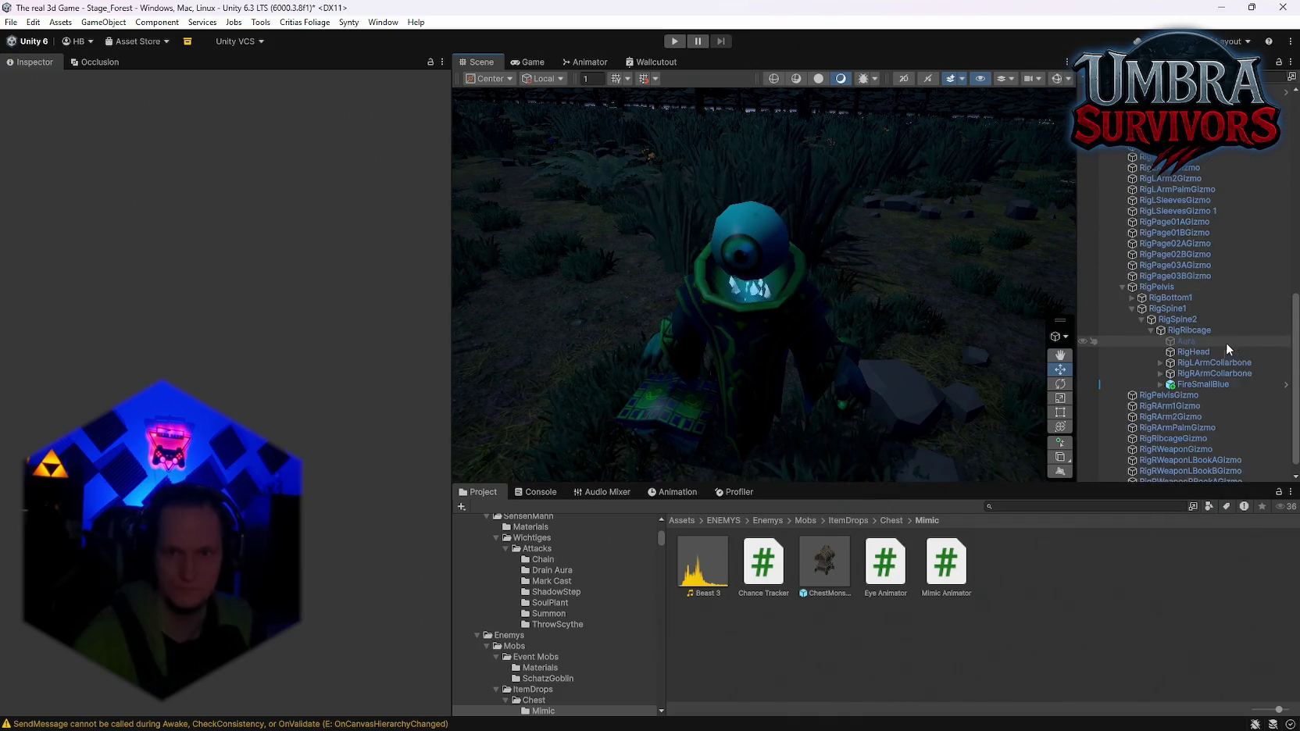
Select FireSmallBlue and scroll the Inspector to its material's Emission settings
scroll(1172, 313, up, 3)
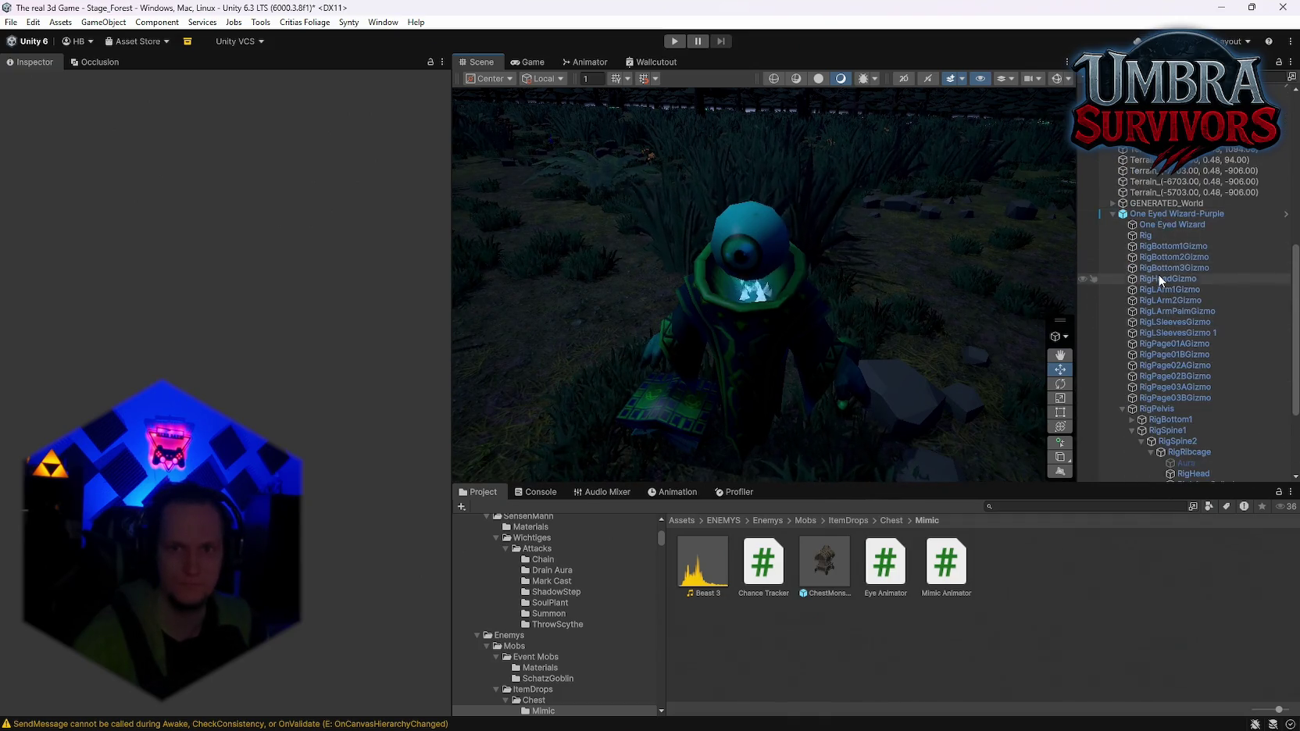
scroll(1160, 234, down, 3)
click(1187, 385)
scroll(325, 419, down, 10)
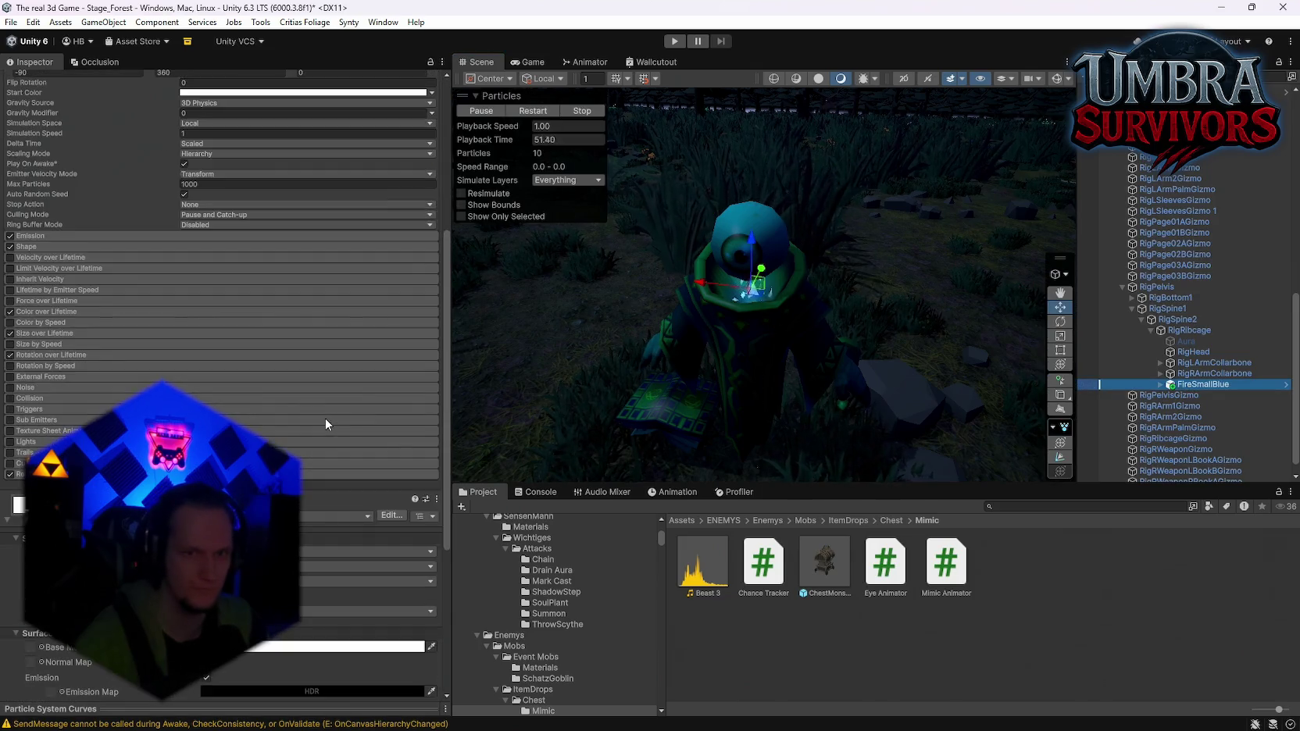
scroll(300, 479, down, 2)
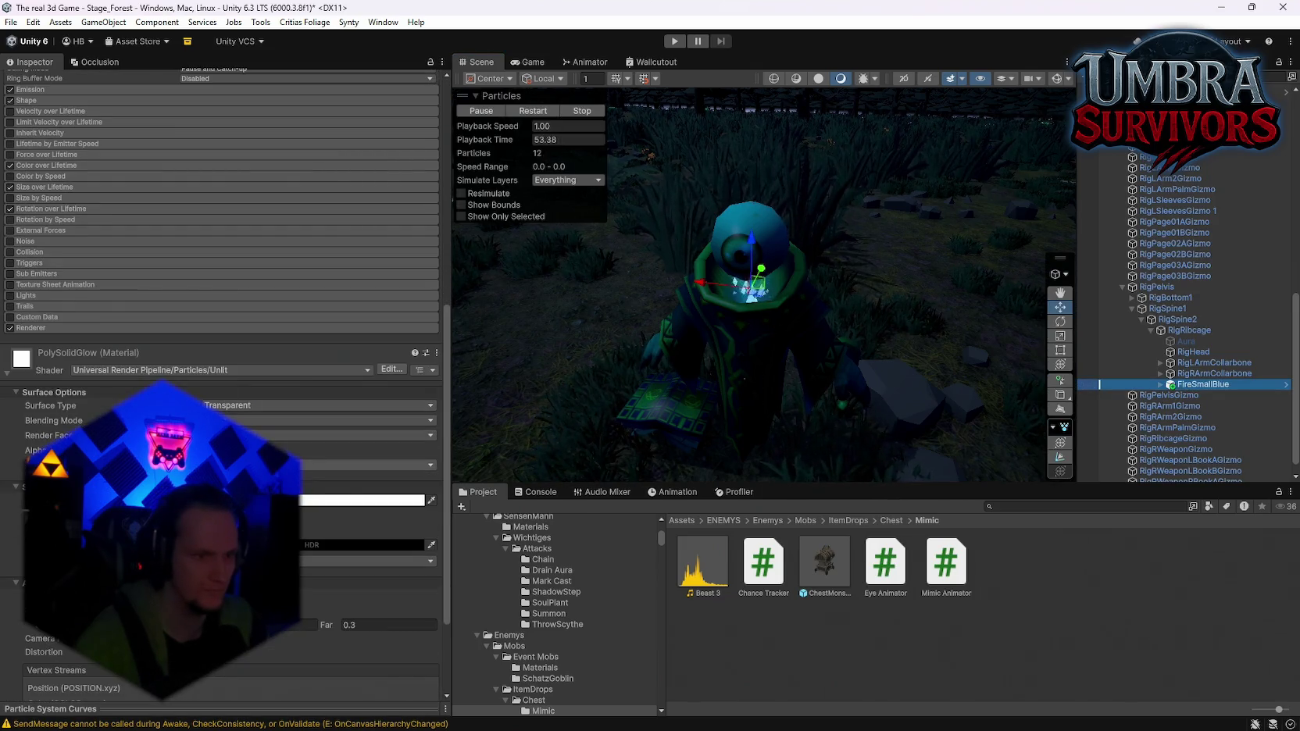
scroll(235, 390, down, 3)
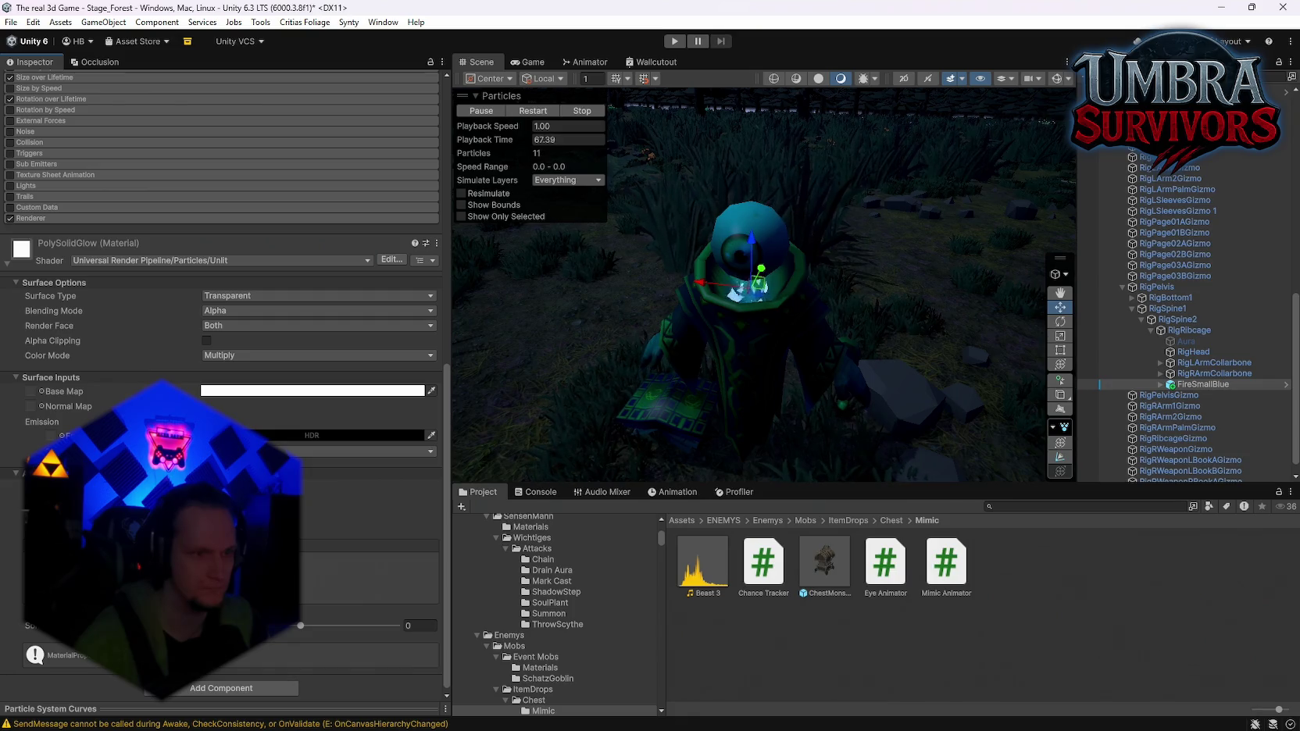
Try red and white emission colours, then set the emission back to black
click(313, 435)
click(313, 623)
drag(340, 347, 268, 349)
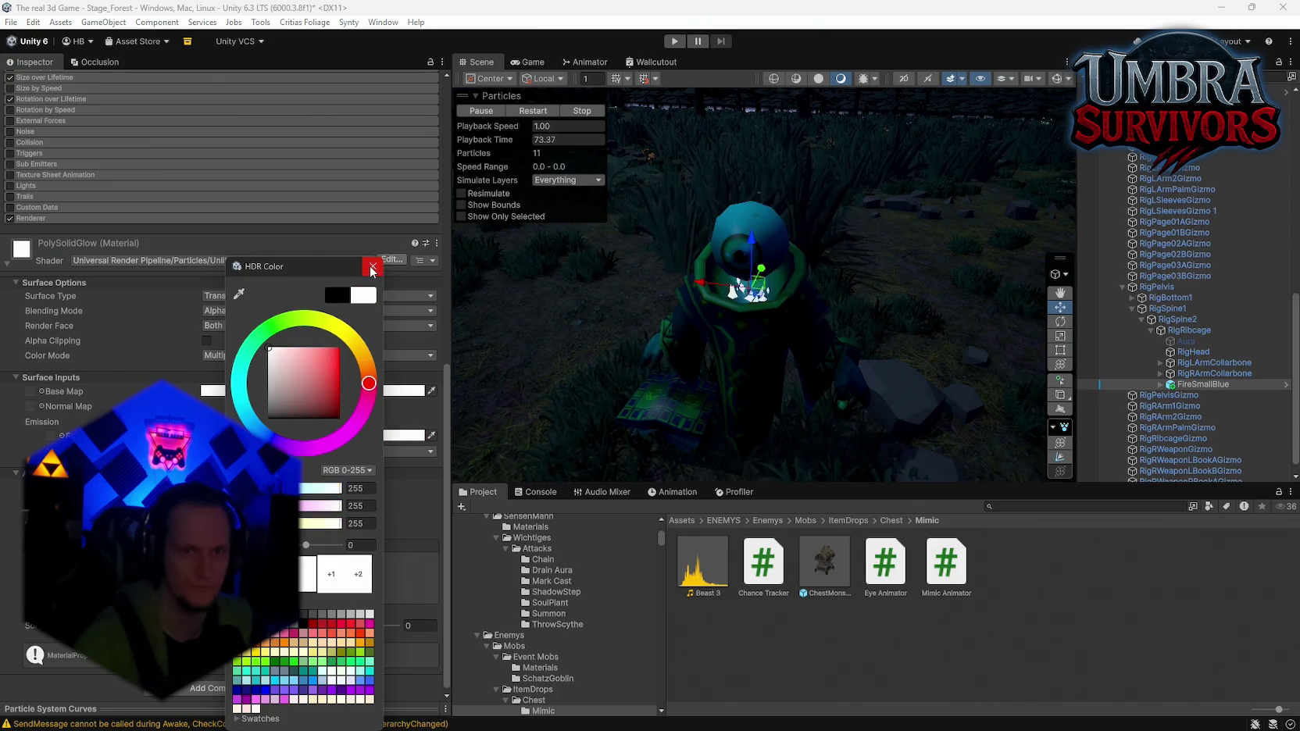
click(303, 623)
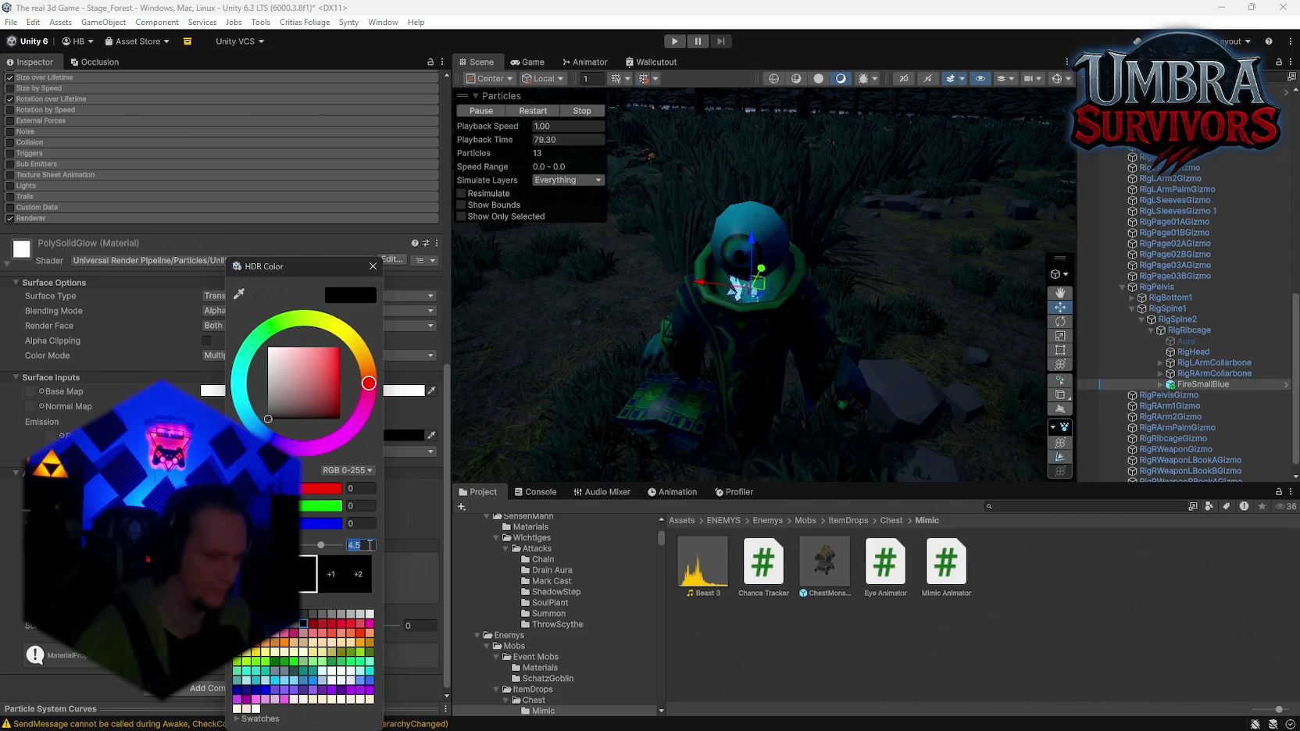
mouse_move(888, 474)
mouse_down()
mouse_move(857, 317)
mouse_move(807, 331)
mouse_move(727, 396)
mouse_move(924, 382)
mouse_move(756, 420)
mouse_up()
click(851, 303)
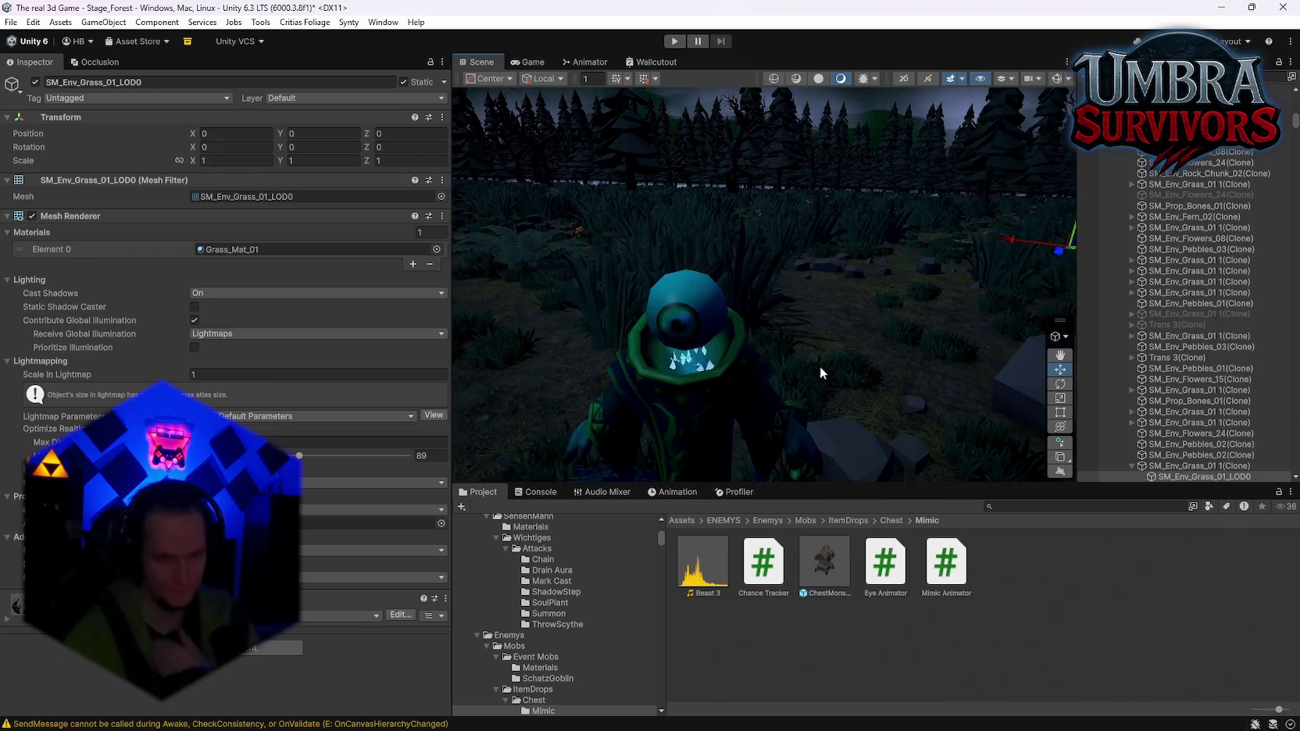
Select the One Eyed Wizard-Purple and orbit the view lower and closer to it
drag(819, 367, 804, 381)
scroll(803, 381, down, 2)
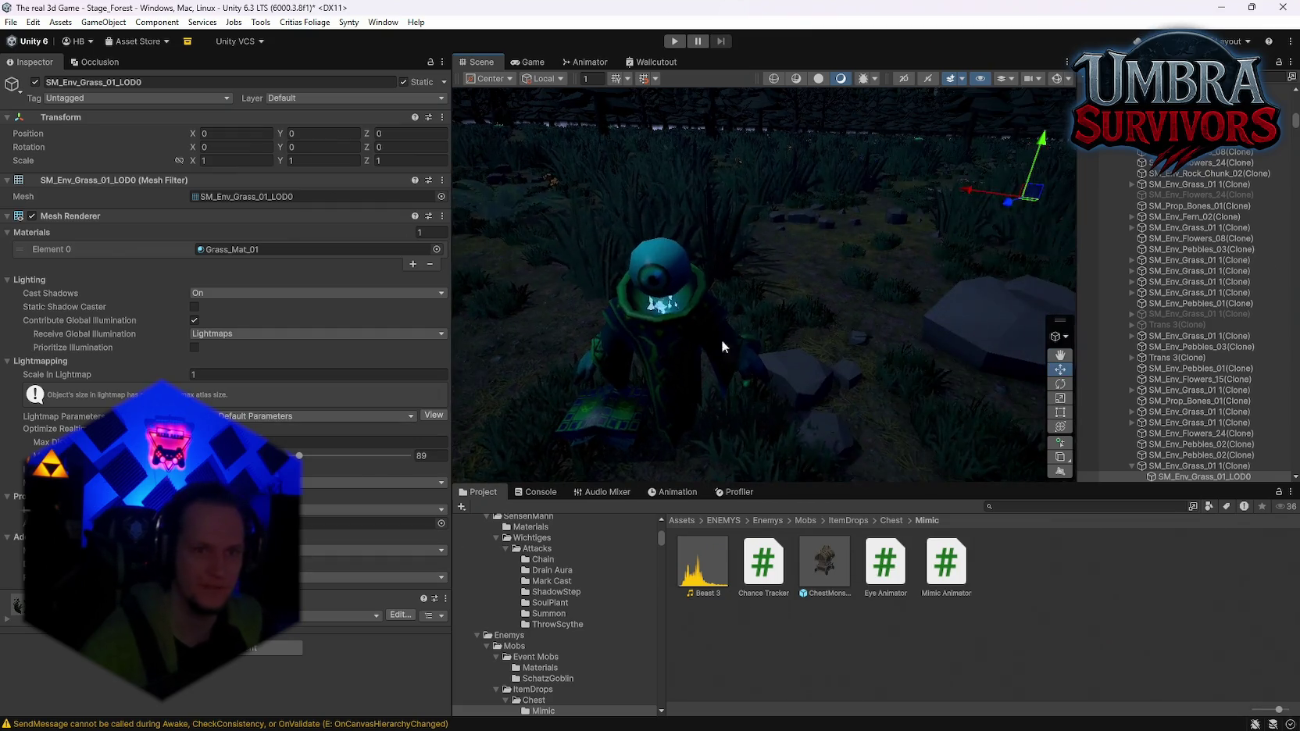
click(666, 349)
scroll(1189, 407, up, 5)
mouse_move(860, 328)
mouse_down()
mouse_move(895, 234)
mouse_move(1031, 289)
mouse_move(1271, 272)
mouse_move(8, 305)
mouse_move(144, 388)
mouse_move(58, 293)
mouse_move(653, 276)
mouse_move(785, 336)
mouse_up()
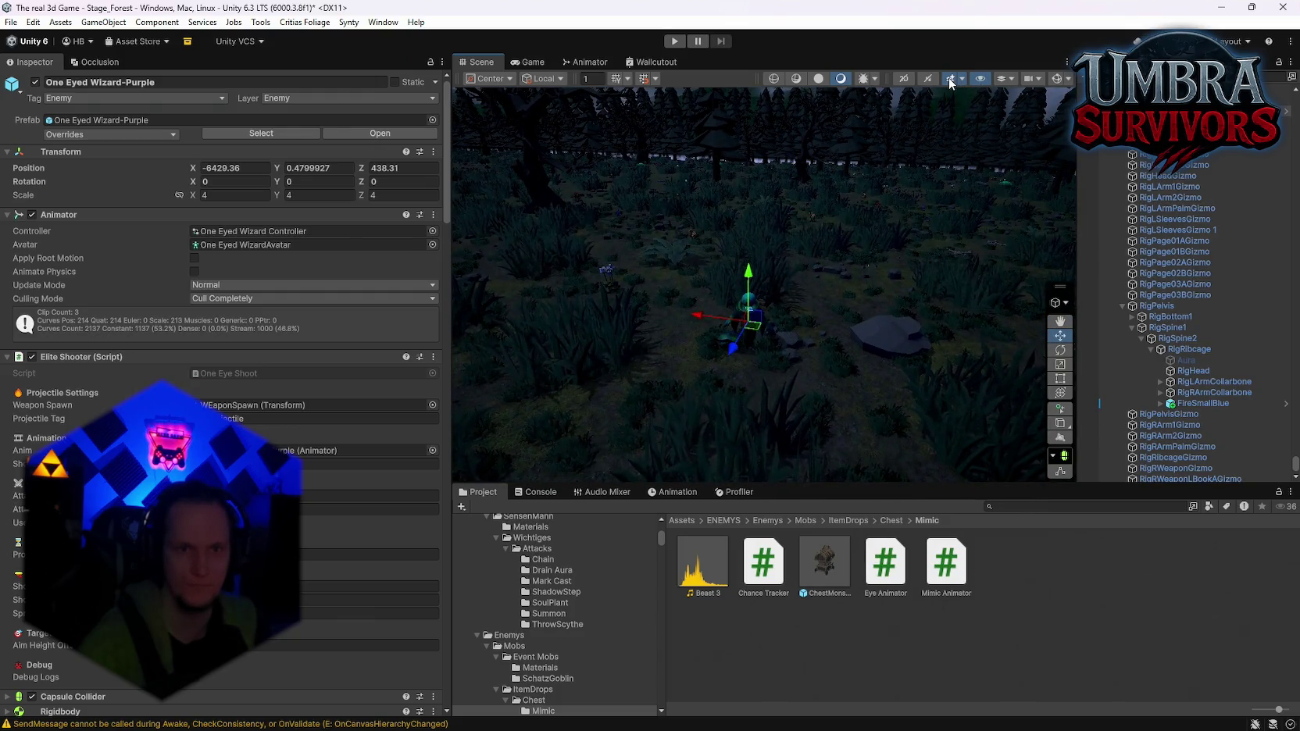
drag(843, 282, 842, 297)
Toggle scene effects and try another shading mode, leaving both as before
click(960, 79)
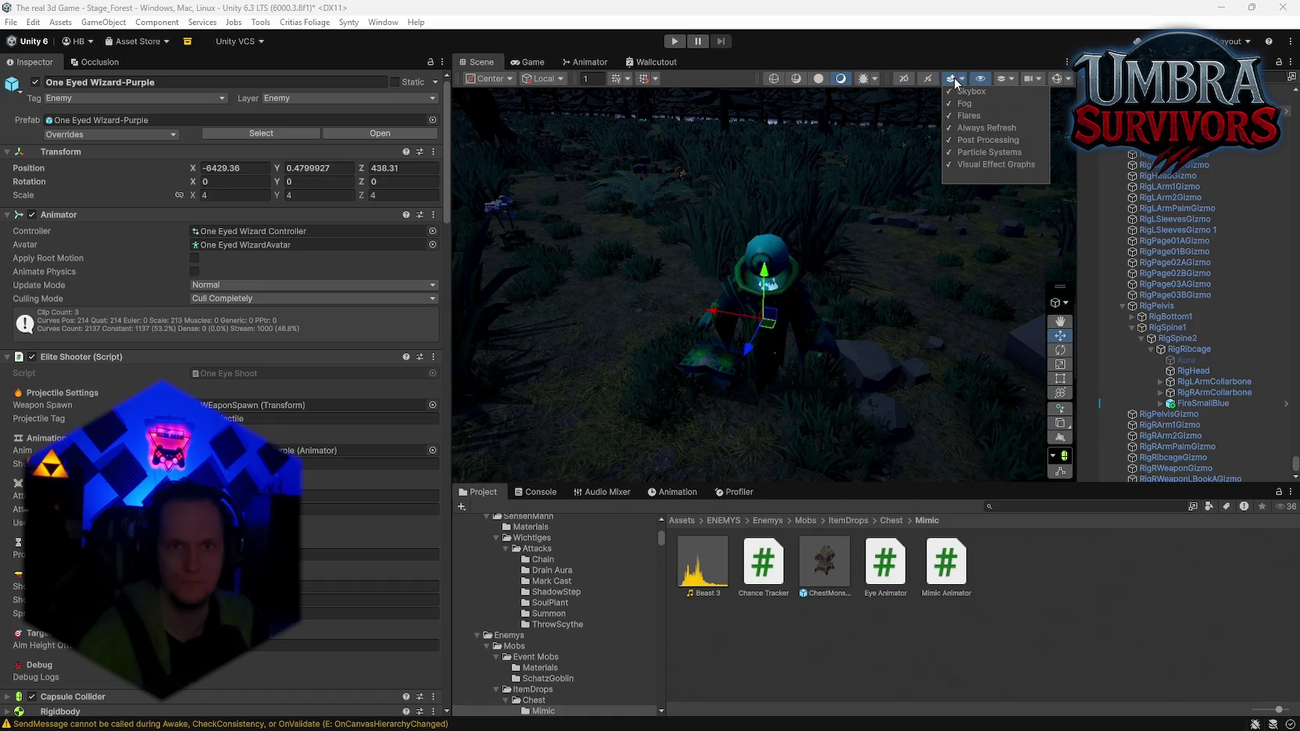
click(980, 82)
click(952, 79)
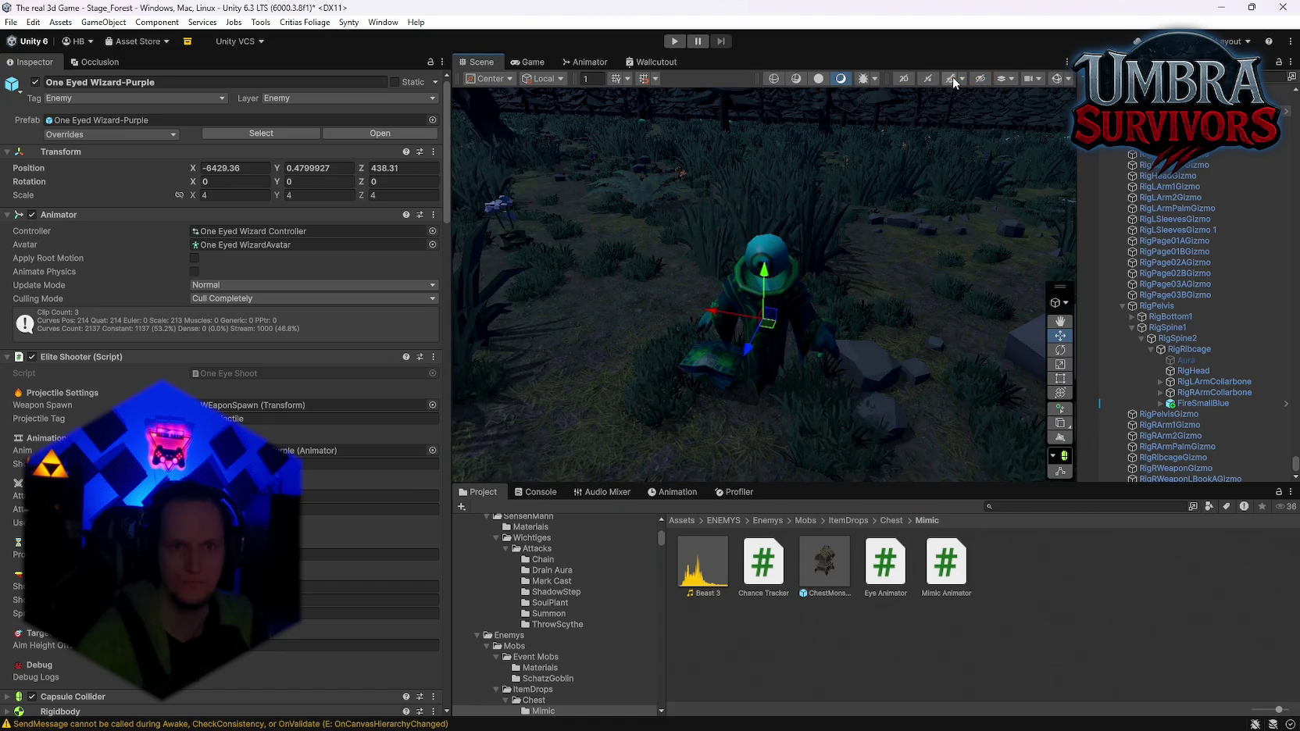
click(953, 77)
click(954, 78)
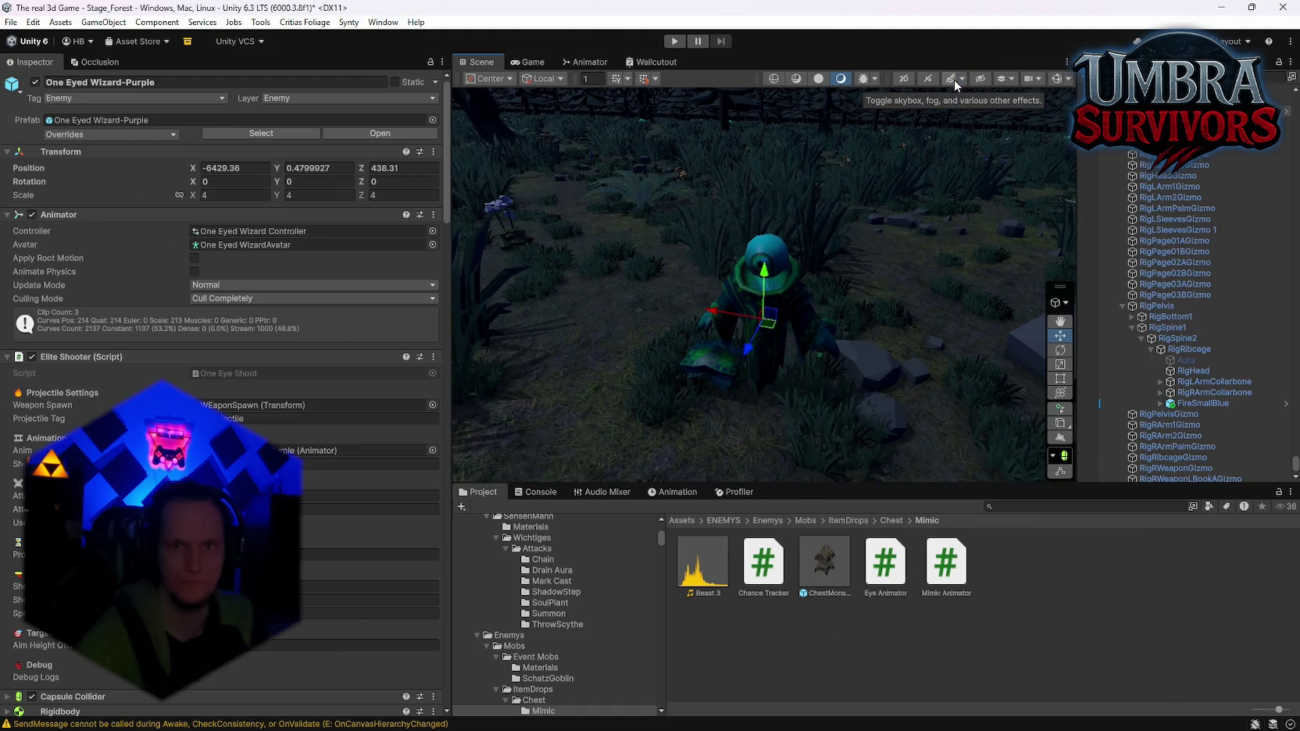
click(954, 79)
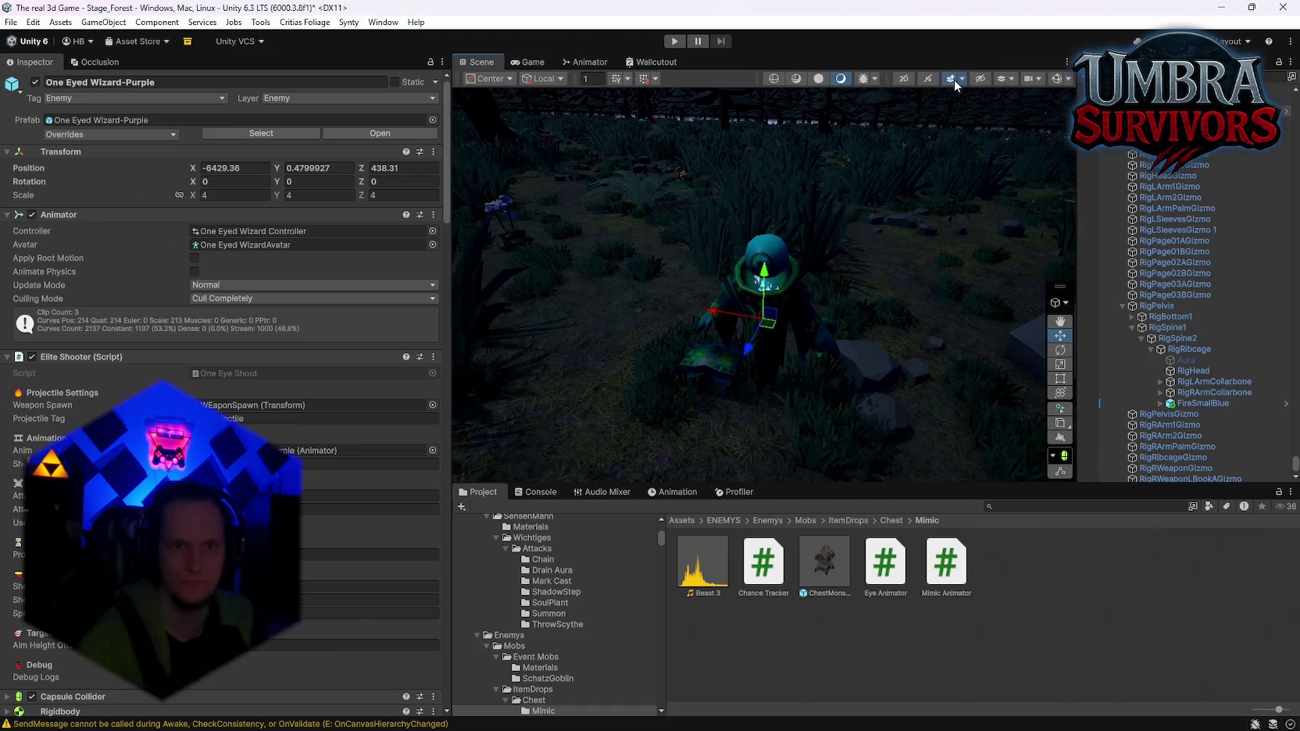
click(825, 78)
click(833, 77)
mouse_move(778, 185)
mouse_down()
mouse_move(804, 224)
mouse_move(755, 234)
mouse_move(773, 231)
mouse_up()
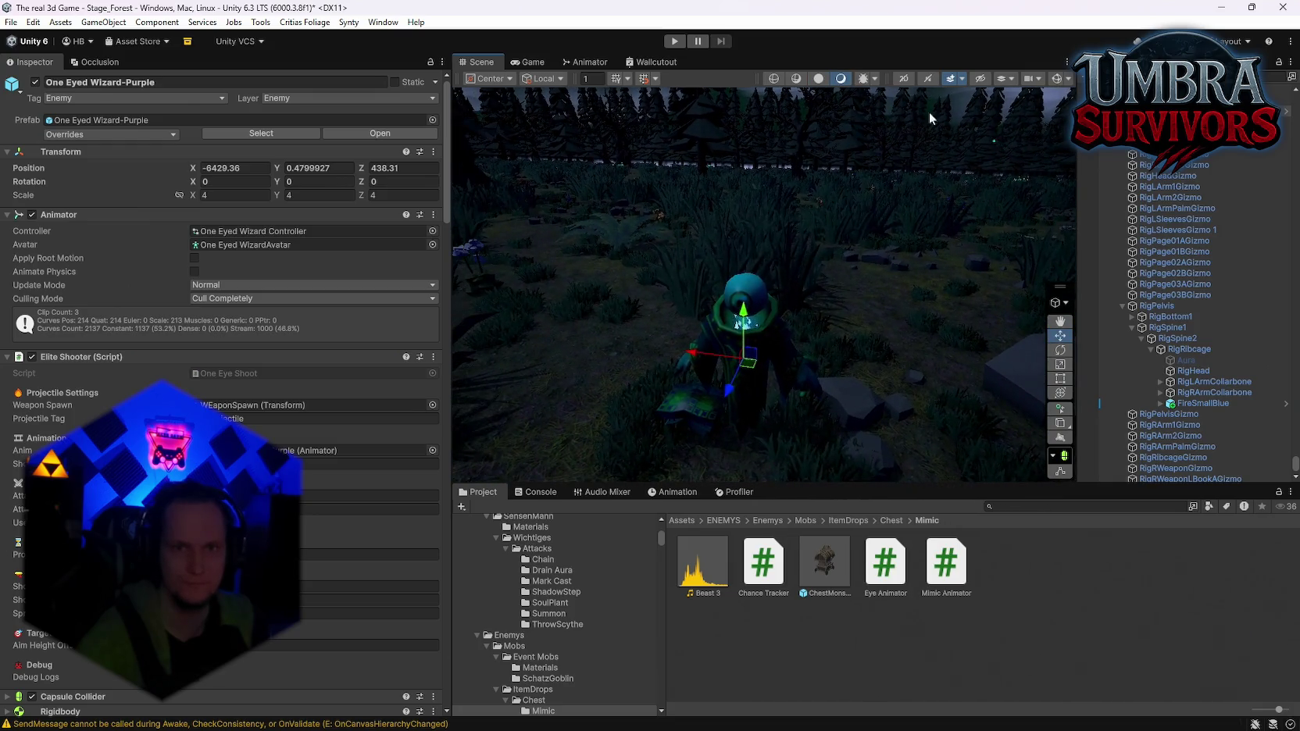
Set the Scene Camera's anti-aliasing to None and enable Stop NaNs
click(1033, 79)
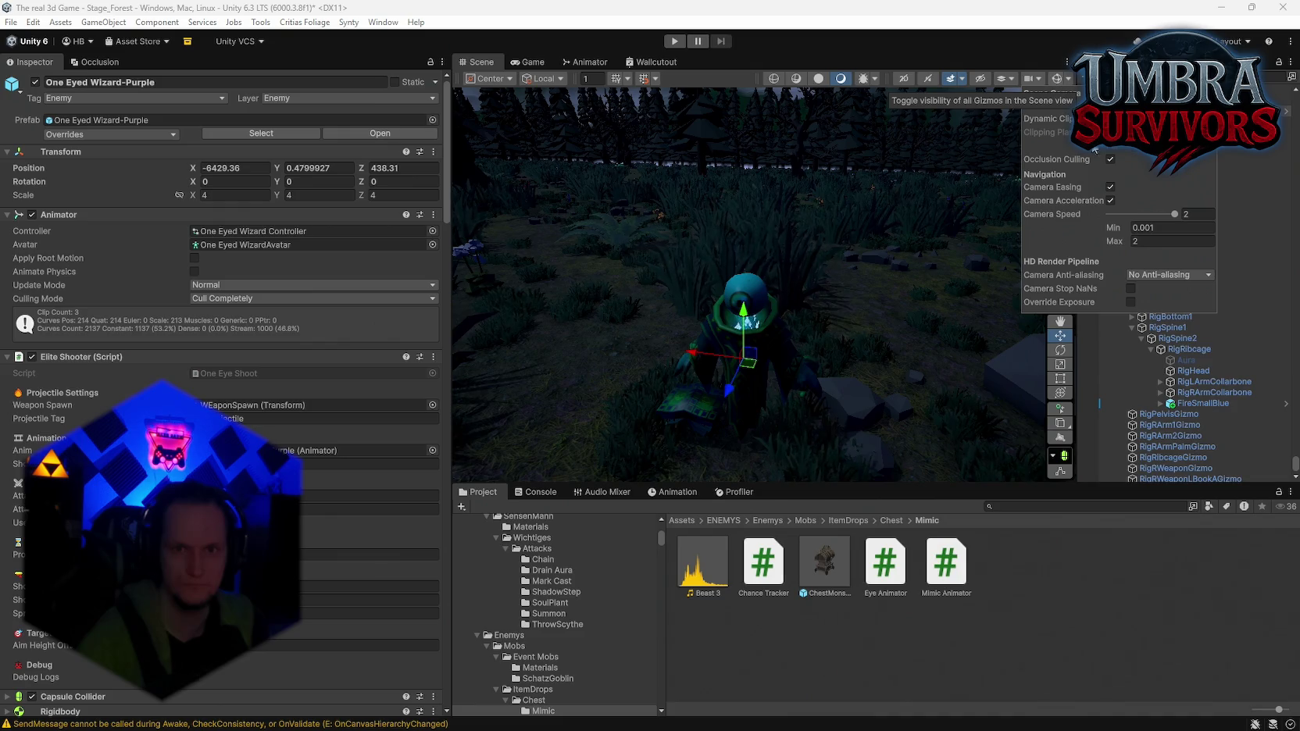
click(1154, 275)
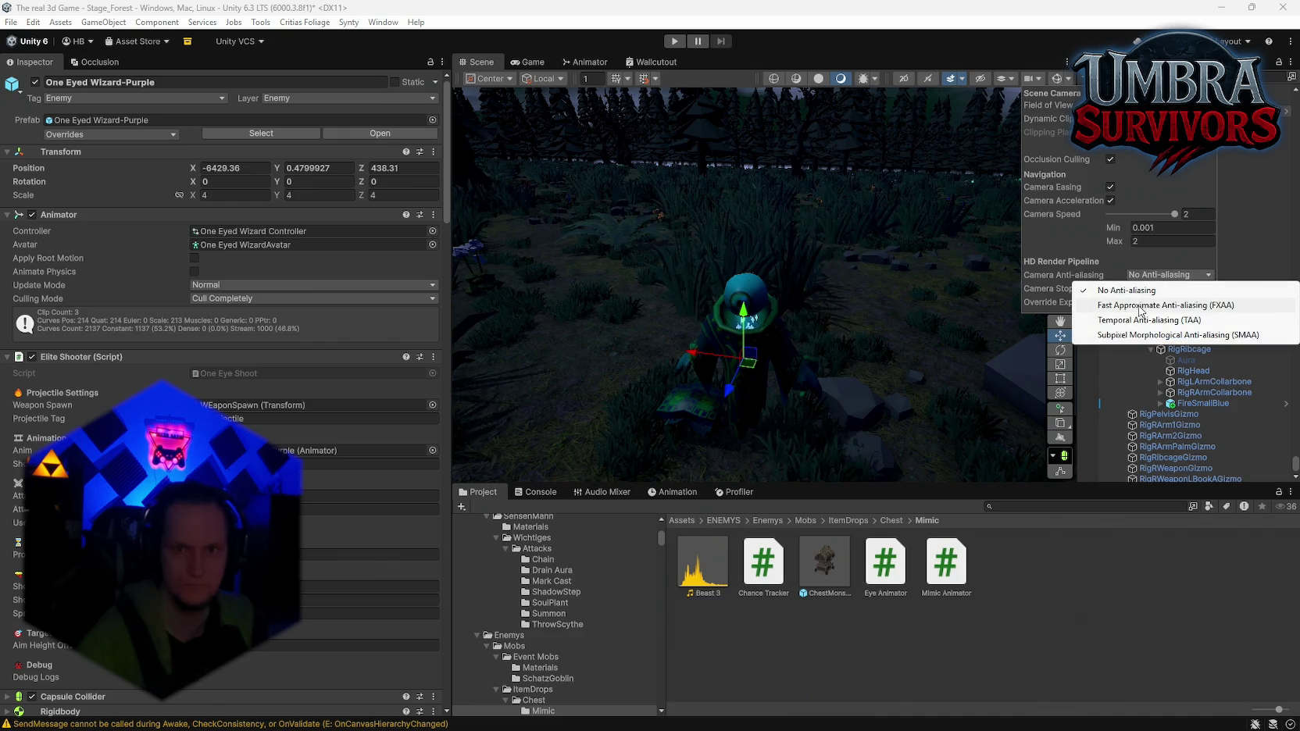
click(1139, 310)
click(1142, 275)
click(1143, 290)
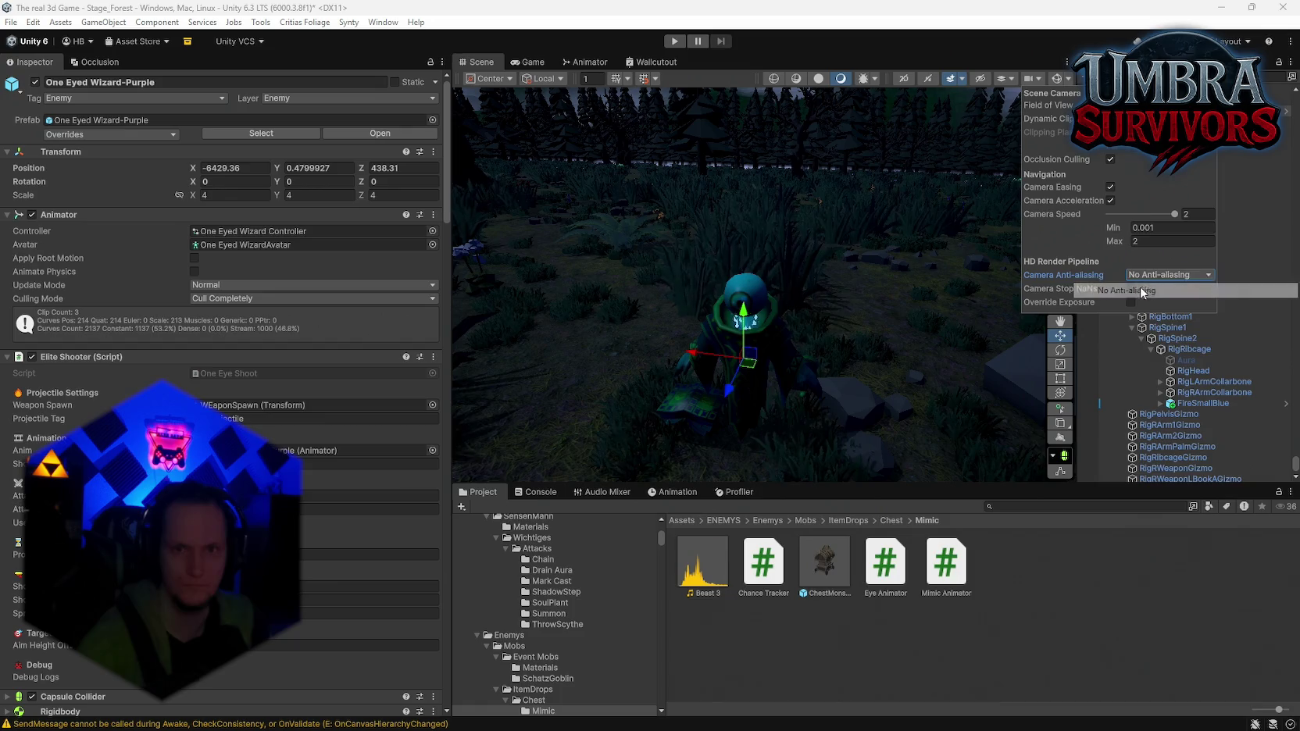
click(1132, 290)
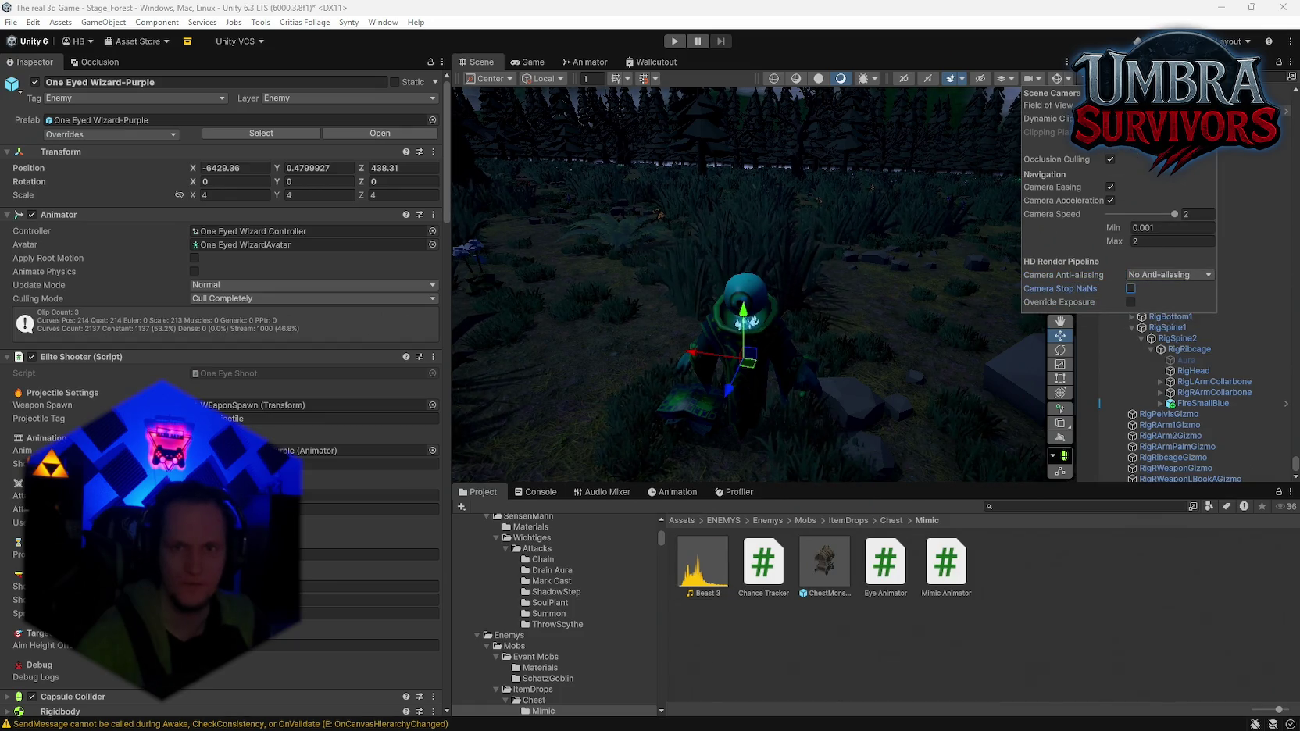
click(1051, 79)
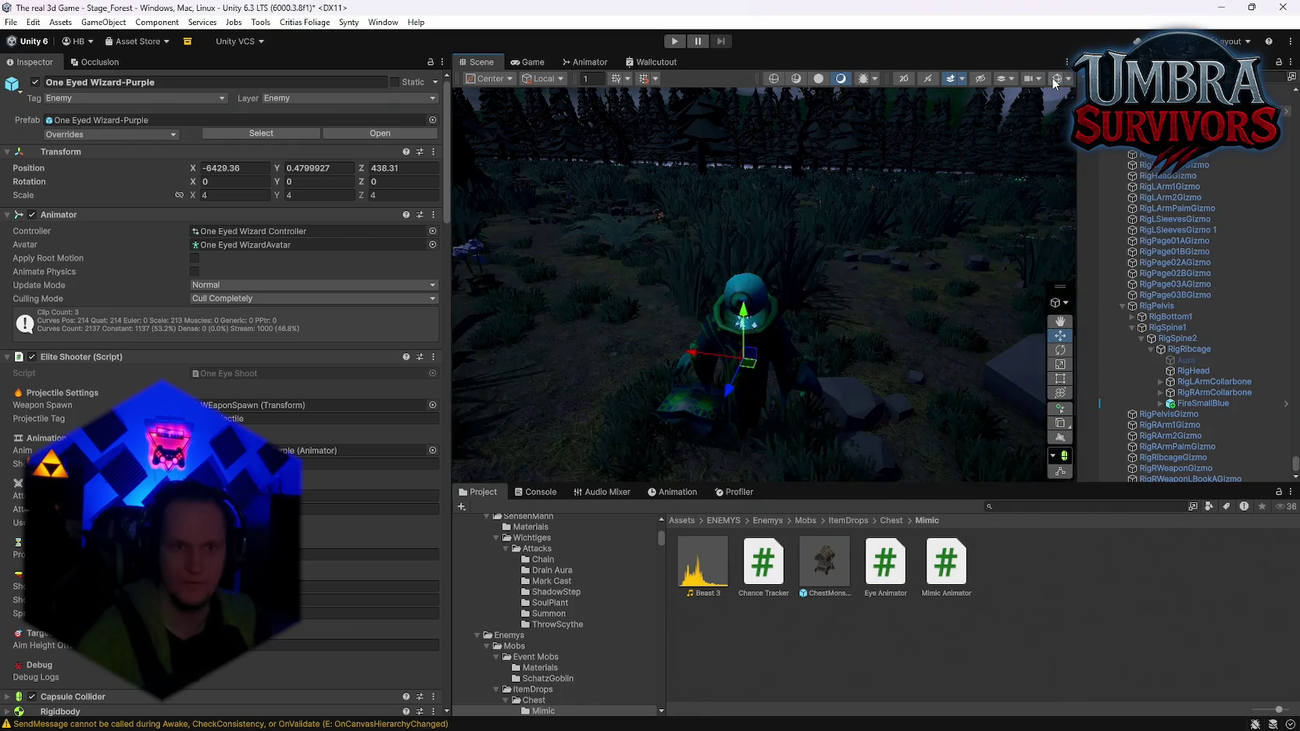
Check the Layers visibility list and fly the view back to the wizard
click(1008, 79)
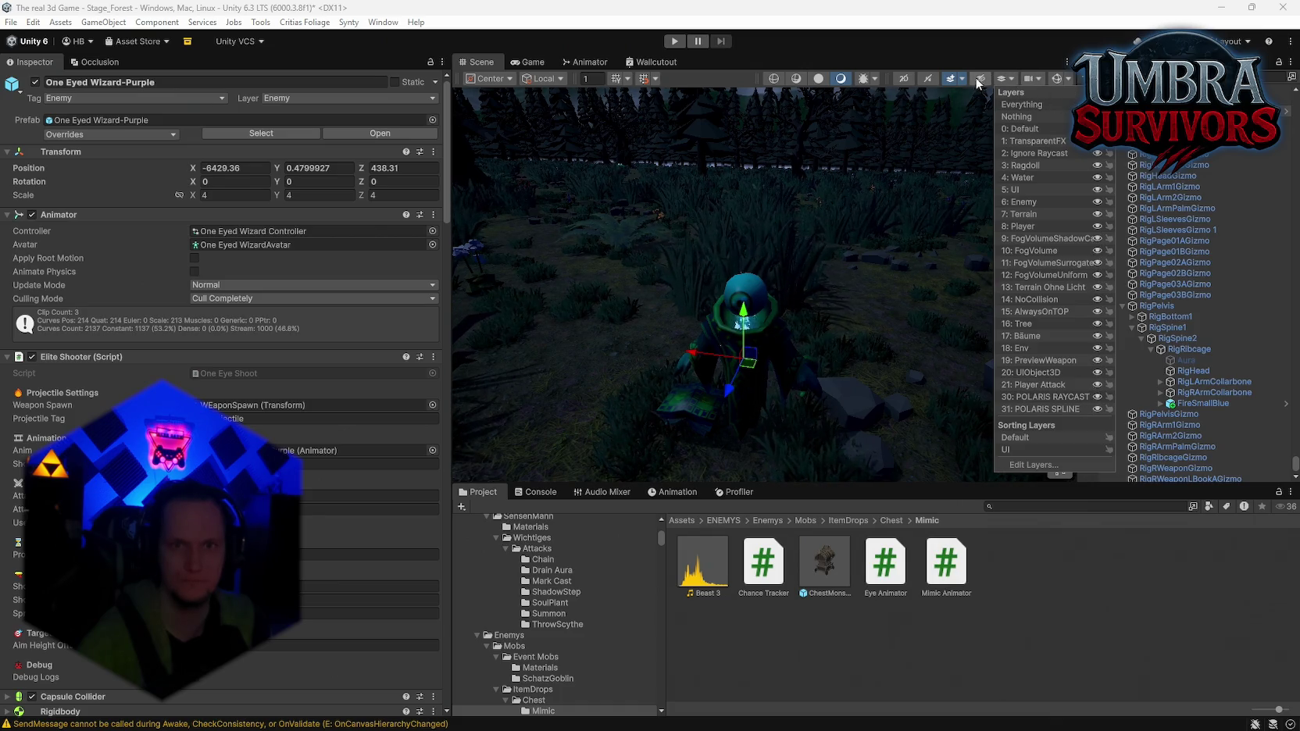
click(914, 58)
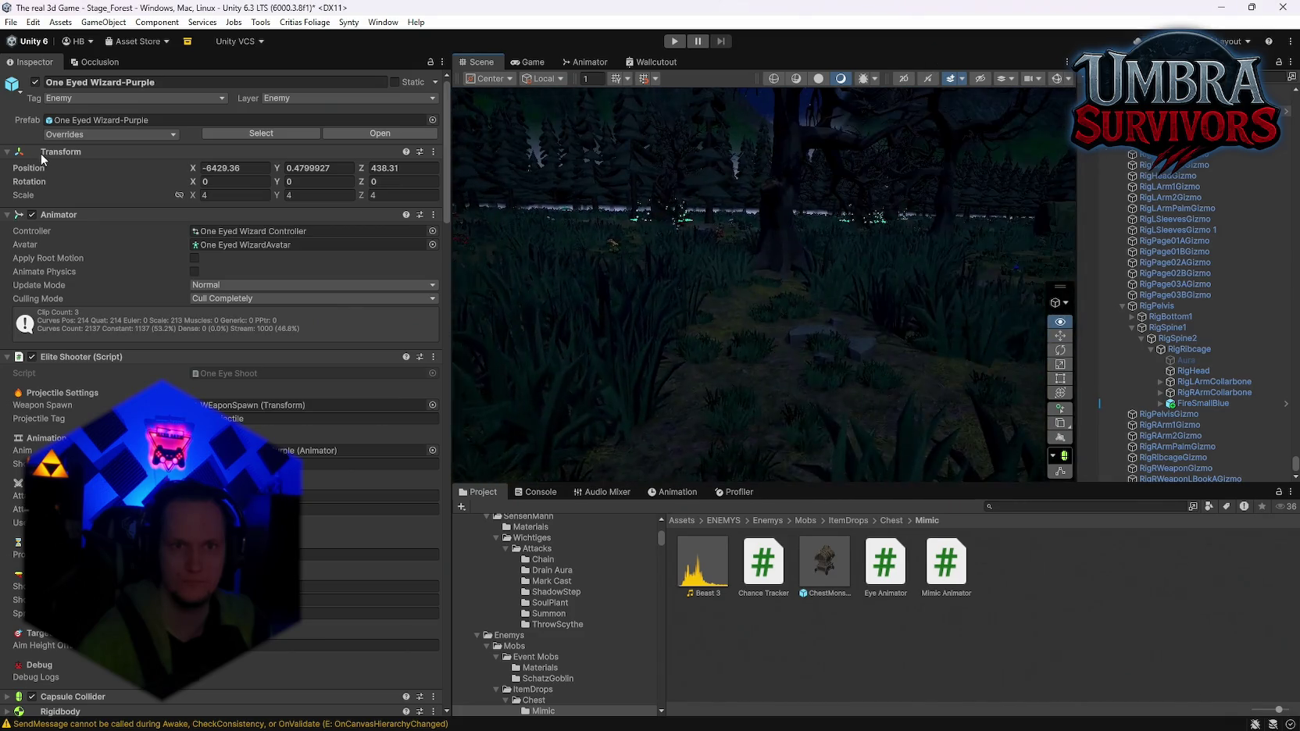
mouse_move(625, 133)
mouse_down()
mouse_move(568, 102)
mouse_move(729, 128)
mouse_move(734, 116)
mouse_move(775, 137)
mouse_move(781, 172)
mouse_move(830, 194)
mouse_move(927, 500)
mouse_up()
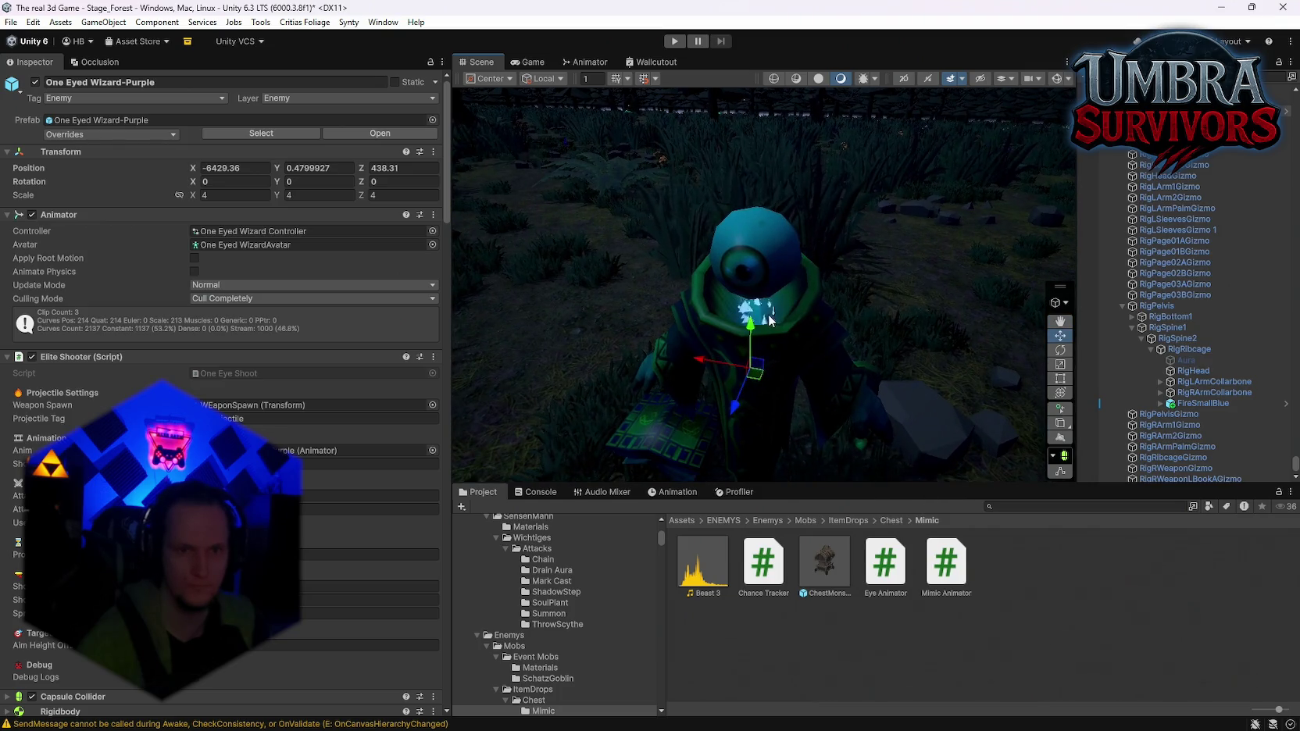
Select the ribcage blue fire, expand its Renderer, and ping the PolySolidGlow material in Project
click(770, 321)
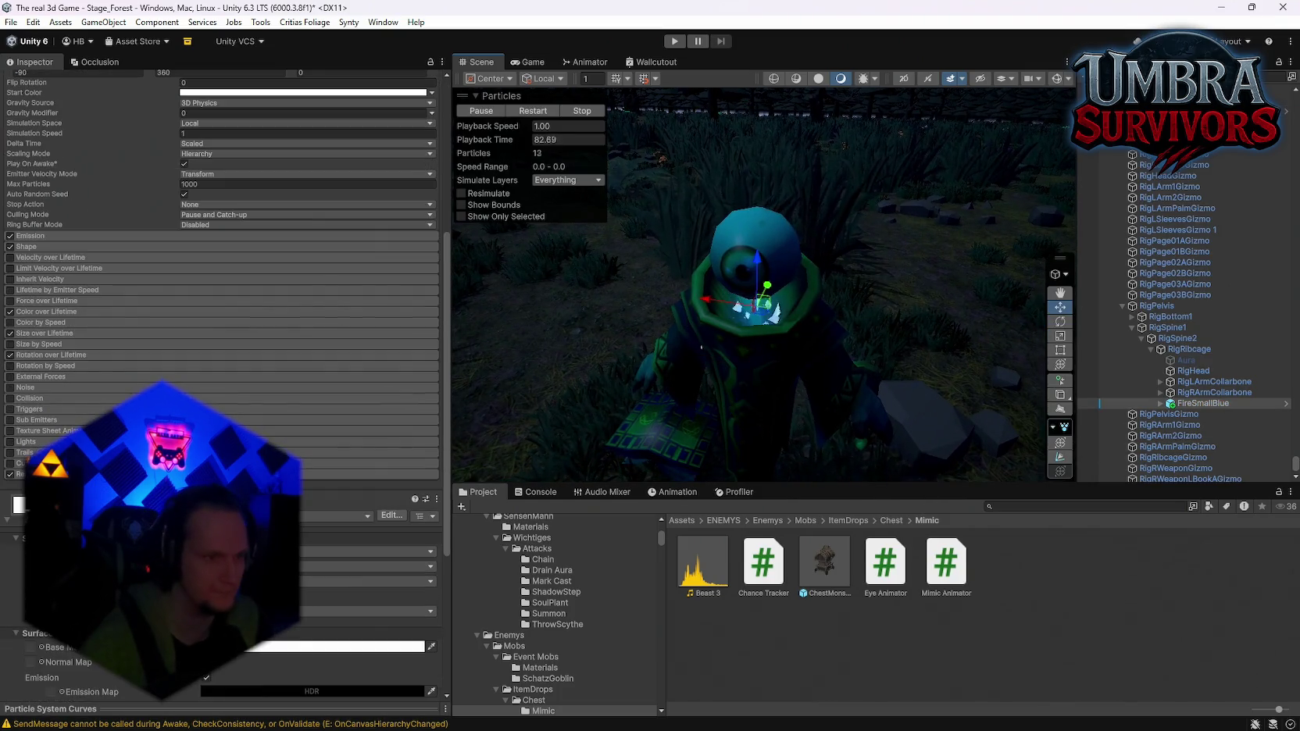
scroll(58, 375, down, 5)
click(39, 363)
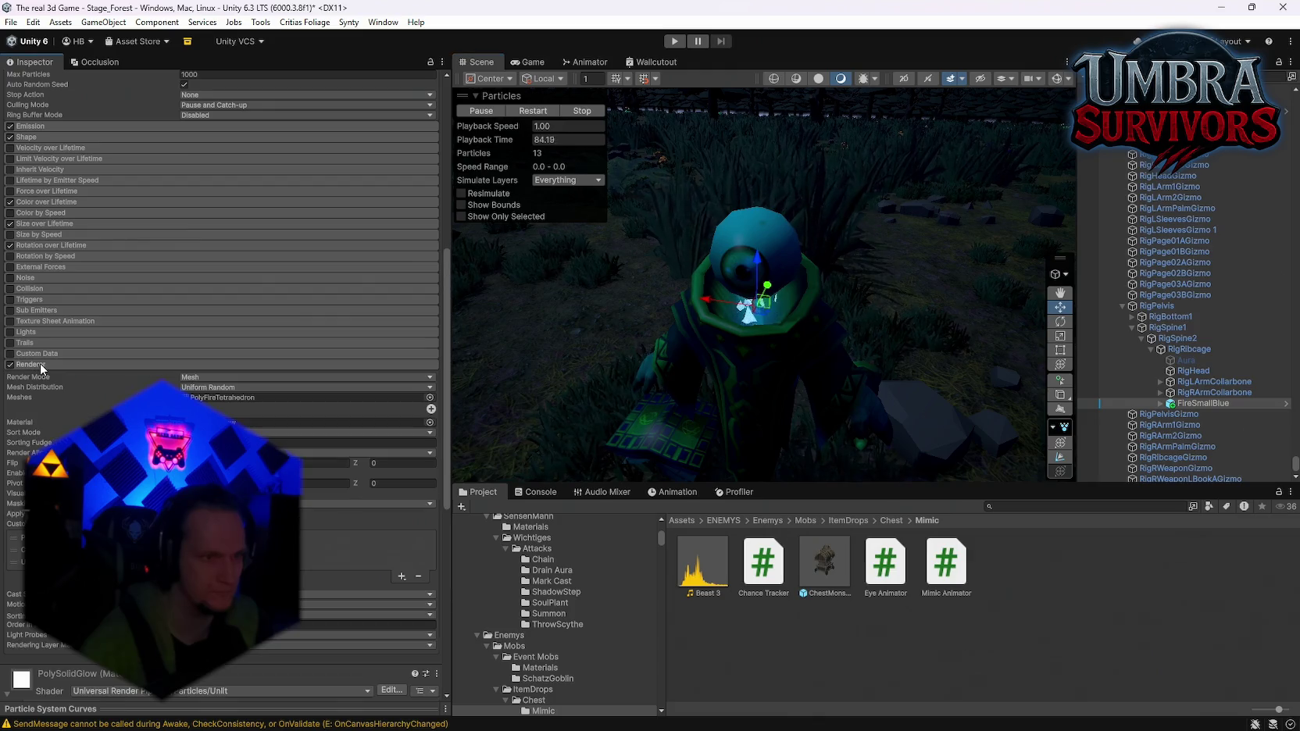
click(259, 420)
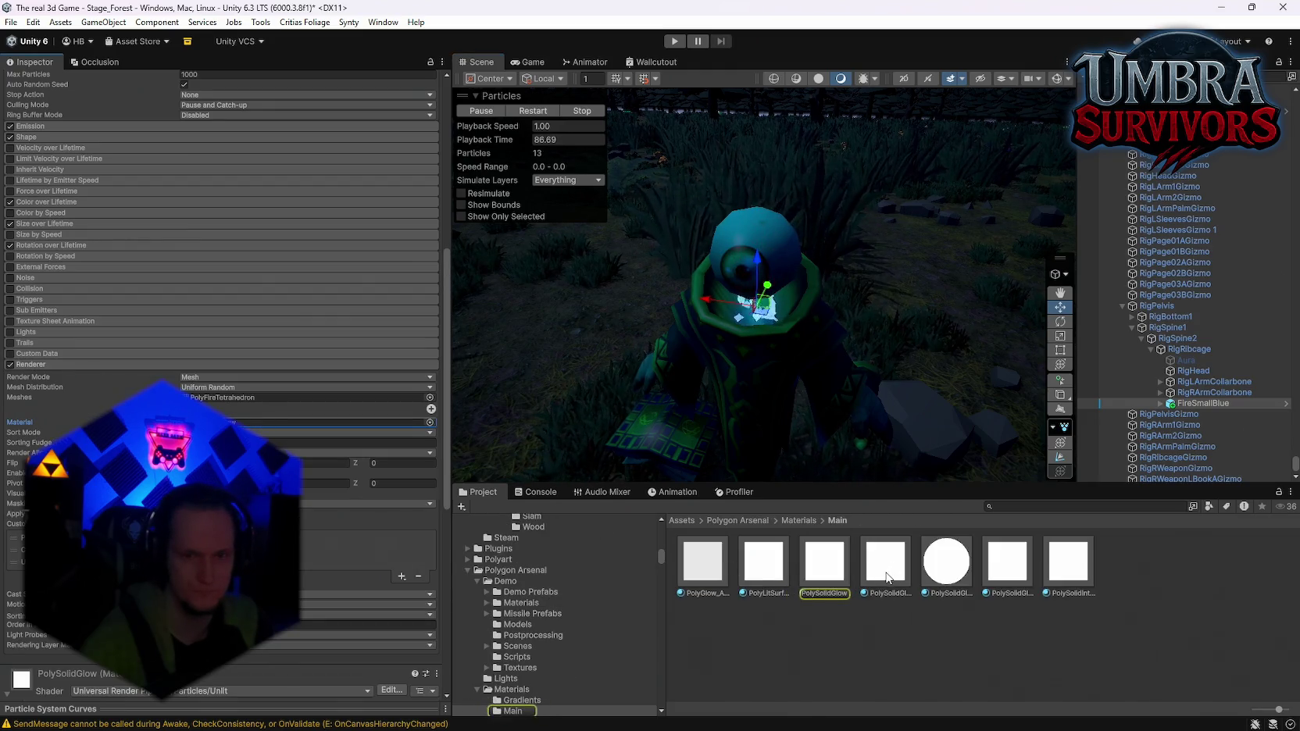
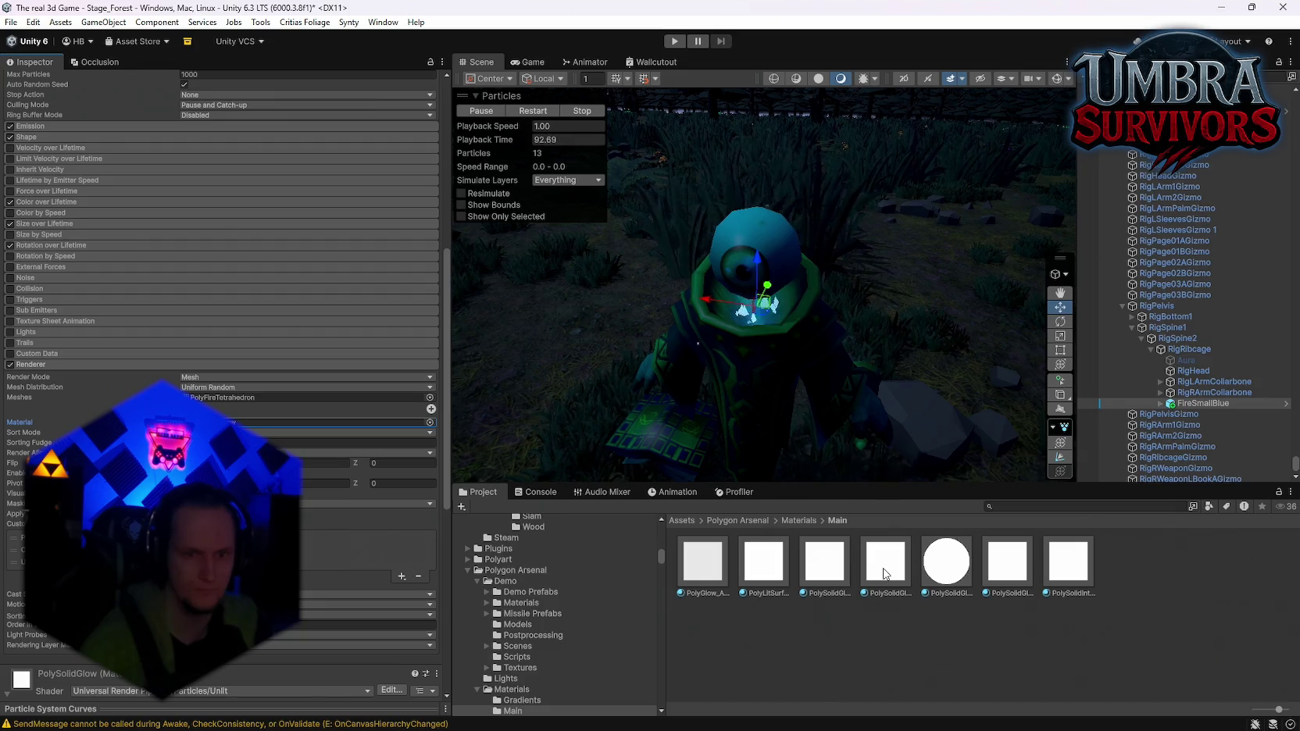
Inspect PolySolidGlow 1 and browse the PolygonArsenal URP shader list
click(885, 571)
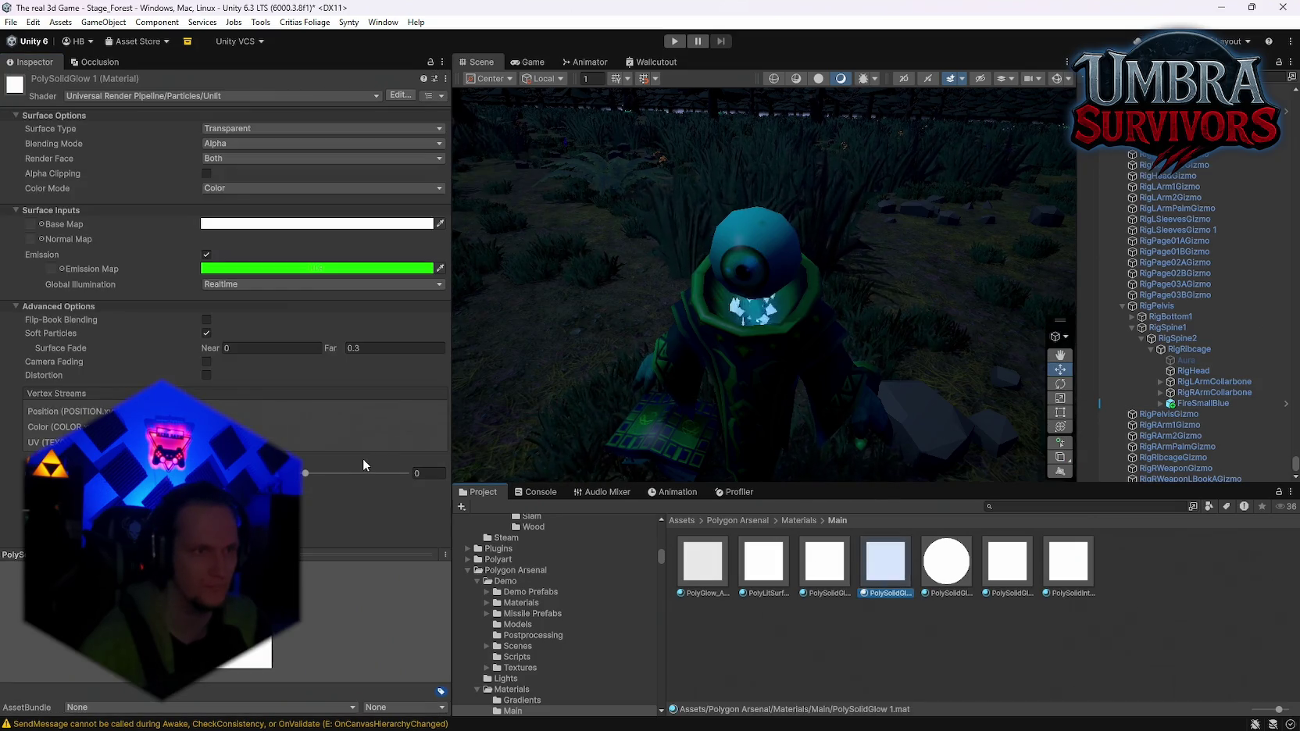
click(137, 96)
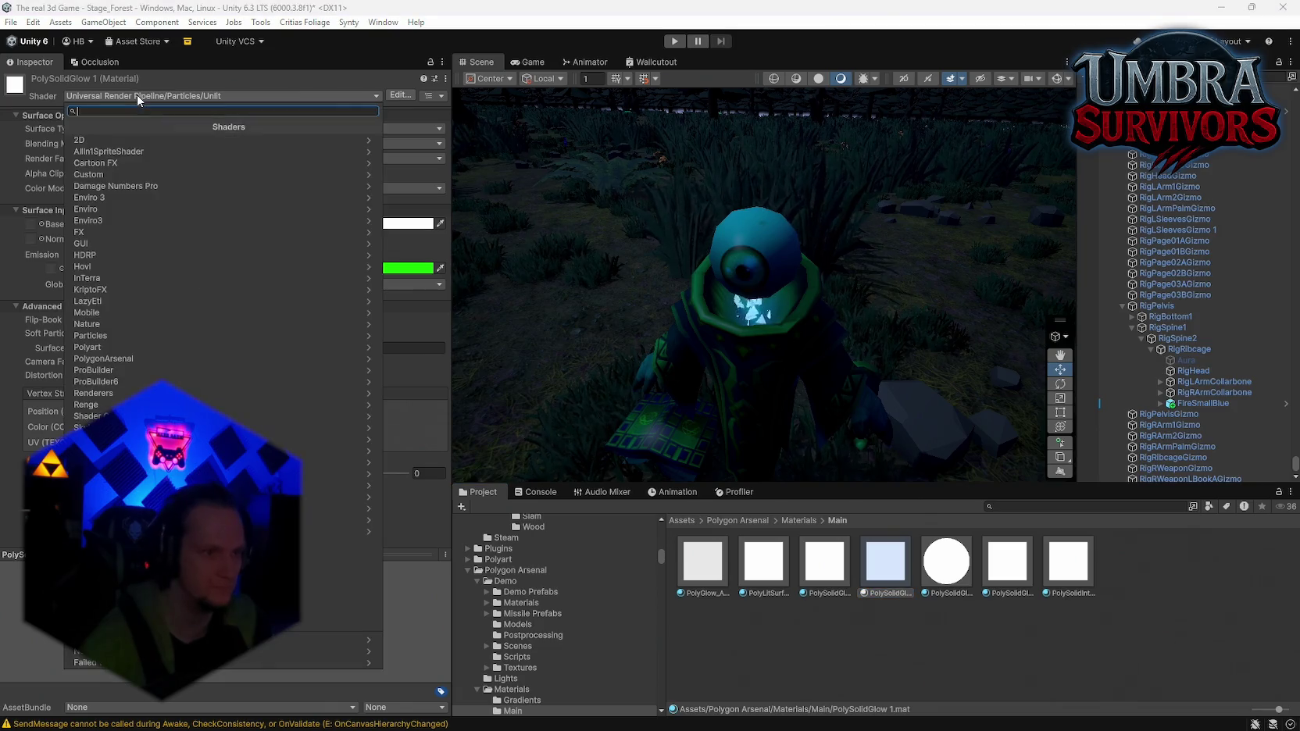
click(170, 357)
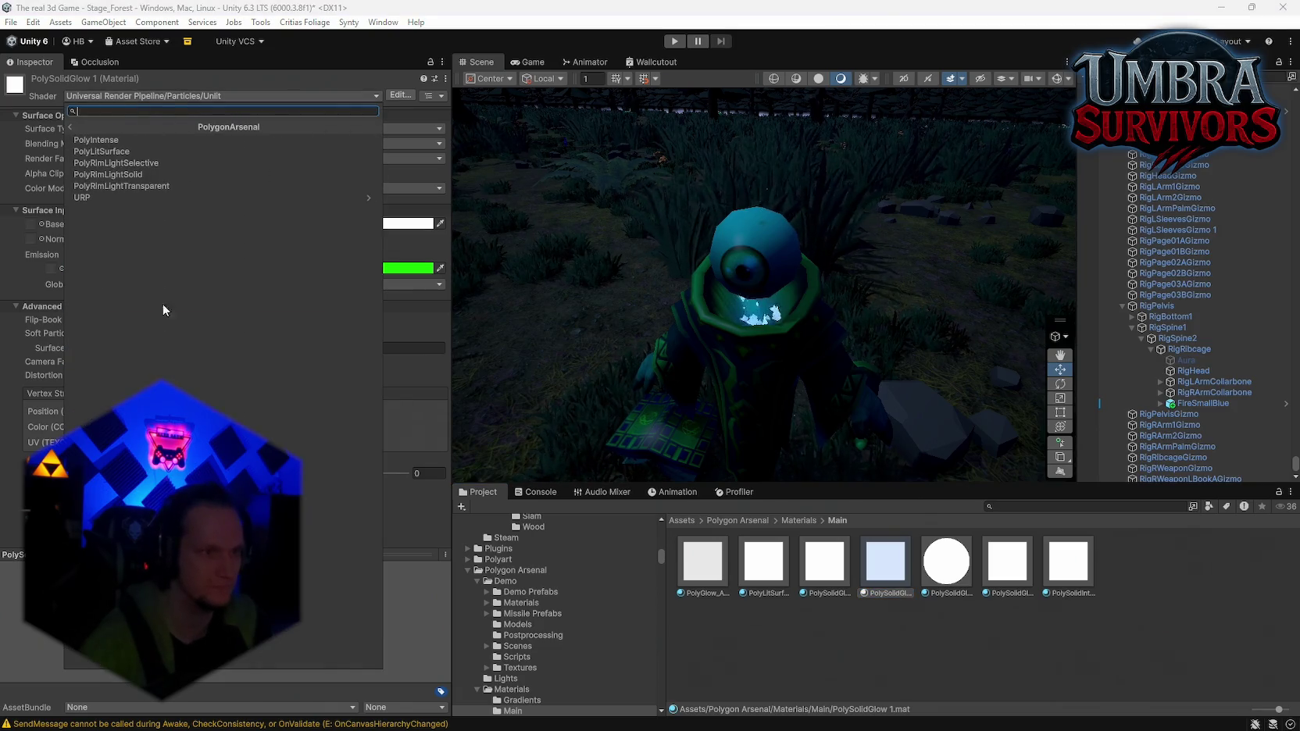
click(149, 197)
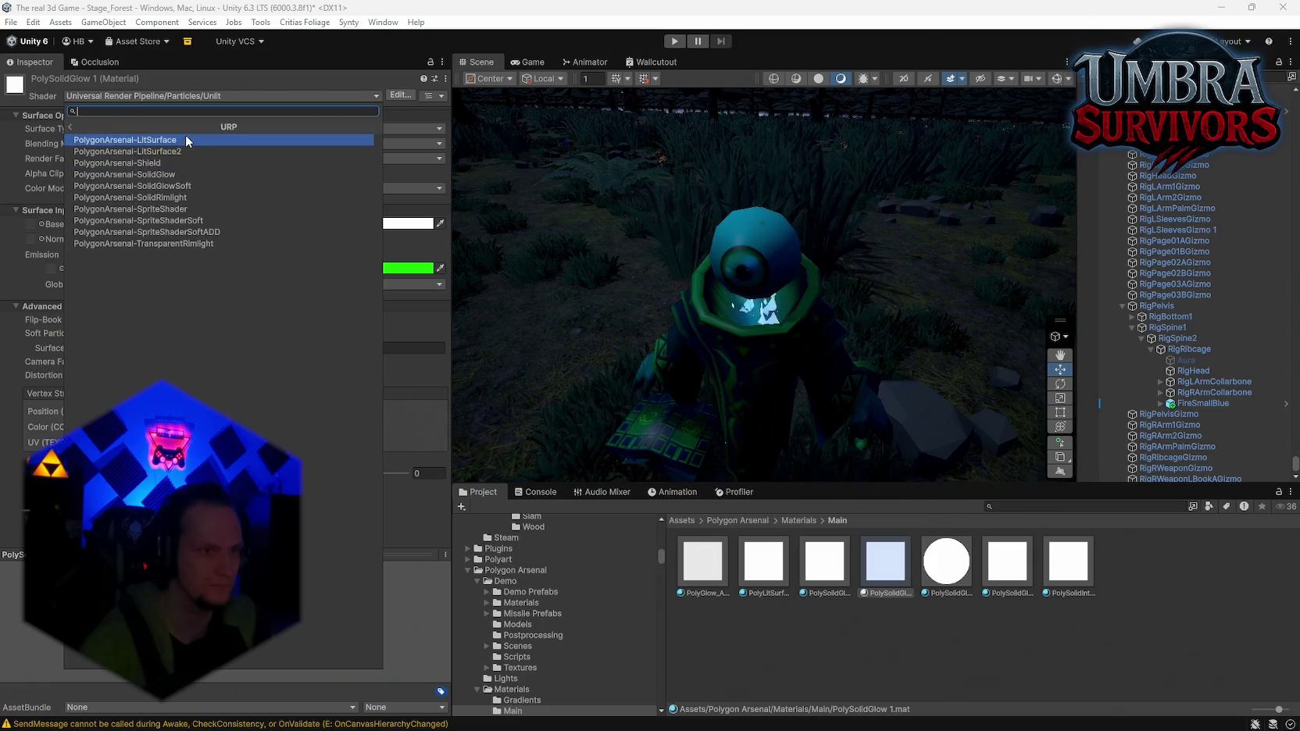
click(824, 561)
scroll(1247, 453, down, 2)
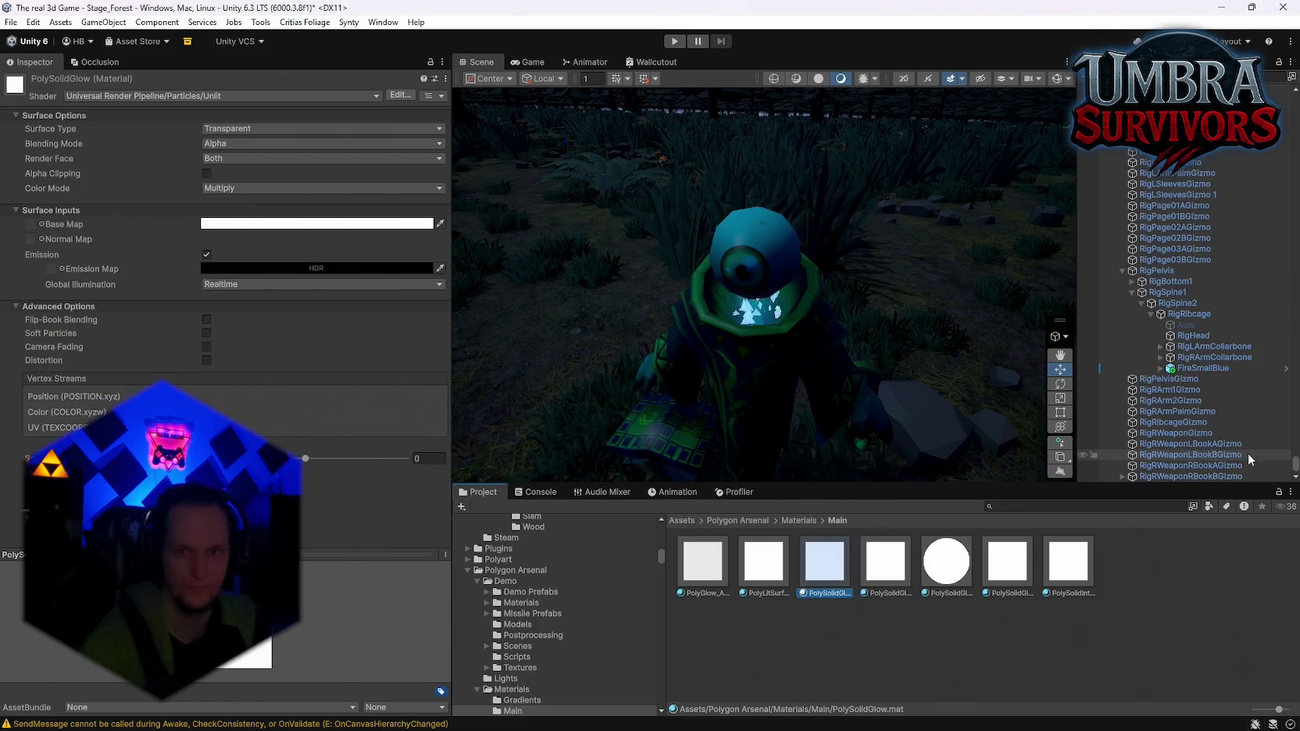
Select the FireSmallBlue effect and compare it with the PolySolidIntense material
click(1211, 368)
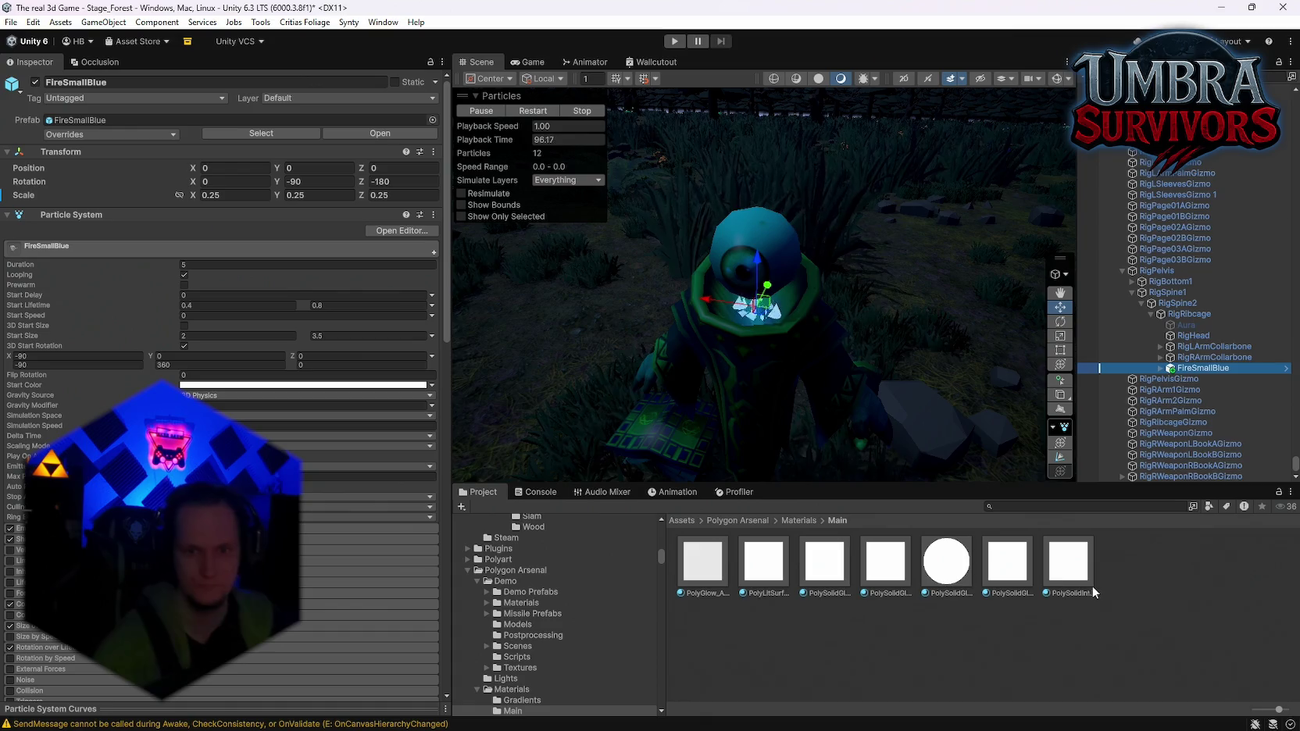
click(1060, 583)
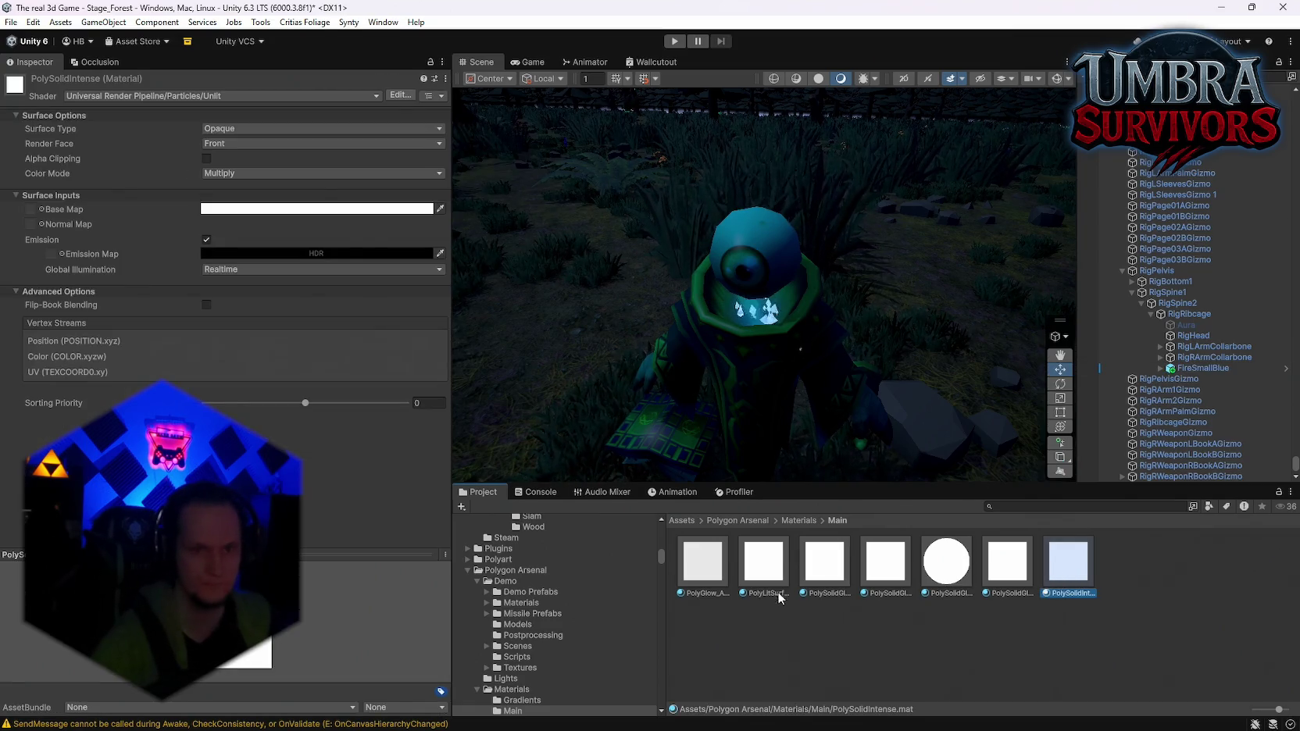
click(1204, 368)
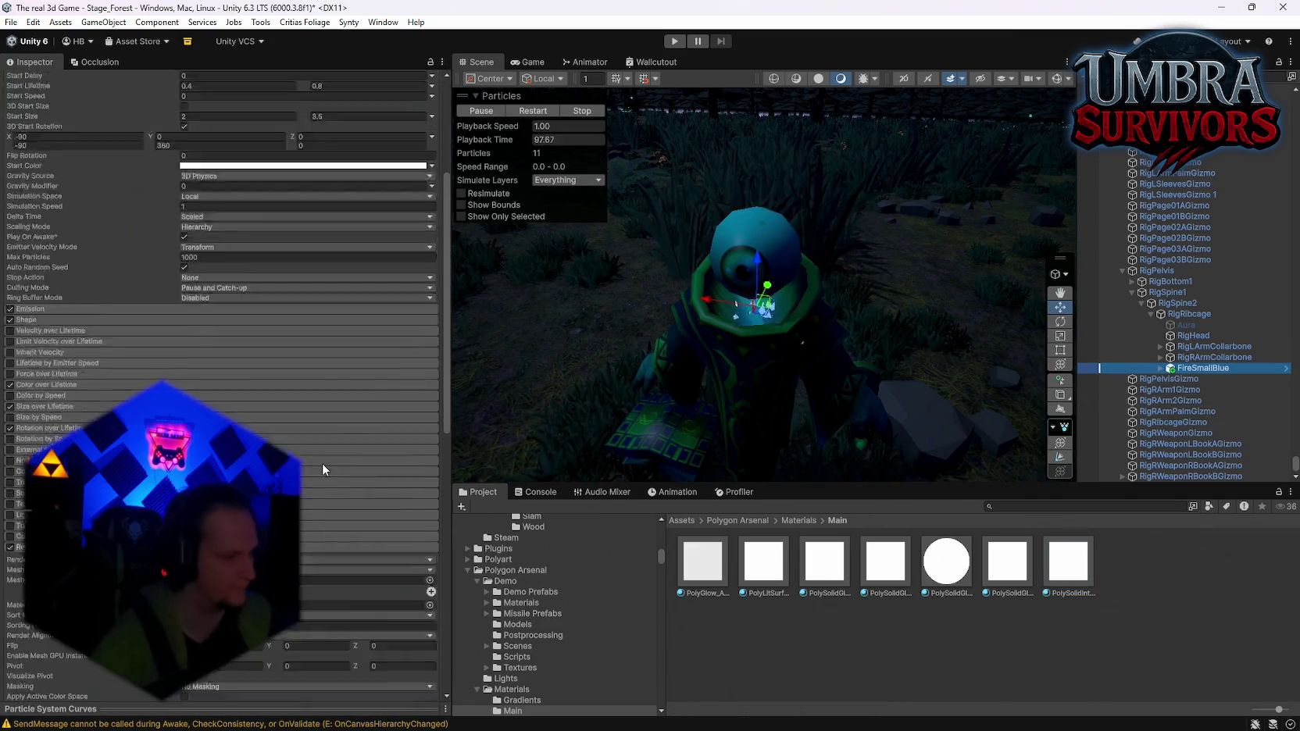
scroll(322, 463, down, 8)
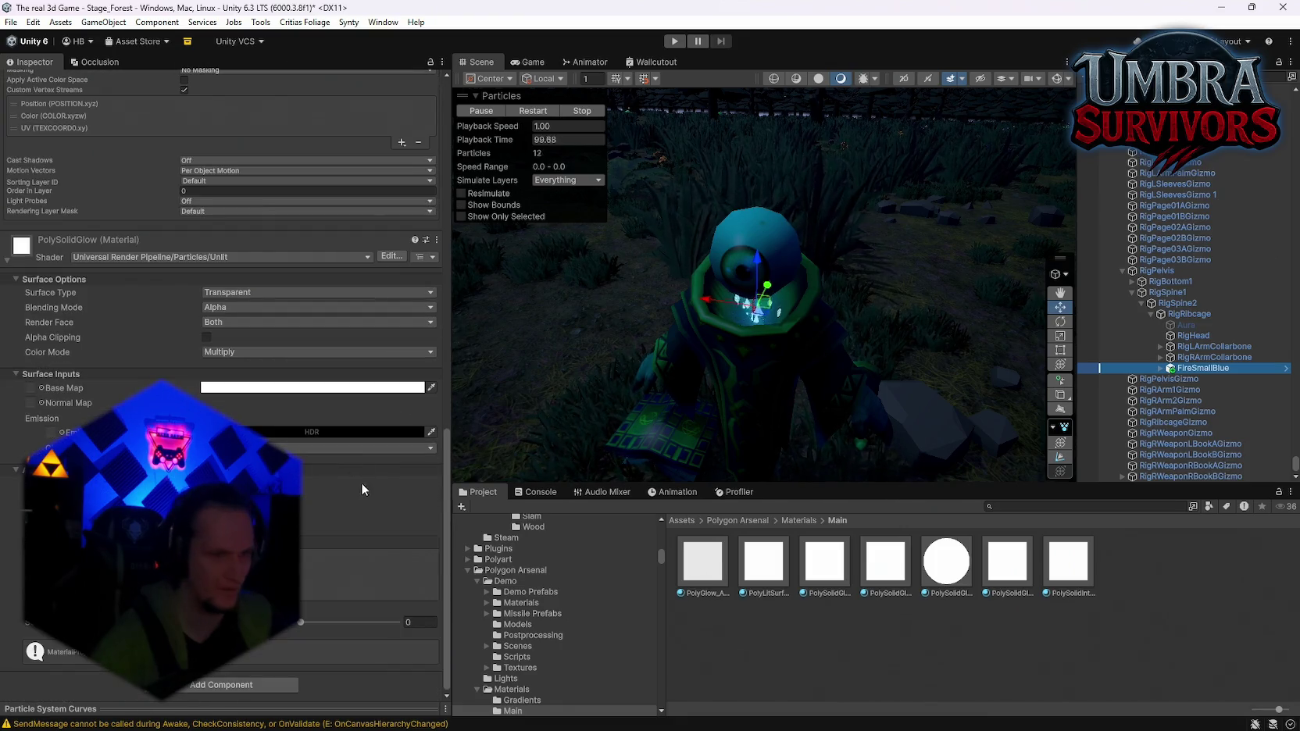
scroll(227, 273, up, 6)
Ping the fireball's PolySolidGlow material and duplicate it with Ctrl+D
click(234, 281)
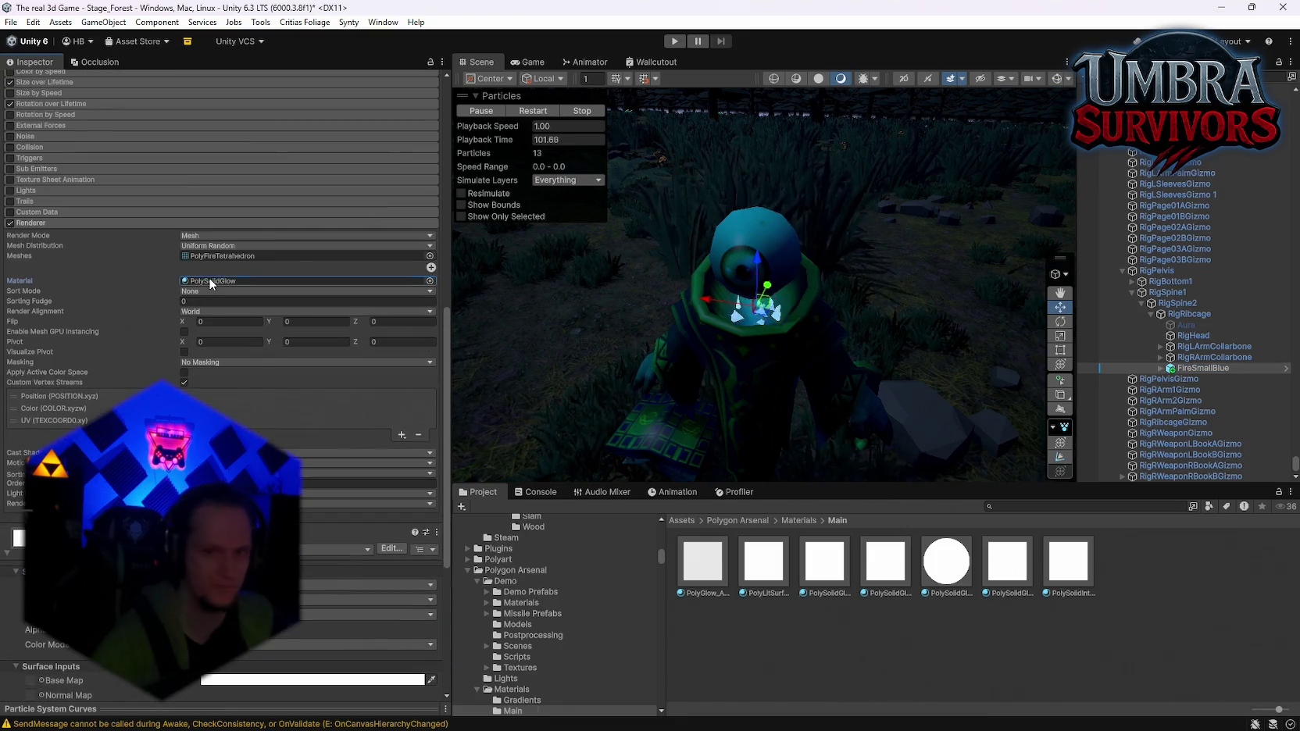
click(848, 592)
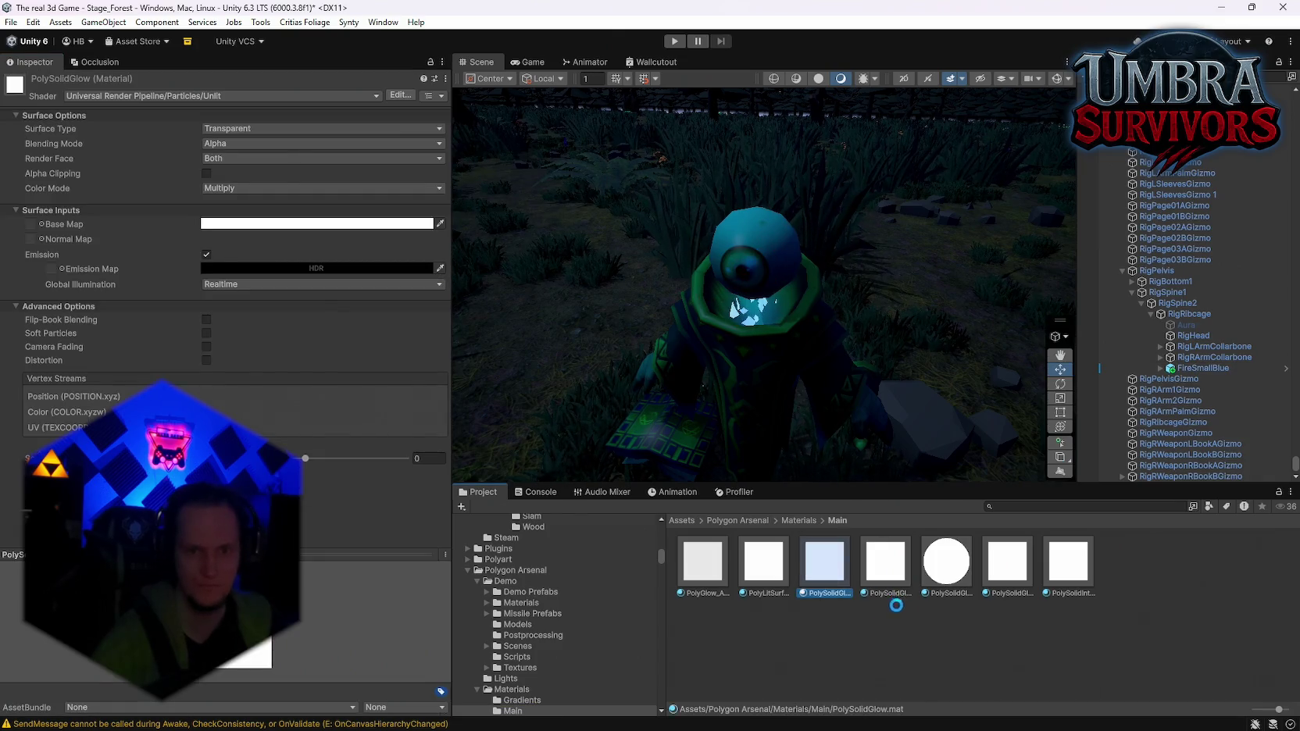
key(ctrl+d)
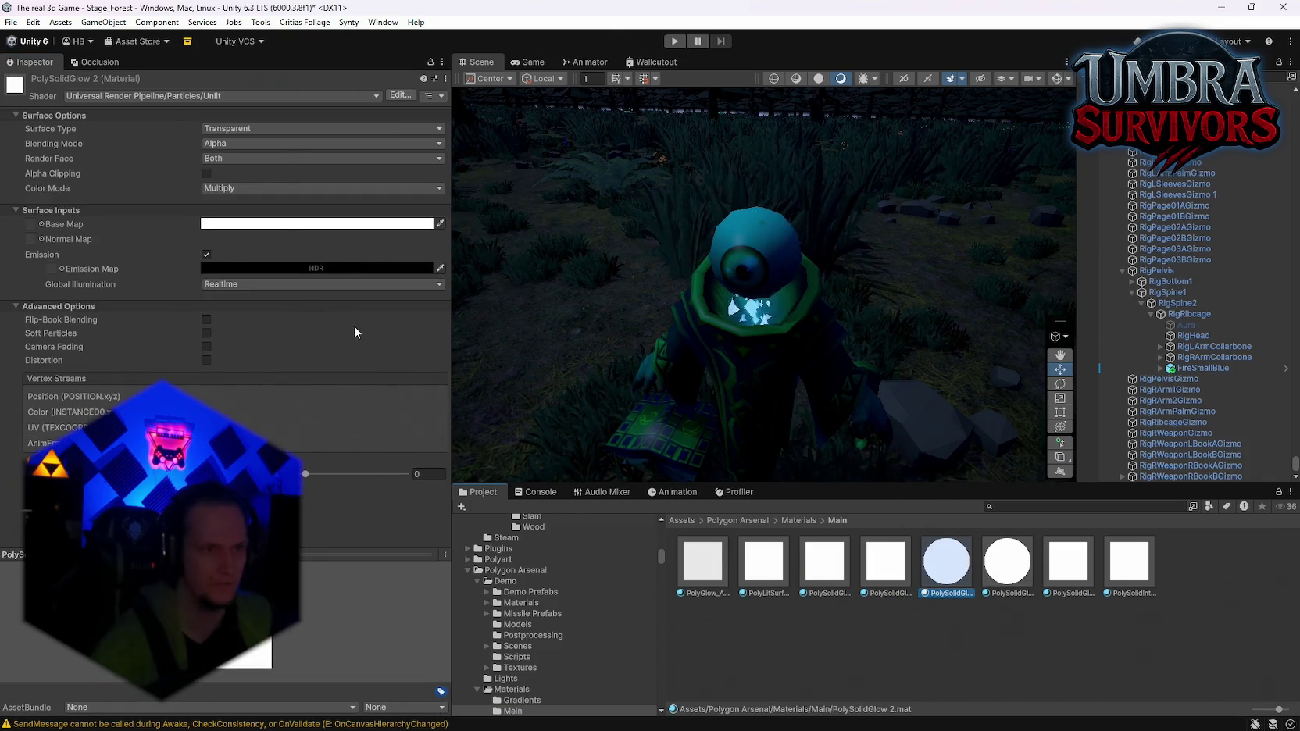
Set PolySolidGlow 2's shader to PolygonArsenal/URP/PolygonArsenal-SolidGlow
click(186, 95)
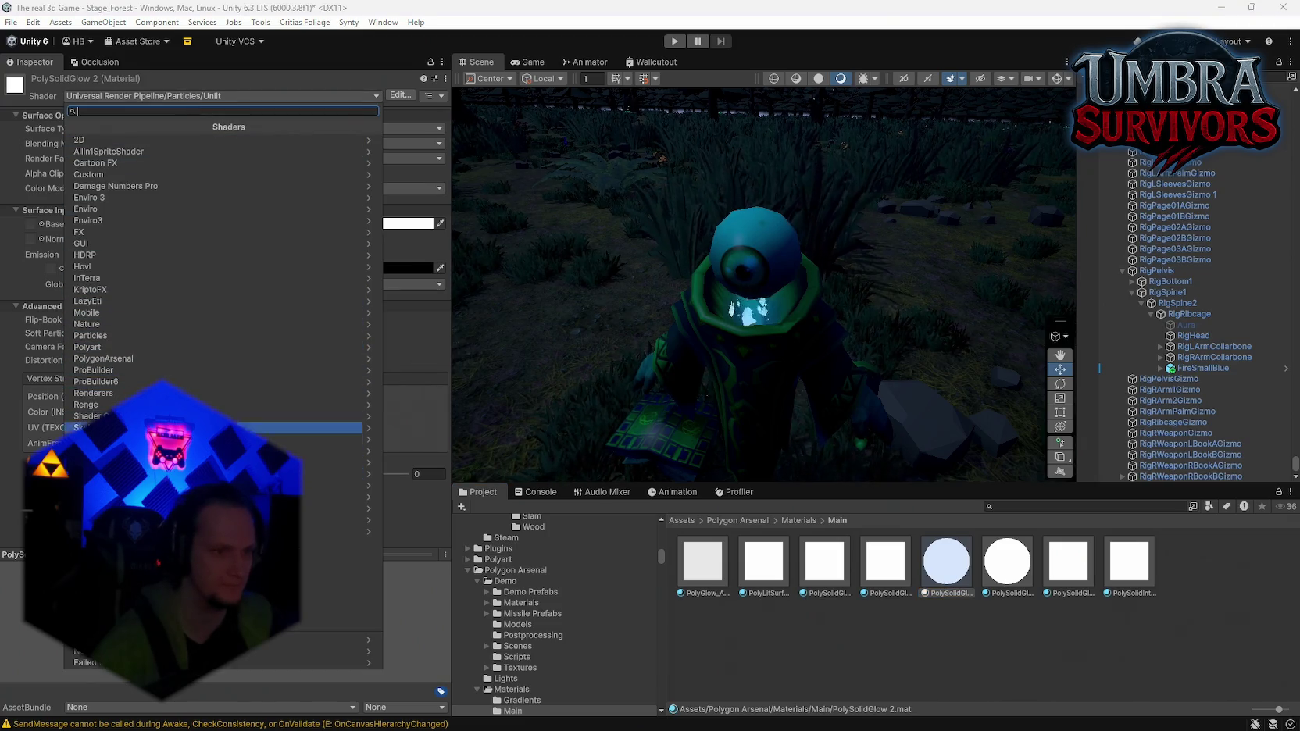
click(139, 358)
click(132, 195)
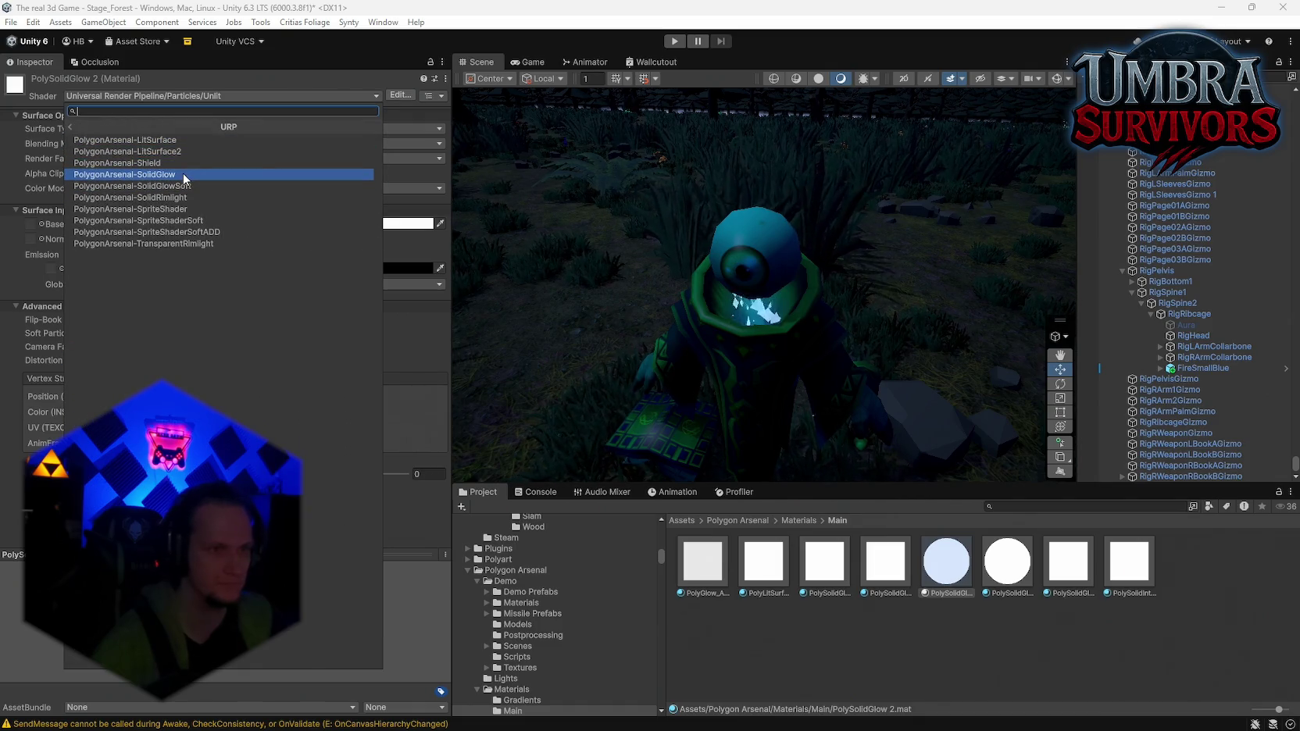
click(182, 173)
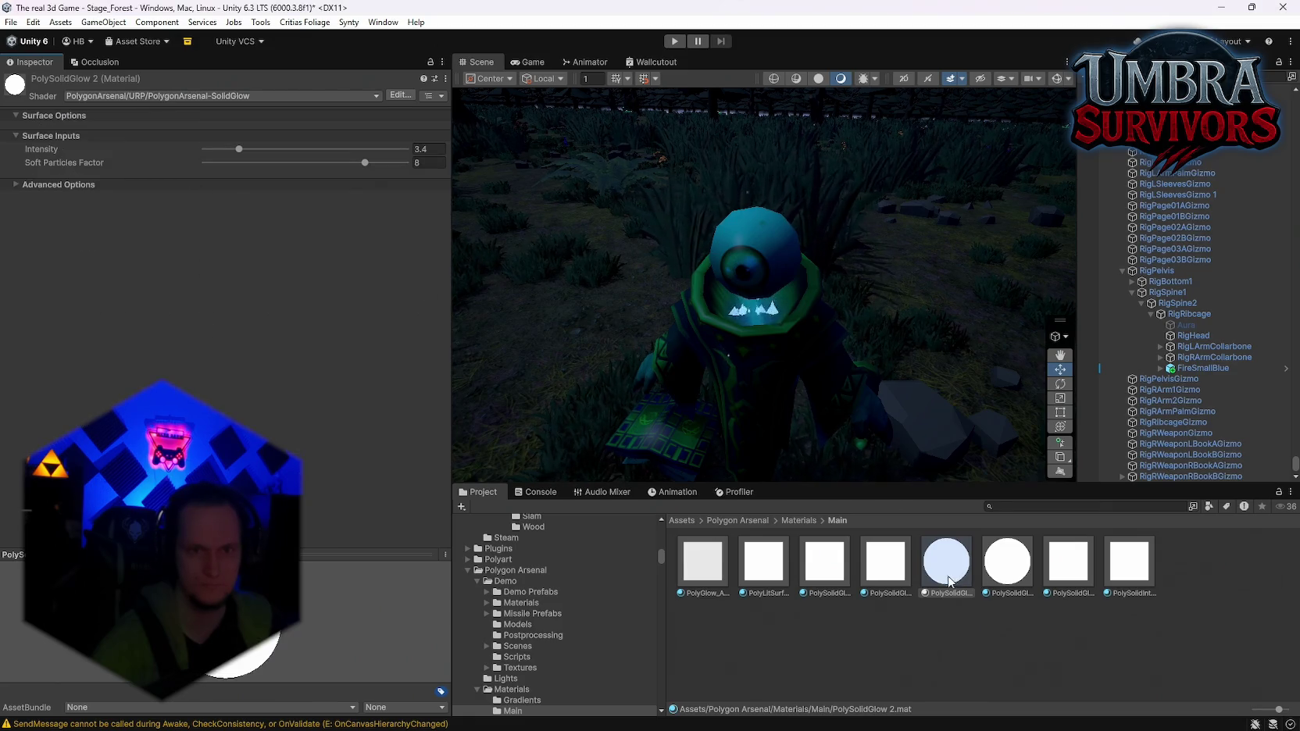
Try PolySolidGlowIntense and PolySolidGlow 2 in FireSmallBlue's Renderer Material slot
click(1203, 368)
scroll(249, 411, down, 5)
scroll(260, 424, down, 3)
drag(1007, 562, 228, 357)
mouse_move(958, 575)
mouse_down()
mouse_move(247, 371)
mouse_move(232, 384)
mouse_up()
drag(1020, 576, 209, 386)
Compare the neighbouring glow materials, then reselect FireSmallBlue and return to PolySolidGlow 2
click(1008, 582)
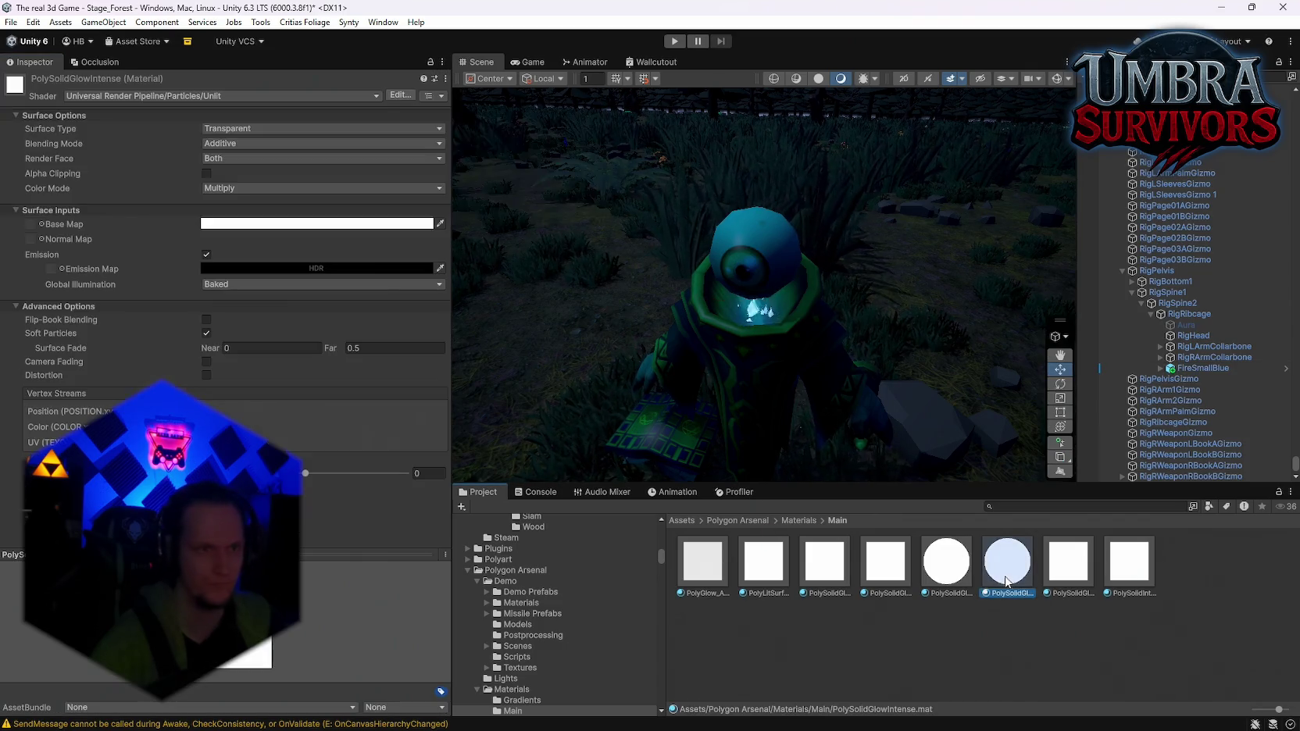
click(1081, 582)
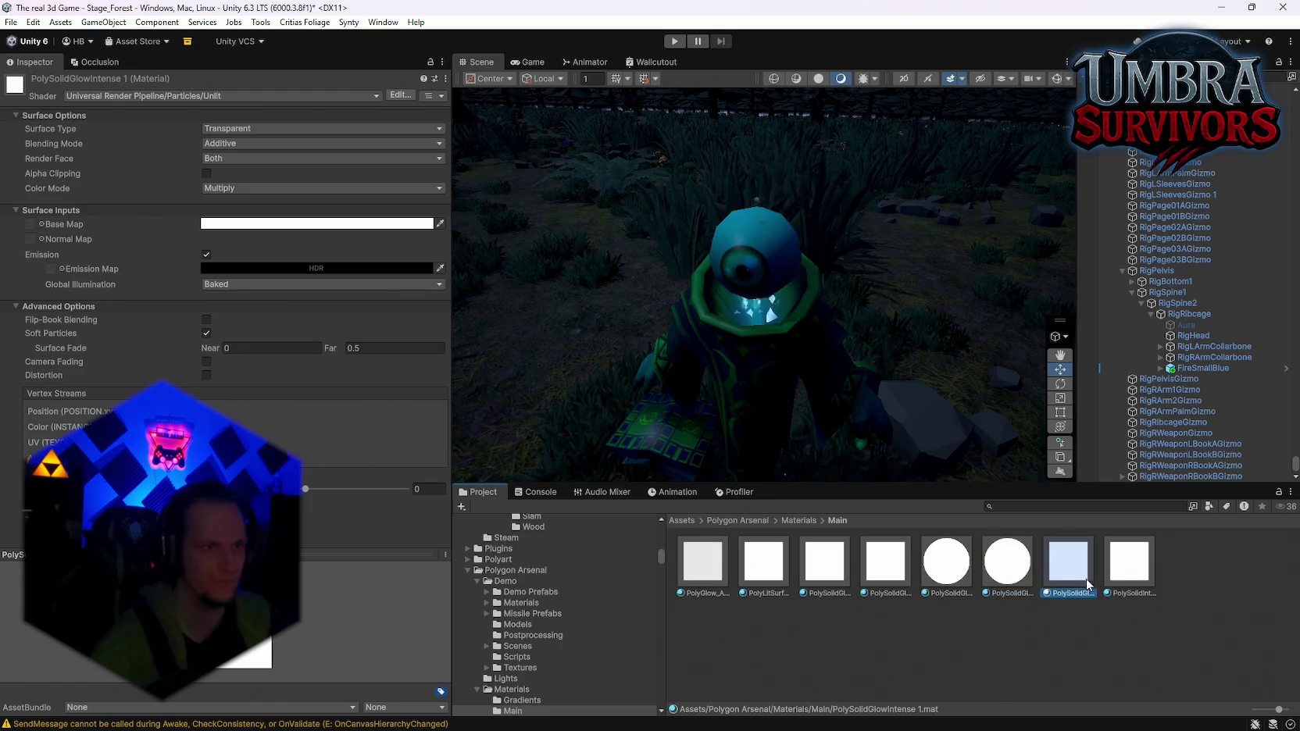
click(1121, 582)
click(965, 587)
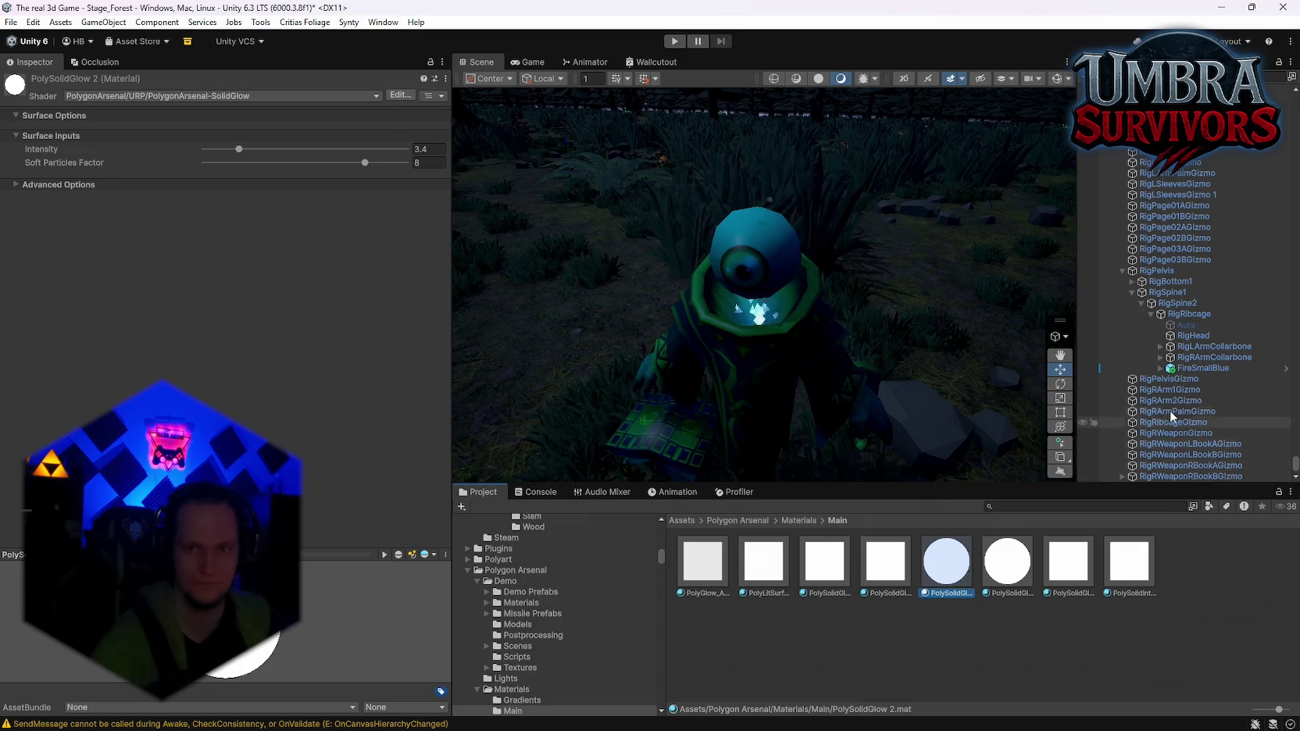
click(1203, 368)
scroll(328, 459, down, 10)
drag(330, 462, 311, 516)
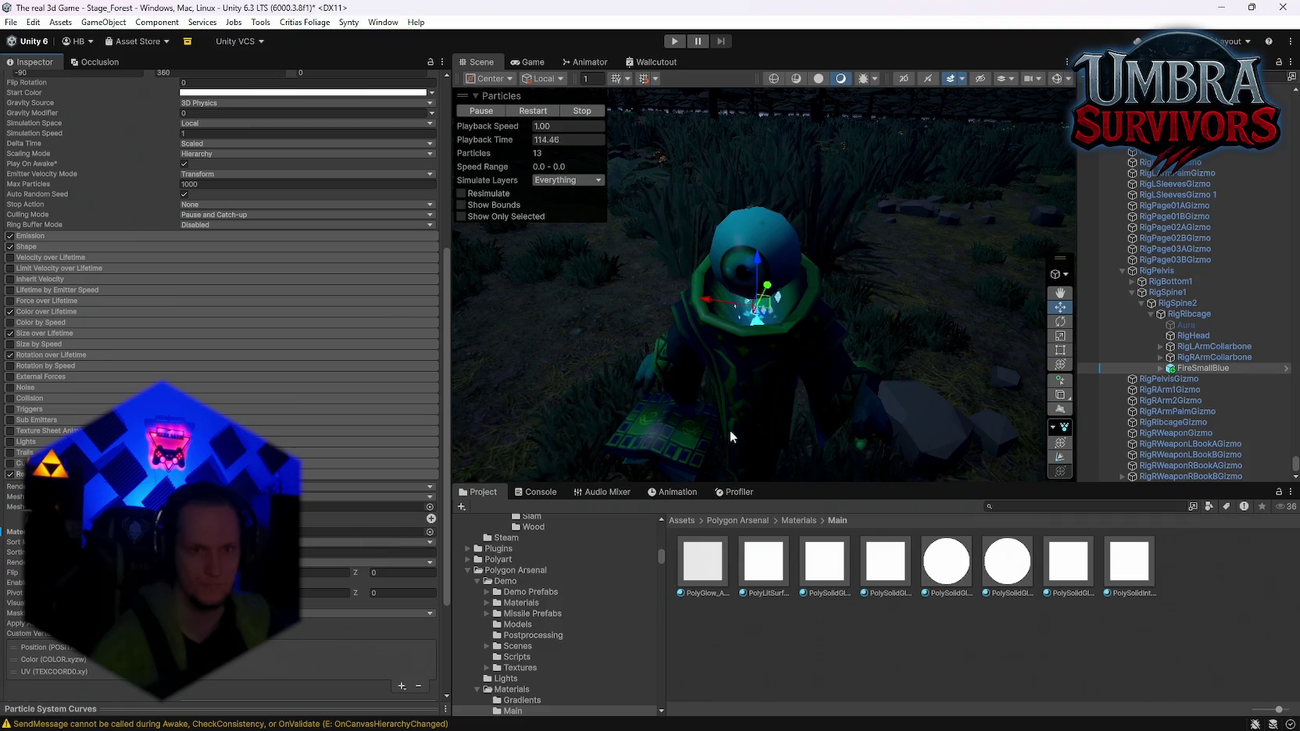
scroll(762, 419, up, 5)
click(946, 561)
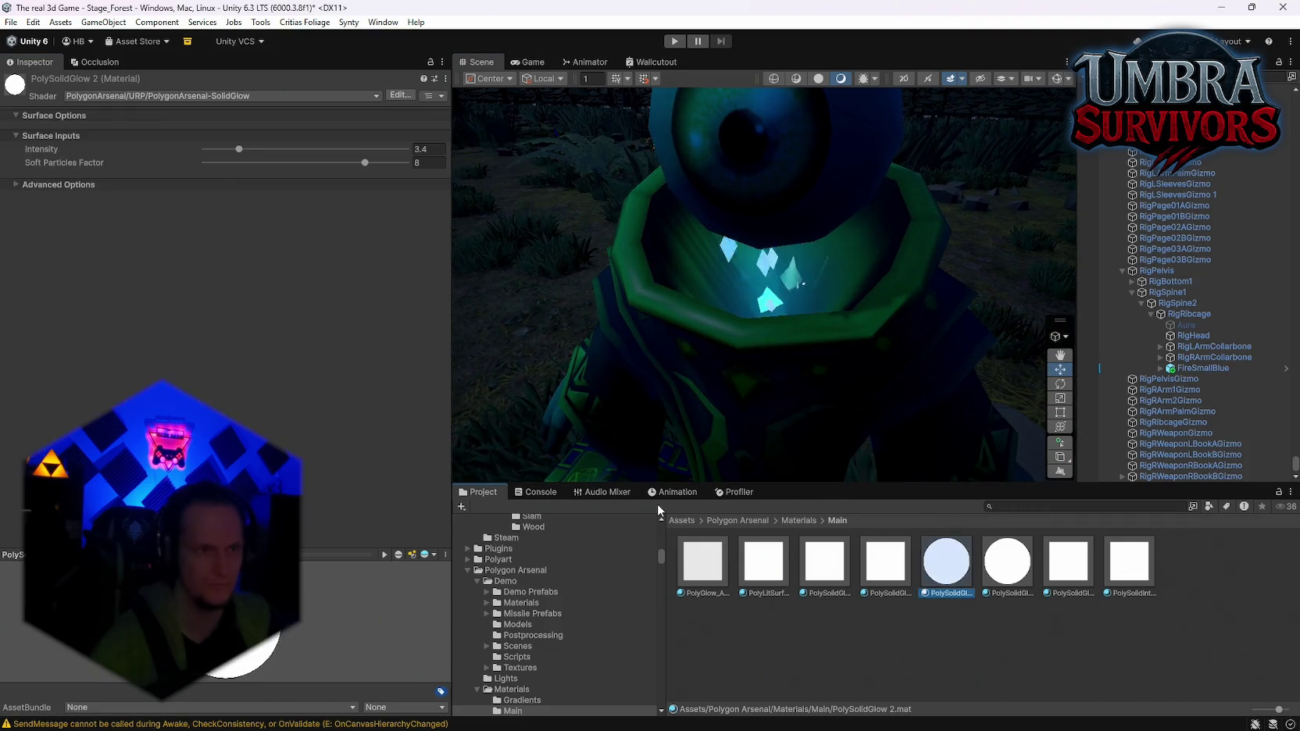
Drag PolySolidGlow 2's Intensity slider to 20 and preview the brighter FireSmallBlue fireball
drag(239, 149, 450, 164)
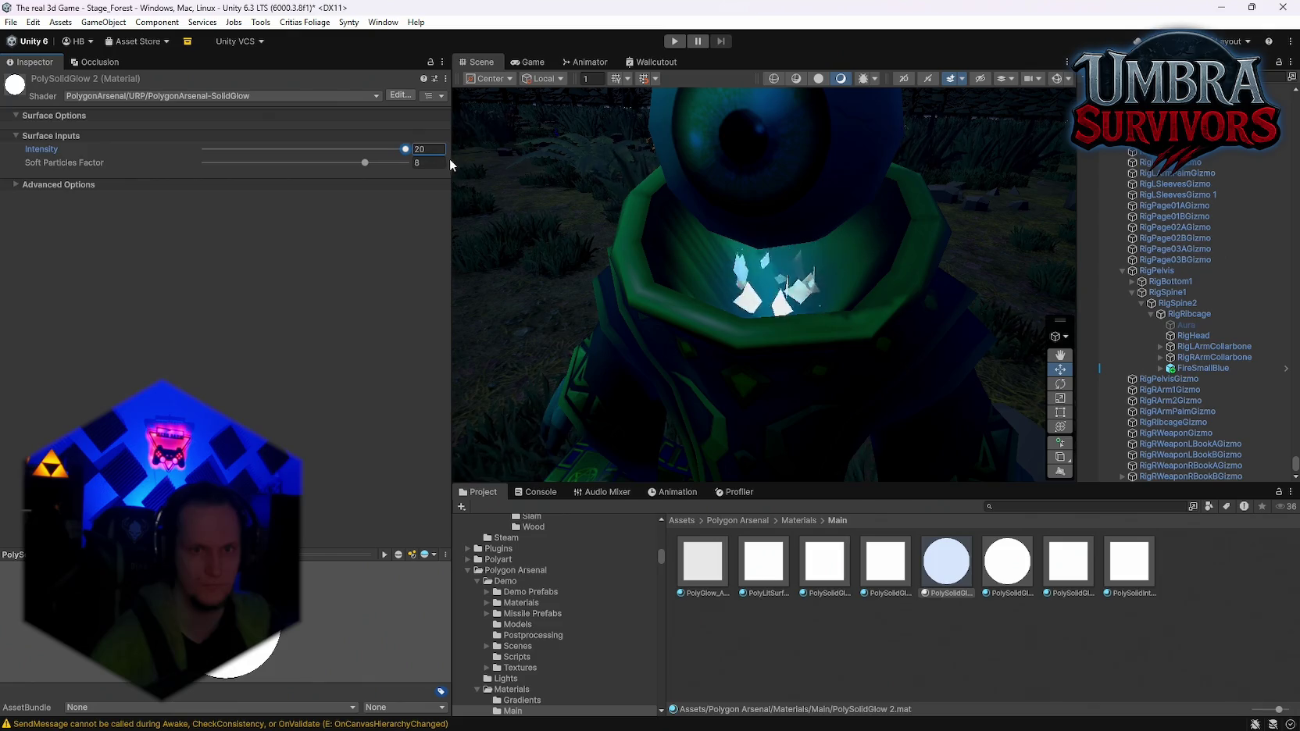
click(734, 318)
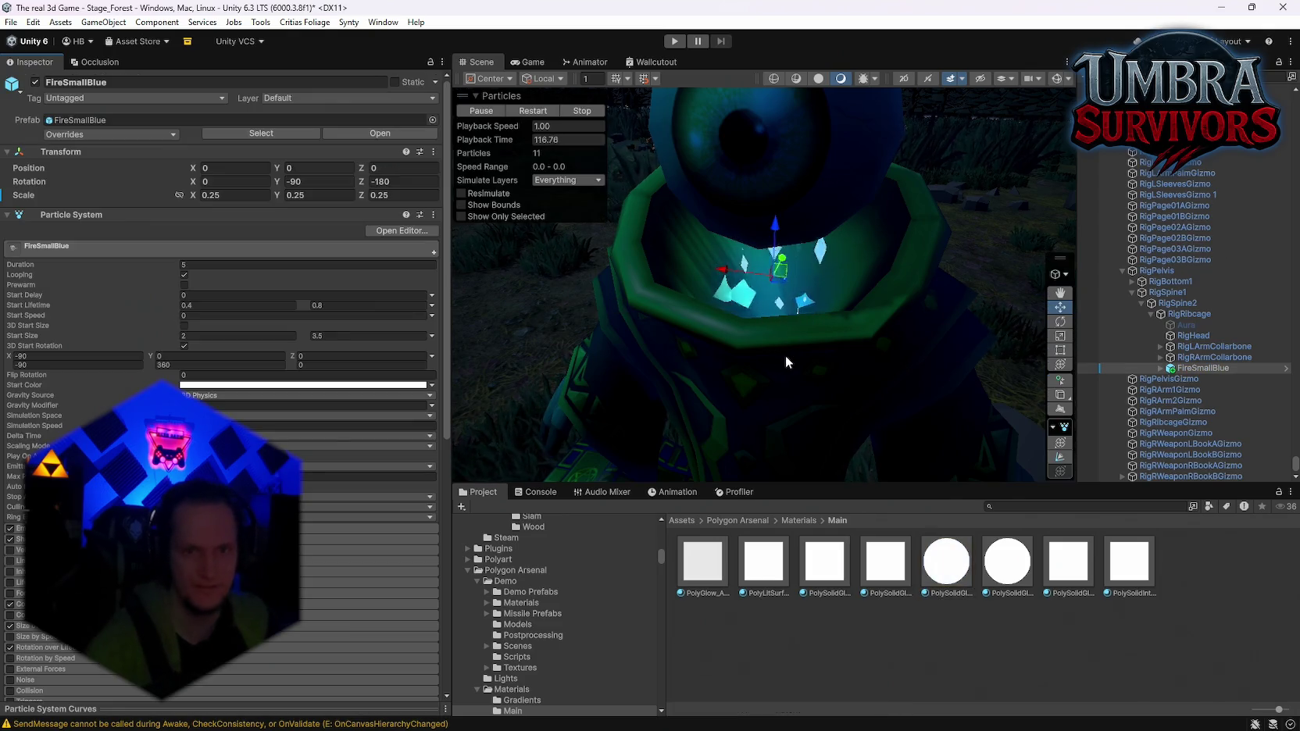
scroll(822, 402, down, 8)
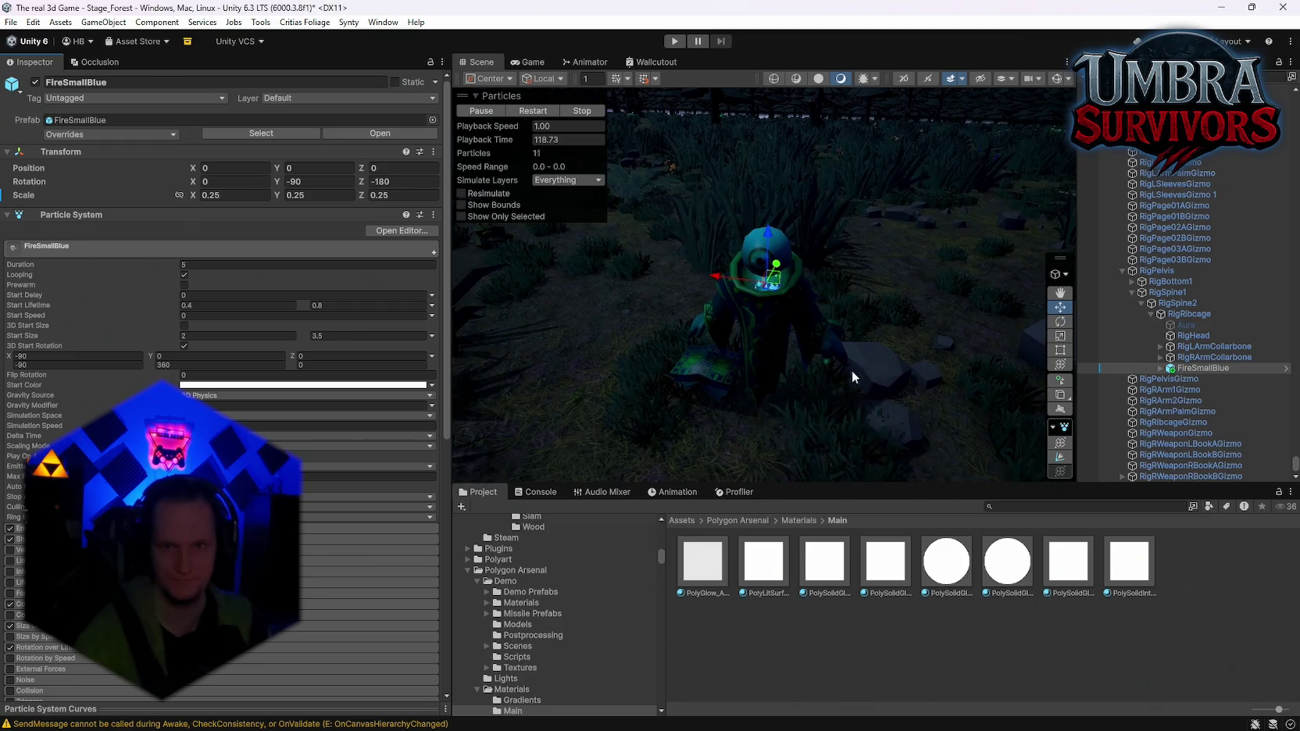
scroll(840, 397, up, 3)
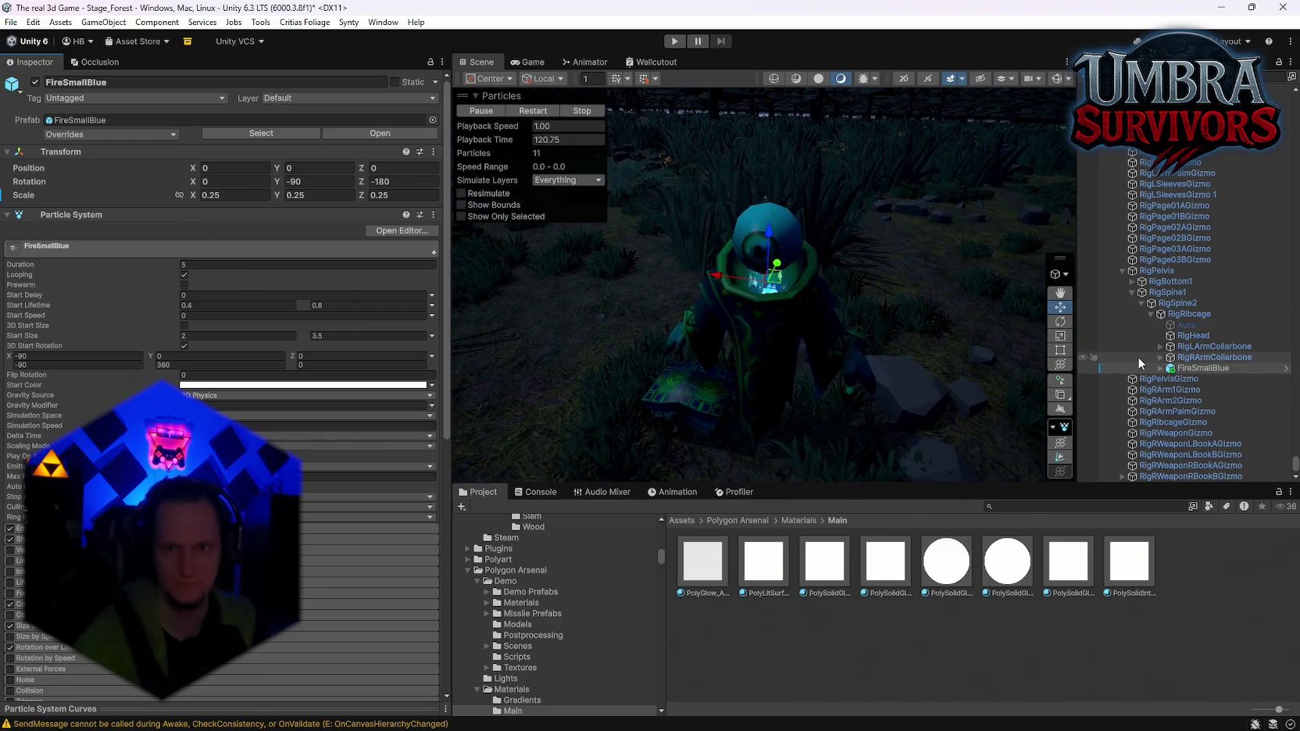
mouse_move(873, 290)
mouse_down()
mouse_move(828, 305)
mouse_move(883, 289)
mouse_up()
scroll(1166, 281, up, 2)
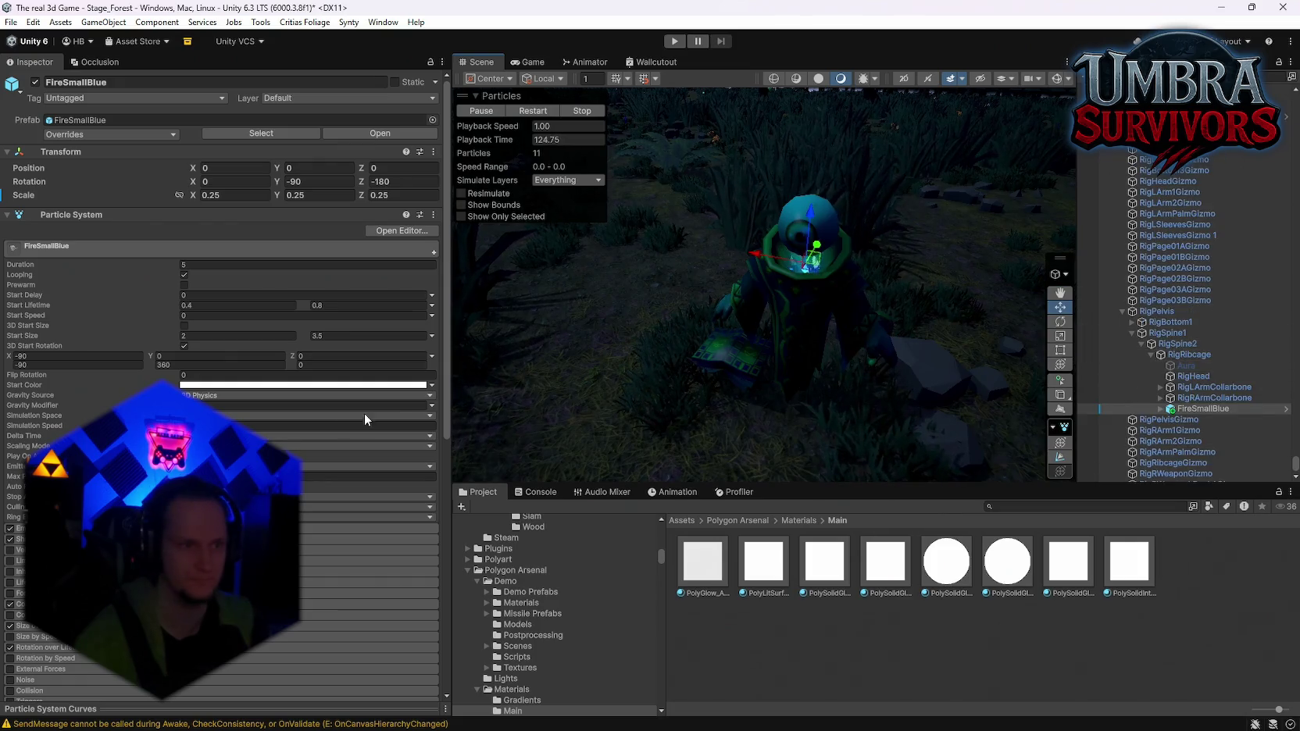
scroll(305, 453, down, 5)
click(262, 677)
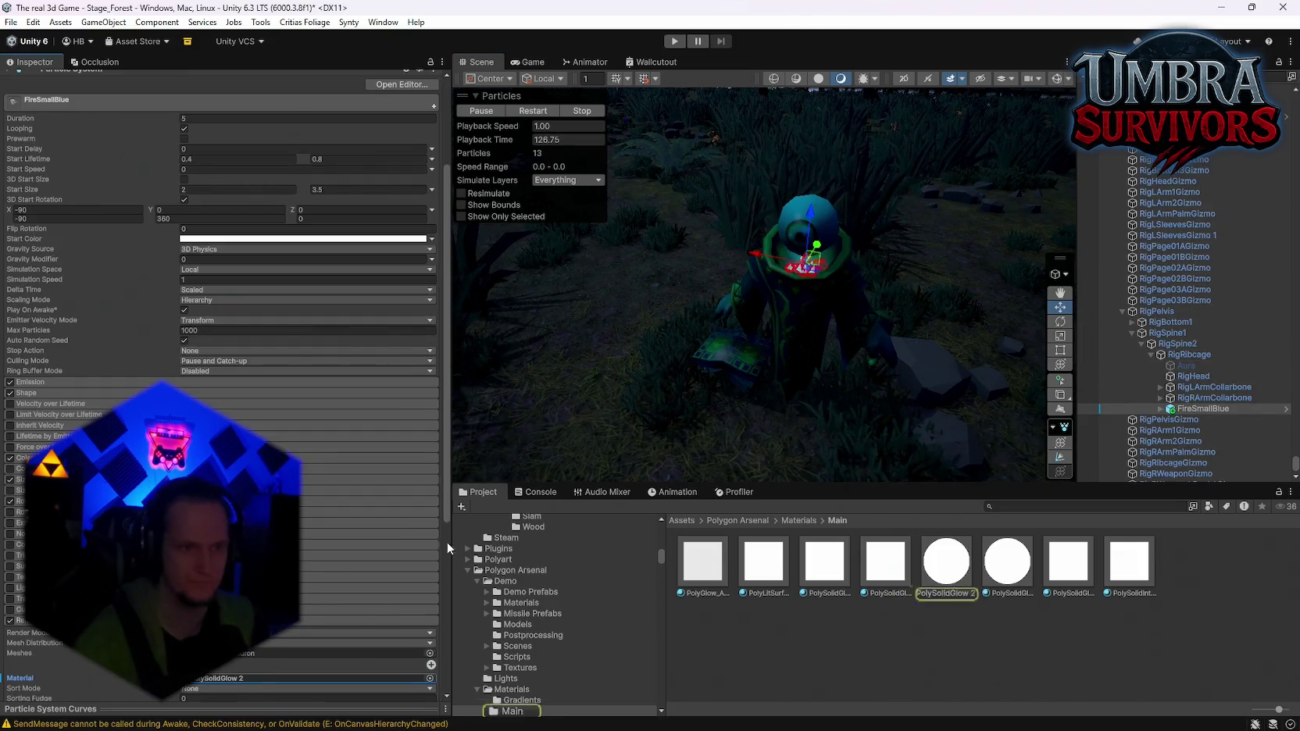
Review PolySolidGlow 2 and neighbouring materials, undoing and redoing the last change
click(946, 561)
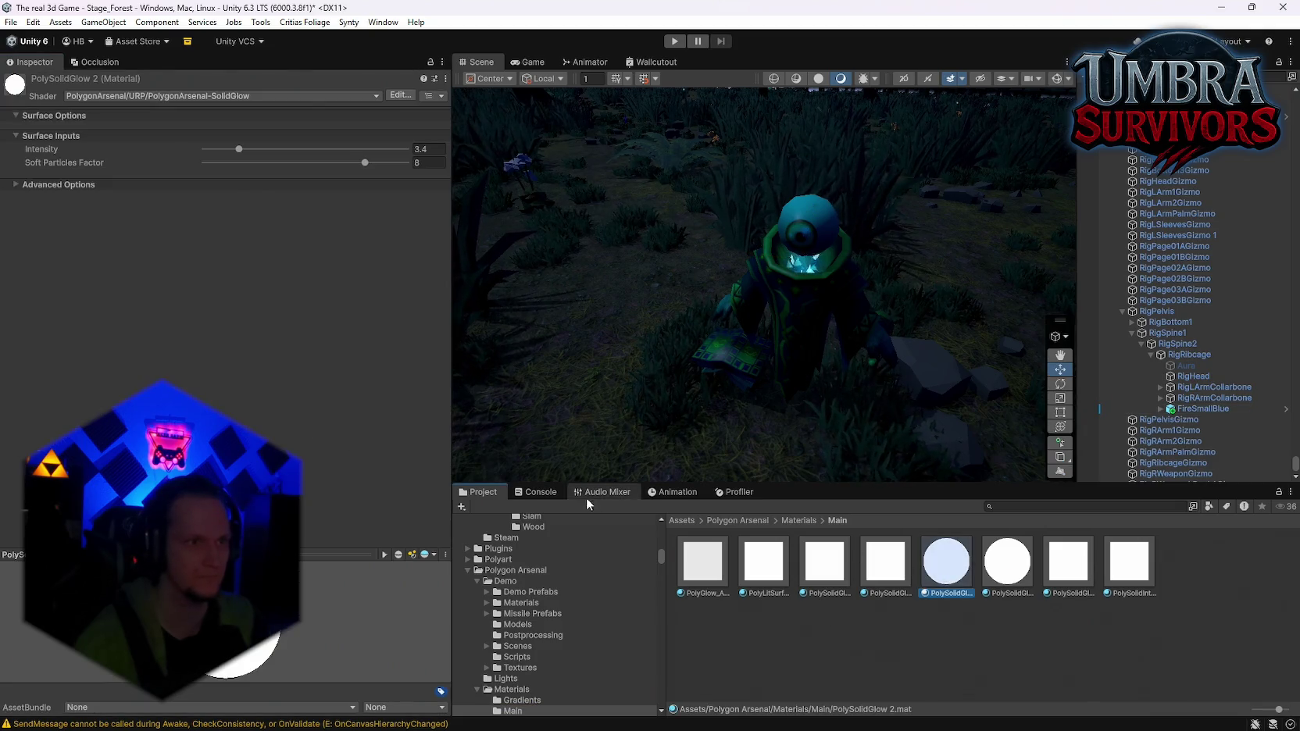
key(ctrl+z)
key(ctrl+y)
key(Right)
key(Right)
key(Right)
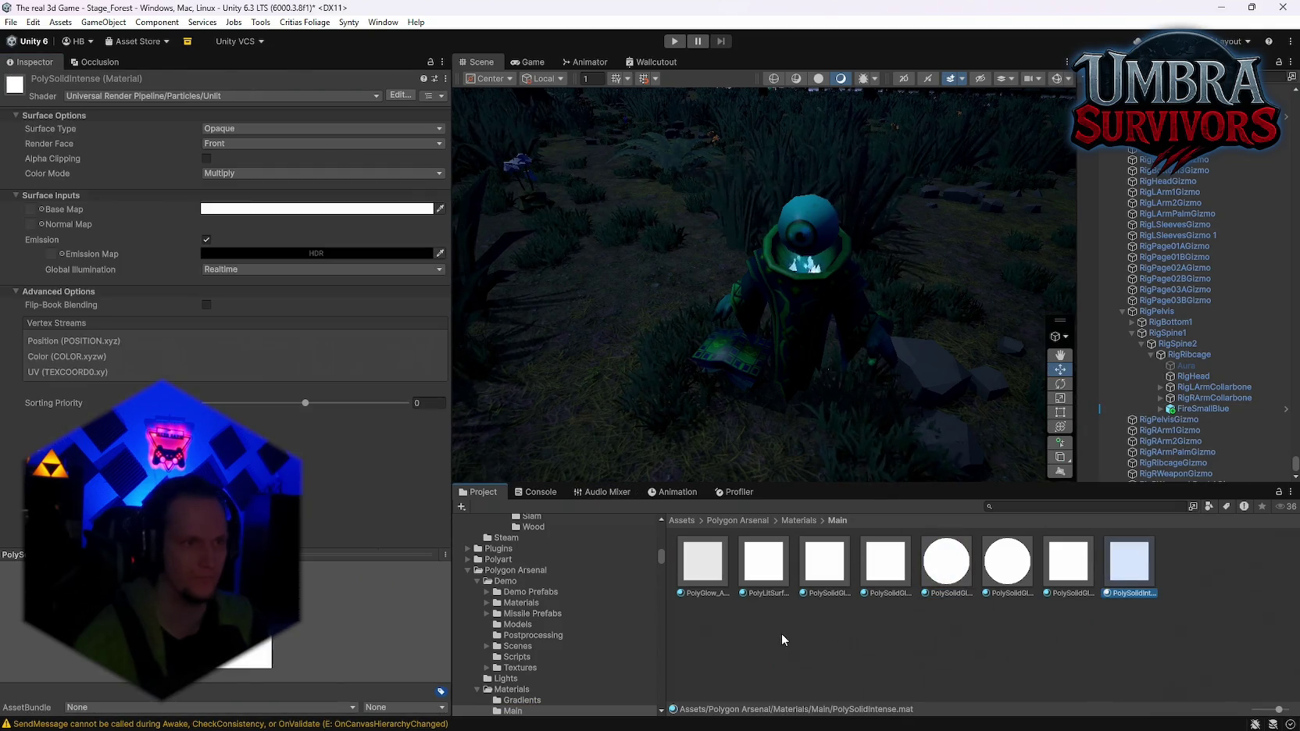
key(Left)
key(Left)
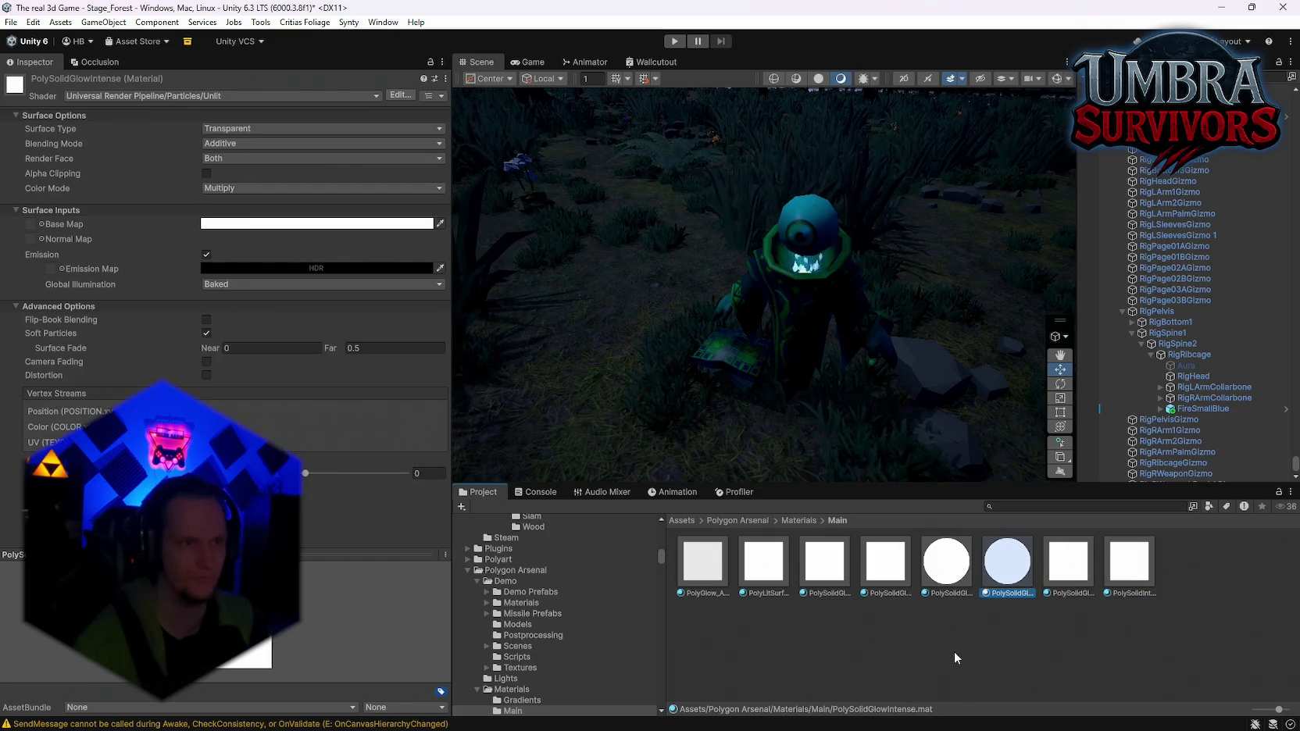
key(ctrl+z)
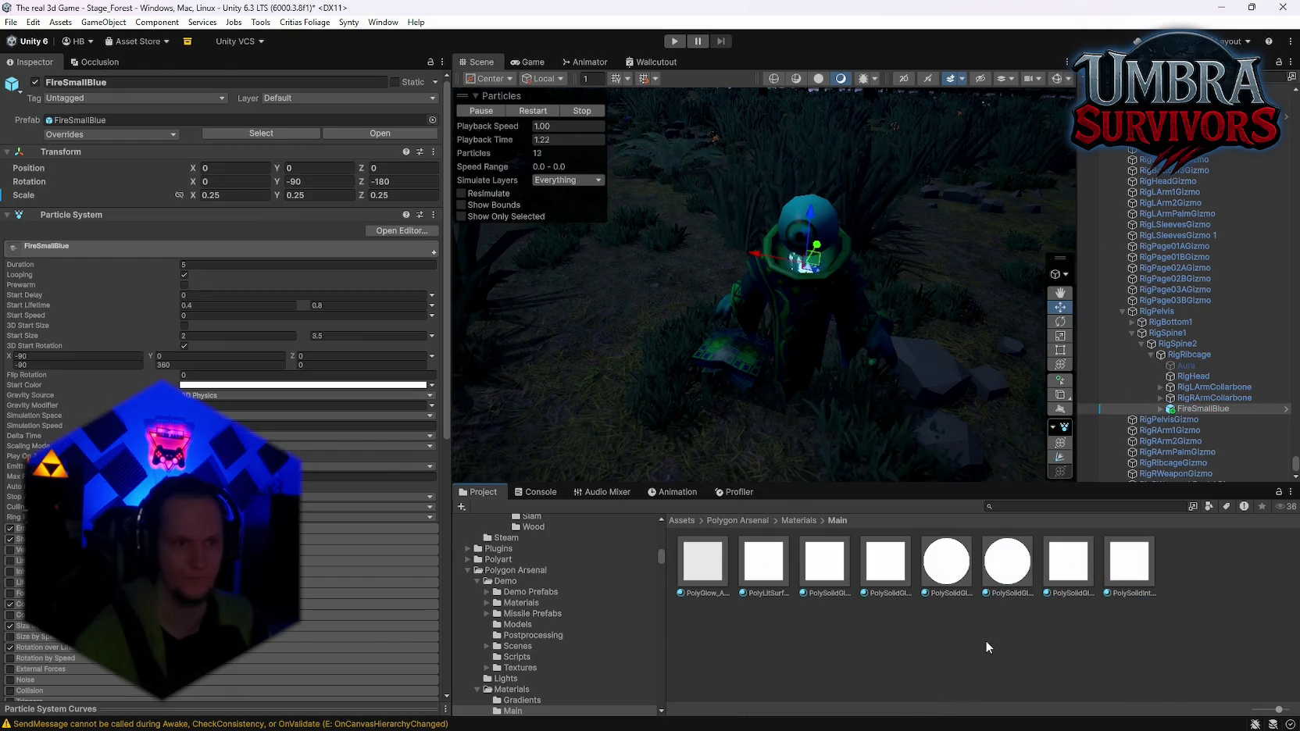
key(period)
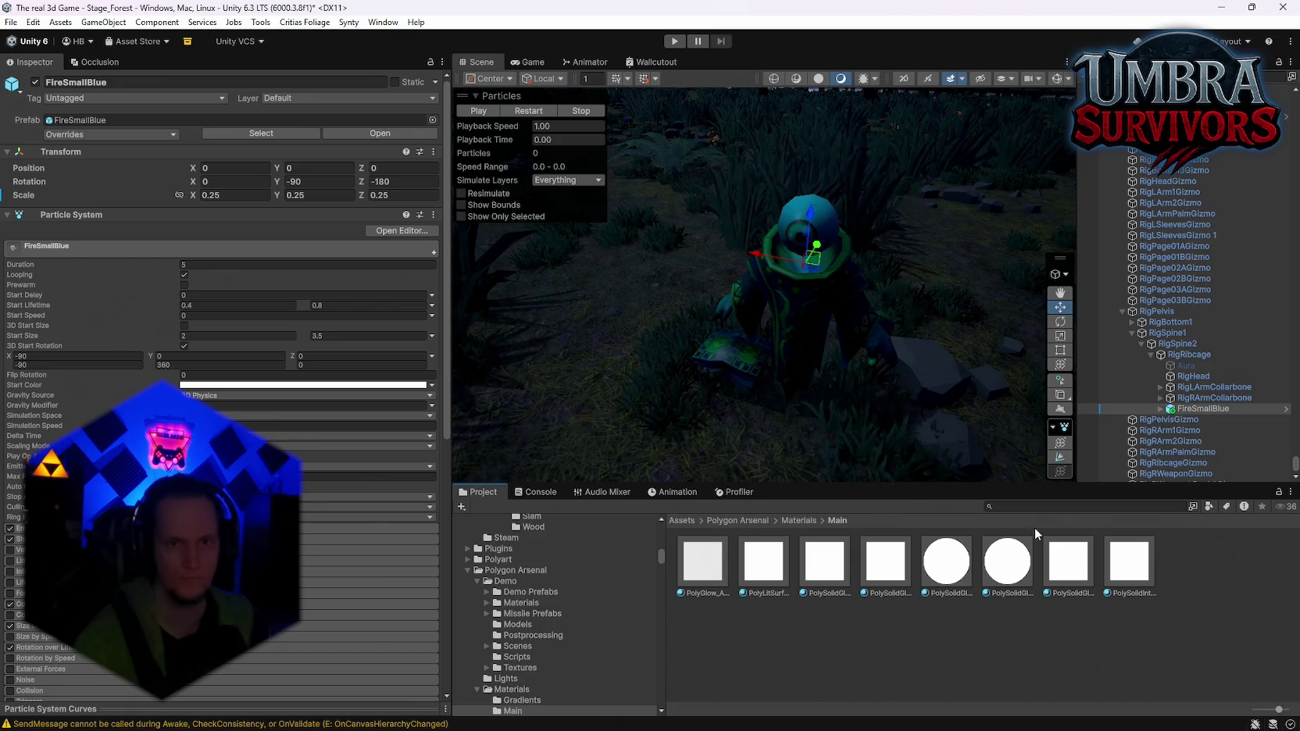
key(ctrl+y)
Check PolySolidGlow 2's shader options and reselect the FireSmallBlue effect on the wizard
click(955, 567)
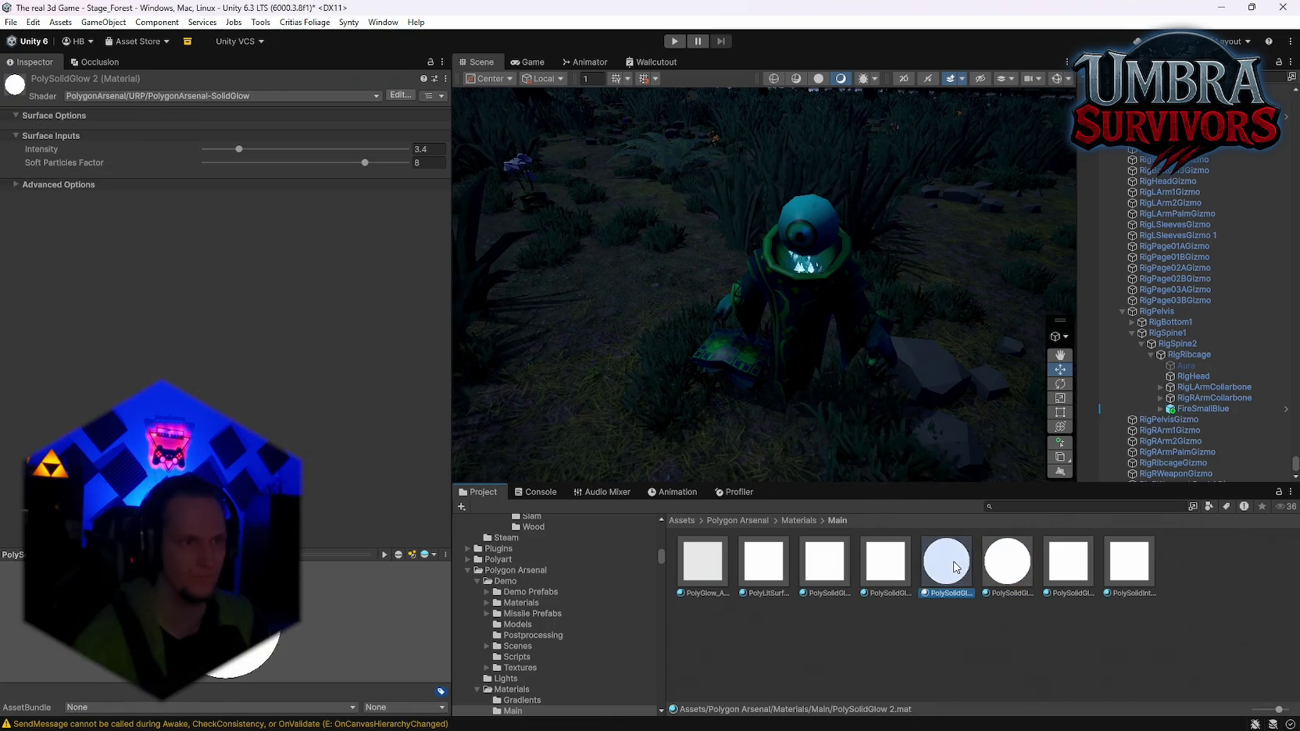
click(168, 96)
click(821, 409)
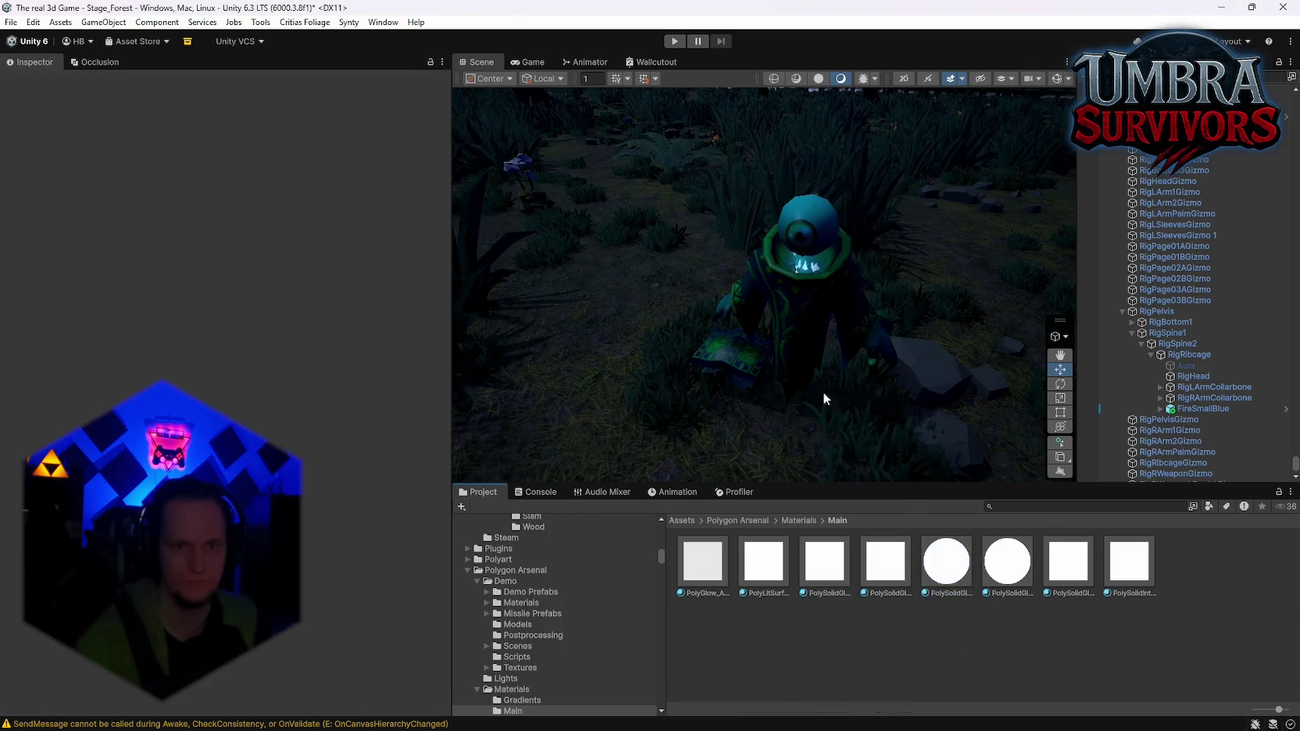
click(1129, 408)
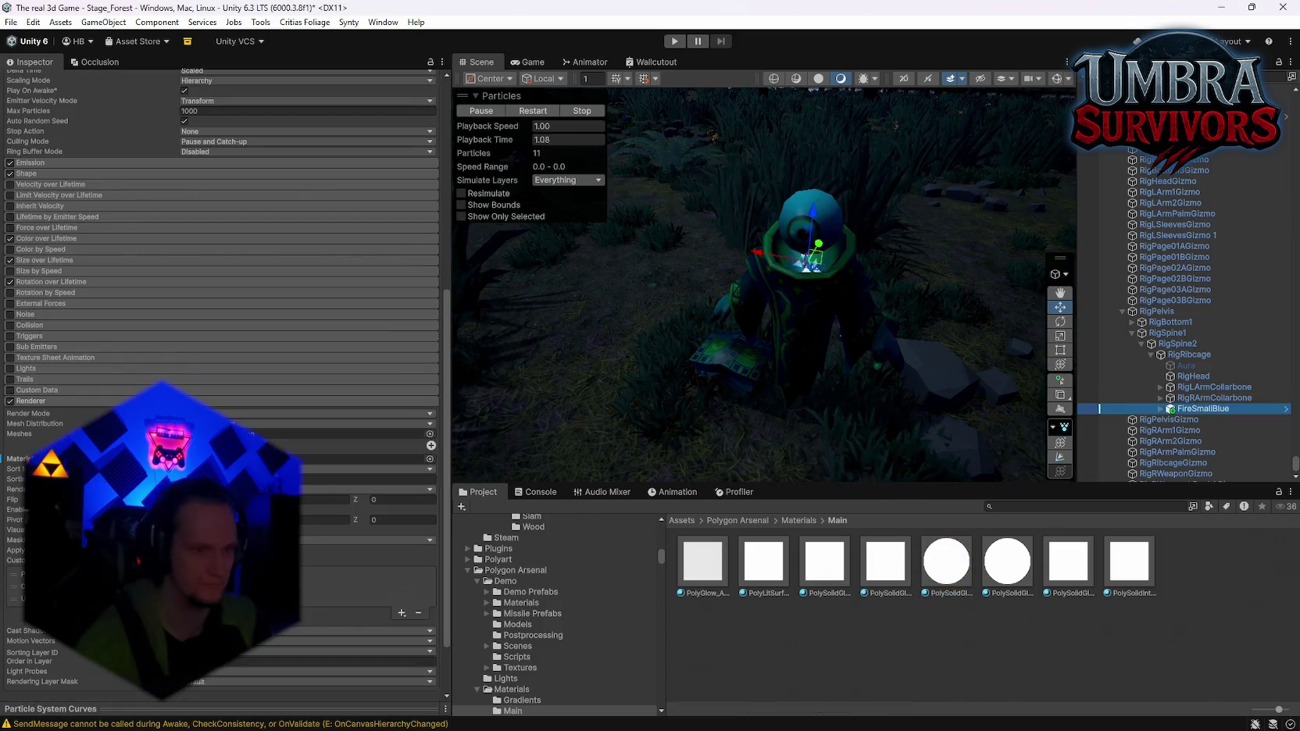
Set PolySolidGlowIntense's emission Global Illumination to Realtime and raise its intensity to about 4
click(1007, 561)
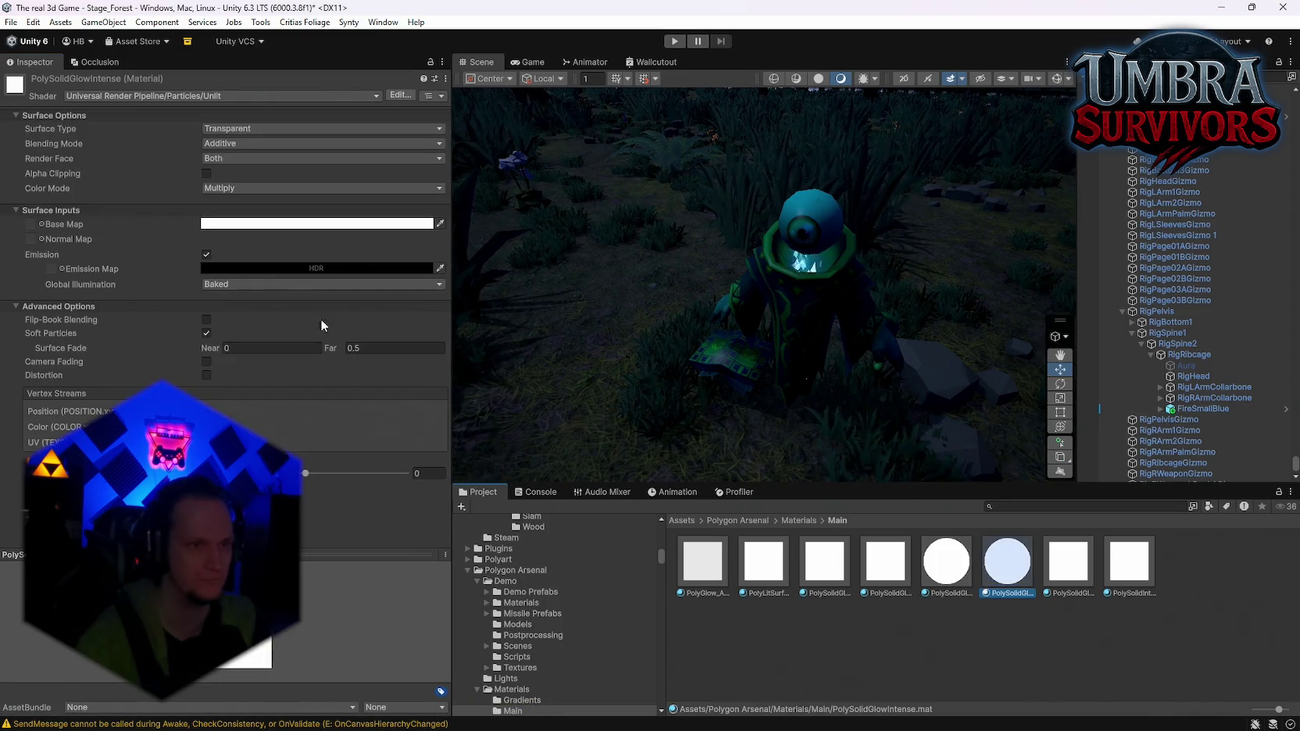
click(224, 269)
click(261, 284)
click(260, 289)
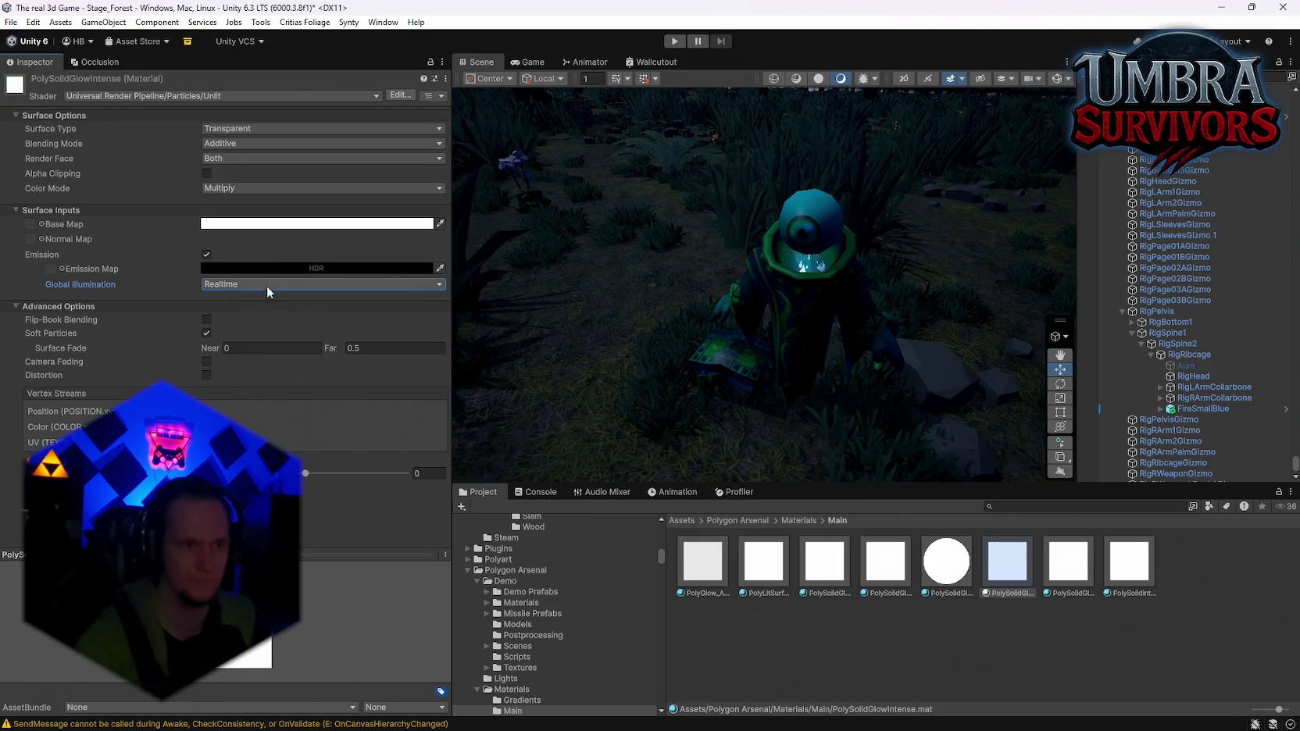
click(246, 270)
drag(327, 539, 341, 541)
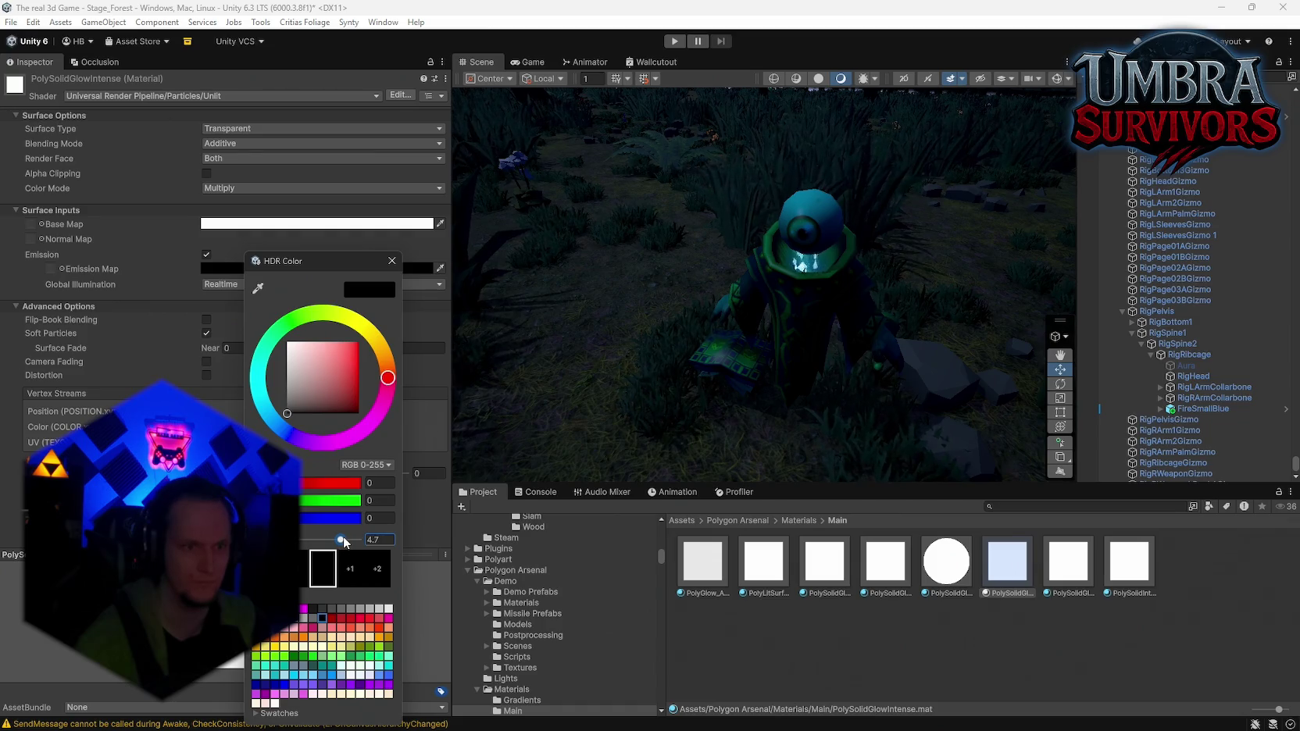
click(1021, 373)
scroll(1212, 403, up, 5)
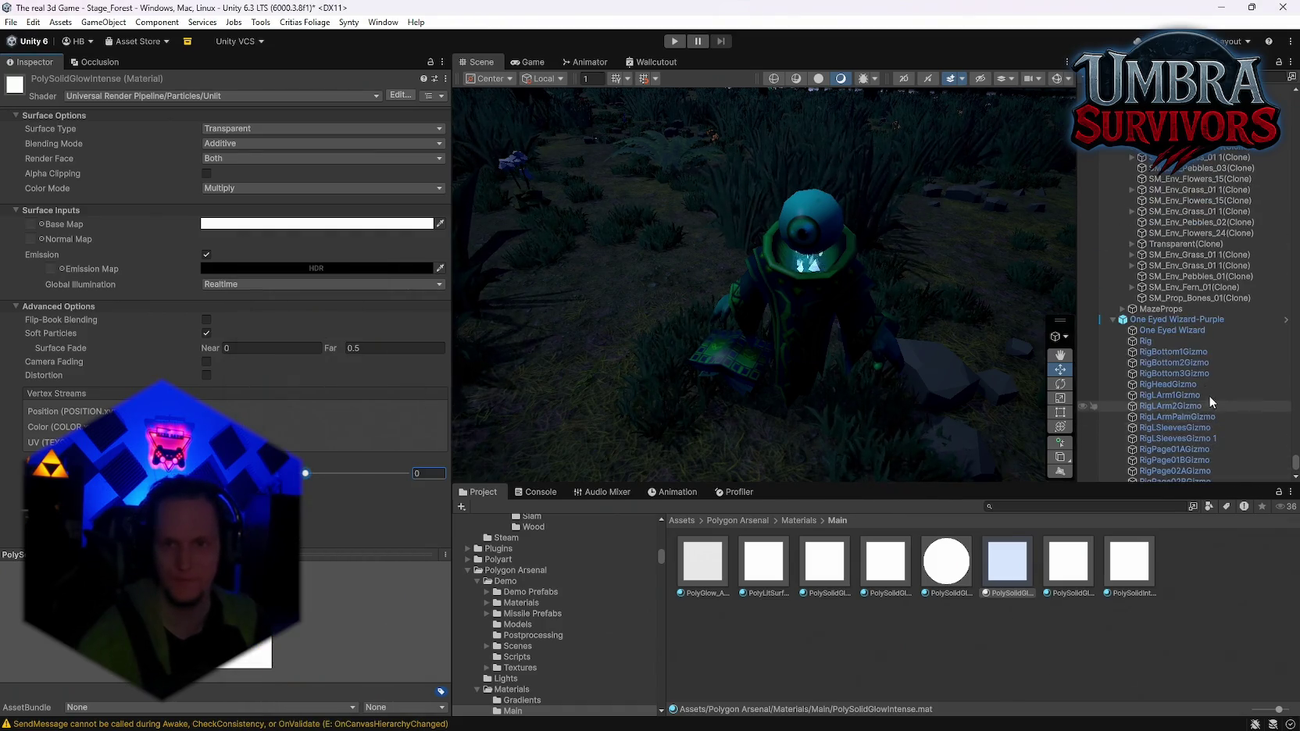
Apply all overrides to the One Eyed Wizard-Purple prefab
click(1164, 320)
click(121, 135)
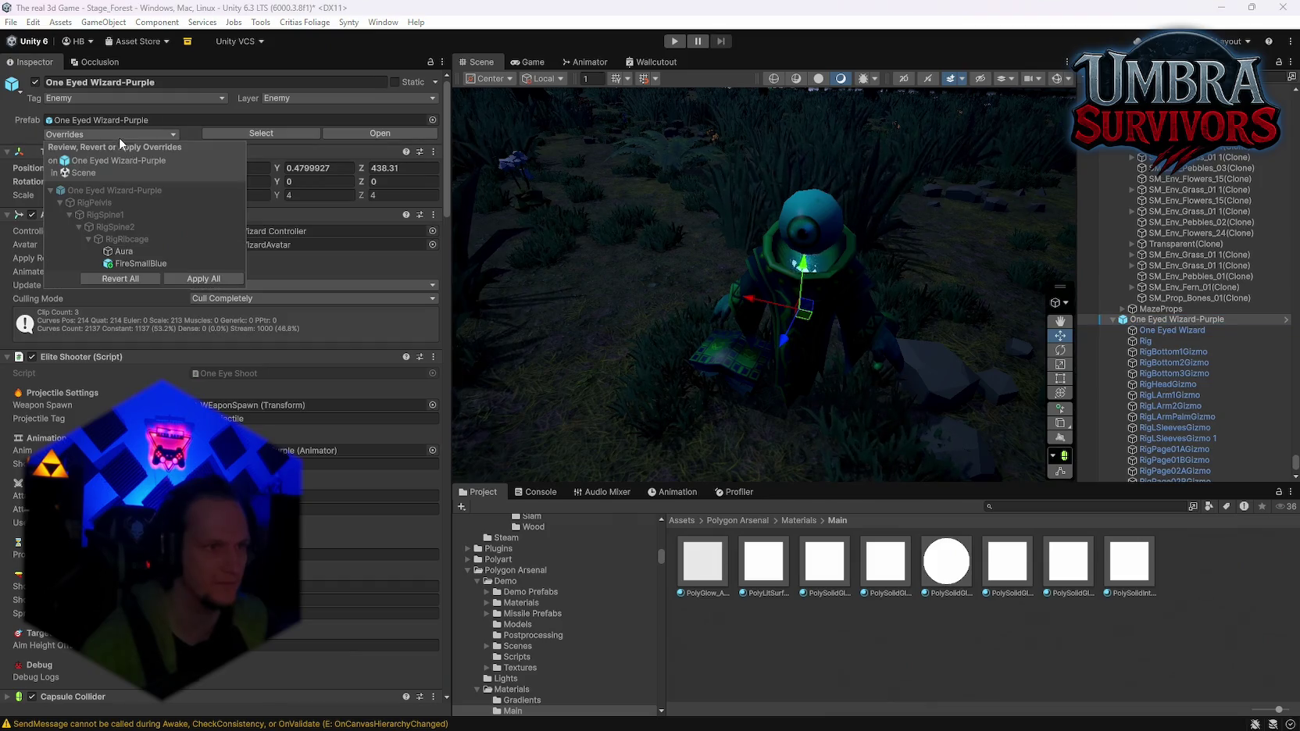
click(187, 279)
Set Realtime emission GI on PolyGlow_ADD and PolyLitSurface, with PolyLitSurface's intensity at 4
click(706, 561)
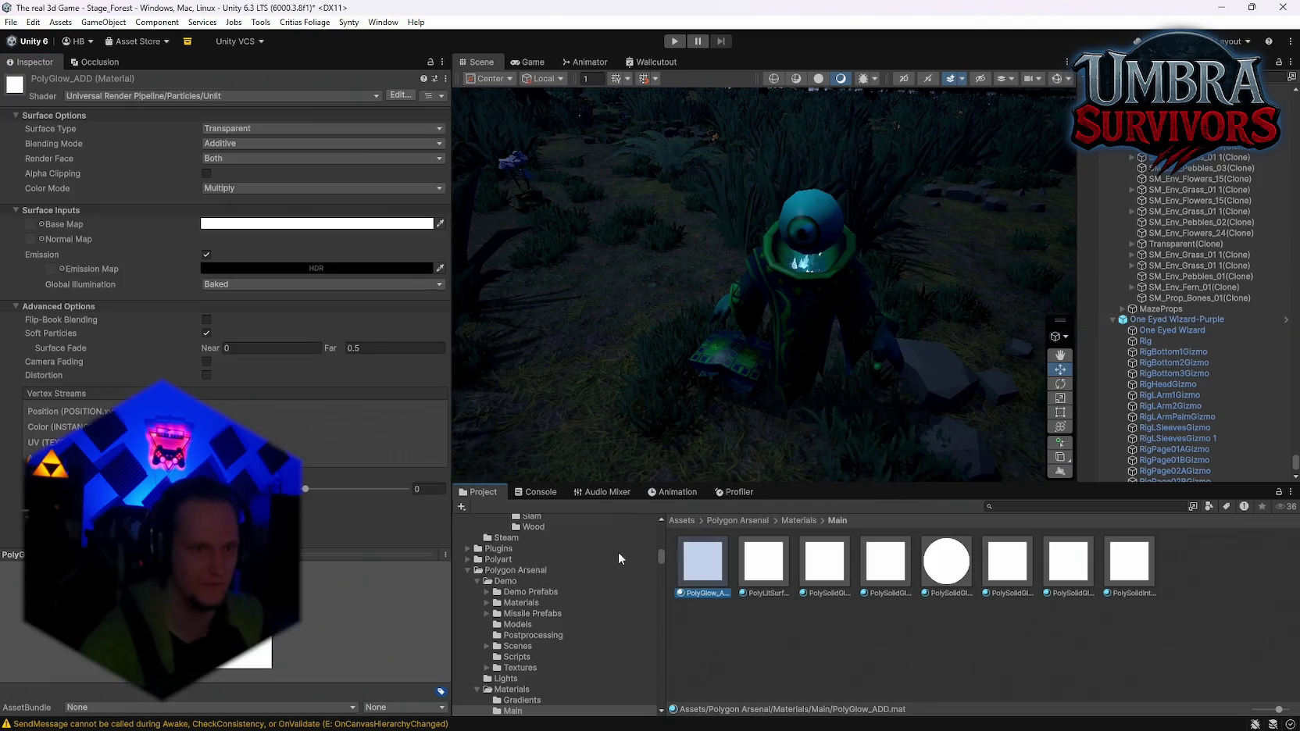
click(230, 286)
click(232, 300)
click(242, 268)
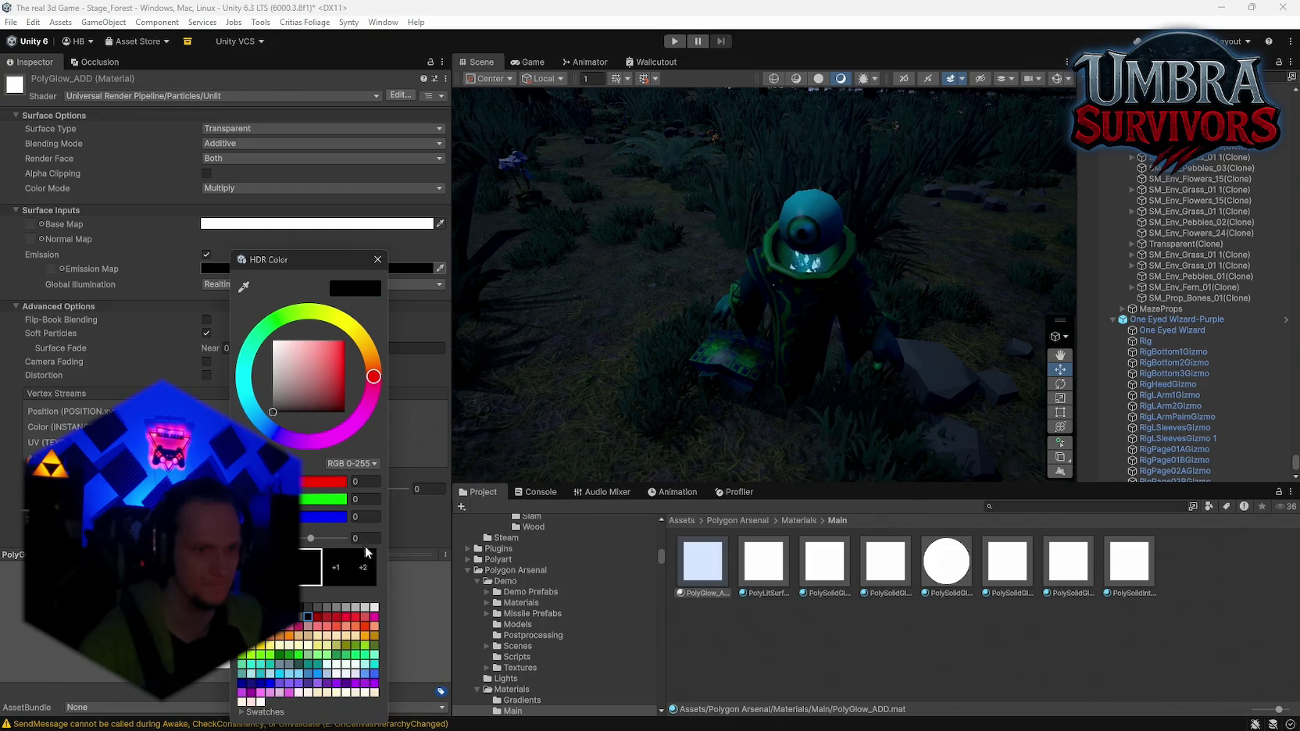
click(377, 259)
click(764, 582)
click(221, 269)
click(227, 283)
click(231, 253)
click(370, 521)
text(4)
key(Return)
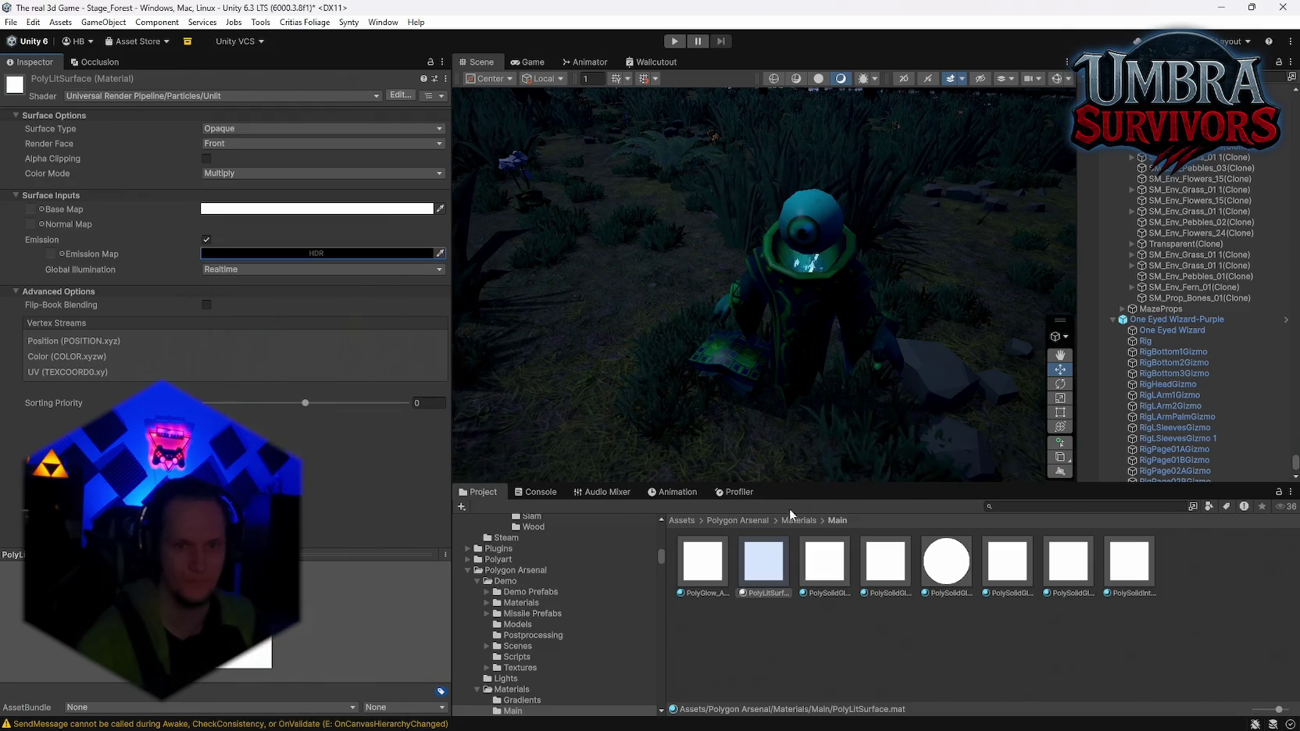
Set the emission intensity of PolySolidGlow and PolySolidGlow 1 to 4
click(824, 561)
click(252, 268)
click(388, 534)
text(4)
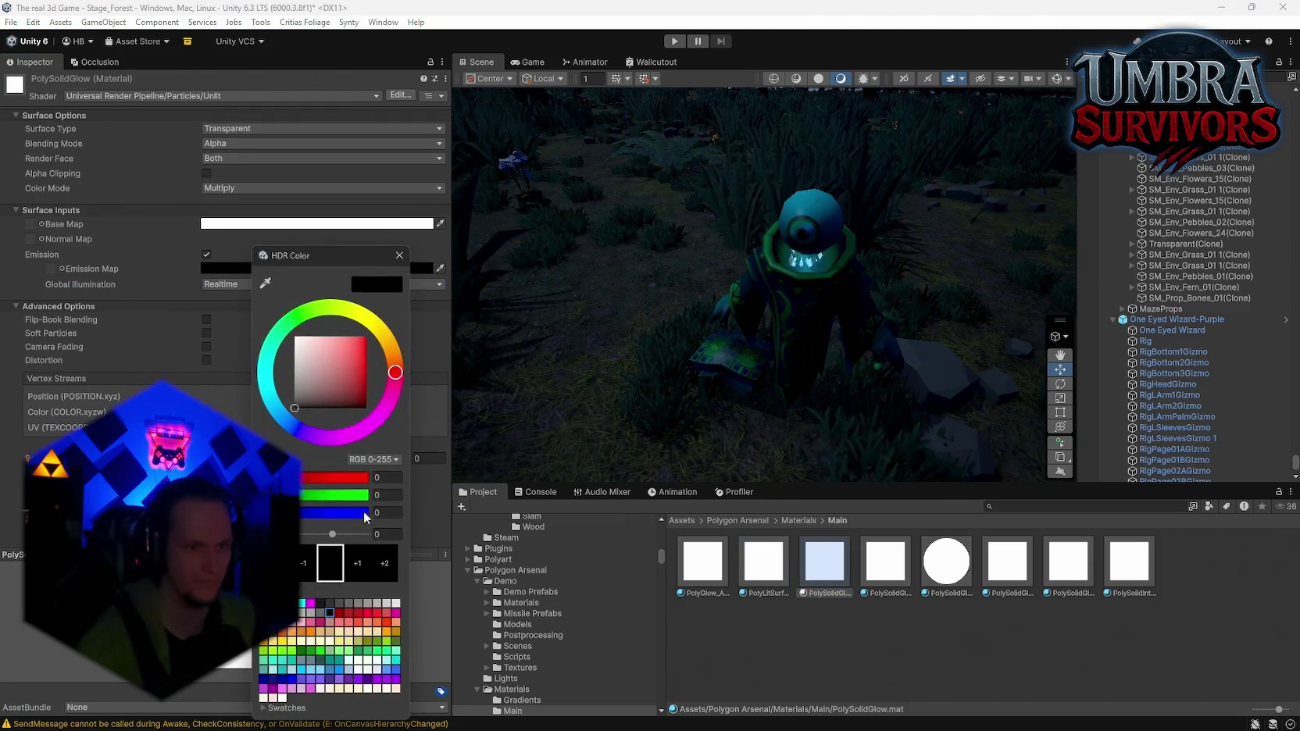
click(398, 258)
click(885, 561)
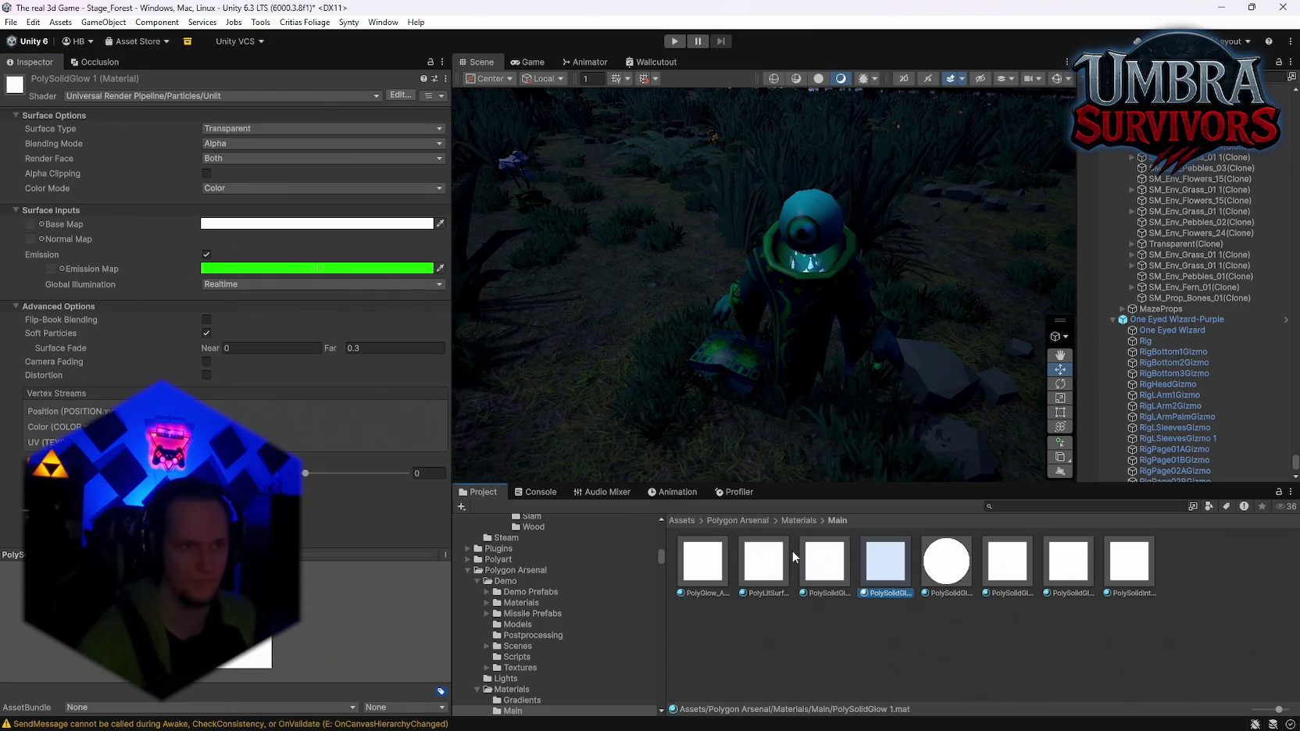
click(227, 268)
click(360, 540)
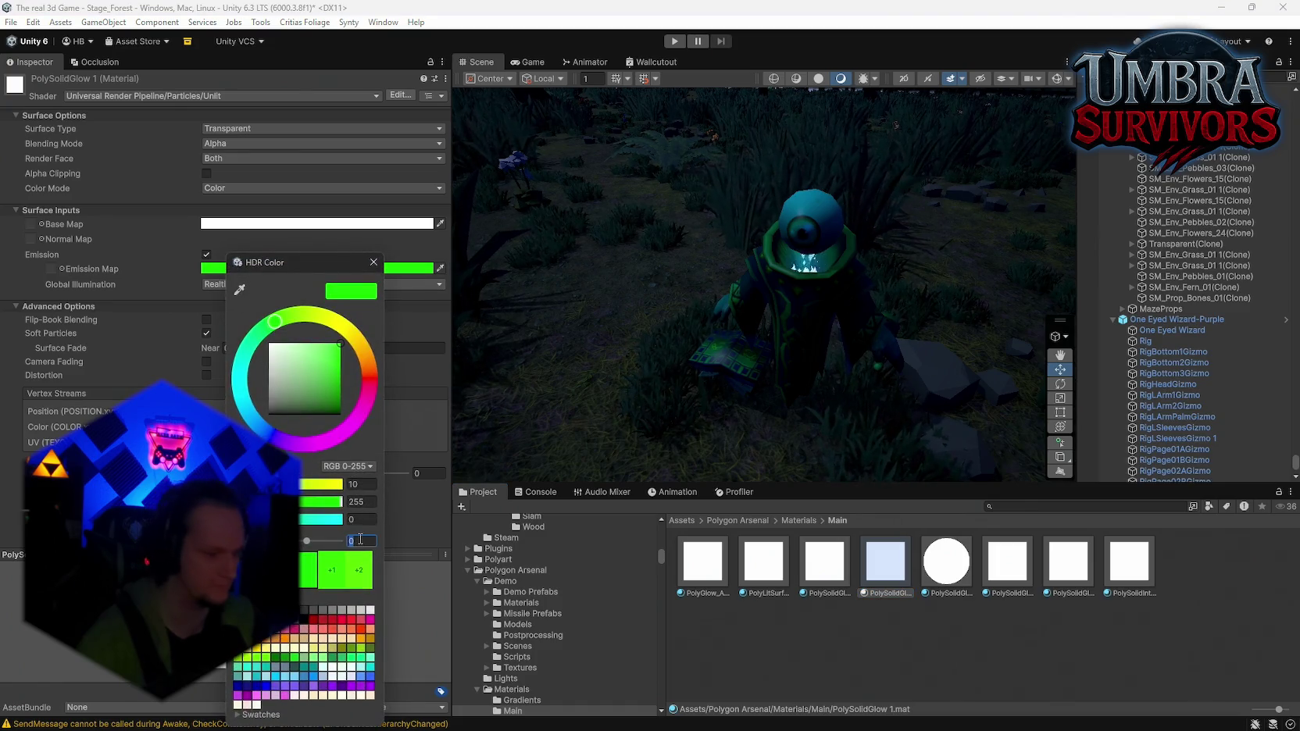
text(4)
click(373, 264)
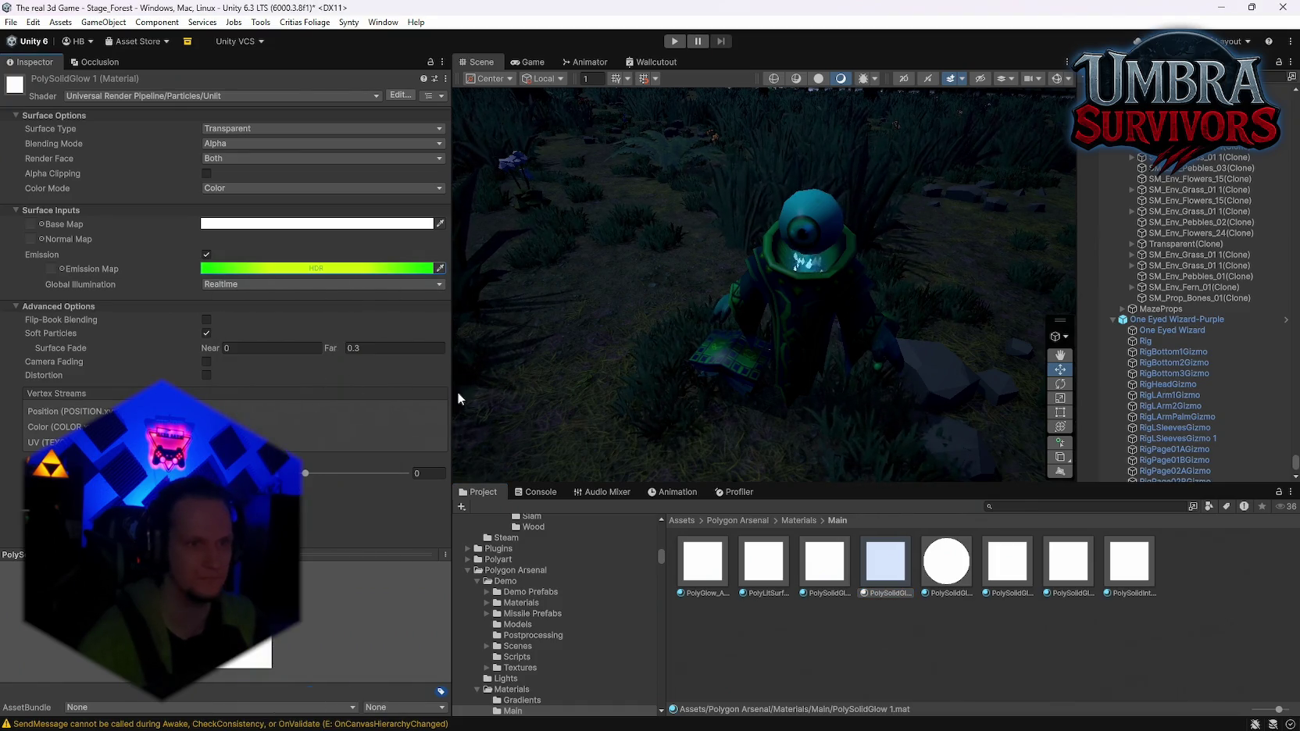
Set PolySolidGlowIntense's emission intensity to 4
click(967, 579)
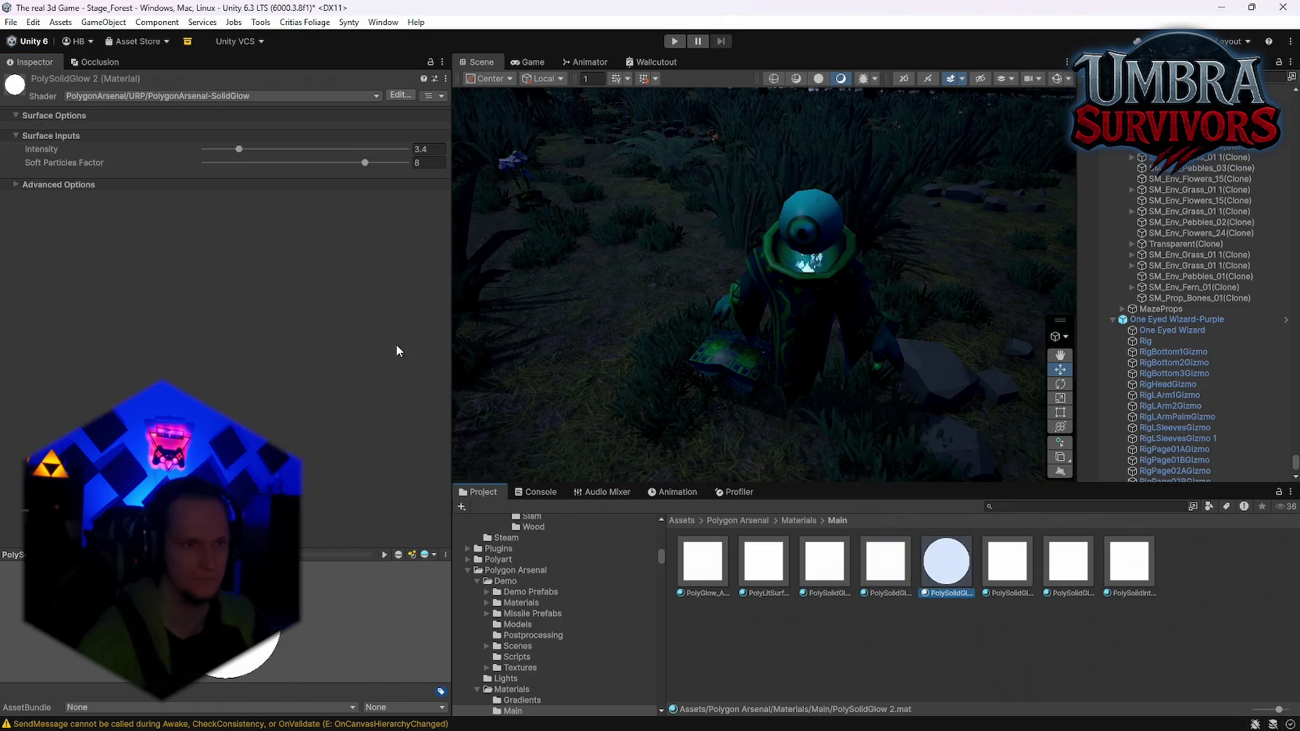
click(1006, 583)
click(313, 268)
click(373, 535)
text(4)
click(379, 257)
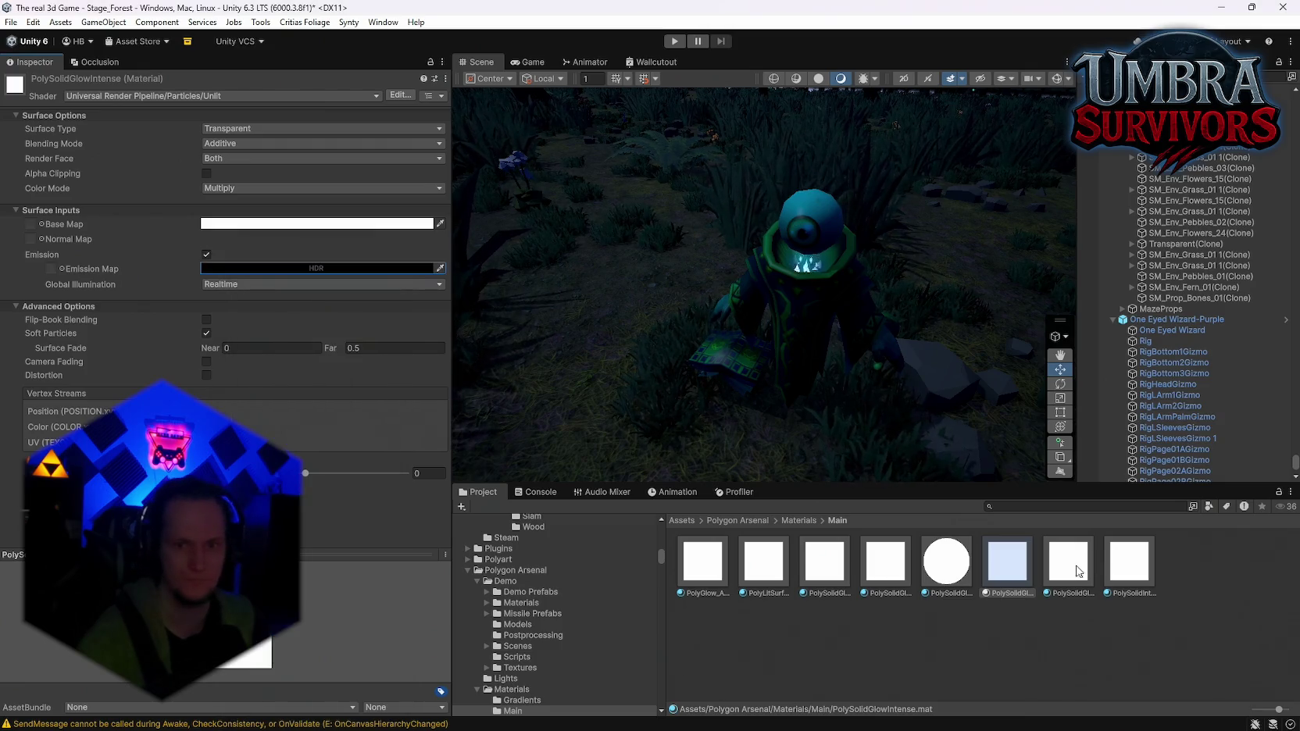
Set PolySolidGlowIntense 1's emission intensity to 4 with Realtime global illumination
key(Right)
click(258, 286)
click(270, 268)
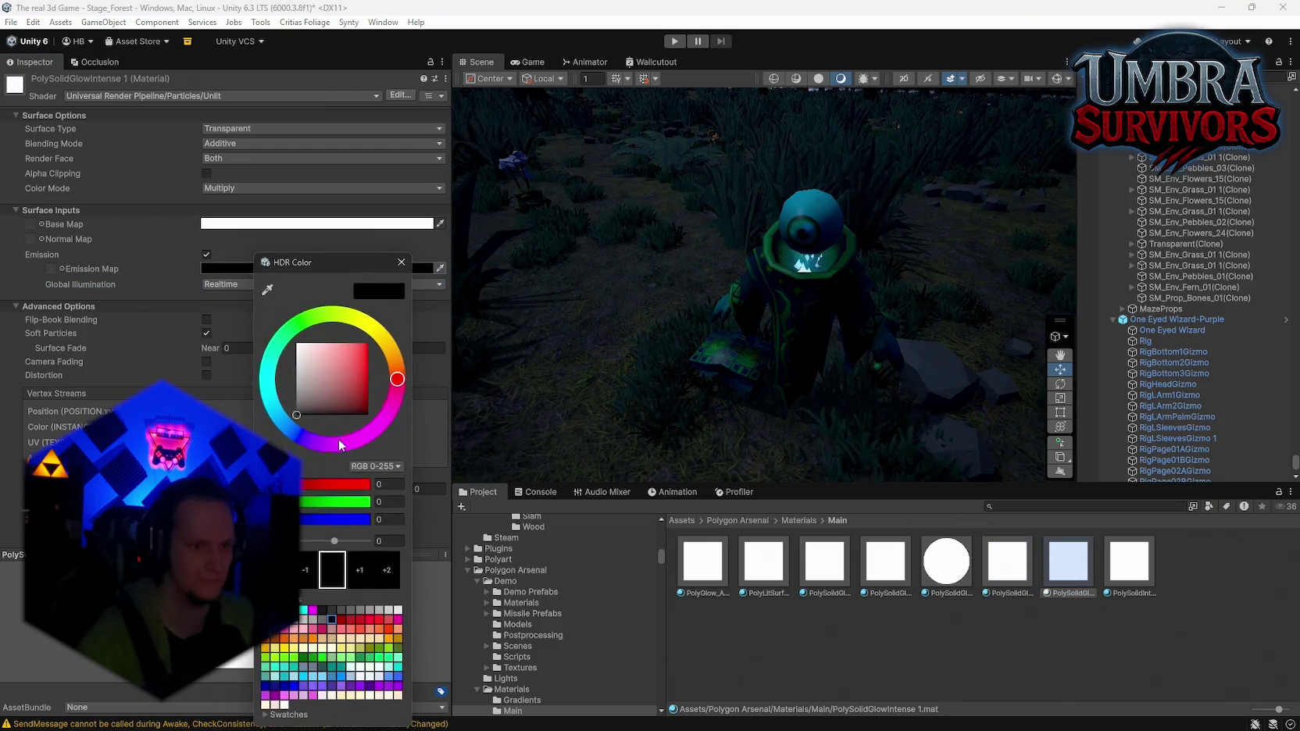
click(389, 538)
text(4)
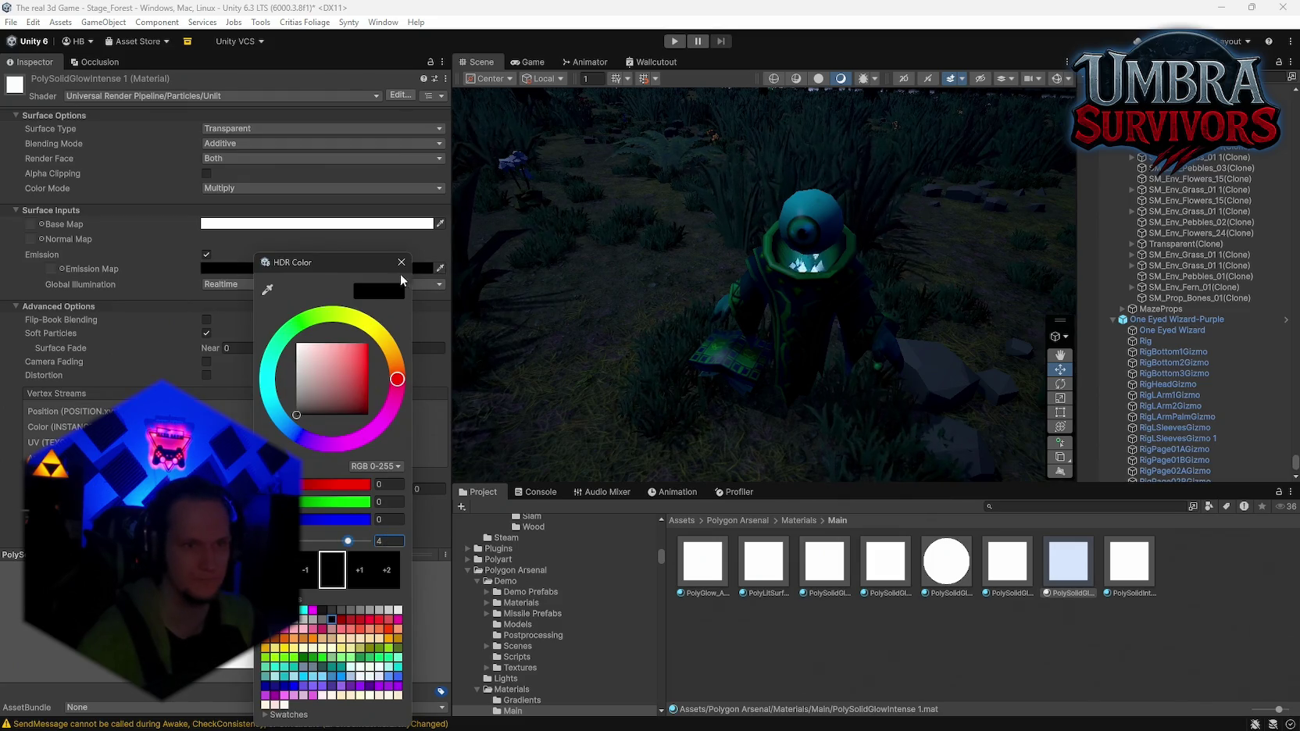
click(401, 263)
Adjust the emission intensity of the PolySolidIntense material
key(Right)
click(243, 259)
click(397, 515)
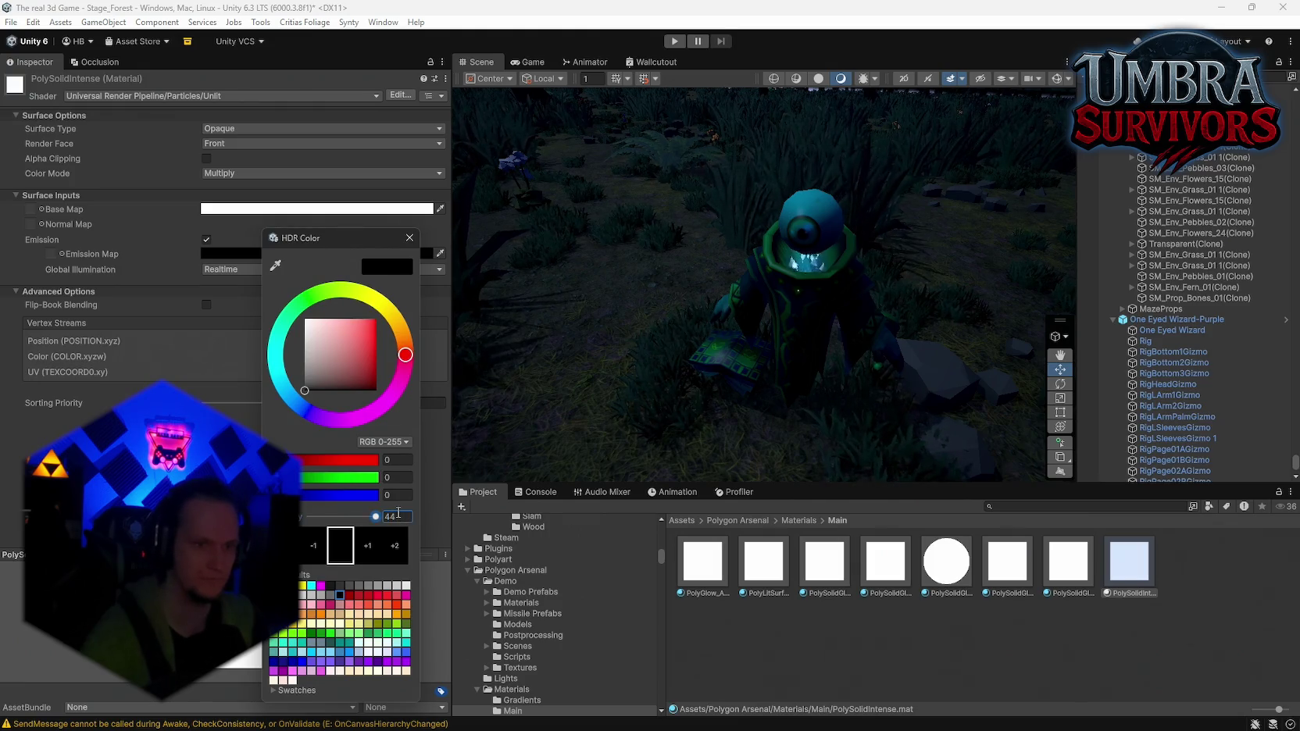
click(53, 244)
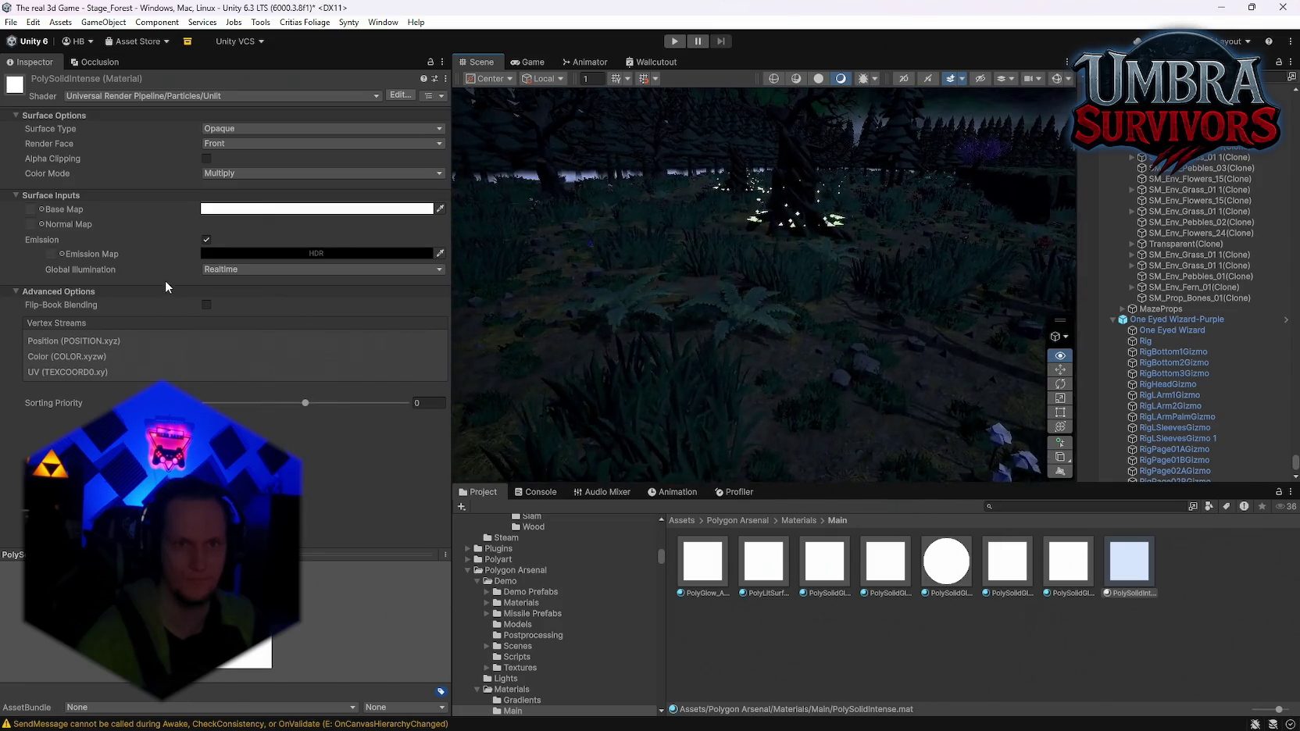
Try a shared emission intensity of 2 on seven selected glow materials, then undo it
click(703, 561)
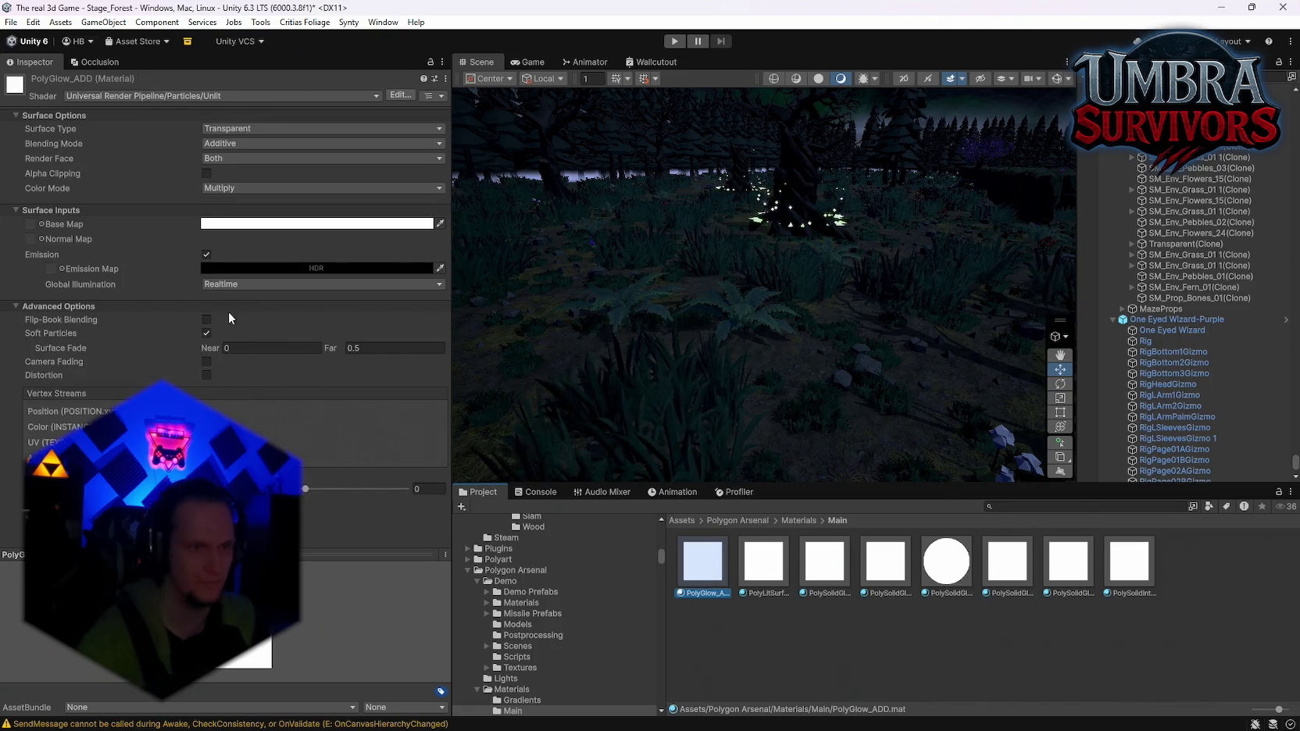
ctrl+click(763, 561)
ctrl+click(819, 581)
ctrl+click(885, 562)
ctrl+click(1007, 563)
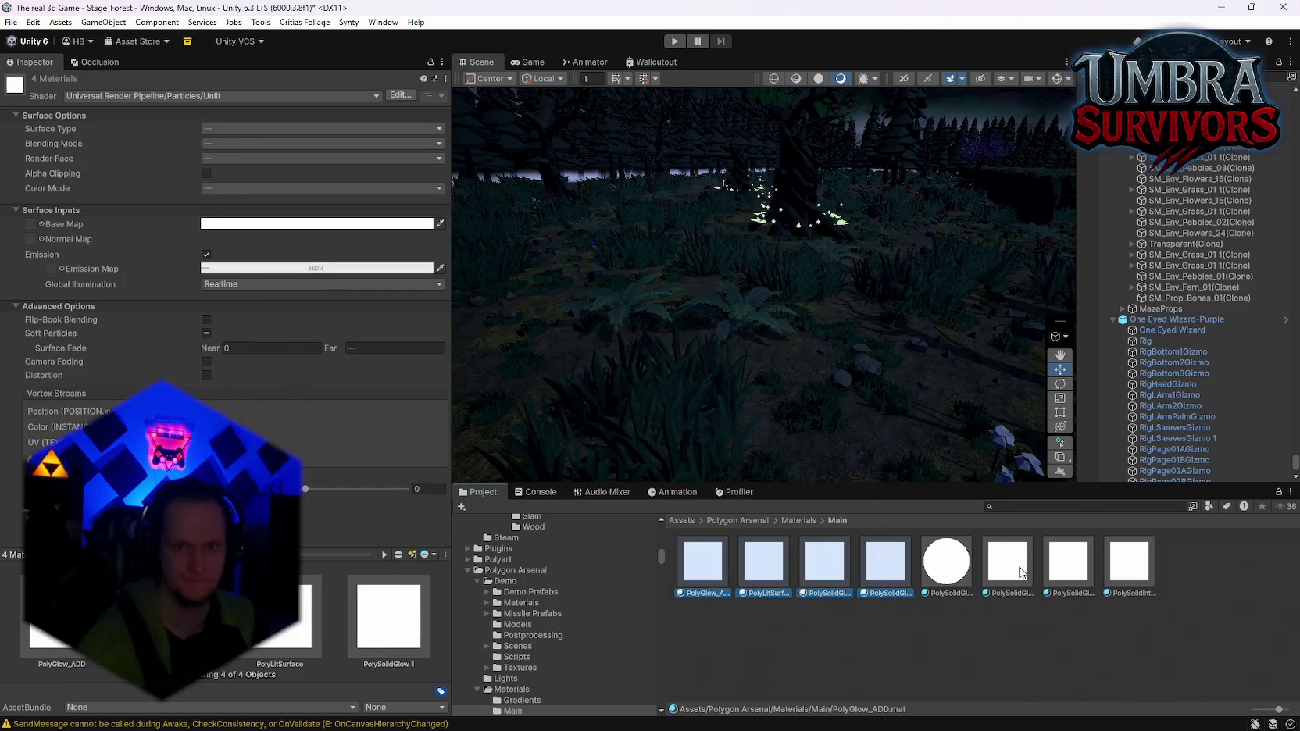
ctrl+click(1068, 562)
ctrl+click(1129, 562)
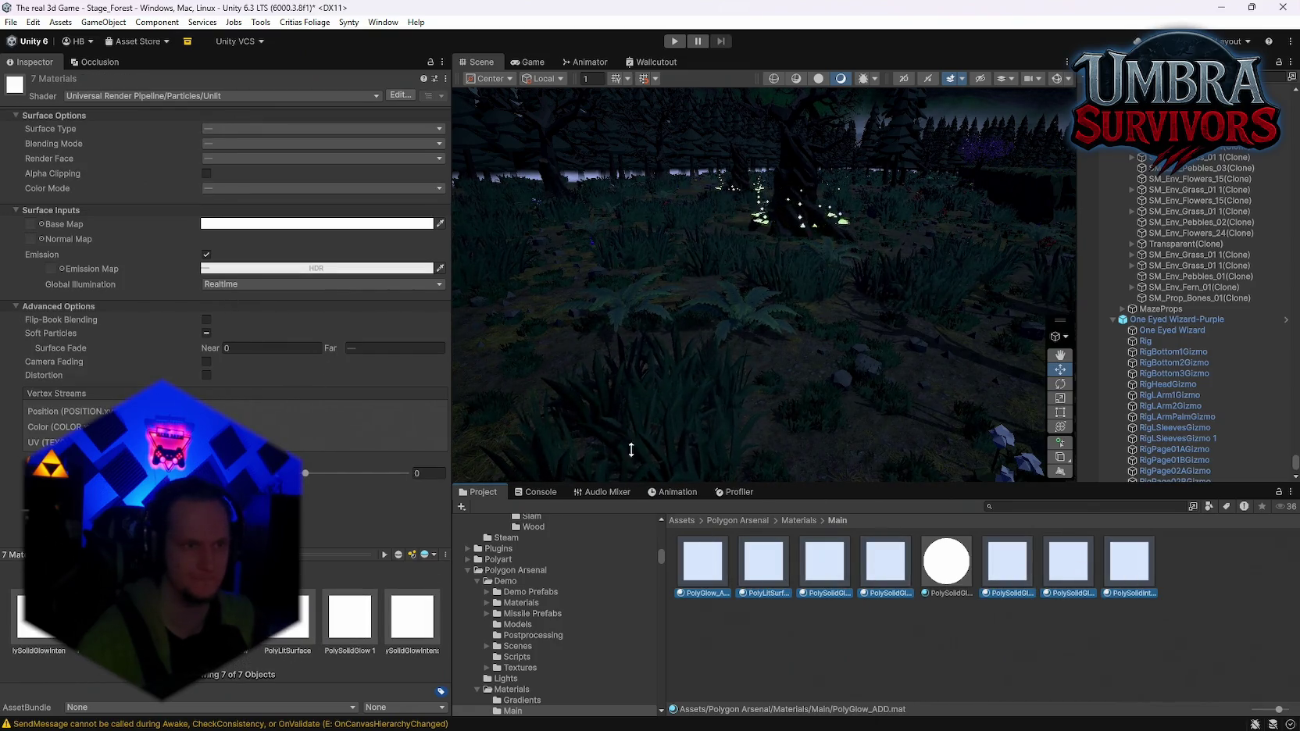
click(232, 268)
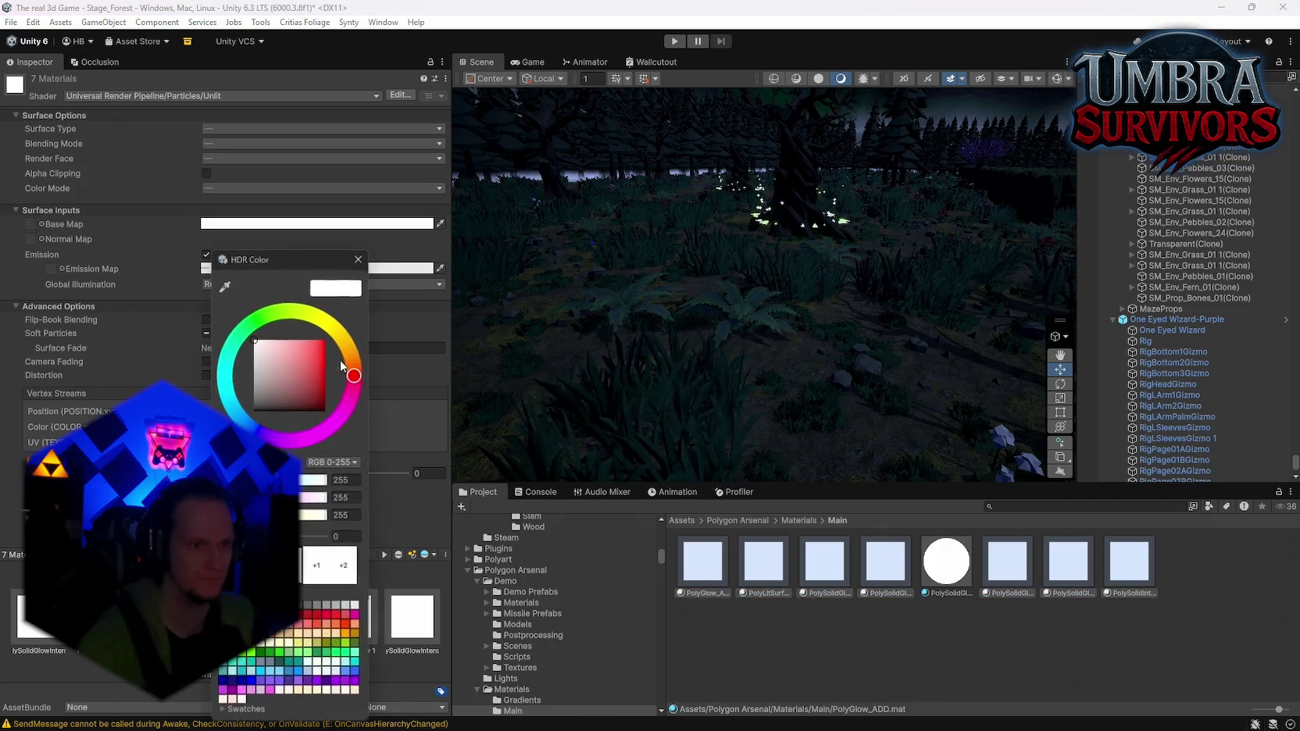
text(2)
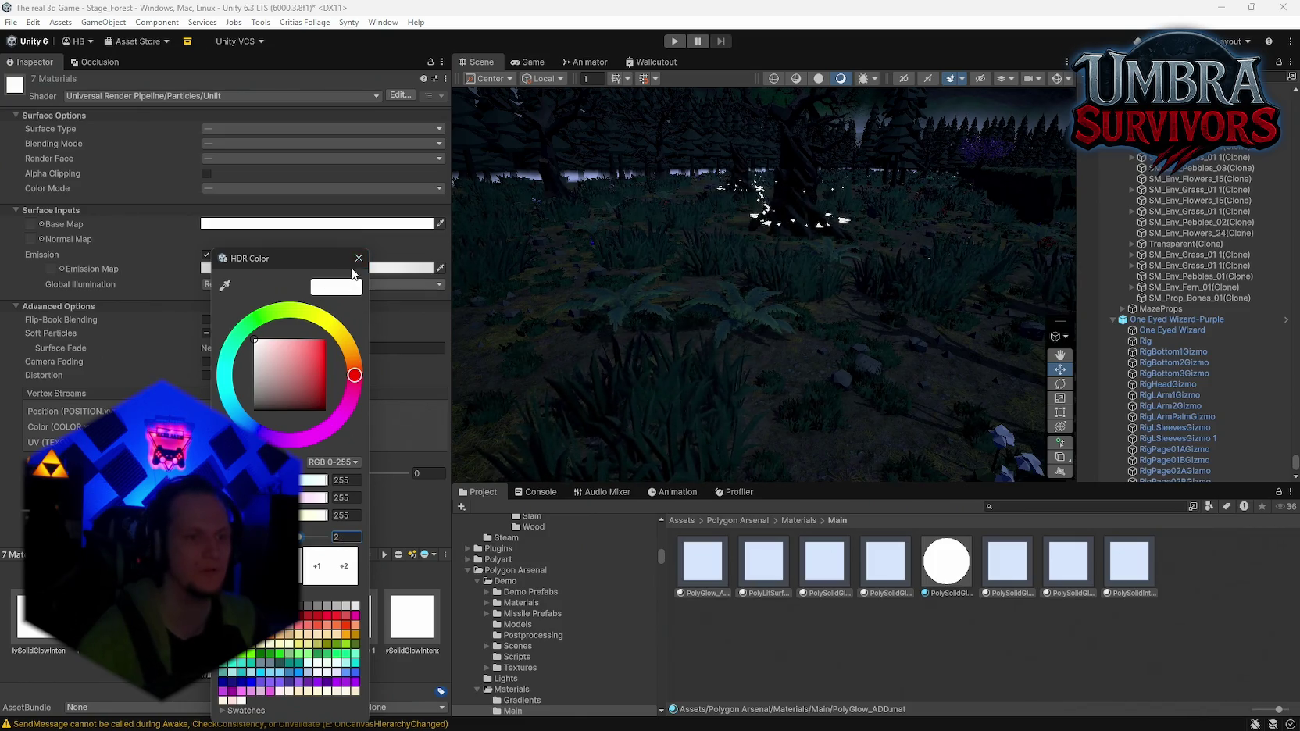
key(Return)
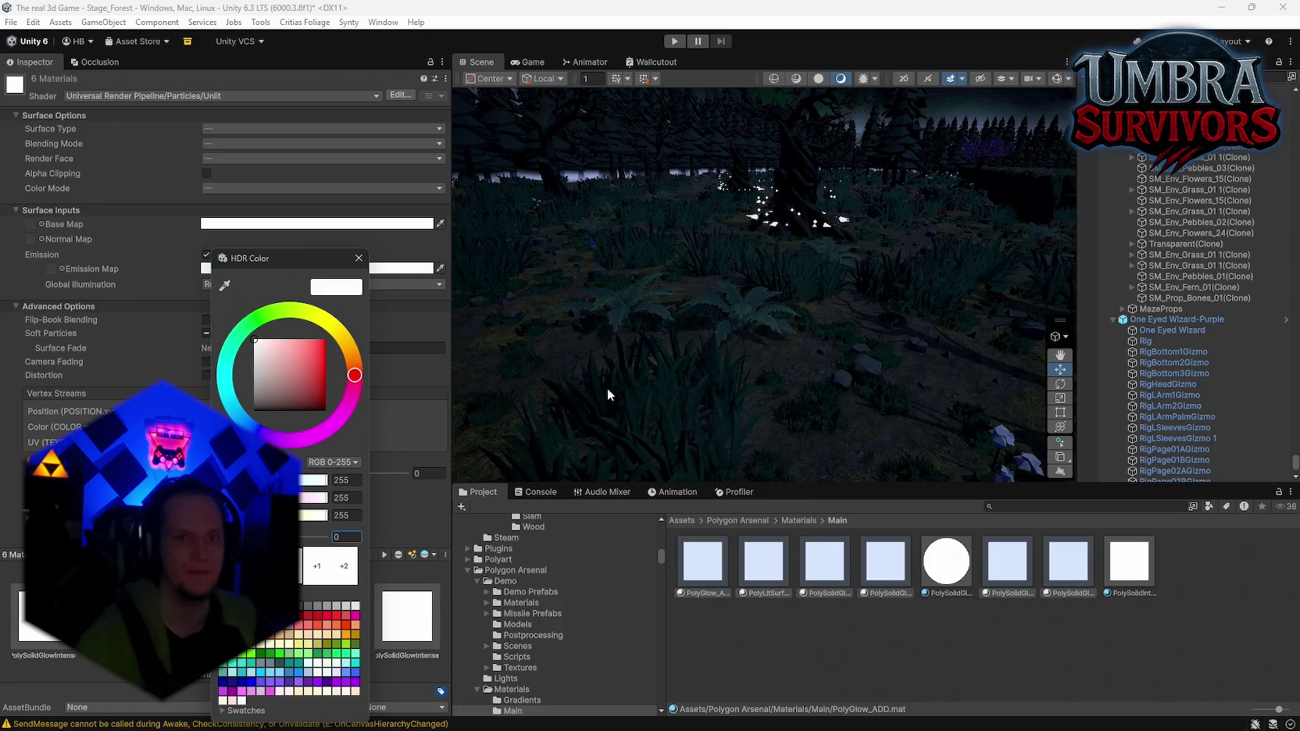
key(ctrl+z)
key(ctrl+z)
key(ctrl+z)
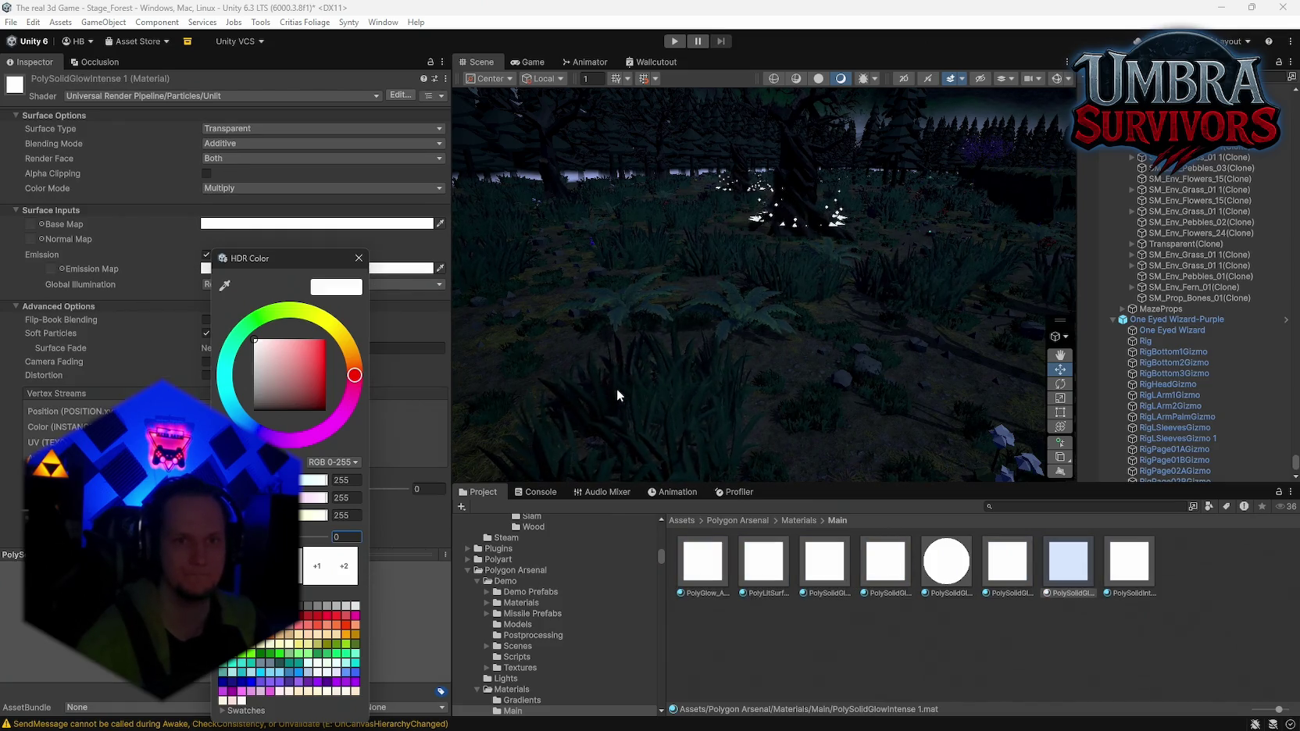
key(ctrl+z)
key(ctrl+z)
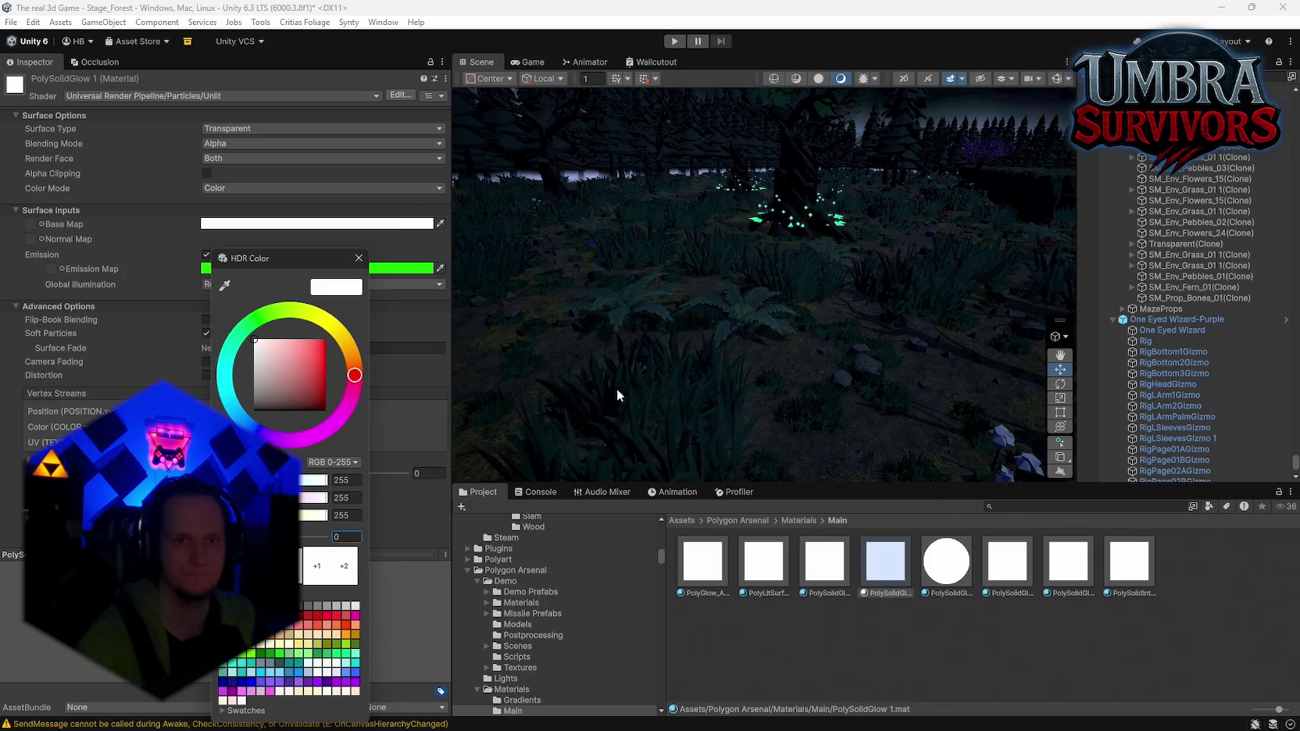
Adjust PolySolidGlow 1's emission intensity in its HDR colour picker
click(240, 268)
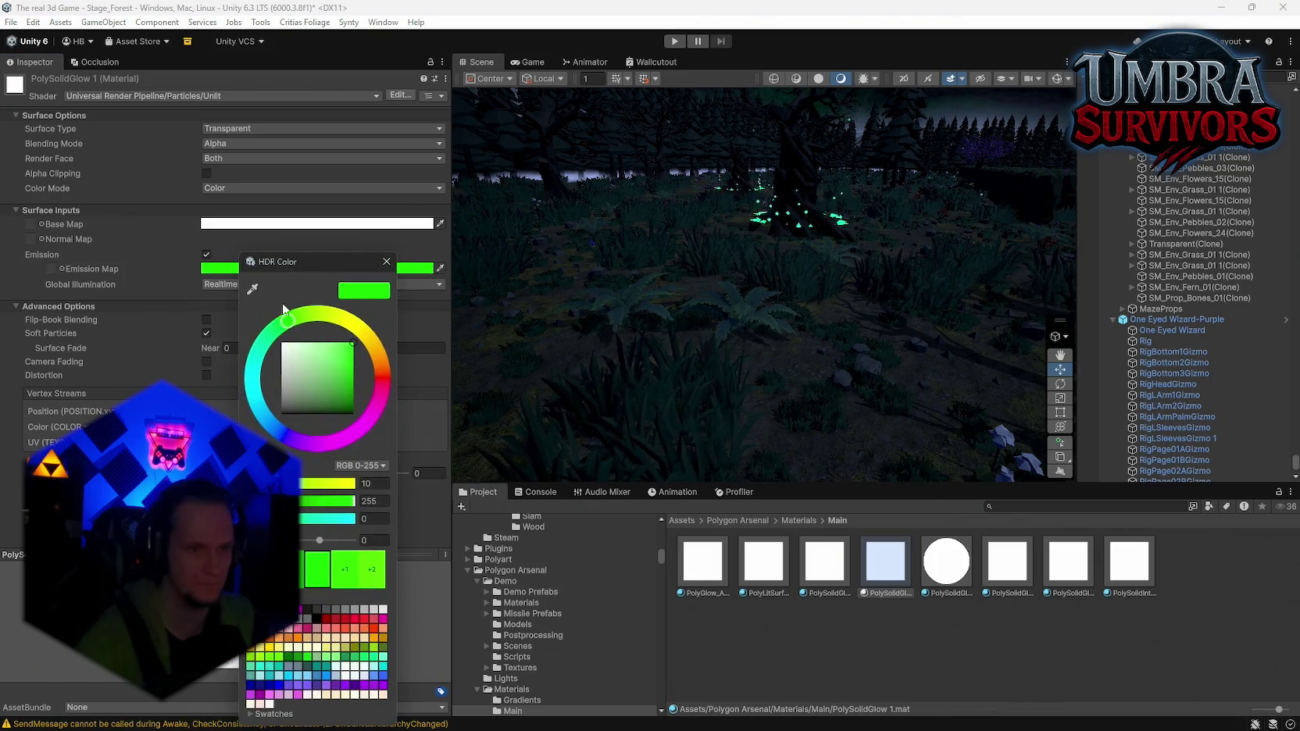
click(734, 328)
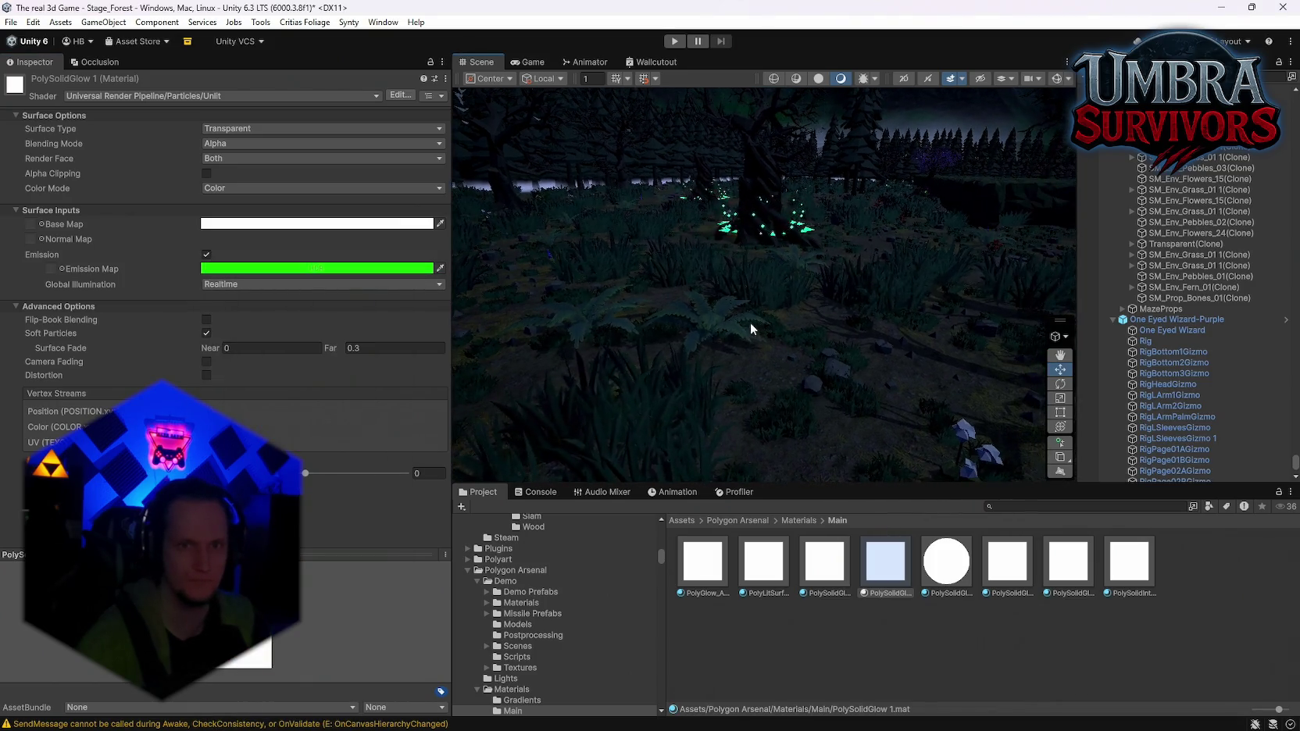
click(281, 270)
mouse_move(364, 535)
mouse_down()
mouse_move(391, 537)
mouse_move(365, 539)
mouse_up()
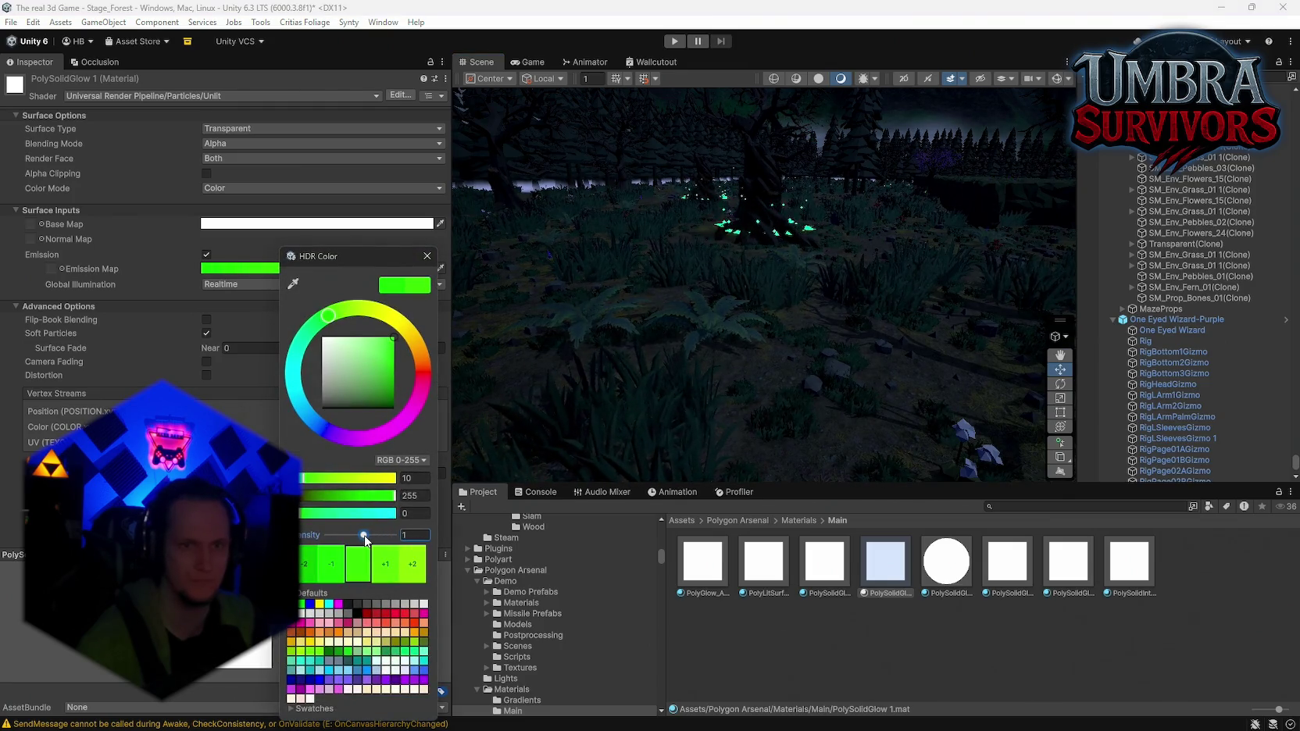
click(427, 256)
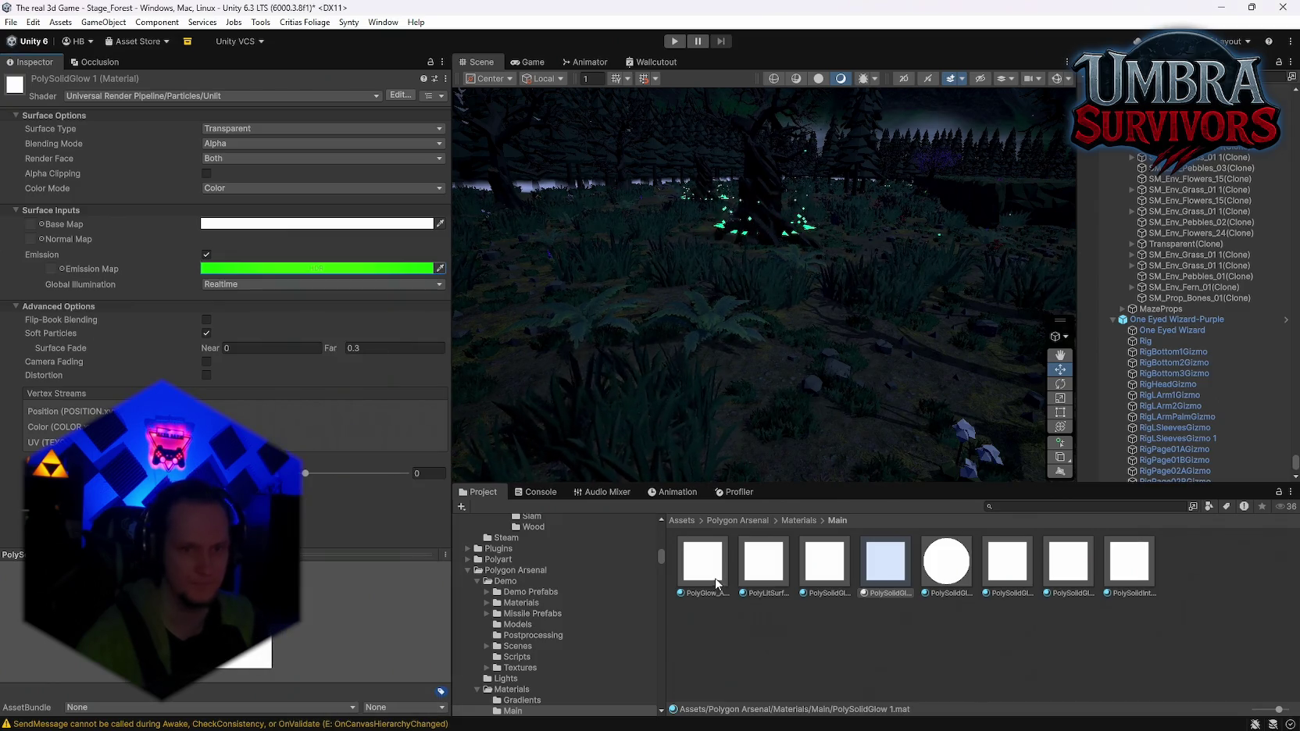
Check the emission colours of PolyGlow_ADD, PolyLitSurface, PolySolidGlow and PolySolidGlowIntense
click(703, 561)
click(265, 269)
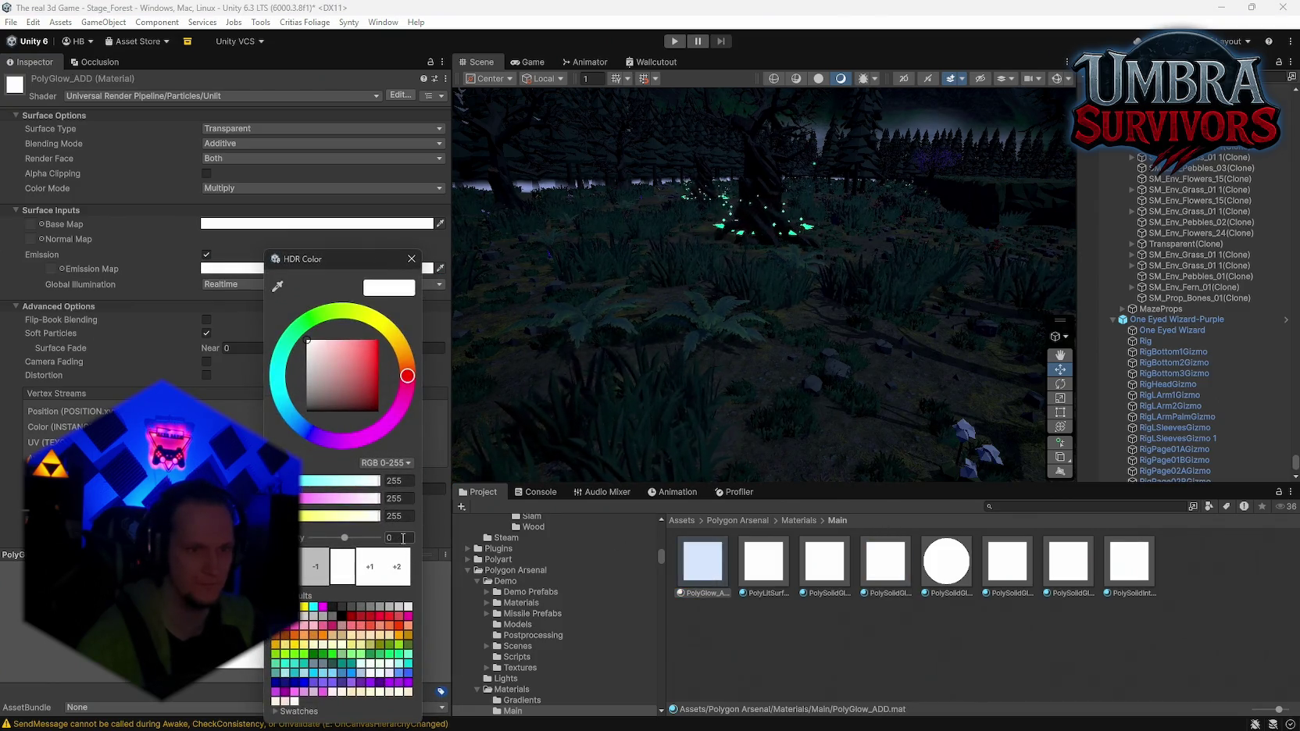
click(418, 260)
click(763, 561)
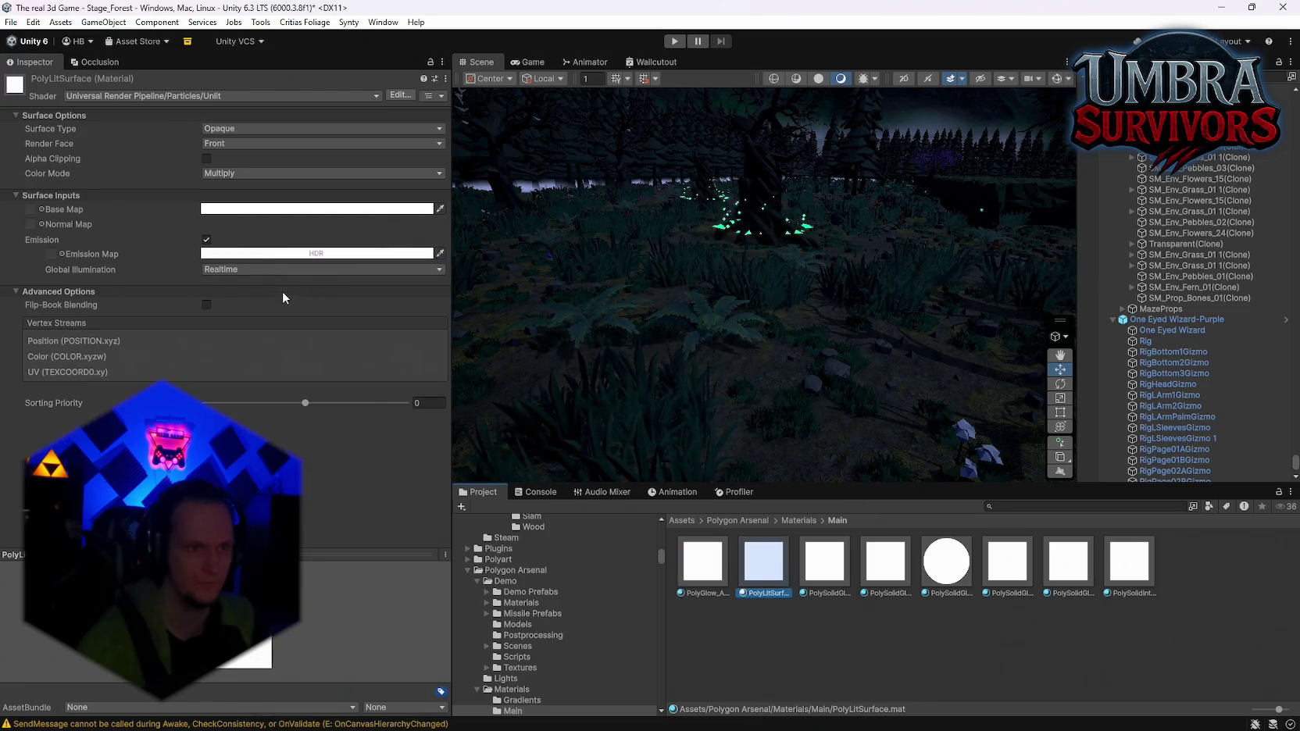
click(252, 254)
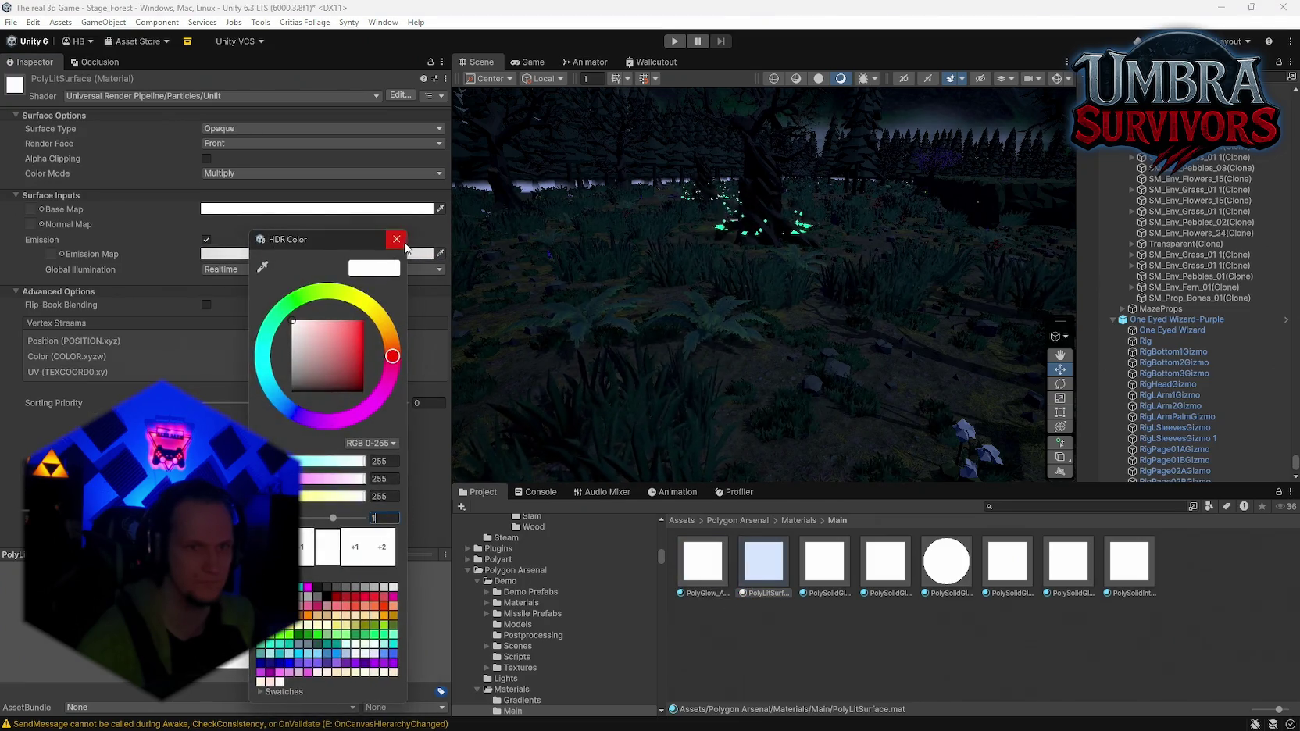
key(Return)
click(816, 584)
click(336, 268)
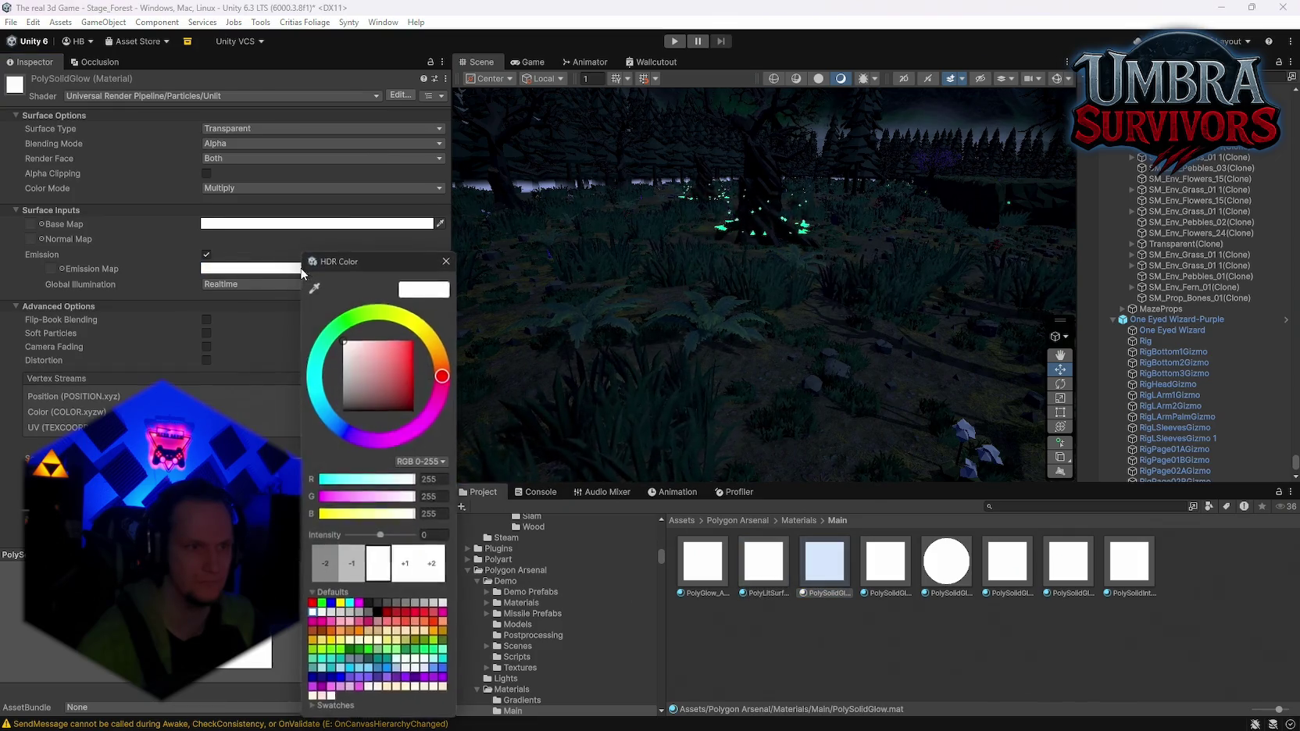
click(448, 257)
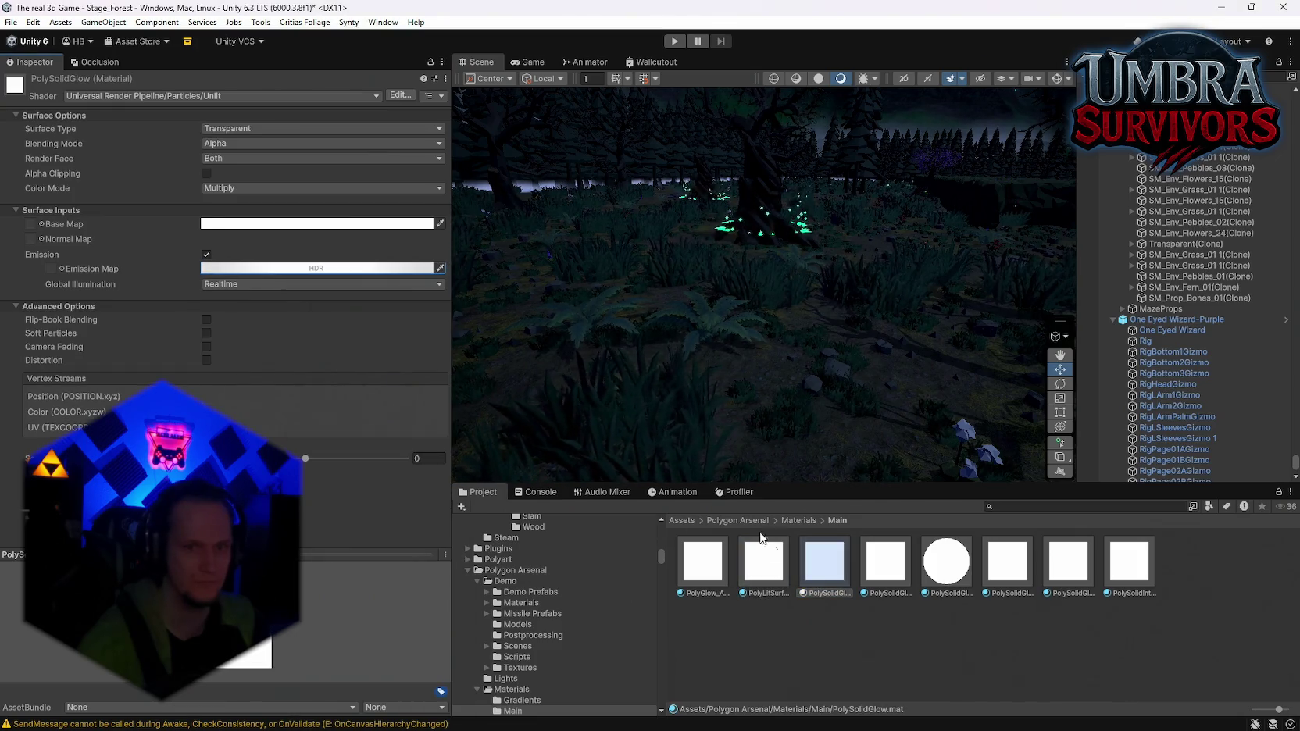
click(1007, 561)
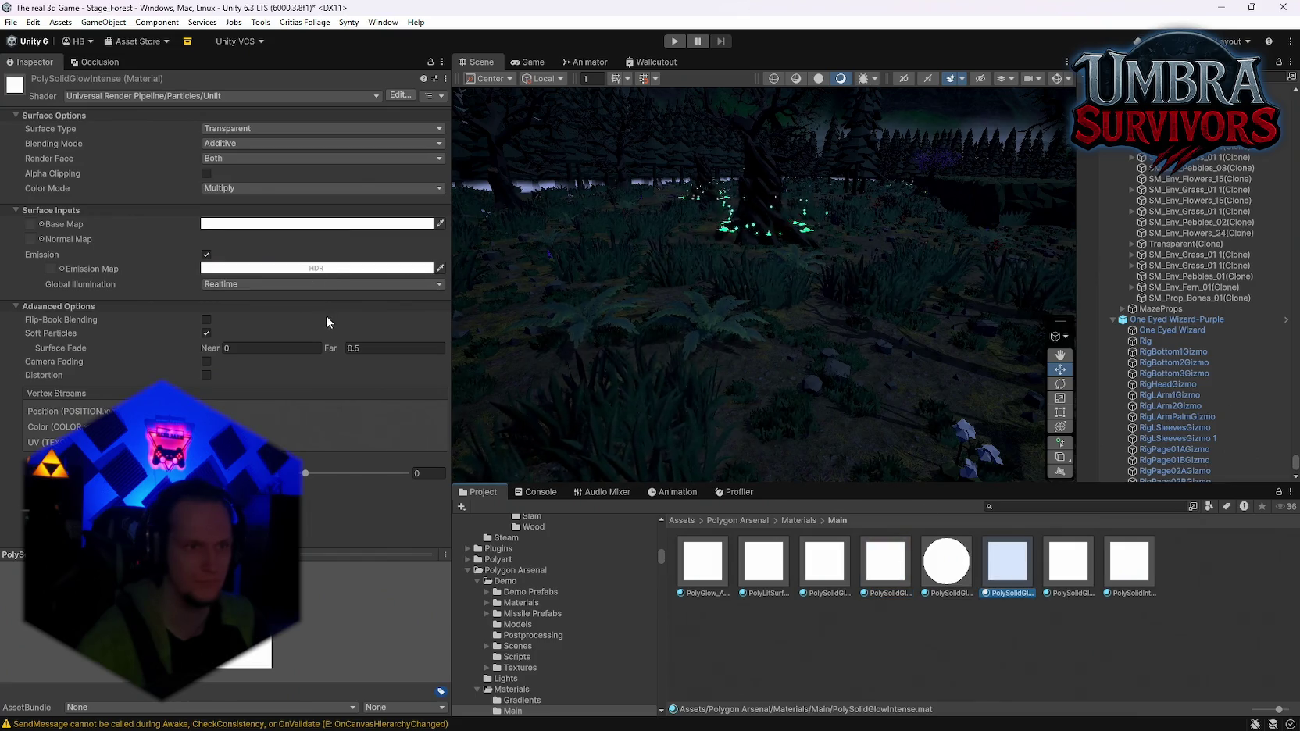
click(317, 268)
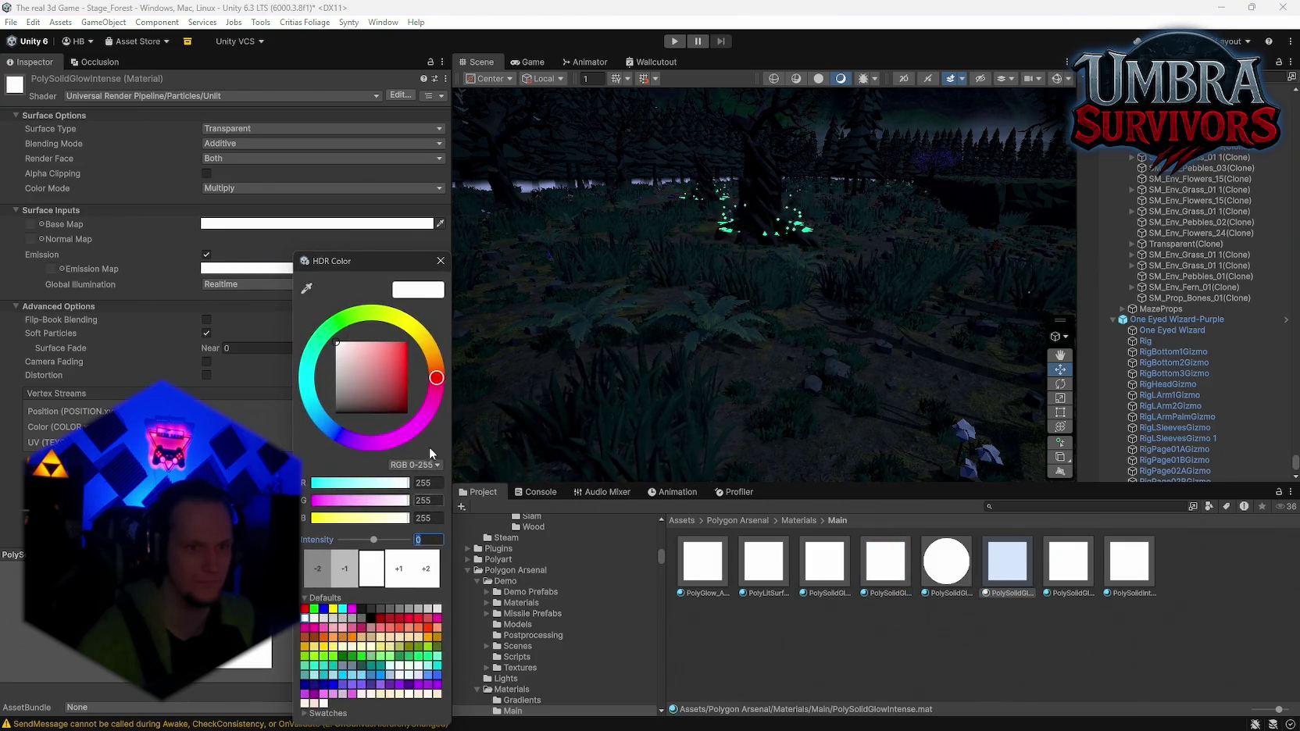
click(441, 260)
Give PolySolidGlowIntense 1 Realtime global illumination and emission intensity 1
click(1070, 582)
click(330, 285)
click(277, 297)
click(316, 268)
click(399, 538)
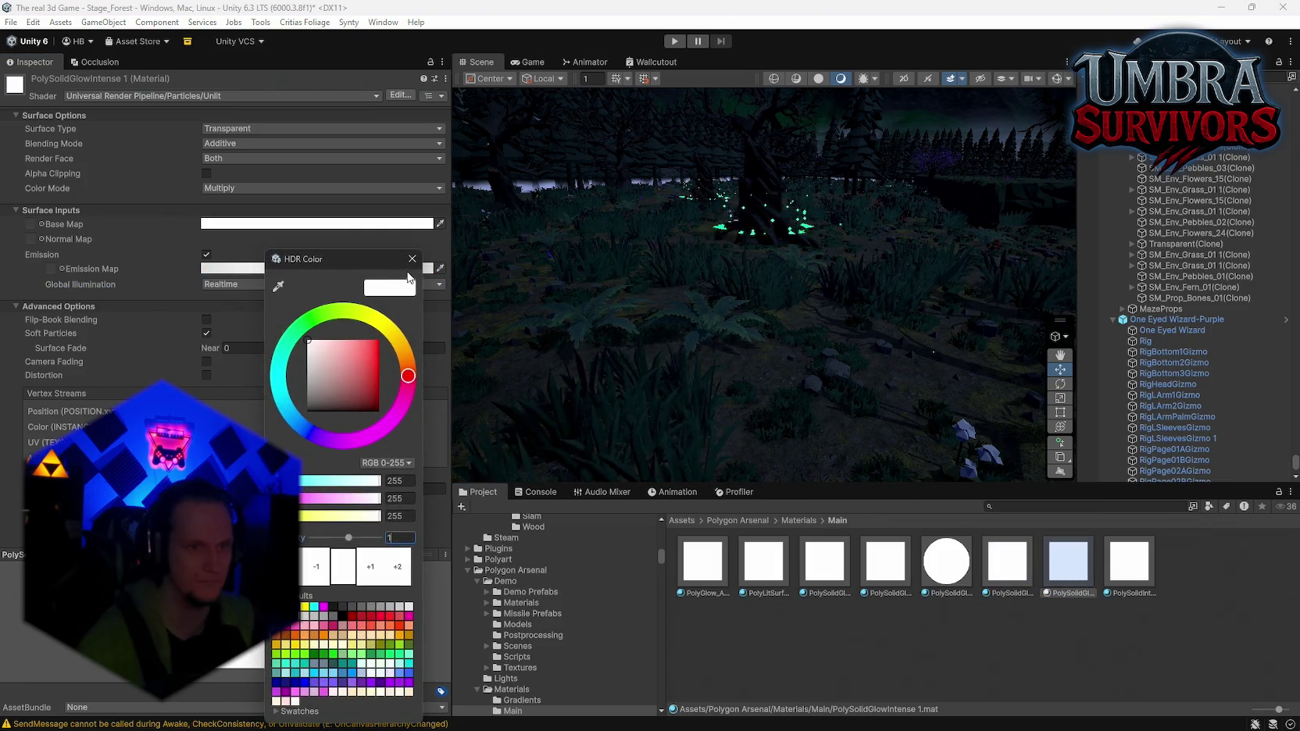
click(412, 258)
Check PolySolidIntense's emission colour and pull the scene view back over the forest
click(1111, 578)
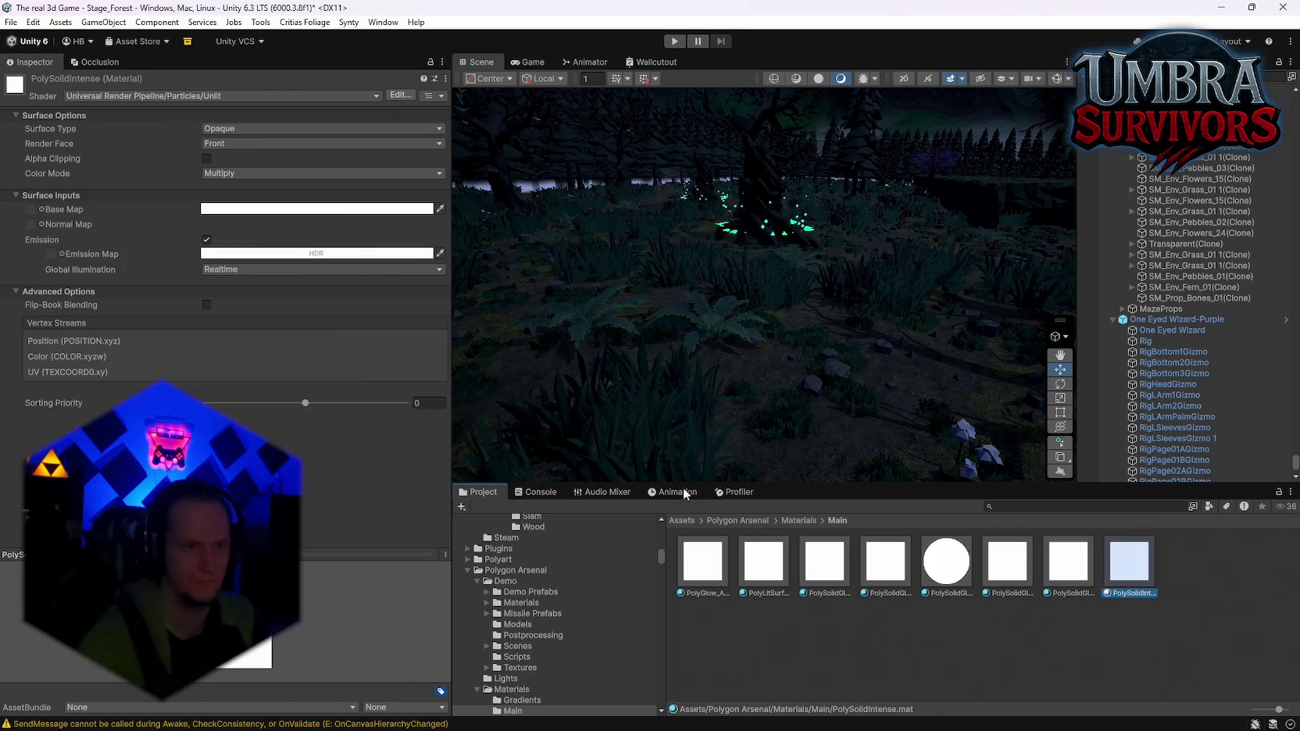
click(268, 260)
drag(703, 297, 1219, 349)
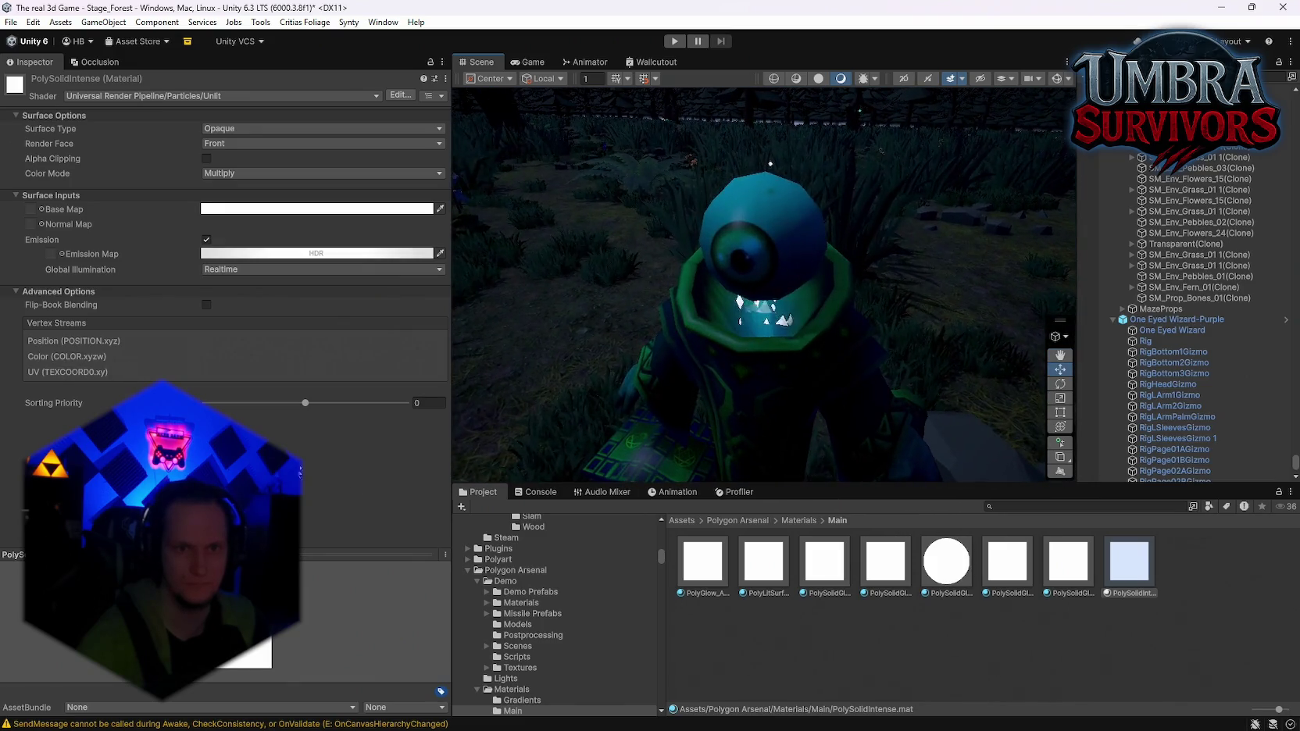
Select the first three Polygon Arsenal glow materials and review their shared HDR emission colour
click(695, 563)
shift+click(824, 563)
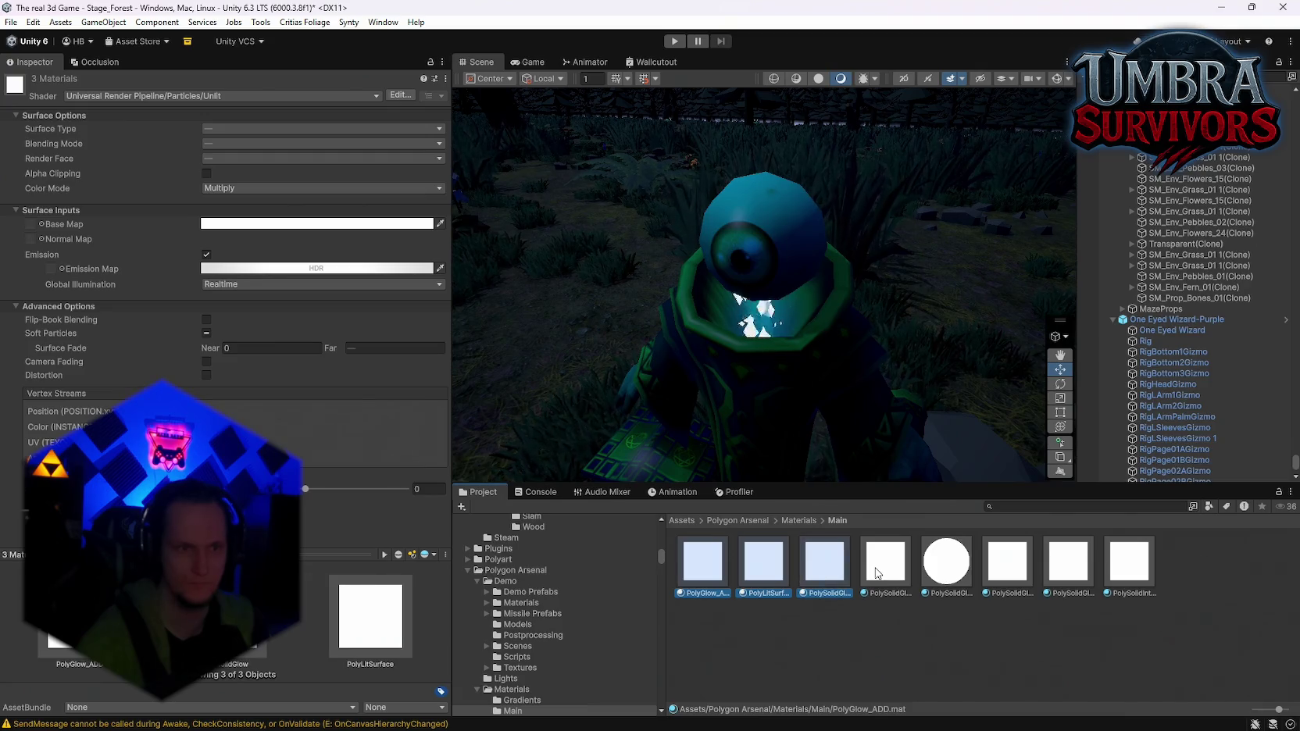
shift+click(878, 578)
shift+click(819, 582)
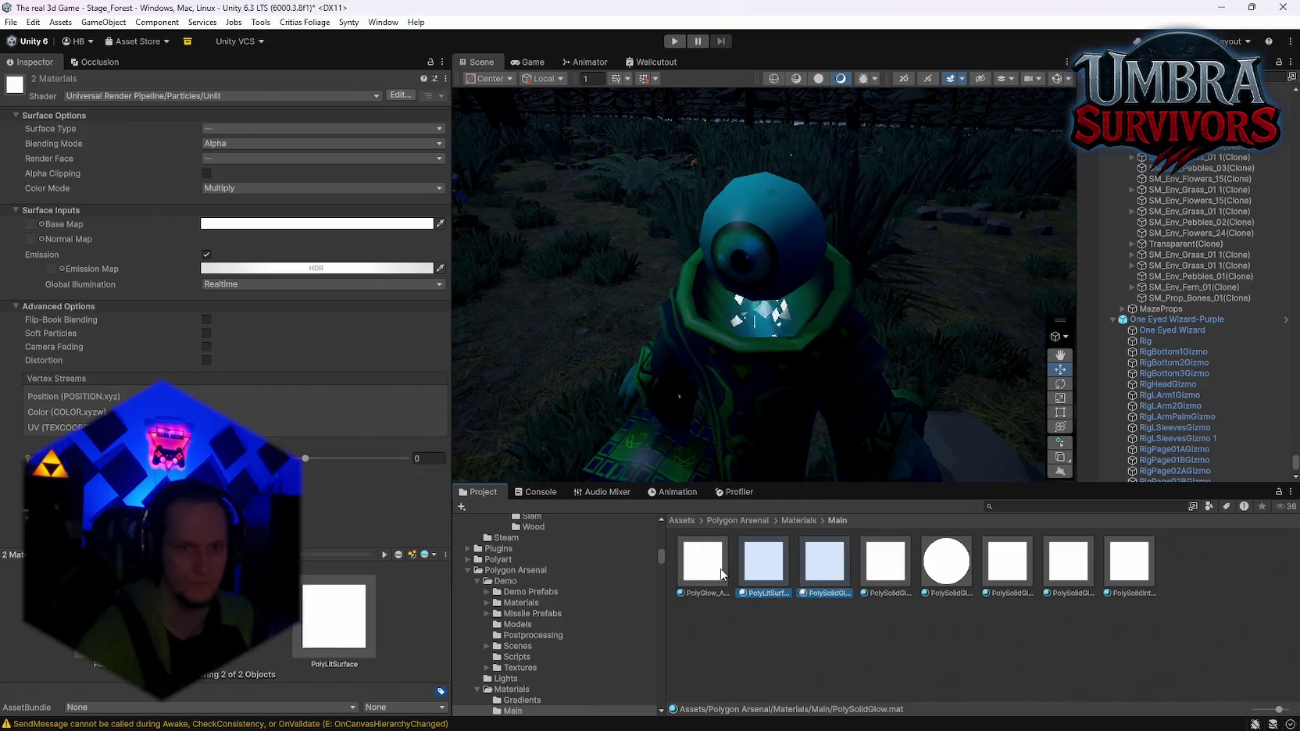
click(258, 268)
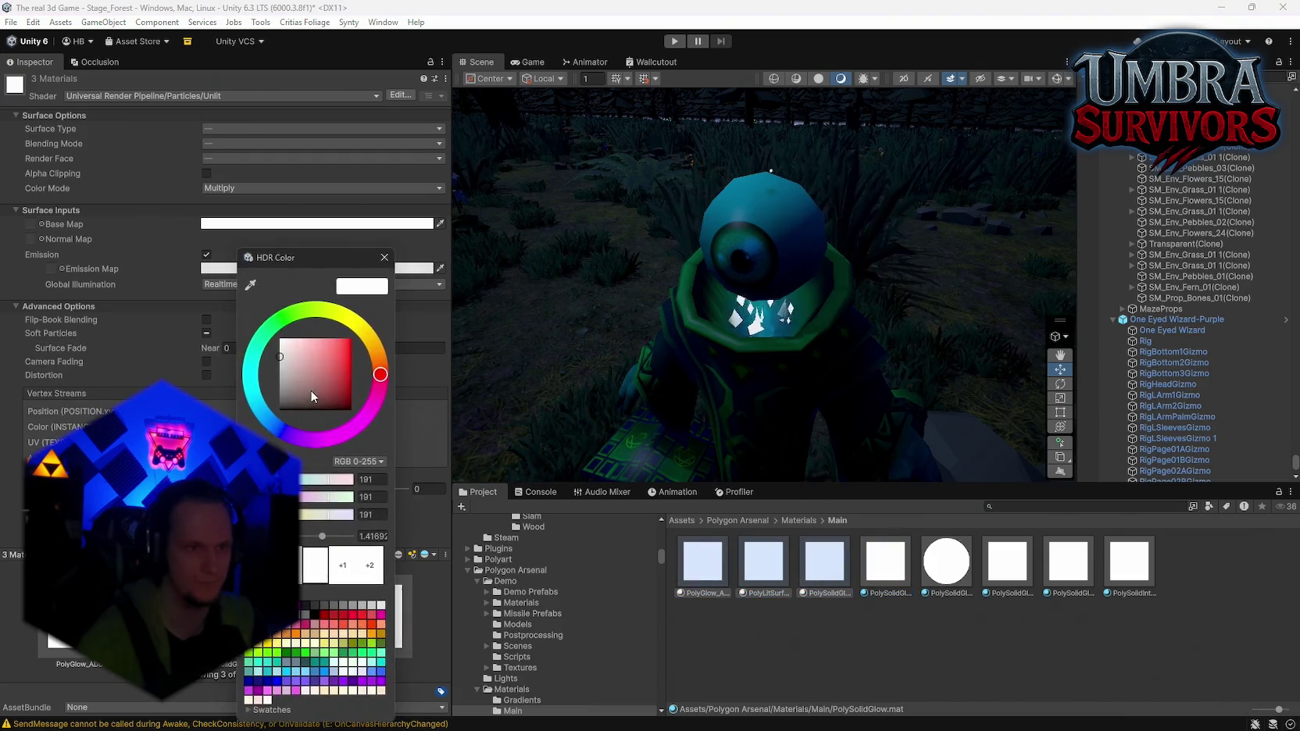
click(388, 257)
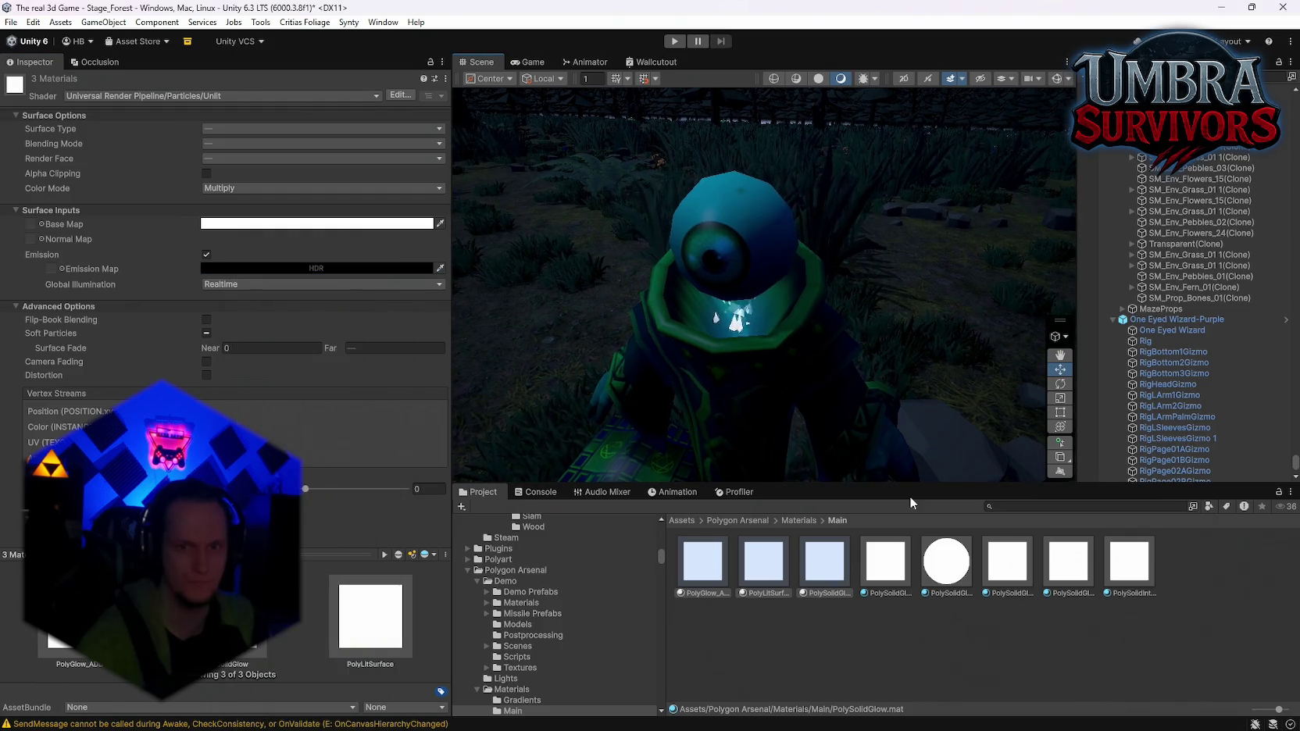
Select the last three glow materials, from PolySolidGlowIntense on, and edit their shared emission colour
click(1025, 566)
shift+click(1129, 561)
click(320, 268)
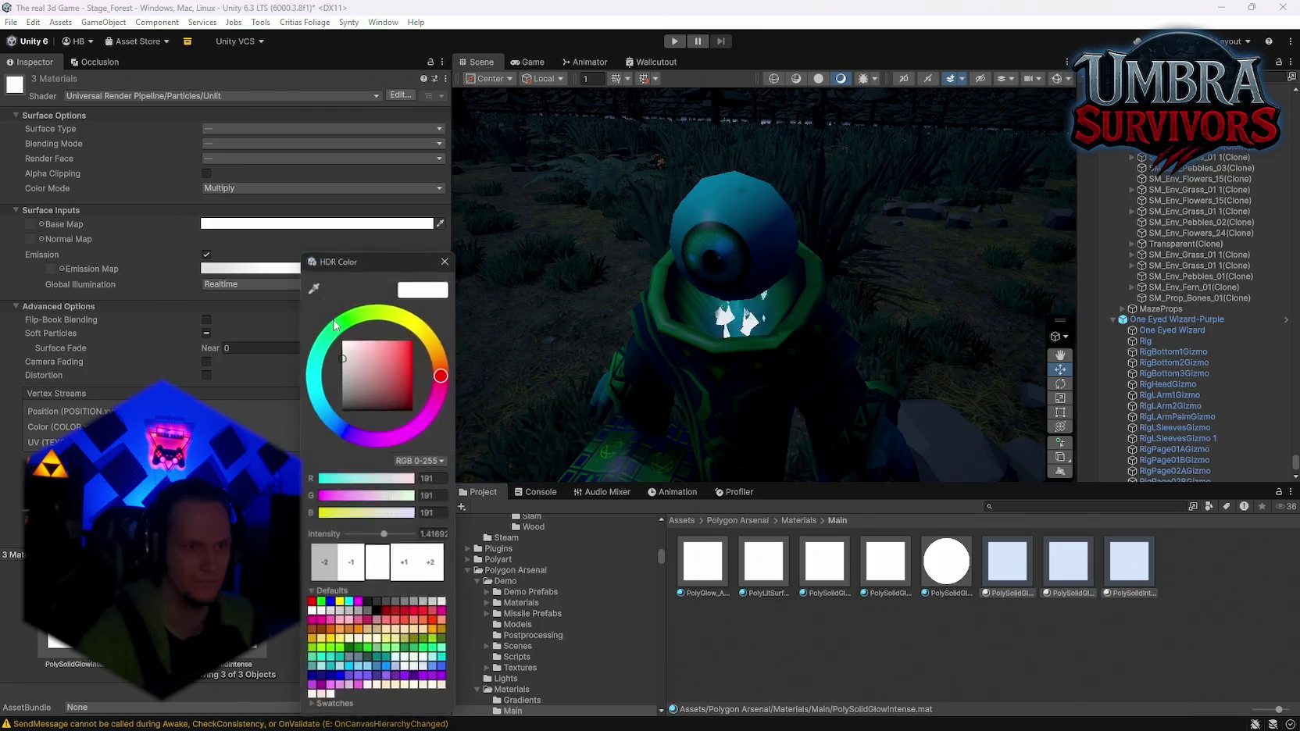
drag(684, 347, 824, 391)
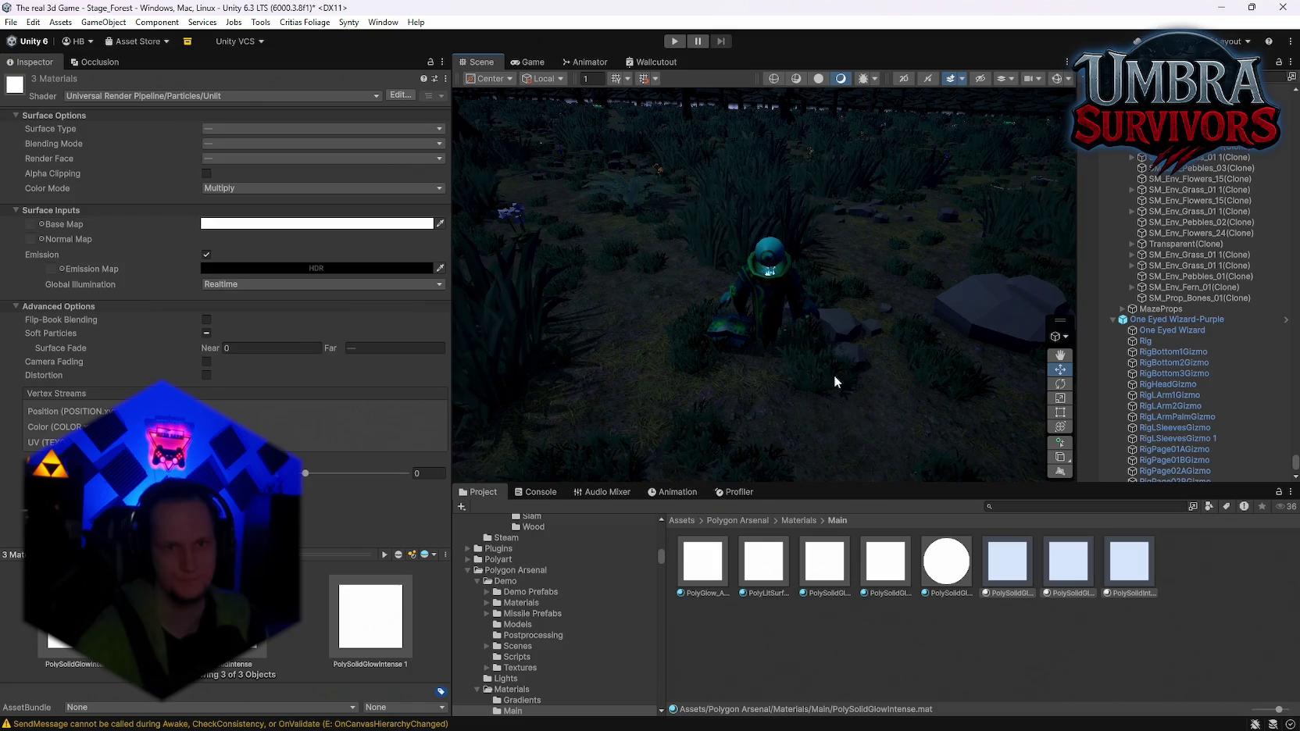
click(889, 254)
Select all seven glow materials and turn off Soft Particles
click(1129, 561)
key(ctrl+a)
ctrl+click(946, 561)
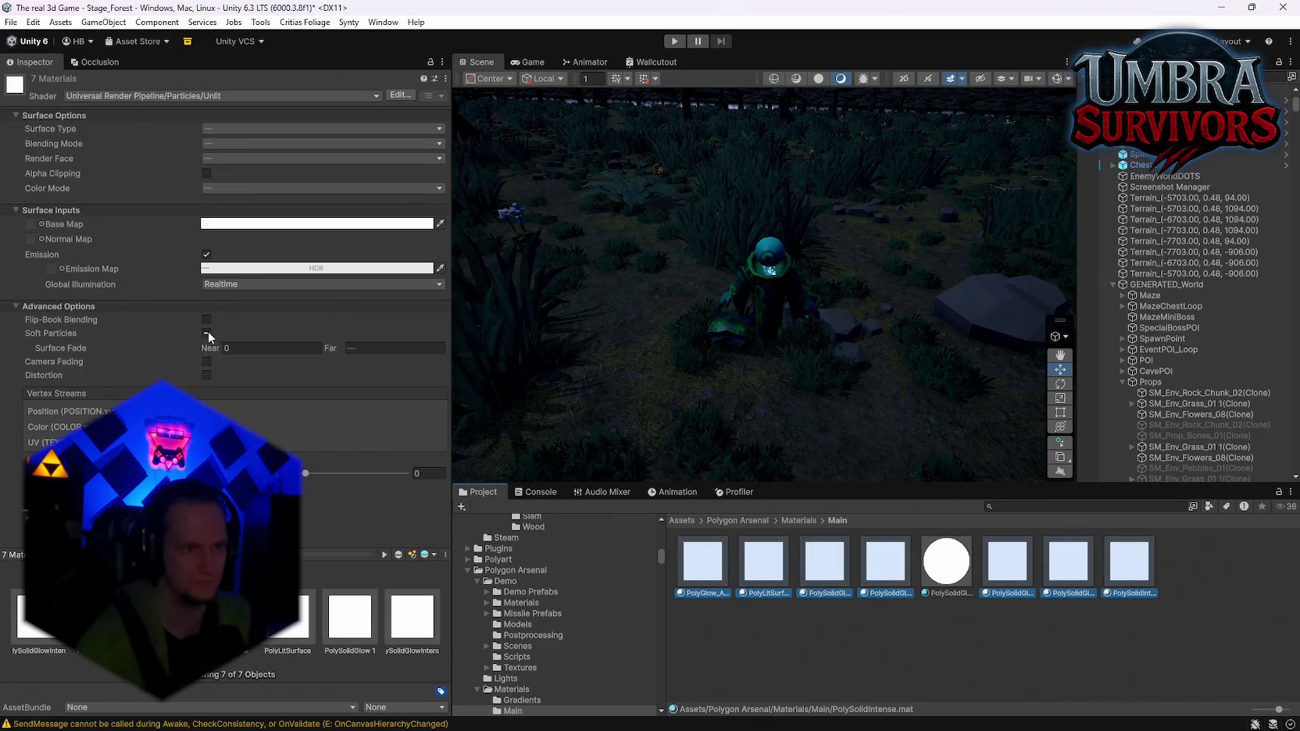
click(206, 334)
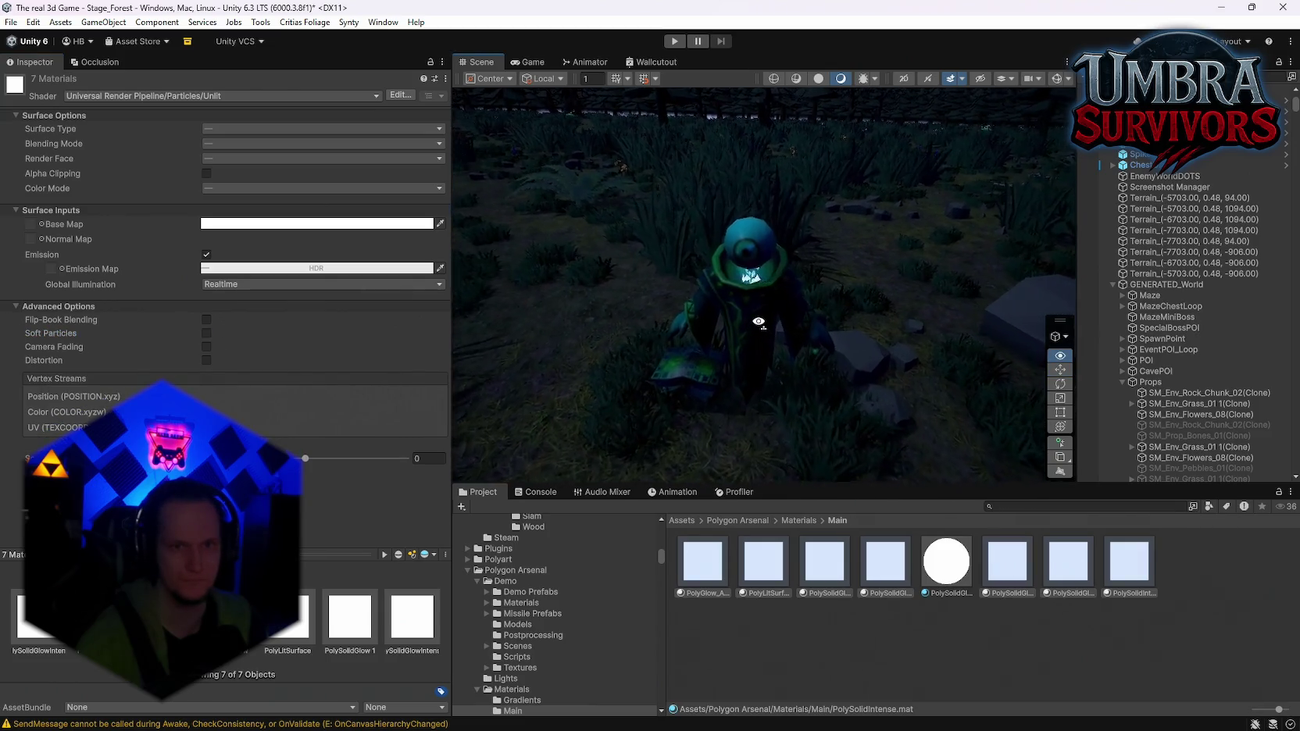
Select the terrain, orbit around the wizard, and show the ObjectPooler's pool settings
click(905, 284)
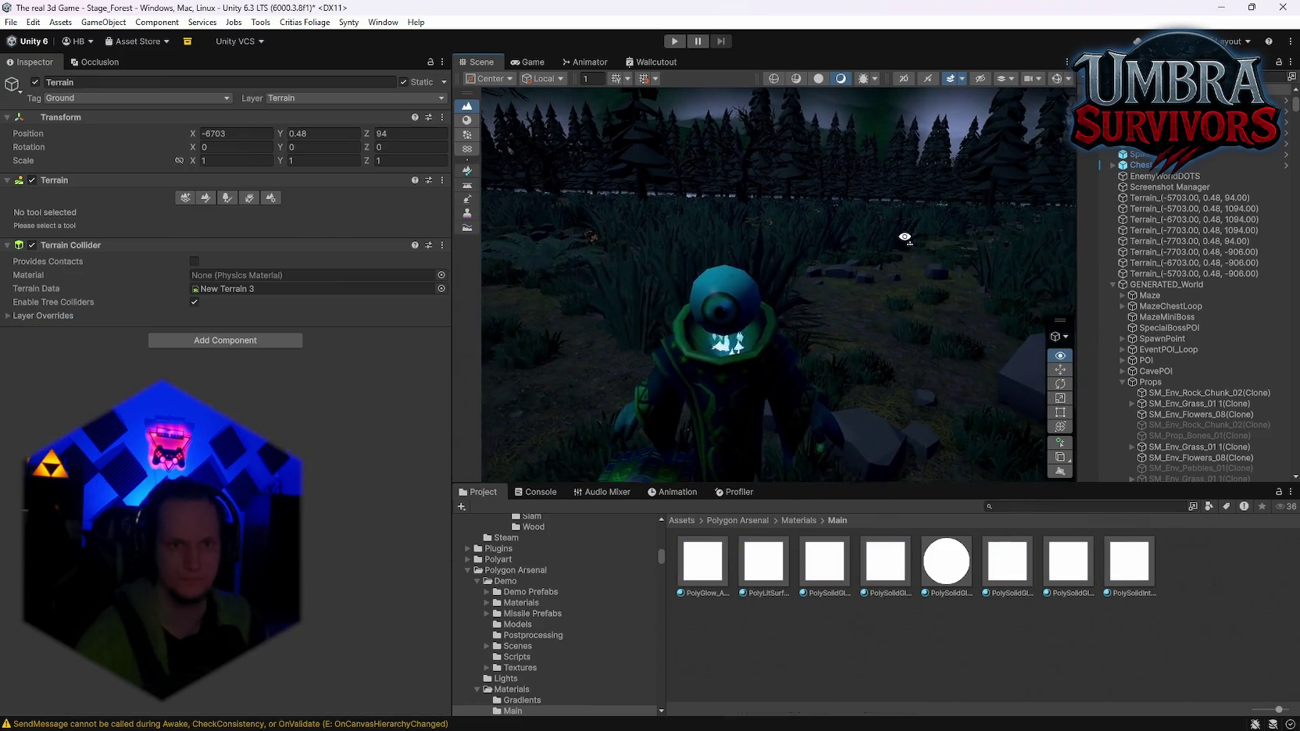
mouse_move(904, 237)
mouse_down()
mouse_move(838, 330)
mouse_move(756, 386)
mouse_move(833, 371)
mouse_move(875, 394)
mouse_move(865, 323)
mouse_up()
scroll(1203, 281, up, 8)
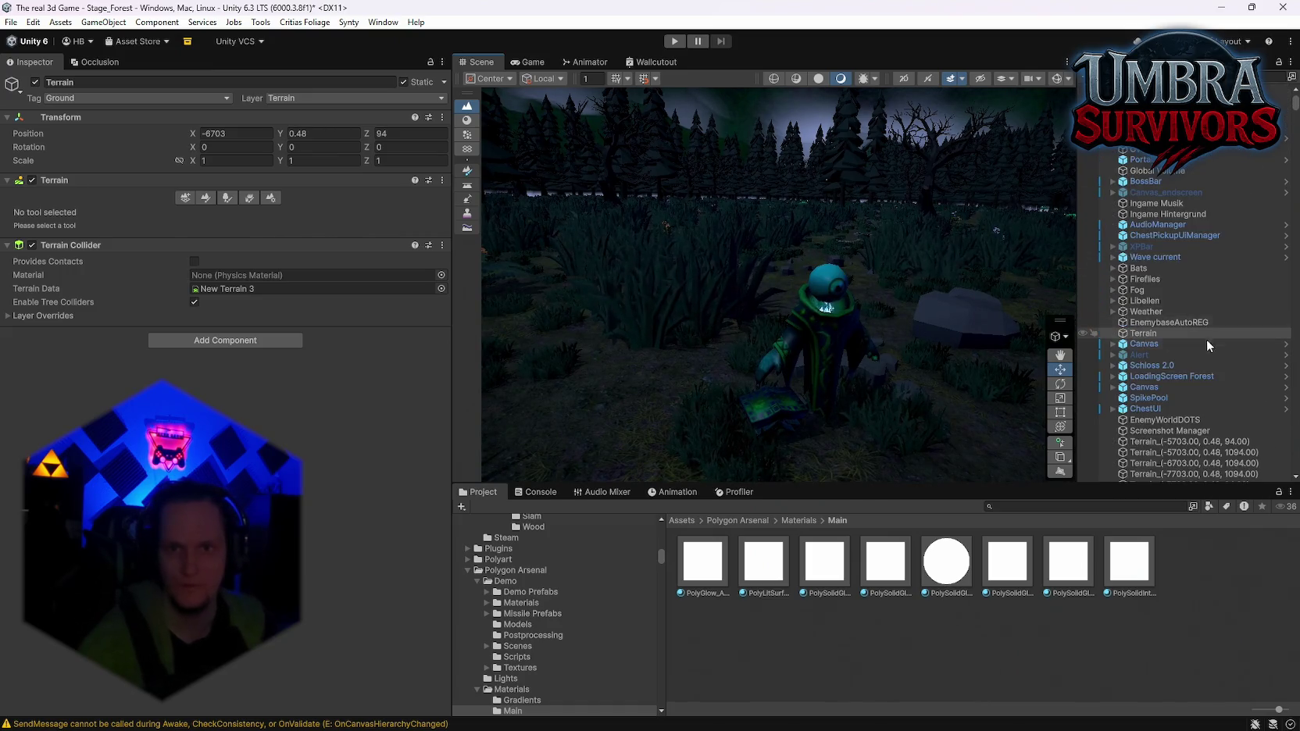
scroll(1186, 339, up, 2)
mouse_move(920, 262)
mouse_down()
mouse_move(474, 202)
mouse_move(778, 232)
mouse_move(789, 290)
mouse_move(882, 305)
mouse_up()
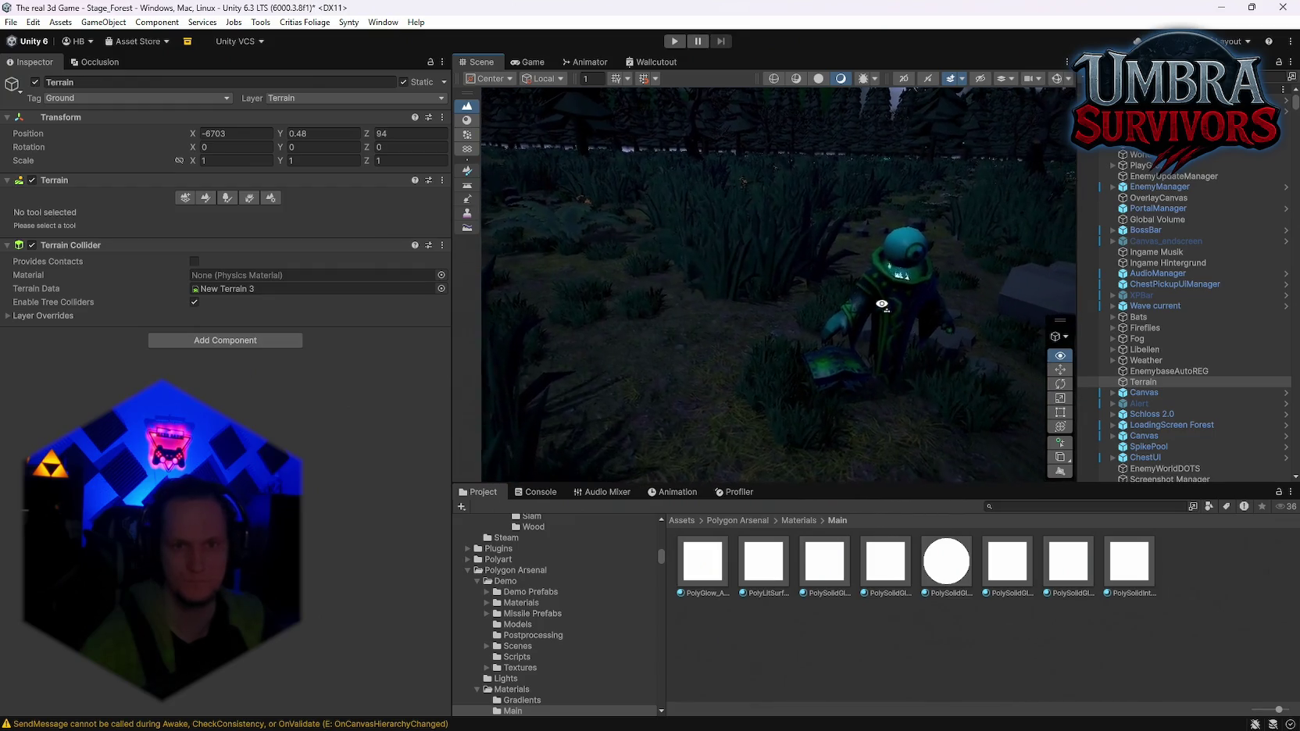
click(491, 205)
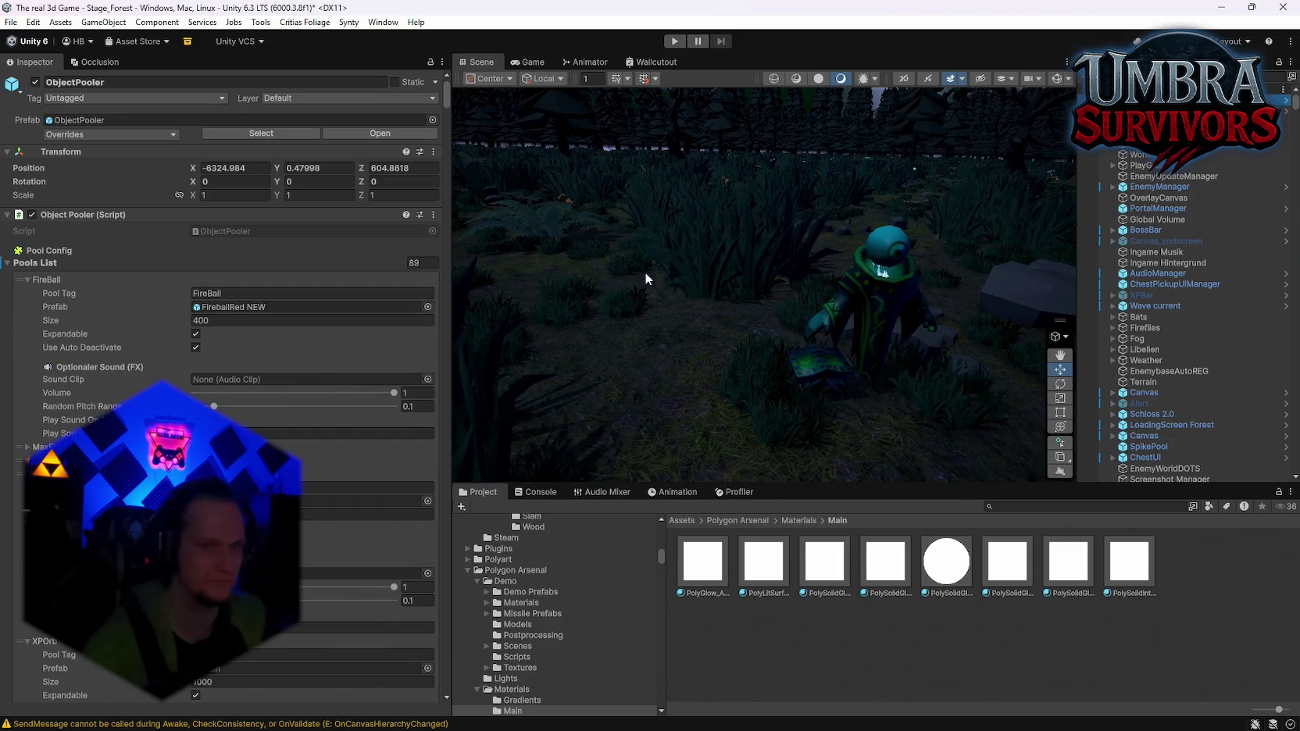
Check the One Eyed Wizard-Purple prefab overrides, then delete the wizard from the forest scene
scroll(1216, 343, down, 10)
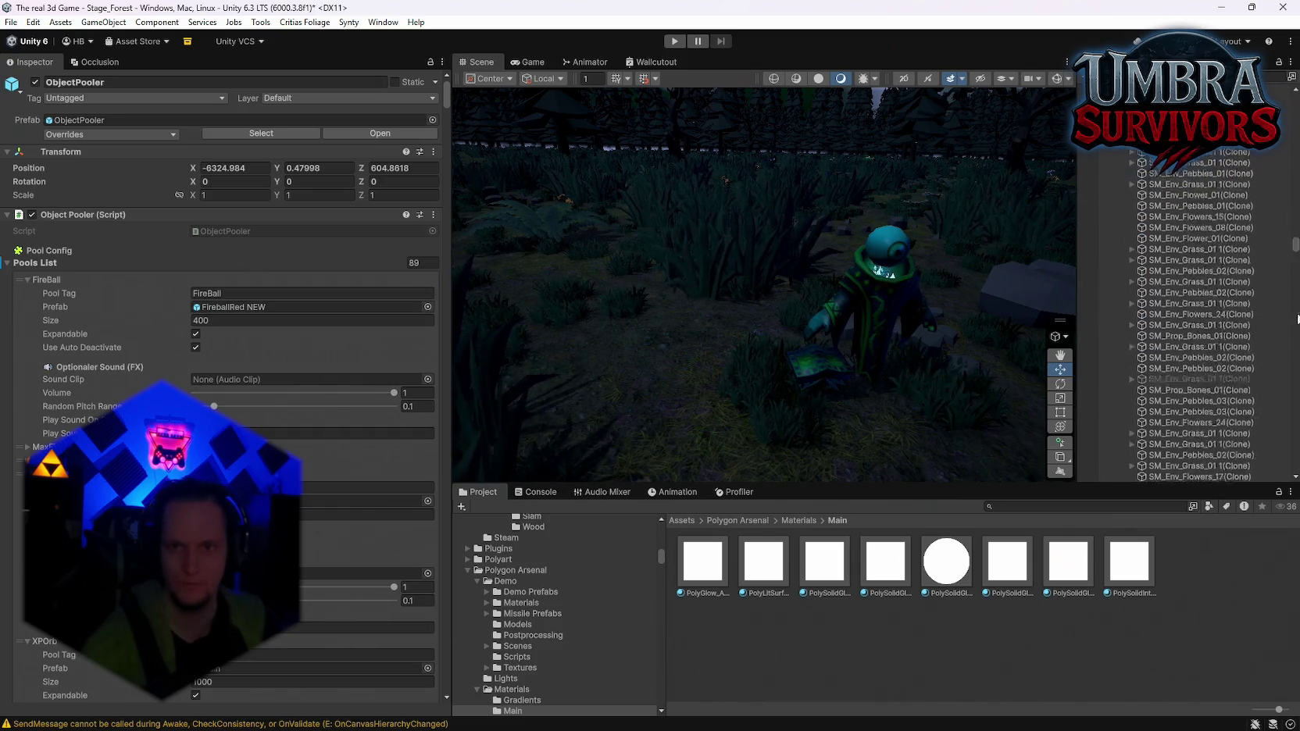
scroll(1295, 288, down, 15)
click(1160, 279)
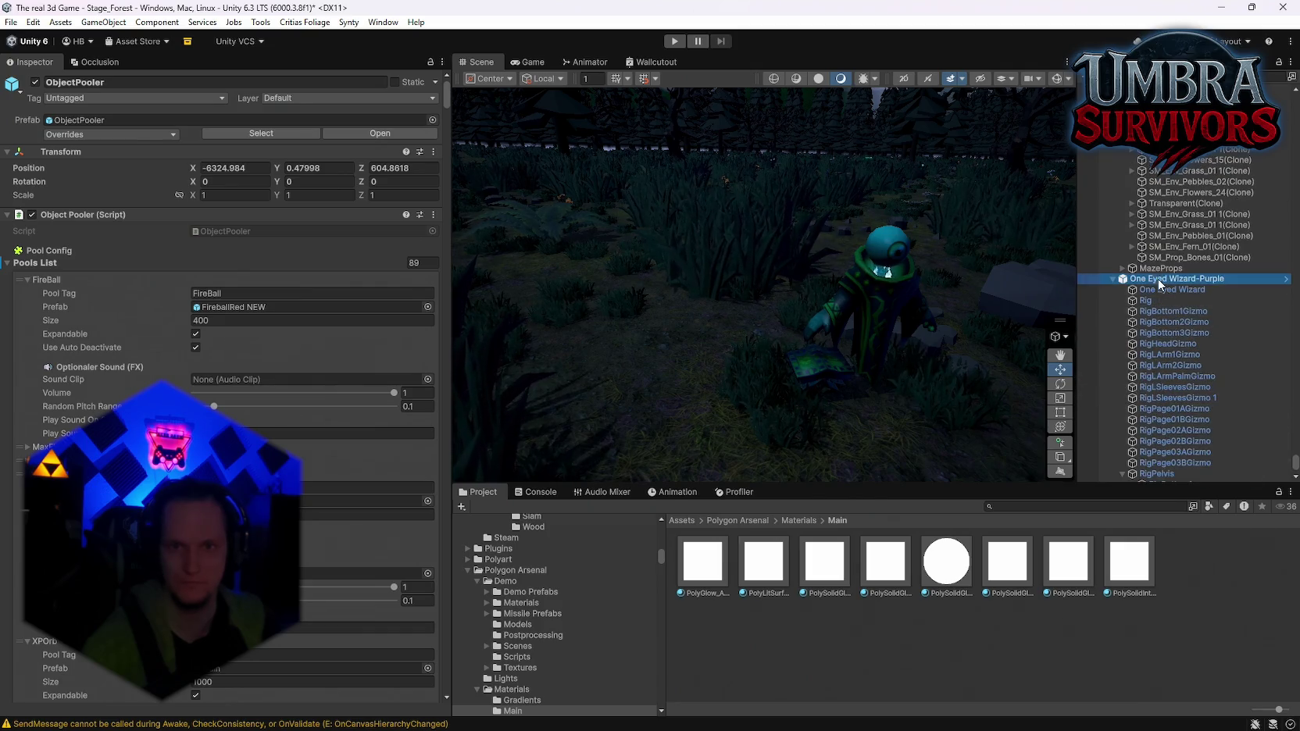
click(108, 136)
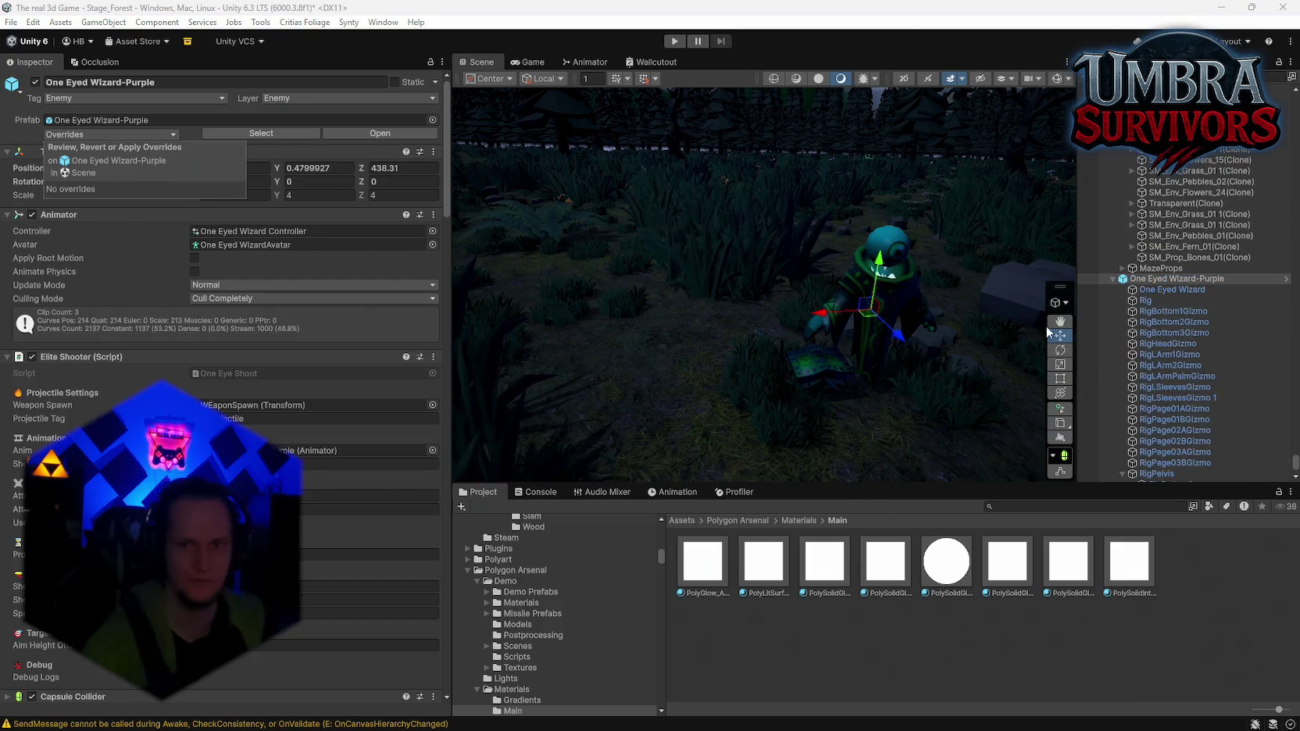
click(1163, 277)
key(Delete)
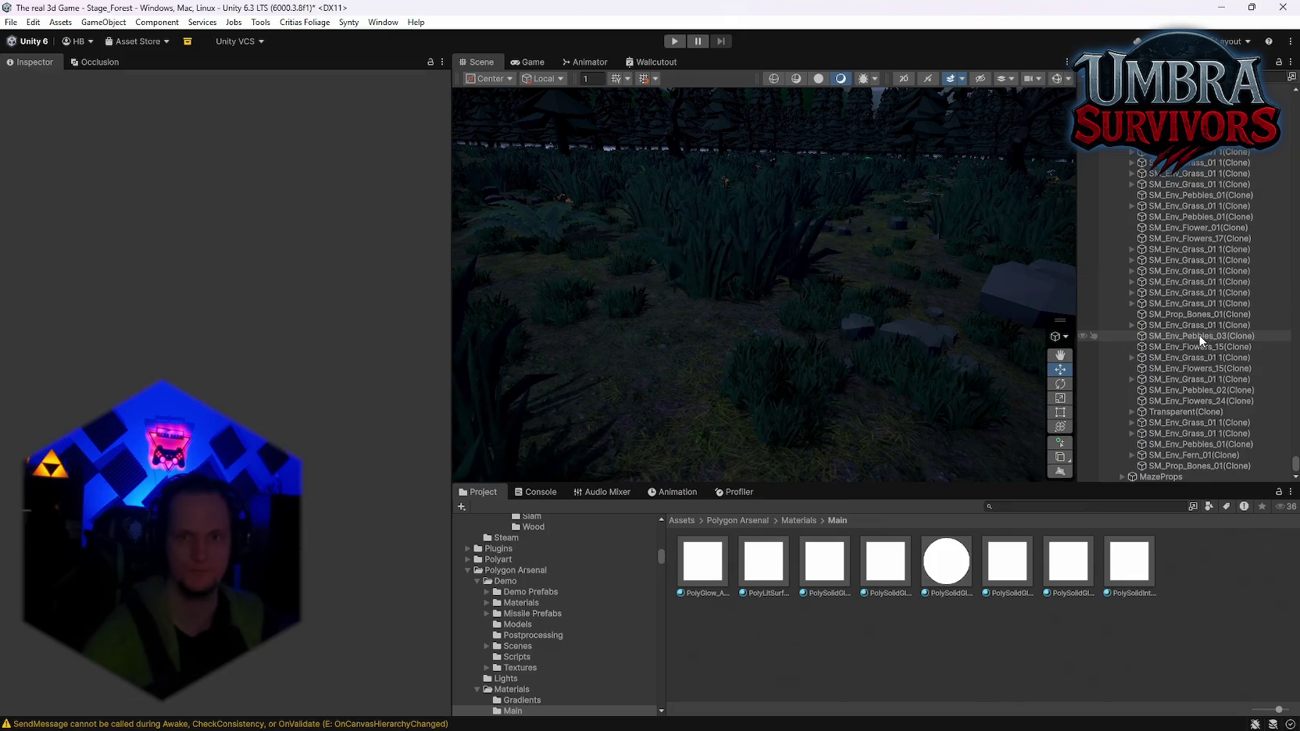
Save the forest scene and then the whole project
click(15, 13)
click(38, 91)
click(11, 22)
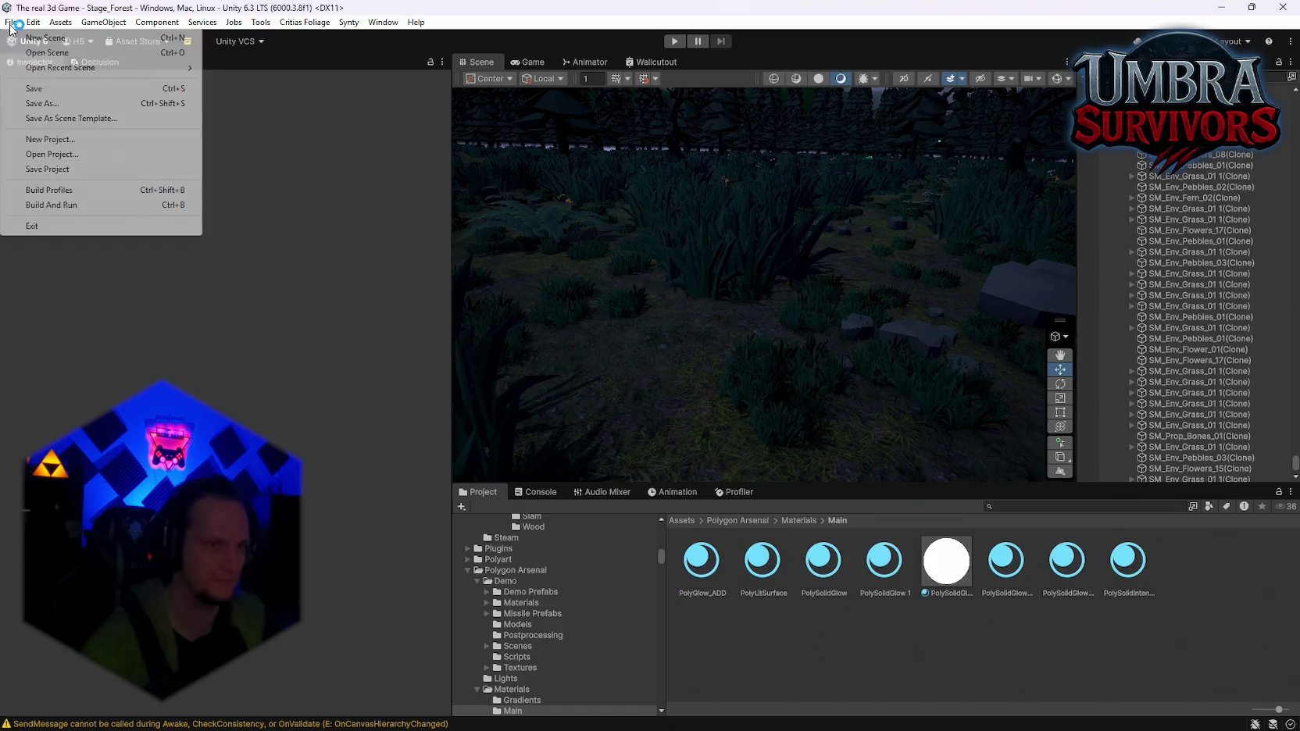
click(35, 170)
Open StageHub from the recent scenes and enter Play mode
click(30, 22)
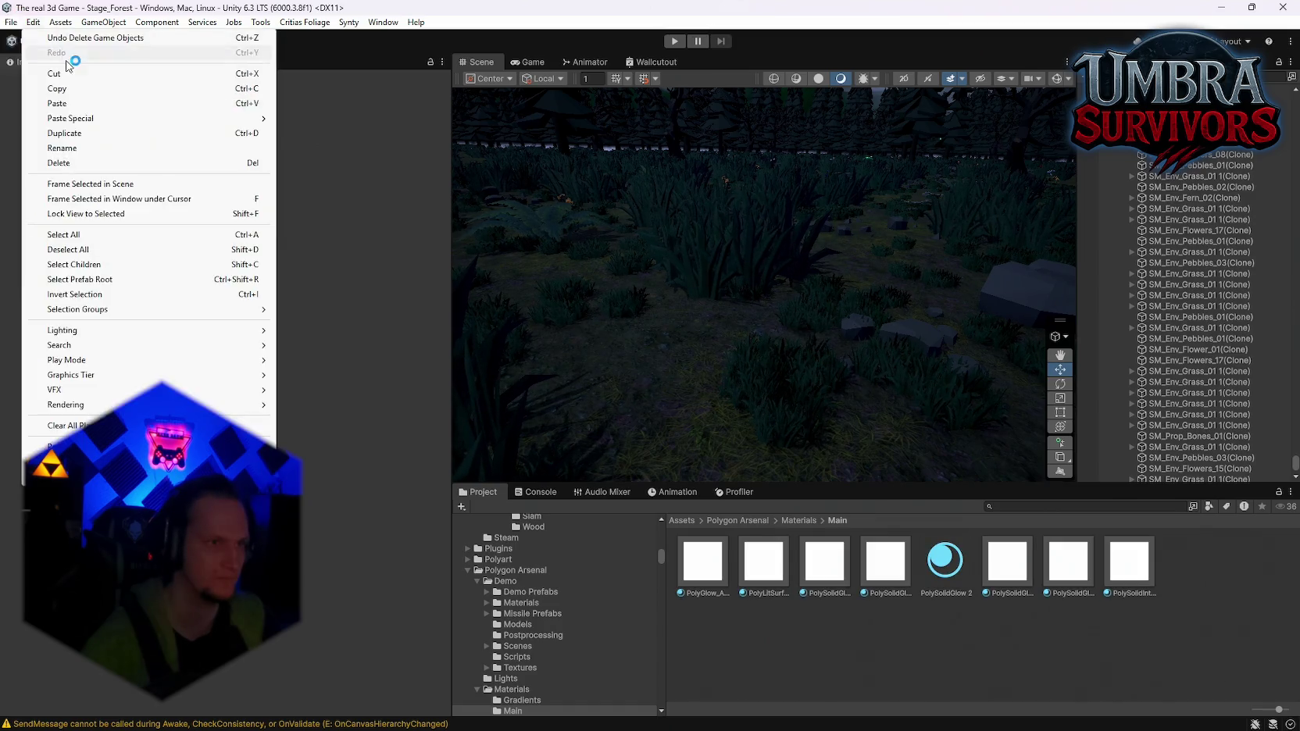
mouse_move(11, 22)
mouse_move(59, 68)
click(285, 82)
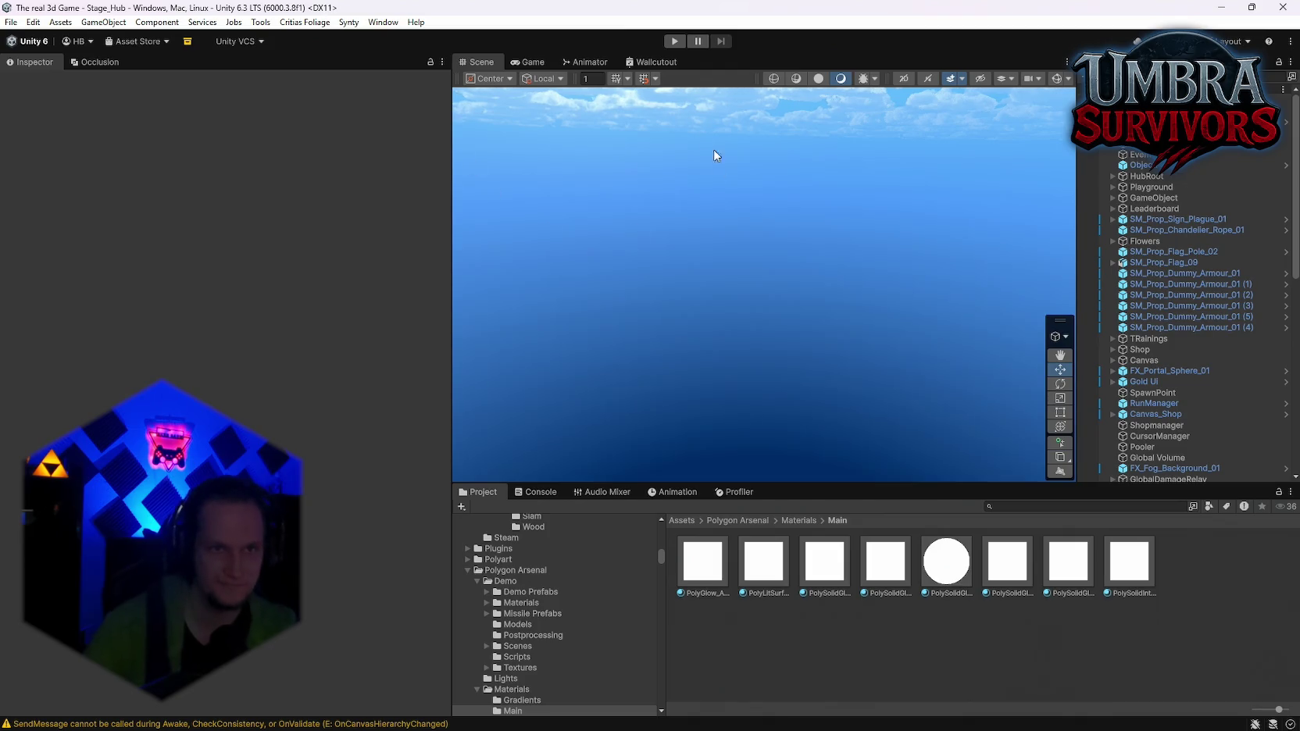
click(675, 41)
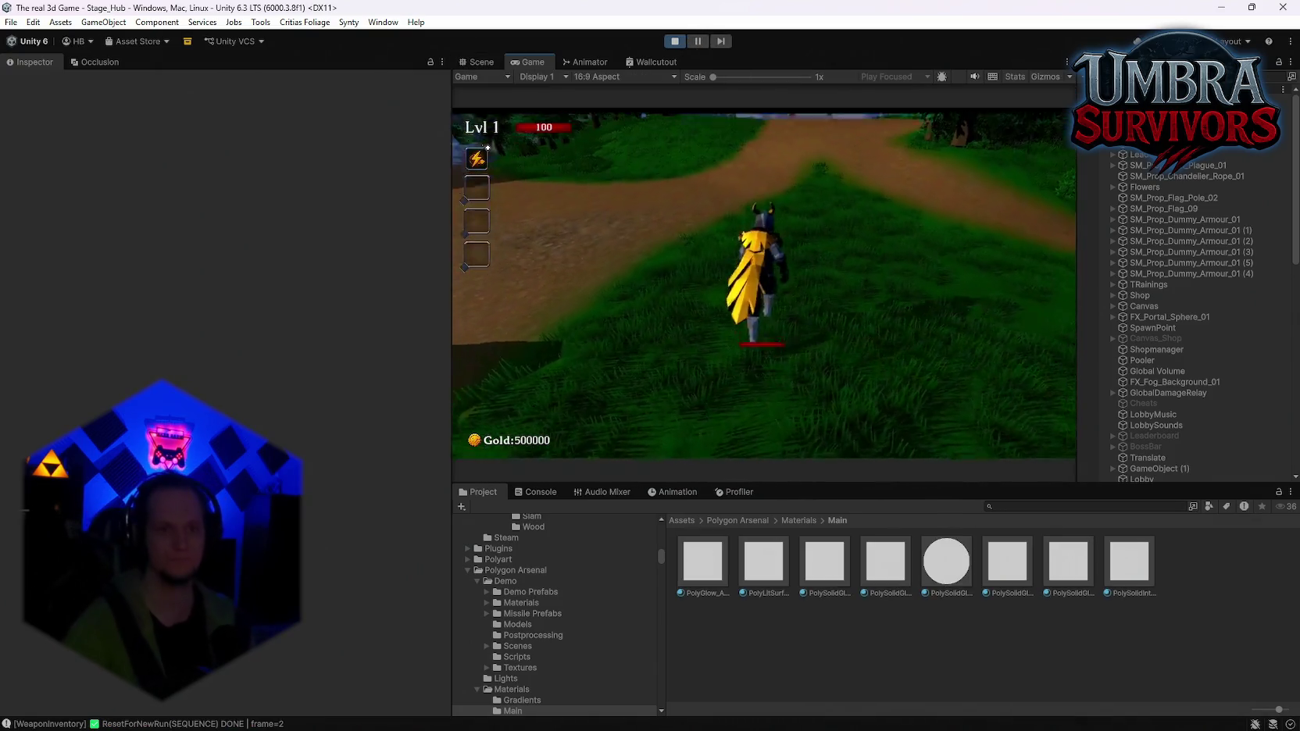
Walk to the Get a Weapon building and equip the Infernal Torch from its book
key(w)
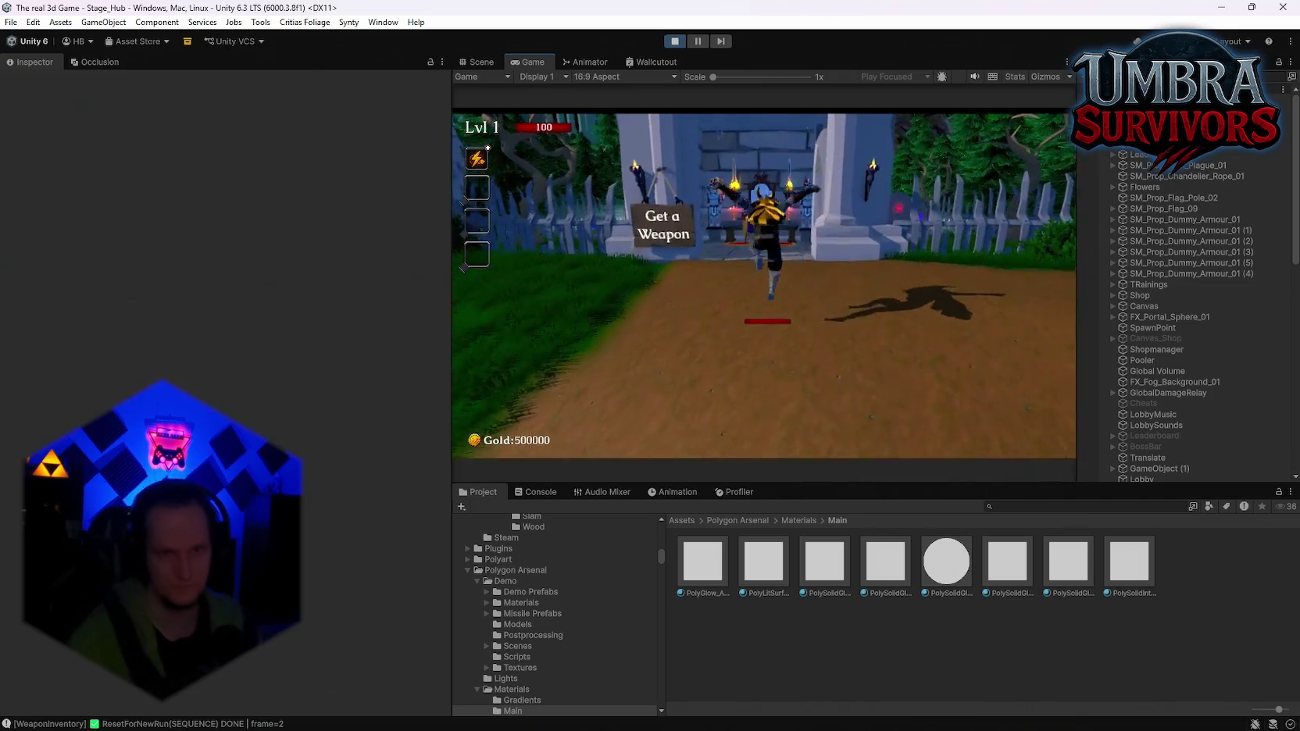
key(e)
click(625, 323)
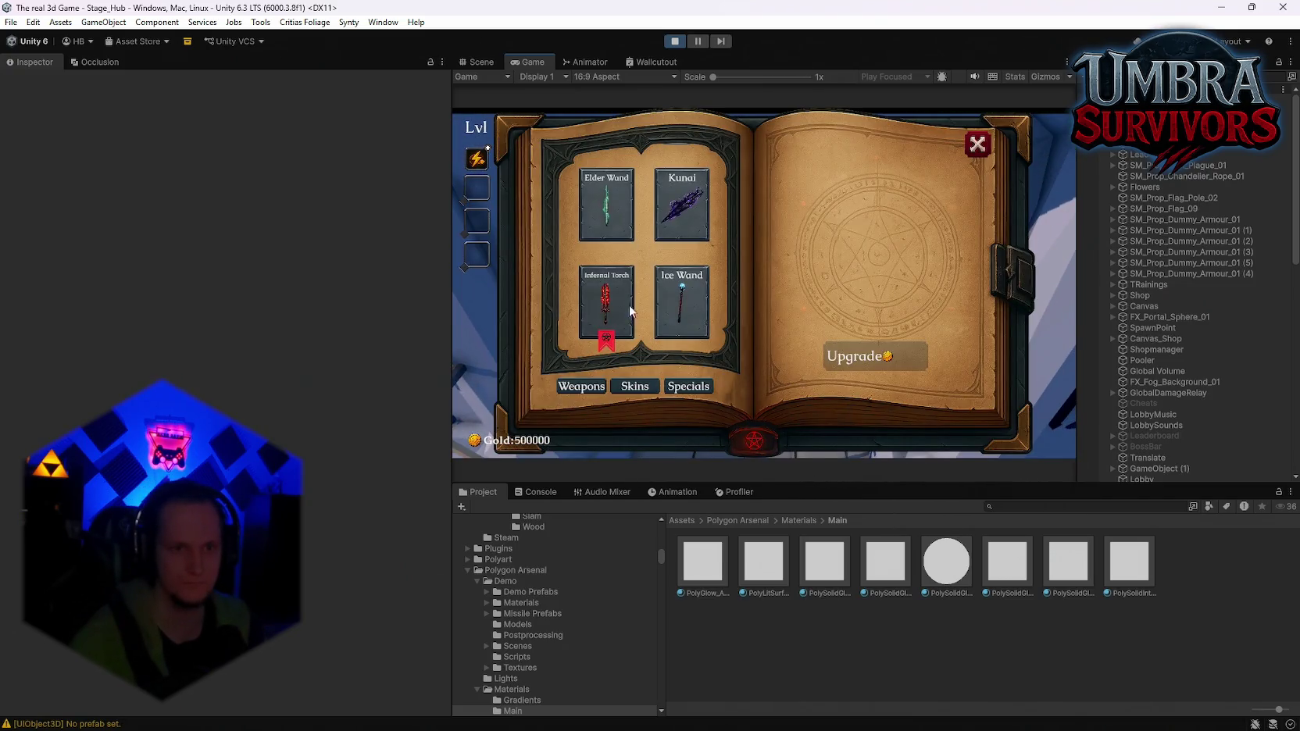
key(Escape)
Run to the shrine and view the Ice Wand details in the weapon book
key(w)
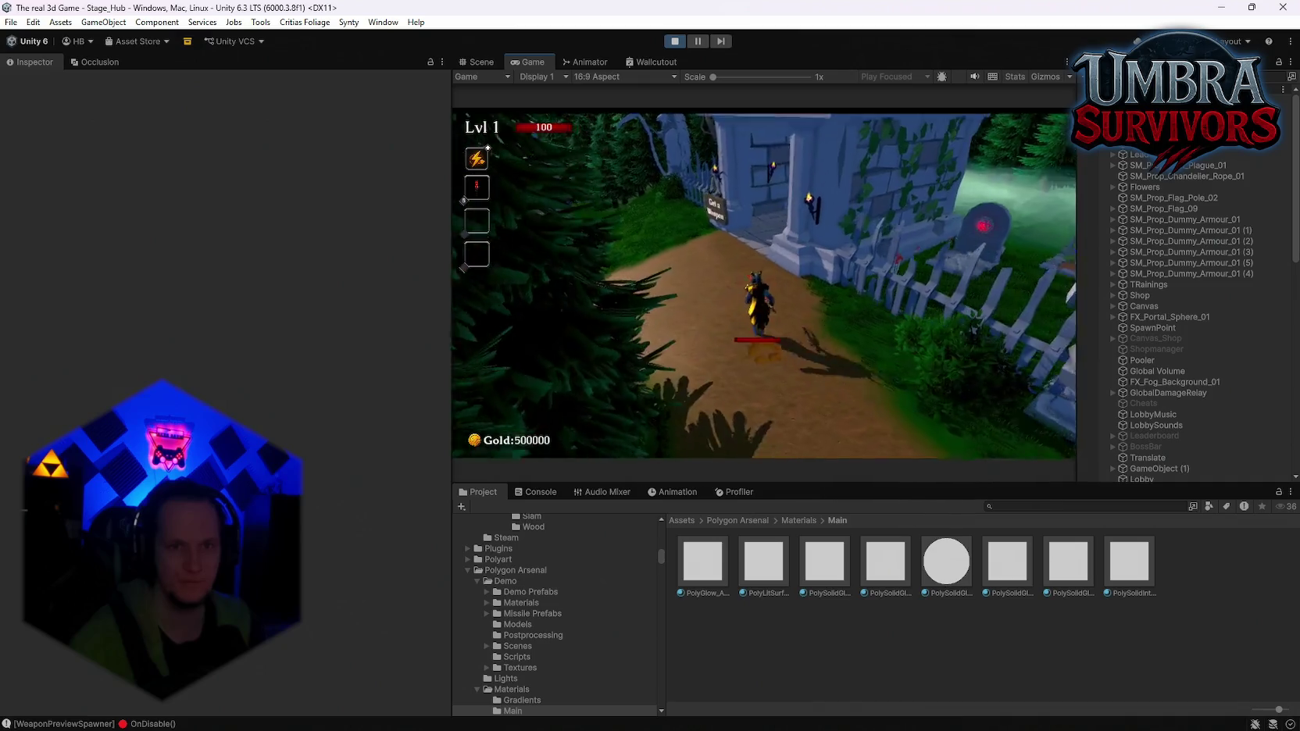
key(e)
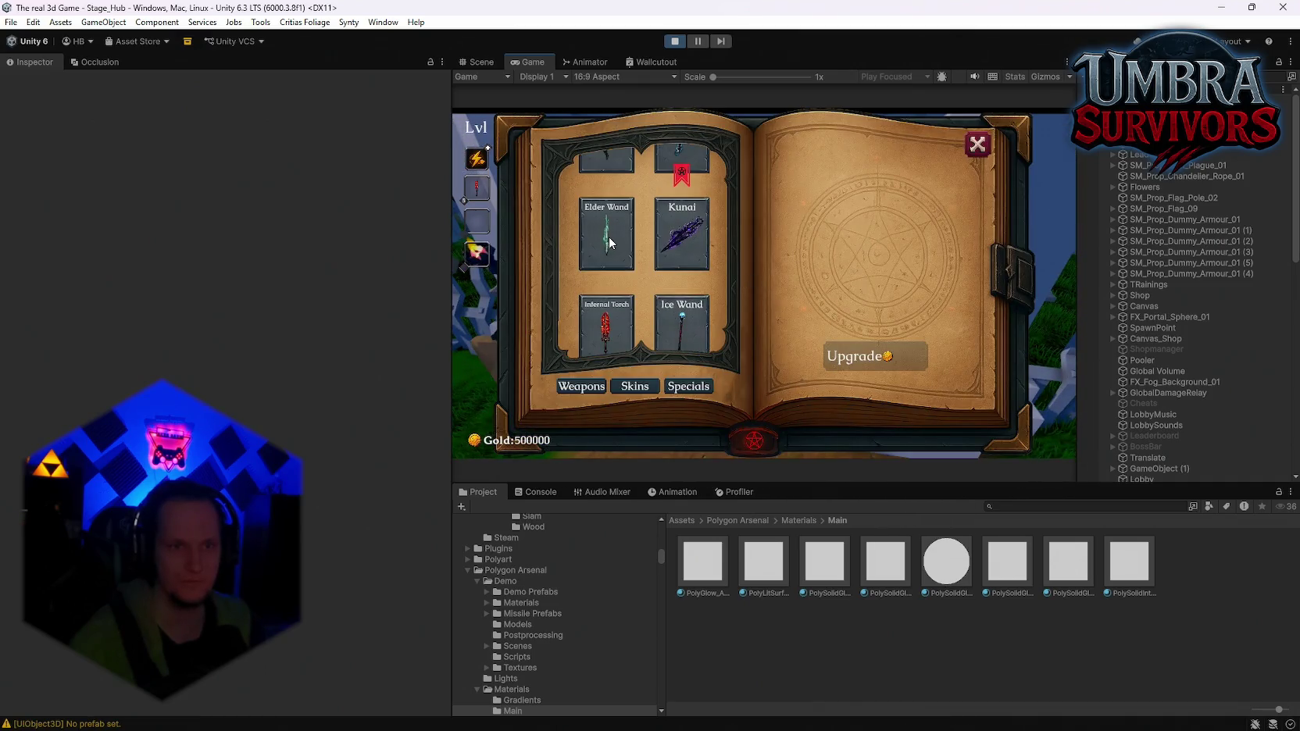
click(682, 337)
click(977, 144)
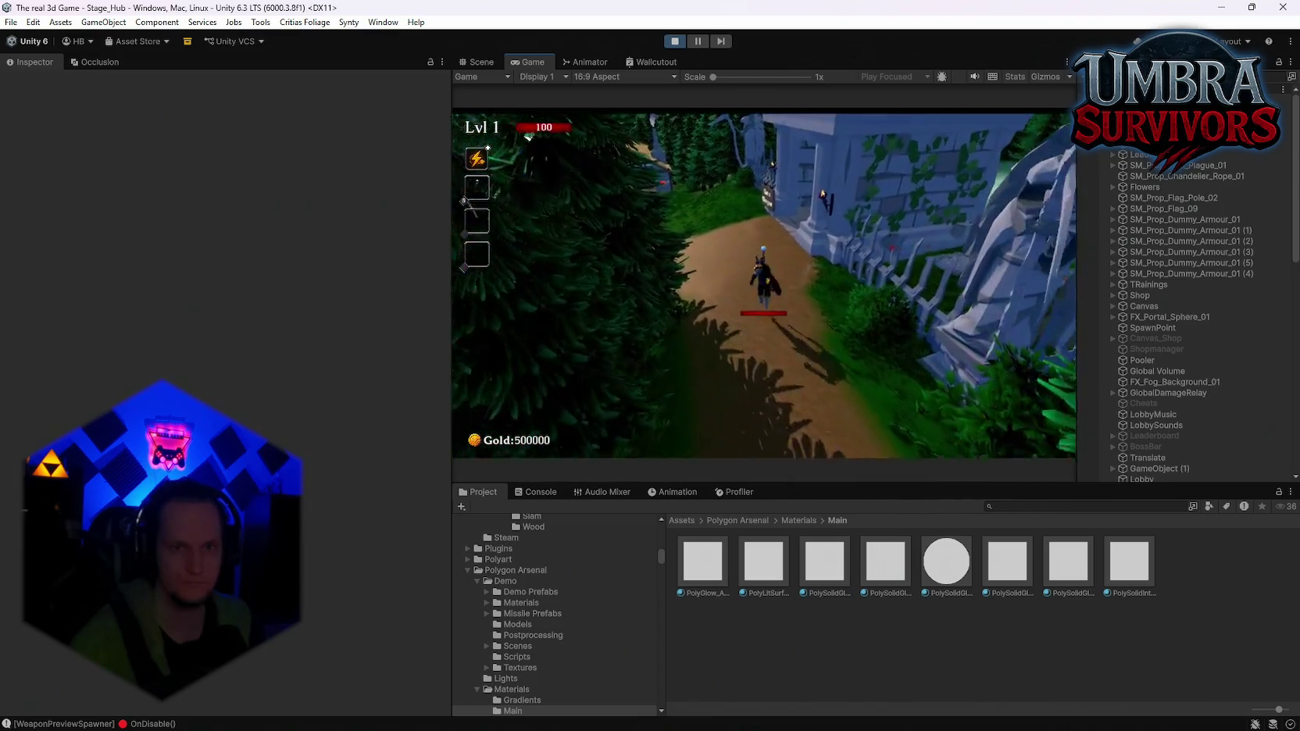
Select the Fire Staff in the crafting book, then walk the clearing and head back
key(e)
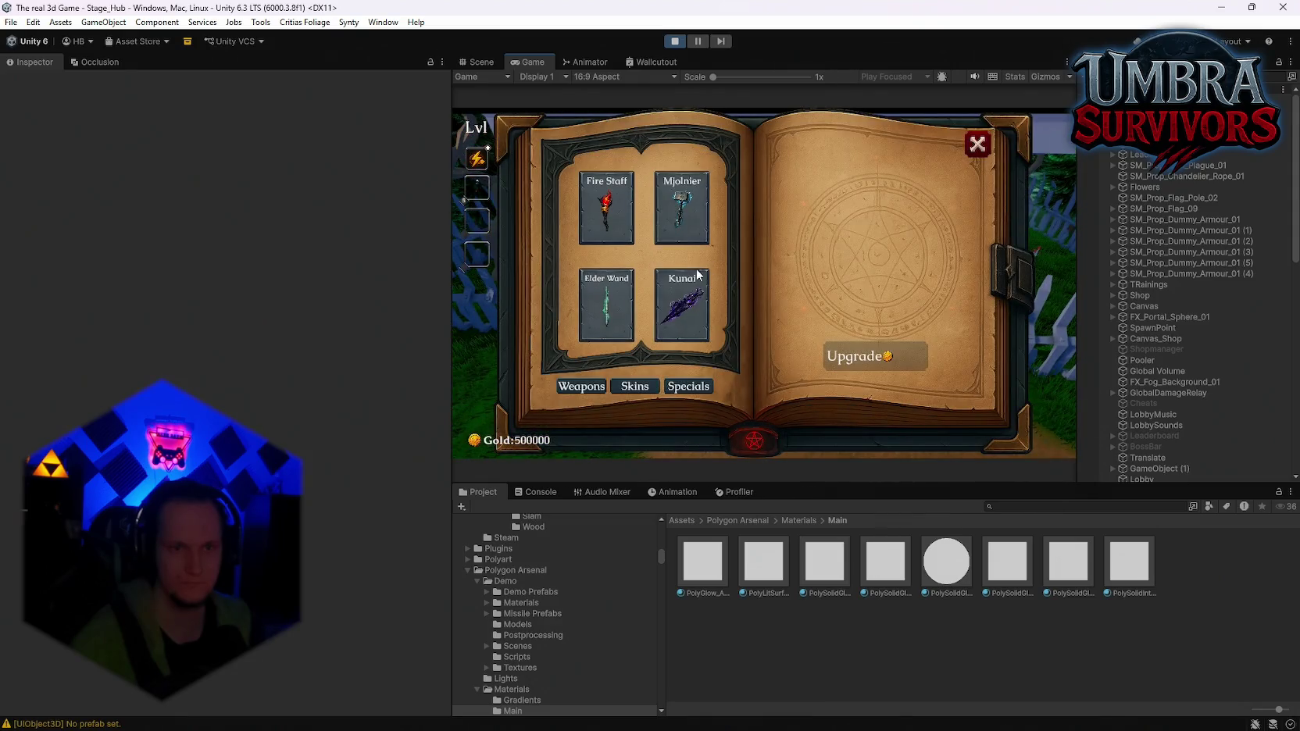
scroll(593, 245, down, 2)
scroll(715, 221, up, 1)
click(606, 183)
click(978, 144)
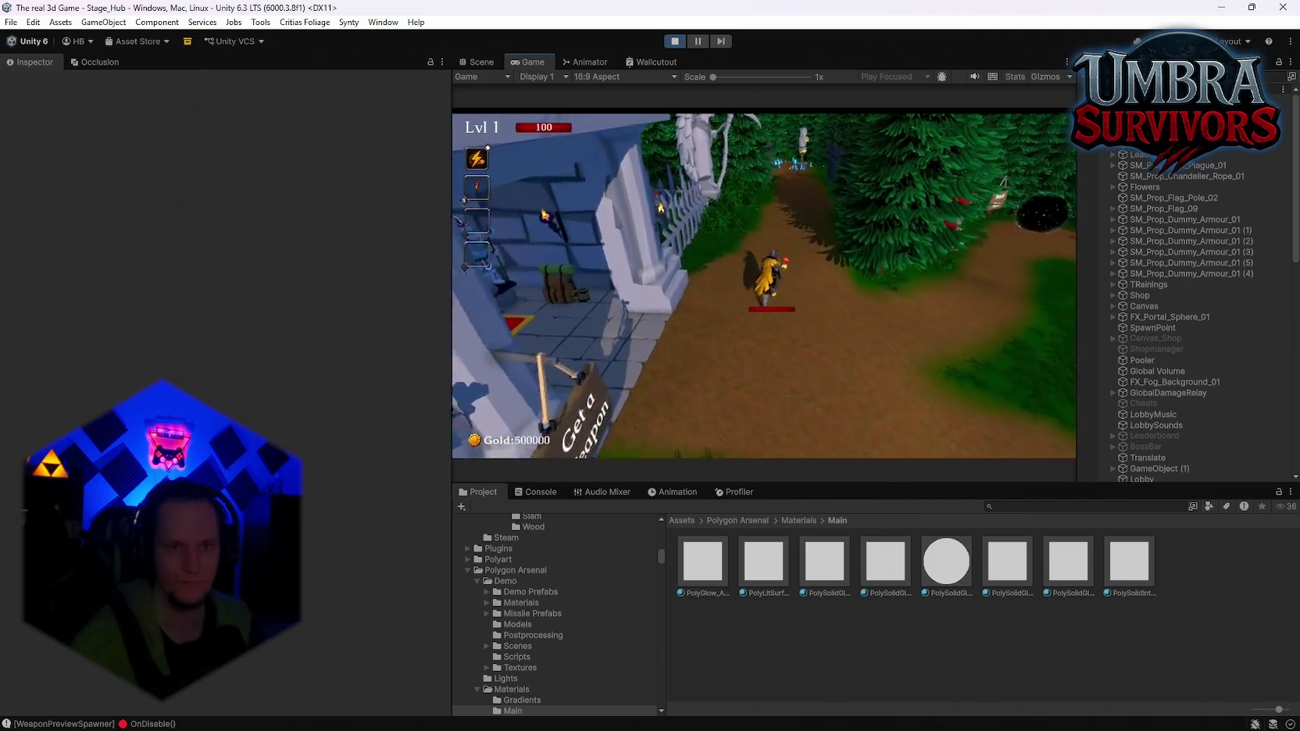
key(w)
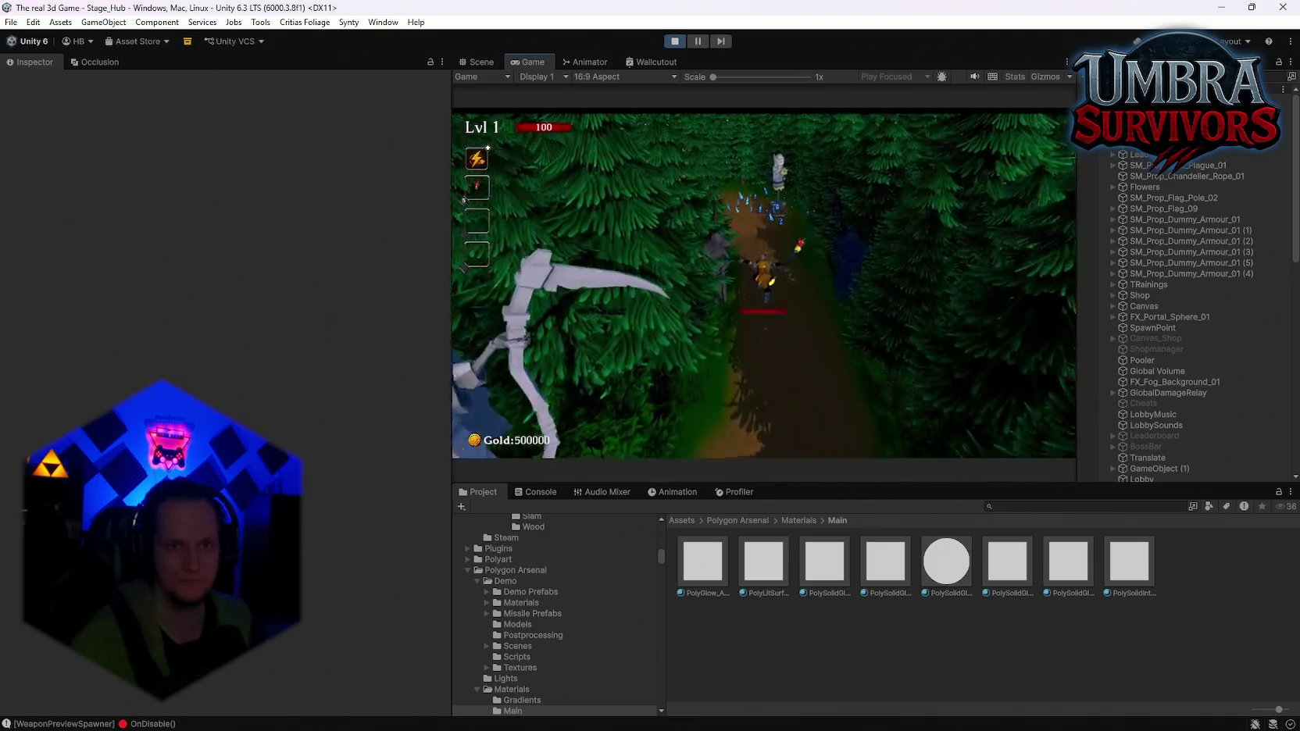
key(w)
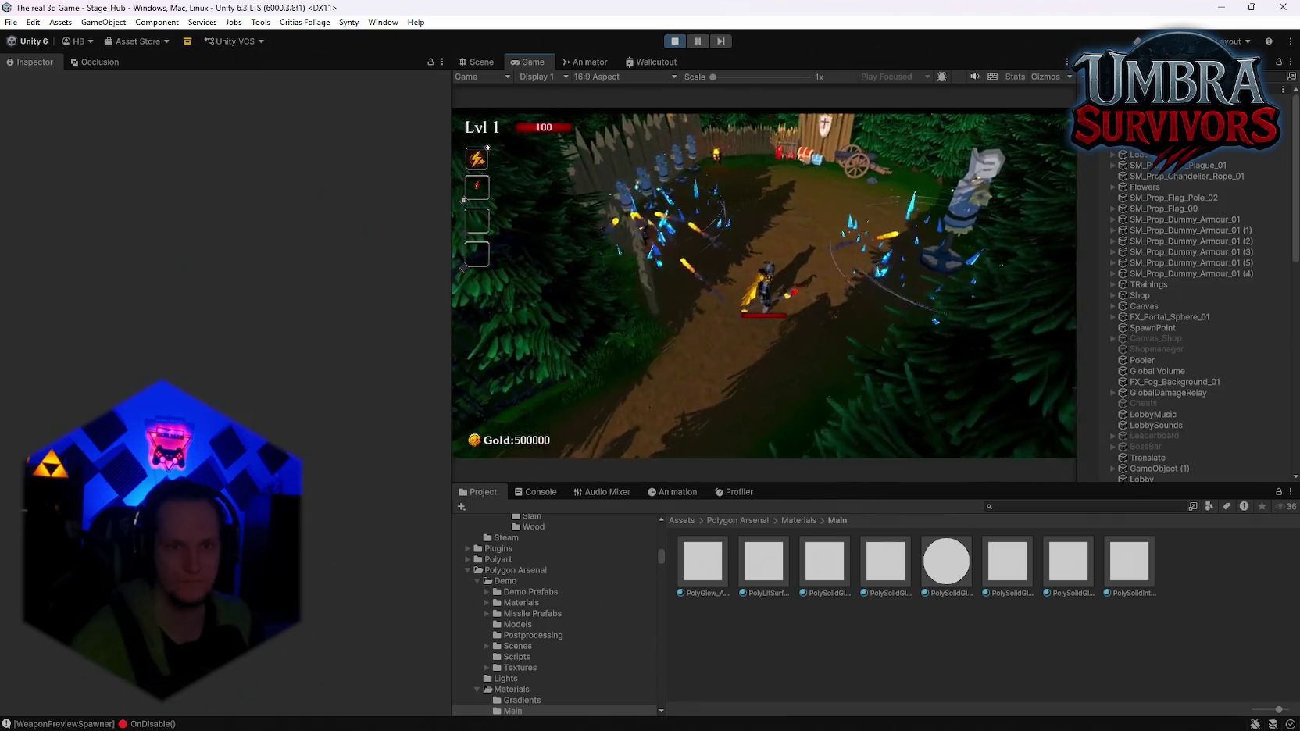
key(s)
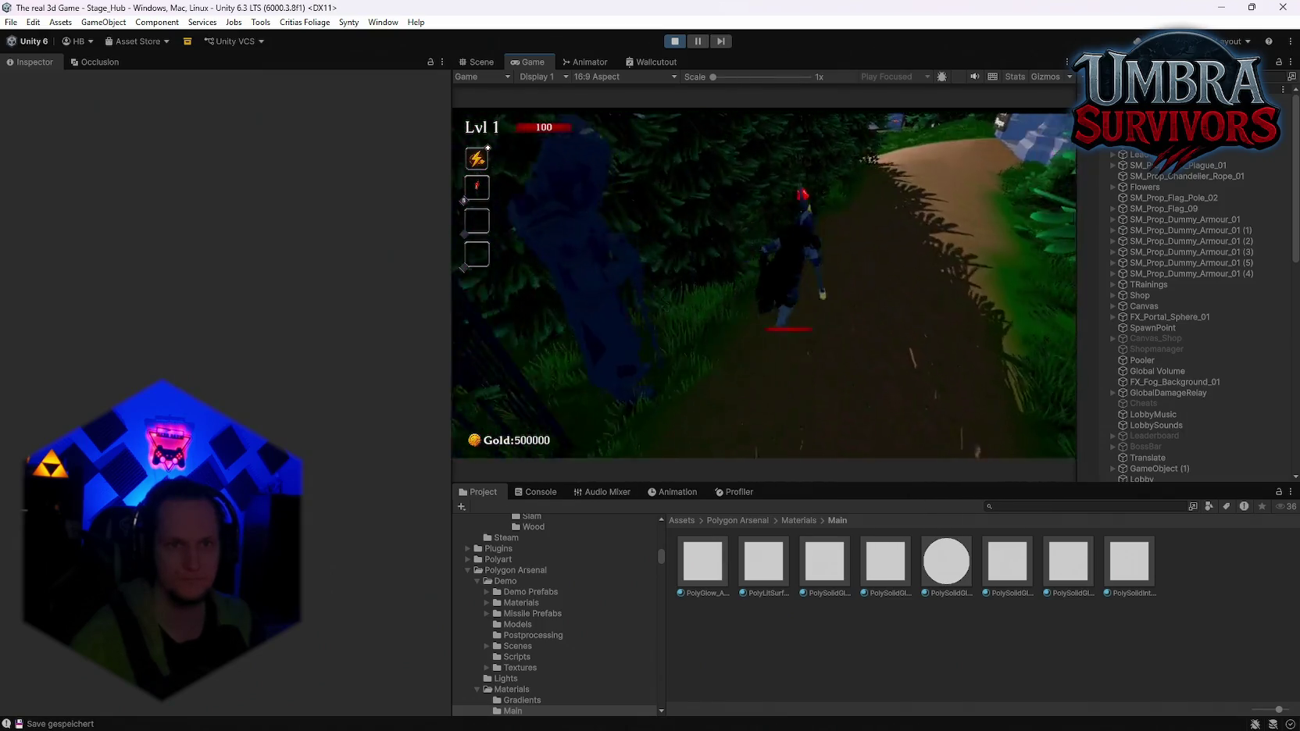
Check the Camera settings page, then run into the portal by the red house
key(Escape)
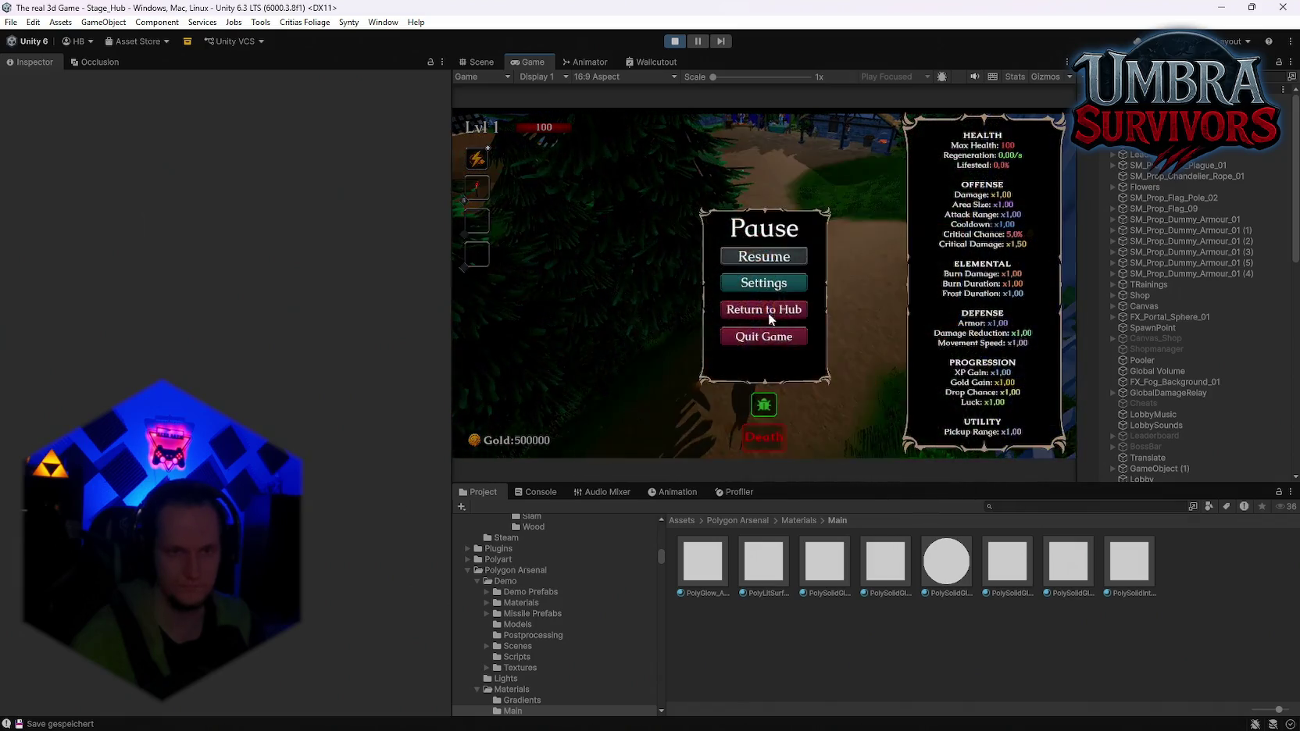
click(755, 286)
click(769, 273)
key(Escape)
key(Escape)
key(w)
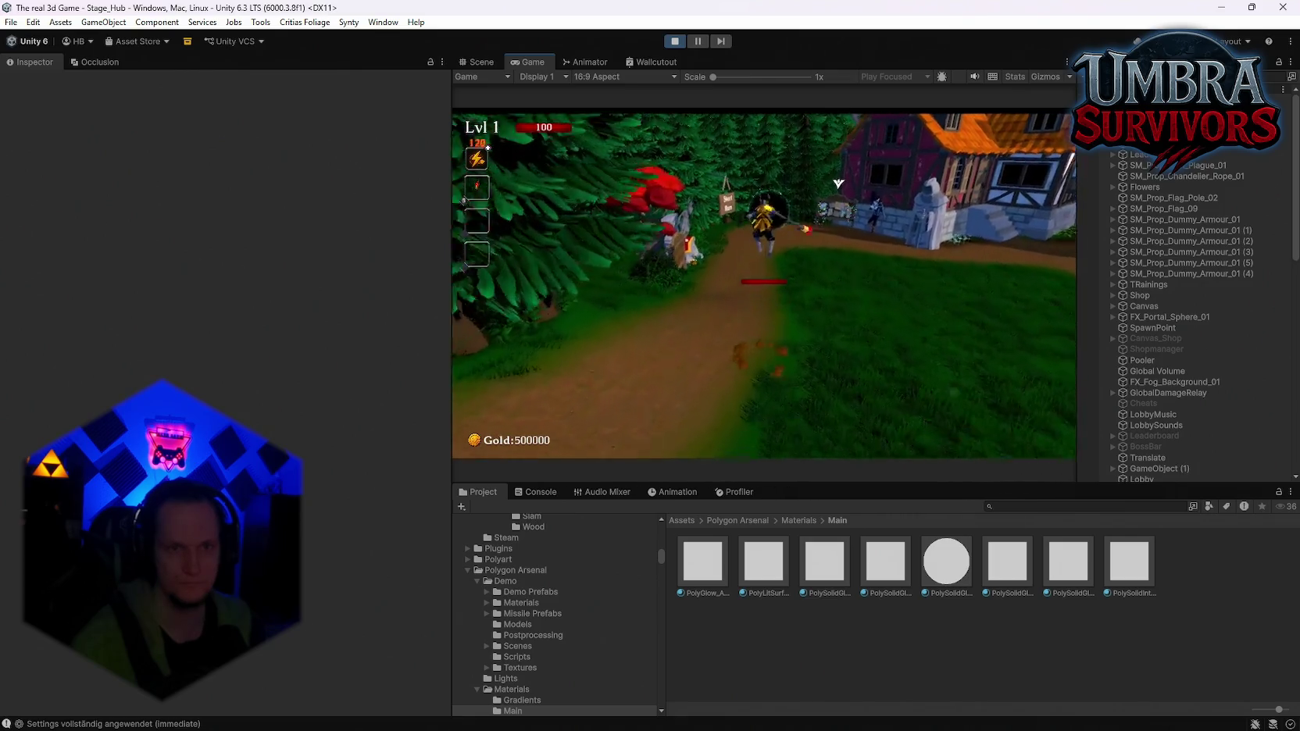
key(w)
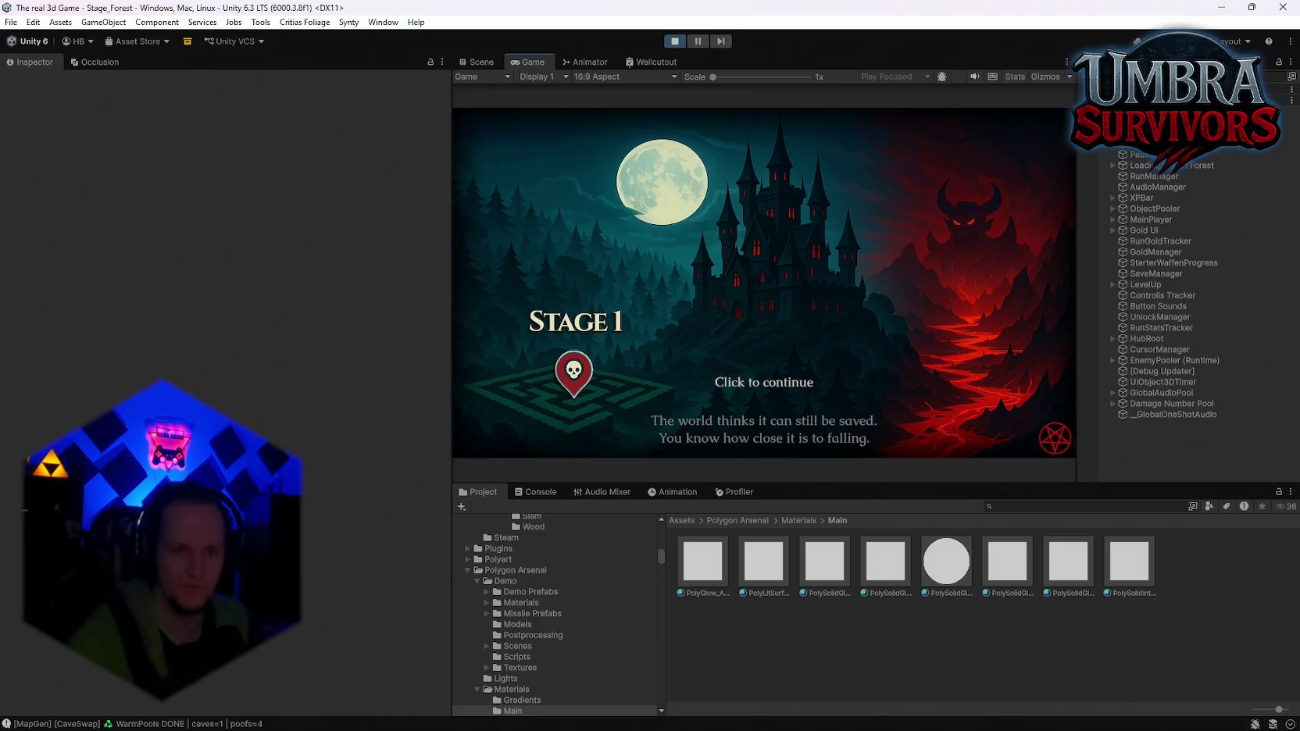
Pass the Stage 1 intro, maximize the Game view, and resume the forest run
key(Escape)
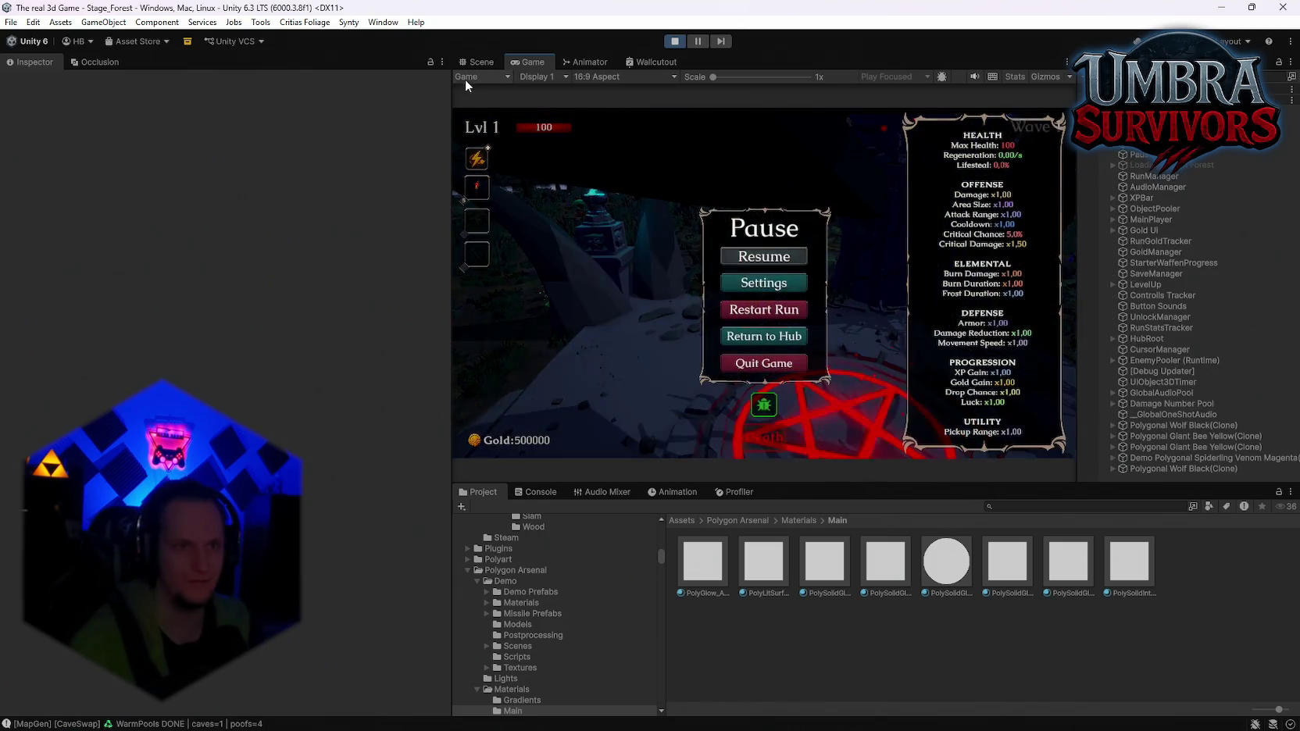
double_click(531, 59)
click(676, 351)
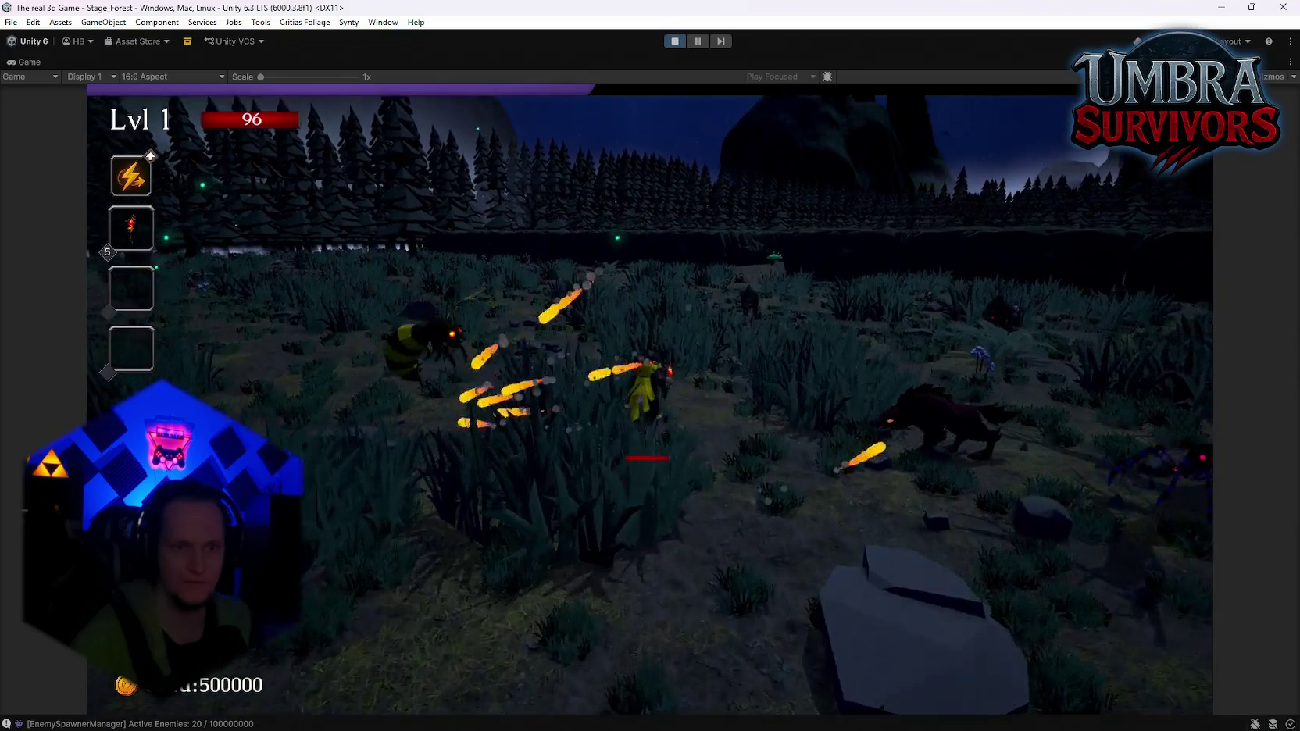
Move the character around the forest field toward the rock cliff, fighting enemies
key(w)
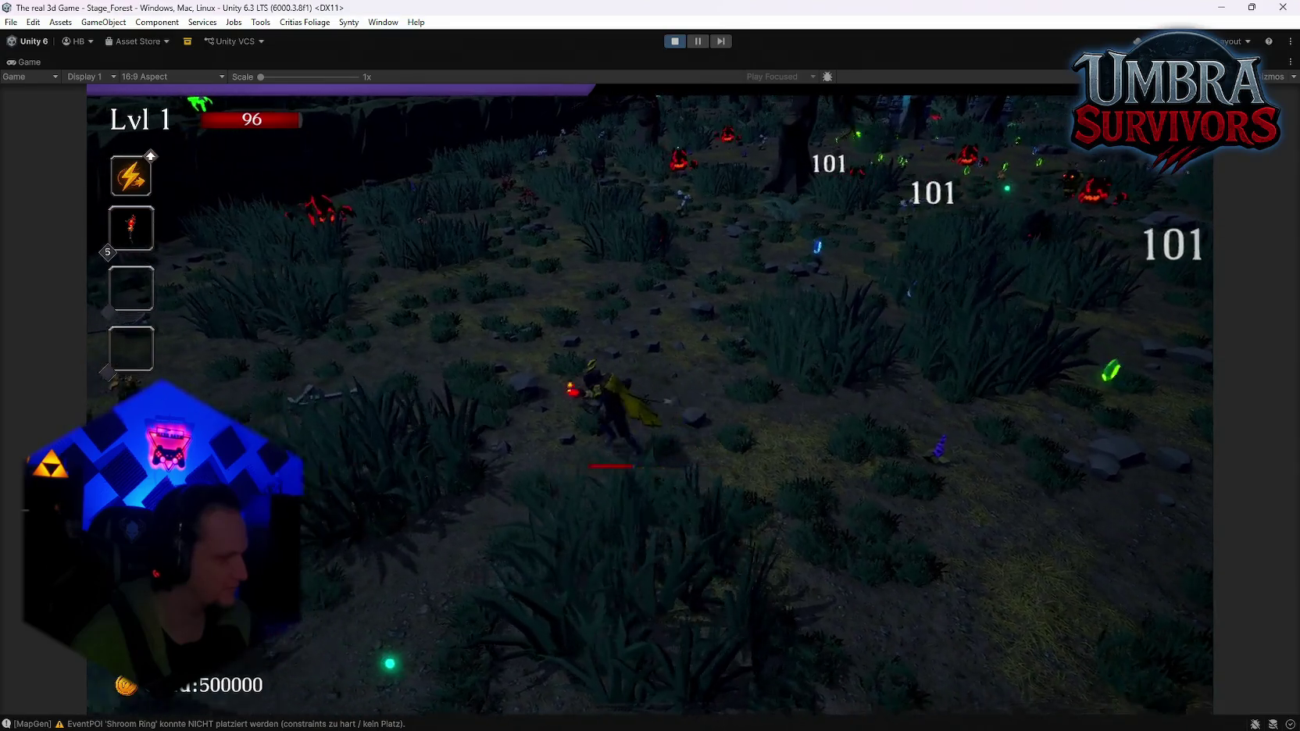
key(w)
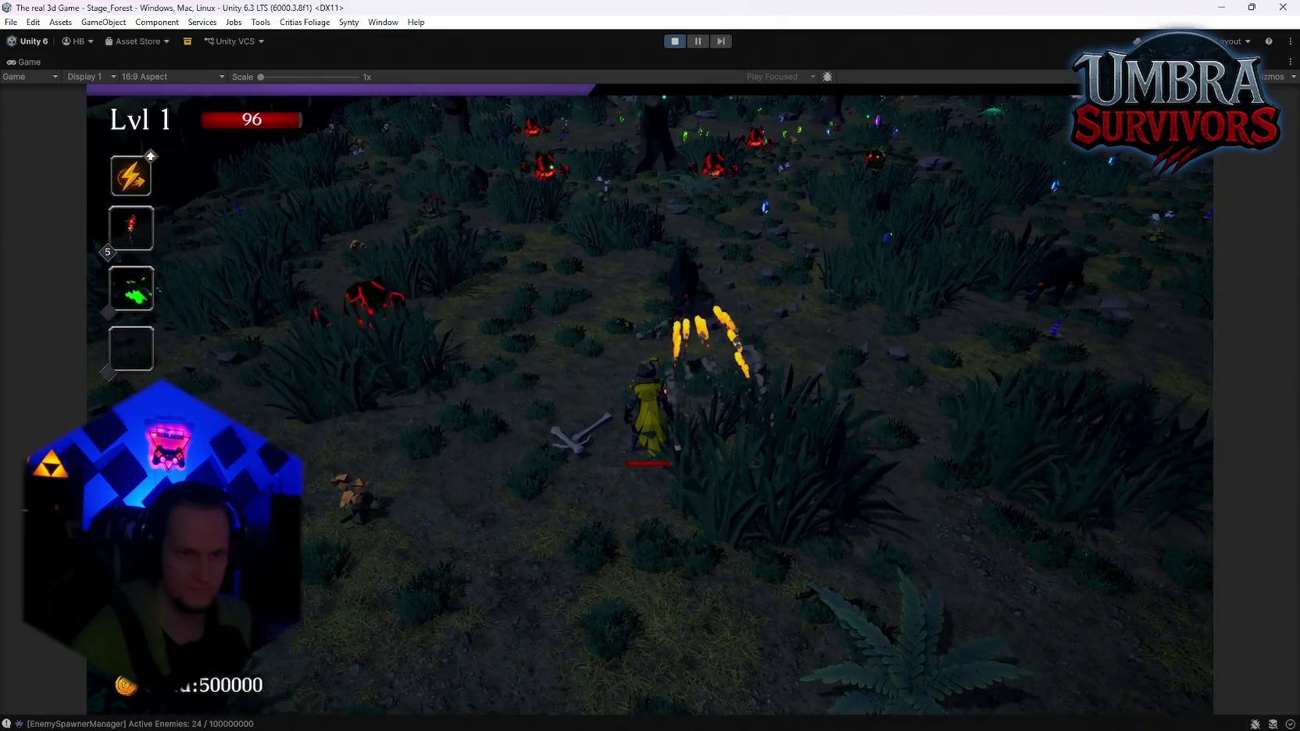
key(w)
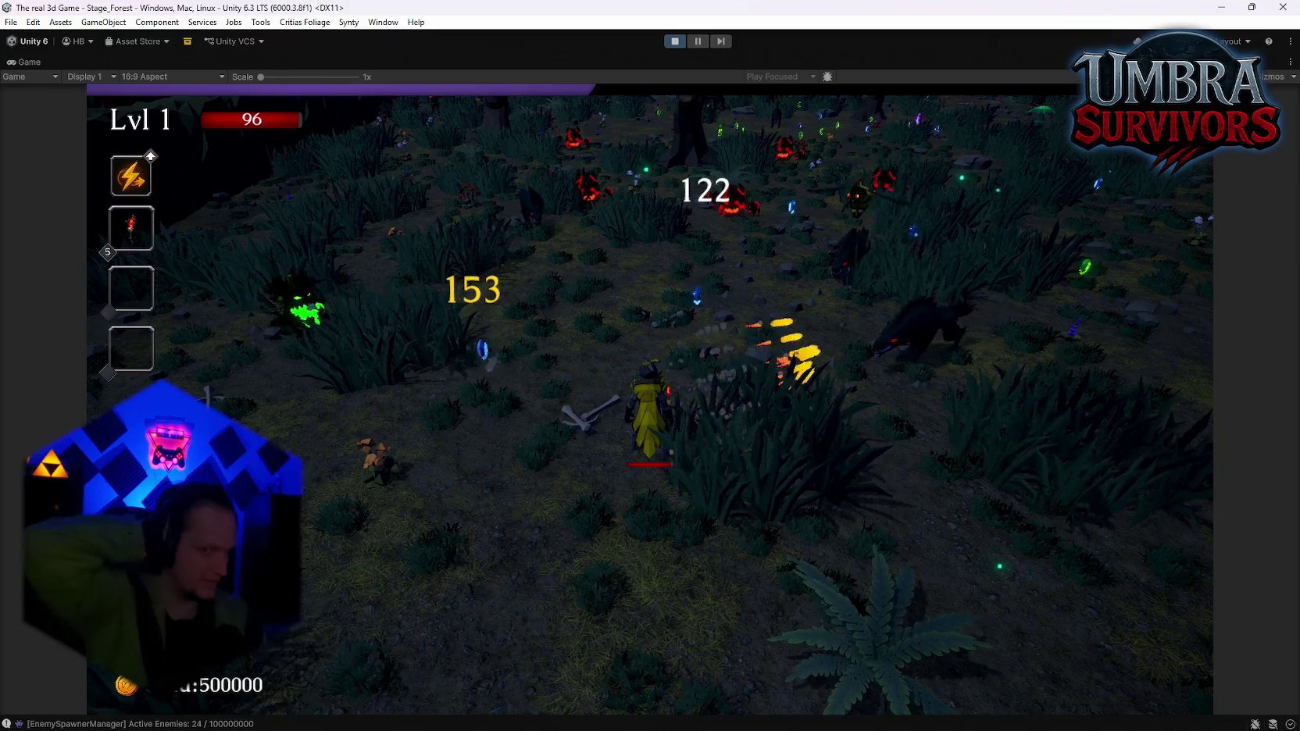
key(s)
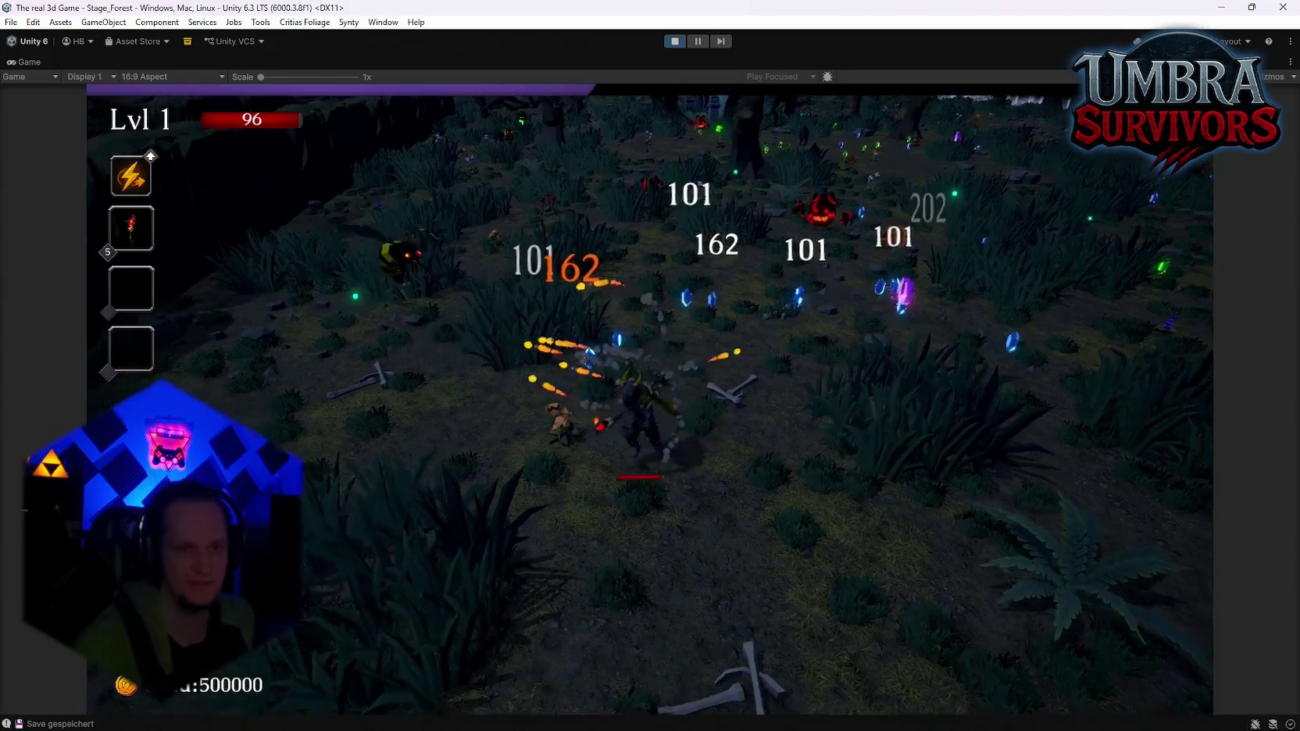
key(a)
key(a)
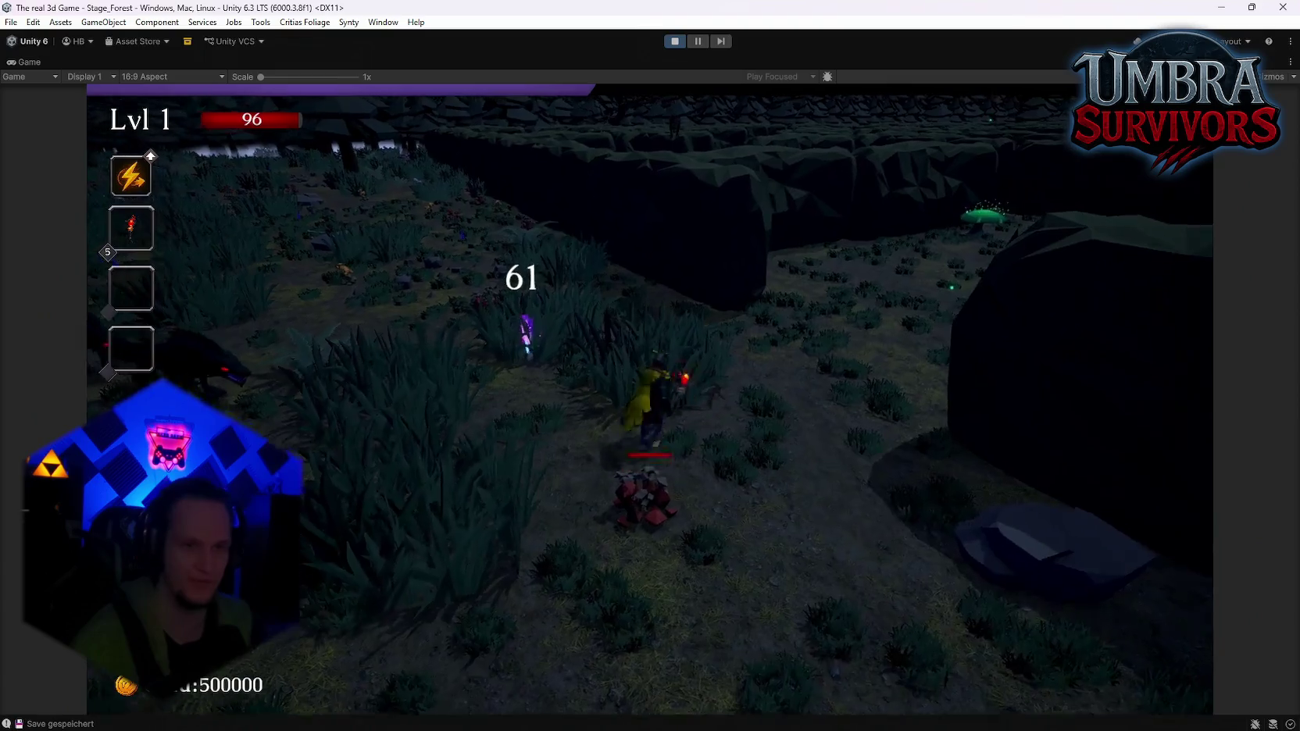
key(w)
key(a)
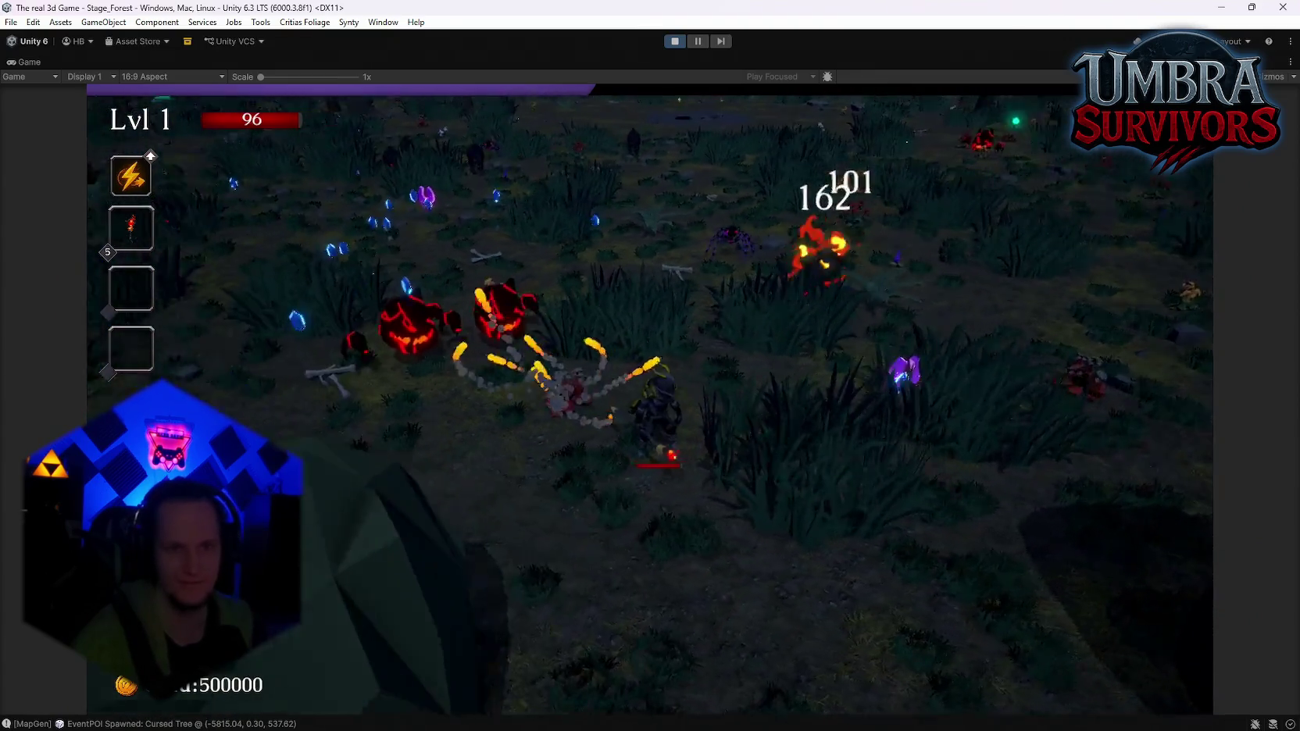
key(w)
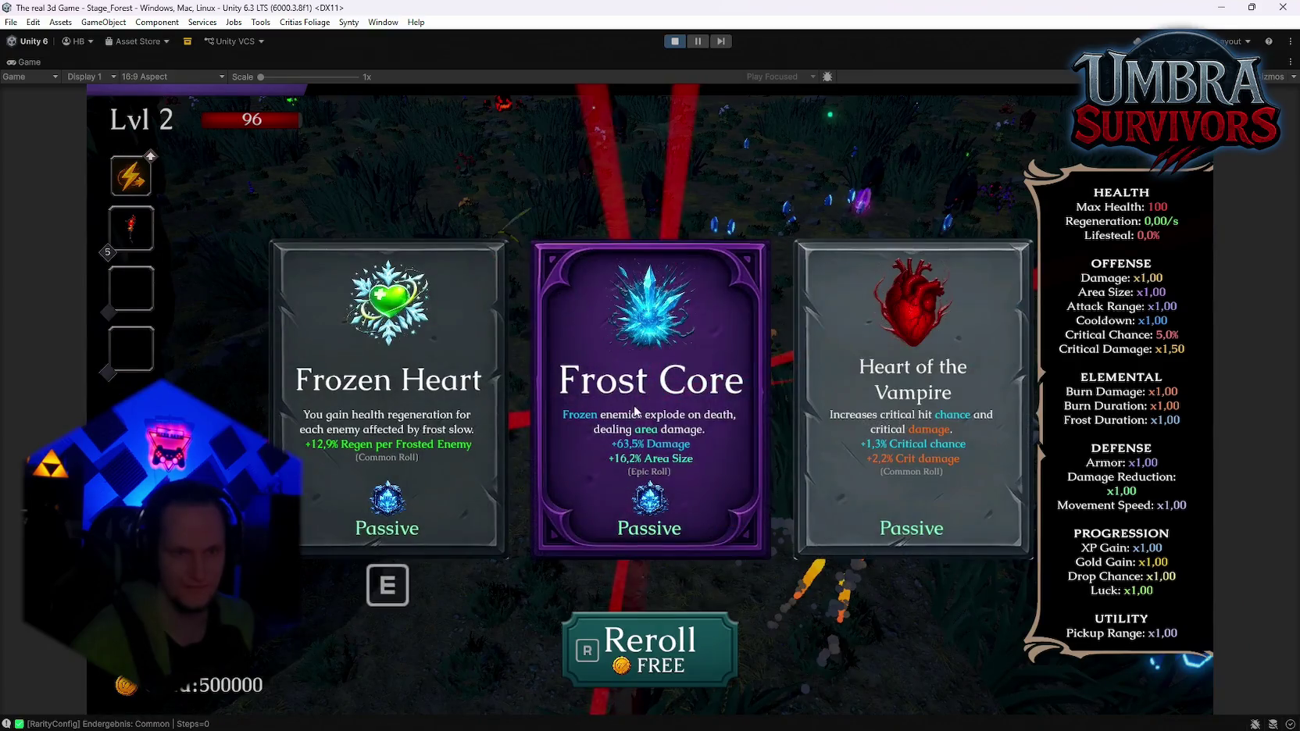
Keep running through the forest, then take the Nova passive and the Vampire Orb weapon
key(a)
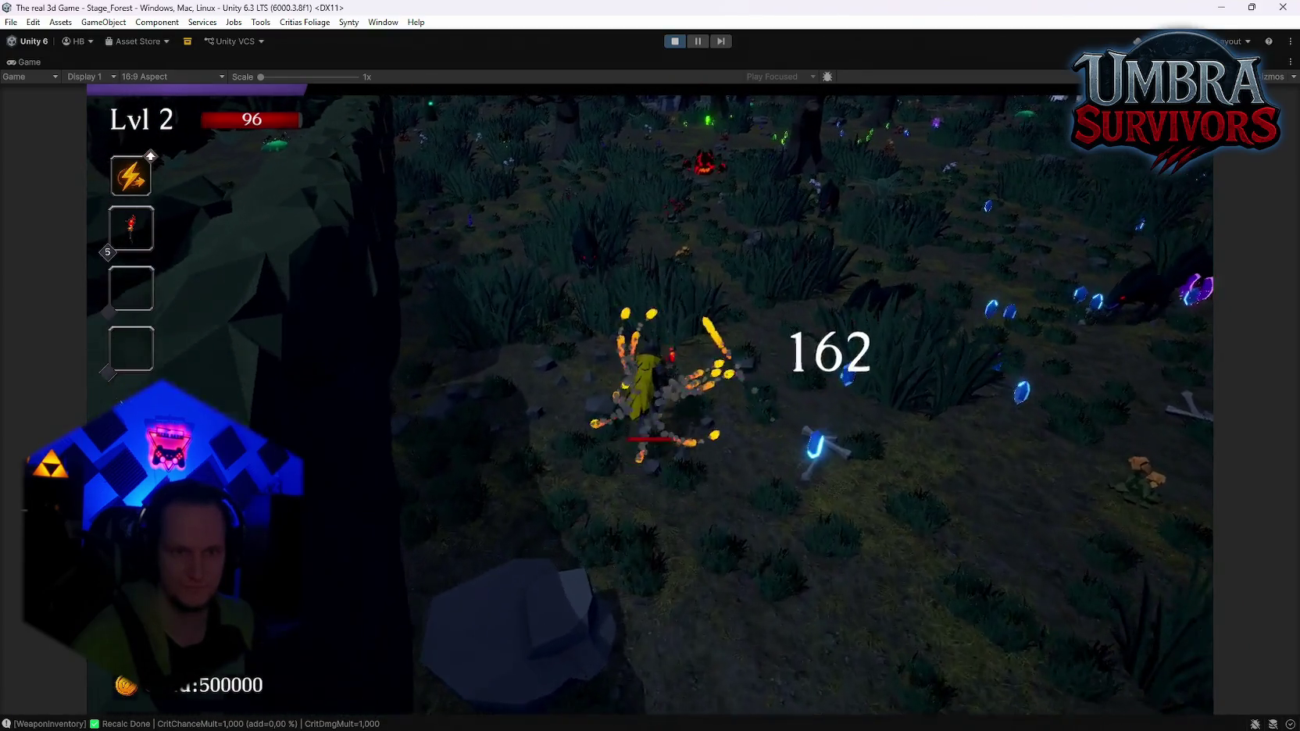
key(d)
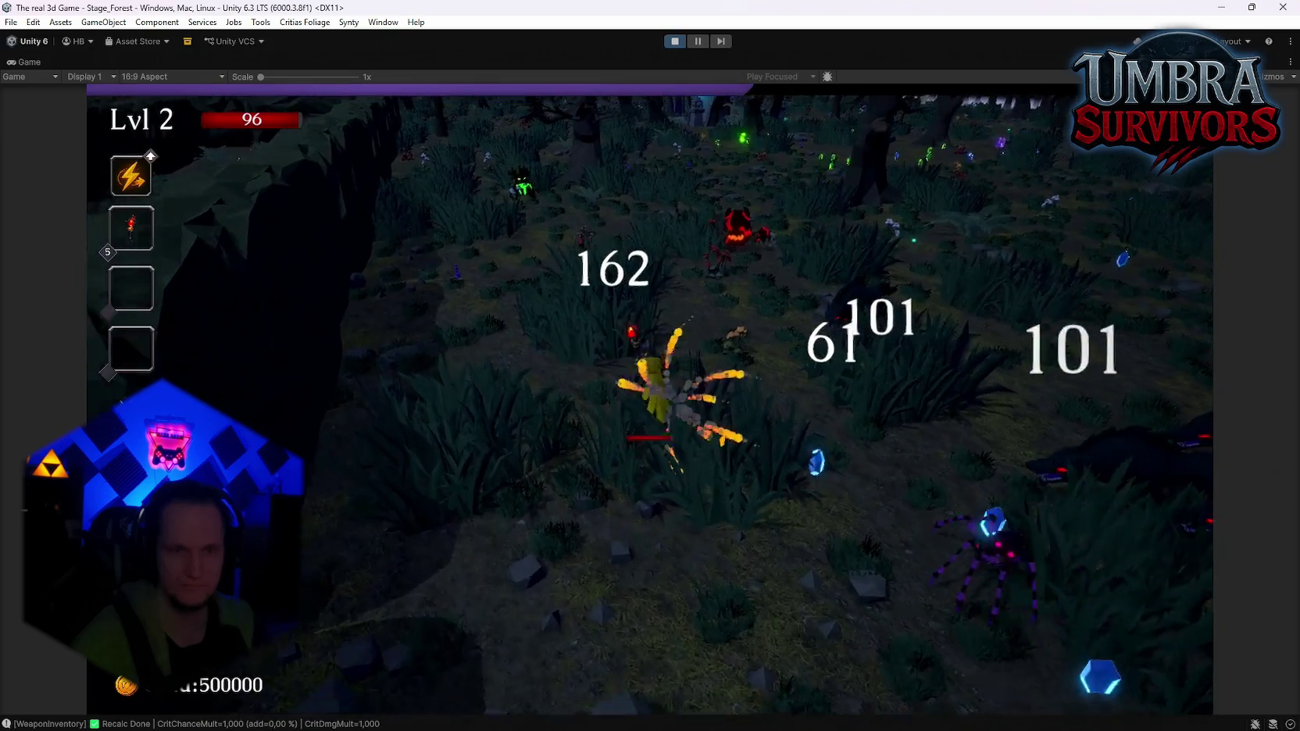
key(s)
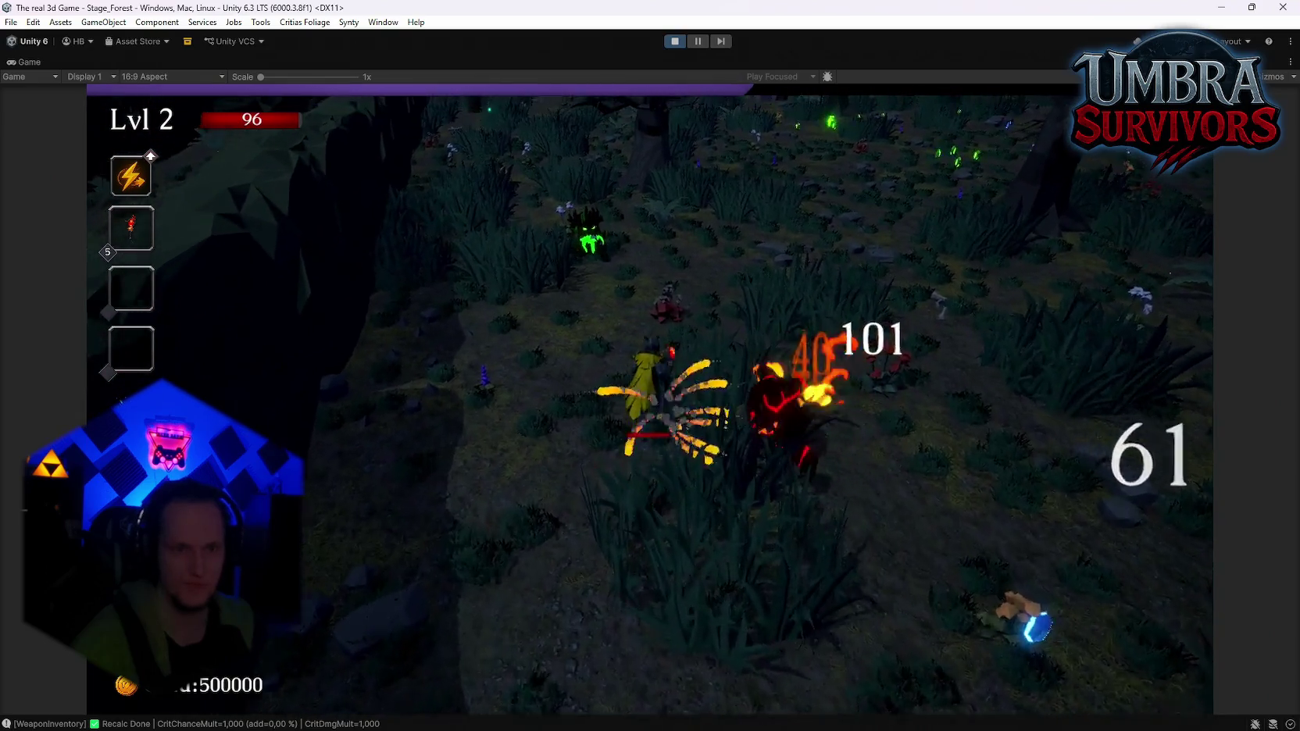
key(a)
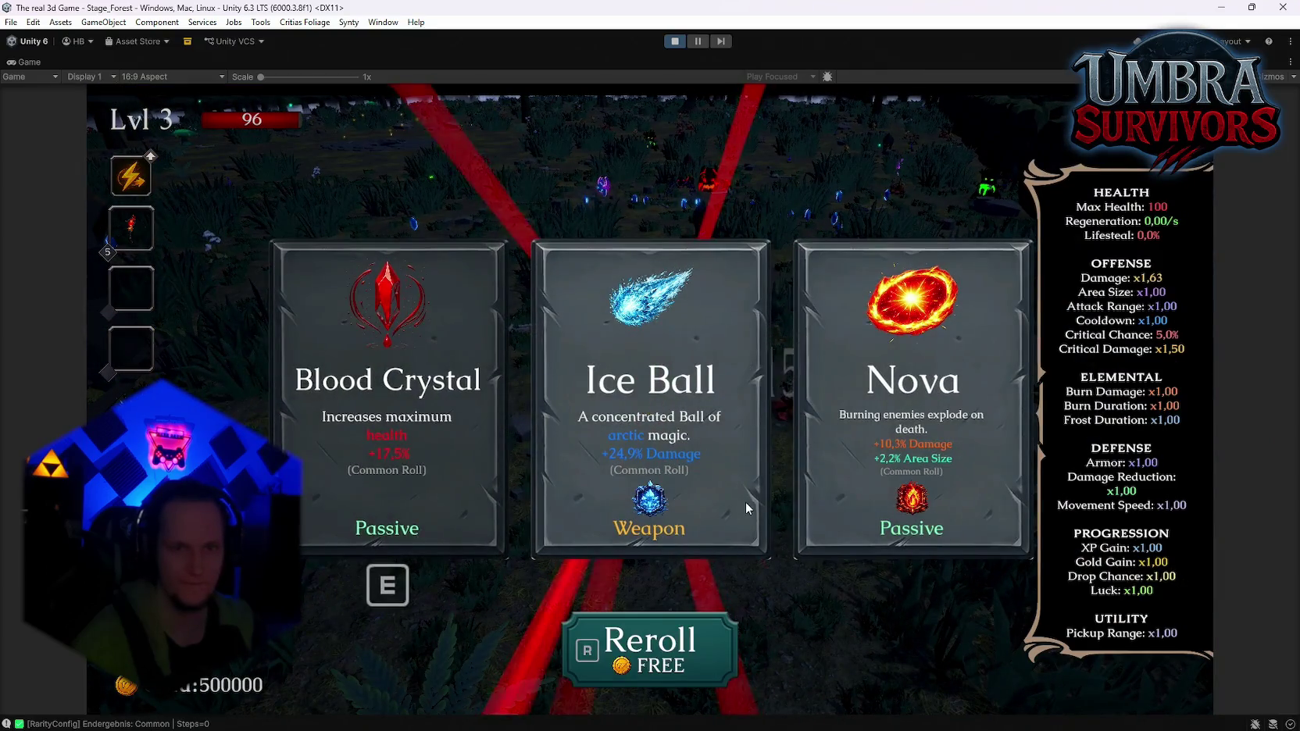
click(924, 474)
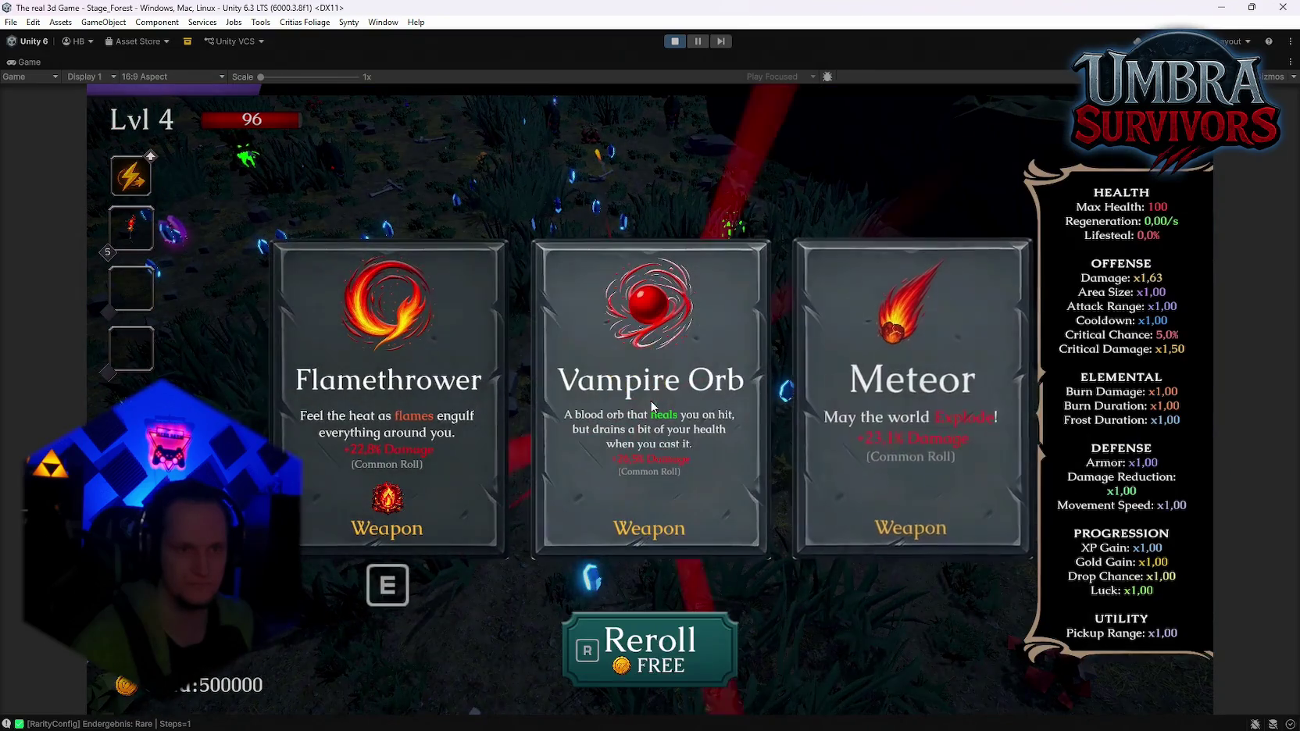
click(631, 429)
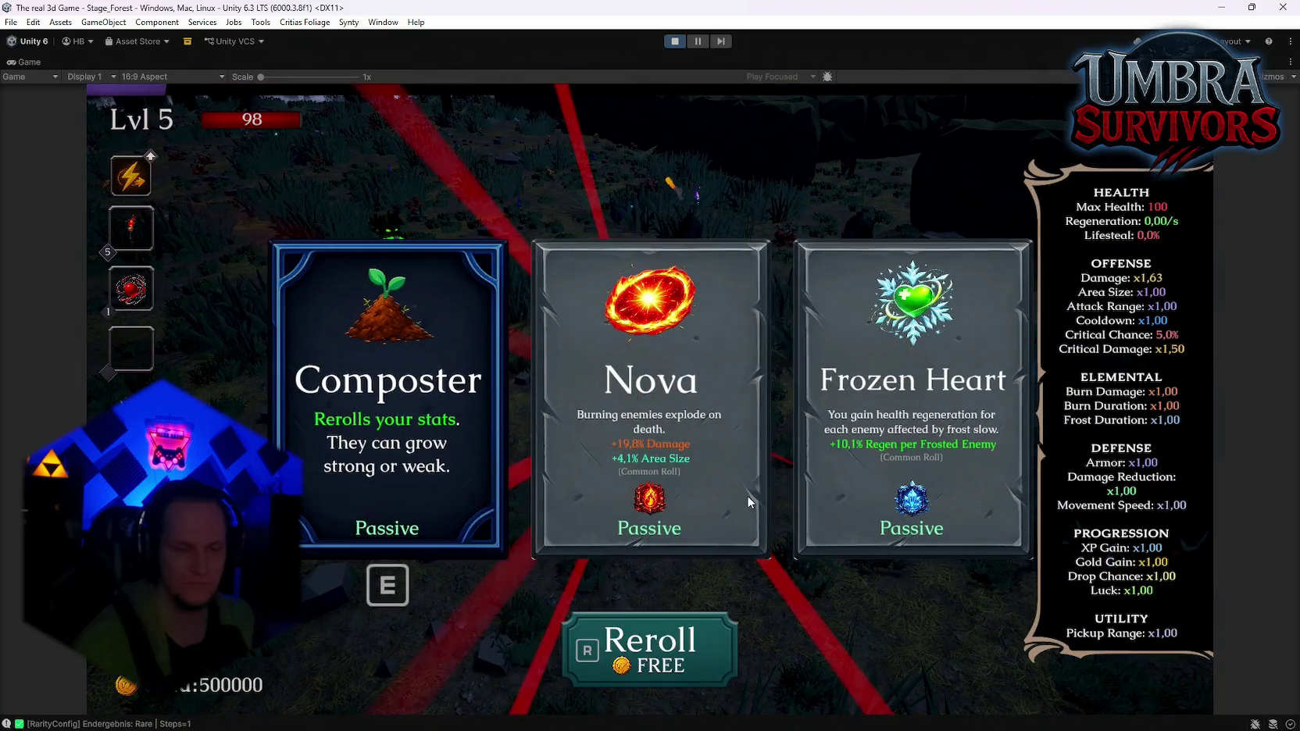
Reroll the level-up cards four times, take Silver Blade, and continue moving through the forest
key(r)
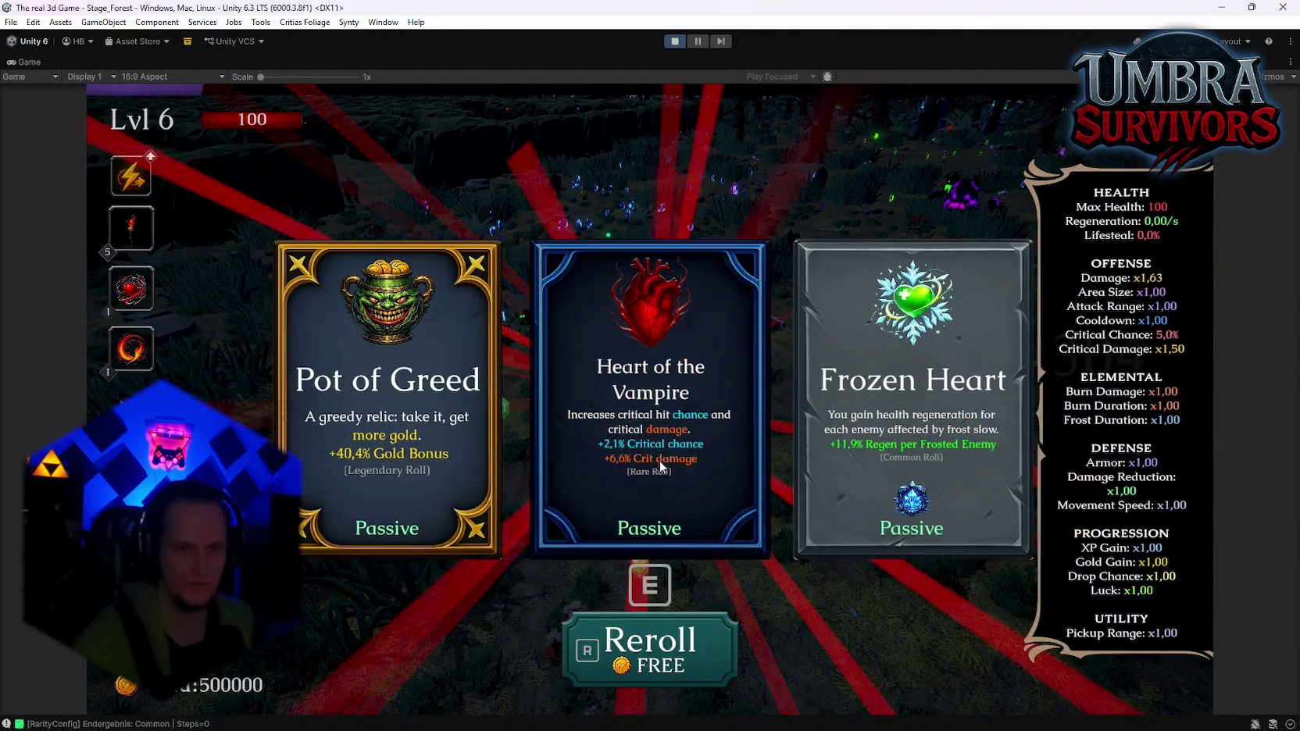
key(r)
key(r)
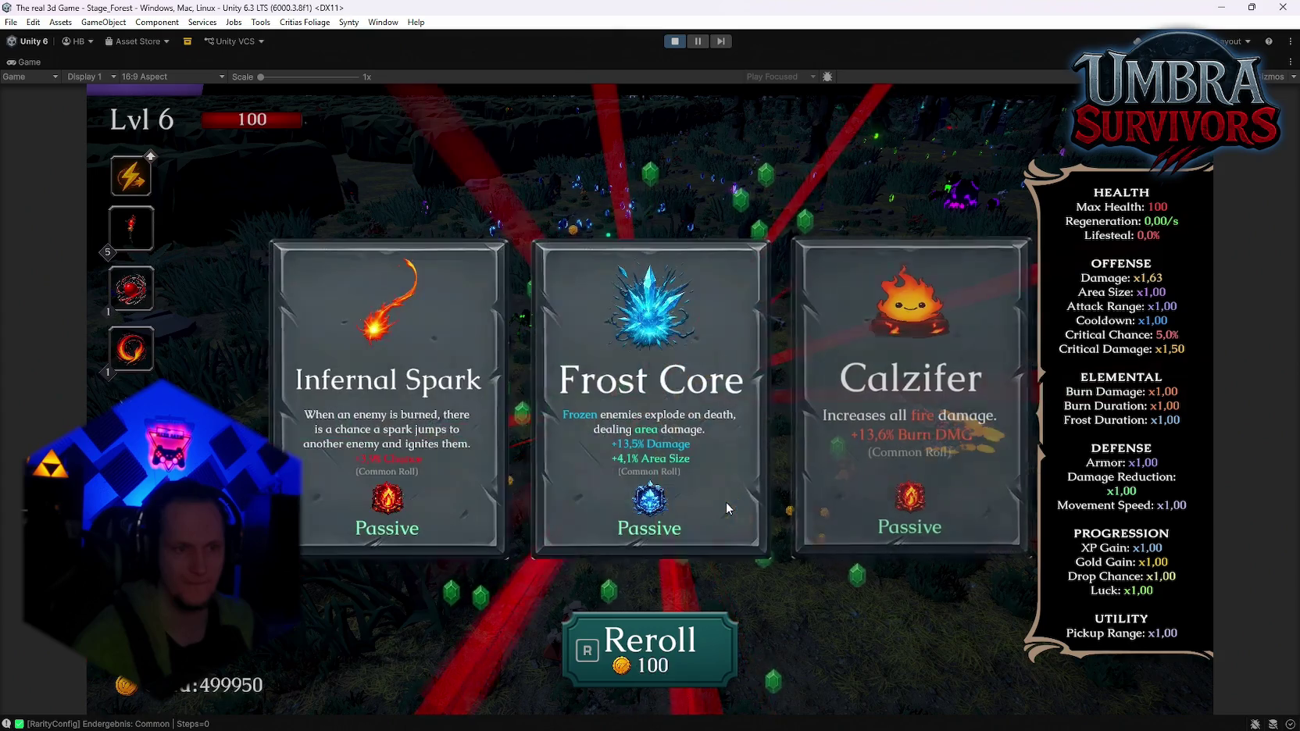
key(r)
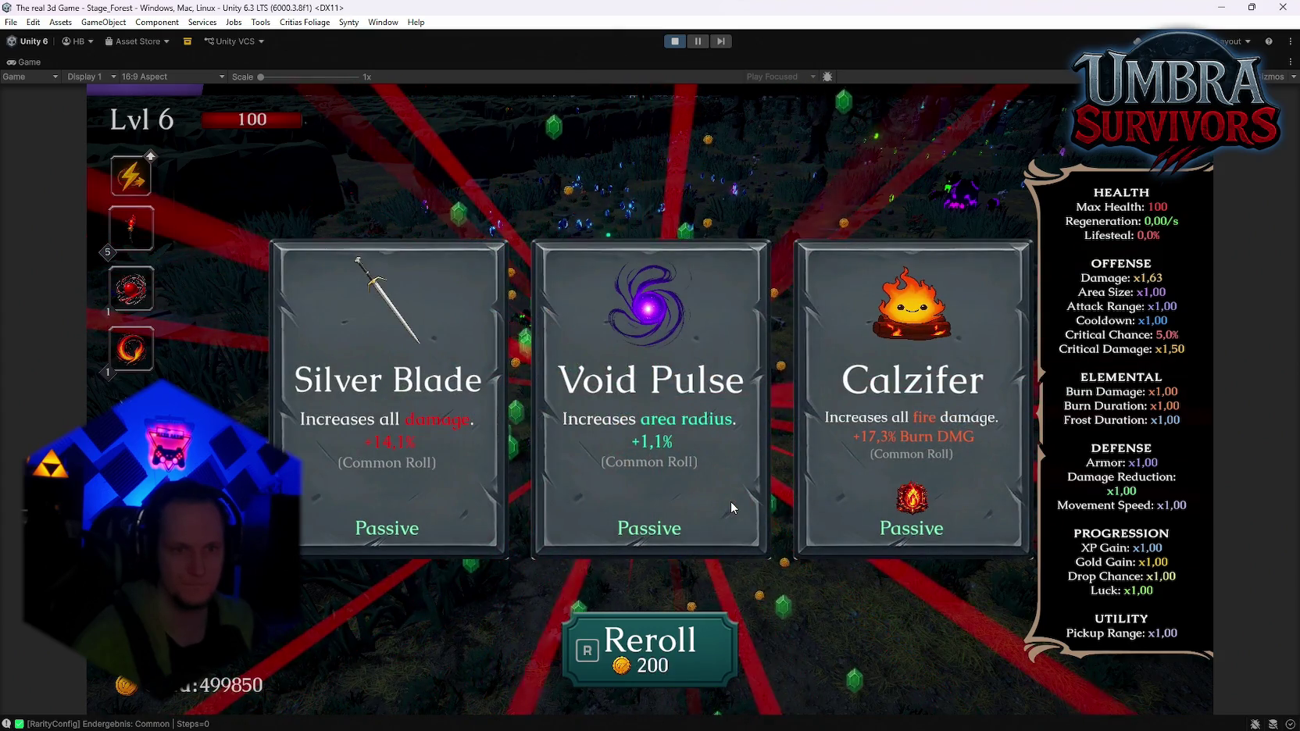
key(r)
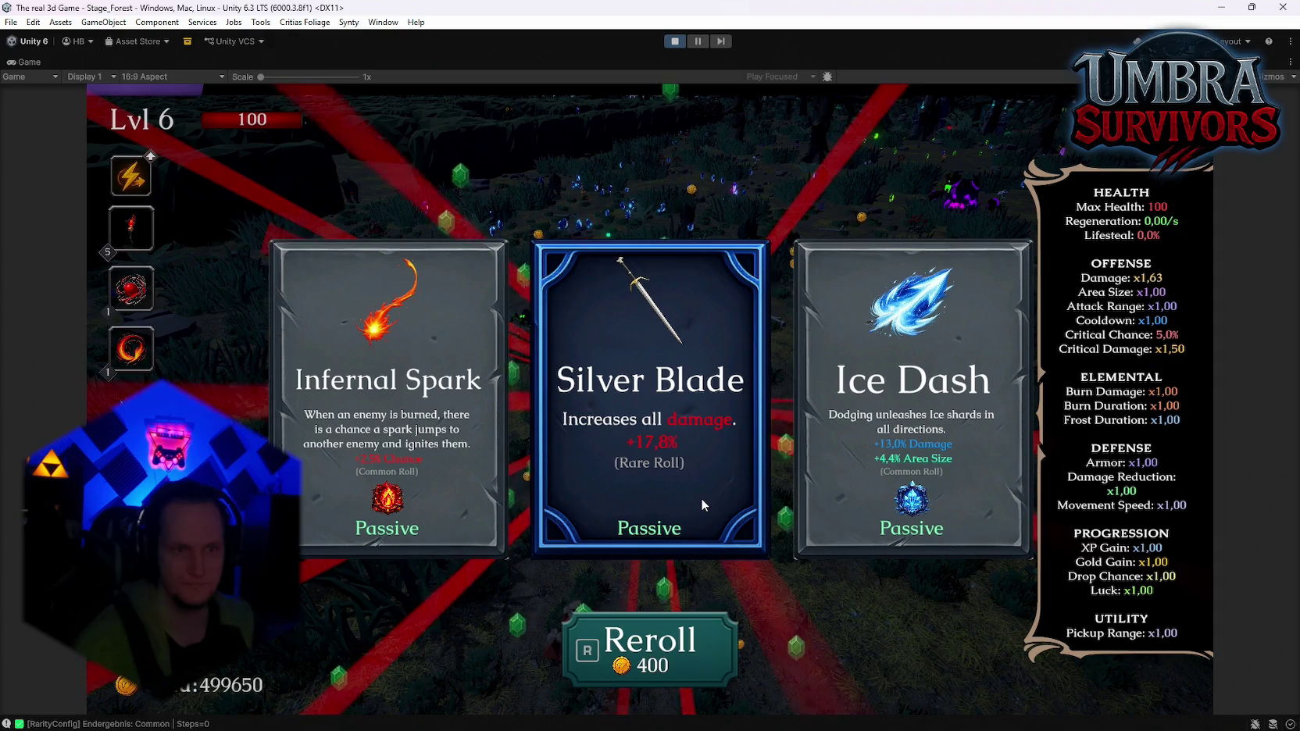
click(701, 498)
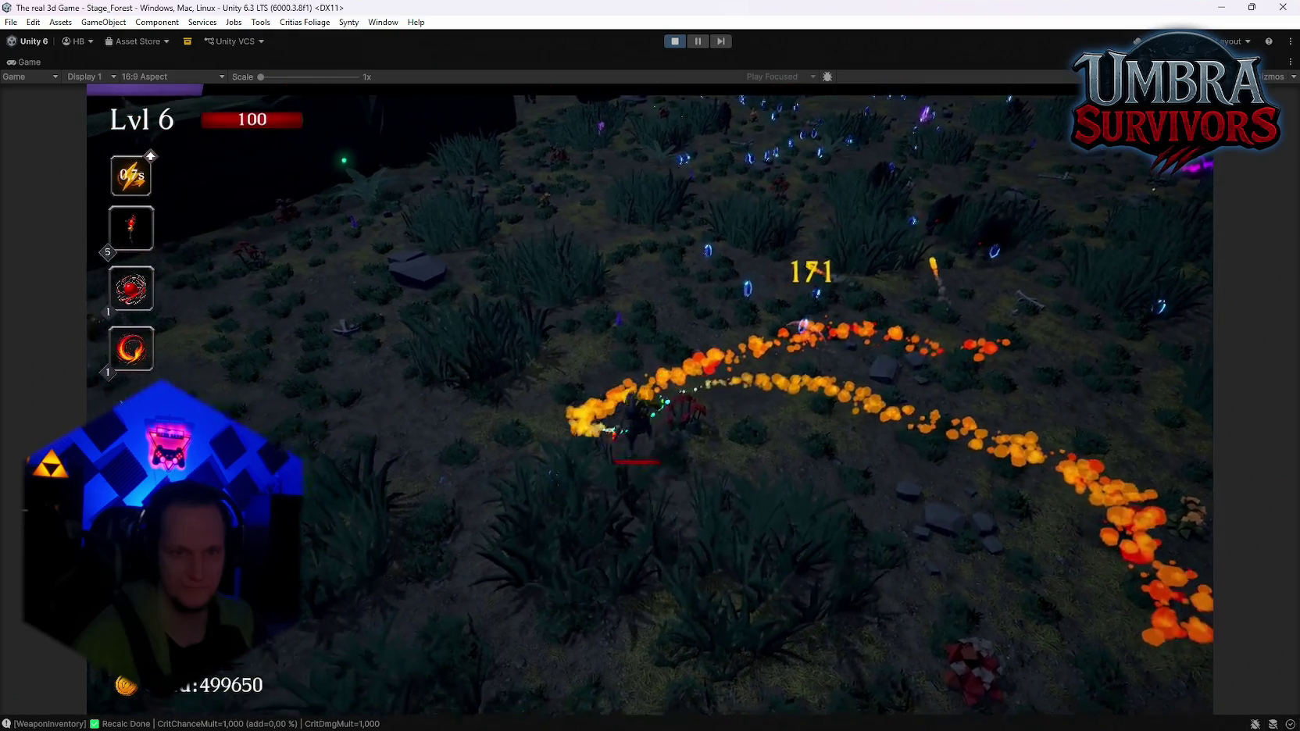
key(w)
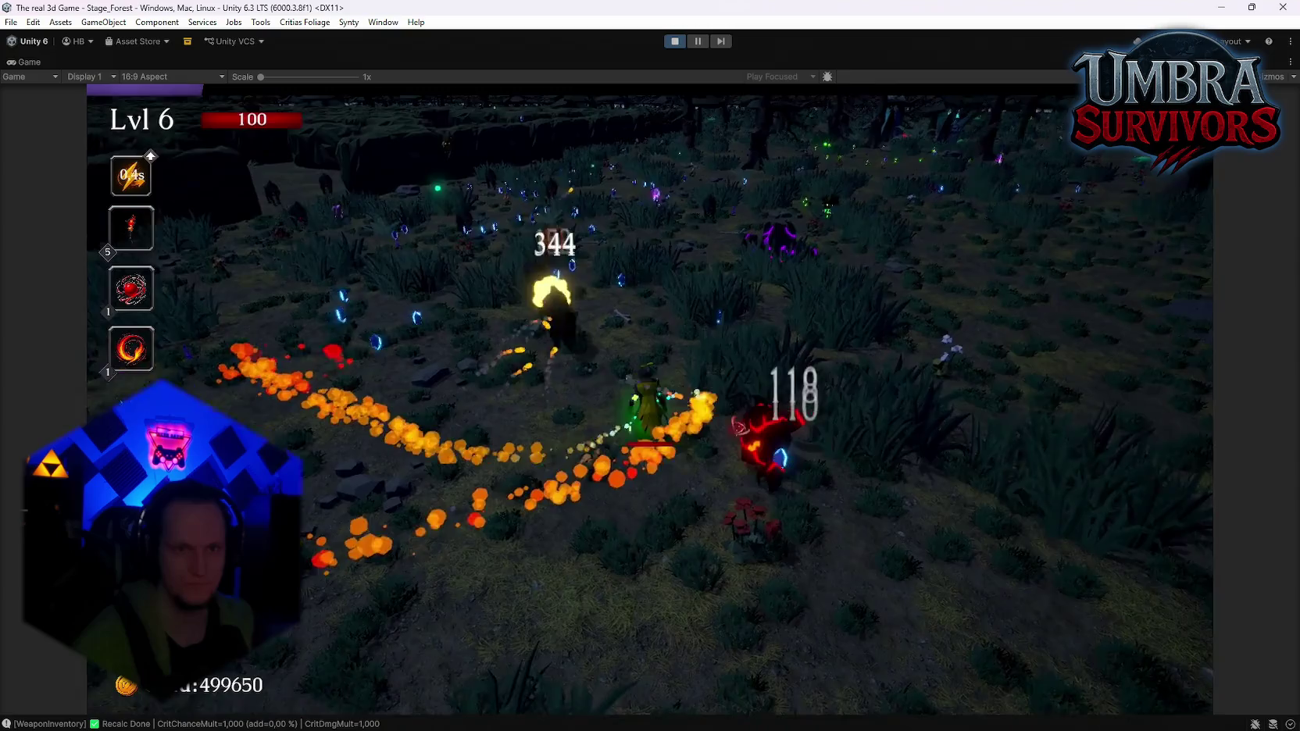
key(d)
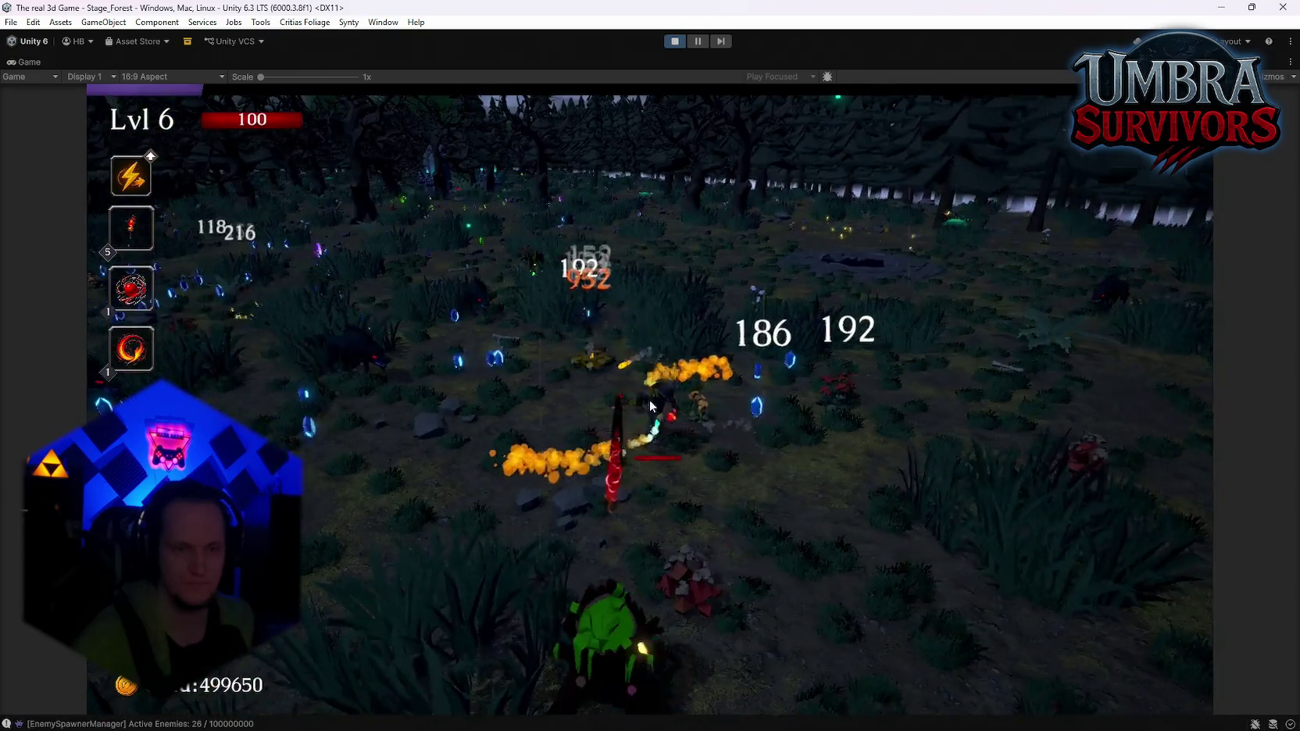
Open the Settings graphics page from the pause menu twice, resuming play after each
key(Escape)
click(639, 400)
click(726, 446)
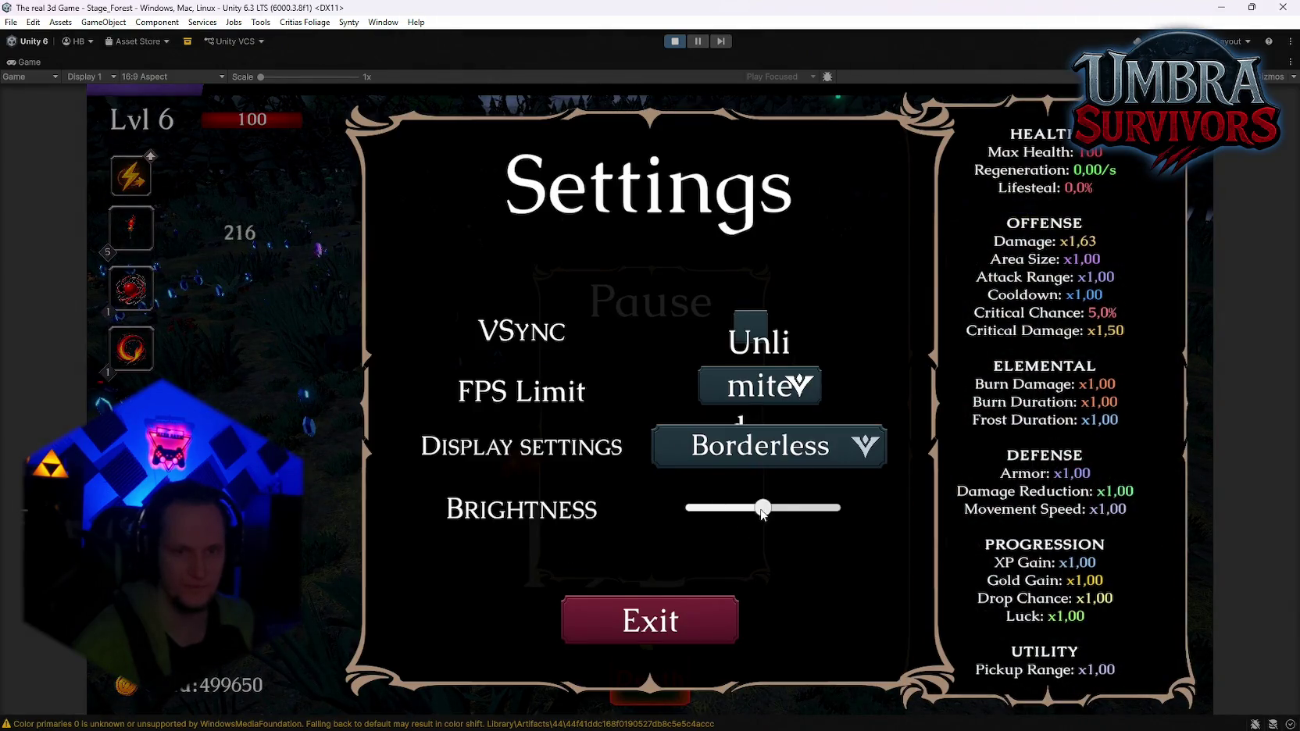
key(Escape)
key(Escape)
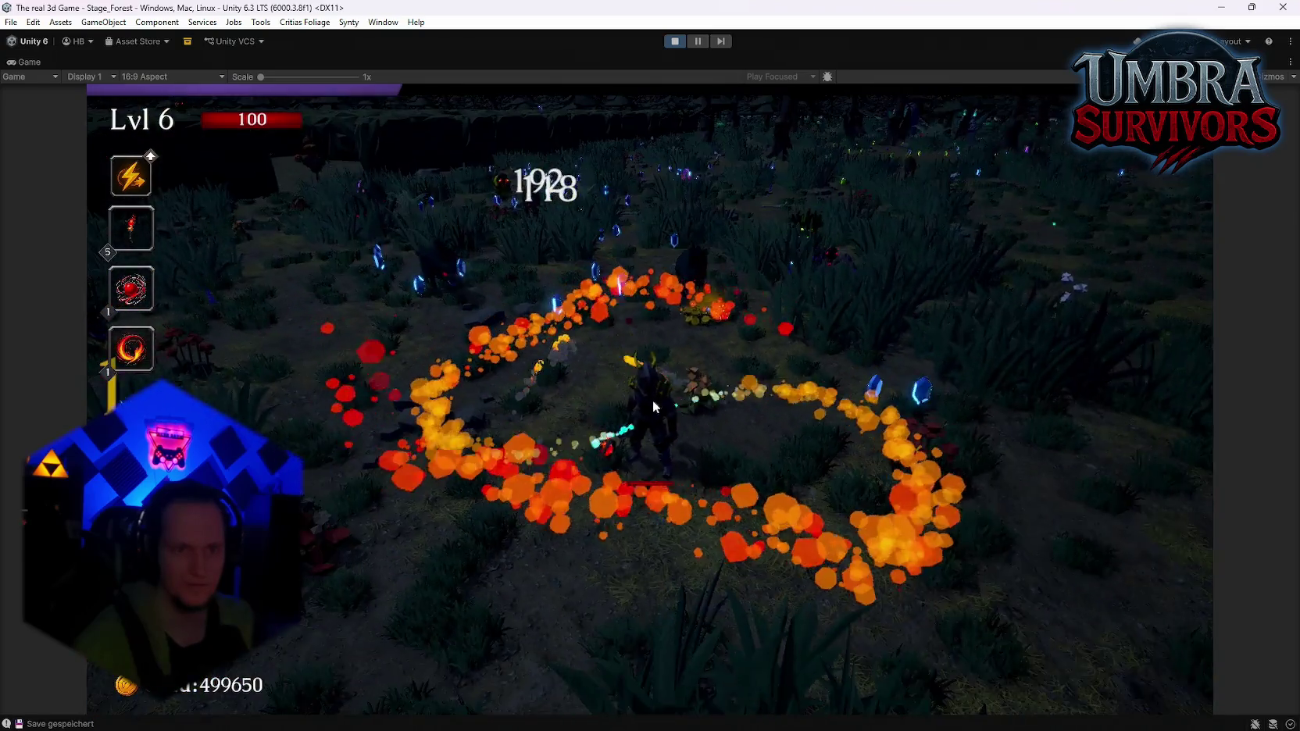
key(Escape)
click(653, 400)
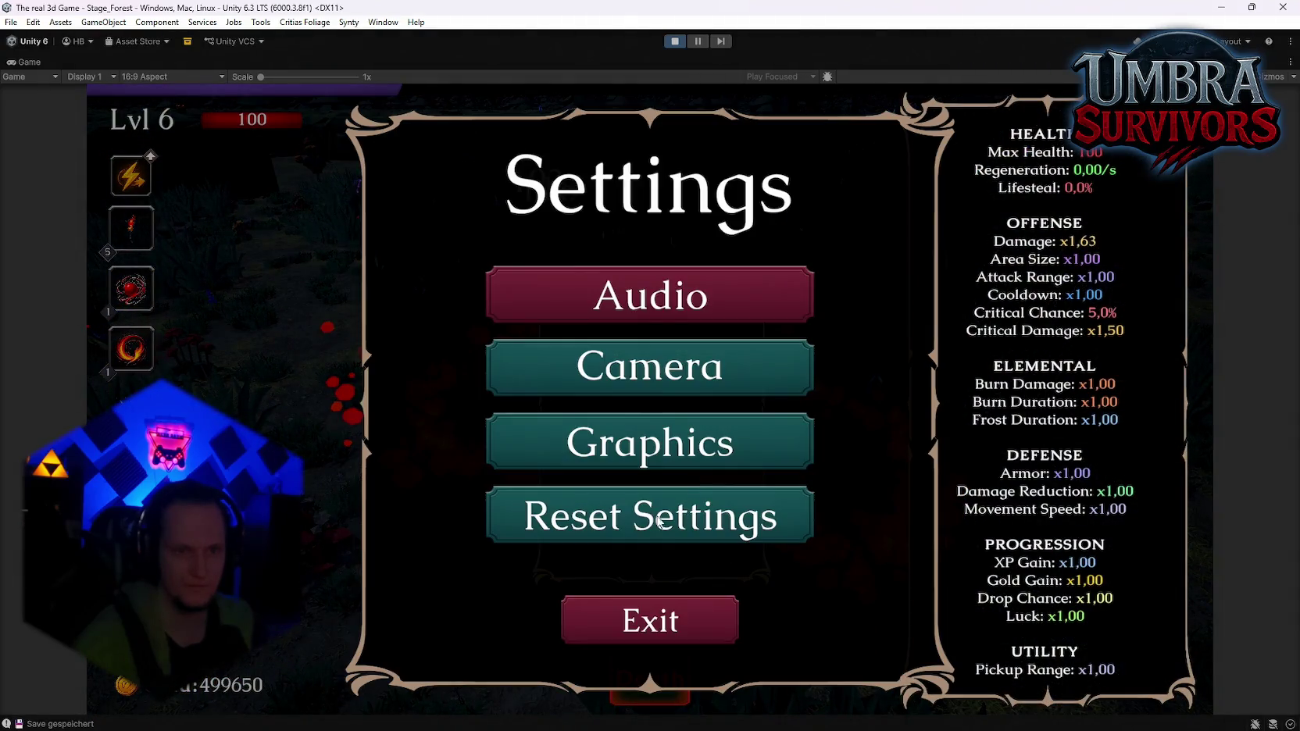
click(628, 458)
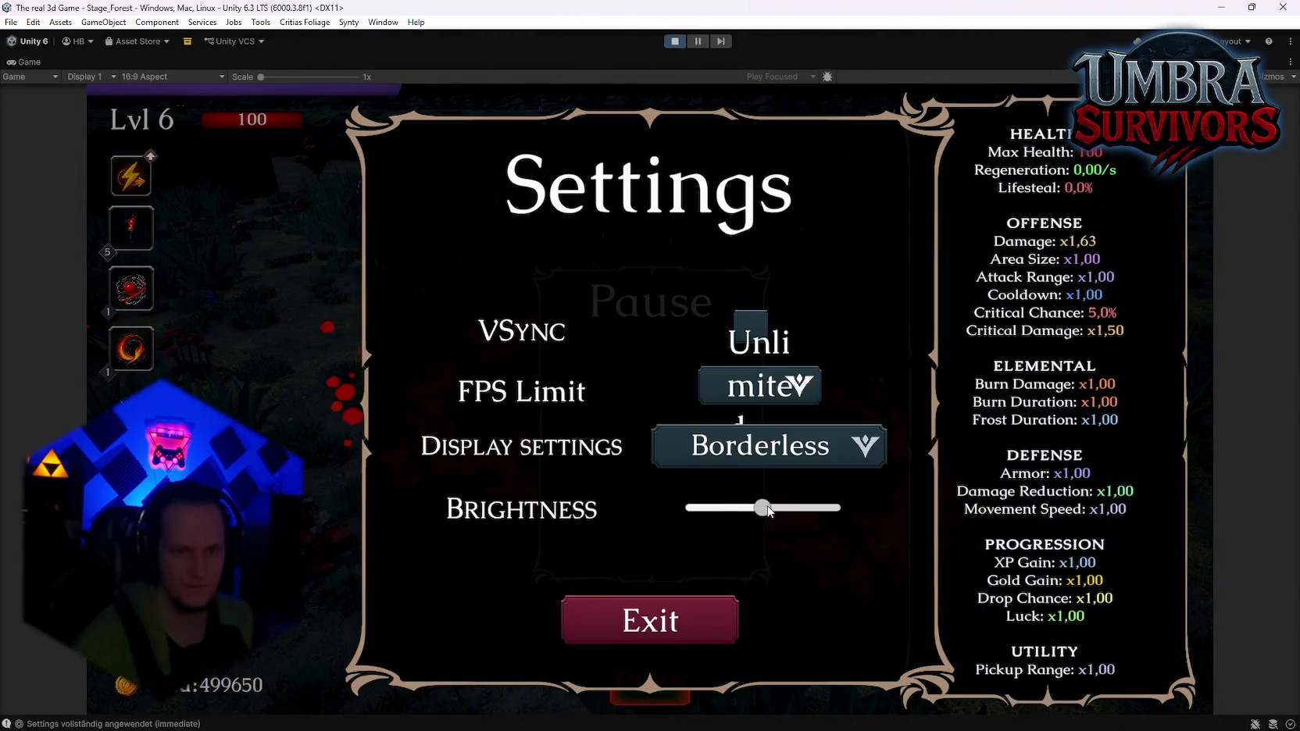
key(Escape)
key(Escape)
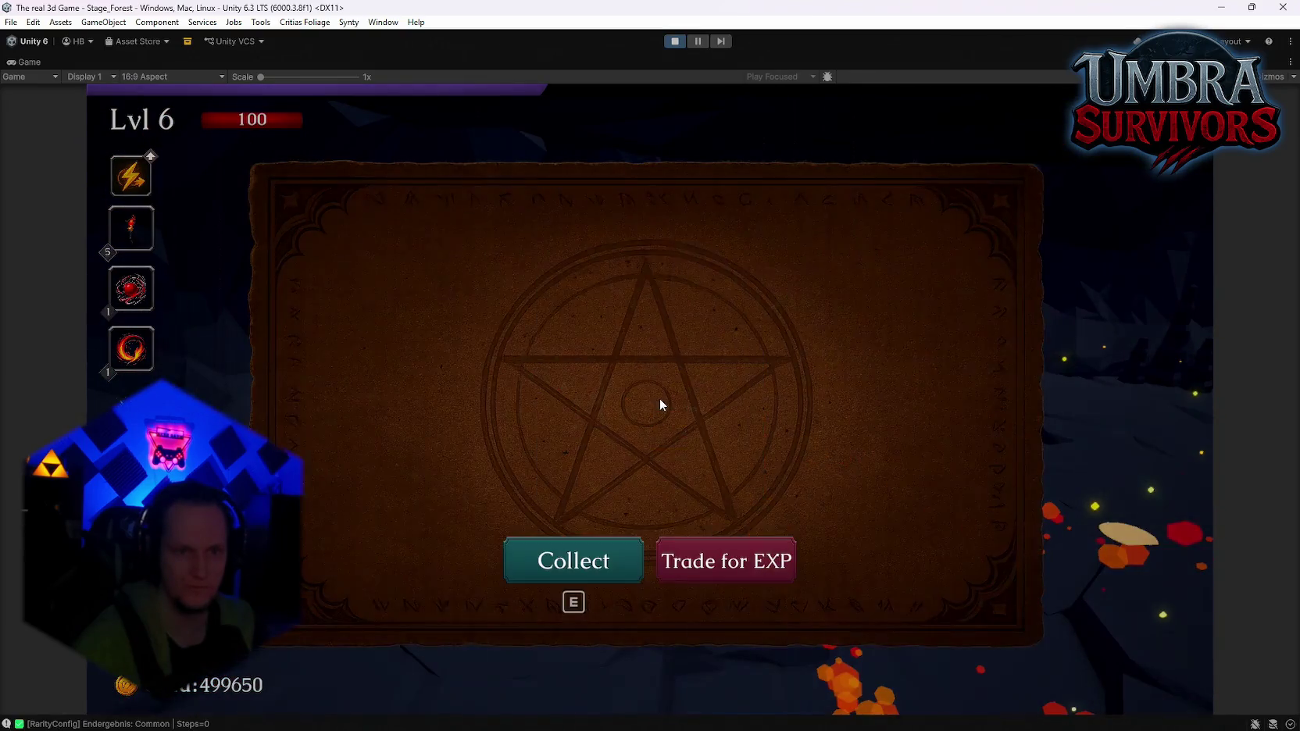
Collect the treasure and magnet rewards, take Shadowstride and Blessed Aura, then collect the Nova treasure
click(558, 575)
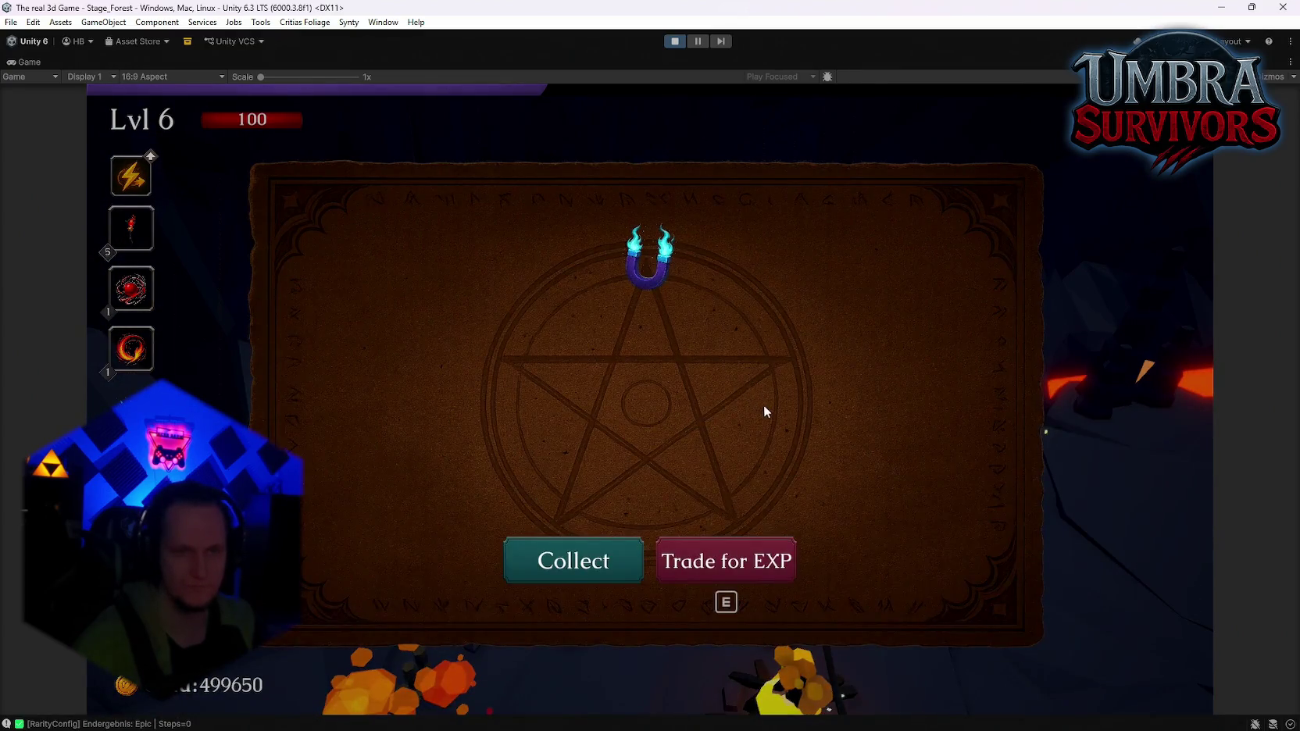
key(e)
click(806, 414)
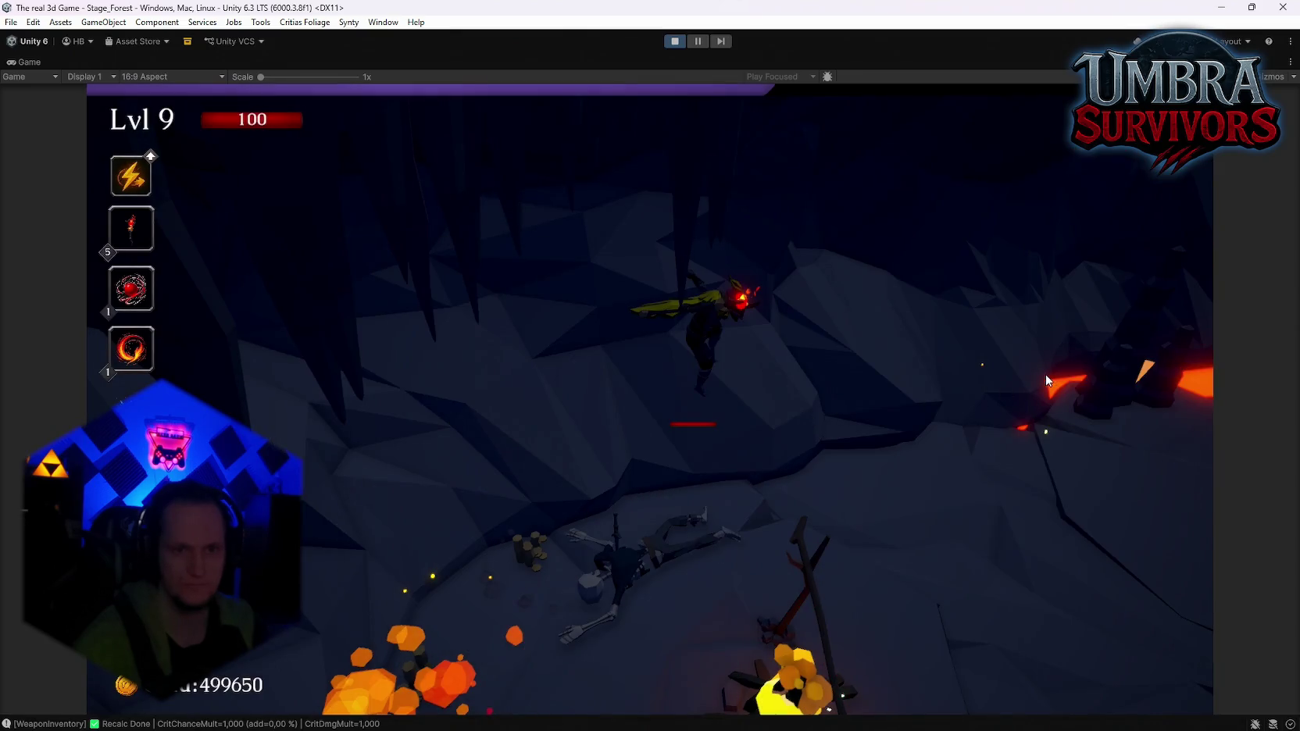
click(854, 418)
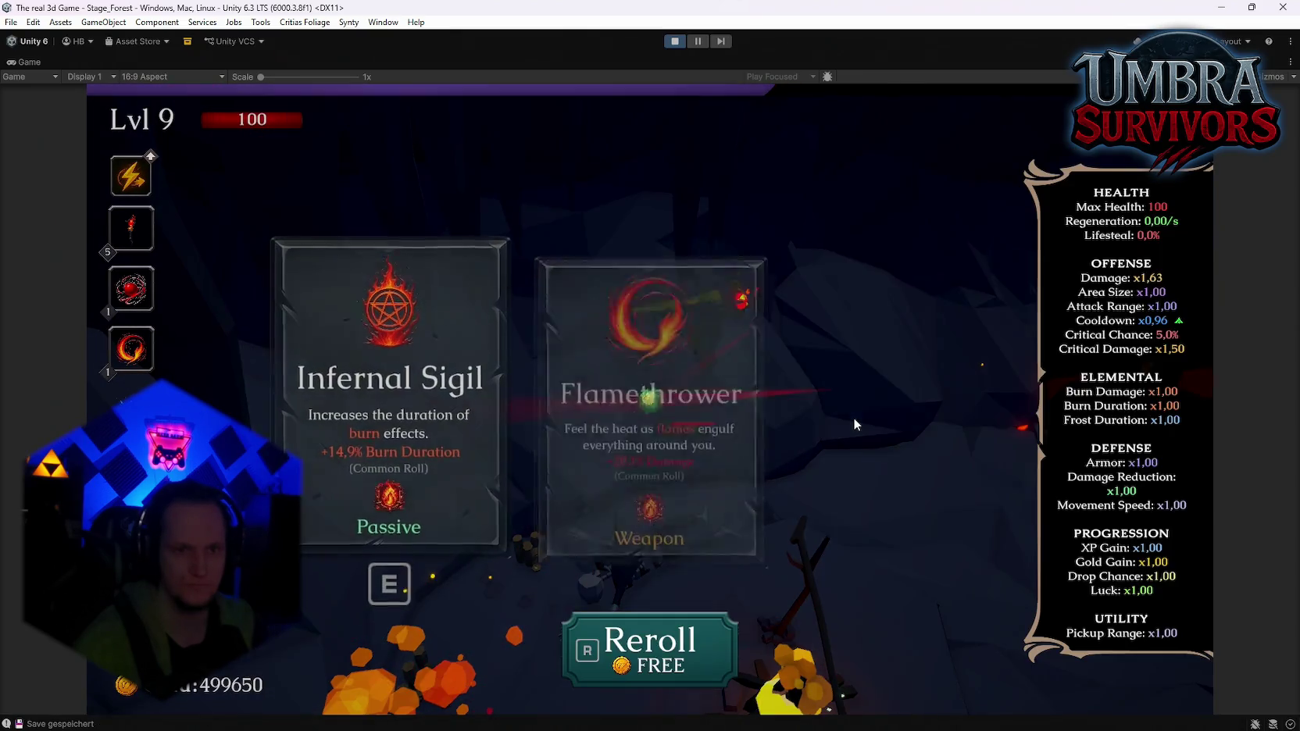
click(854, 417)
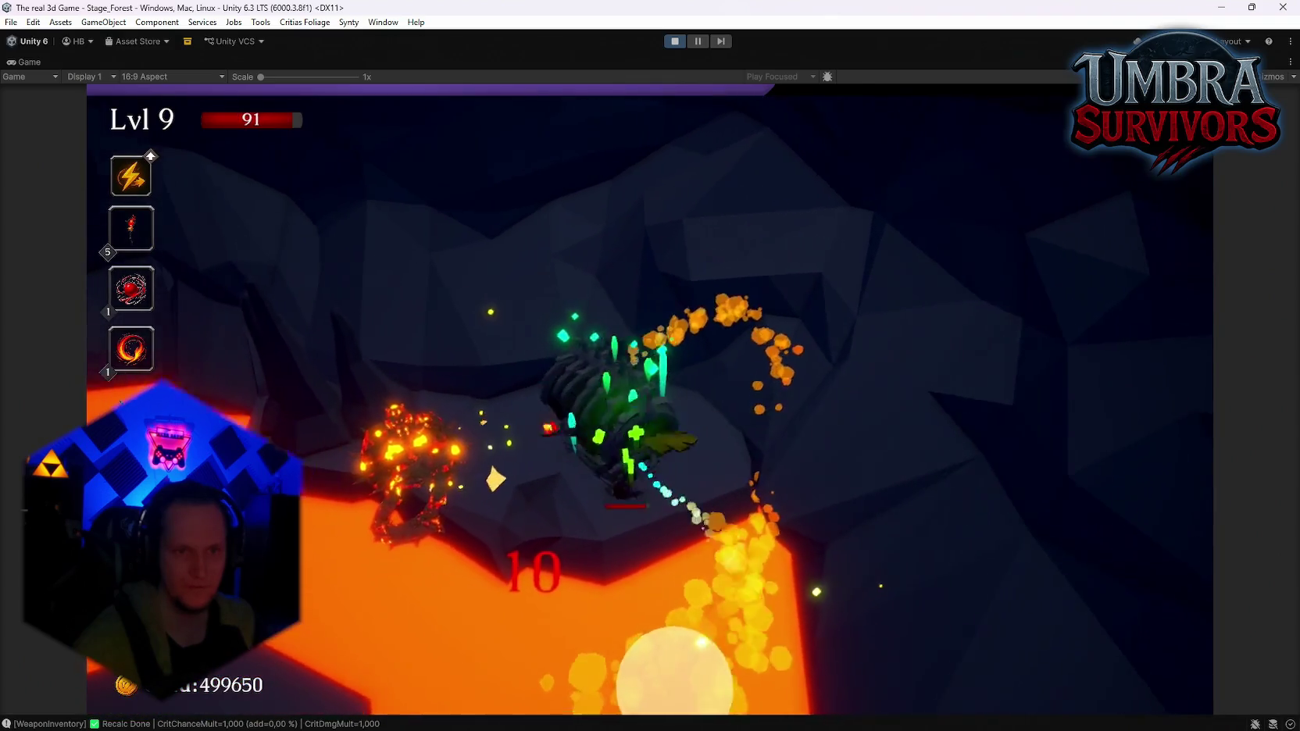
key(e)
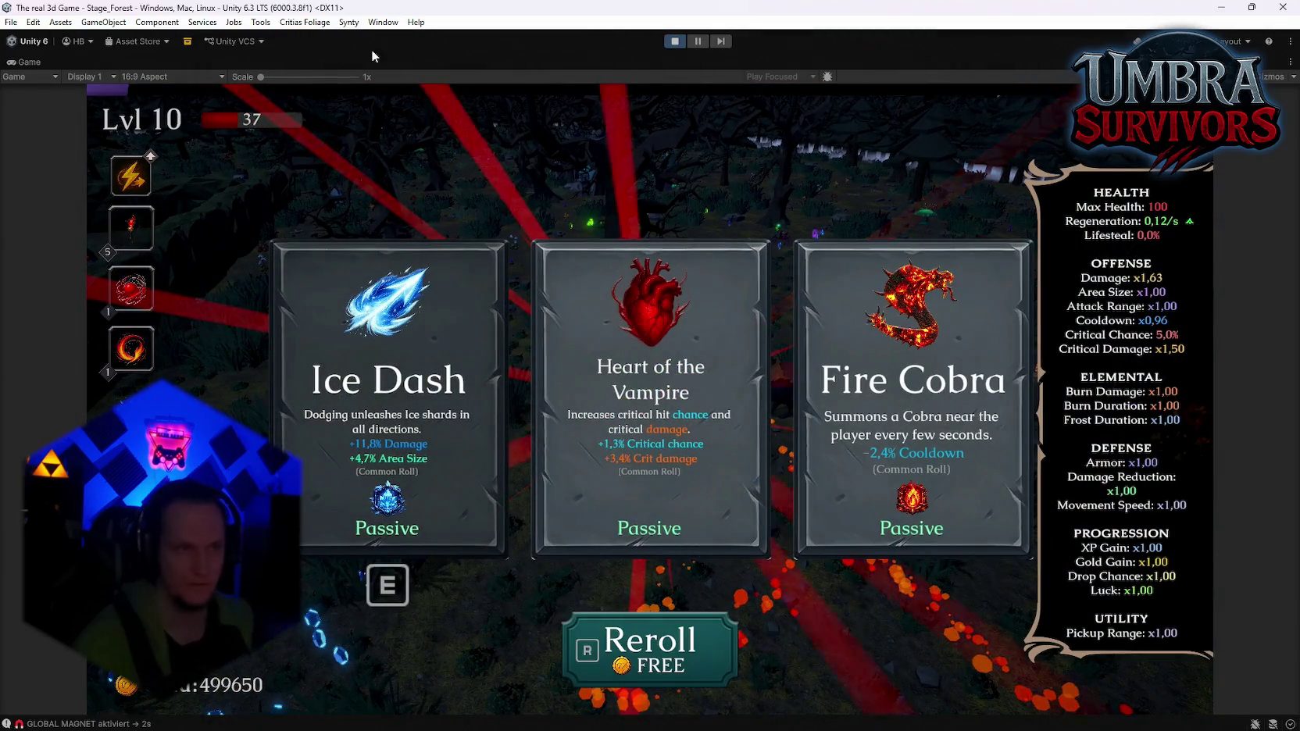
double_click(30, 62)
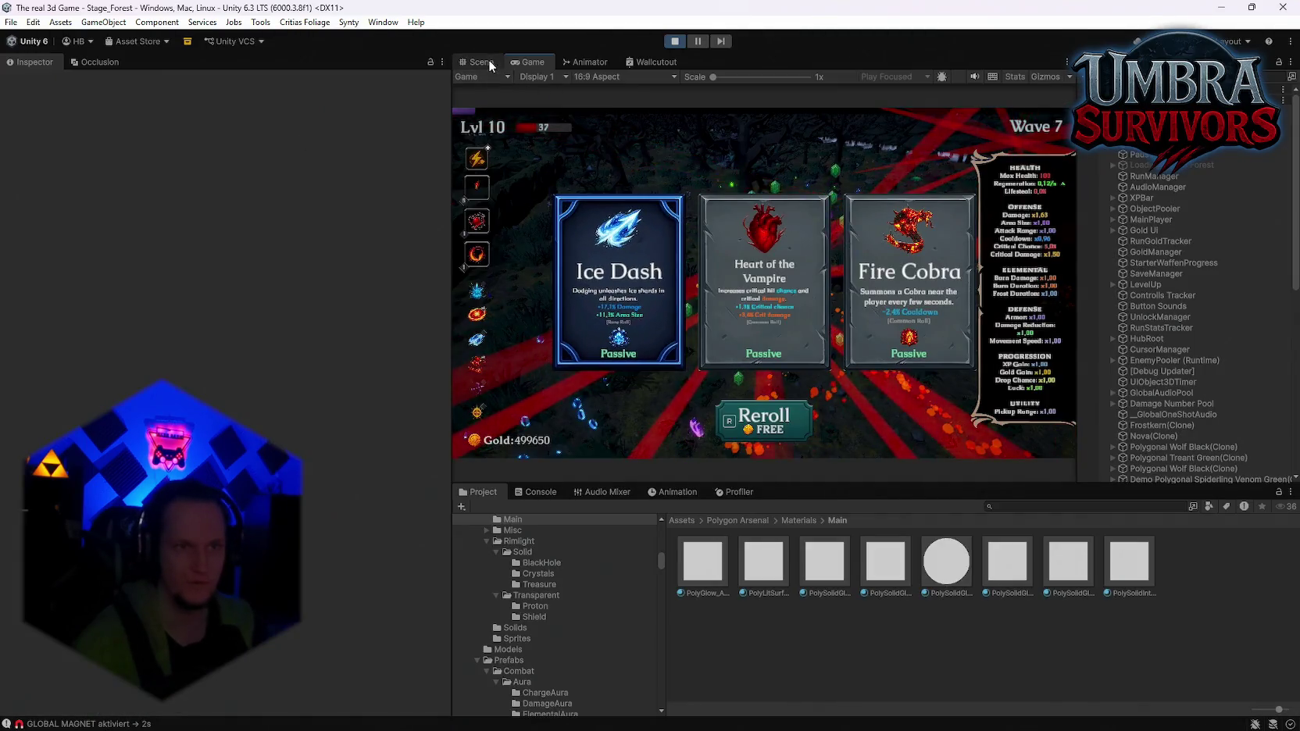
In the Scene view, search 'ne ey', open the One Eye Wizard folder and select the wizard
click(490, 62)
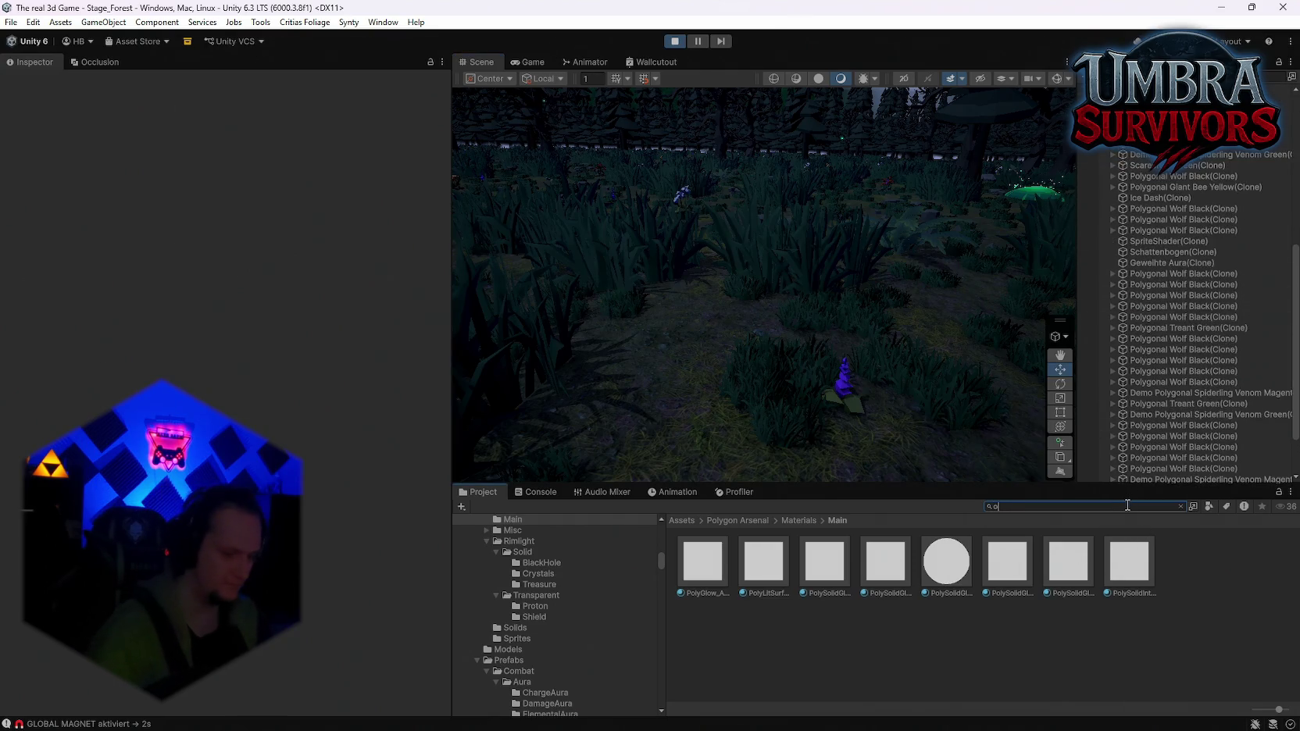
text(ne eye)
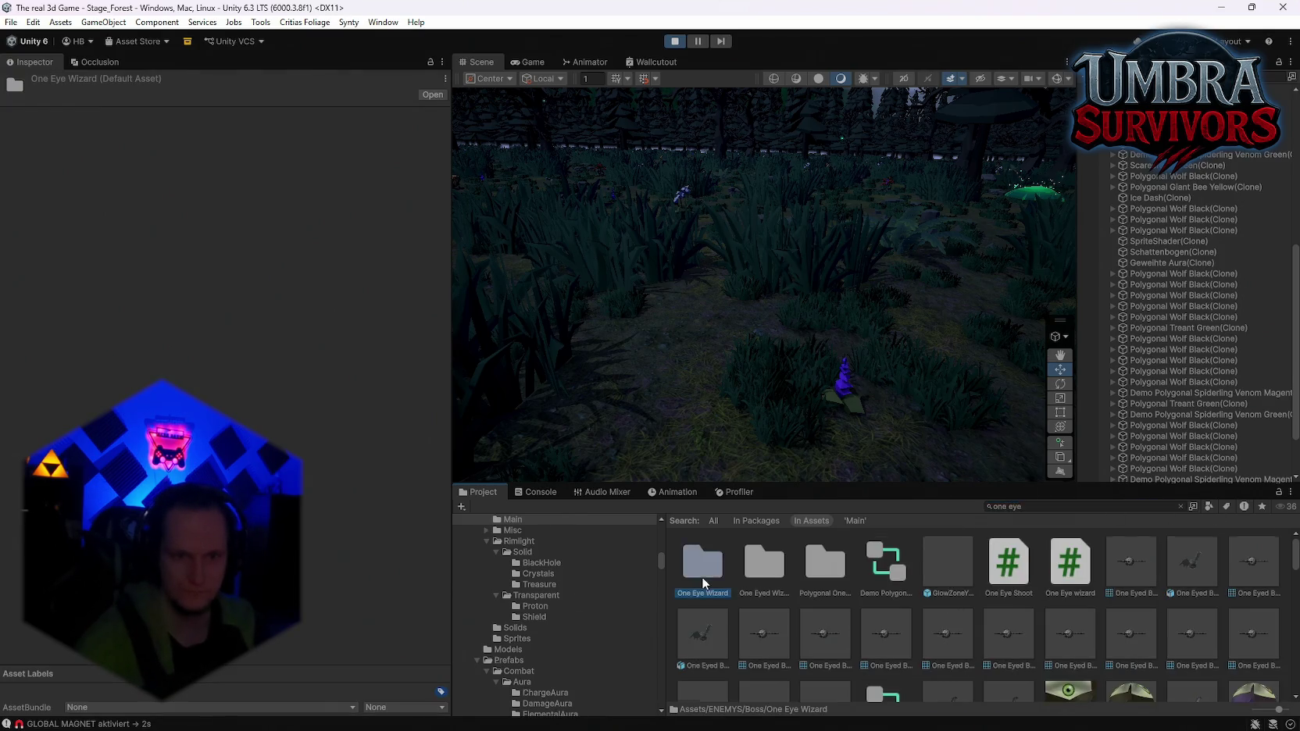
double_click(702, 577)
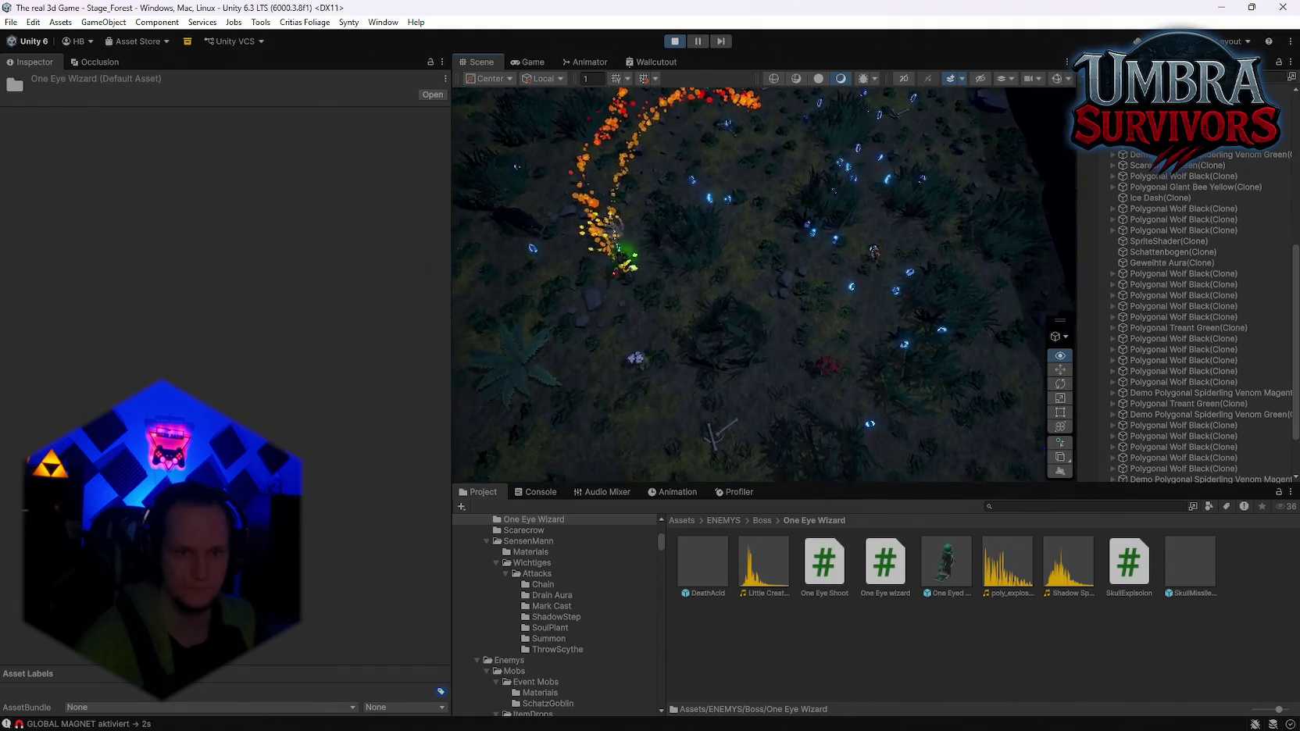
click(814, 329)
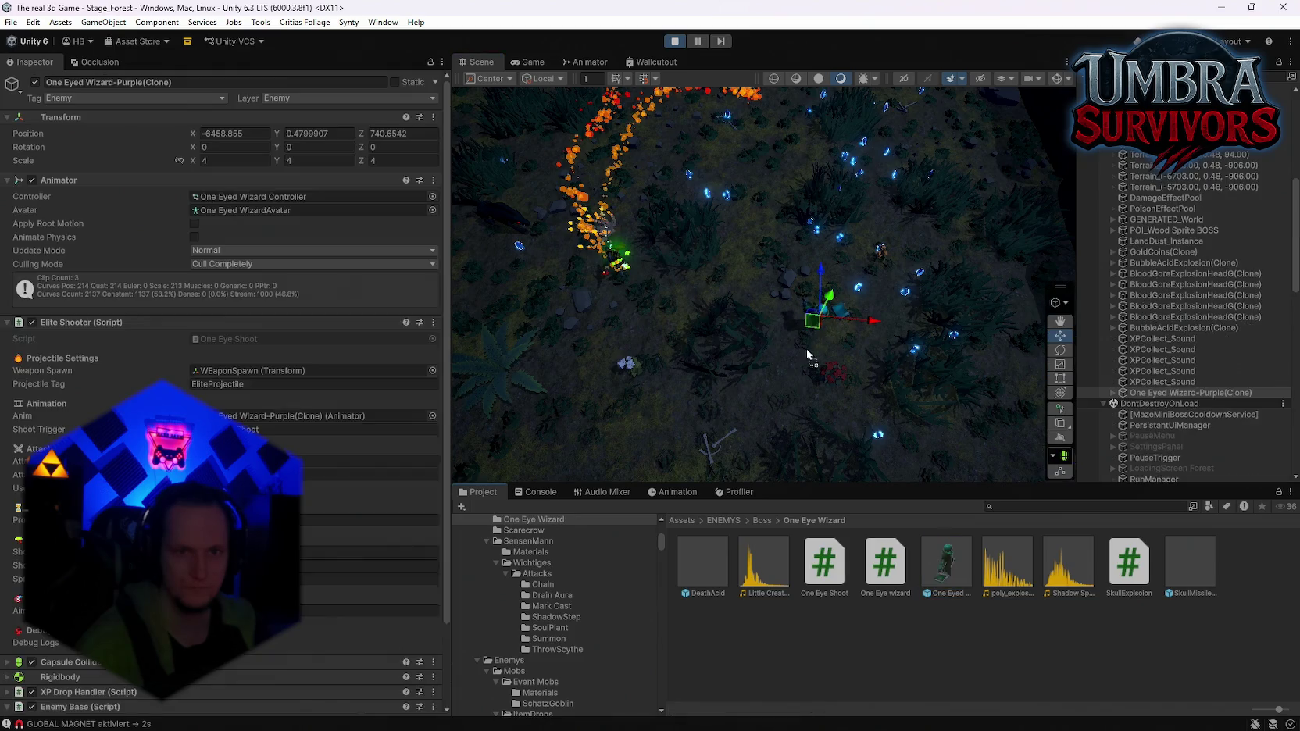
click(529, 61)
Take the Frost Core, Ice Wave and Frozen Heart upgrades, then pause in a maximized Game view
click(719, 295)
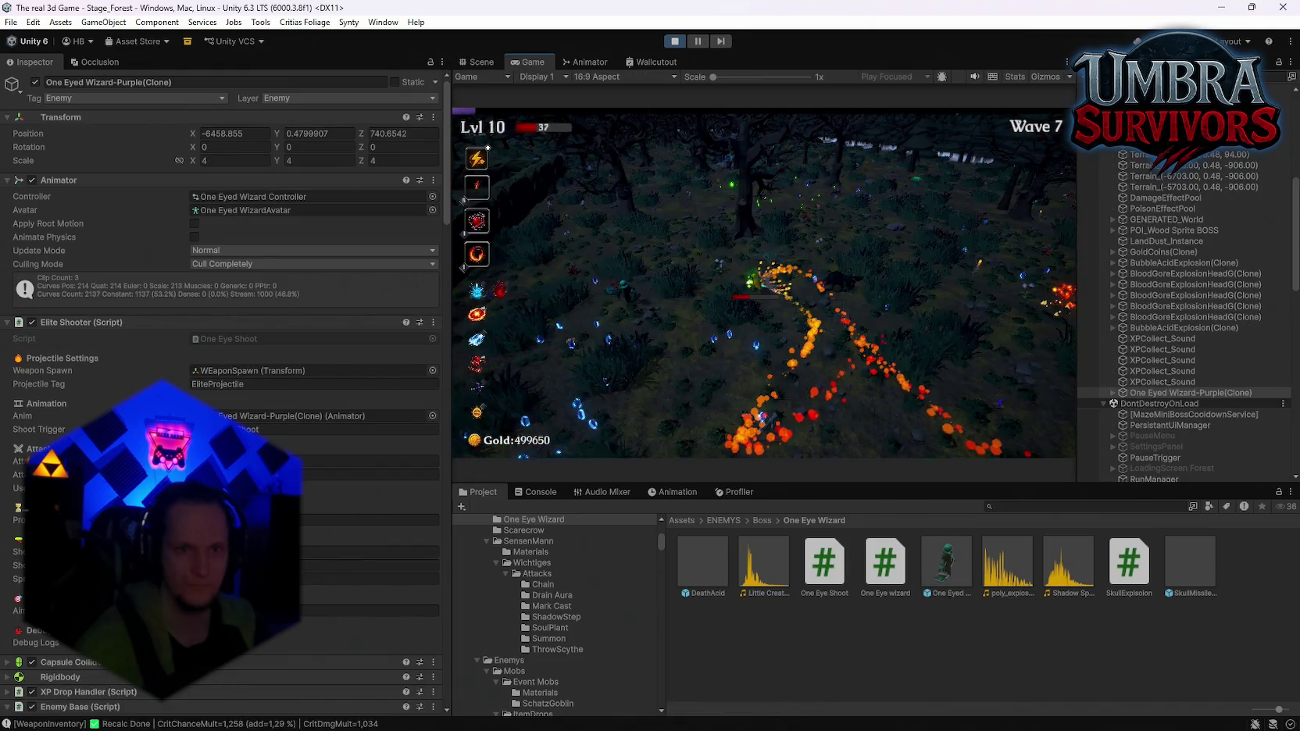
click(777, 291)
click(802, 282)
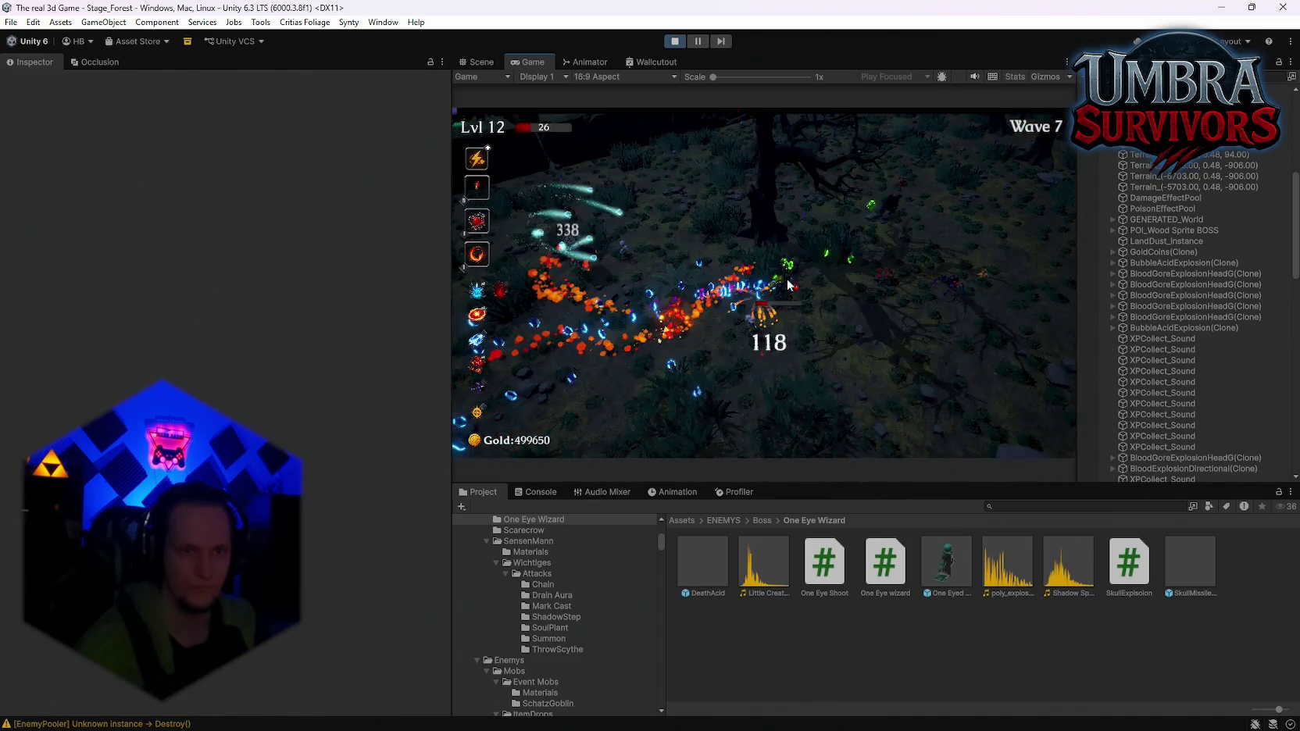
click(777, 293)
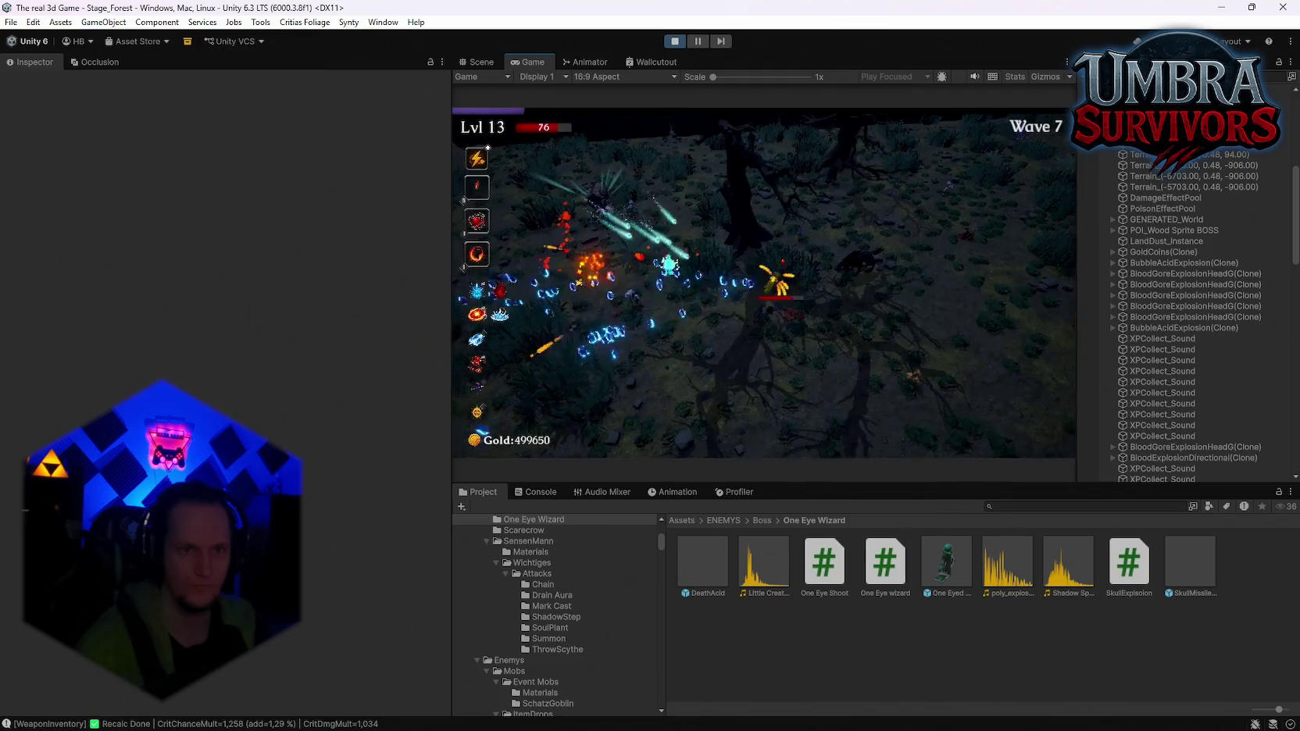
click(773, 309)
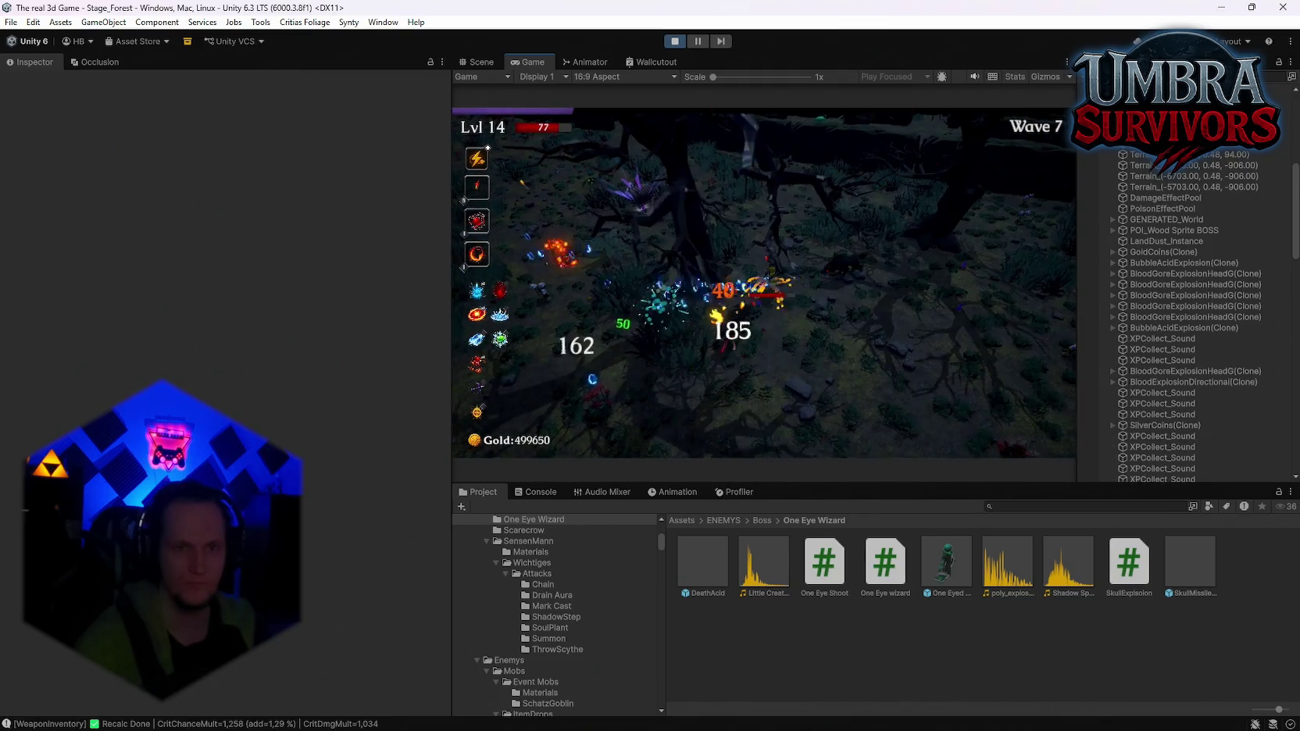
key(Escape)
double_click(524, 63)
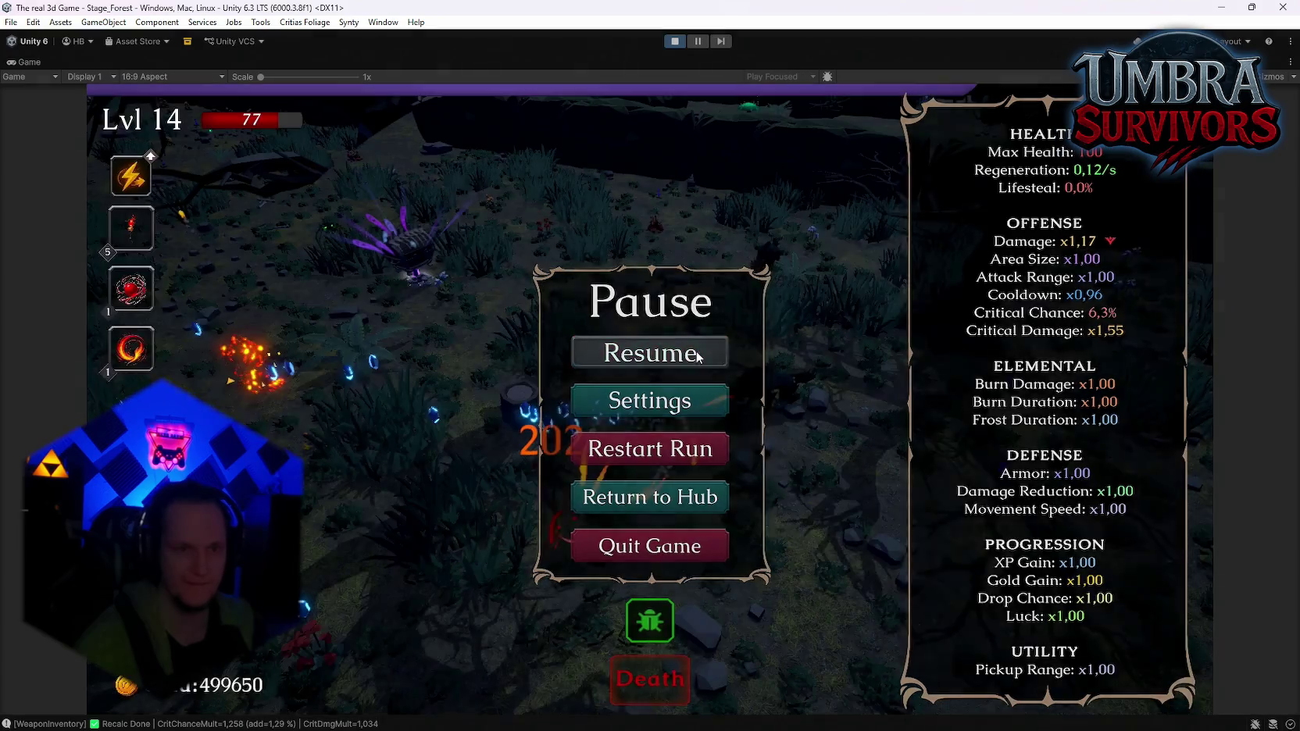
Resume, pick the level 15 card, collect the chest, reroll and pick a card, then stop Play mode
click(755, 355)
click(695, 418)
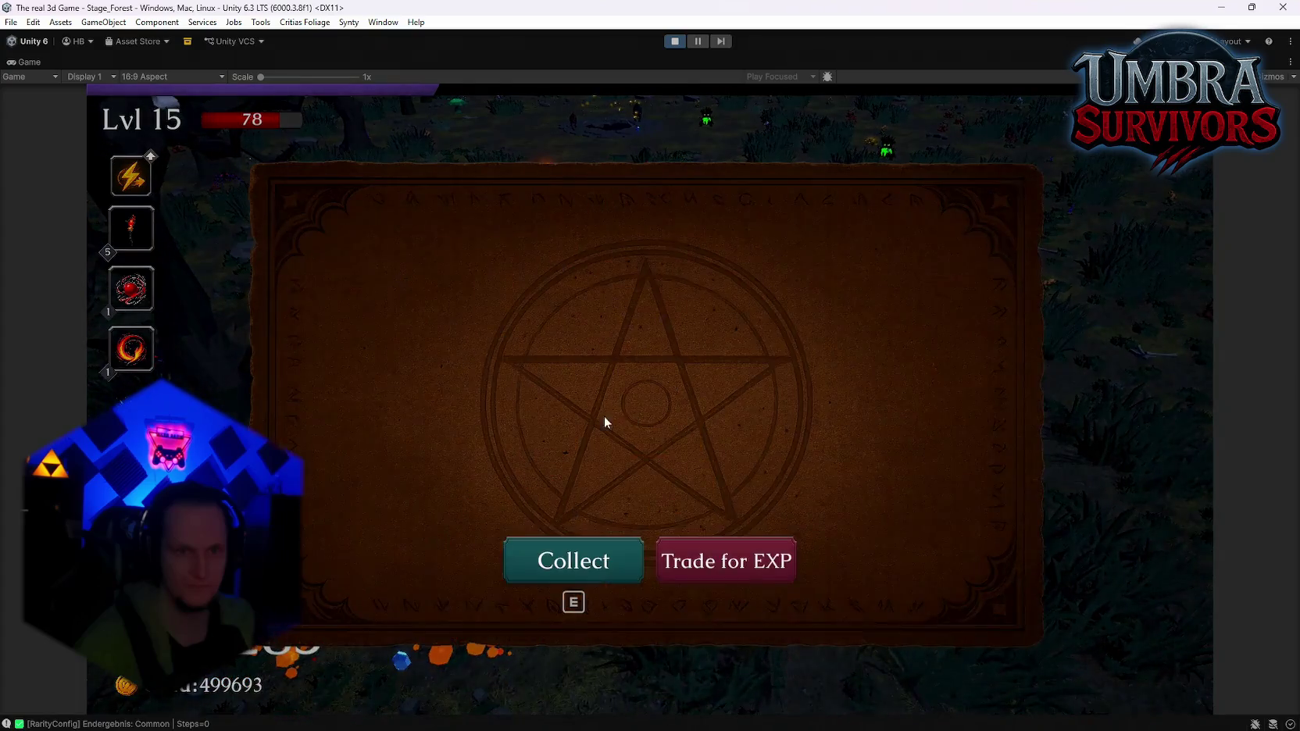
key(e)
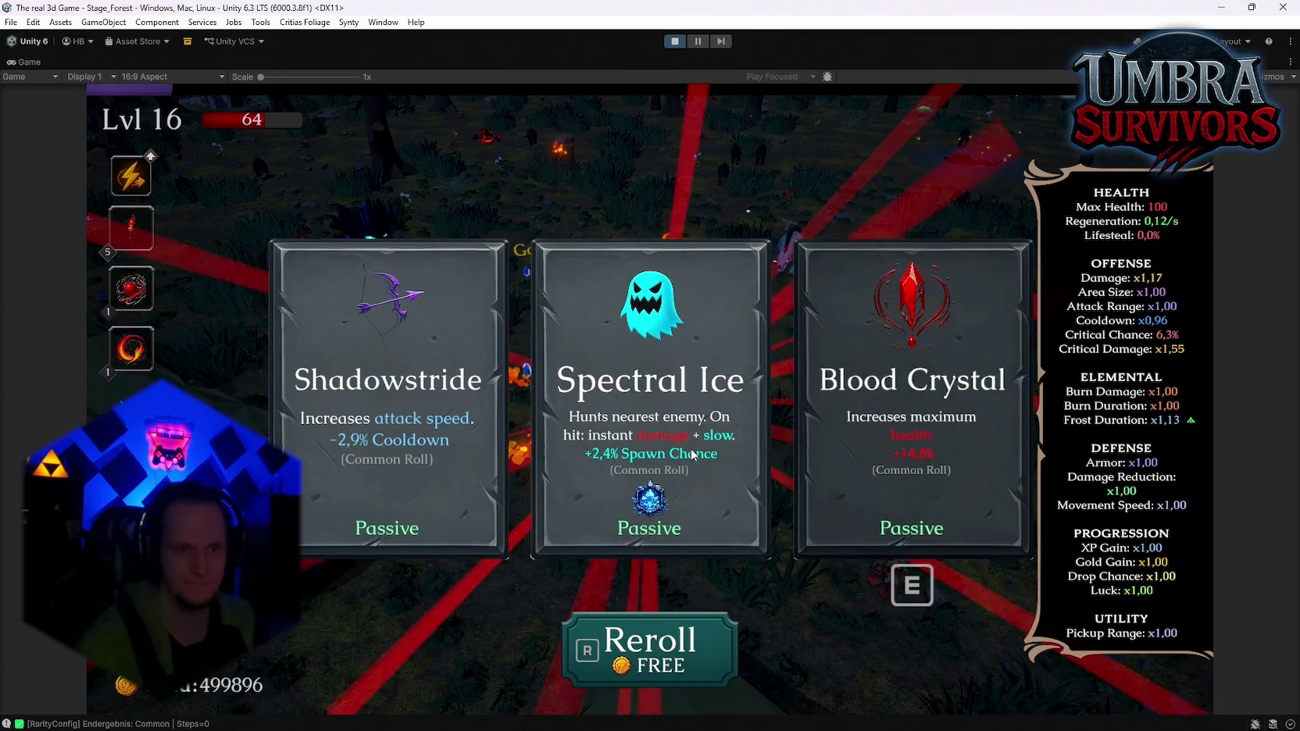
key(r)
click(724, 438)
key(Escape)
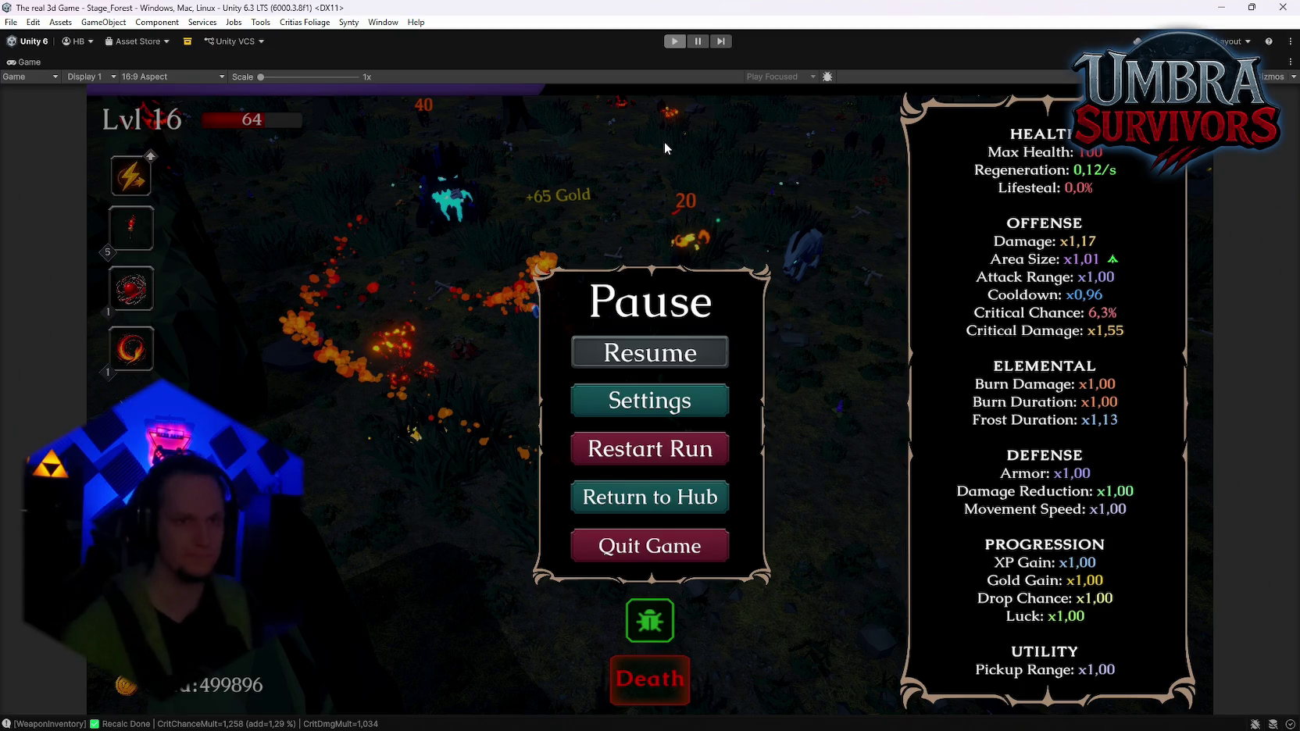
key(ctrl+p)
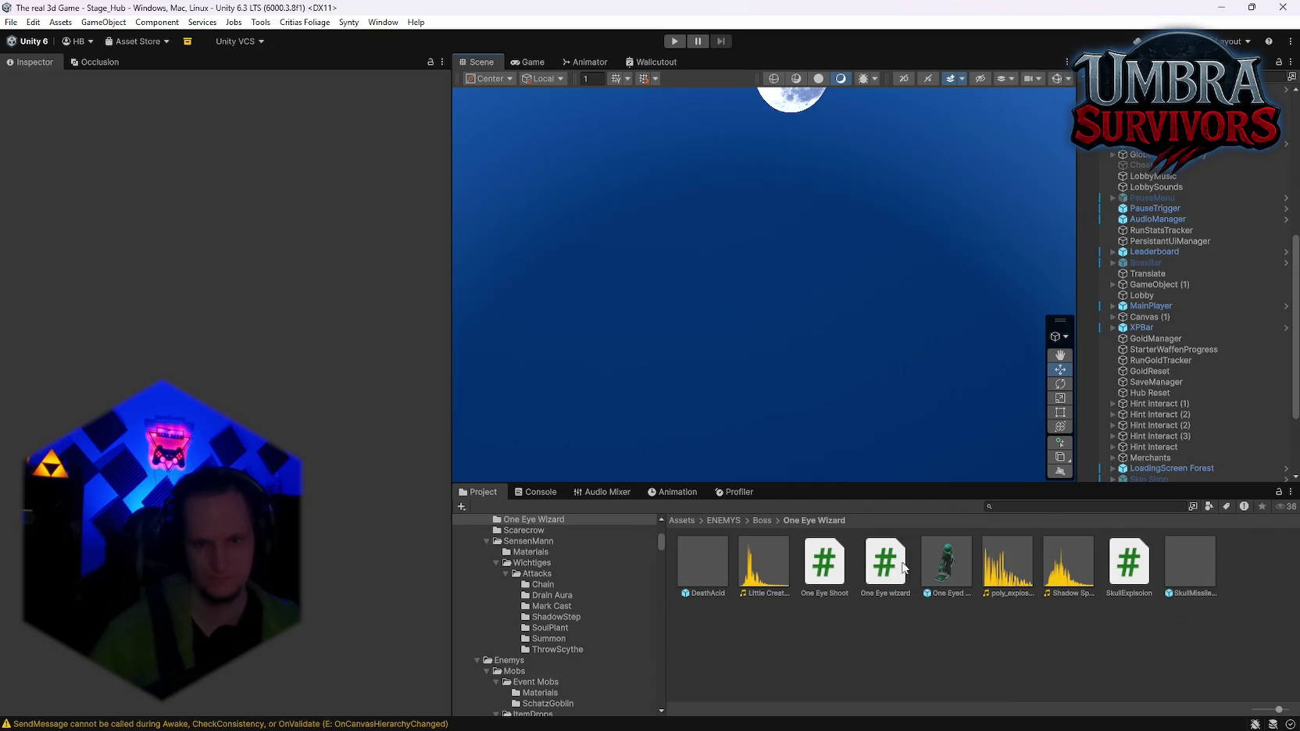
Open the FireballRed NEW prefab from the UPGRADES/WEapons/Fireball folder for editing
scroll(599, 597, down, 5)
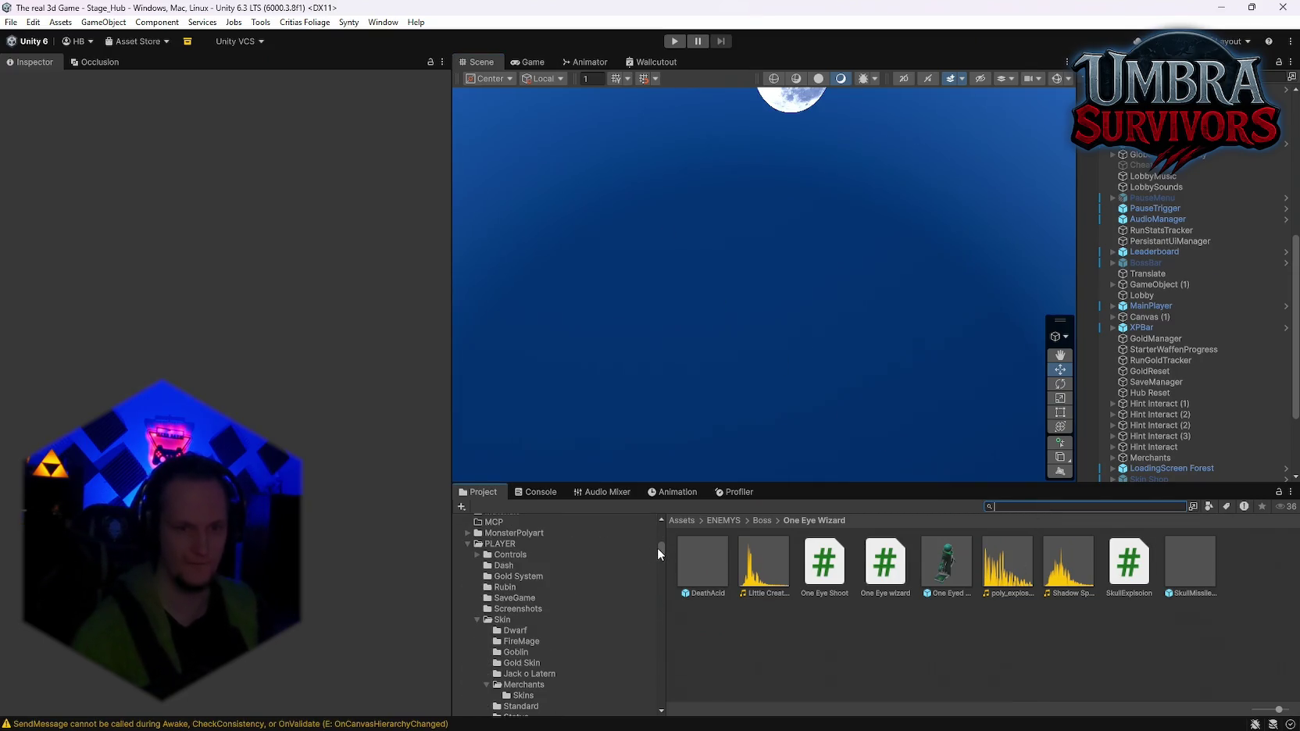
scroll(566, 644, up, 2)
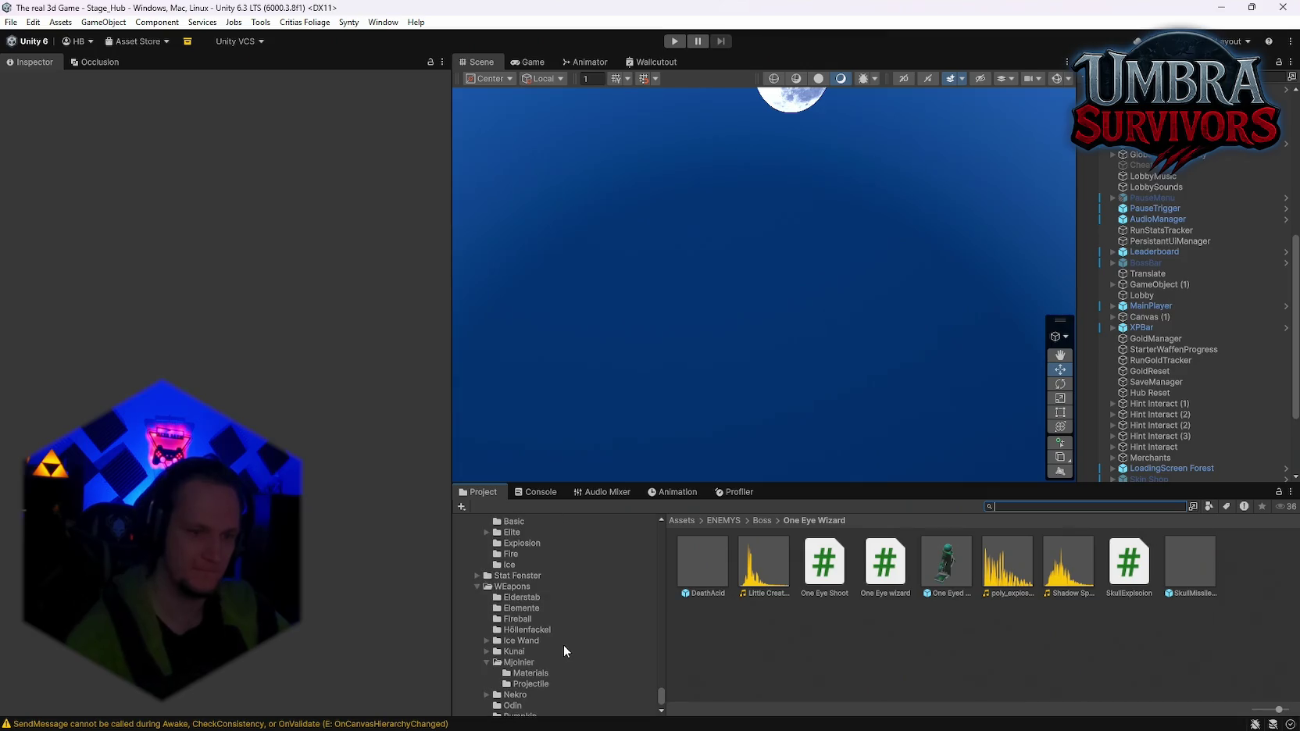
click(516, 621)
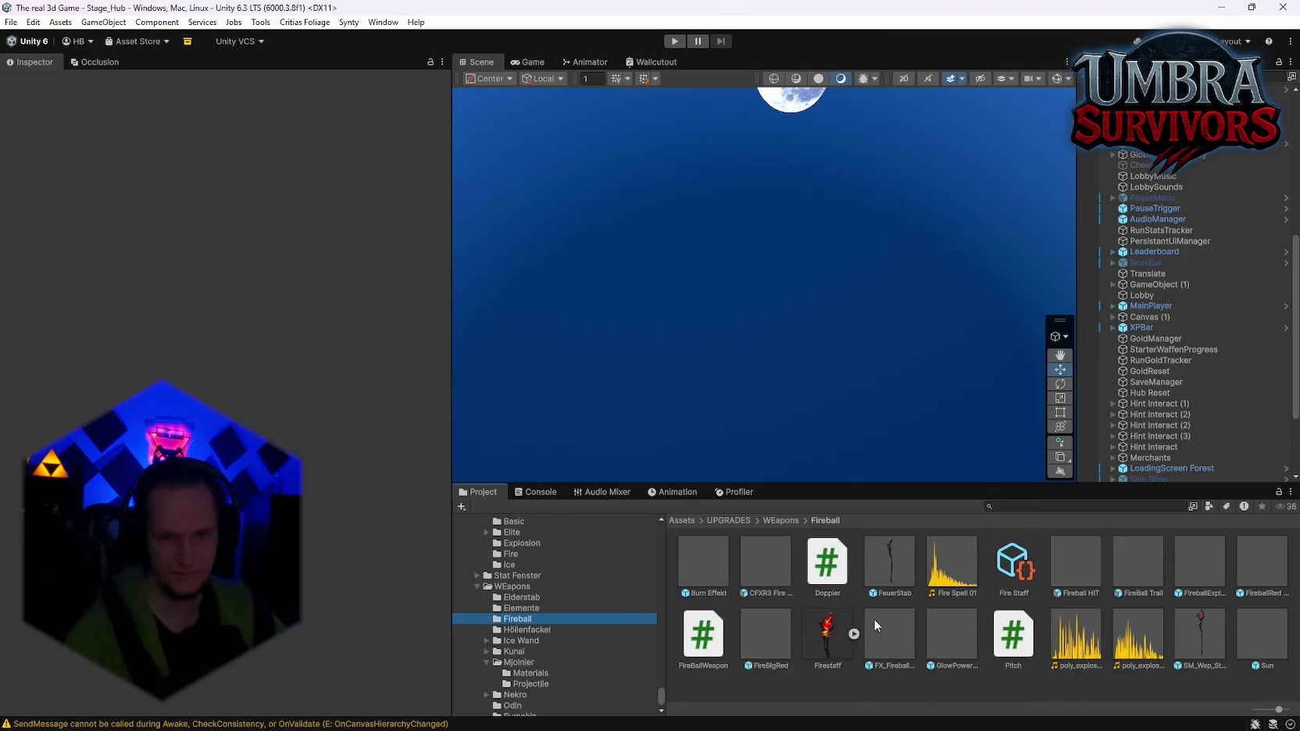
double_click(1262, 563)
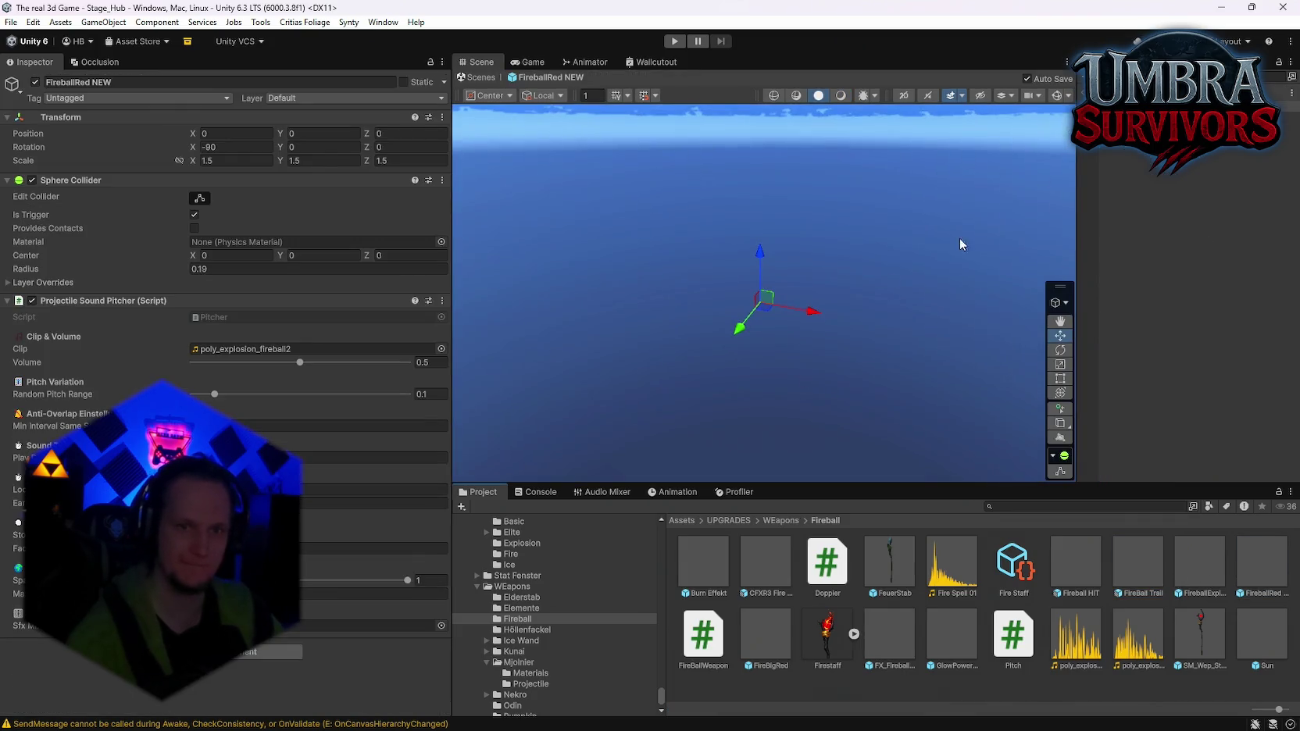
Undo the accidental drag of the fireball and bring back its particle system settings
drag(766, 297, 754, 333)
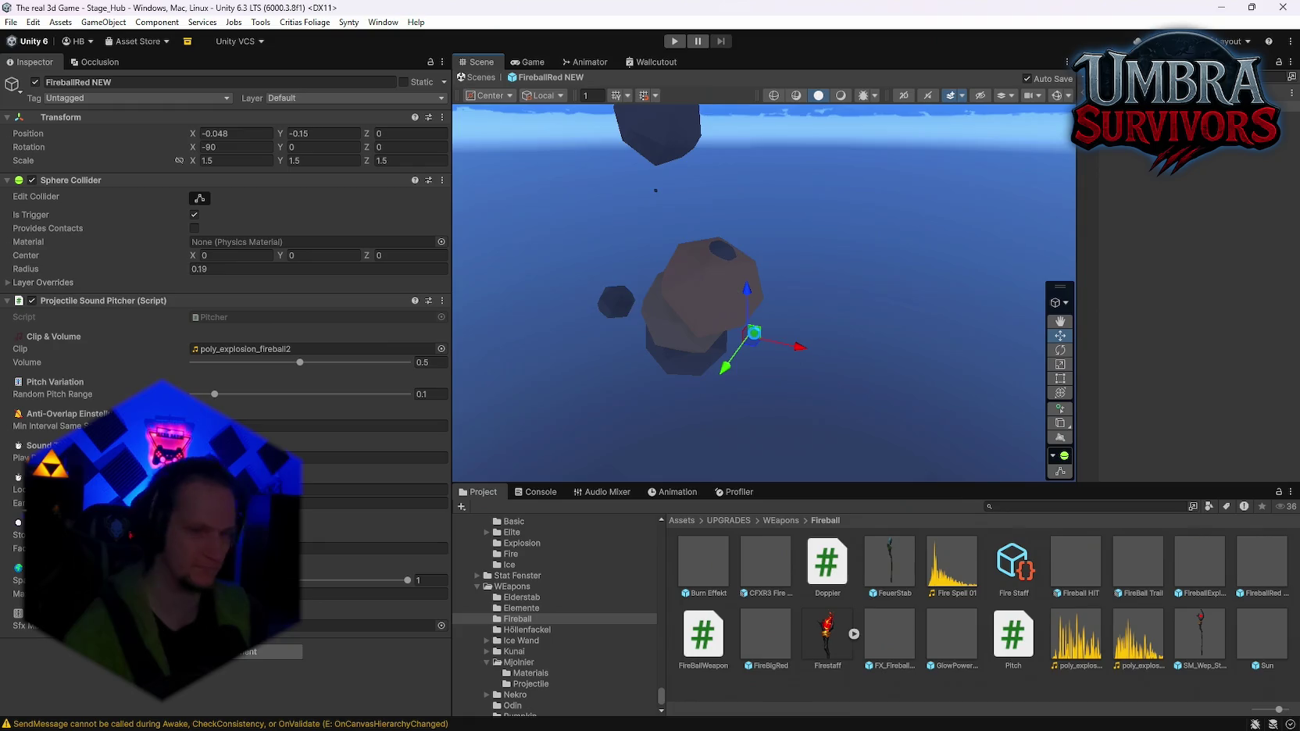
key(ctrl+z)
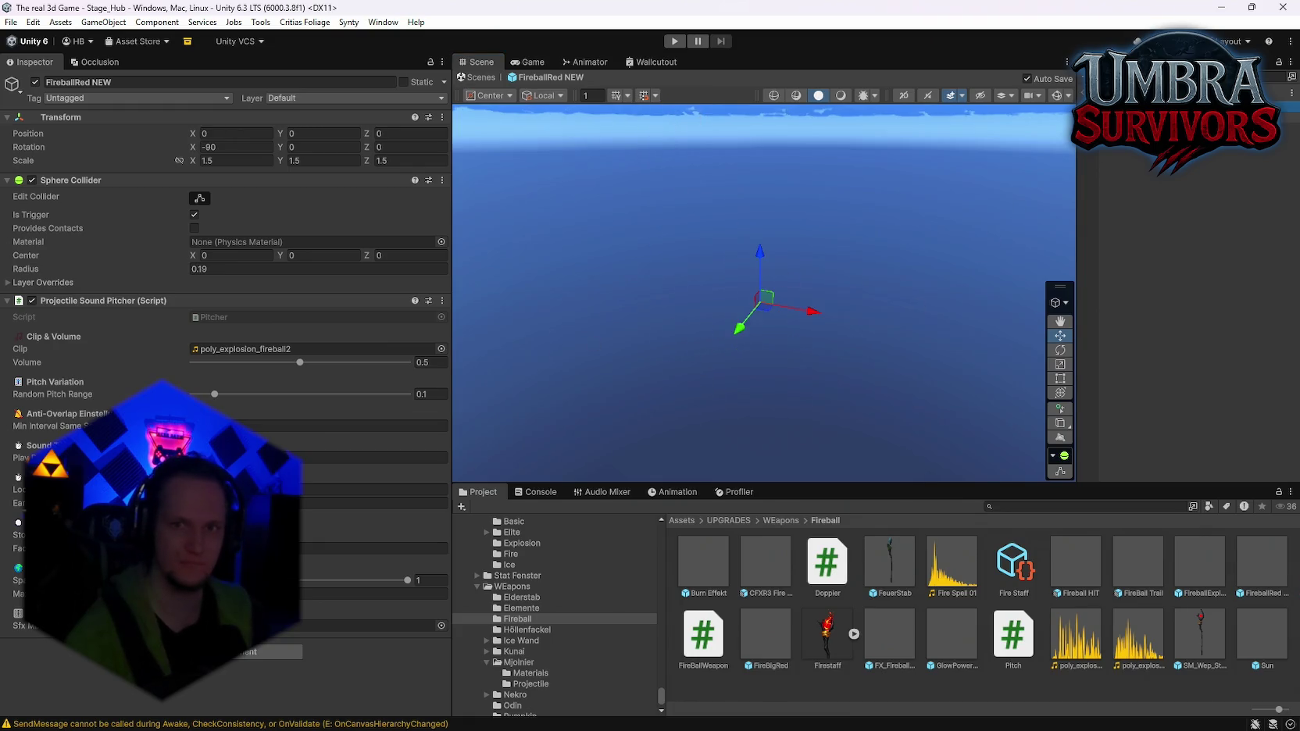
key(ctrl+z)
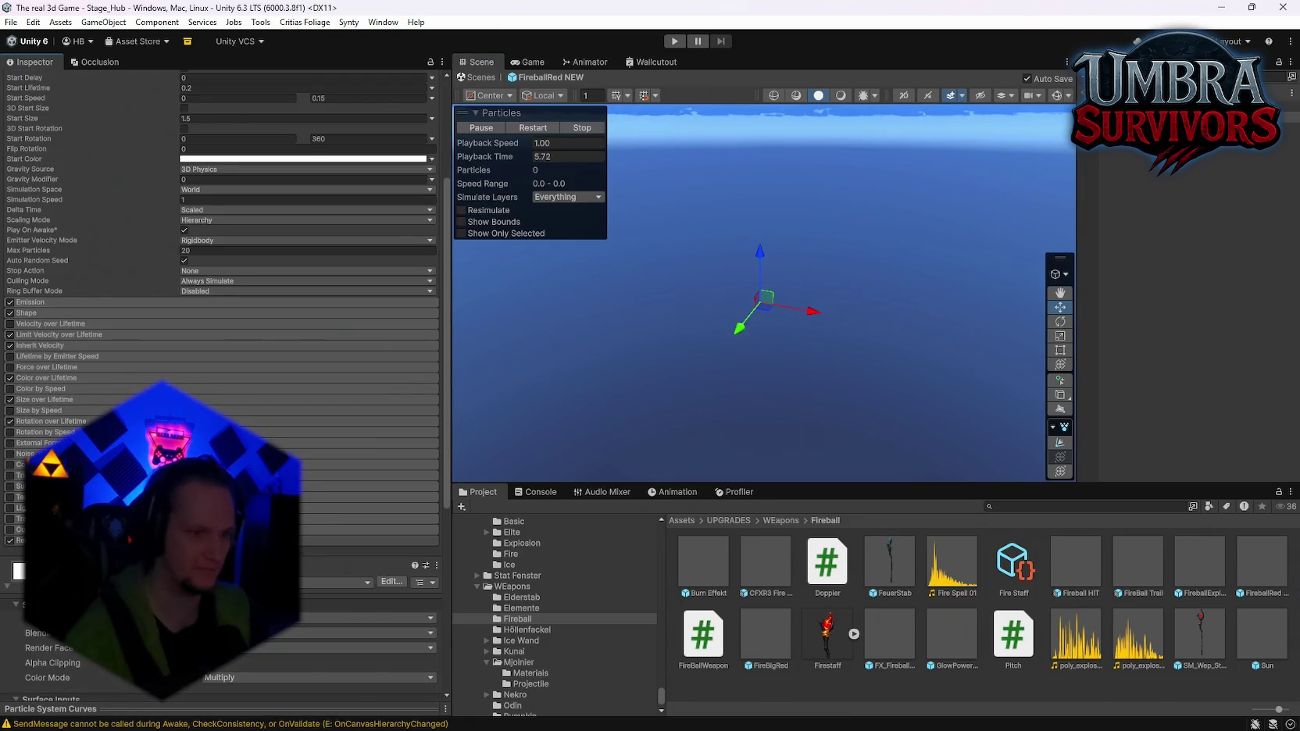
Locate the renderer's glow materials and reset PolySolidGlow 2 to its default values
click(367, 540)
click(367, 598)
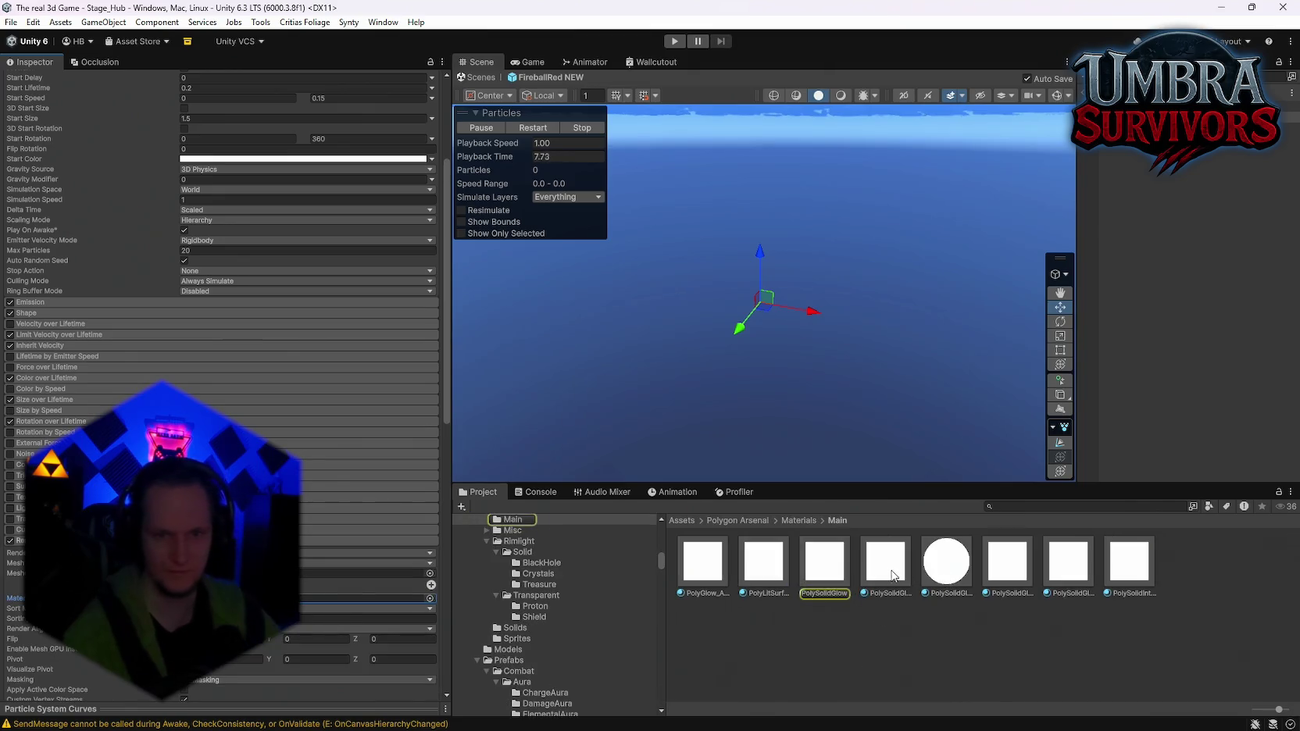
double_click(367, 599)
key(Right)
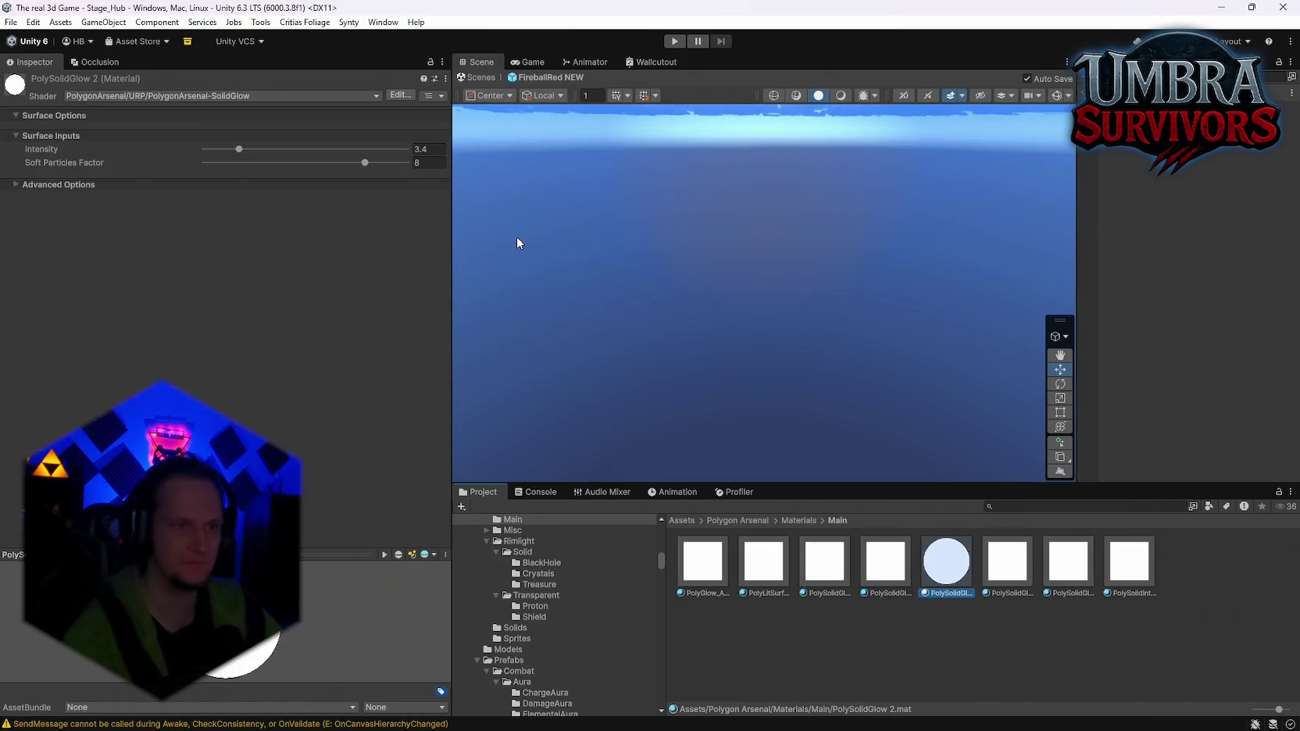
click(445, 77)
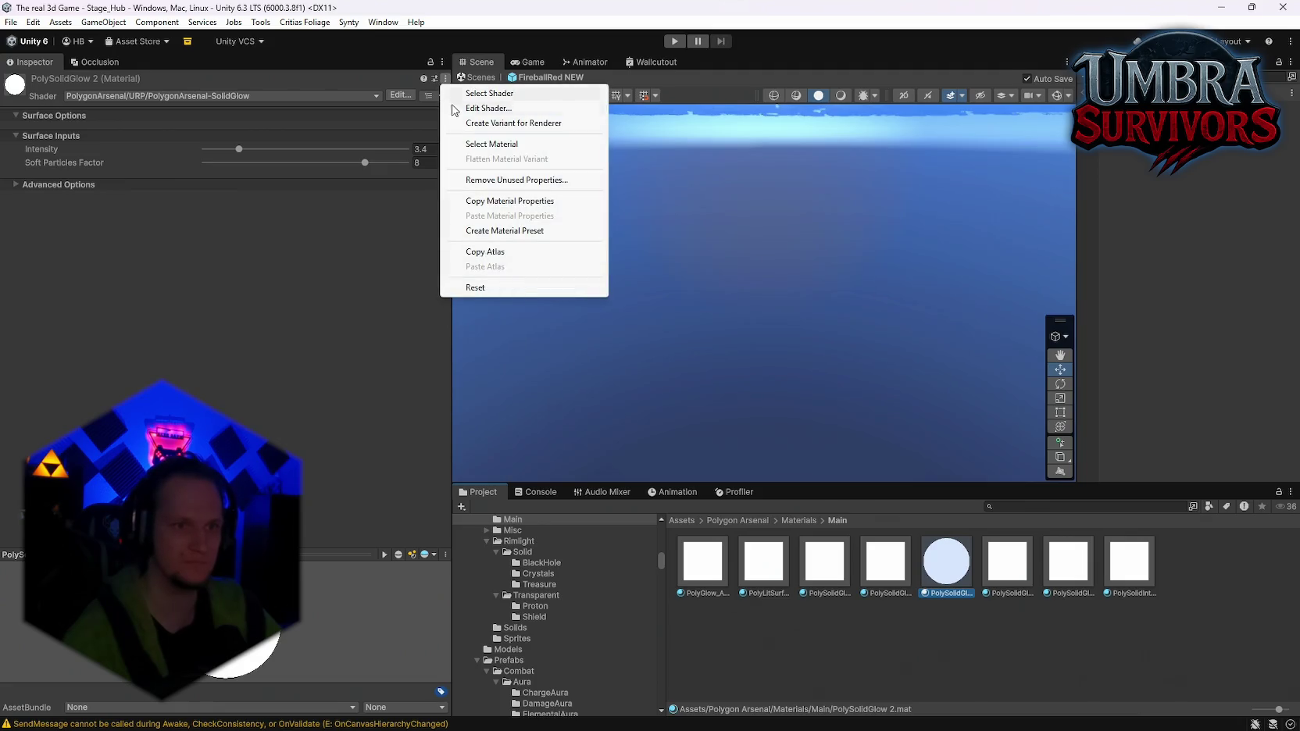
click(469, 290)
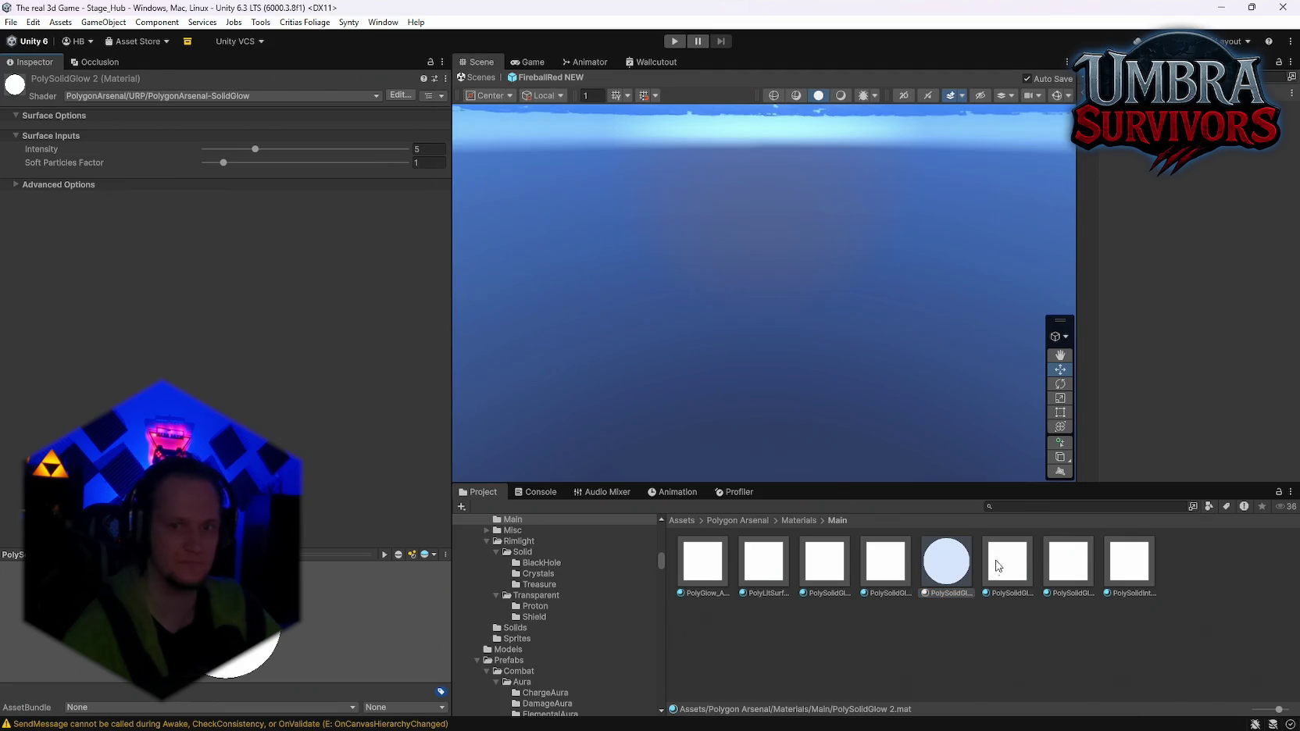
Reset PolySolidGlowIntense, then undo it so that material stays unchanged
key(Right)
click(446, 78)
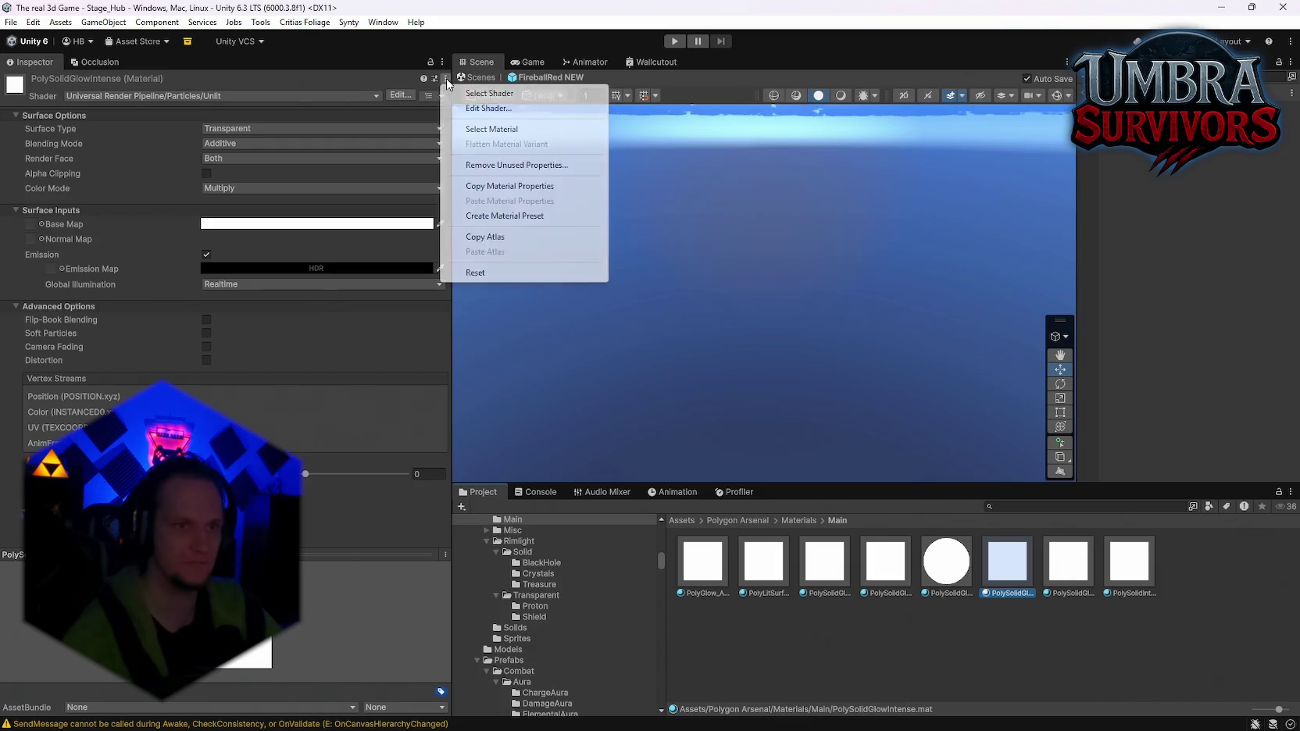
click(474, 272)
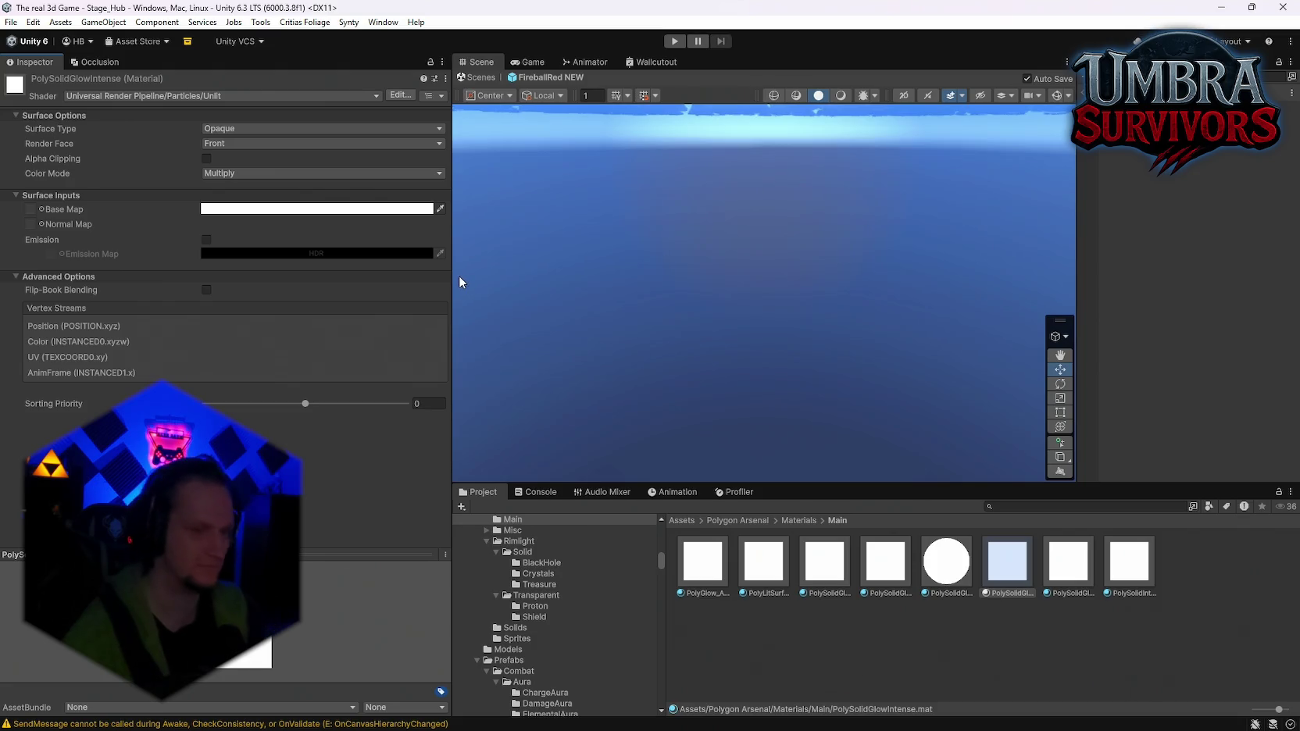
key(ctrl+z)
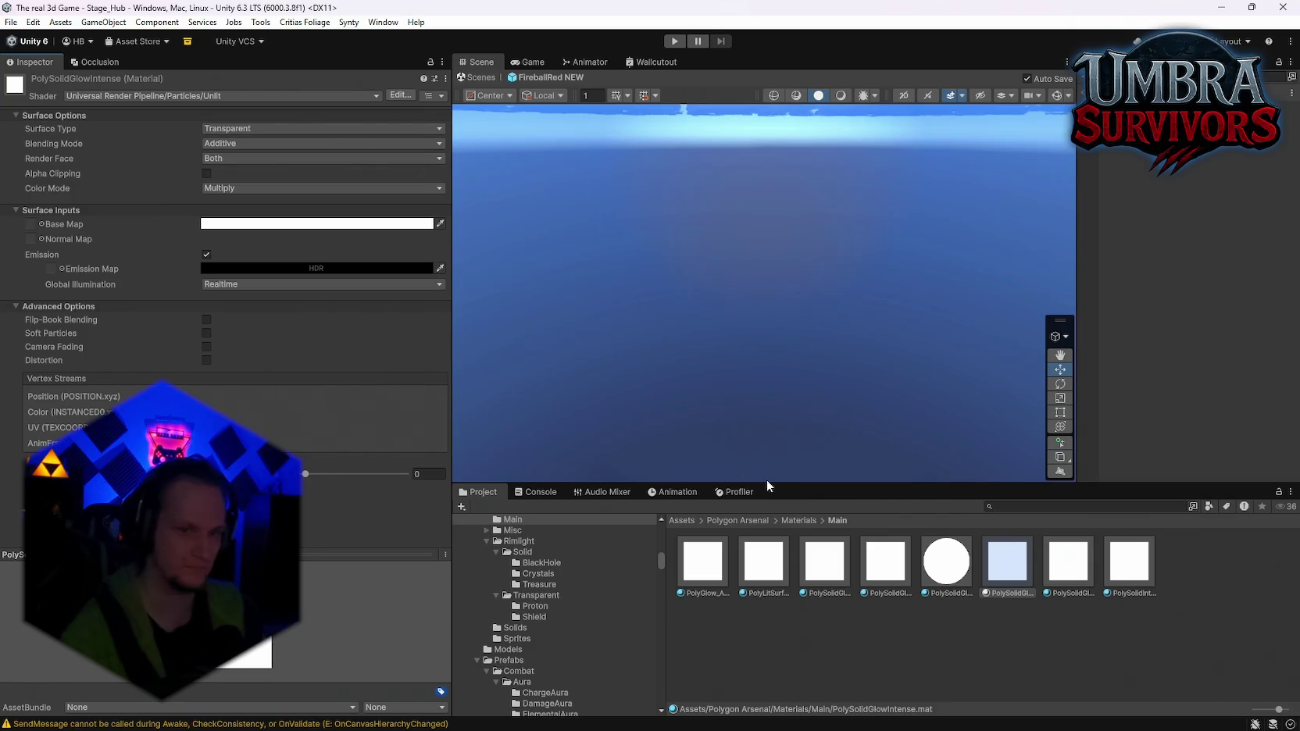
Reimport the PolyGlow_ADD material
click(715, 581)
right_click(727, 577)
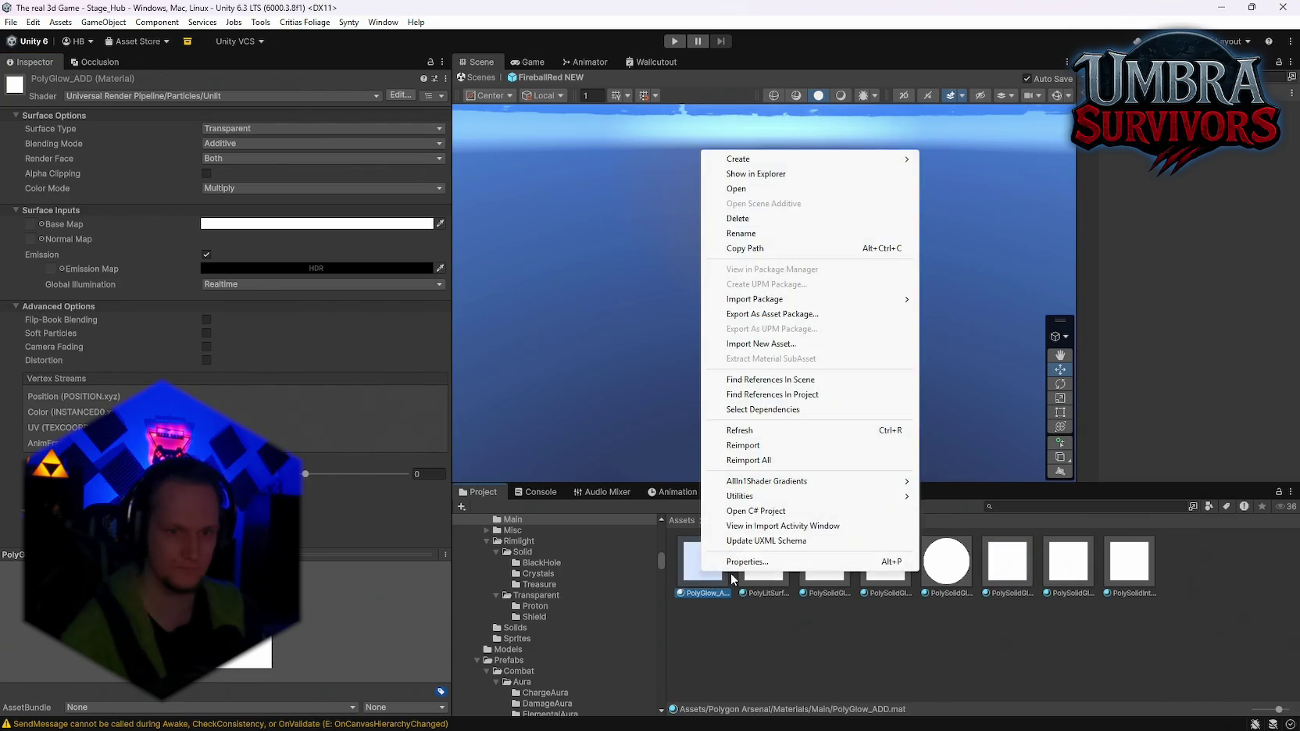
click(744, 446)
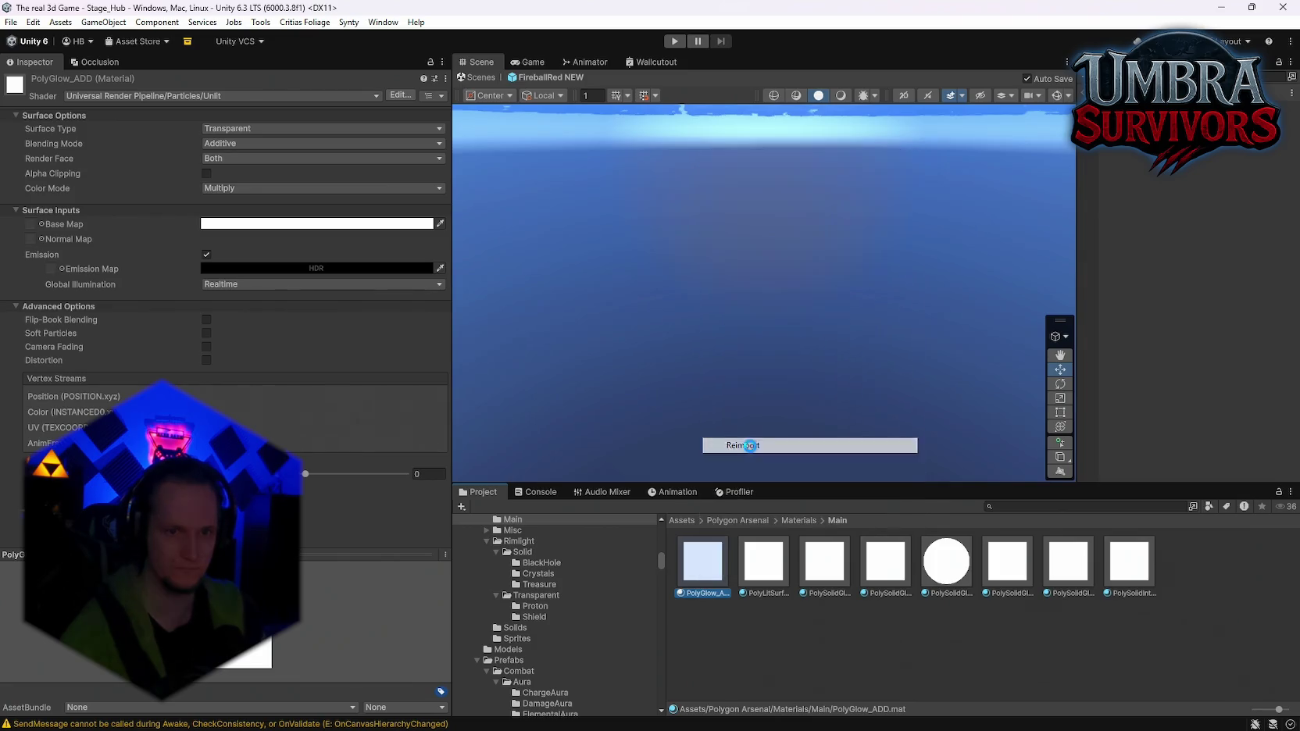